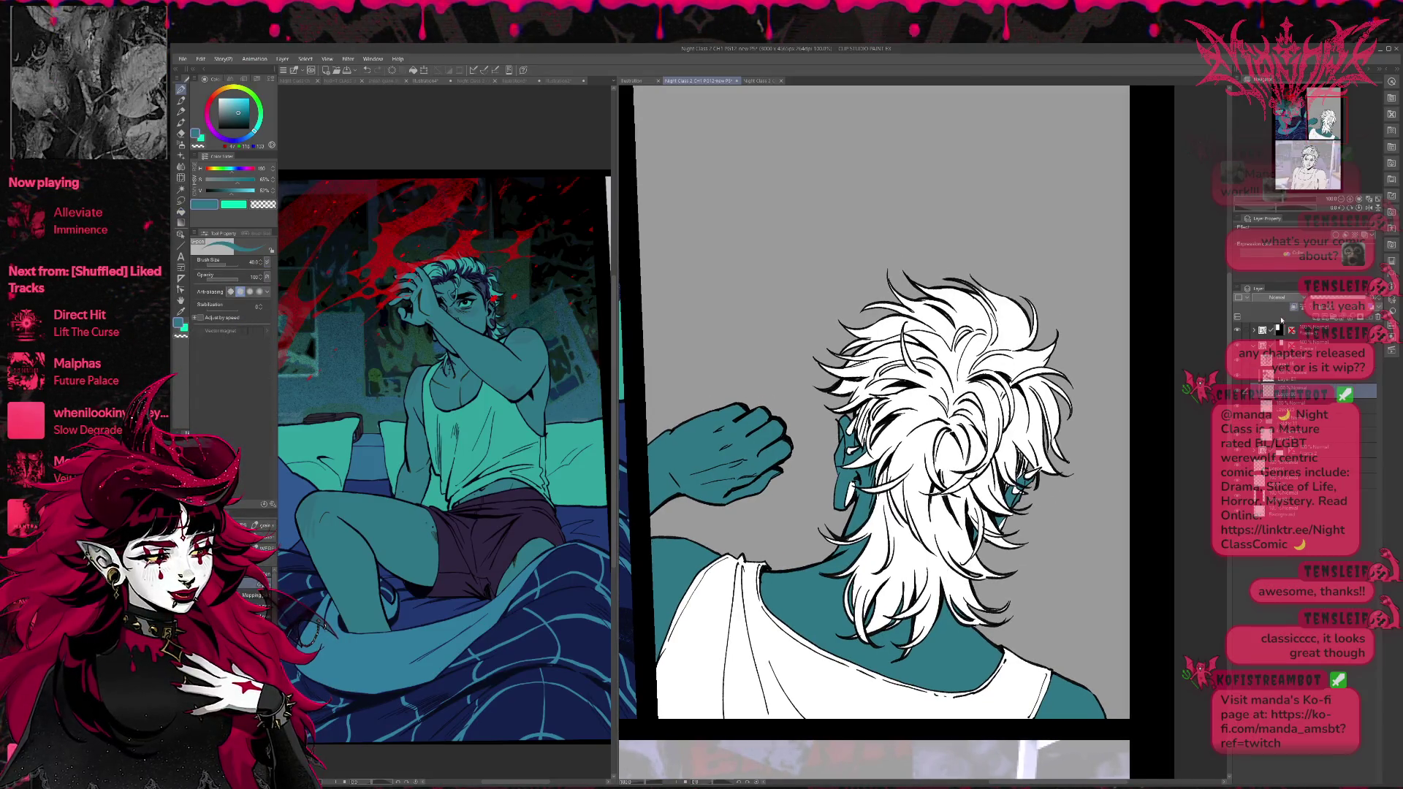
# Sample teal from the reference and paint it down the hair to the nape locks.
pyautogui.keyDown('alt'); pyautogui.click(494, 291); pyautogui.keyUp('alt')
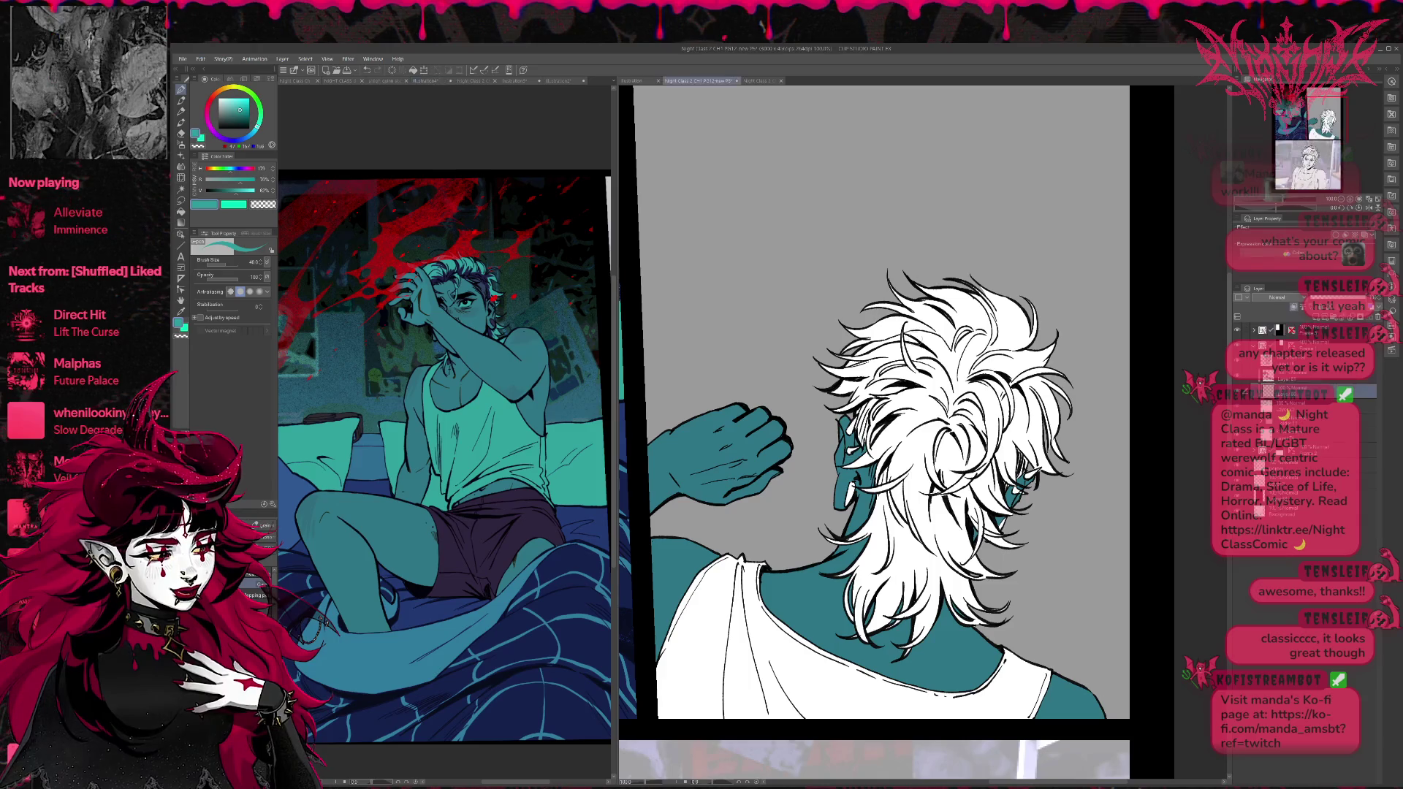
pyautogui.moveTo(870, 420)
pyautogui.mouseDown()
pyautogui.moveTo(861, 460)
pyautogui.moveTo(873, 460)
pyautogui.mouseUp()
pyautogui.moveTo(910, 387)
pyautogui.mouseDown()
pyautogui.moveTo(877, 515)
pyautogui.moveTo(833, 545)
pyautogui.moveTo(844, 606)
pyautogui.mouseUp()
pyautogui.moveTo(899, 521)
pyautogui.mouseDown()
pyautogui.moveTo(874, 628)
pyautogui.moveTo(909, 566)
pyautogui.mouseUp()
pyautogui.moveTo(895, 613)
pyautogui.mouseDown()
pyautogui.moveTo(943, 563)
pyautogui.moveTo(965, 570)
pyautogui.mouseUp()
pyautogui.moveTo(947, 625)
pyautogui.mouseDown()
pyautogui.moveTo(1012, 605)
pyautogui.moveTo(1001, 526)
pyautogui.moveTo(1056, 431)
pyautogui.mouseUp()
pyautogui.moveTo(979, 533); pyautogui.dragTo(1045, 431)
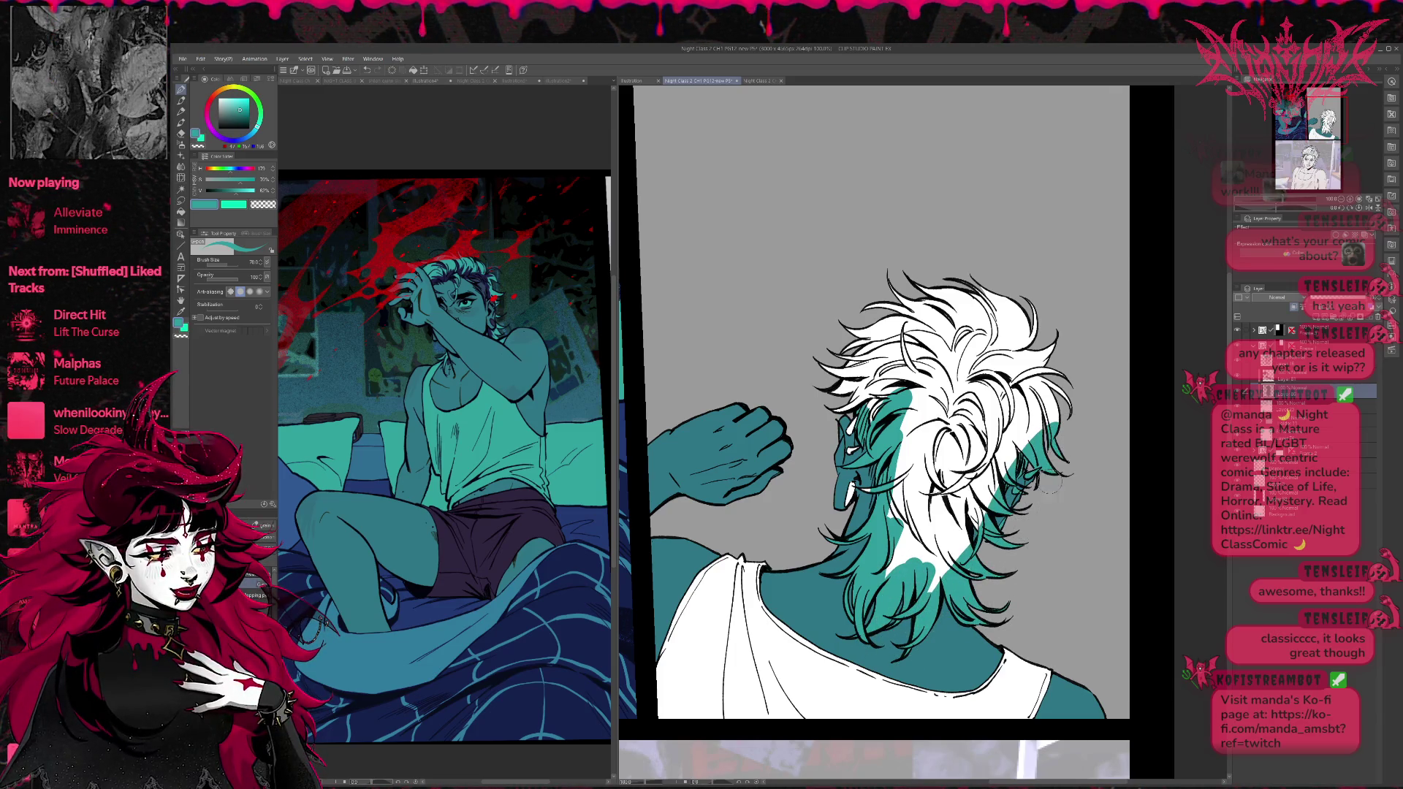
# Fill the crown, remaining white hair patches, and the white sleeve and shoulder with teal.
pyautogui.moveTo(914, 380)
pyautogui.mouseDown()
pyautogui.moveTo(836, 347)
pyautogui.moveTo(914, 285)
pyautogui.mouseUp()
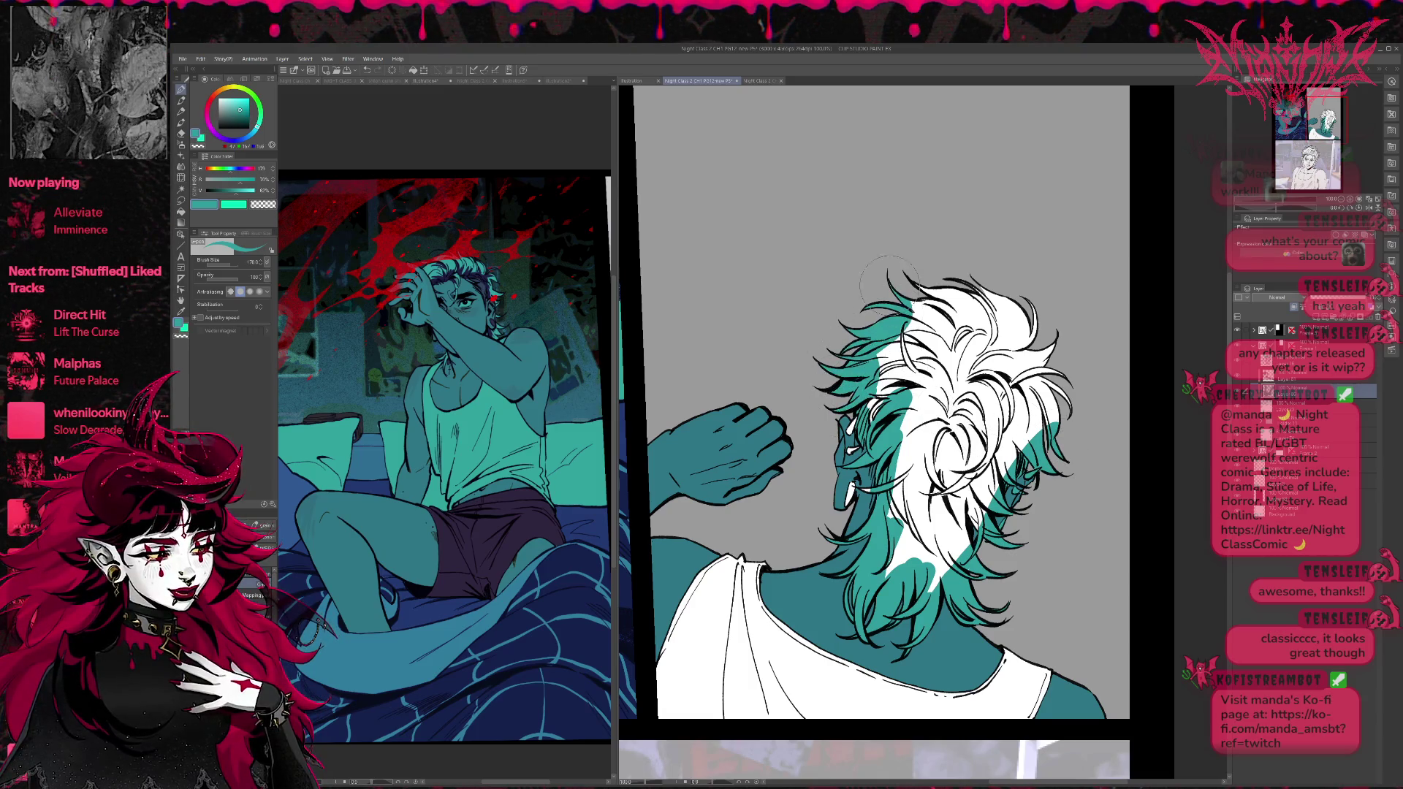
pyautogui.moveTo(877, 416); pyautogui.dragTo(979, 288)
pyautogui.moveTo(906, 461)
pyautogui.mouseDown()
pyautogui.moveTo(1034, 307)
pyautogui.moveTo(950, 505)
pyautogui.mouseUp()
pyautogui.moveTo(990, 387); pyautogui.dragTo(906, 537)
pyautogui.moveTo(914, 454); pyautogui.dragTo(850, 497)
pyautogui.moveTo(895, 563); pyautogui.dragTo(979, 512)
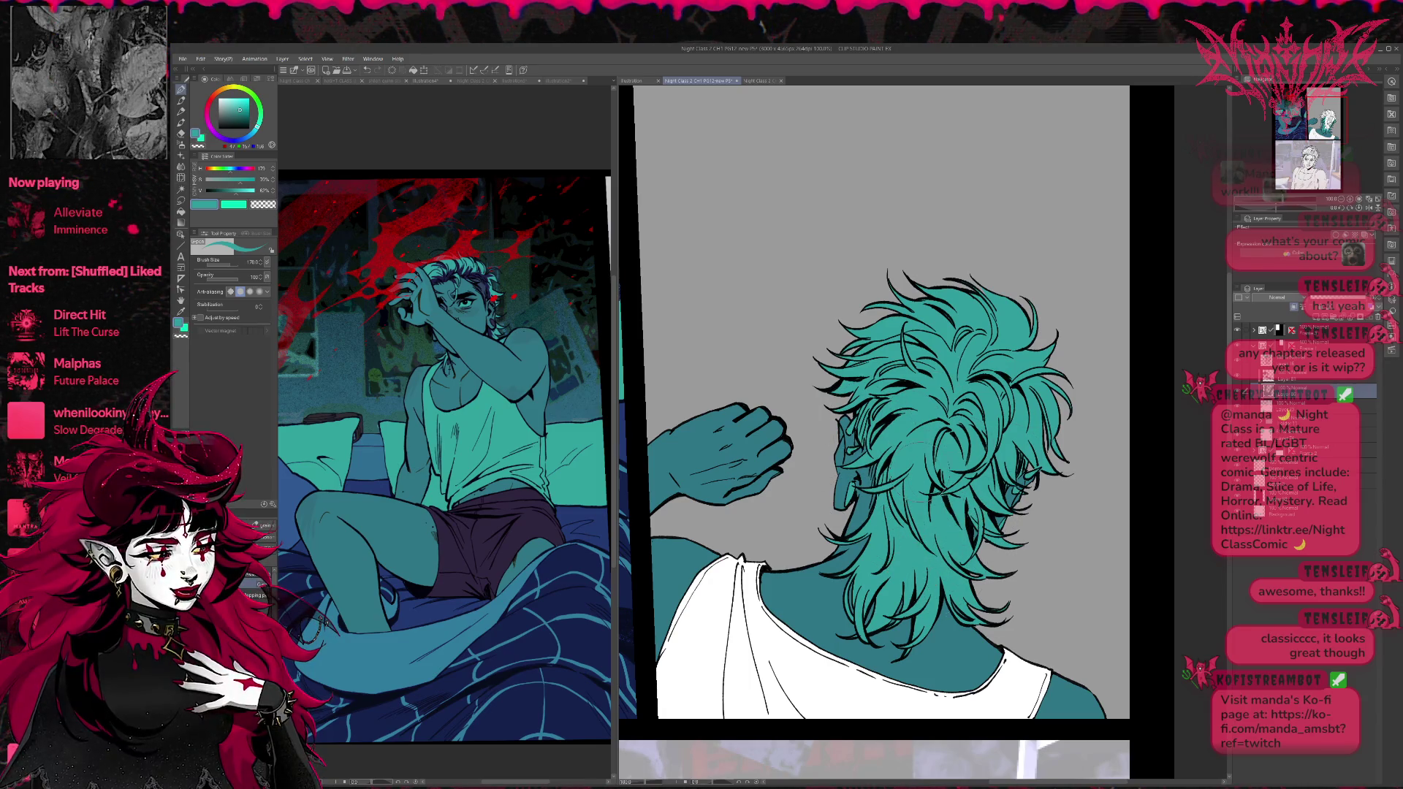
pyautogui.moveTo(877, 438); pyautogui.dragTo(908, 409)
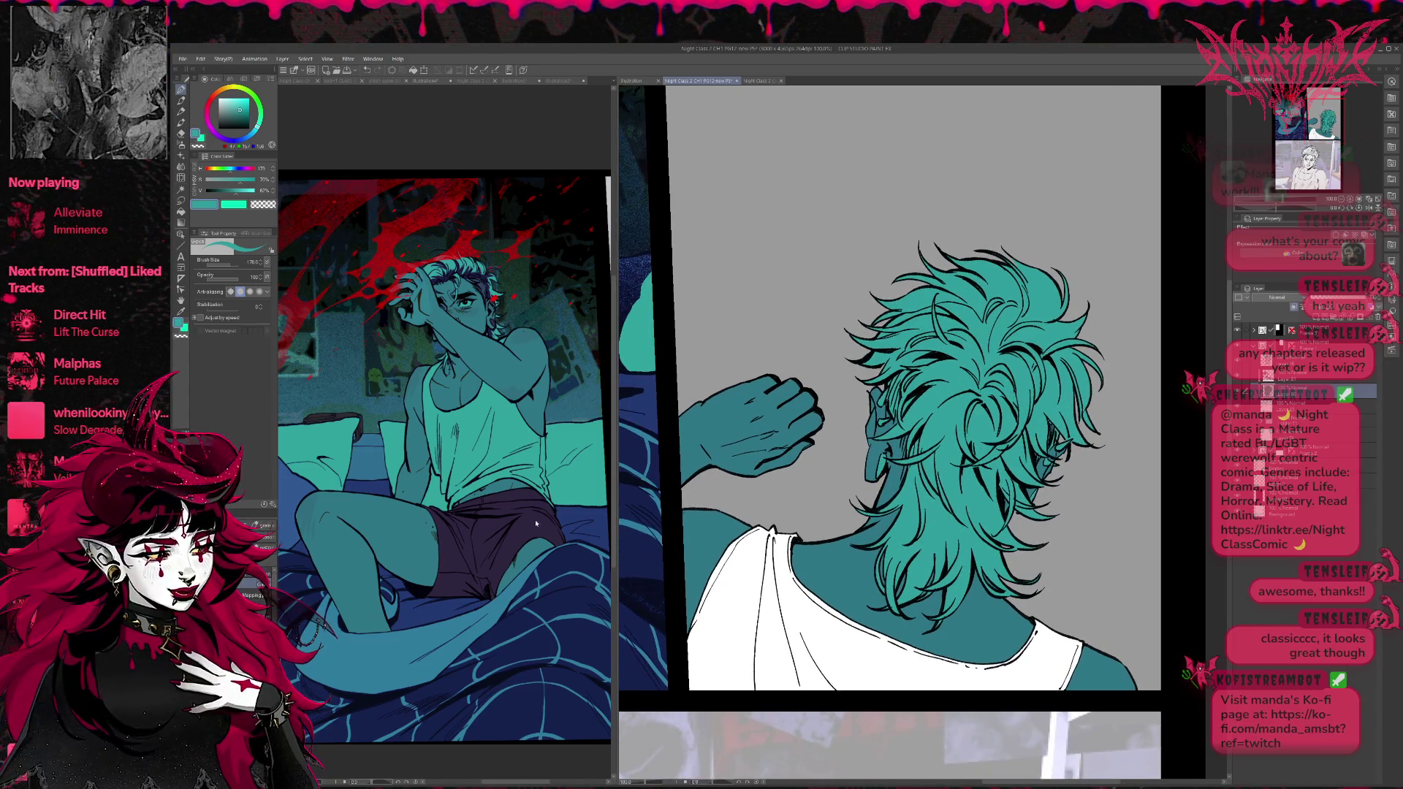
pyautogui.moveTo(782, 537)
pyautogui.mouseDown()
pyautogui.moveTo(701, 658)
pyautogui.moveTo(741, 700)
pyautogui.moveTo(840, 658)
pyautogui.moveTo(950, 680)
pyautogui.moveTo(1038, 665)
pyautogui.moveTo(1056, 676)
pyautogui.moveTo(1055, 718)
pyautogui.mouseUp()
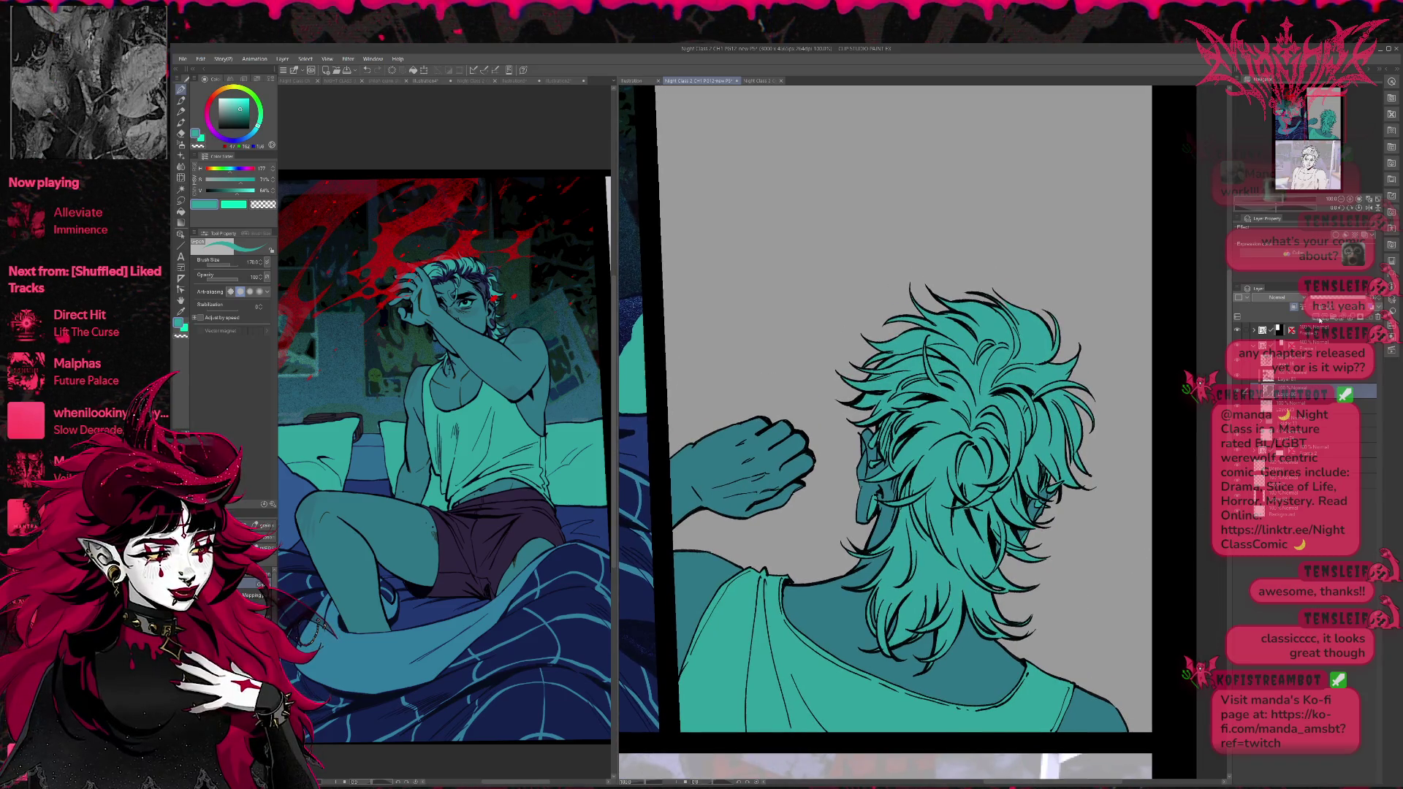
# Sample dark blue from the reference and set the pen to brush size 150.
pyautogui.click(483, 290)
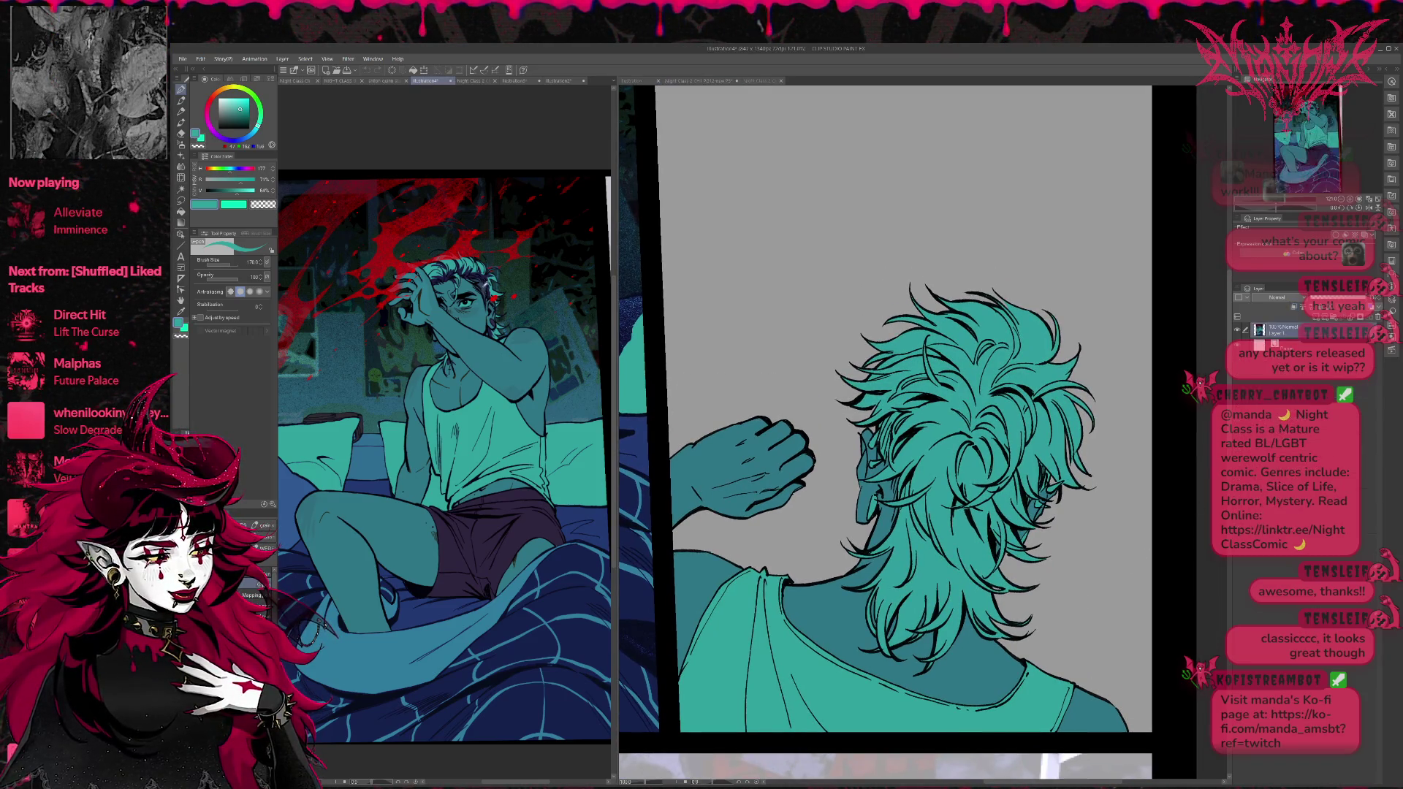
pyautogui.keyDown('alt'); pyautogui.click(484, 289); pyautogui.keyUp('alt')
pyautogui.press('g')
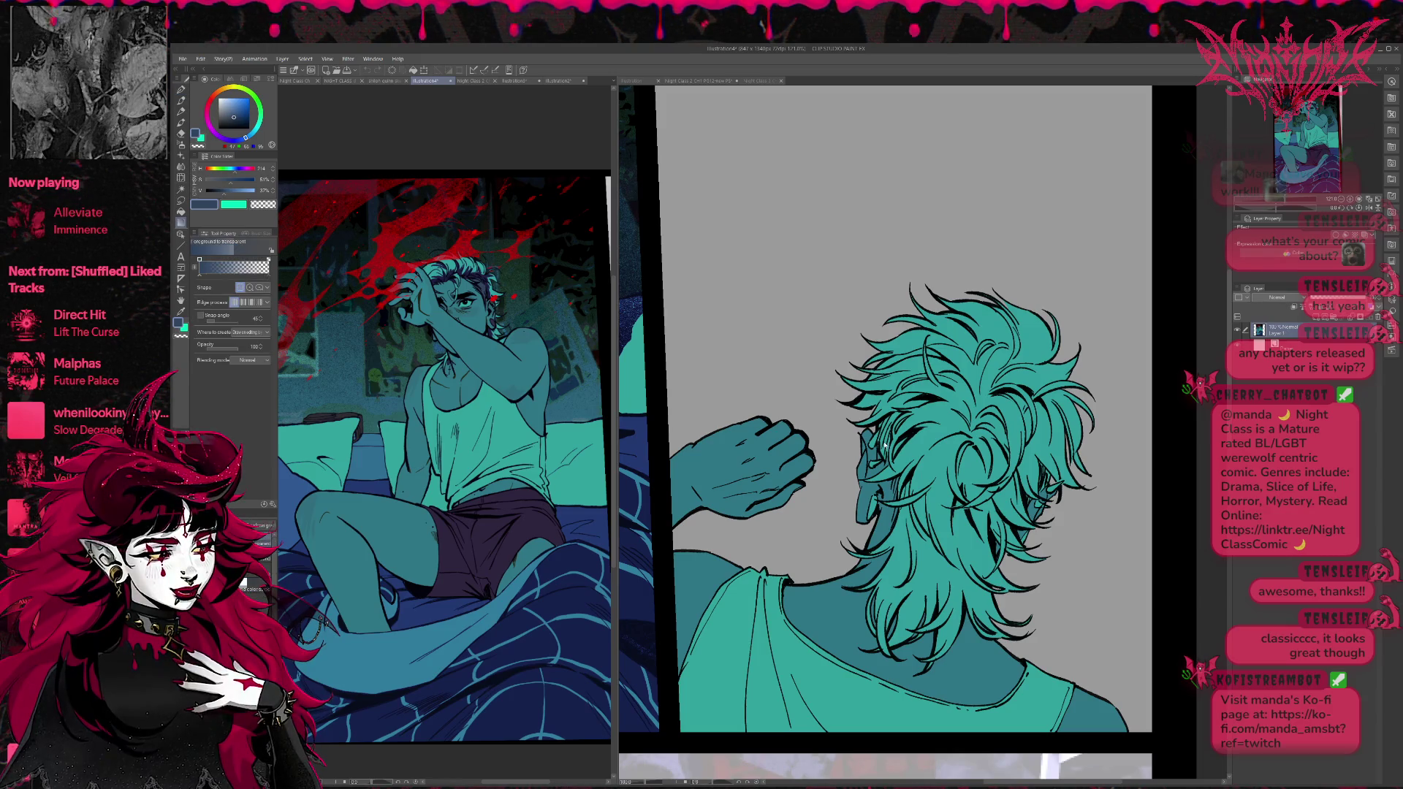
pyautogui.click(884, 447)
pyautogui.press('p')
pyautogui.press('[')
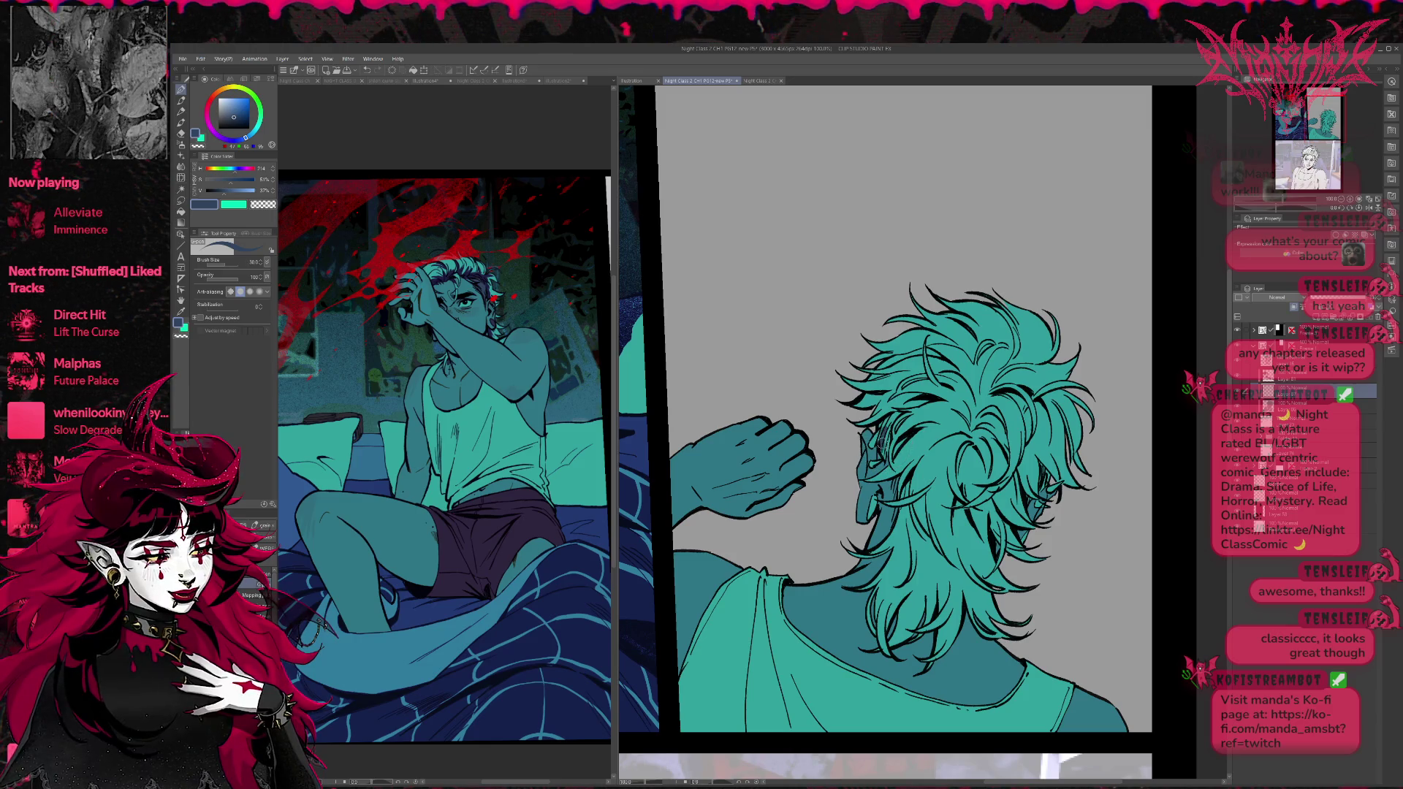
pyautogui.moveTo(884, 427); pyautogui.dragTo(888, 436)
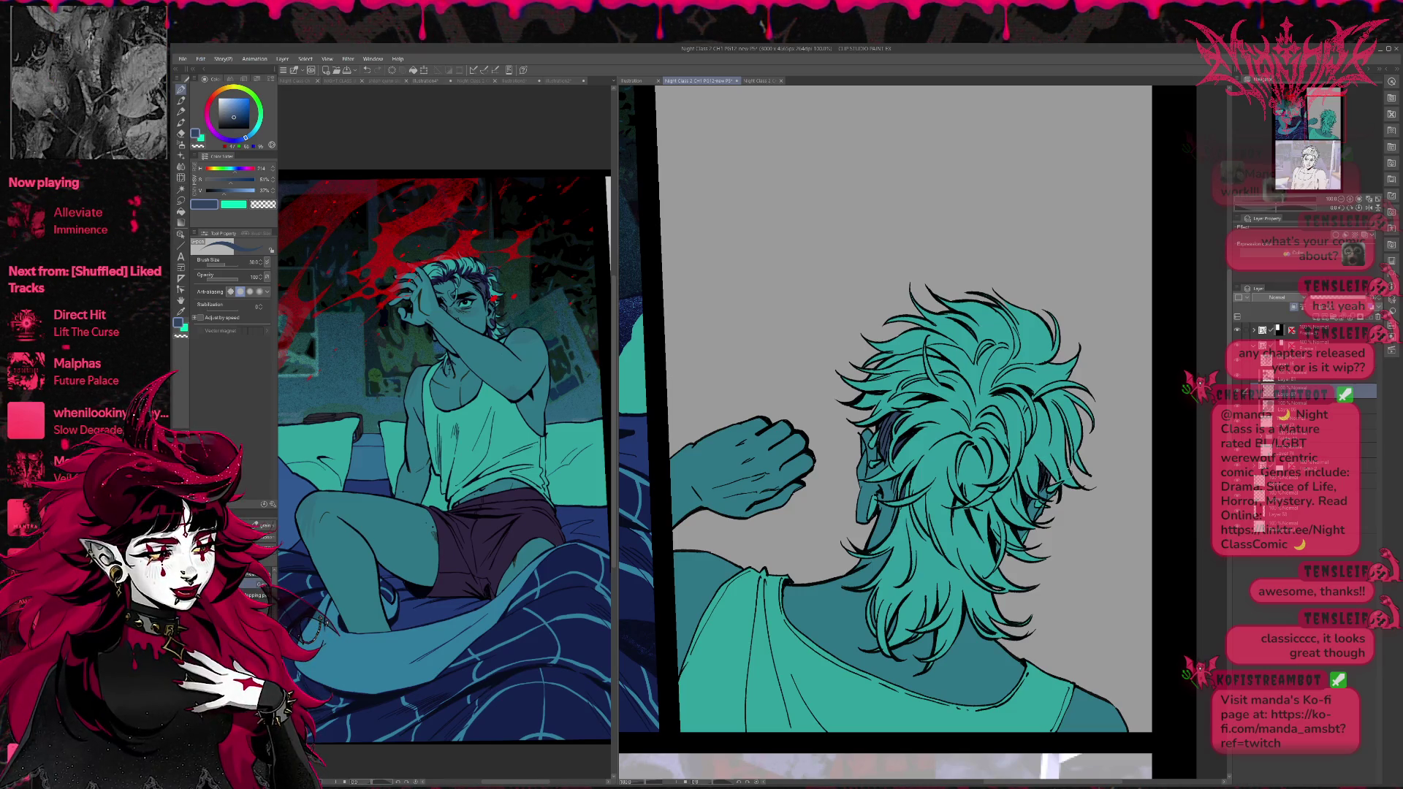
# Sample a darker blue from the reference and shade the hair gaps with it.
pyautogui.moveTo(1103, 448); pyautogui.dragTo(1099, 460)
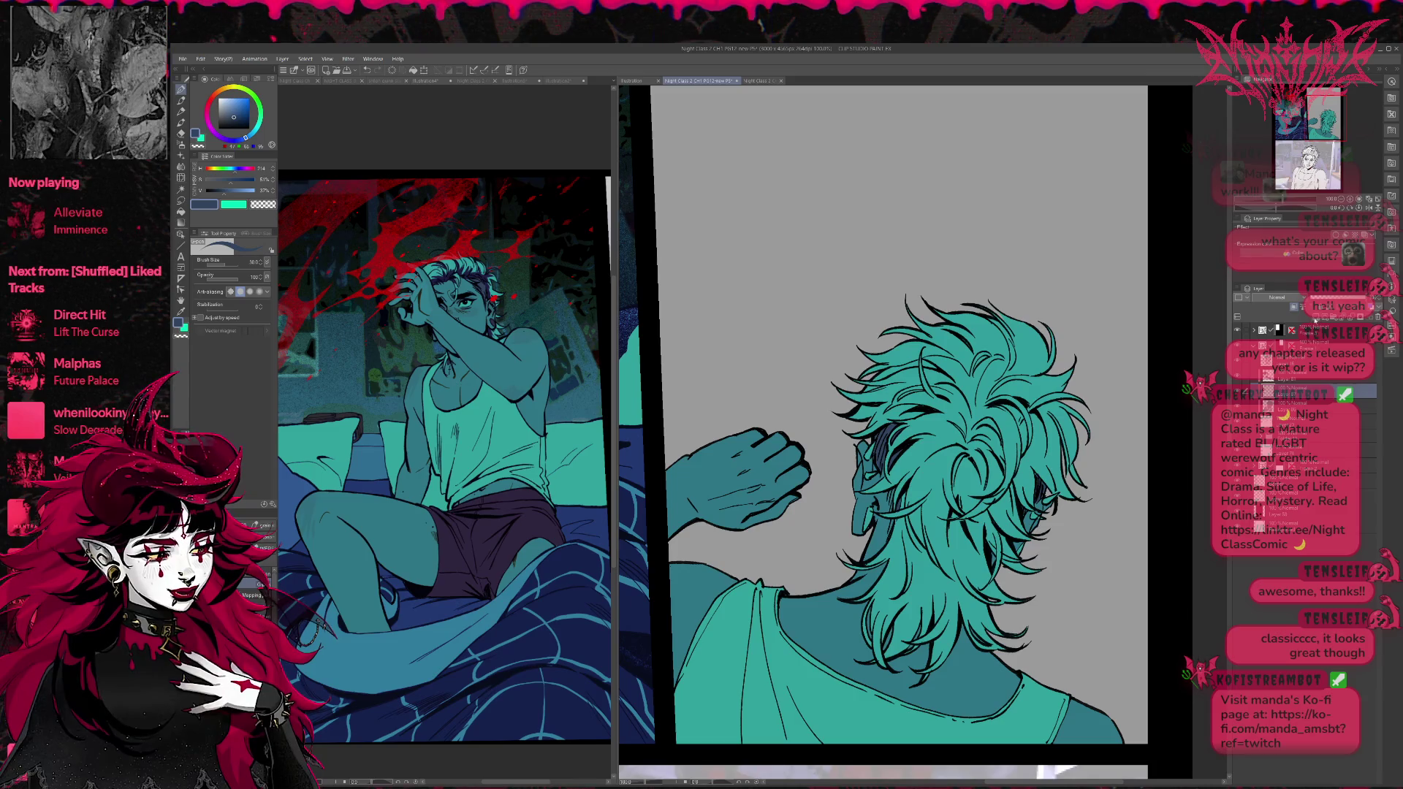
pyautogui.click(468, 278)
pyautogui.keyDown('alt'); pyautogui.click(468, 278); pyautogui.keyUp('alt')
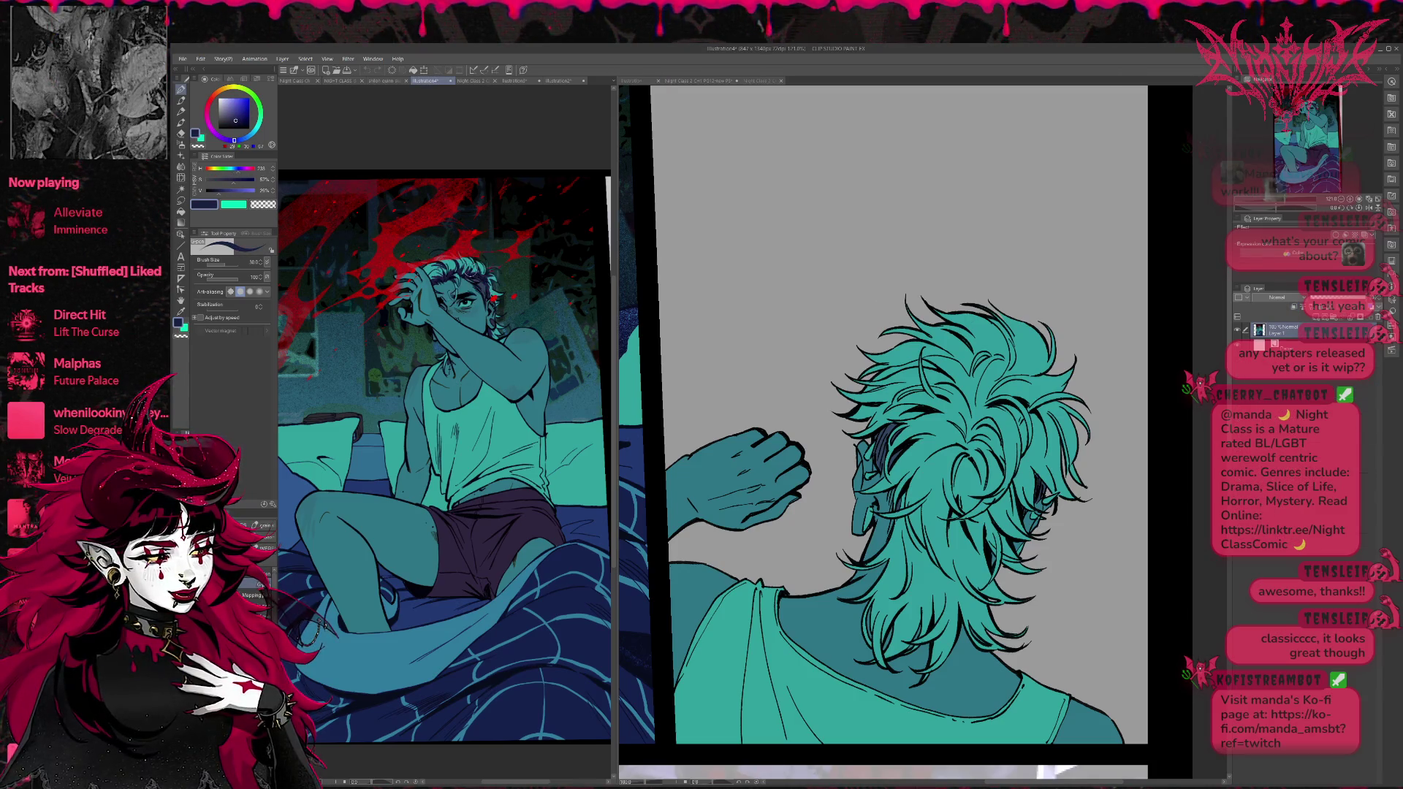
pyautogui.hotkey('ctrl', 'Tab')
pyautogui.moveTo(925, 456)
pyautogui.mouseDown()
pyautogui.moveTo(947, 437)
pyautogui.moveTo(923, 428)
pyautogui.moveTo(971, 415)
pyautogui.moveTo(957, 444)
pyautogui.moveTo(927, 423)
pyautogui.moveTo(944, 401)
pyautogui.moveTo(928, 443)
pyautogui.moveTo(972, 424)
pyautogui.mouseUp()
# Remove the thick navy stroke, shrink the brush to 50 and add finer navy shading.
pyautogui.press('e')
pyautogui.moveTo(946, 376)
pyautogui.mouseDown()
pyautogui.moveTo(910, 445)
pyautogui.moveTo(970, 433)
pyautogui.mouseUp()
pyautogui.press('b')
pyautogui.hotkey('ctrl', 'z')
pyautogui.press('[')
pyautogui.press('[')
pyautogui.moveTo(945, 443)
pyautogui.mouseDown()
pyautogui.moveTo(925, 479)
pyautogui.moveTo(957, 450)
pyautogui.moveTo(954, 491)
pyautogui.mouseUp()
pyautogui.moveTo(947, 436)
pyautogui.mouseDown()
pyautogui.moveTo(928, 424)
pyautogui.moveTo(947, 420)
pyautogui.moveTo(924, 424)
pyautogui.moveTo(961, 409)
pyautogui.moveTo(953, 393)
pyautogui.moveTo(998, 457)
pyautogui.moveTo(981, 468)
pyautogui.mouseUp()
# Shade the right side of the hair and the strands near the neck dark navy.
pyautogui.moveTo(1009, 413)
pyautogui.mouseDown()
pyautogui.moveTo(960, 491)
pyautogui.moveTo(990, 490)
pyautogui.mouseUp()
pyautogui.moveTo(997, 437); pyautogui.dragTo(979, 436)
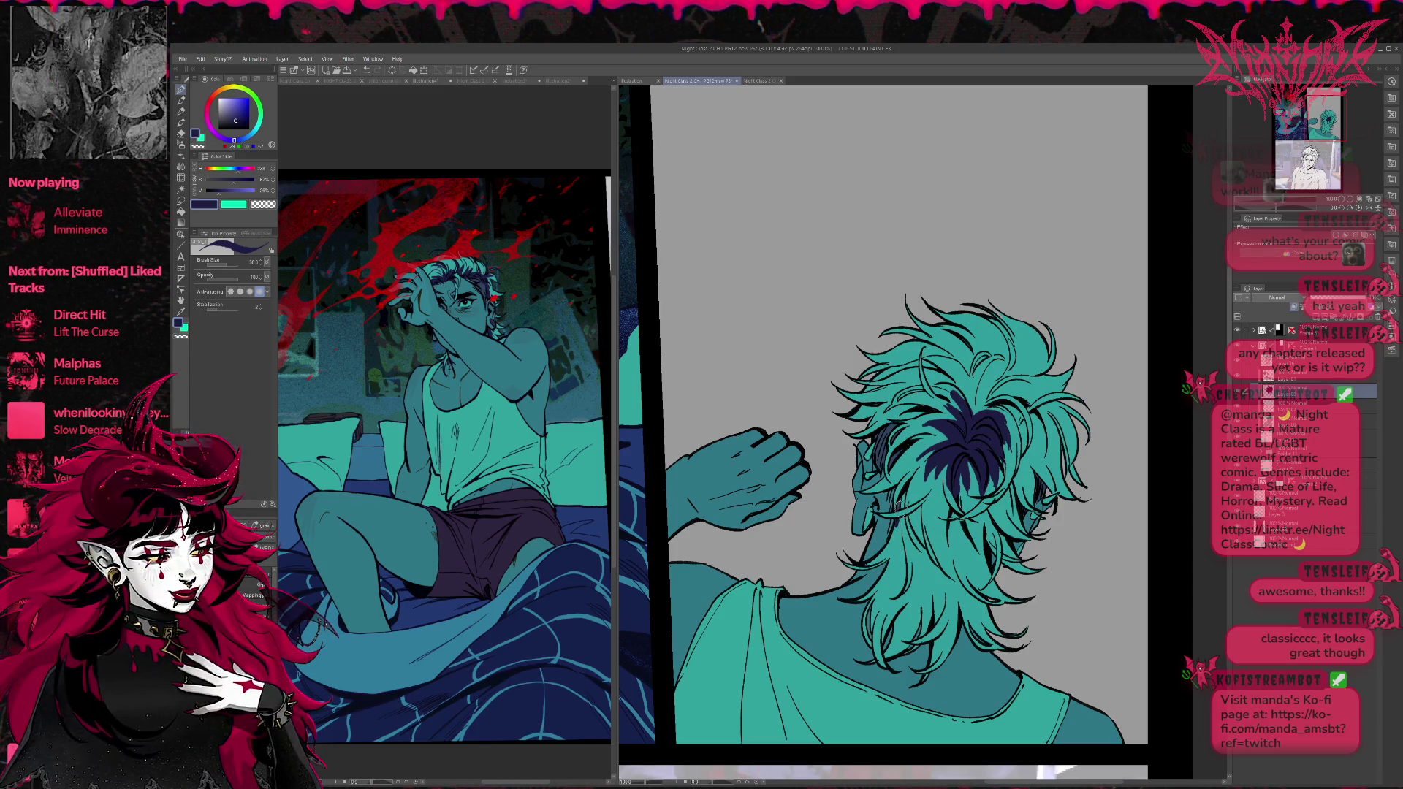
pyautogui.moveTo(900, 523)
pyautogui.mouseDown()
pyautogui.moveTo(884, 548)
pyautogui.moveTo(899, 574)
pyautogui.moveTo(903, 529)
pyautogui.moveTo(920, 579)
pyautogui.moveTo(925, 557)
pyautogui.moveTo(938, 584)
pyautogui.mouseUp()
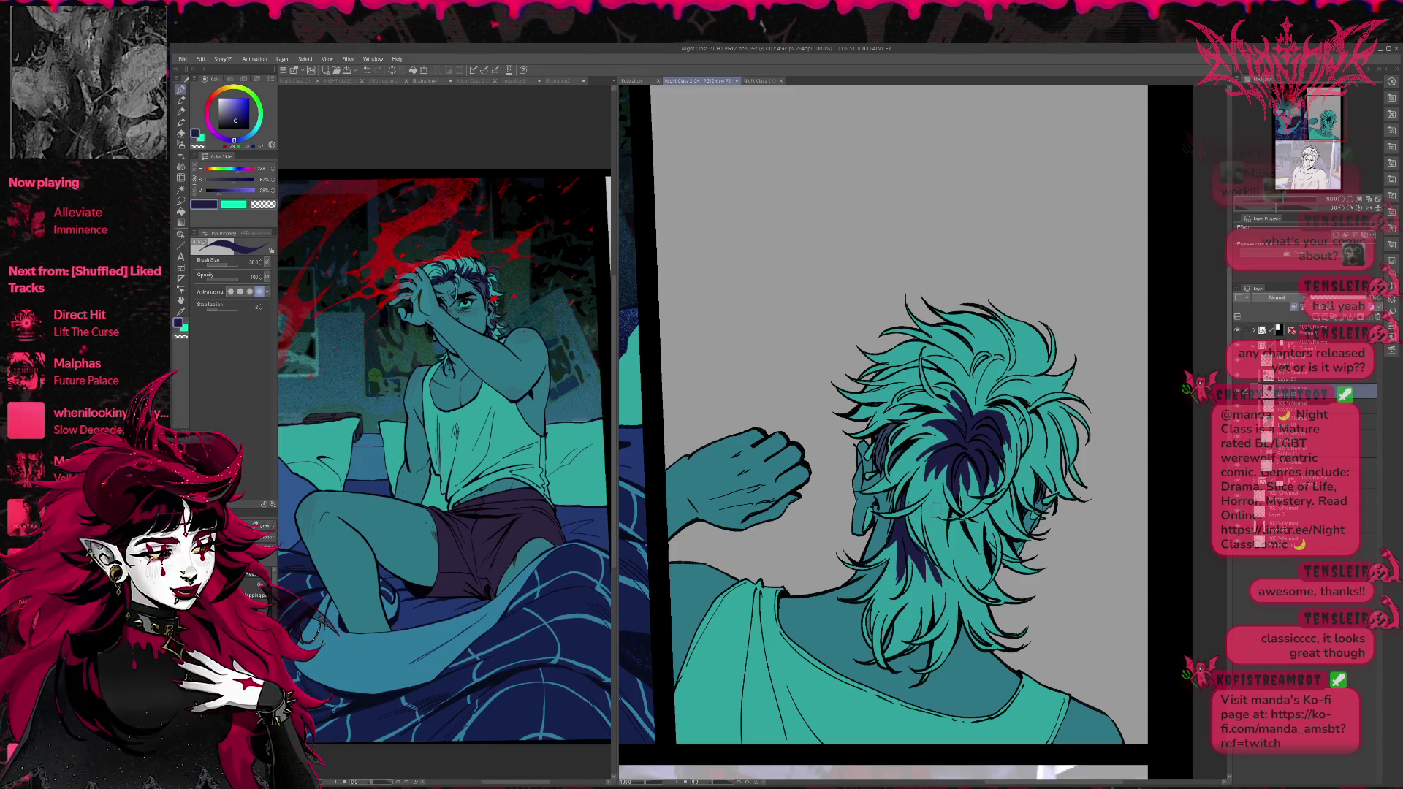
pyautogui.moveTo(944, 460)
pyautogui.mouseDown()
pyautogui.moveTo(932, 587)
pyautogui.moveTo(913, 561)
pyautogui.moveTo(888, 579)
pyautogui.mouseUp()
pyautogui.moveTo(903, 516)
pyautogui.mouseDown()
pyautogui.moveTo(877, 552)
pyautogui.moveTo(916, 554)
pyautogui.moveTo(915, 538)
pyautogui.moveTo(943, 583)
pyautogui.mouseUp()
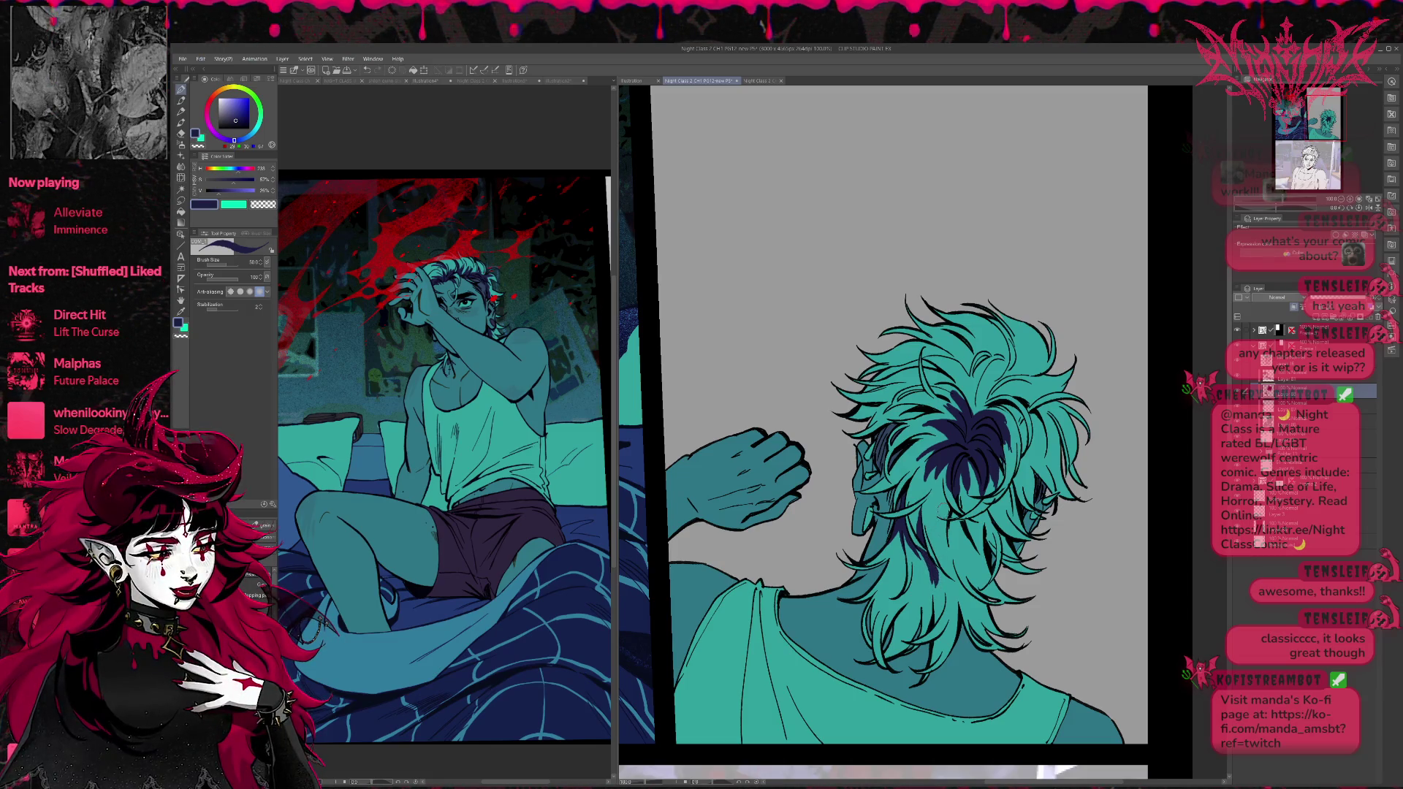
pyautogui.moveTo(959, 536)
pyautogui.mouseDown()
pyautogui.moveTo(950, 578)
pyautogui.moveTo(948, 547)
pyautogui.mouseUp()
pyautogui.hotkey('ctrl', 'z')
pyautogui.hotkey('ctrl', 'z')
pyautogui.hotkey('ctrl', 'z')
pyautogui.hotkey('ctrl', 'z')
pyautogui.hotkey('ctrl', 'z')
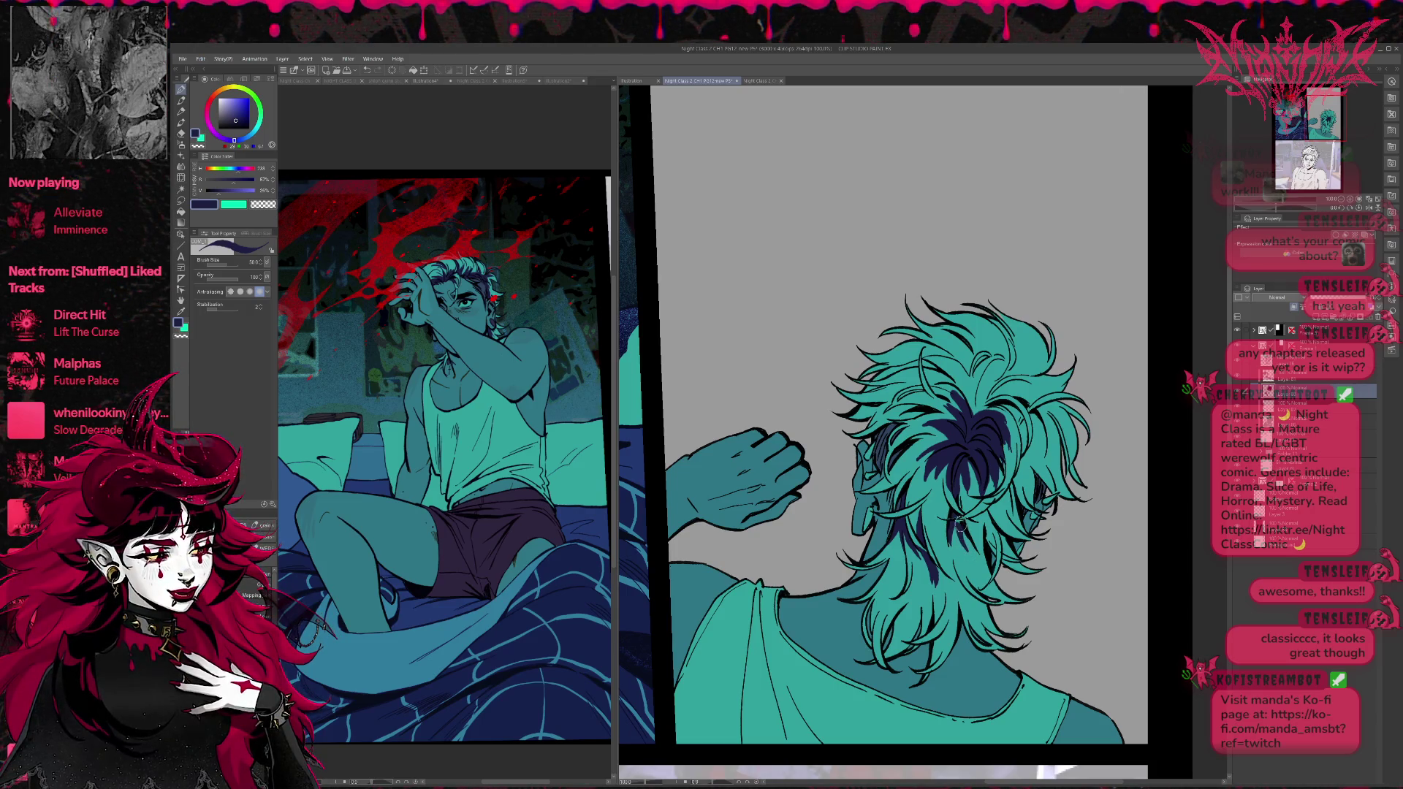
pyautogui.moveTo(988, 523)
pyautogui.mouseDown()
pyautogui.moveTo(978, 554)
pyautogui.moveTo(987, 545)
pyautogui.mouseUp()
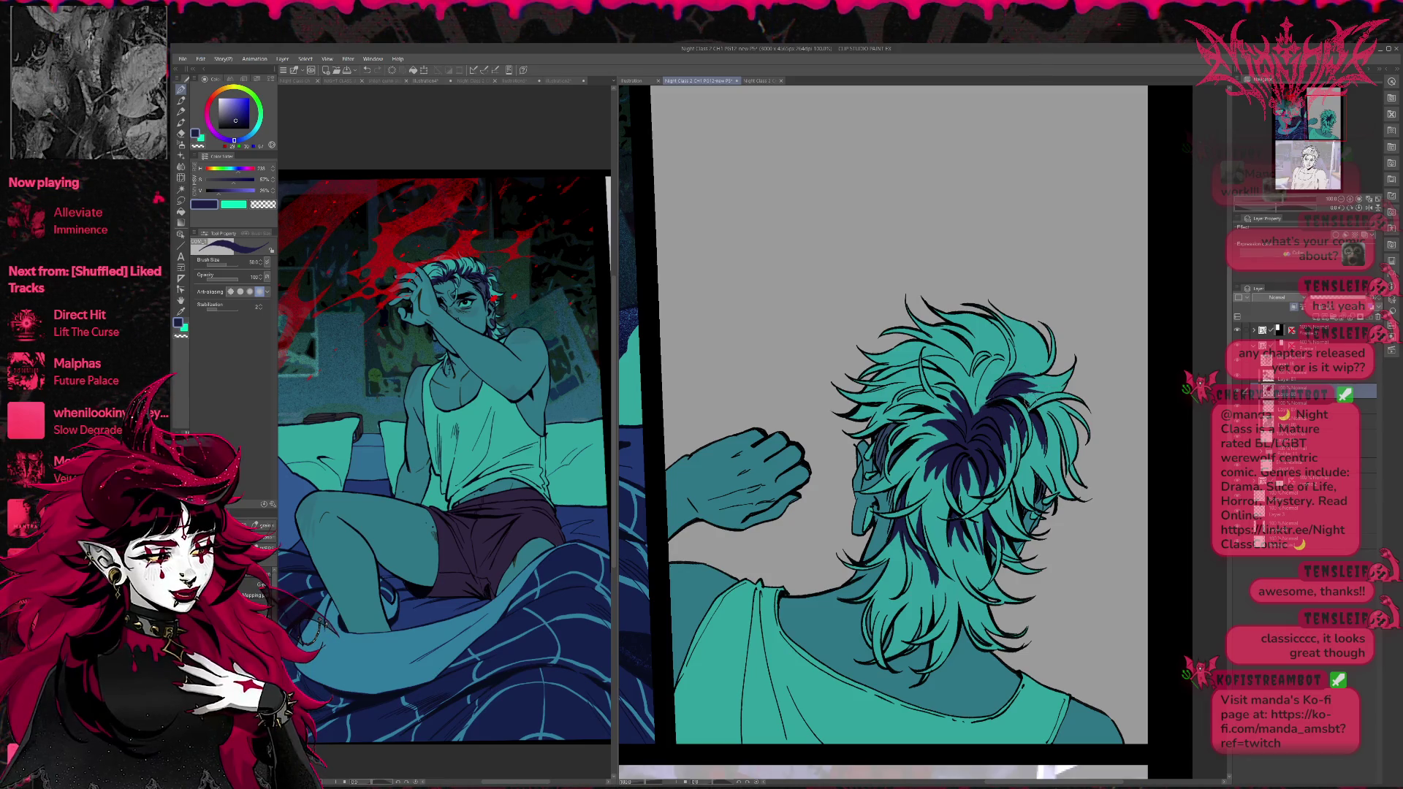
# Shade the crown navy, alternating teal and navy picks for light and dark strands.
pyautogui.moveTo(972, 370)
pyautogui.mouseDown()
pyautogui.moveTo(950, 413)
pyautogui.moveTo(982, 393)
pyautogui.moveTo(972, 422)
pyautogui.moveTo(884, 430)
pyautogui.moveTo(894, 422)
pyautogui.mouseUp()
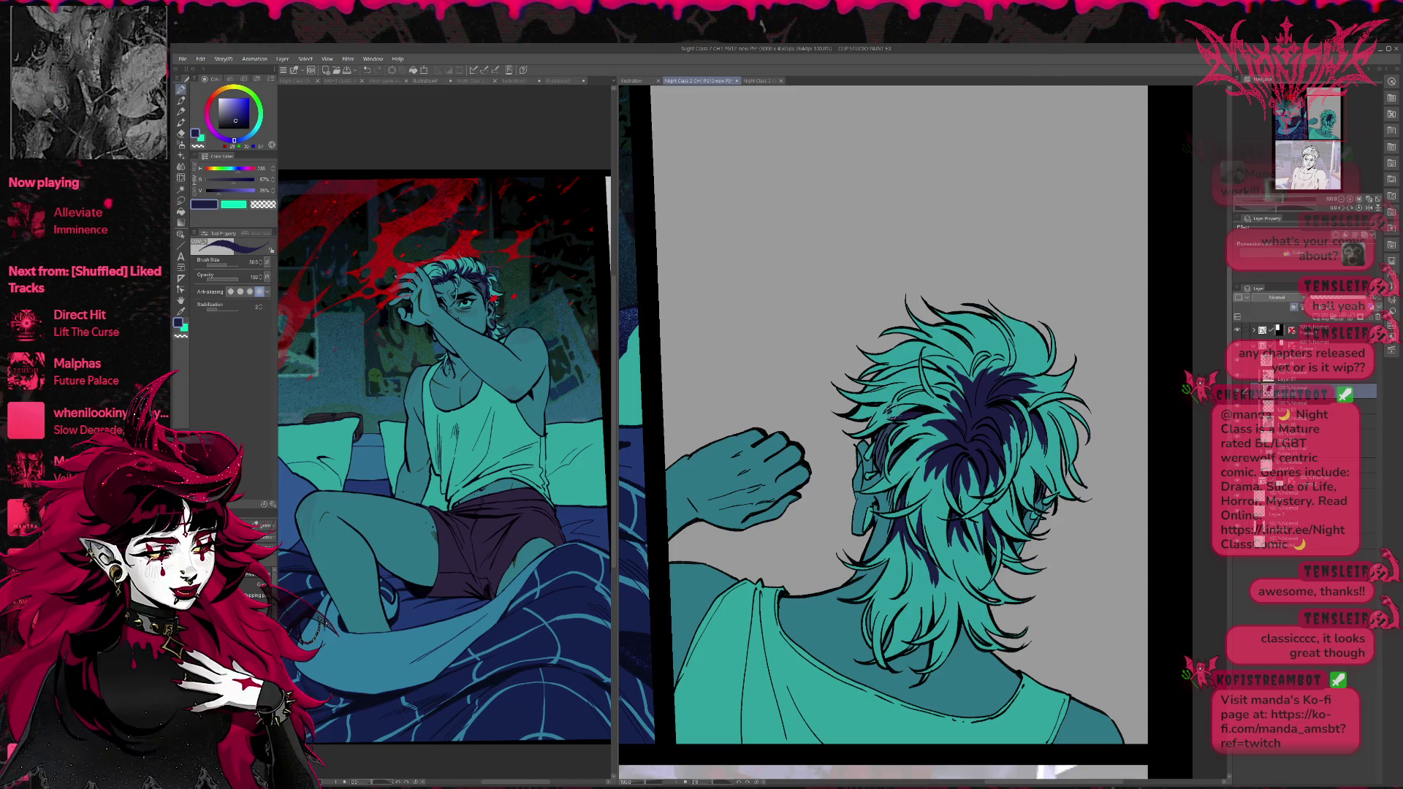
pyautogui.keyDown('alt'); pyautogui.click(906, 409); pyautogui.keyUp('alt')
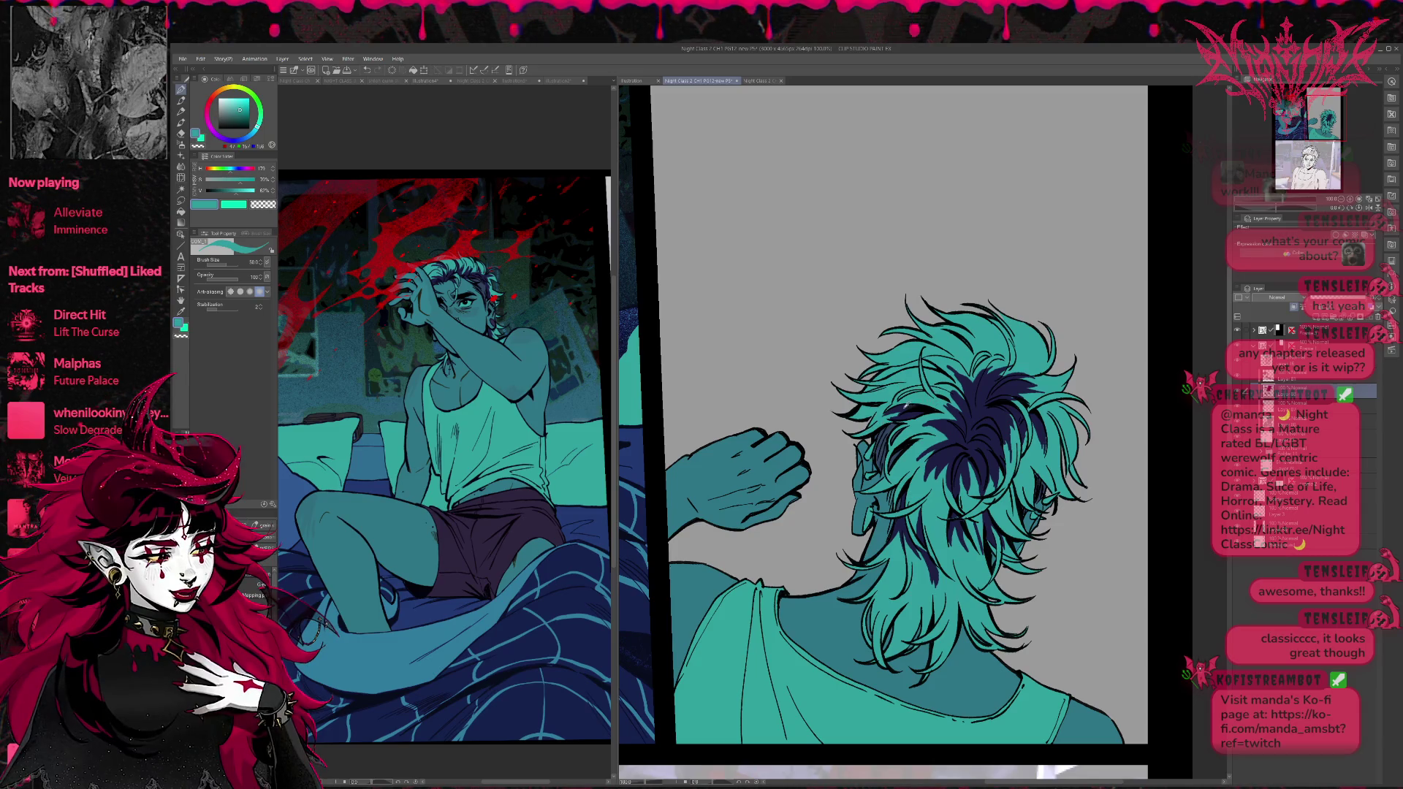
pyautogui.keyDown('alt'); pyautogui.click(906, 408); pyautogui.keyUp('alt')
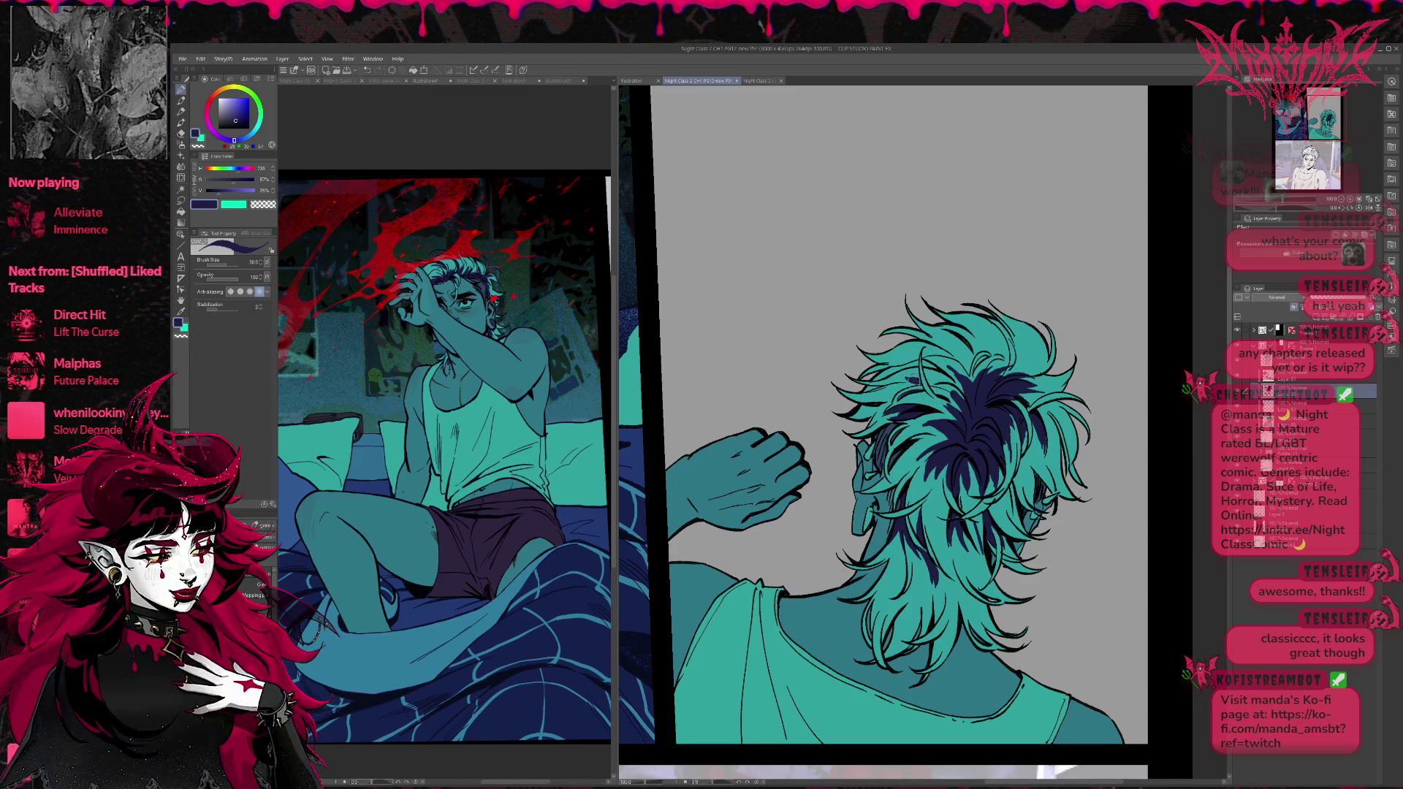
pyautogui.moveTo(963, 398); pyautogui.dragTo(905, 376)
pyautogui.keyDown('alt'); pyautogui.click(968, 402); pyautogui.keyUp('alt')
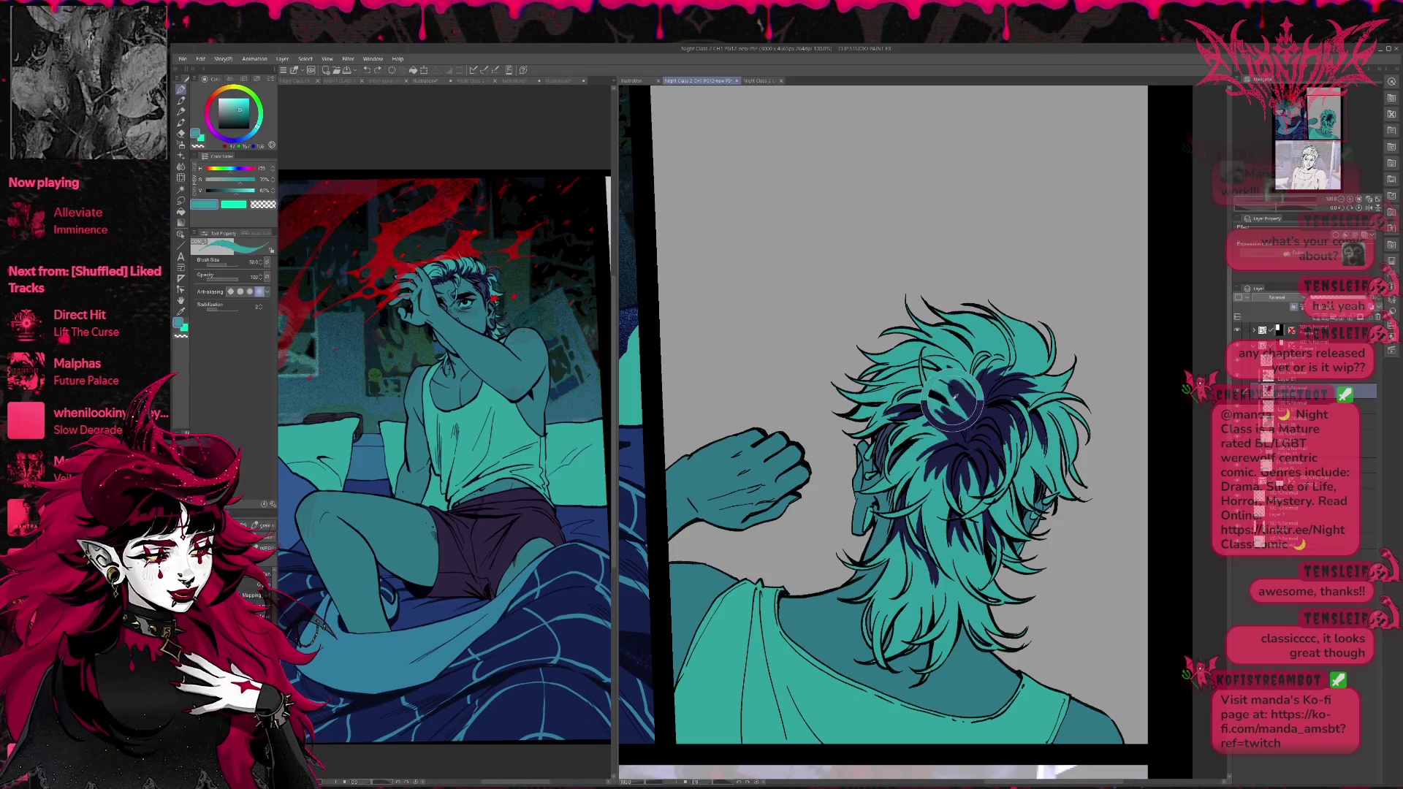
pyautogui.keyDown('alt'); pyautogui.click(975, 415); pyautogui.keyUp('alt')
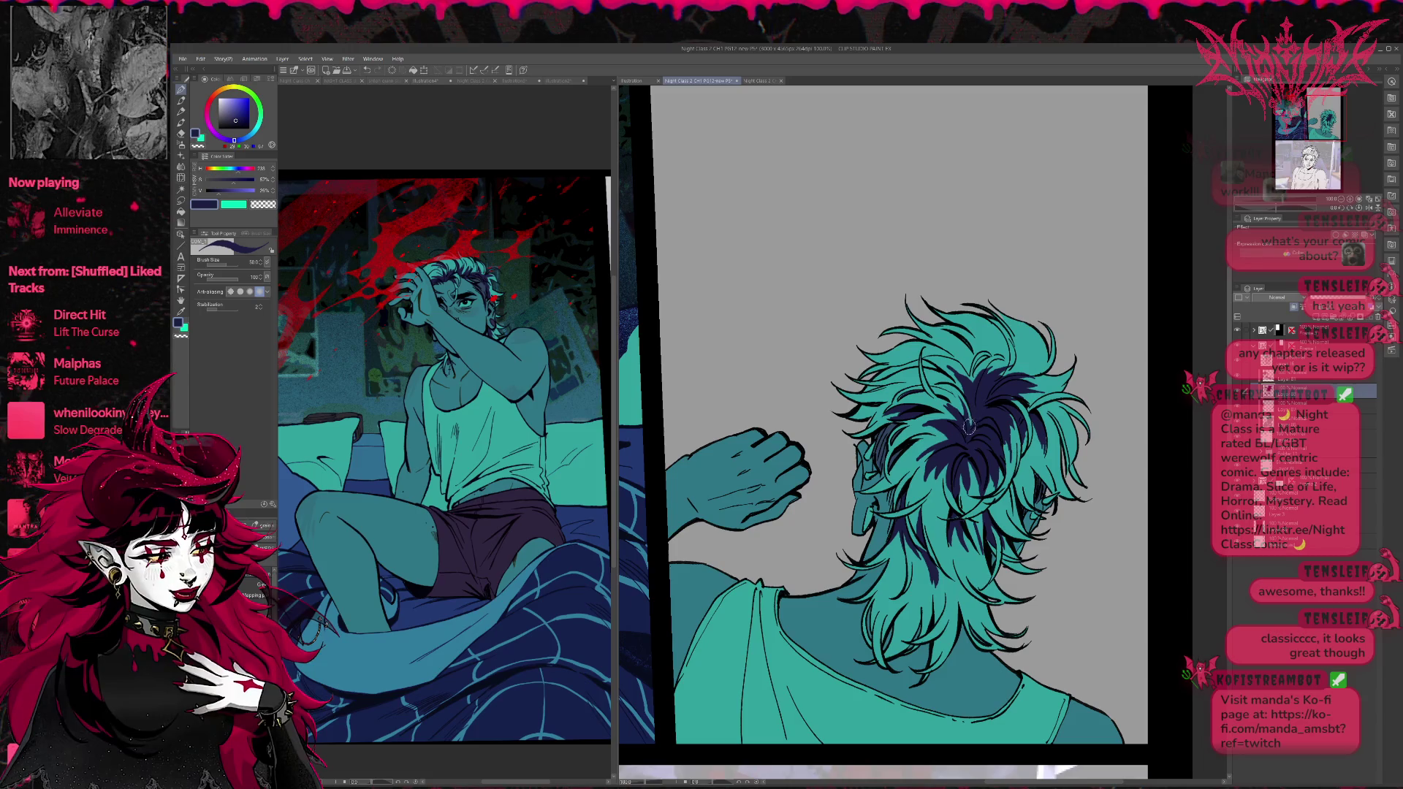
pyautogui.keyDown('alt'); pyautogui.click(962, 383); pyautogui.keyUp('alt')
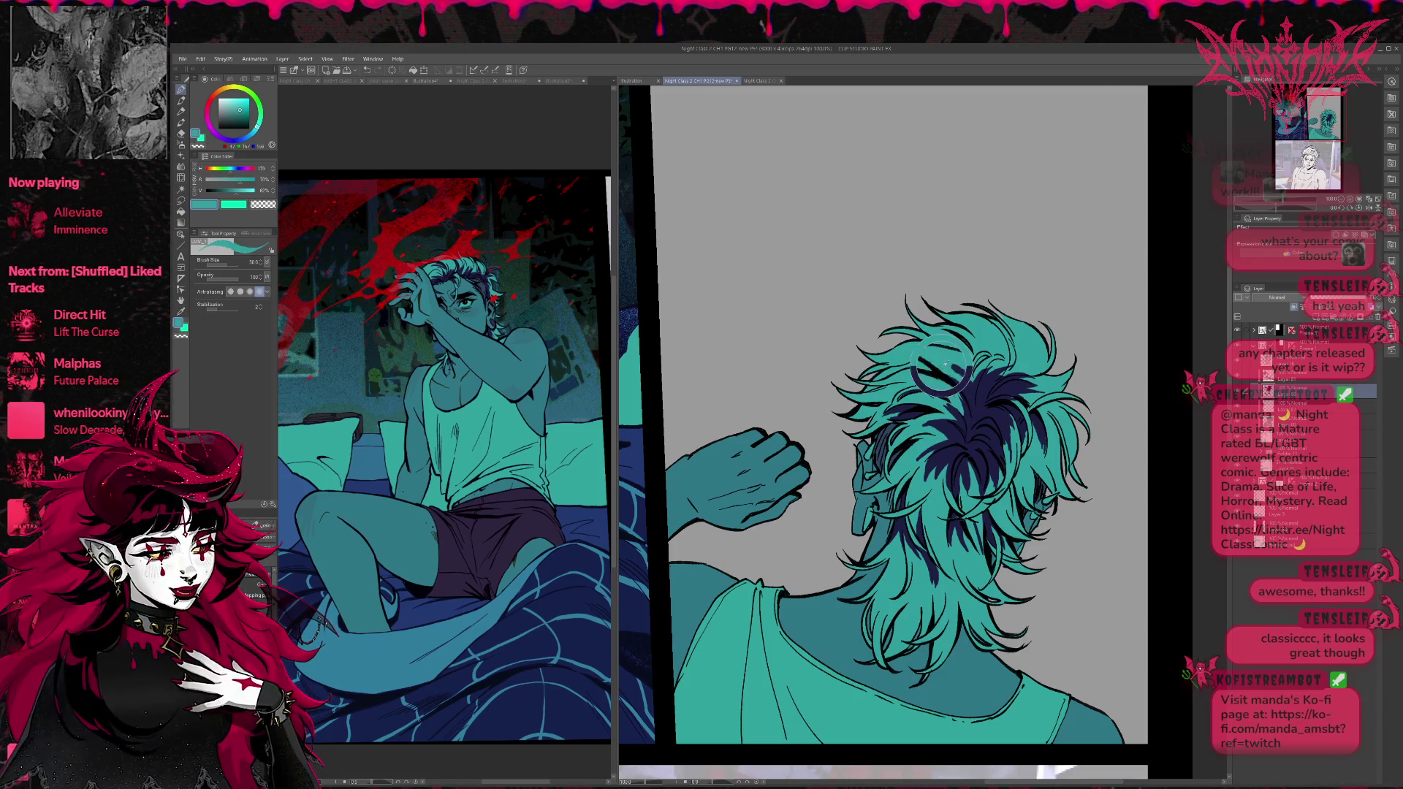
pyautogui.keyDown('alt'); pyautogui.click(959, 382); pyautogui.keyUp('alt')
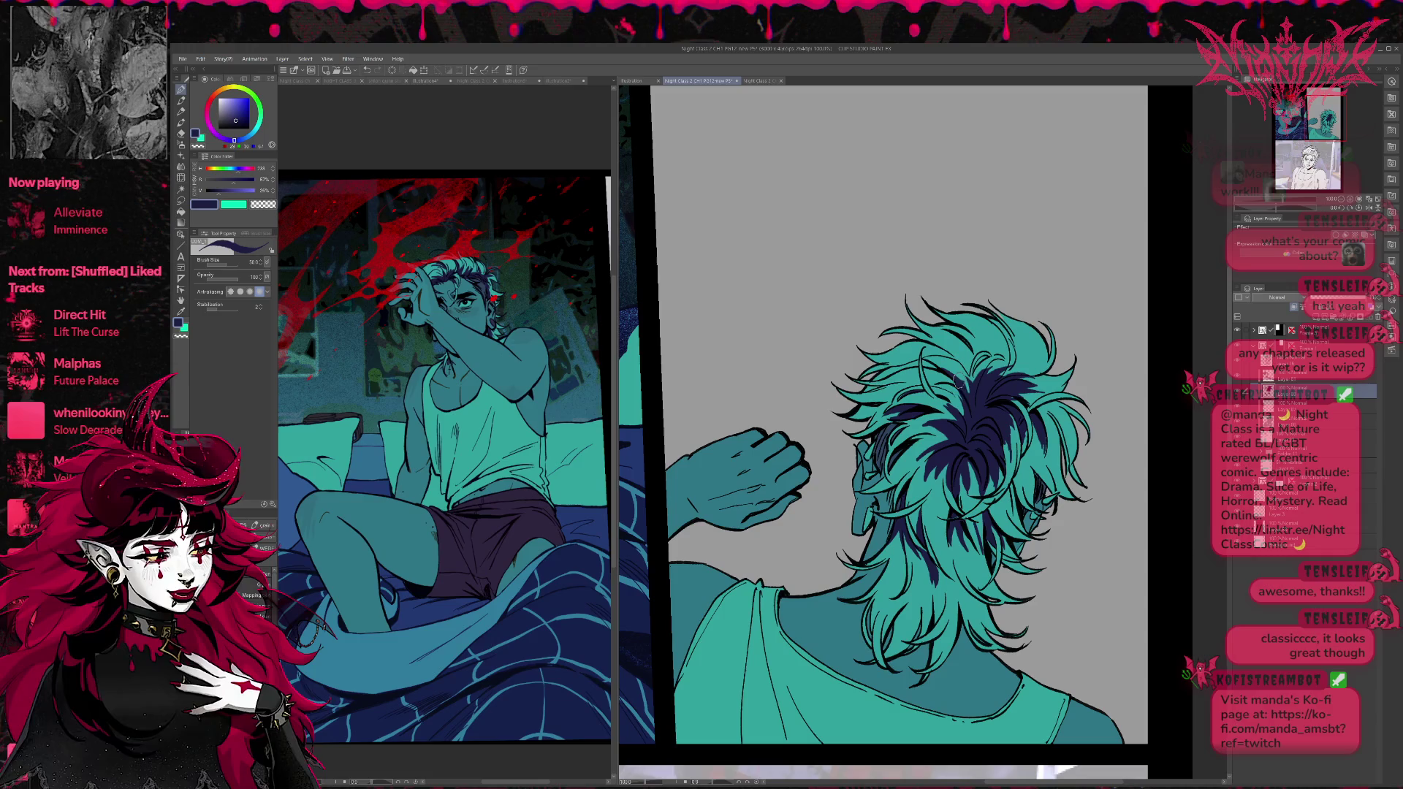
pyautogui.moveTo(964, 369)
pyautogui.mouseDown()
pyautogui.moveTo(954, 342)
pyautogui.moveTo(980, 359)
pyautogui.moveTo(959, 342)
pyautogui.moveTo(979, 328)
pyautogui.mouseUp()
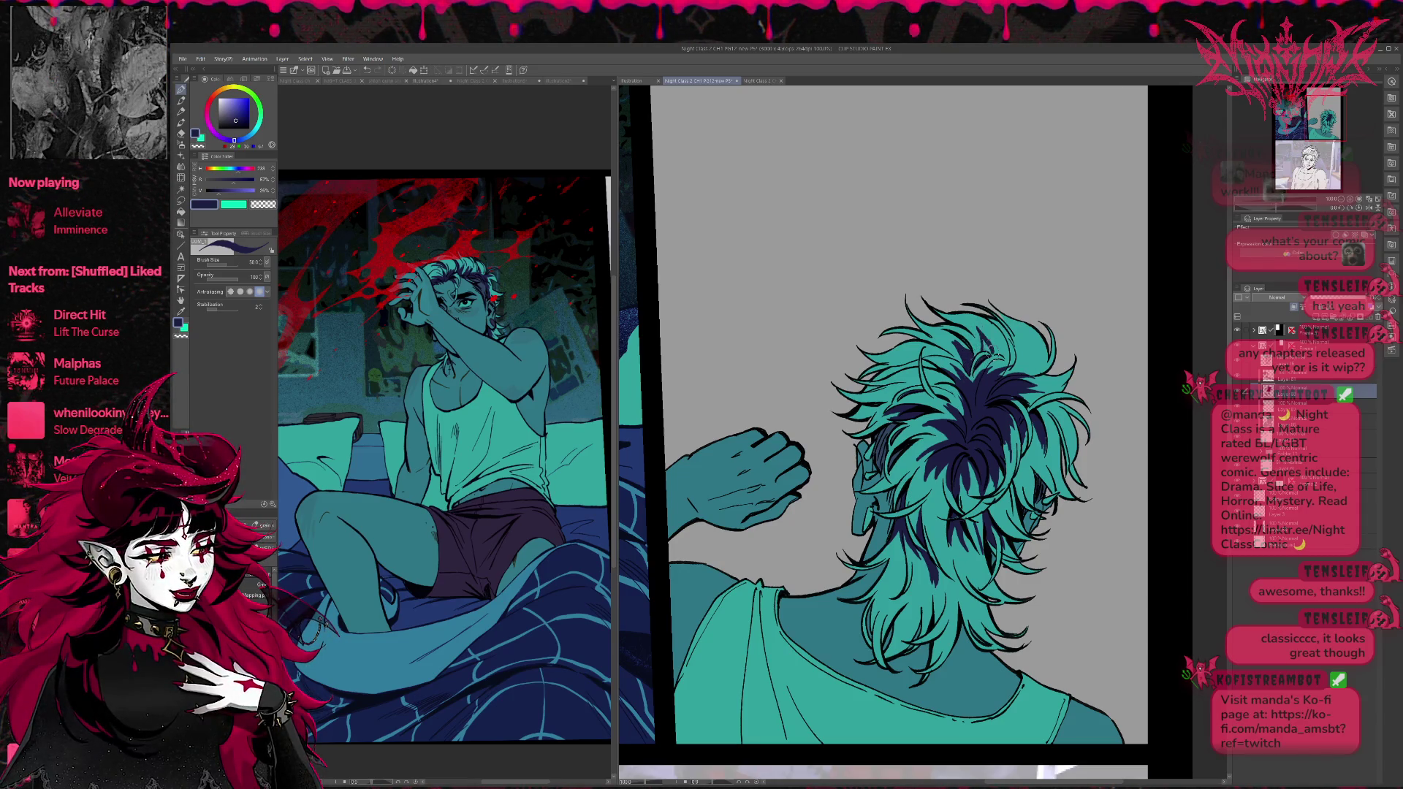
pyautogui.press('e')
pyautogui.press('h')
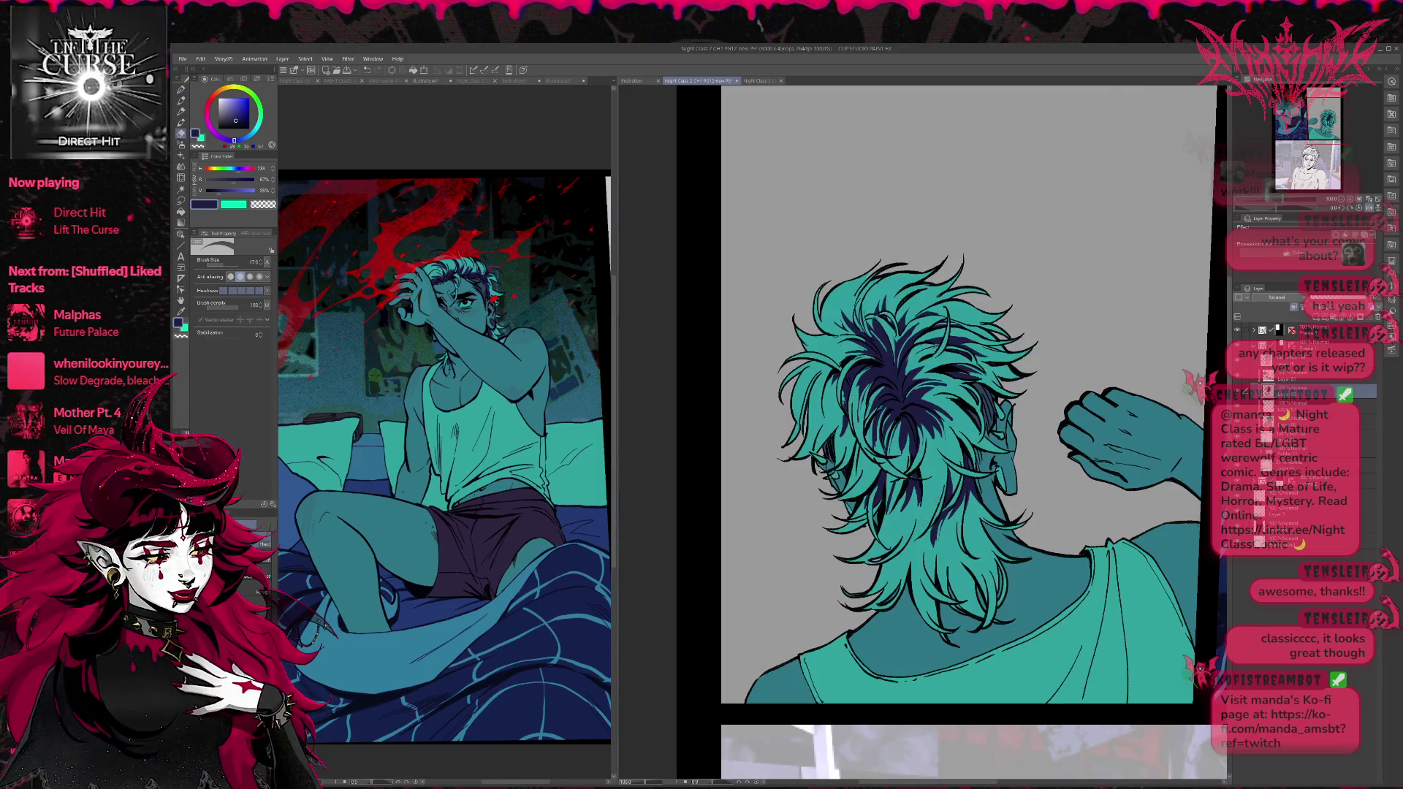
# Add thin dark ink strokes into the hair with the pen.
pyautogui.press('p')
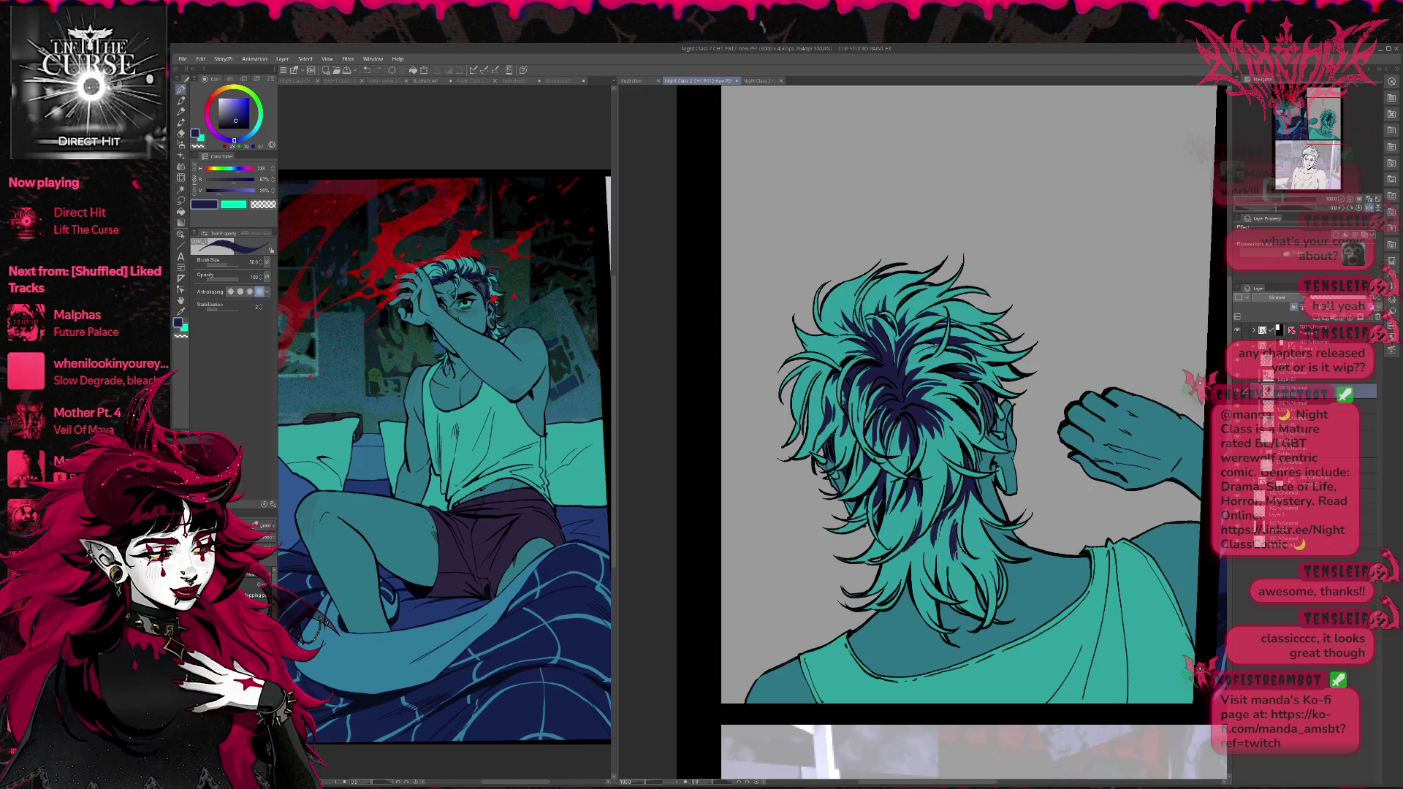
pyautogui.moveTo(967, 541)
pyautogui.mouseDown()
pyautogui.moveTo(976, 496)
pyautogui.moveTo(1004, 520)
pyautogui.moveTo(998, 549)
pyautogui.mouseUp()
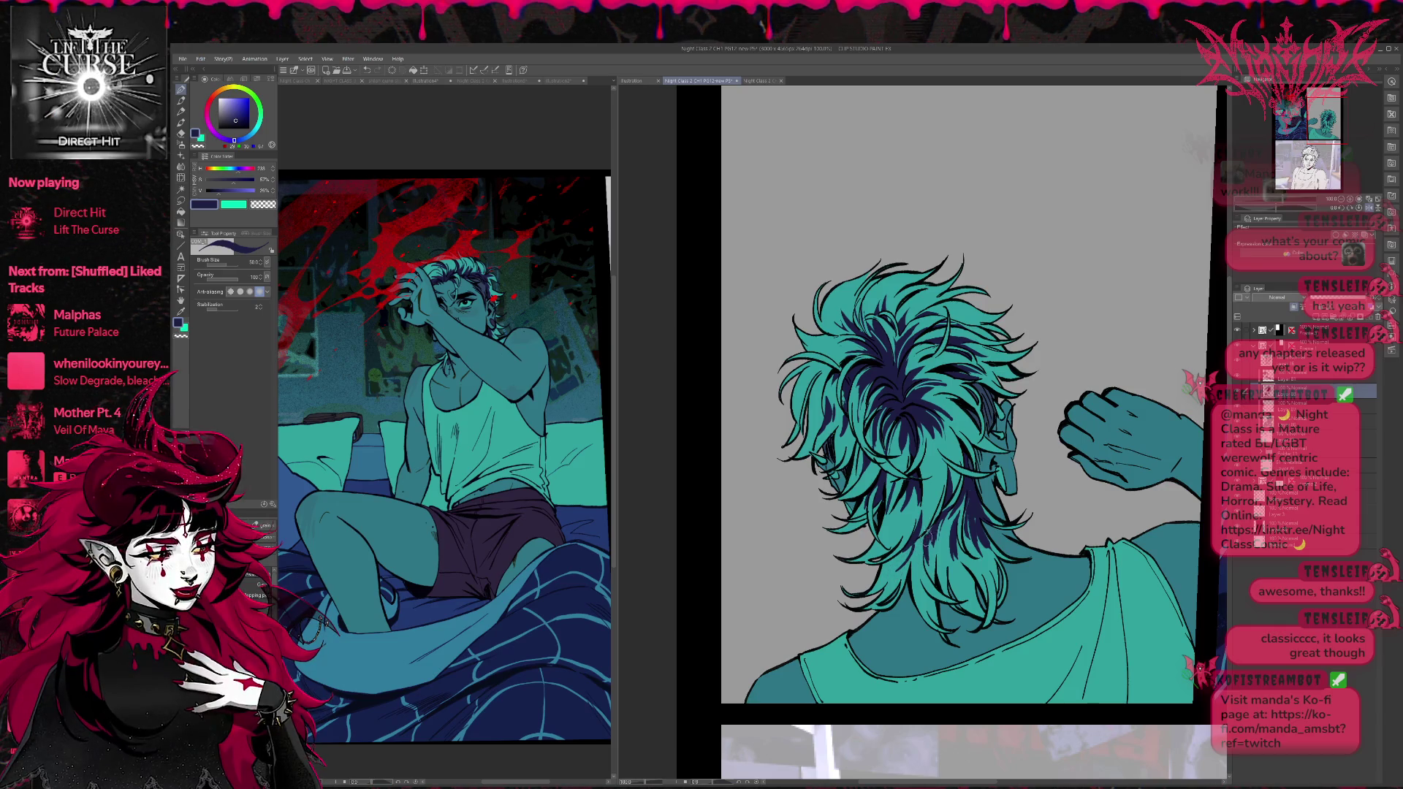
pyautogui.moveTo(1000, 453); pyautogui.dragTo(1011, 462)
pyautogui.moveTo(912, 494); pyautogui.dragTo(933, 532)
pyautogui.moveTo(948, 464)
pyautogui.mouseDown()
pyautogui.moveTo(950, 499)
pyautogui.moveTo(880, 495)
pyautogui.mouseUp()
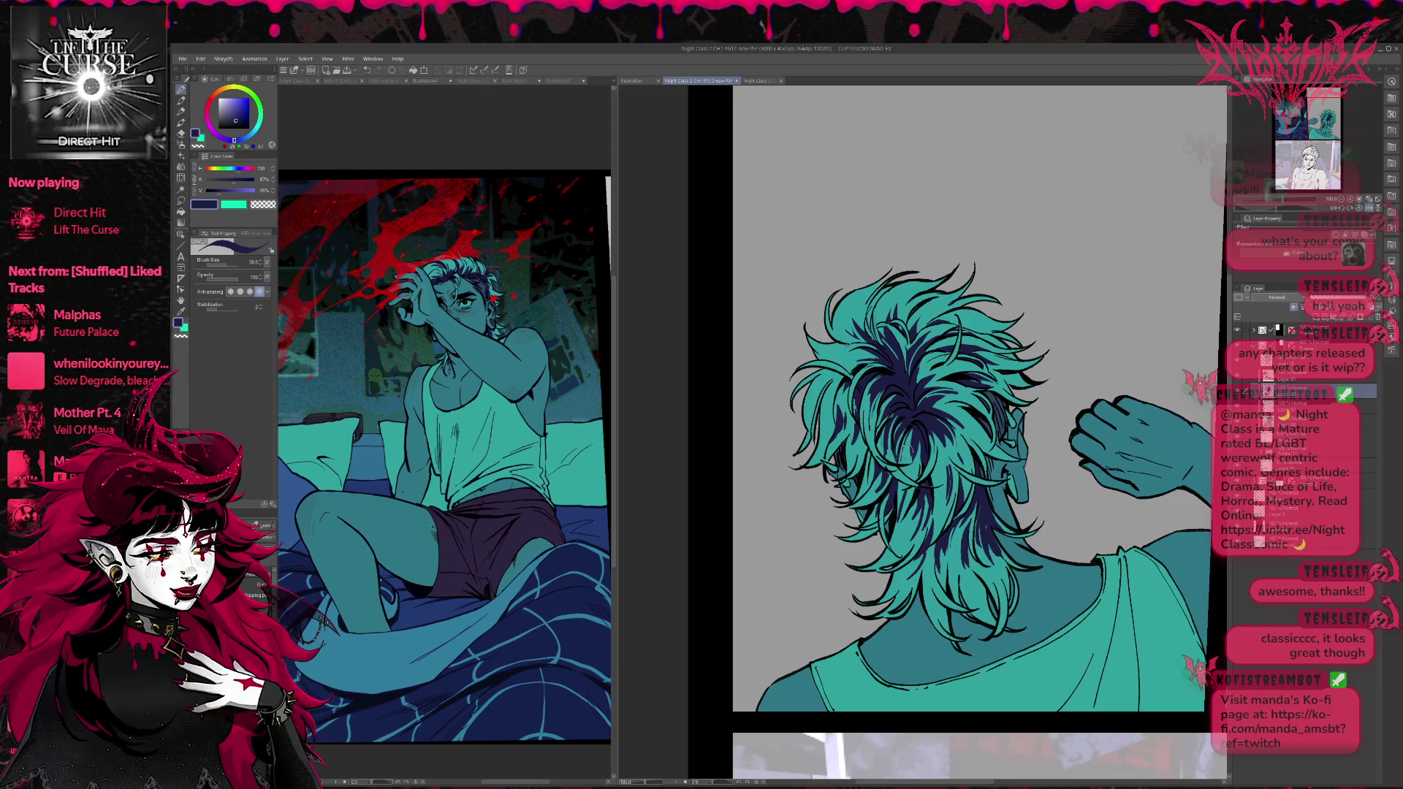
pyautogui.scroll(1, 979, 402)
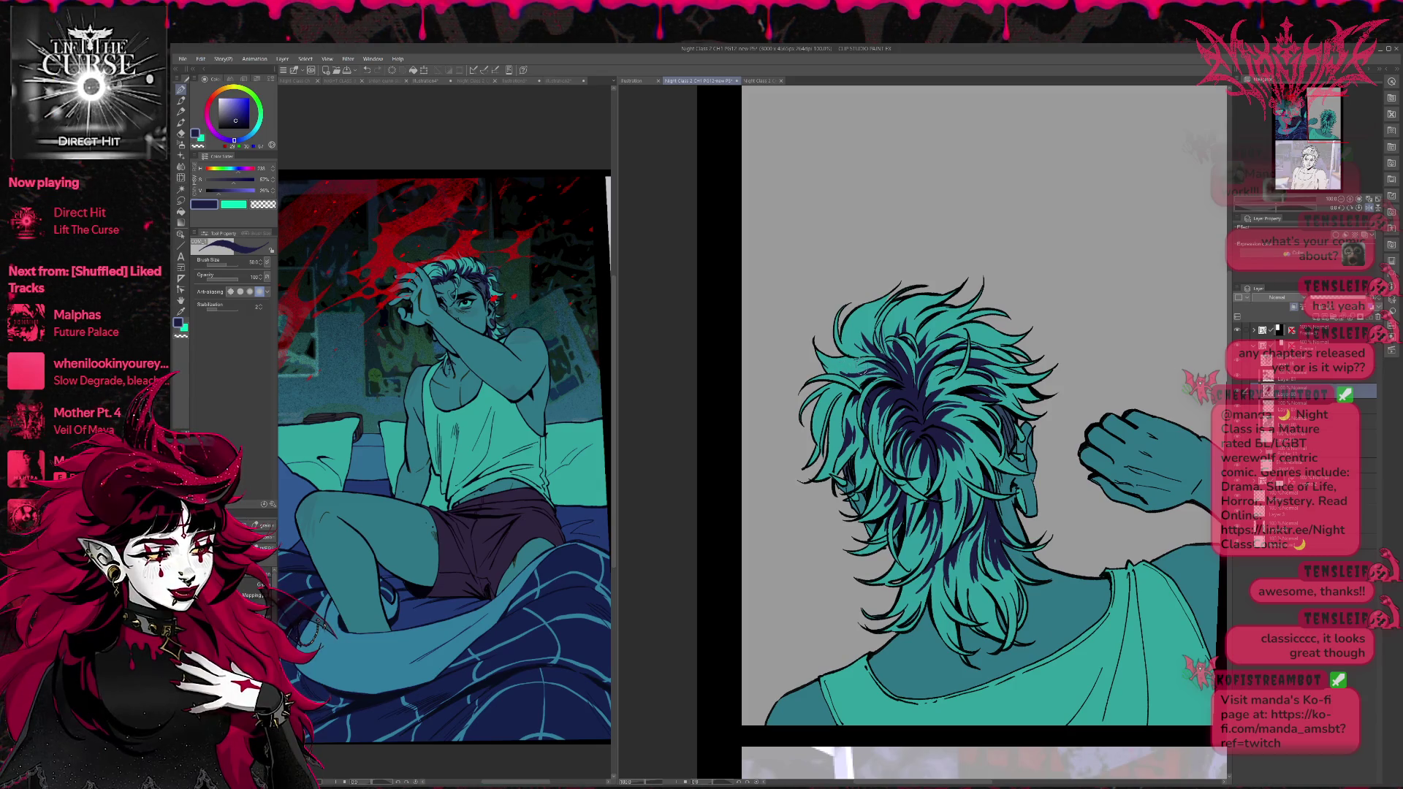
pyautogui.moveTo(1019, 534); pyautogui.dragTo(989, 468)
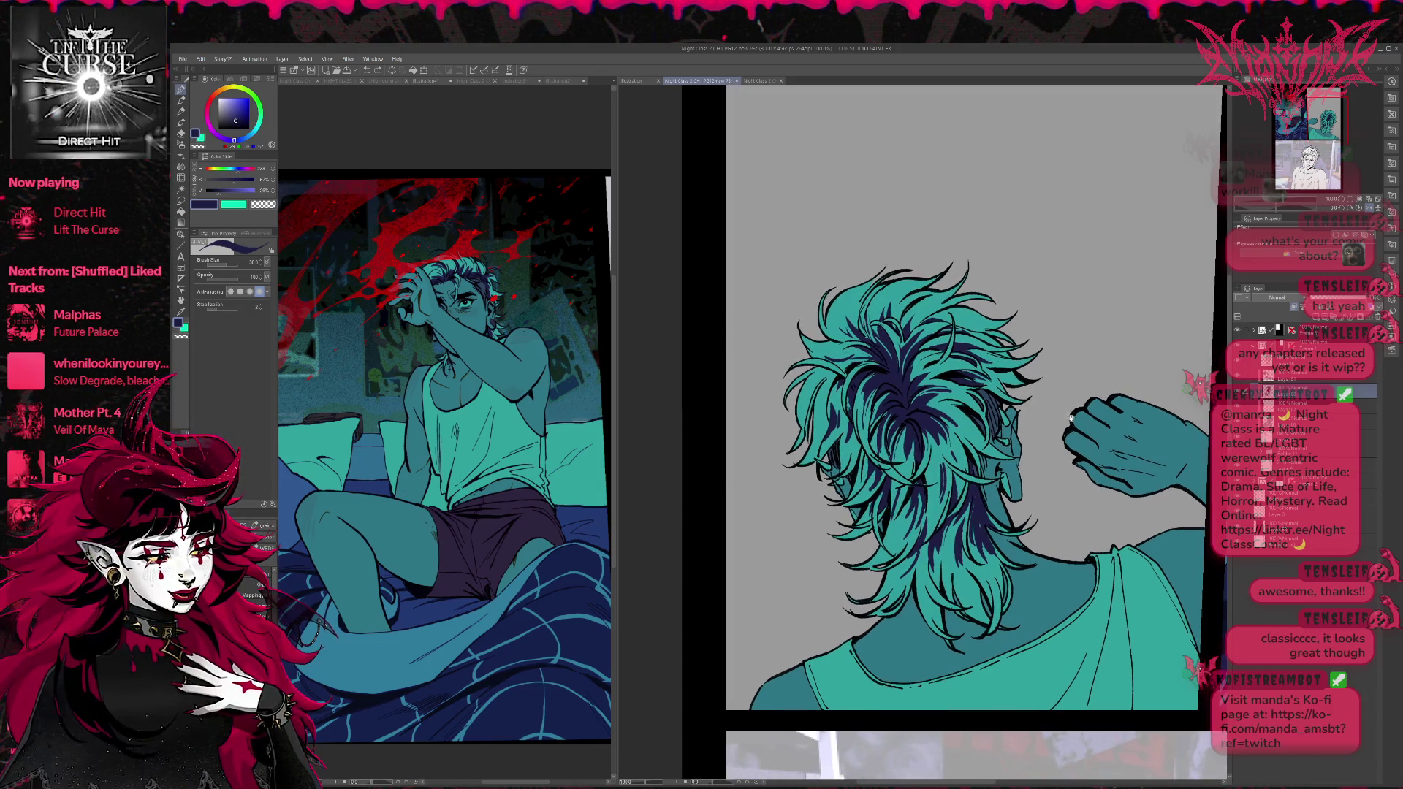
# Paint teal strands into the back of the hair, then mirror and zoom out to the page.
pyautogui.keyDown('alt'); pyautogui.click(974, 506); pyautogui.keyUp('alt')
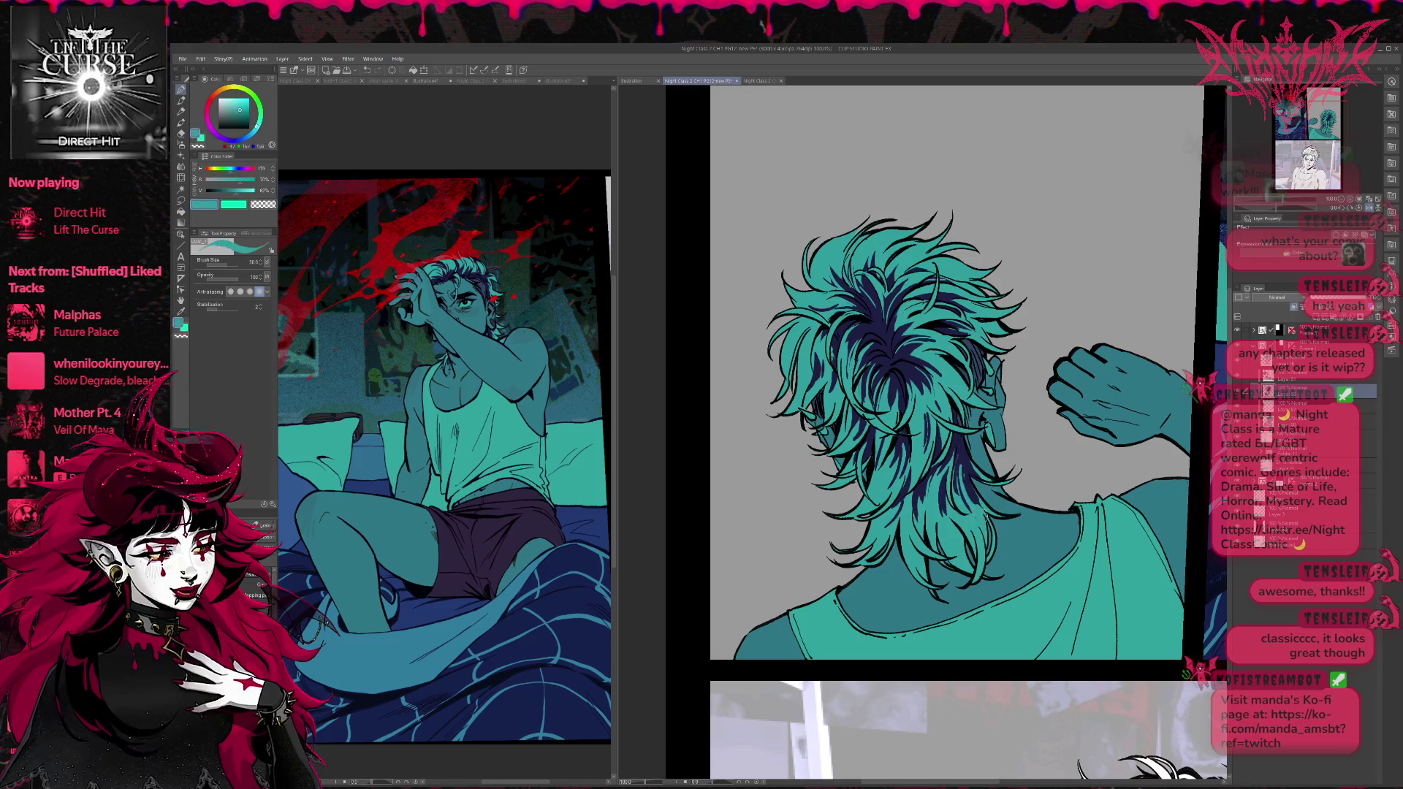
pyautogui.moveTo(979, 472); pyautogui.dragTo(953, 436)
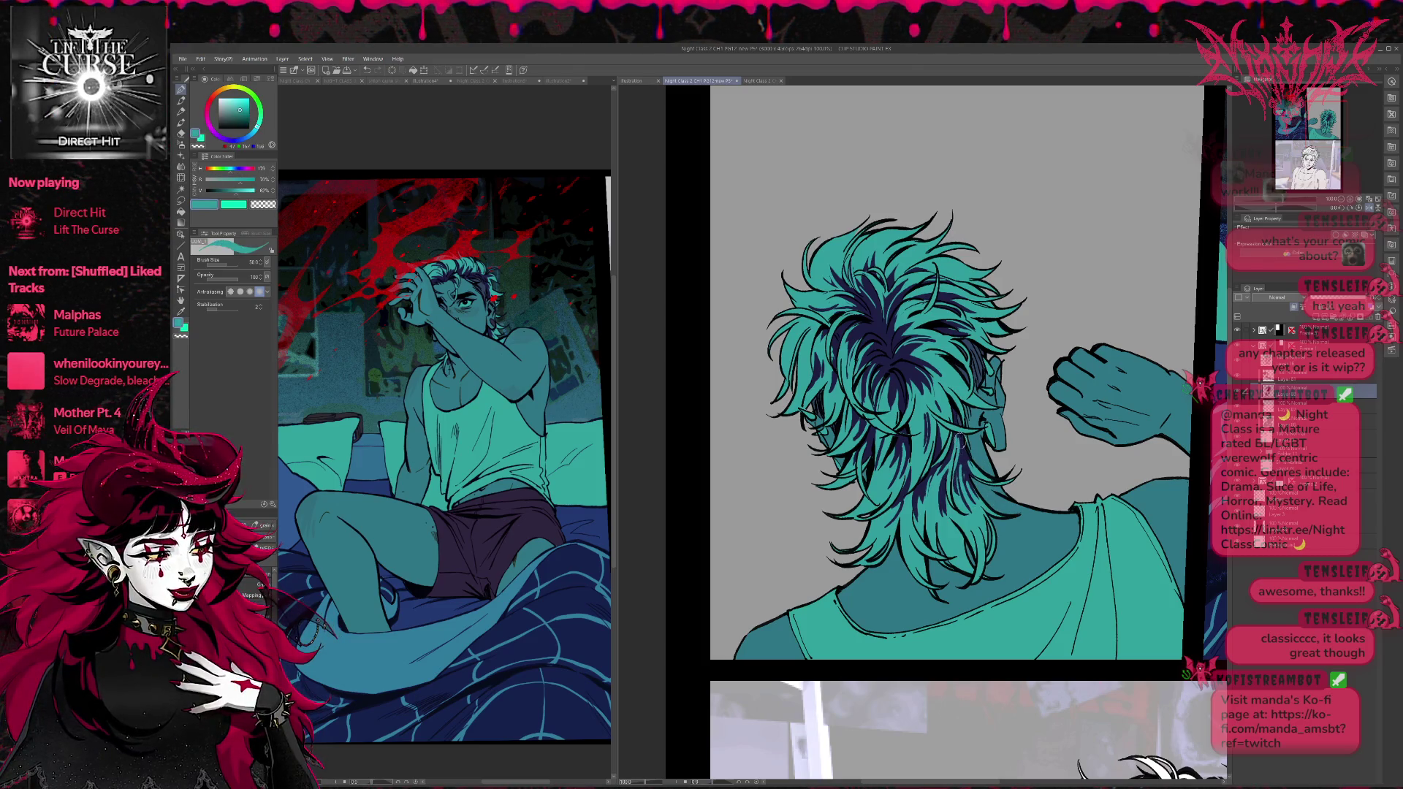
pyautogui.scroll(-2, 1030, 413)
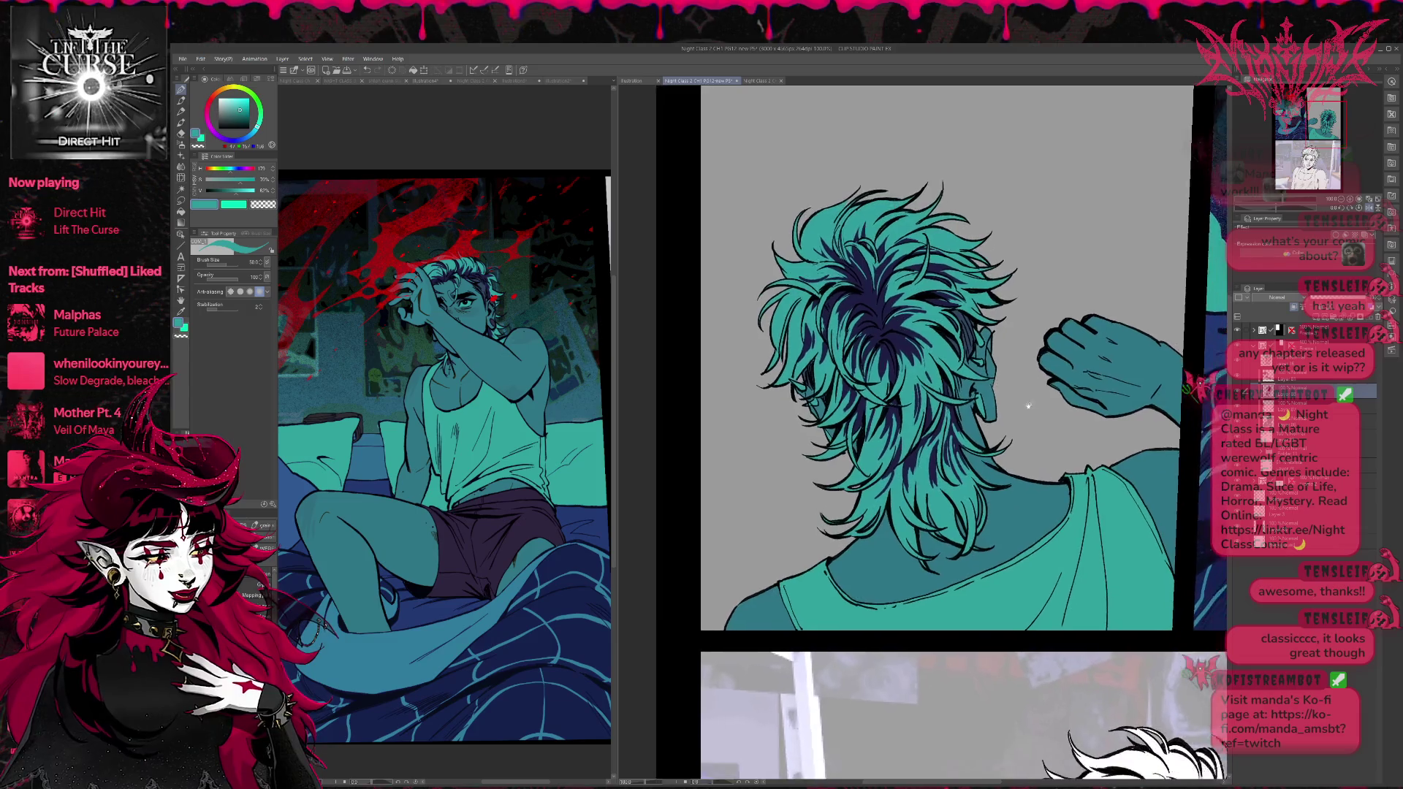
pyautogui.keyDown('alt'); pyautogui.click(494, 321); pyautogui.keyUp('alt')
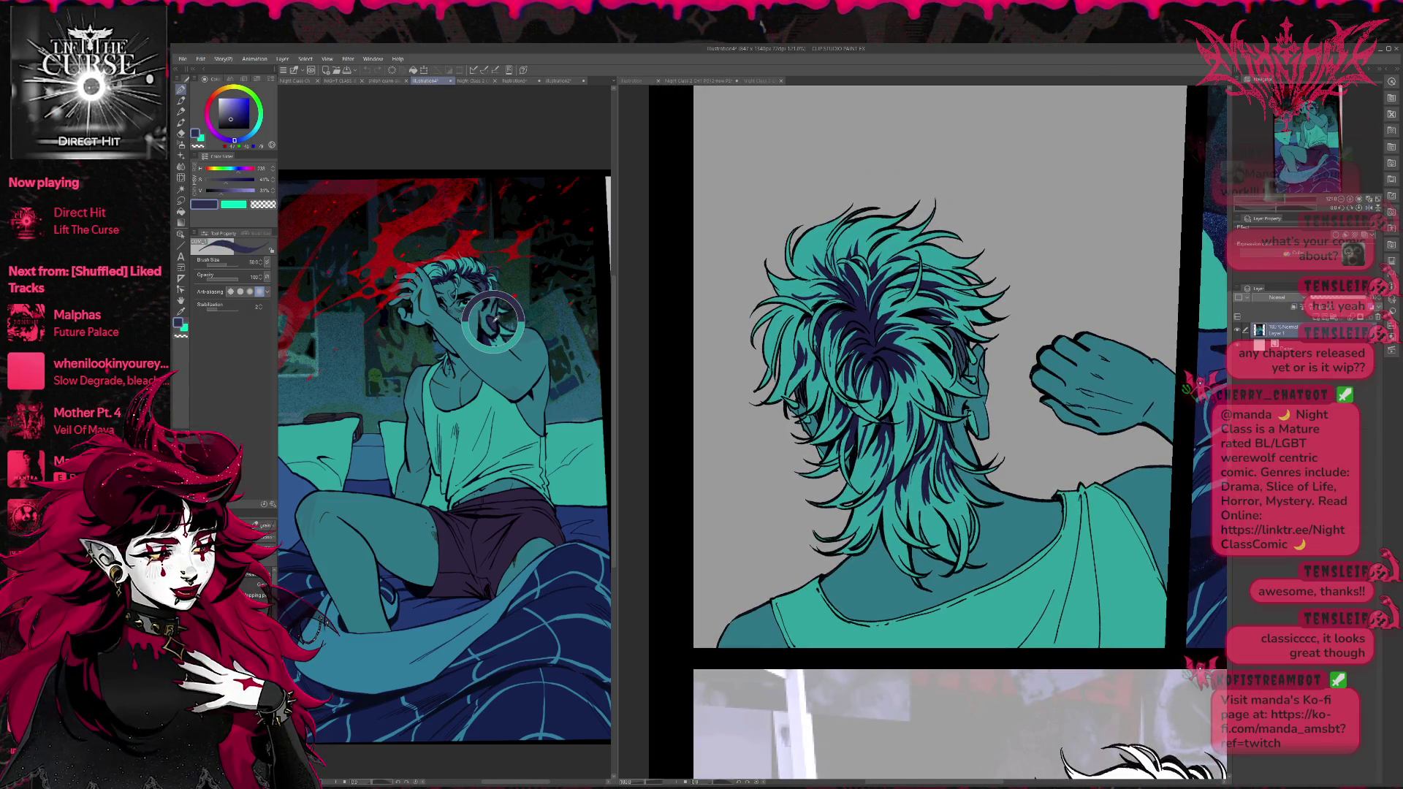
pyautogui.click(972, 417)
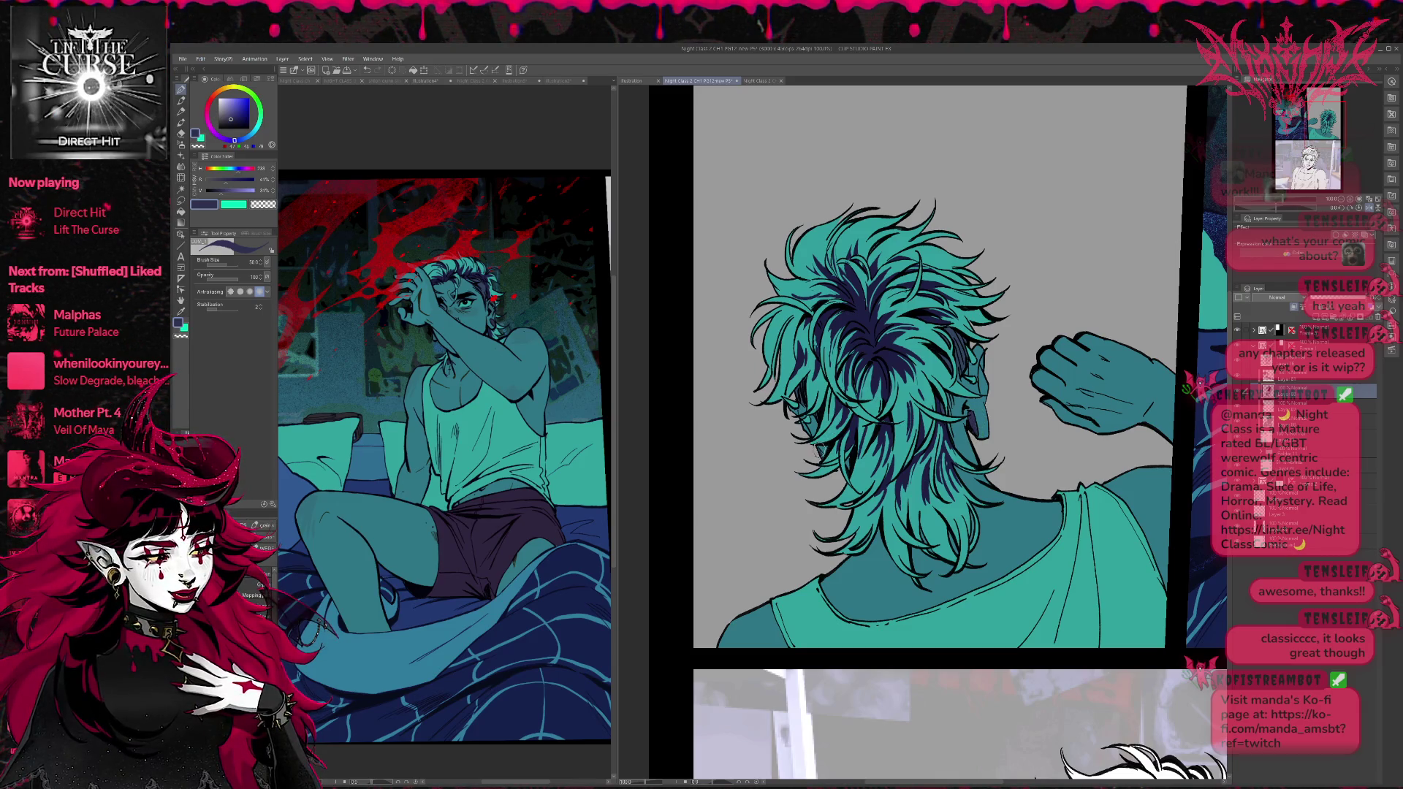
pyautogui.click(465, 300)
pyautogui.keyDown('alt'); pyautogui.click(466, 300); pyautogui.keyUp('alt')
pyautogui.hotkey('ctrl', 'Tab')
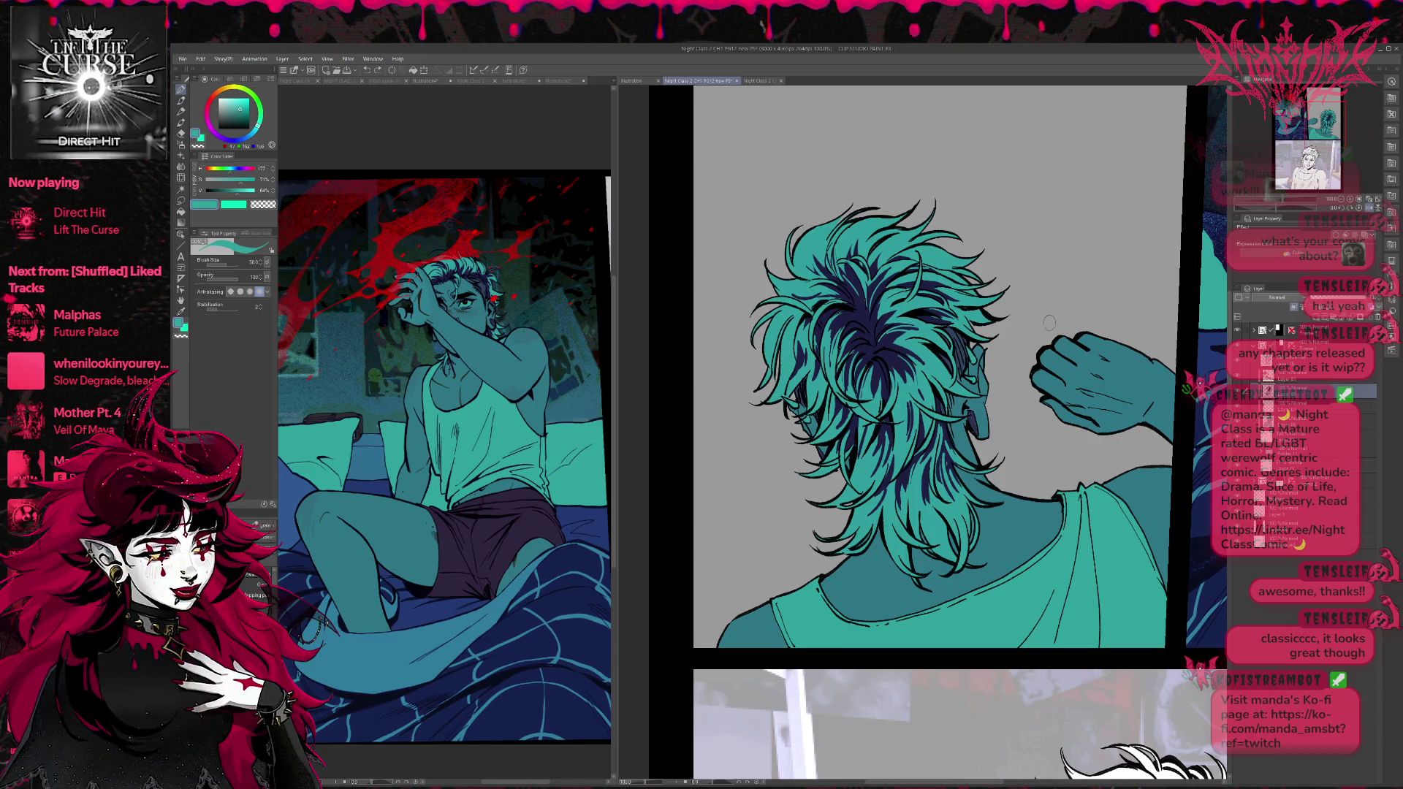
pyautogui.click(1363, 208)
pyautogui.click(1335, 208)
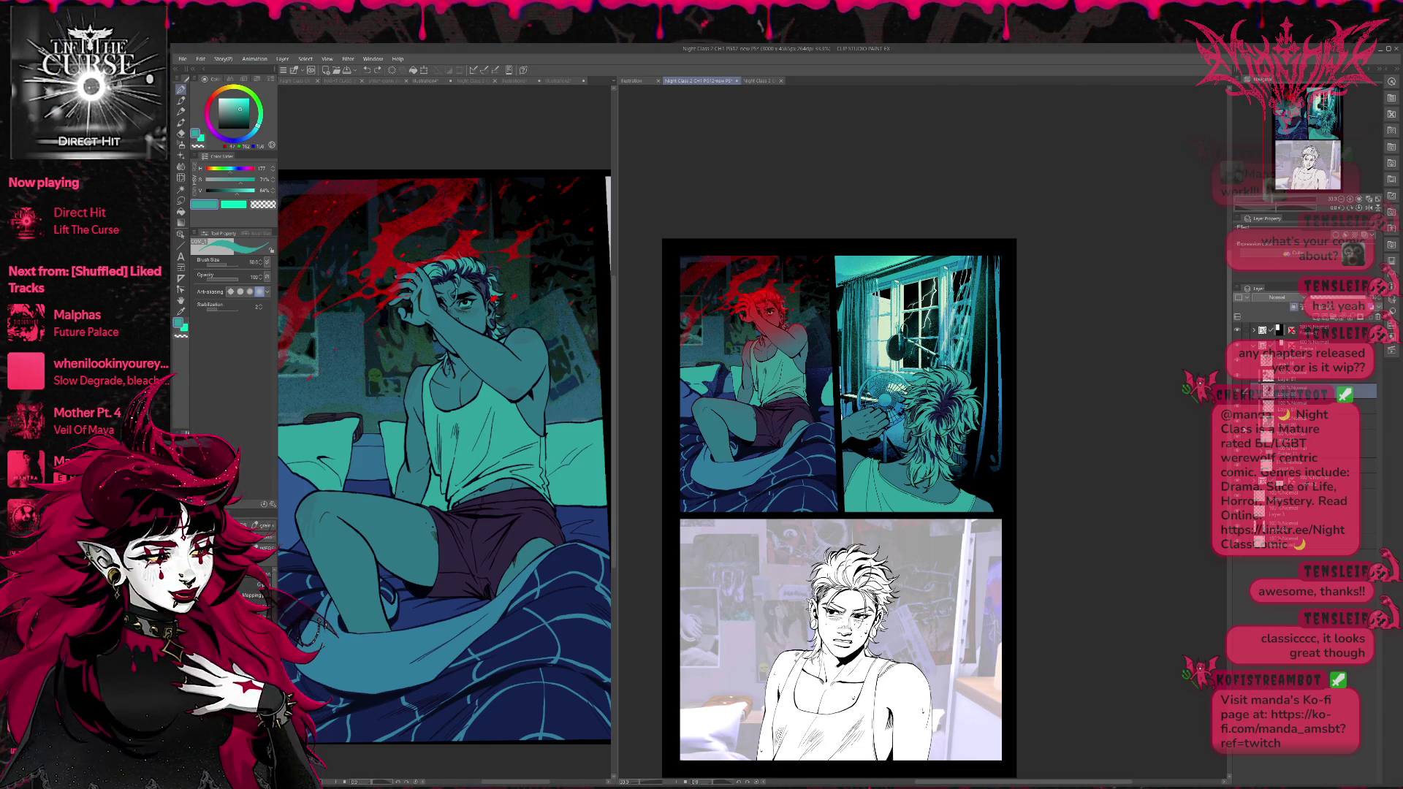
pyautogui.hotkey('ctrl', 'z')
pyautogui.hotkey('ctrl', 'y')
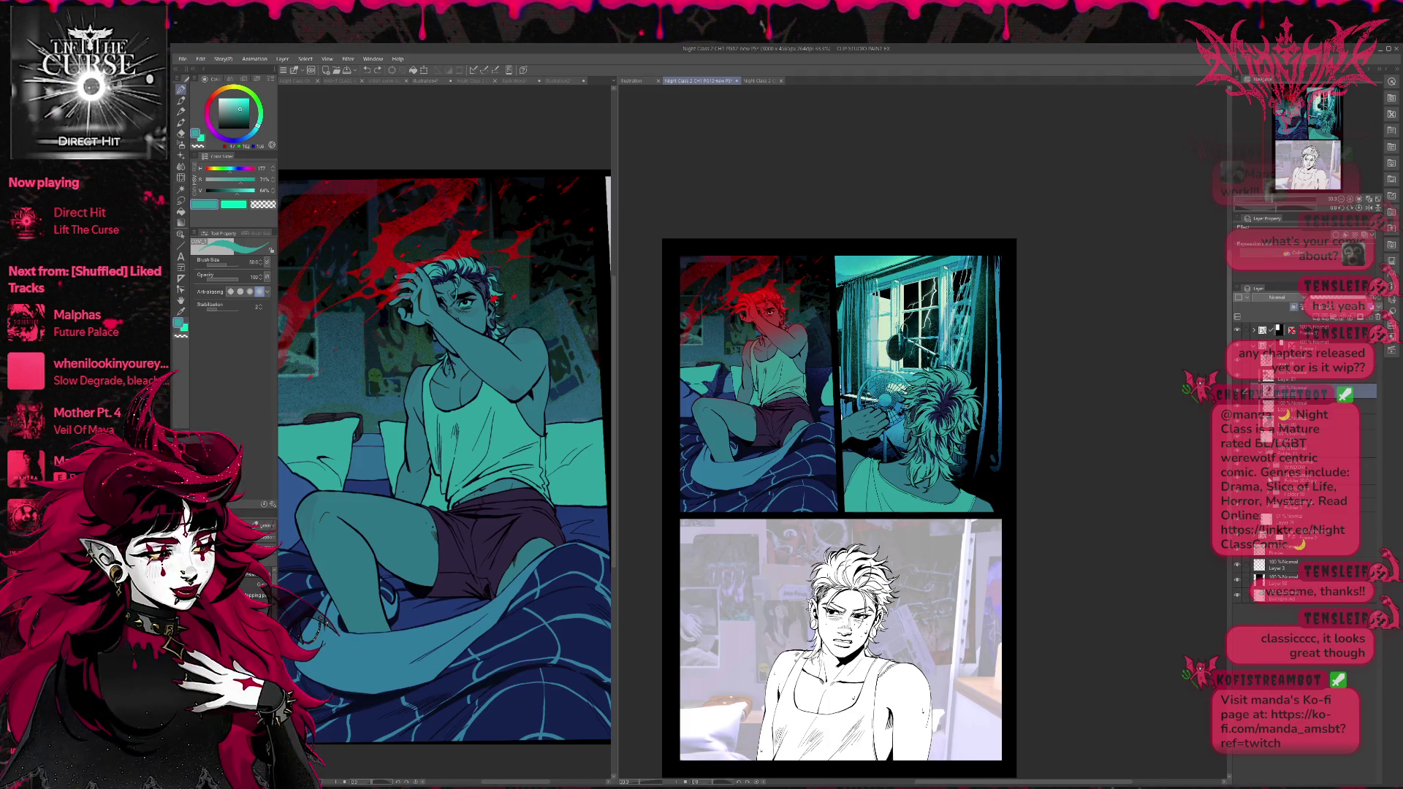
pyautogui.click(1308, 478)
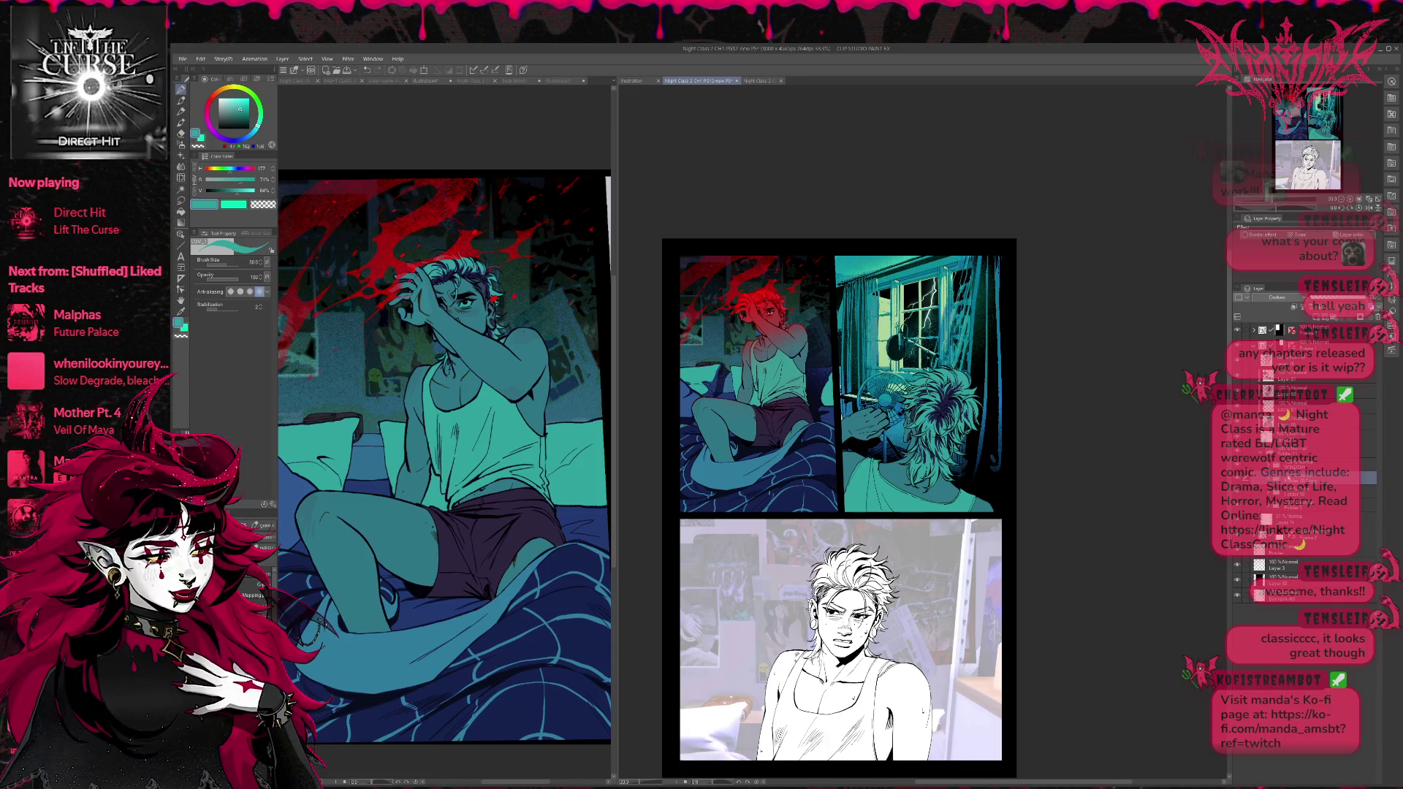
pyautogui.click(1358, 319)
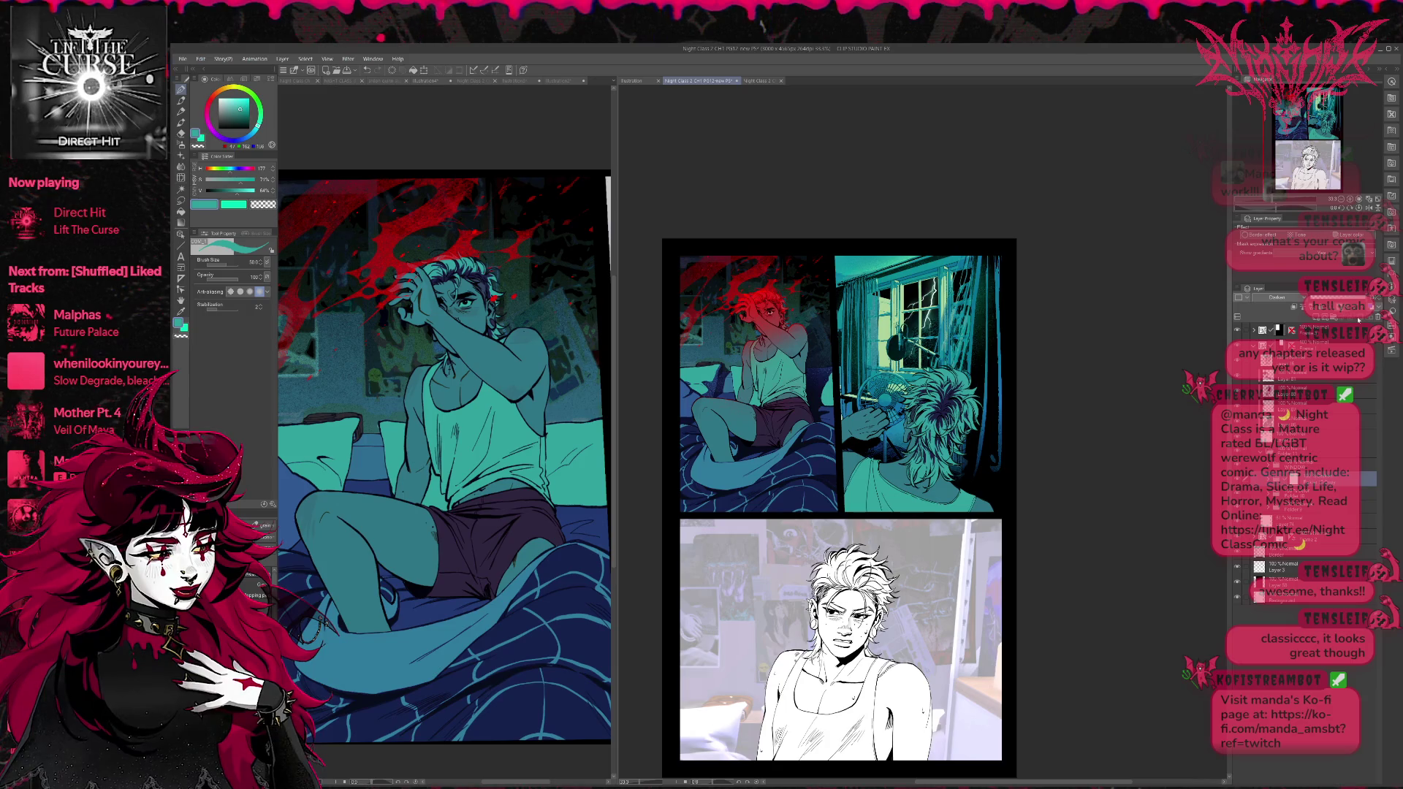
pyautogui.press('p')
pyautogui.press('e')
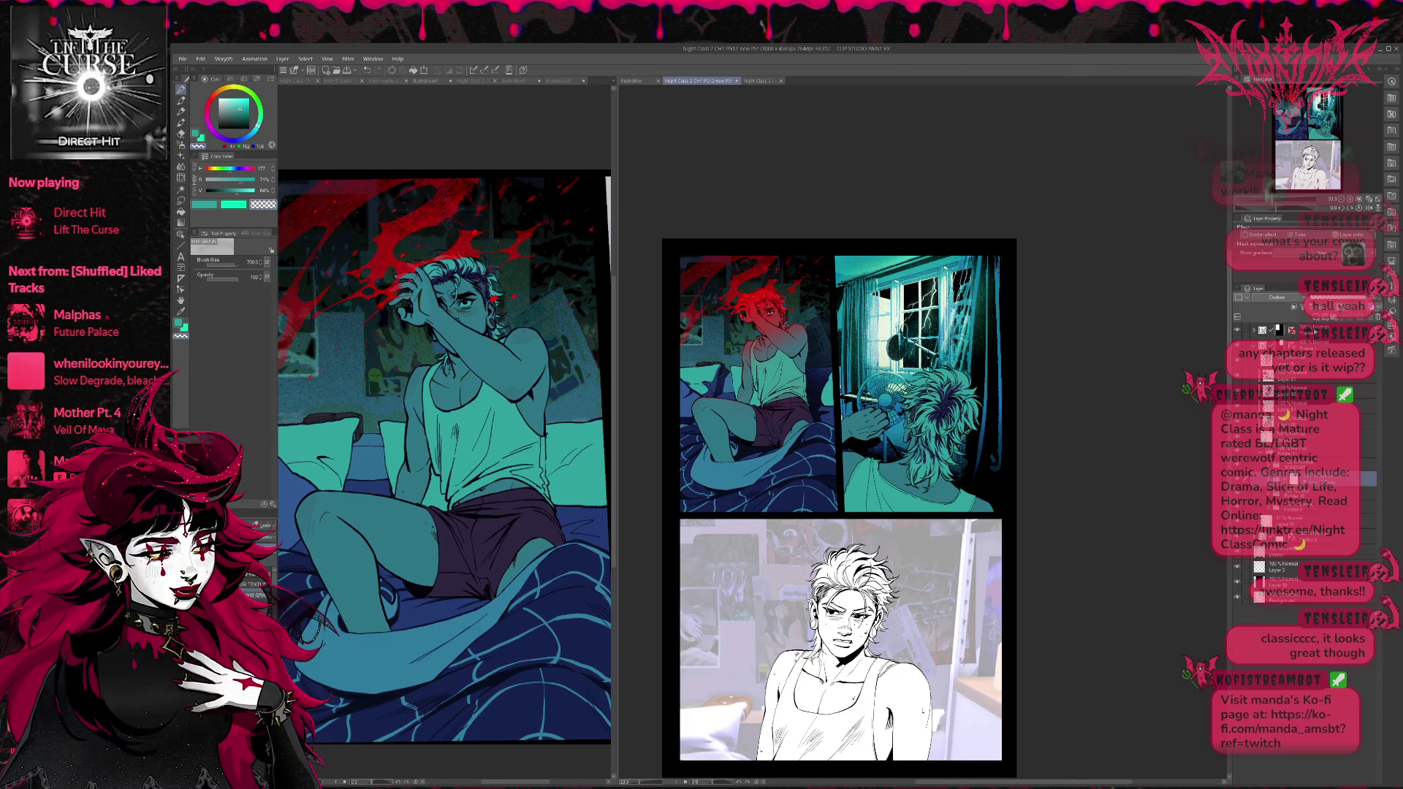
# Airbrush teal light over the window, fan and right curtain edge on the lighting layer.
pyautogui.click(1282, 568)
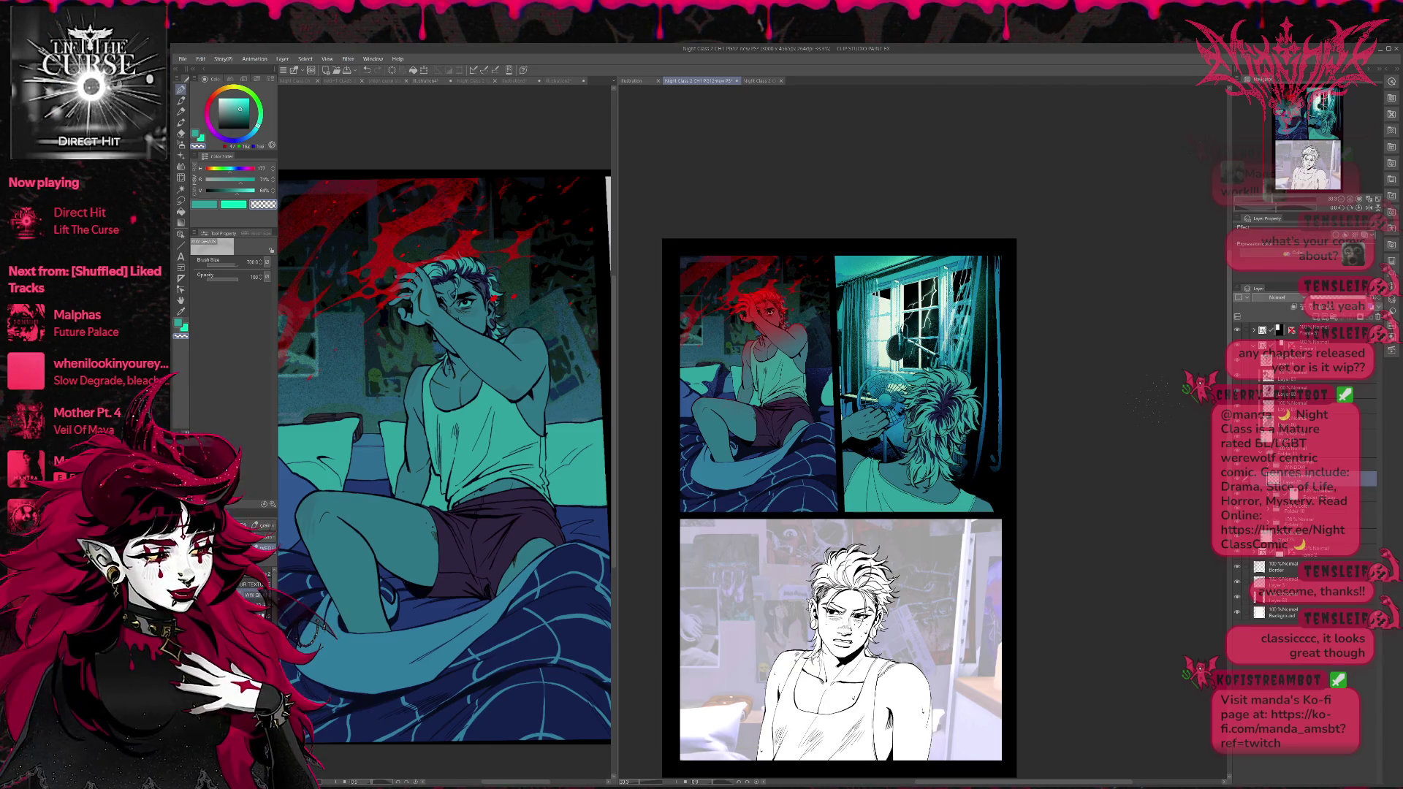
pyautogui.click(181, 144)
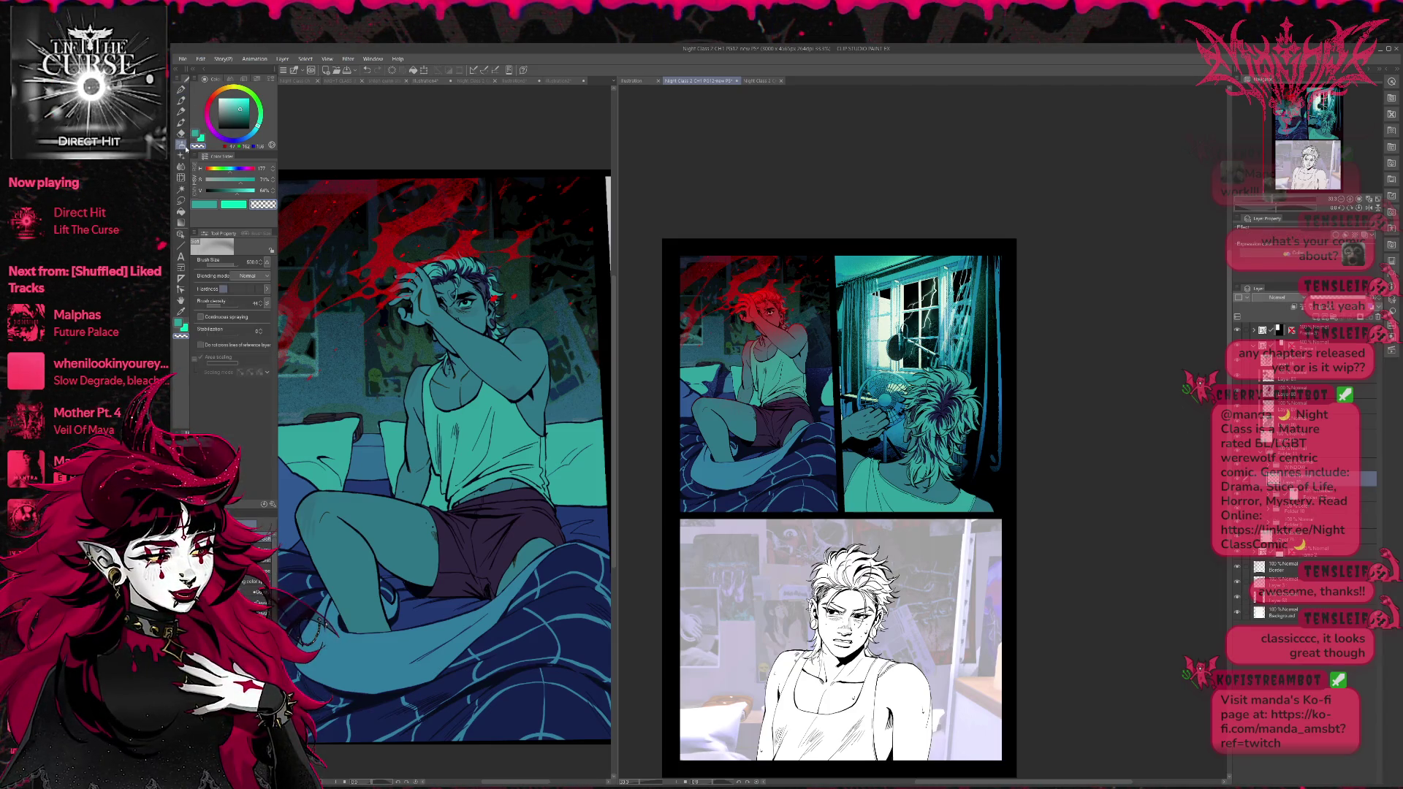
pyautogui.moveTo(899, 344)
pyautogui.mouseDown()
pyautogui.moveTo(877, 337)
pyautogui.moveTo(943, 307)
pyautogui.moveTo(979, 314)
pyautogui.moveTo(950, 256)
pyautogui.mouseUp()
pyautogui.moveTo(870, 387)
pyautogui.mouseDown()
pyautogui.moveTo(877, 424)
pyautogui.moveTo(855, 307)
pyautogui.moveTo(837, 365)
pyautogui.mouseUp()
pyautogui.moveTo(848, 439); pyautogui.dragTo(884, 271)
pyautogui.moveTo(993, 252); pyautogui.dragTo(997, 365)
pyautogui.moveTo(1002, 293); pyautogui.dragTo(1005, 417)
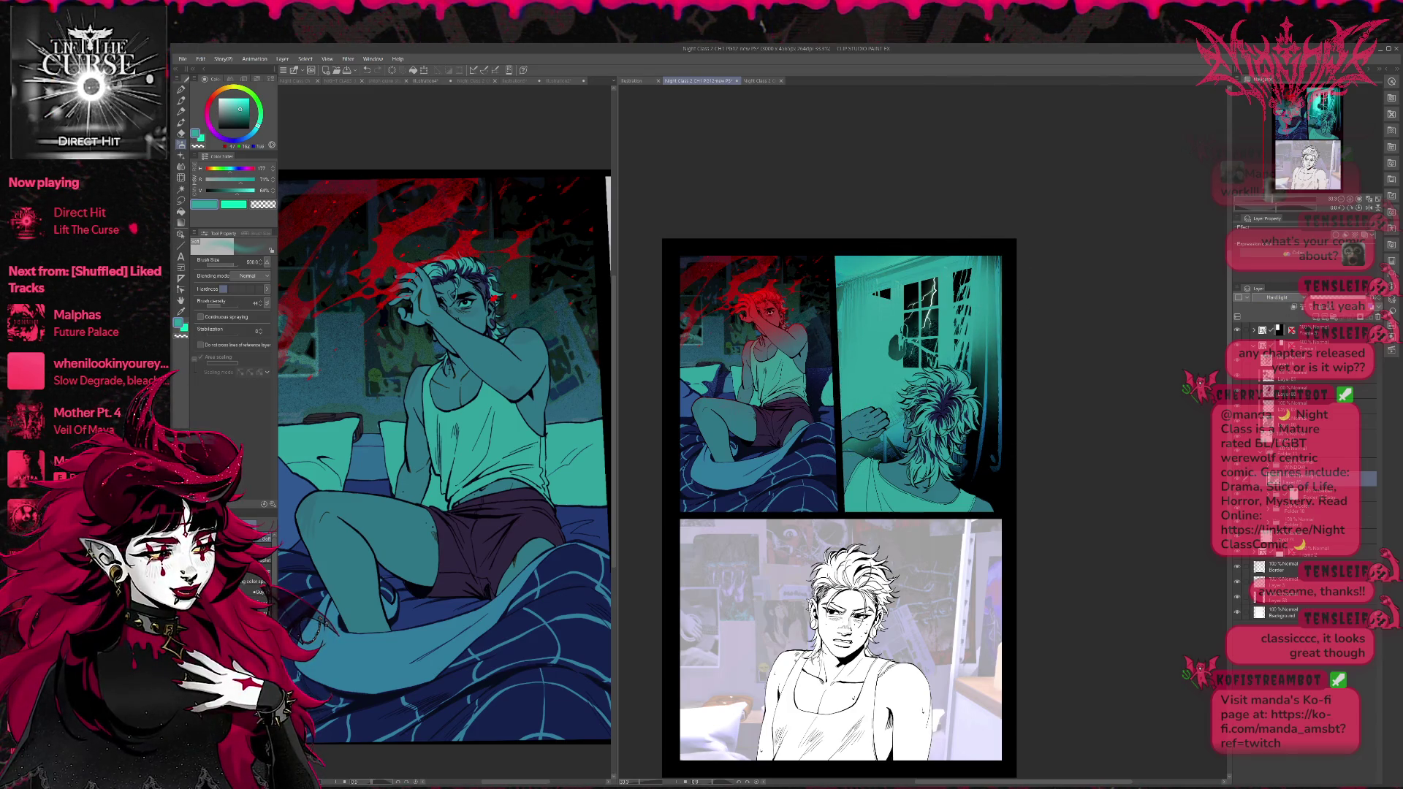
# Cycle the lighting layer's blending mode, trying Hard light and Brightness, to tune the glow.
pyautogui.click(1277, 297)
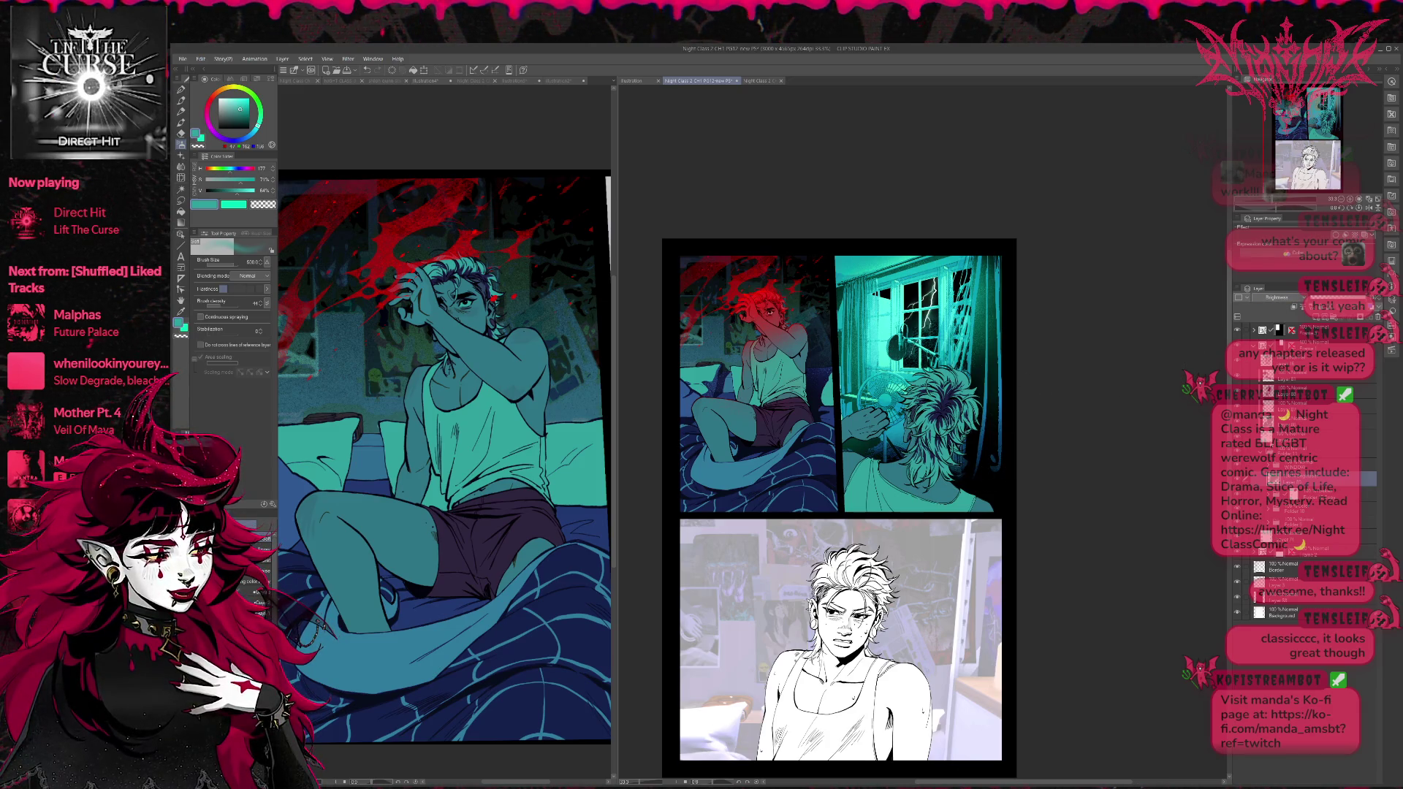
pyautogui.click(1262, 331)
pyautogui.scroll(1, 1279, 299)
pyautogui.scroll(2, 1279, 299)
pyautogui.scroll(2, 1279, 300)
pyautogui.scroll(1, 1279, 299)
pyautogui.scroll(1, 1278, 299)
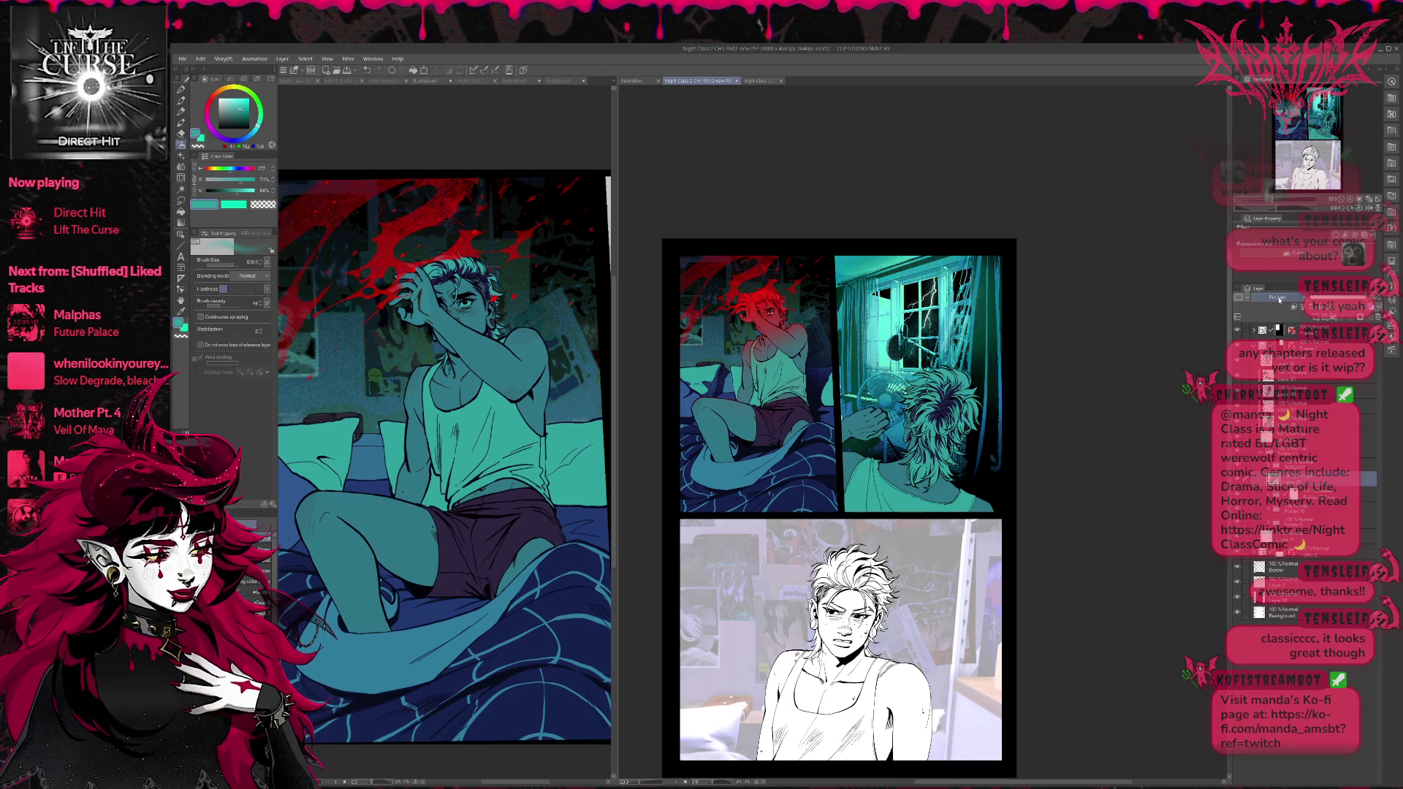
pyautogui.scroll(-1, 1279, 299)
pyautogui.scroll(-1, 1279, 300)
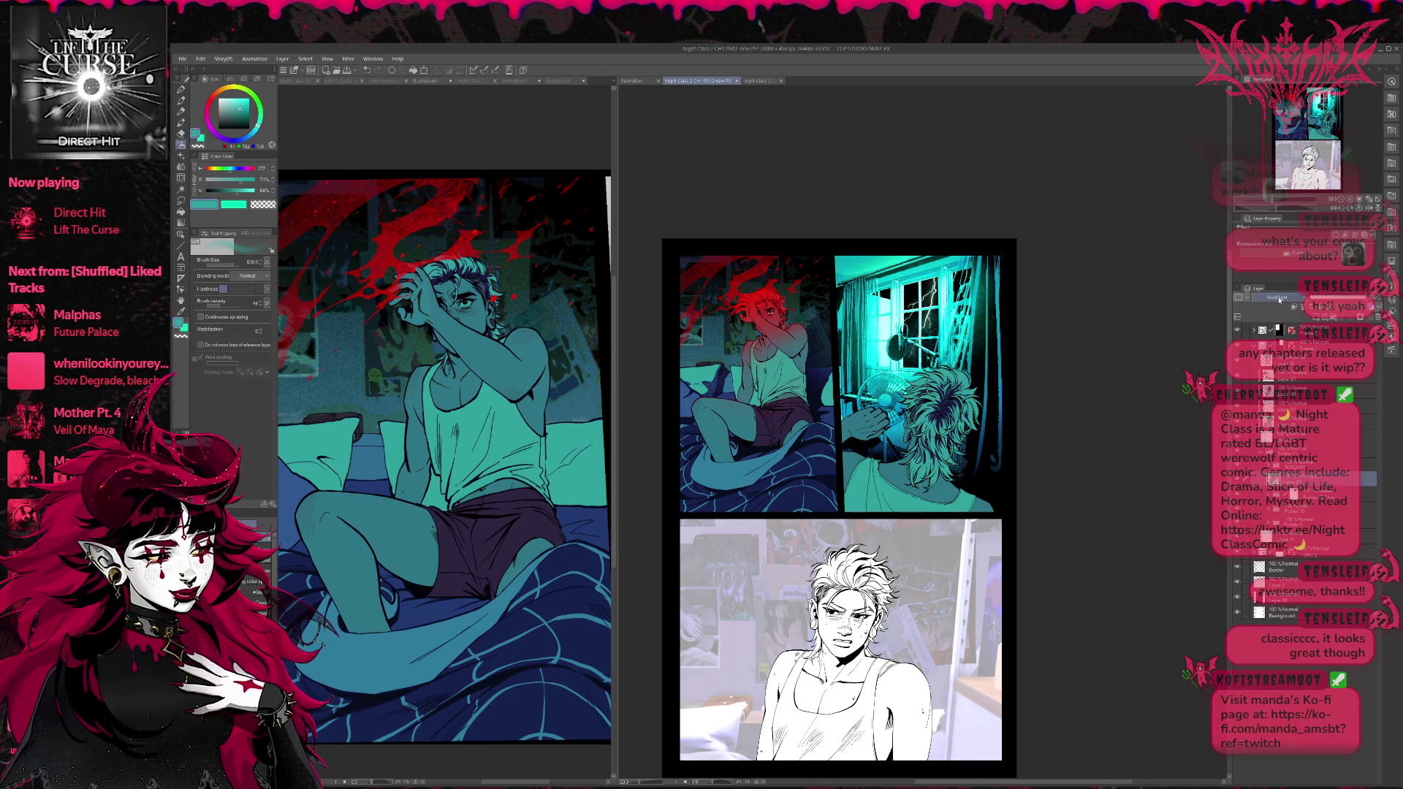
pyautogui.scroll(-1, 1279, 299)
pyautogui.scroll(1, 1279, 299)
pyautogui.scroll(1, 1279, 300)
pyautogui.scroll(1, 1279, 300)
pyautogui.scroll(1, 1279, 299)
pyautogui.scroll(1, 1279, 300)
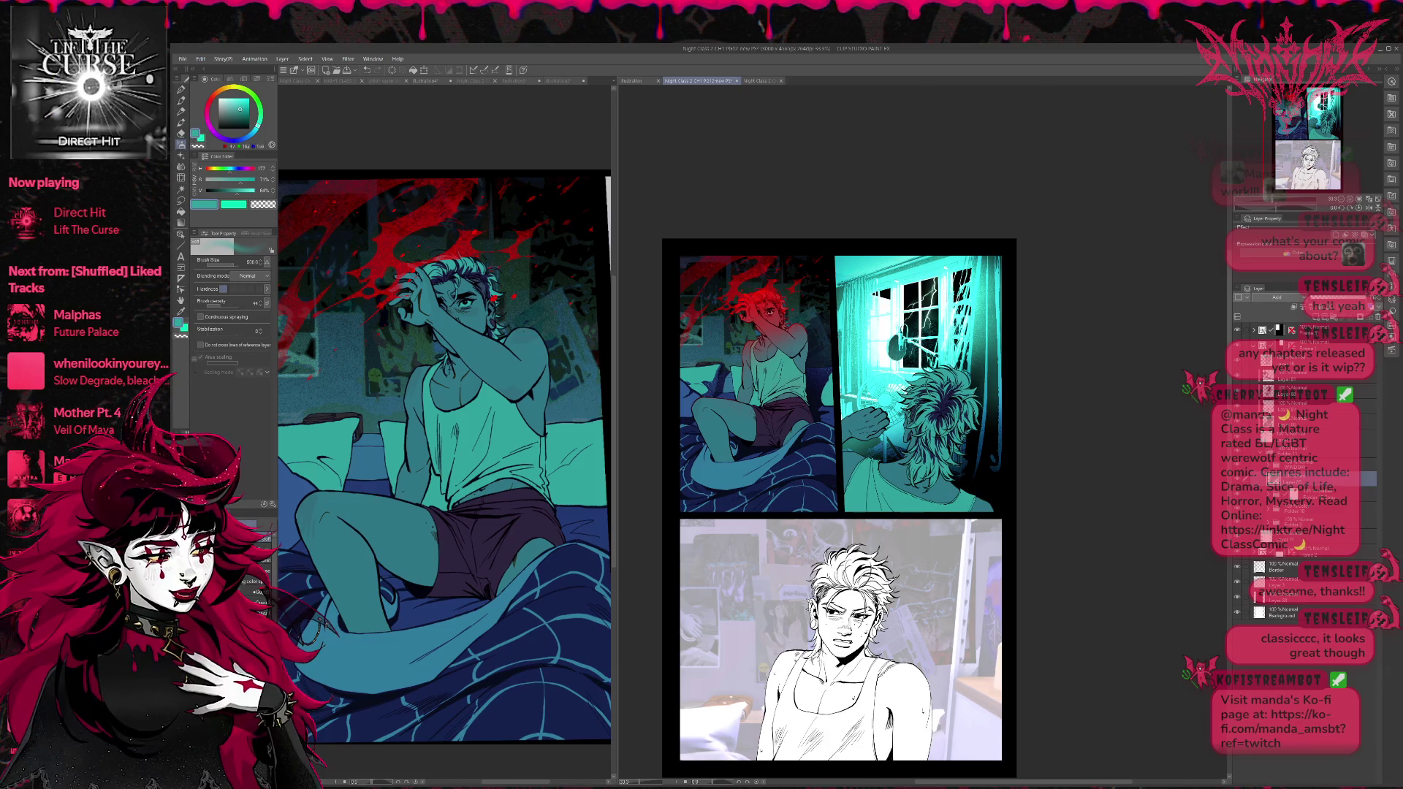
pyautogui.scroll(-3, 1279, 299)
pyautogui.scroll(-1, 1287, 301)
pyautogui.scroll(-1, 1287, 301)
pyautogui.scroll(-1, 1287, 301)
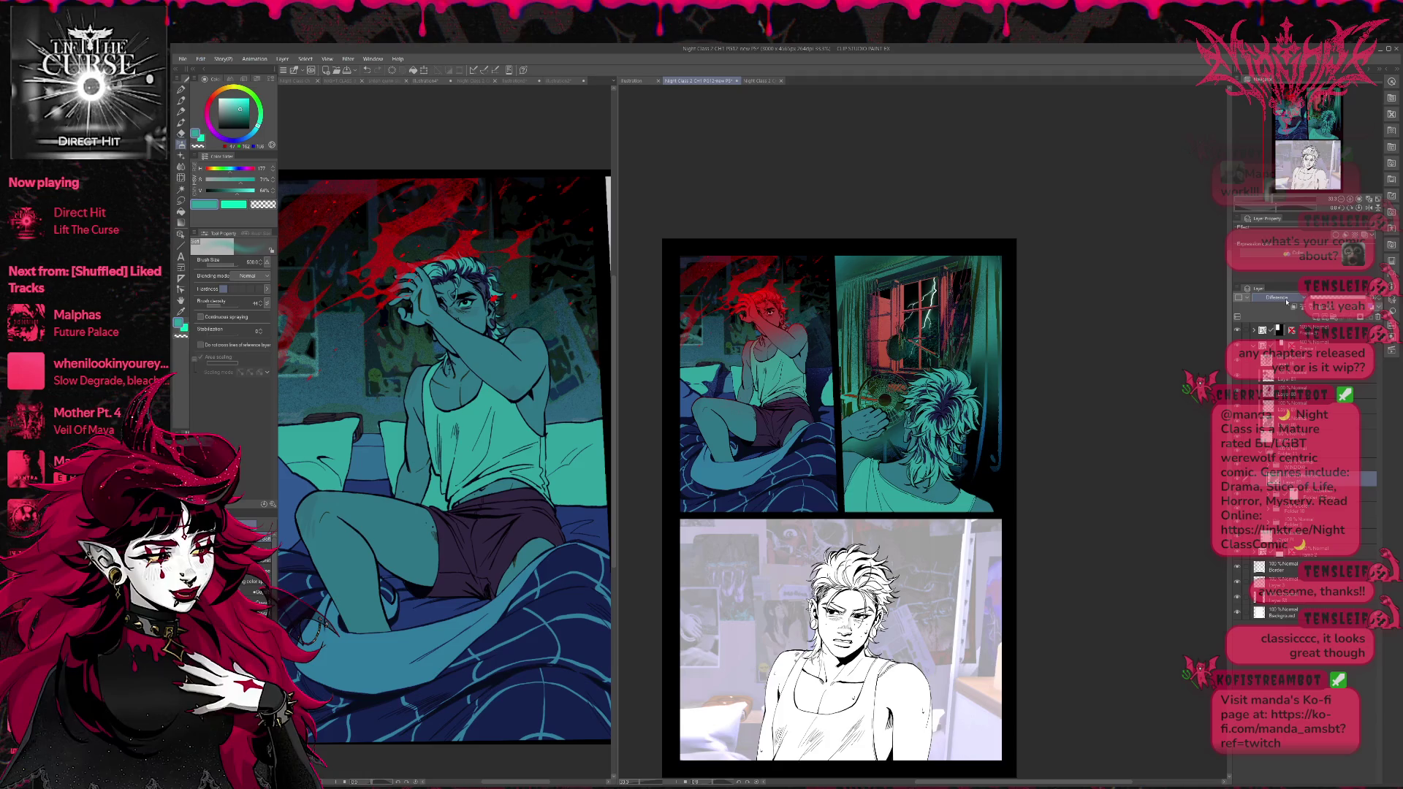
pyautogui.scroll(-1, 1288, 302)
pyautogui.scroll(-1, 1287, 302)
pyautogui.scroll(-2, 1288, 302)
pyautogui.scroll(-1, 1288, 302)
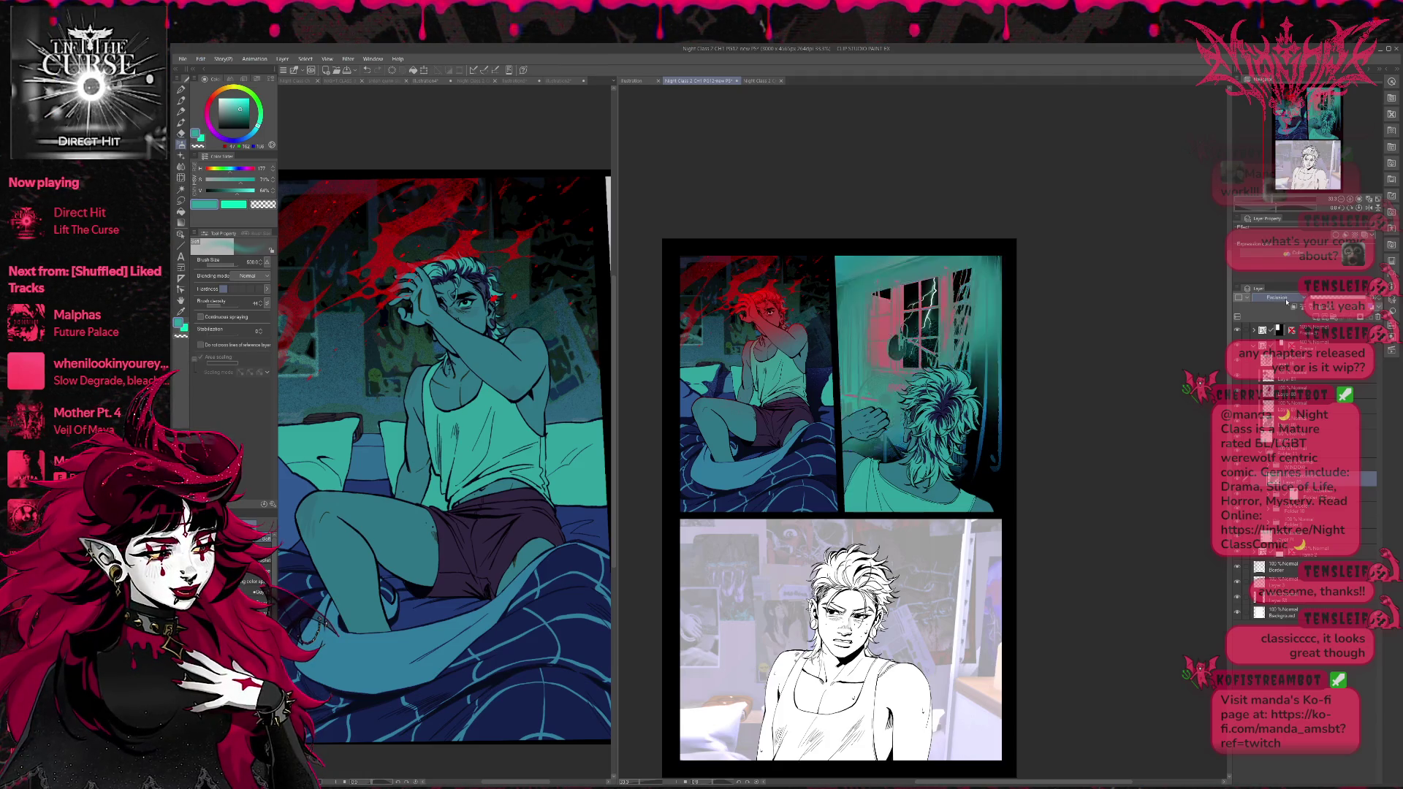
pyautogui.scroll(-1, 1287, 302)
pyautogui.scroll(-1, 1287, 301)
pyautogui.scroll(1, 1287, 302)
pyautogui.scroll(-1, 1287, 302)
pyautogui.scroll(-2, 1288, 302)
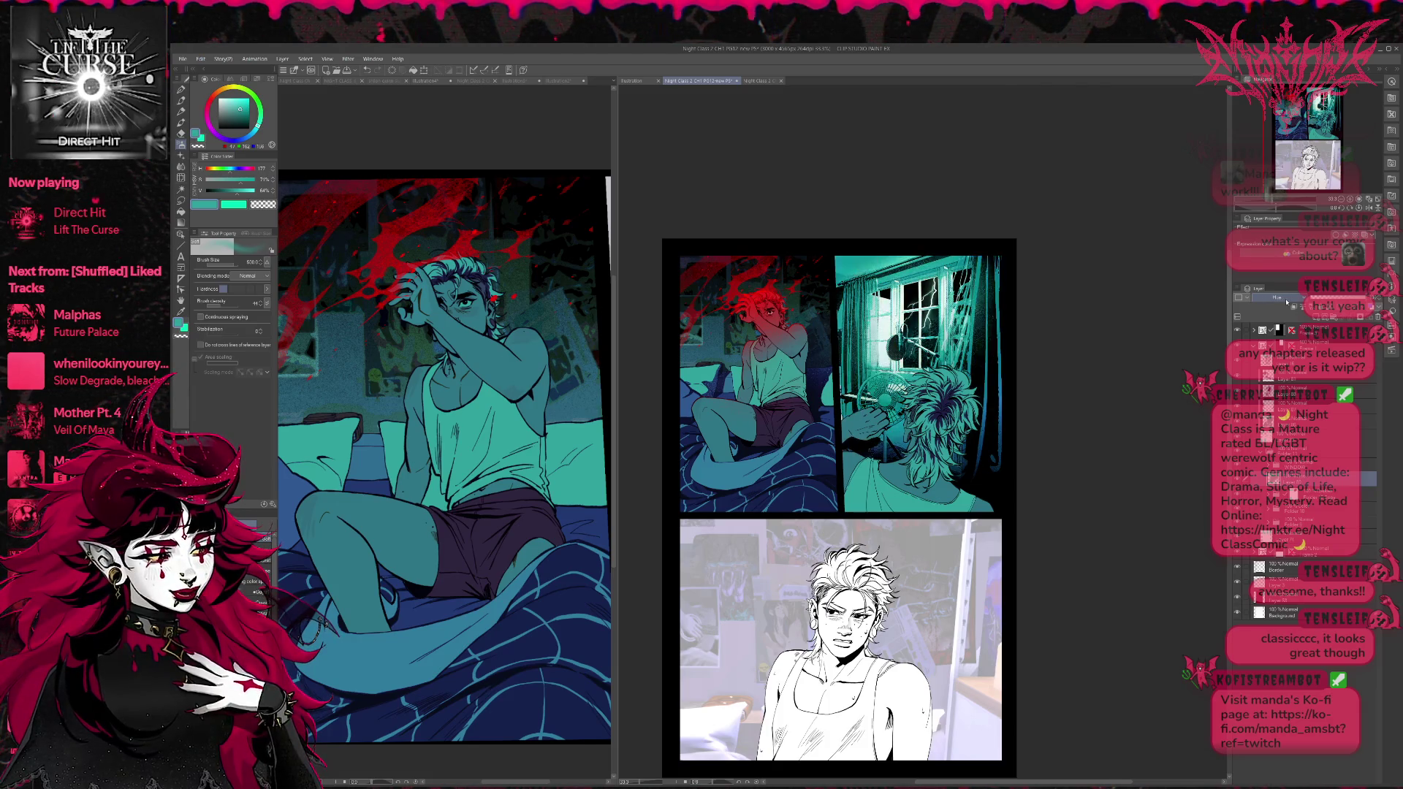
pyautogui.scroll(-1, 1288, 301)
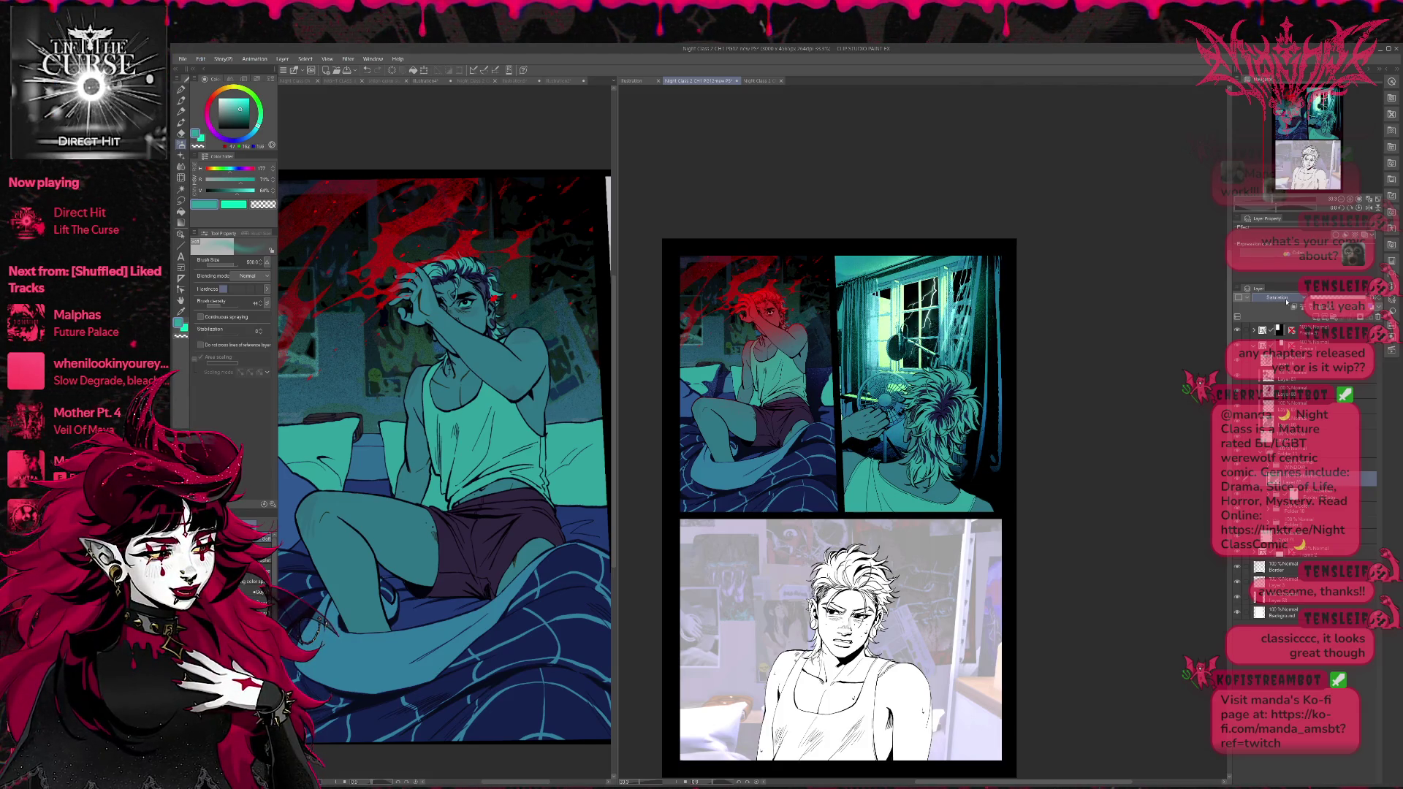
pyautogui.scroll(-1, 1287, 302)
pyautogui.scroll(-1, 1288, 302)
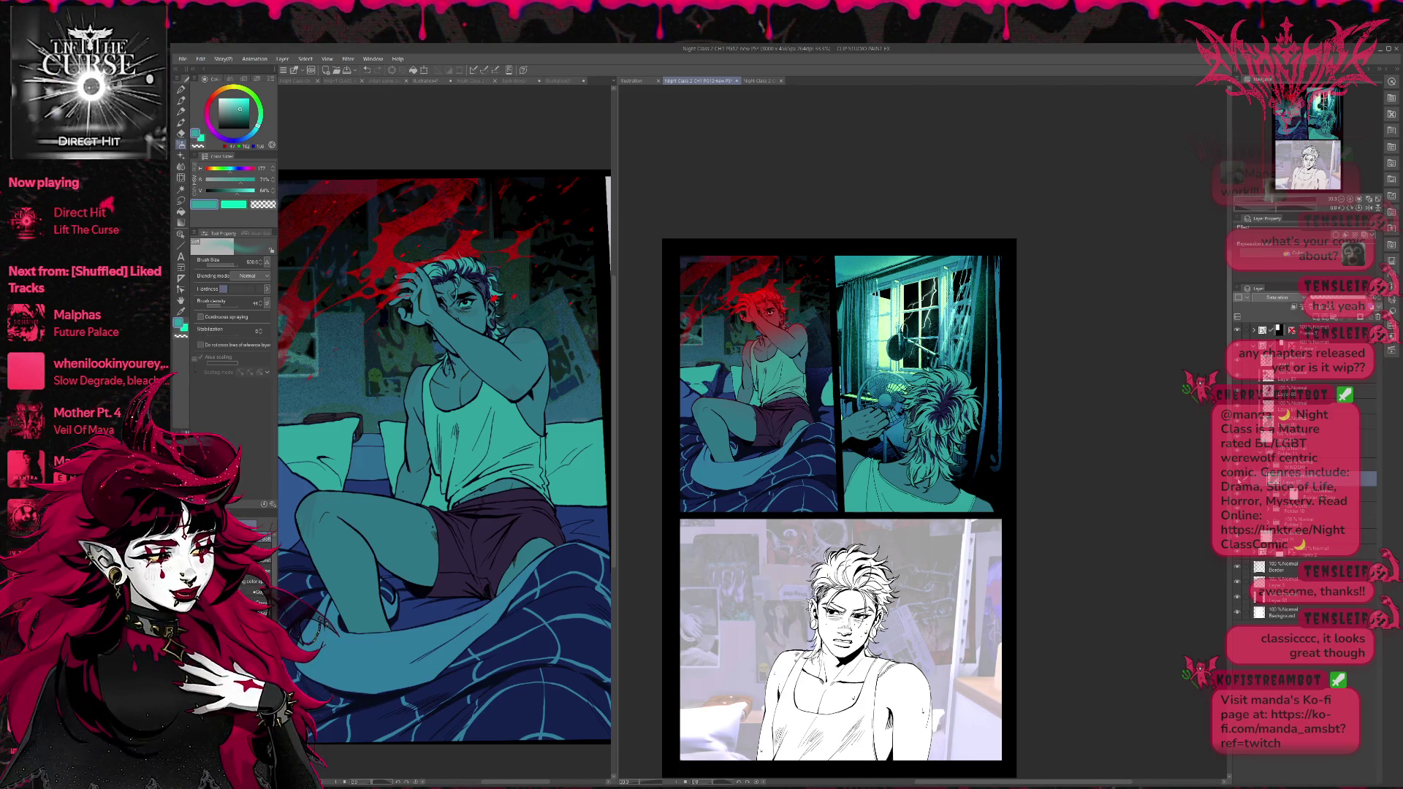
pyautogui.press('h')
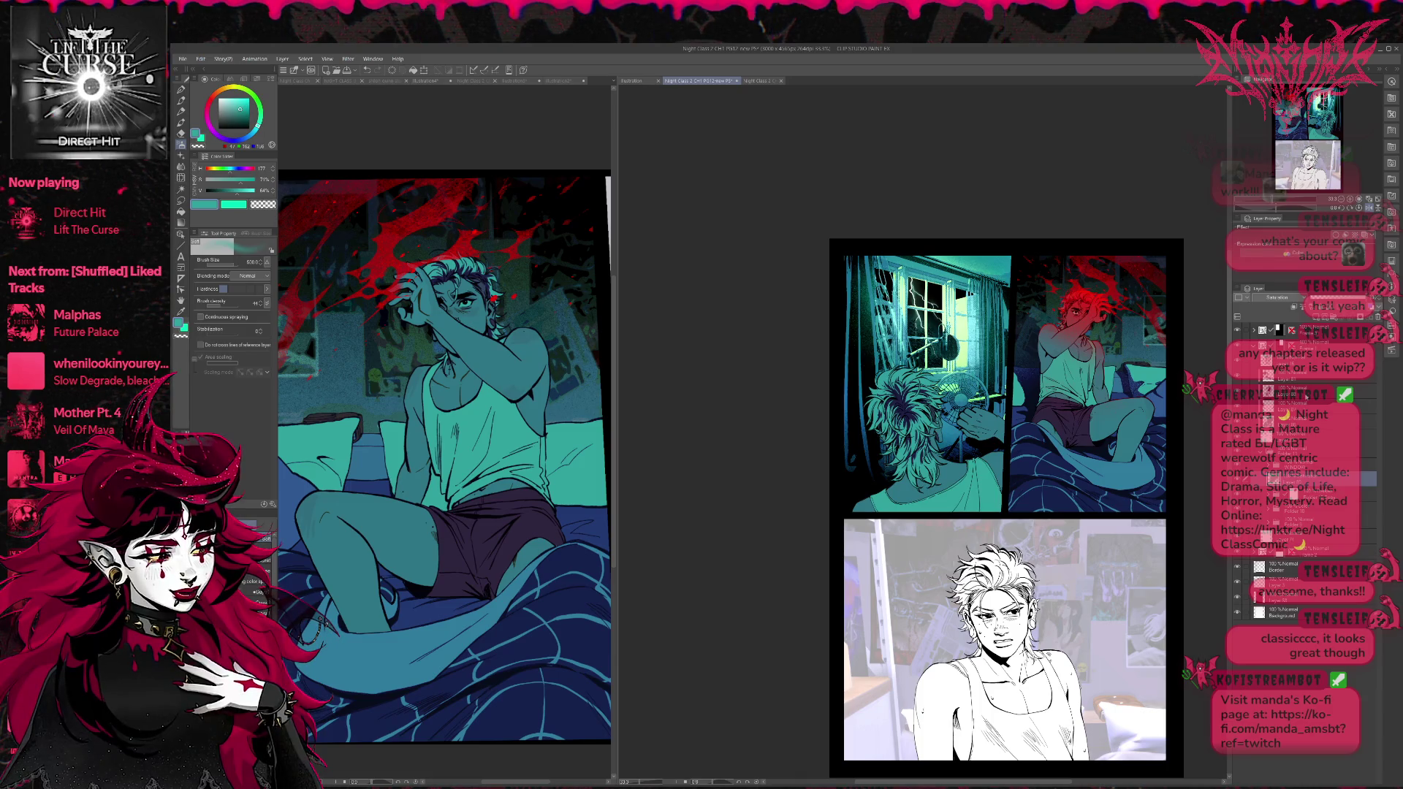
# On the colour-mask layer, try a grainy light green glow over the window panel, then undo it.
pyautogui.click(1286, 452)
pyautogui.click(1286, 465)
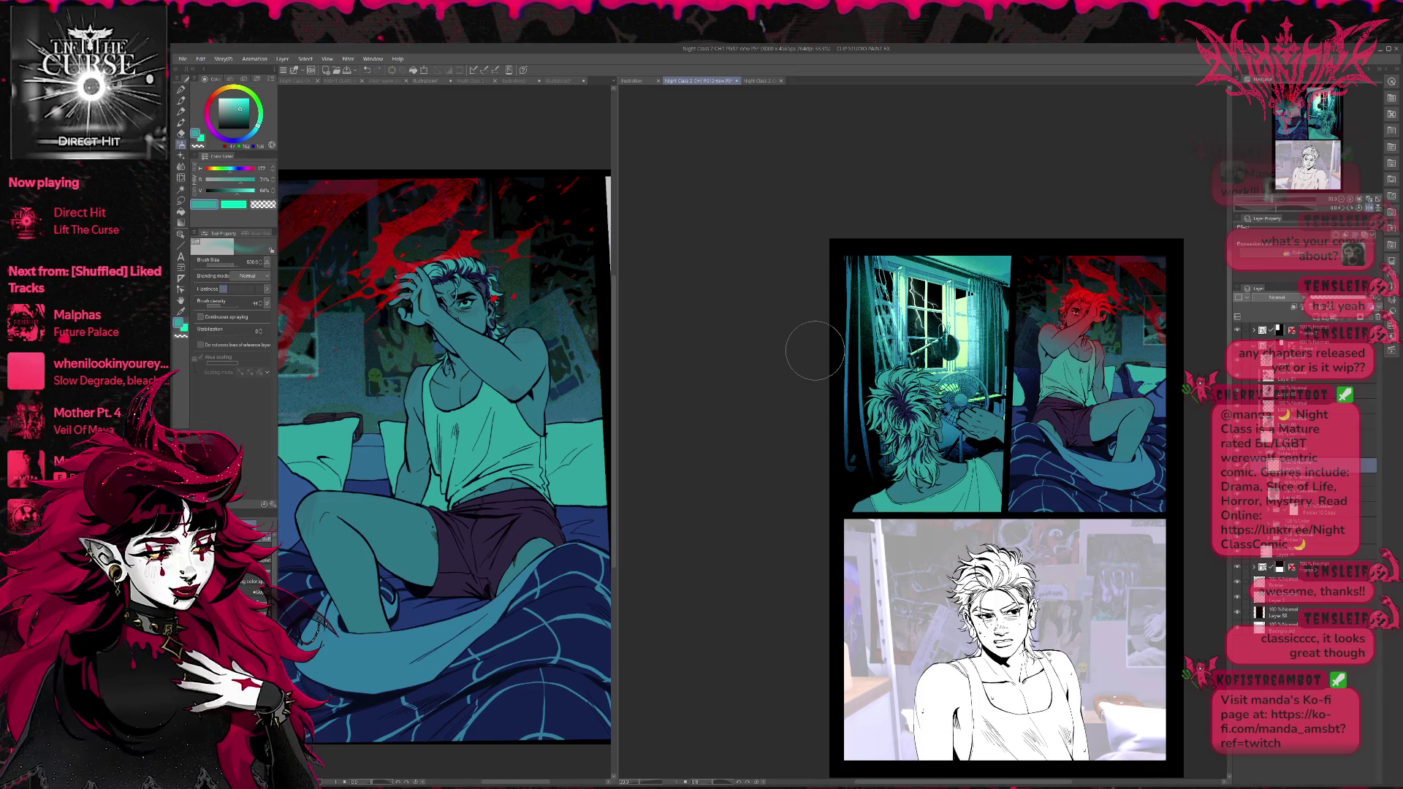
pyautogui.press('p')
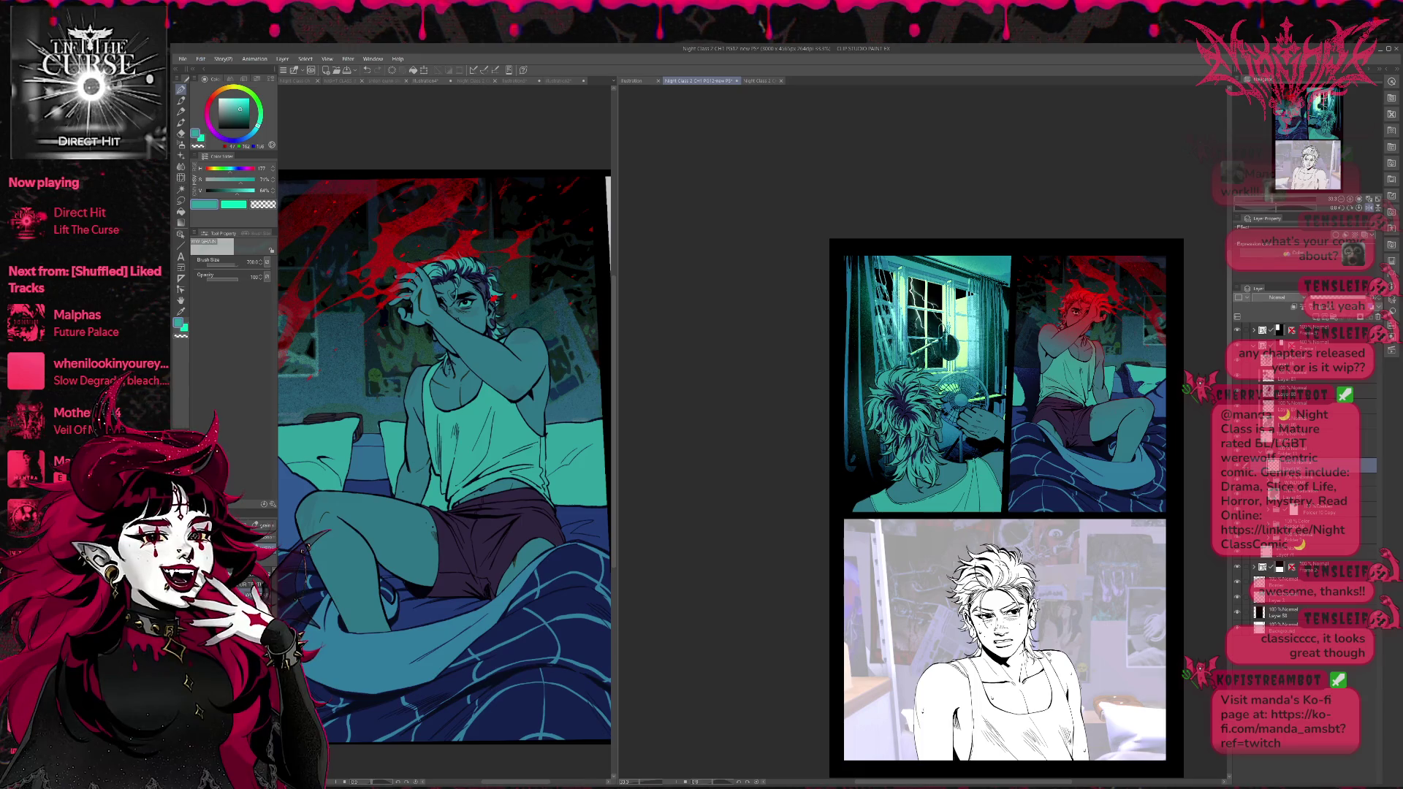
pyautogui.keyDown('alt'); pyautogui.click(960, 364); pyautogui.keyUp('alt')
pyautogui.press(']')
pyautogui.moveTo(870, 328); pyautogui.dragTo(869, 453)
pyautogui.moveTo(946, 394)
pyautogui.mouseDown()
pyautogui.moveTo(976, 412)
pyautogui.moveTo(962, 354)
pyautogui.mouseUp()
pyautogui.hotkey('ctrl', 'z')
# Sample teal from the window panel and spray dark speckles around the hair and fan.
pyautogui.keyDown('alt'); pyautogui.click(936, 376); pyautogui.keyUp('alt')
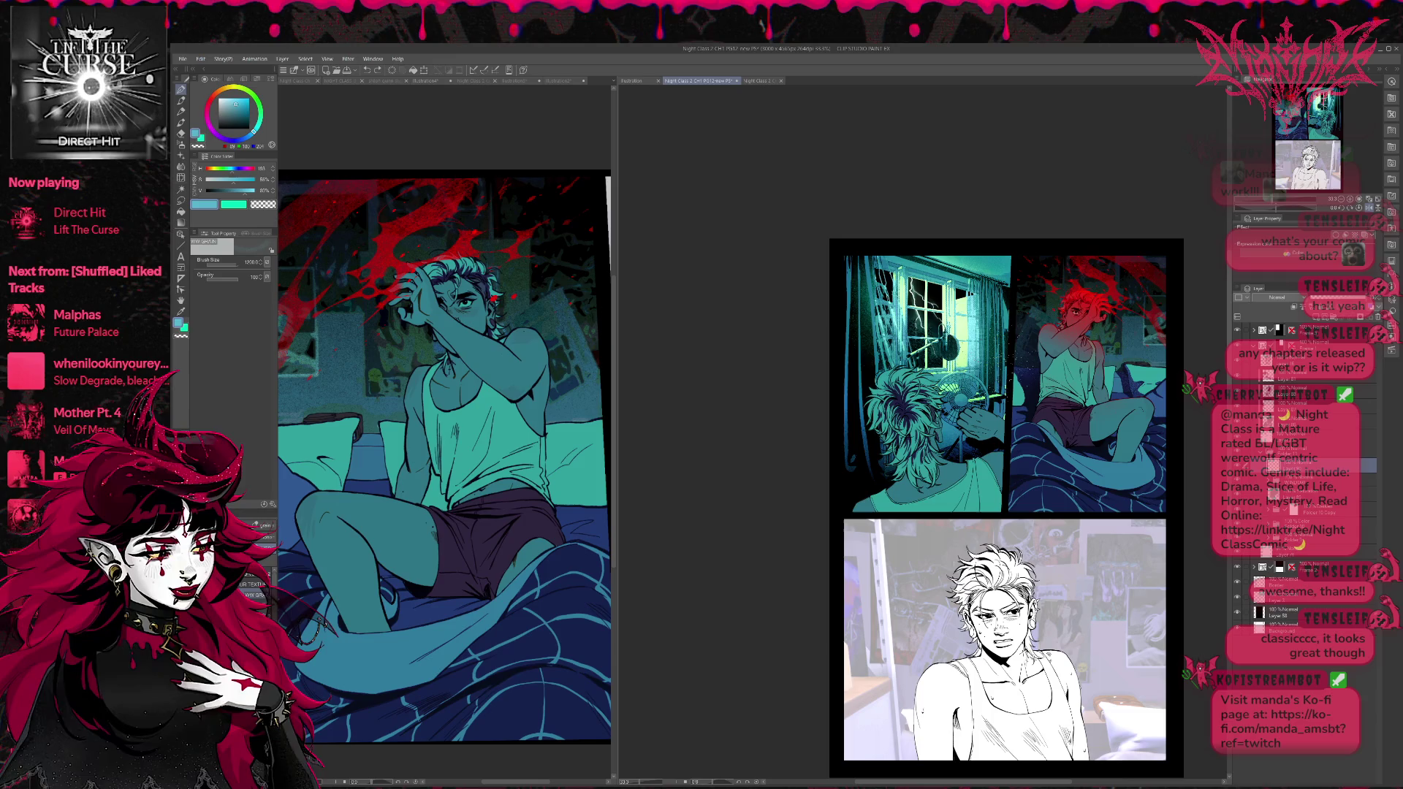
pyautogui.moveTo(905, 305)
pyautogui.mouseDown()
pyautogui.moveTo(863, 424)
pyautogui.moveTo(914, 322)
pyautogui.moveTo(943, 358)
pyautogui.mouseUp()
pyautogui.moveTo(906, 307); pyautogui.dragTo(848, 438)
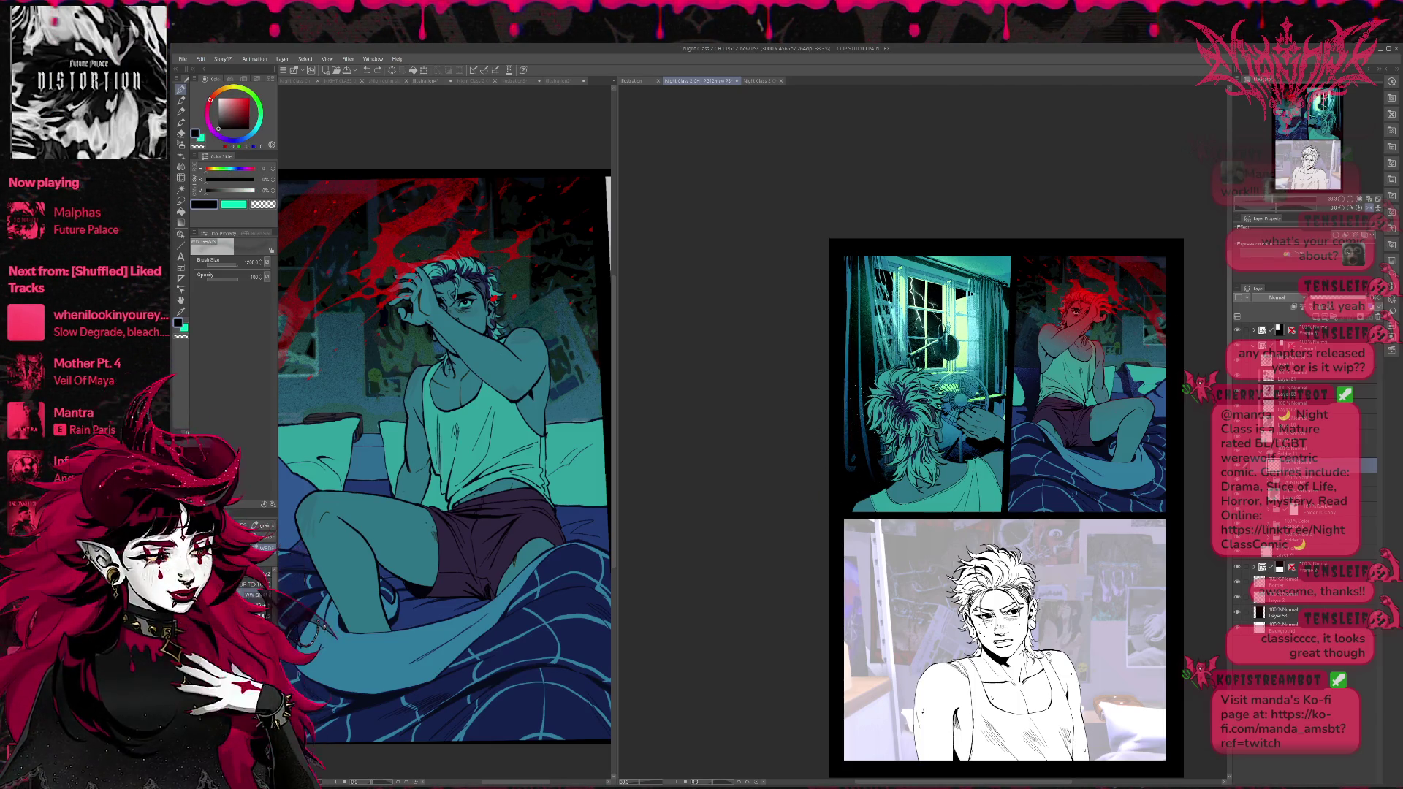
pyautogui.moveTo(950, 377); pyautogui.dragTo(892, 329)
pyautogui.moveTo(963, 358); pyautogui.dragTo(942, 401)
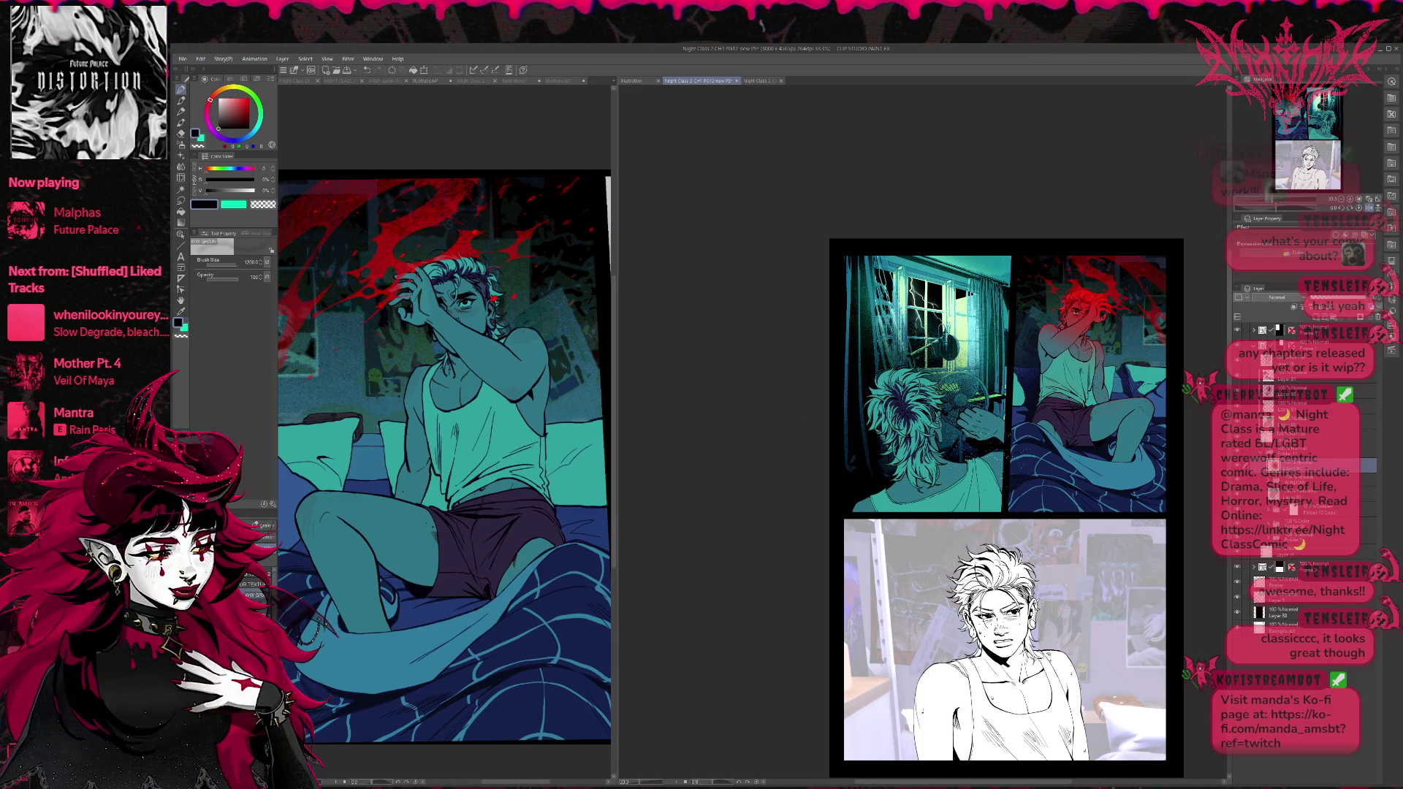
# Airbrush two brighter glow passes over the fan, hair and curtain.
pyautogui.press('h')
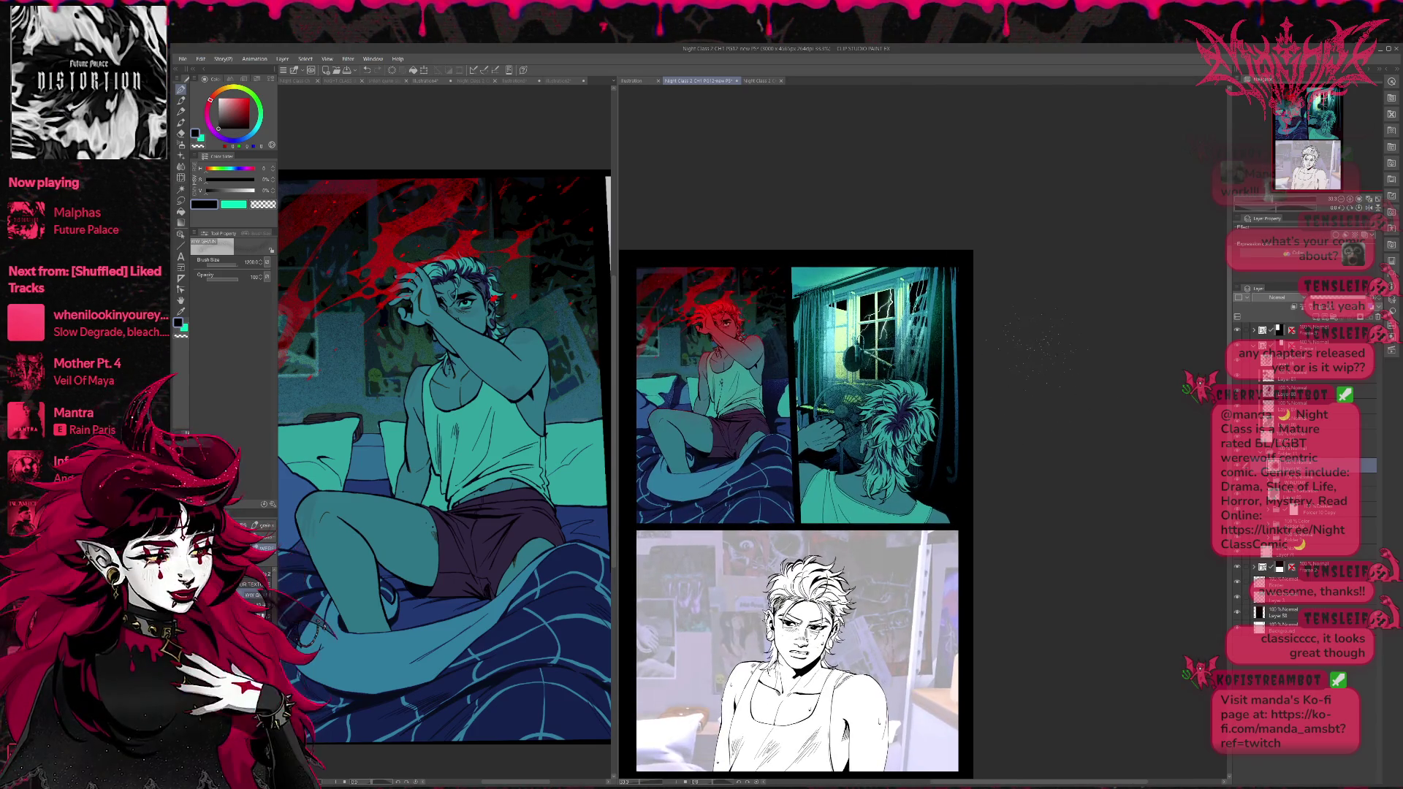
pyautogui.moveTo(873, 366); pyautogui.dragTo(811, 460)
pyautogui.moveTo(928, 321); pyautogui.dragTo(826, 453)
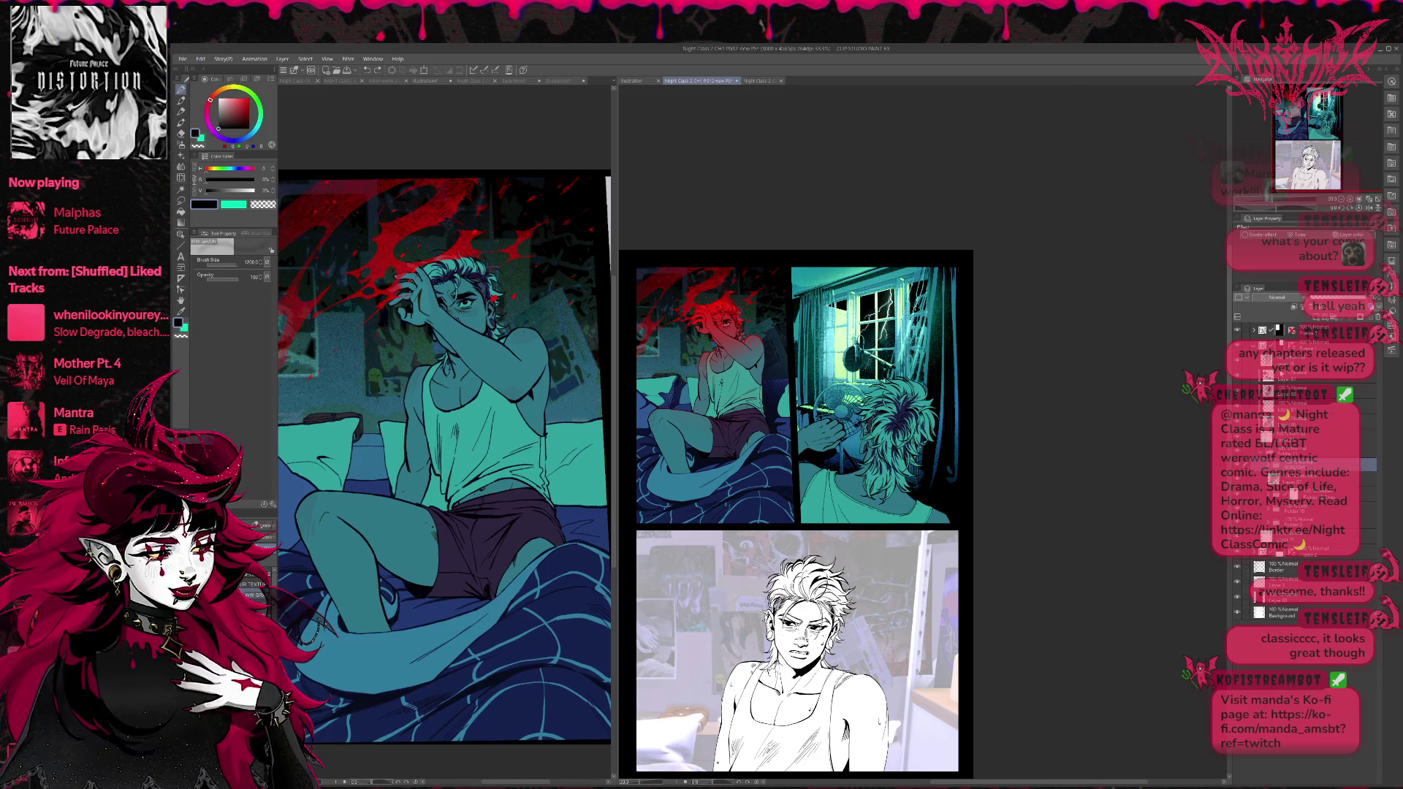
pyautogui.click(1308, 374)
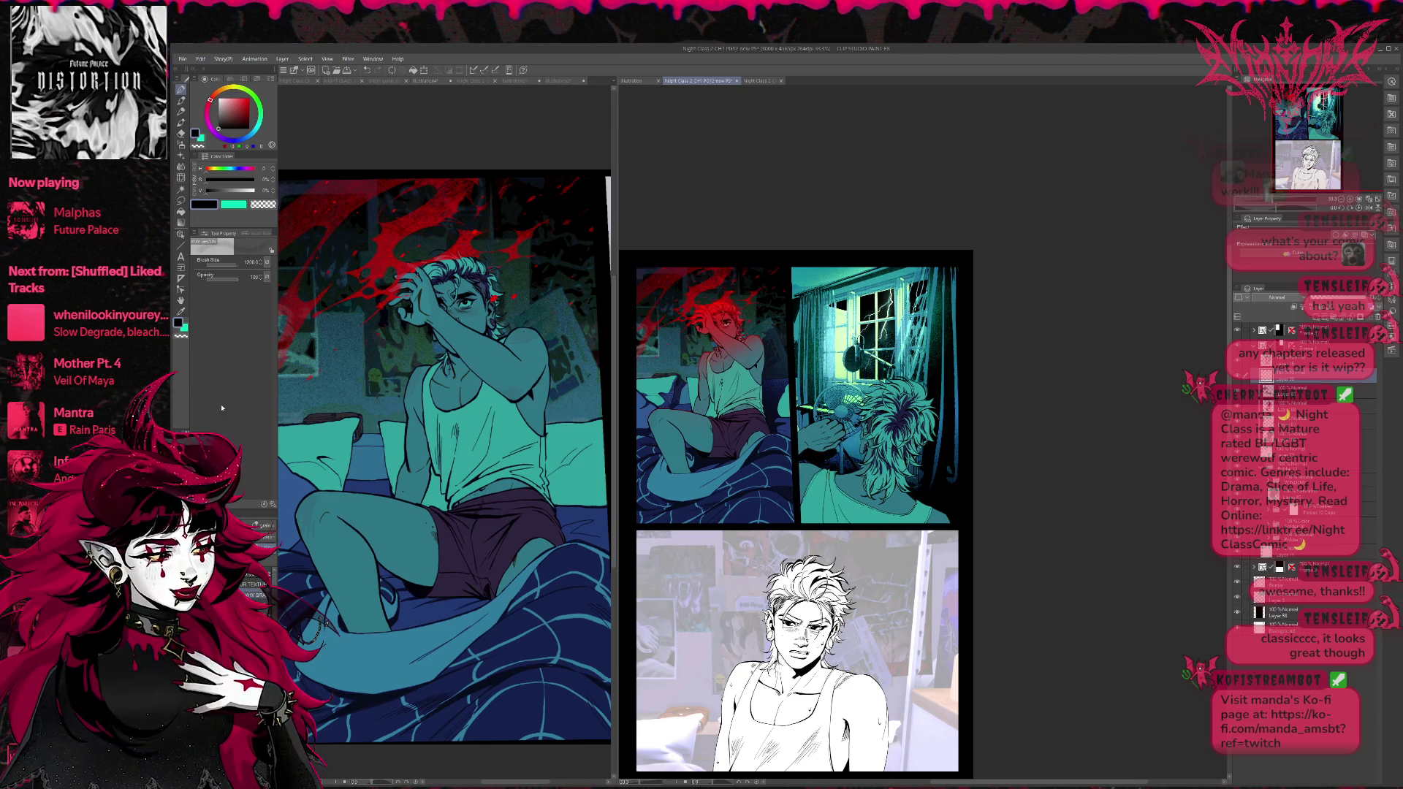
# Paint the back-view figure's hair dark navy with a different pen variant.
pyautogui.press('p')
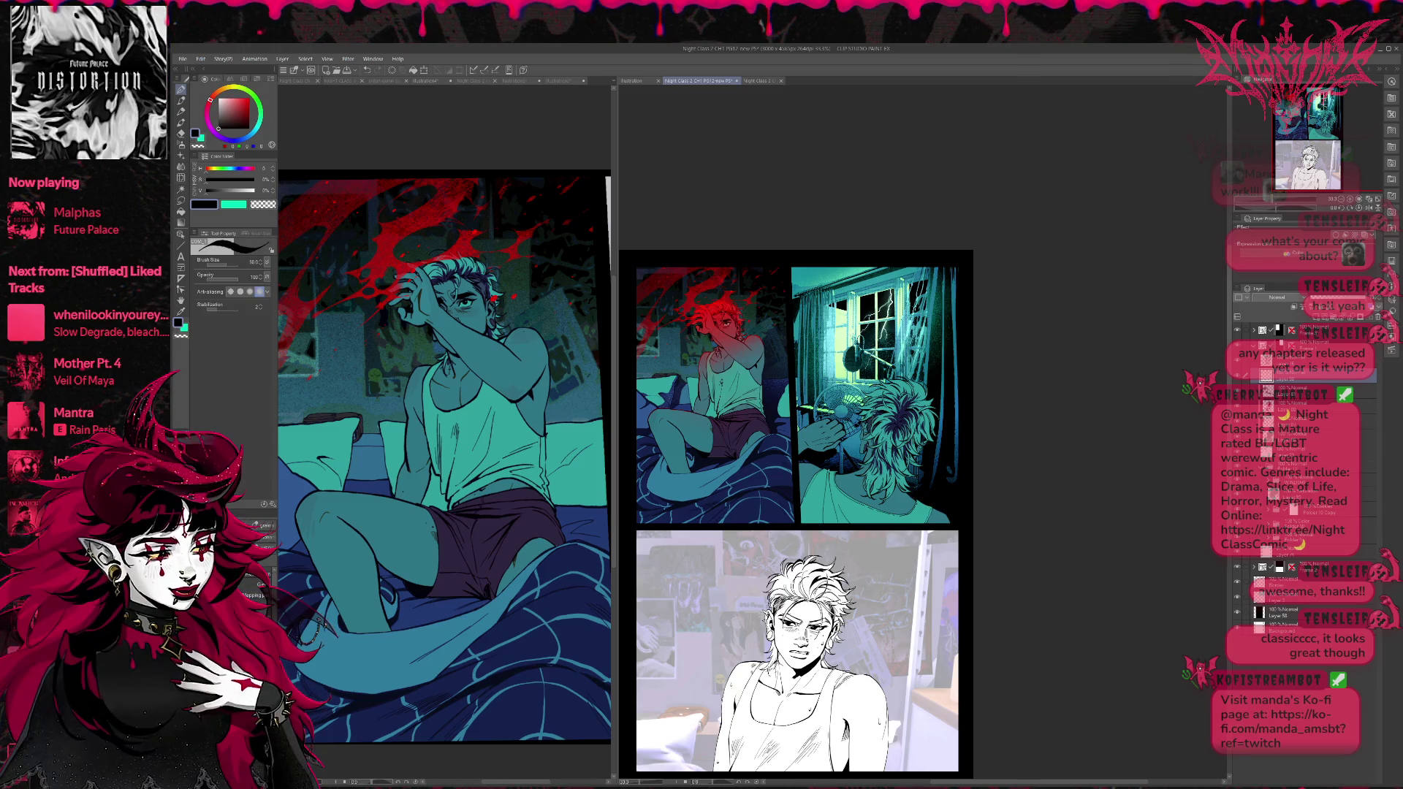
pyautogui.click(247, 583)
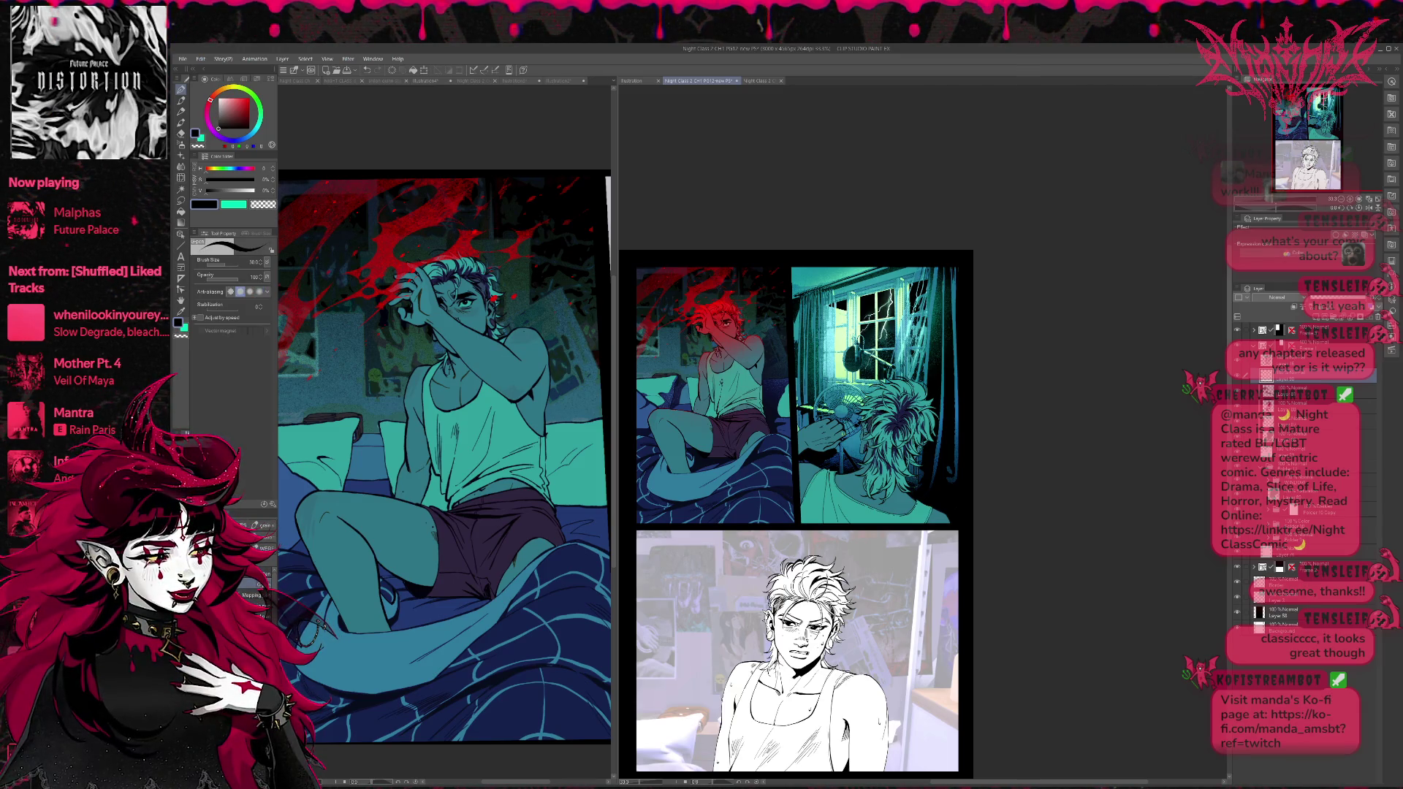
pyautogui.keyDown('alt'); pyautogui.click(774, 475); pyautogui.keyUp('alt')
pyautogui.moveTo(834, 395)
pyautogui.mouseDown()
pyautogui.moveTo(939, 419)
pyautogui.moveTo(950, 504)
pyautogui.mouseUp()
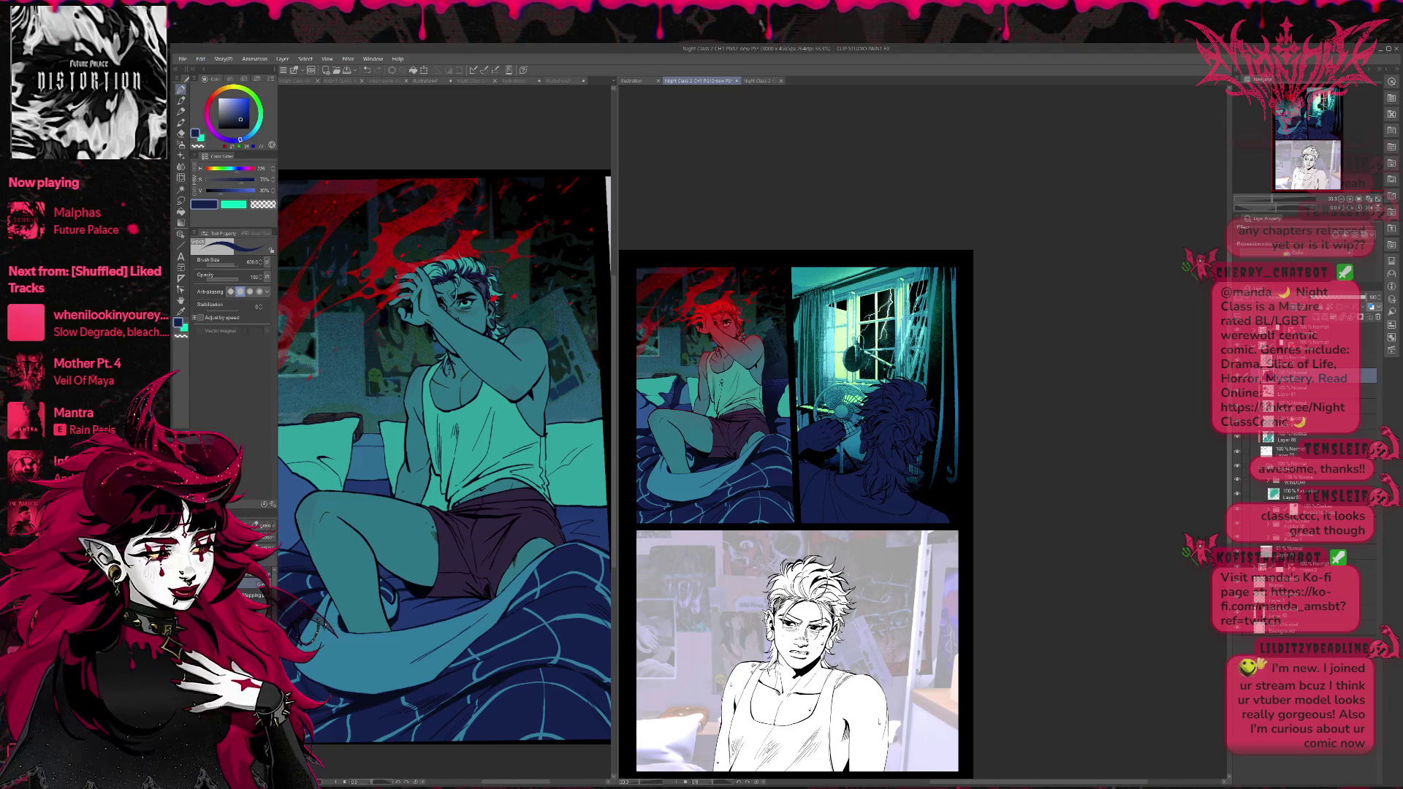
# Add a new layer below the WINDOW folder and spray teal-blue speckles along the panel's right edge.
pyautogui.click(1296, 482)
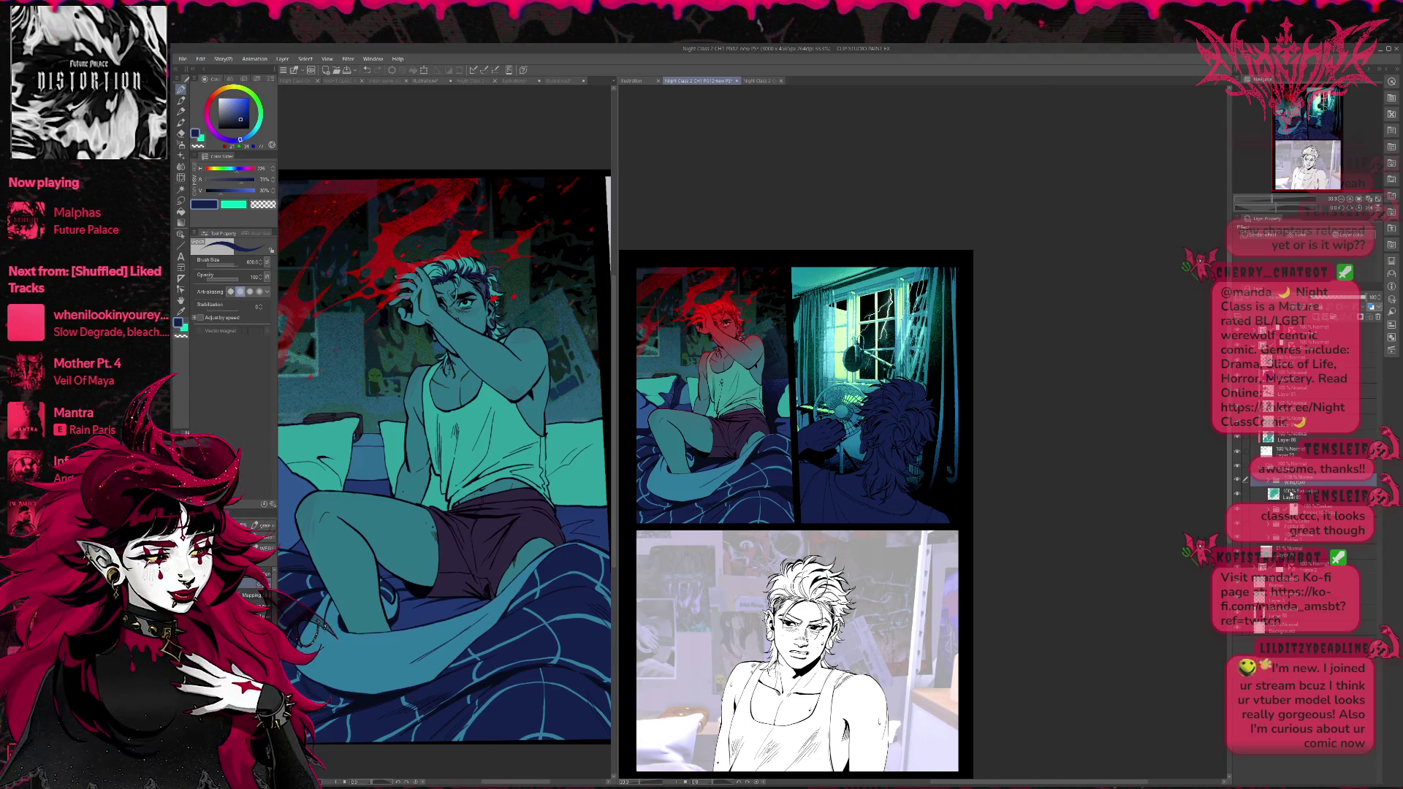
pyautogui.click(1291, 494)
pyautogui.hotkey('ctrl', 'shift', 'n')
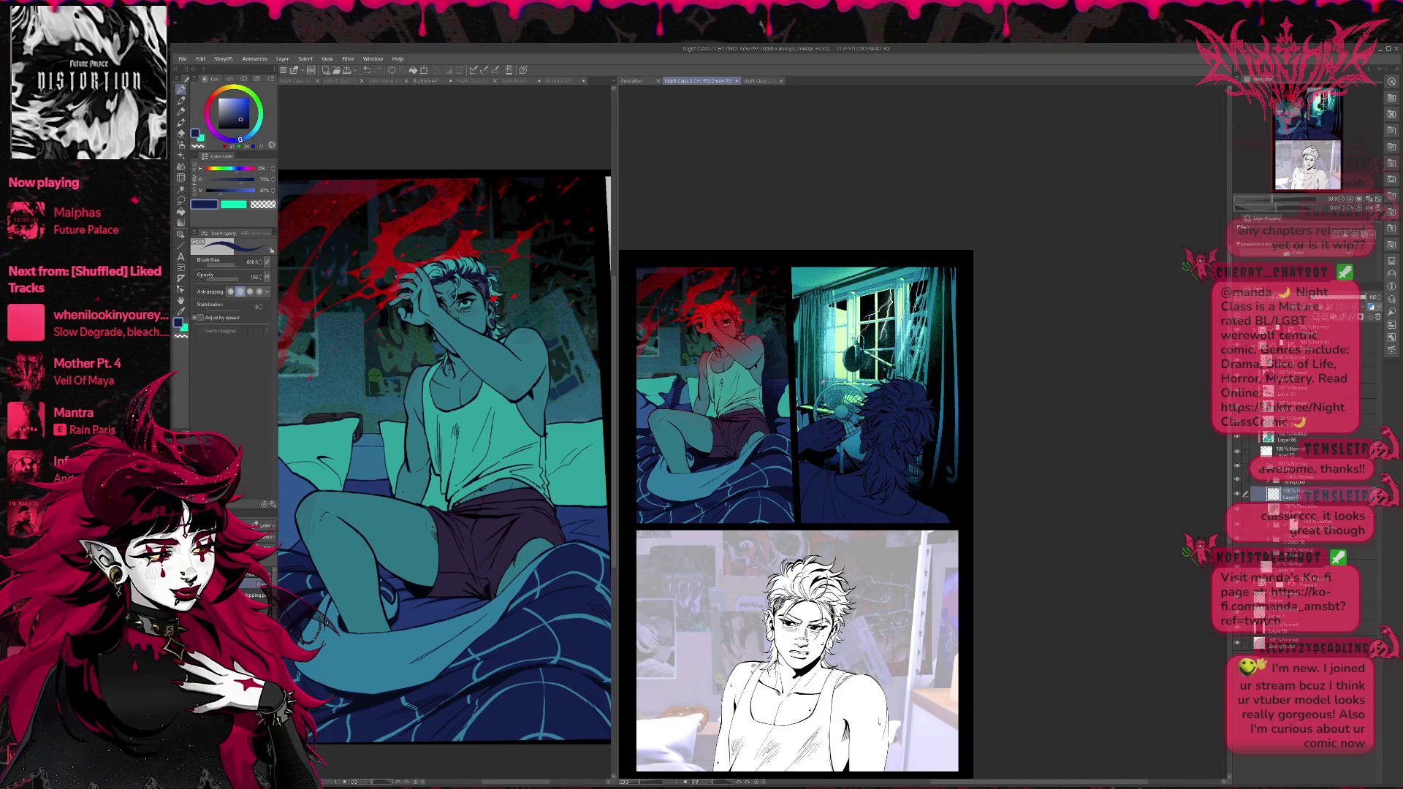
pyautogui.keyDown('alt'); pyautogui.click(350, 658); pyautogui.keyUp('alt')
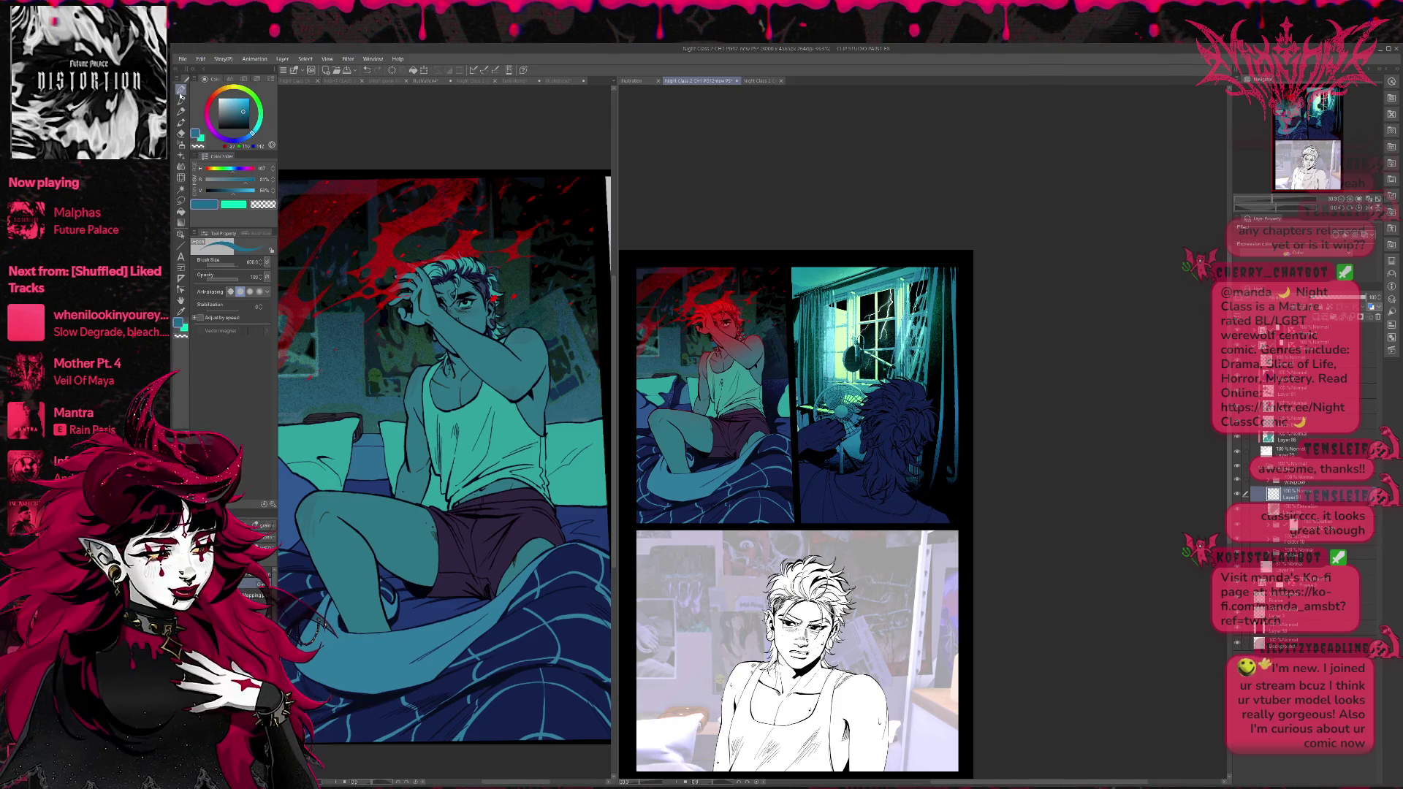
pyautogui.press('e')
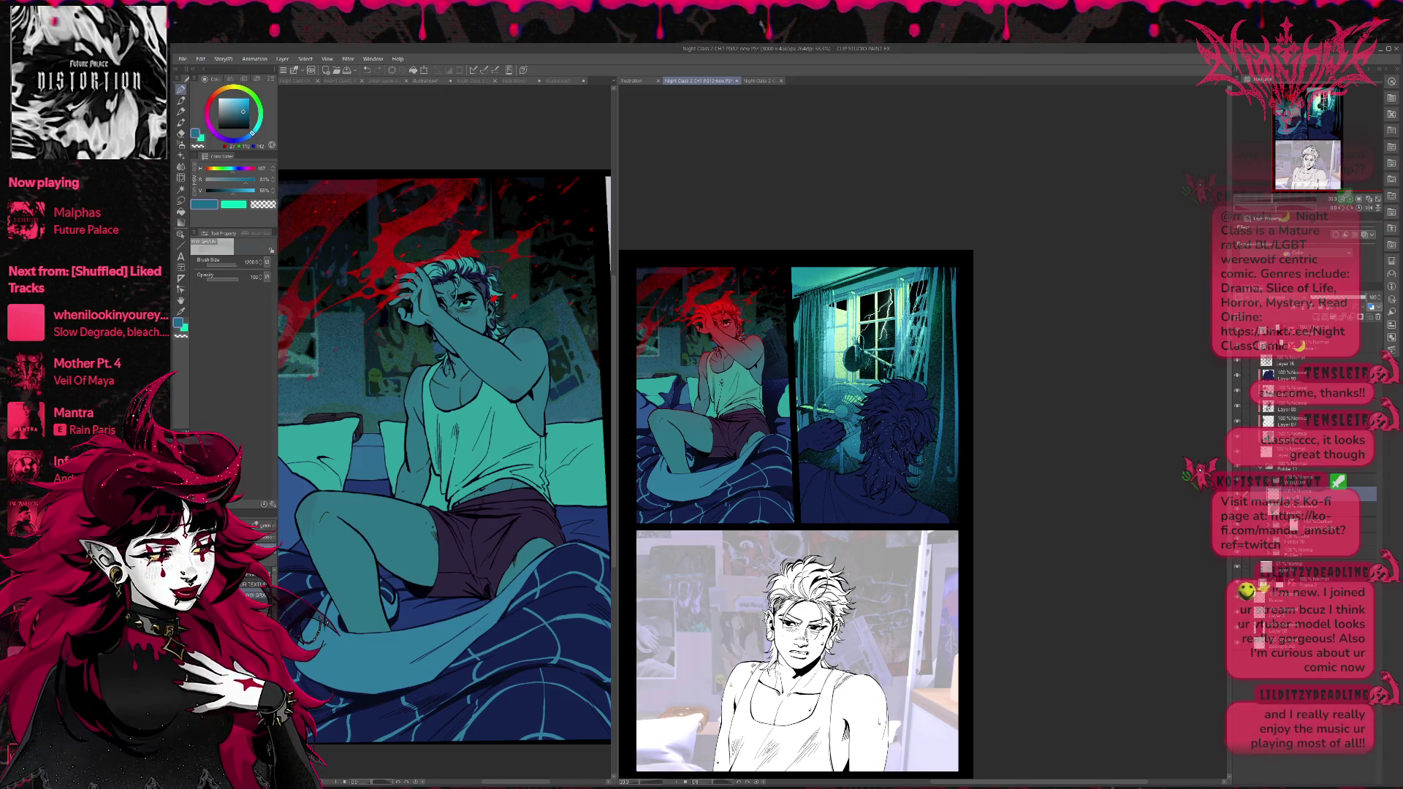
pyautogui.moveTo(949, 274); pyautogui.dragTo(950, 488)
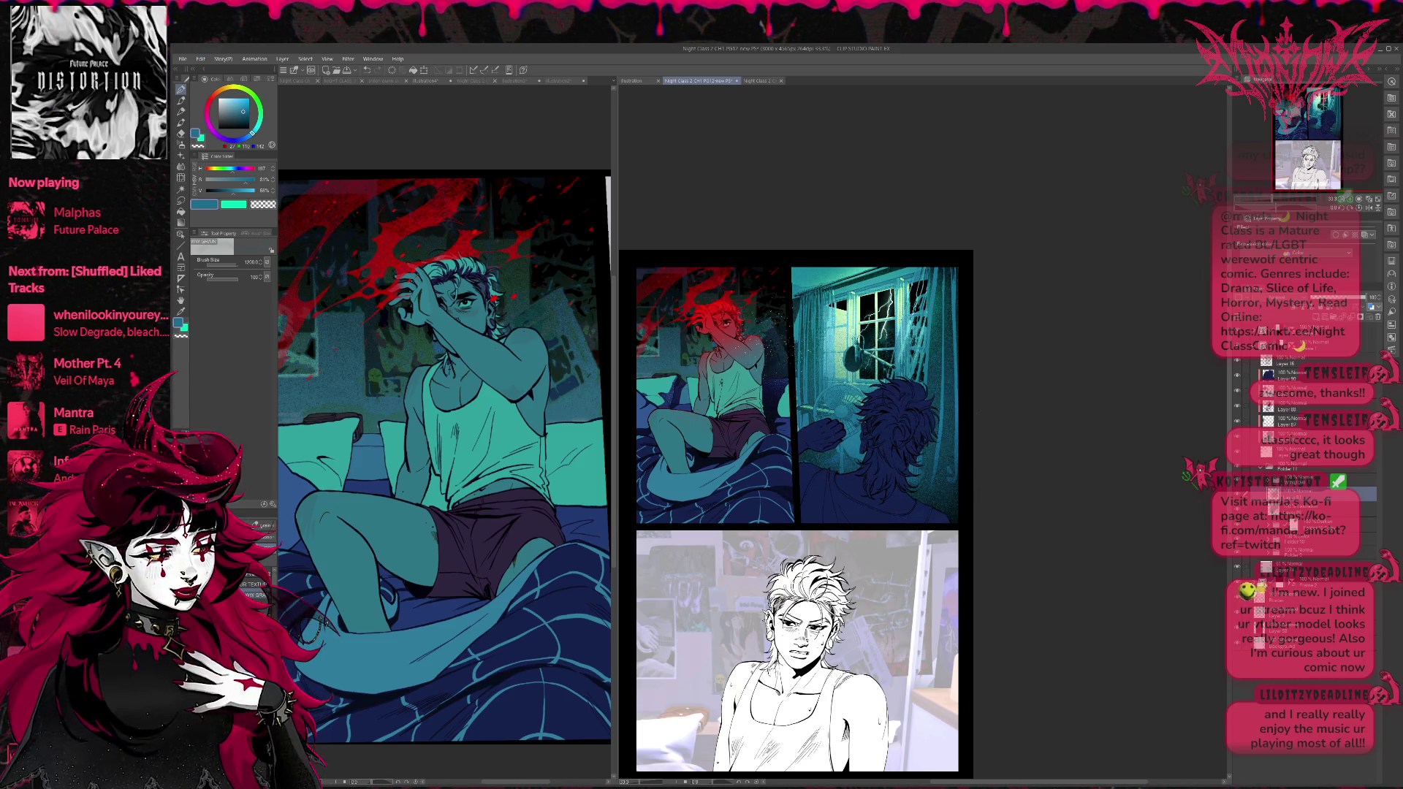
# Haze light mint over the window and fan, with bright speckle along the panel's top.
pyautogui.keyDown('alt'); pyautogui.click(858, 313); pyautogui.keyUp('alt')
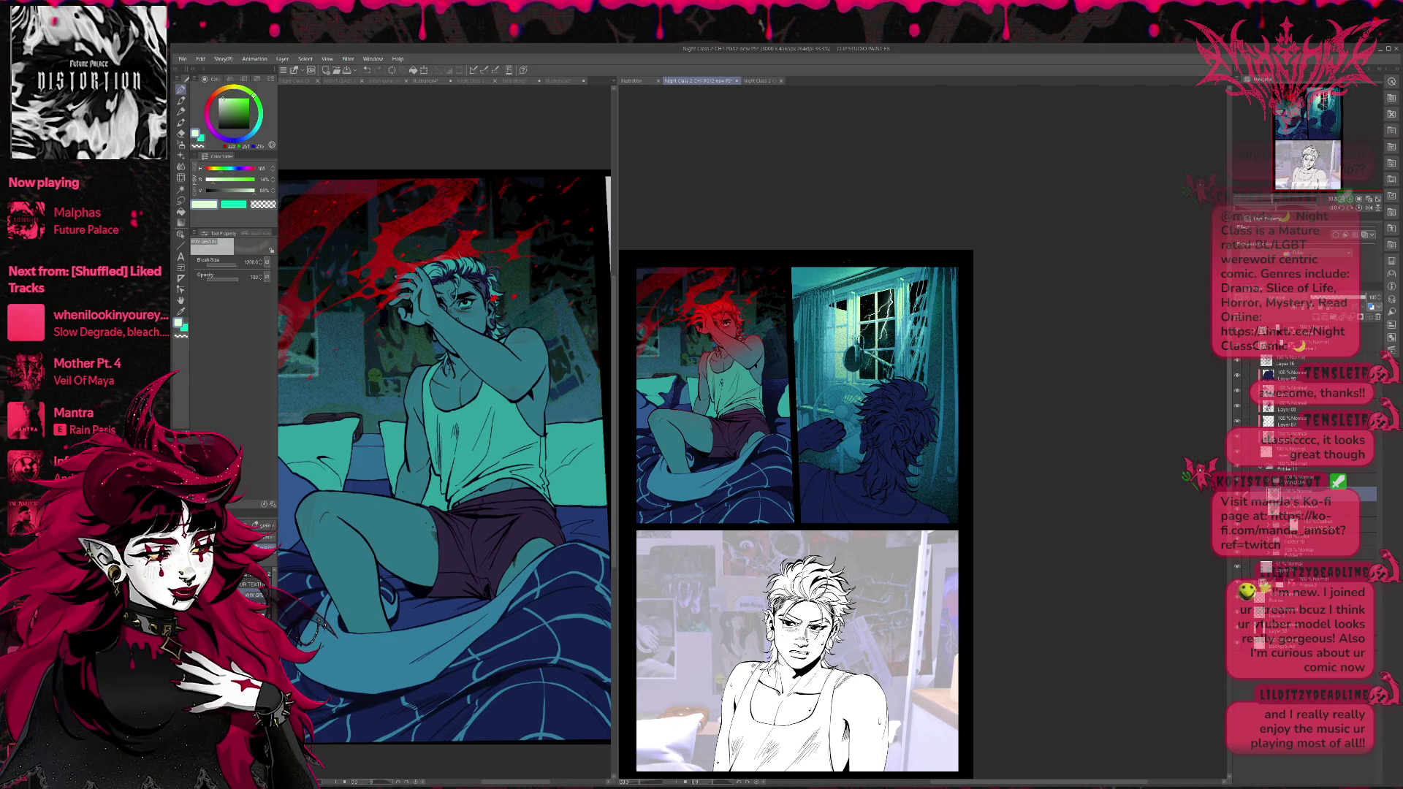
pyautogui.moveTo(814, 343)
pyautogui.mouseDown()
pyautogui.moveTo(870, 285)
pyautogui.moveTo(928, 394)
pyautogui.mouseUp()
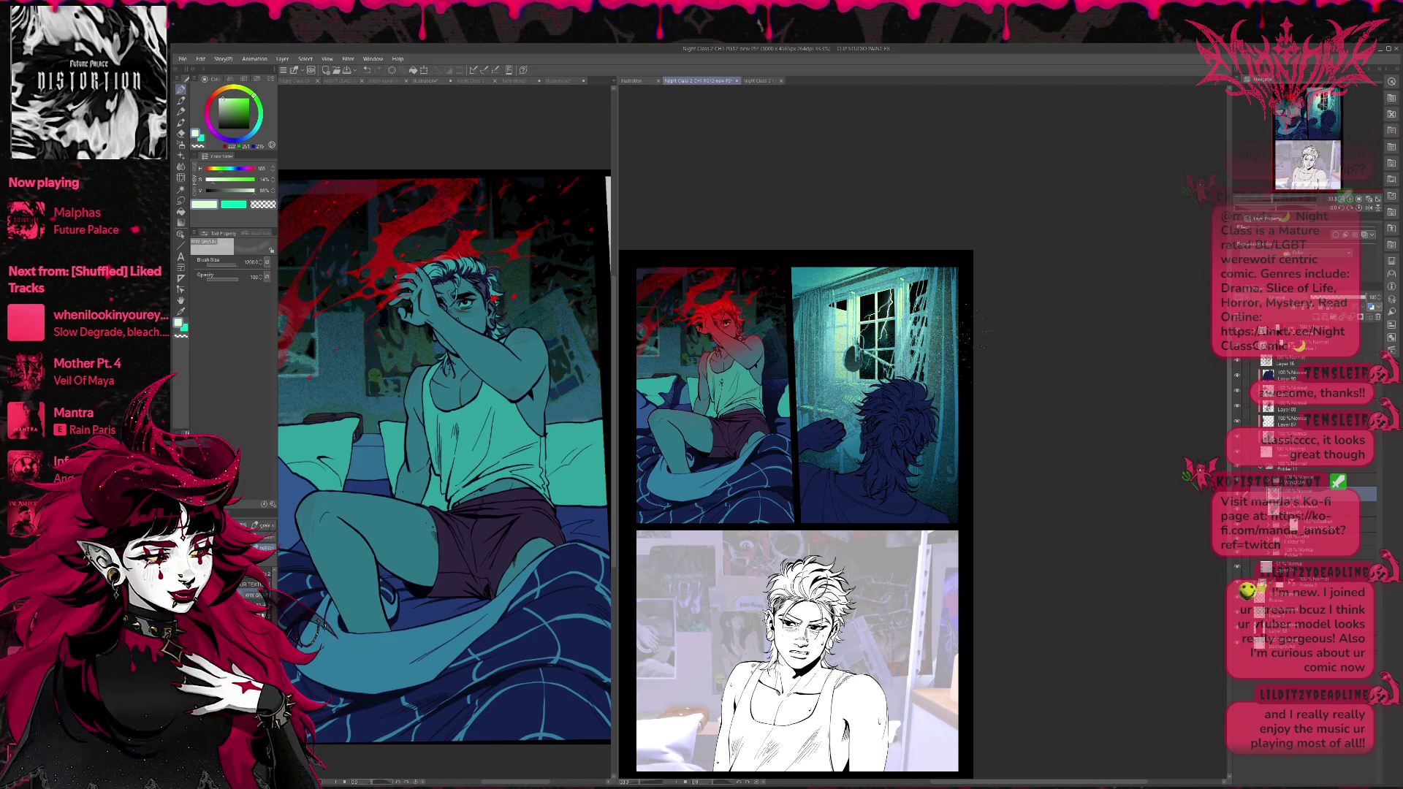
pyautogui.moveTo(818, 274); pyautogui.dragTo(972, 292)
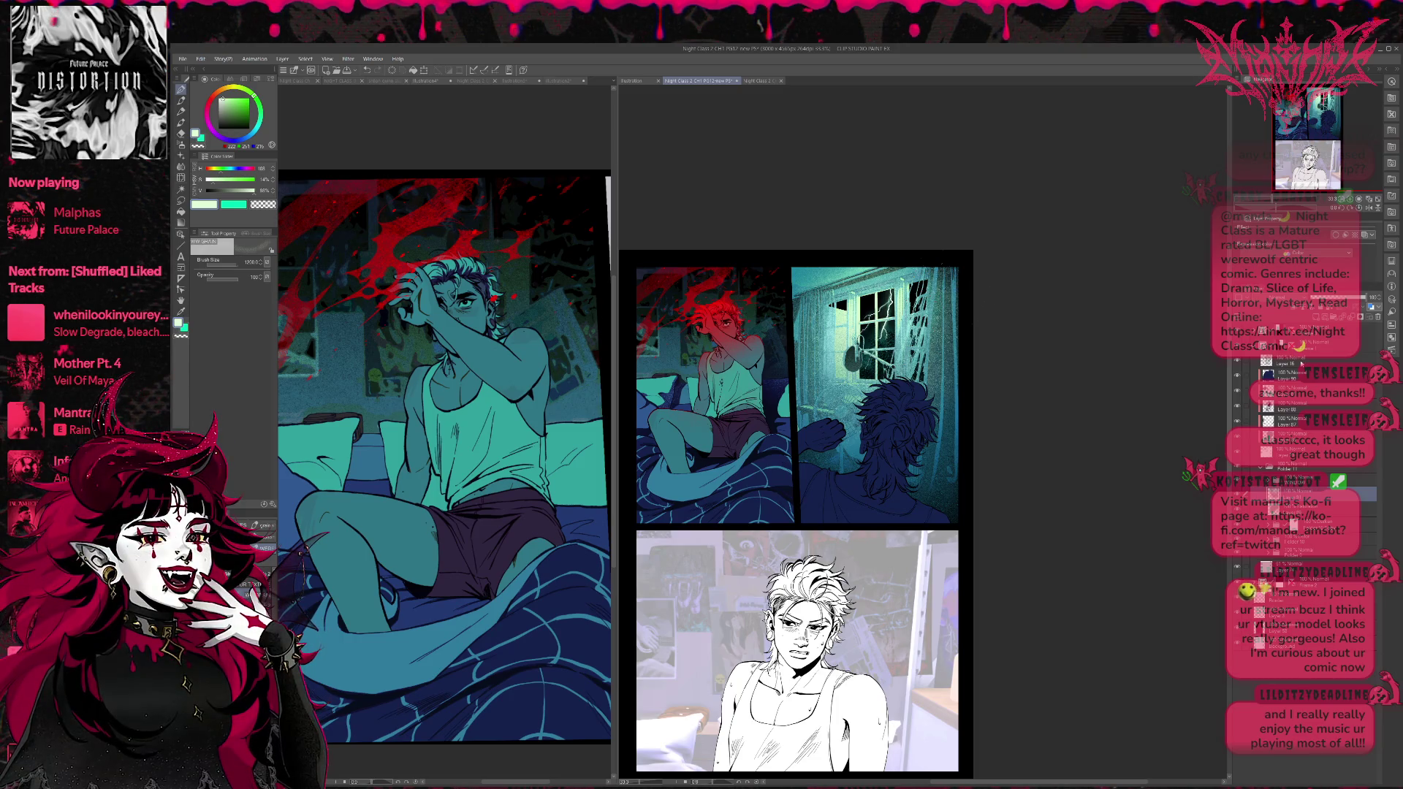
# Select a higher layer and adjust its opacity to tone the figure's back.
pyautogui.click(1308, 376)
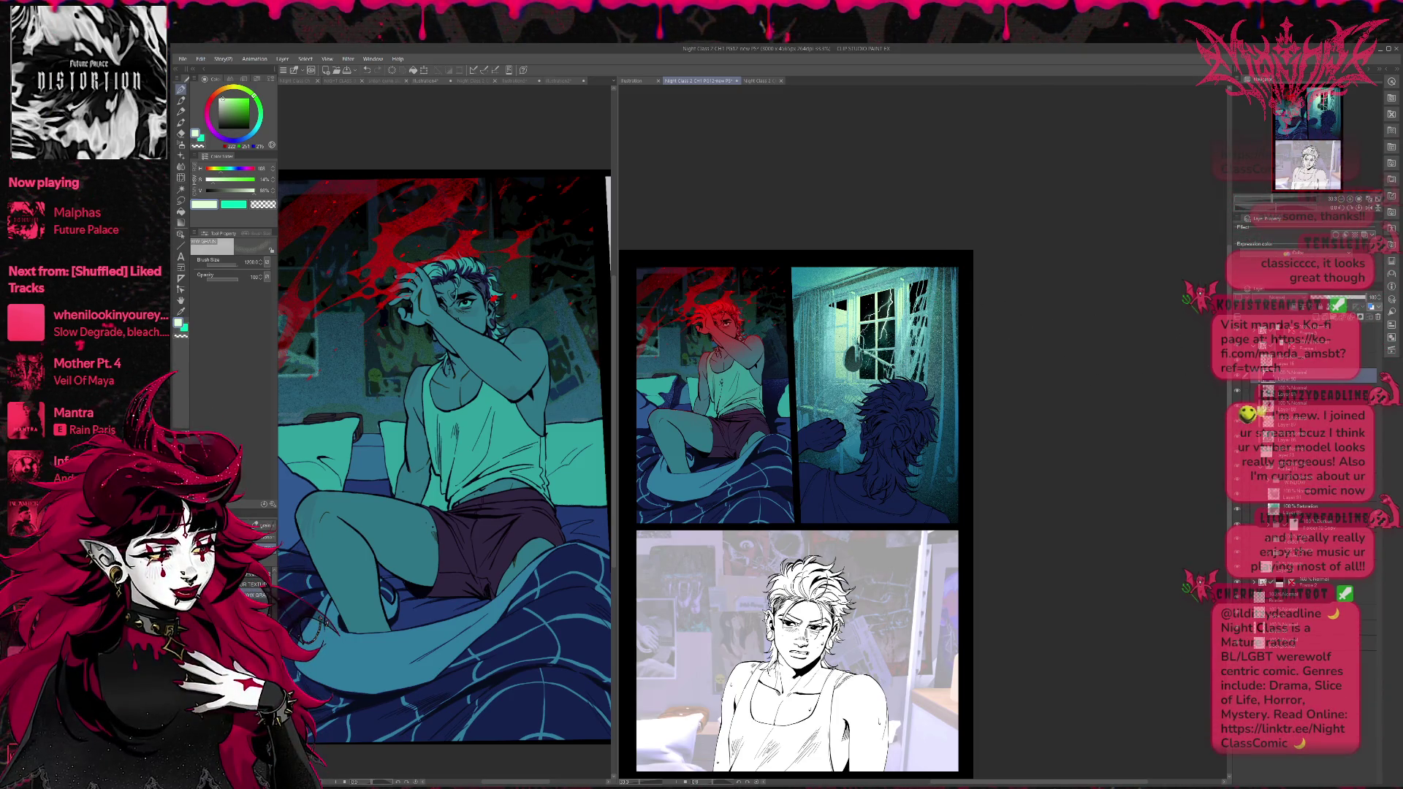
pyautogui.click(1354, 299)
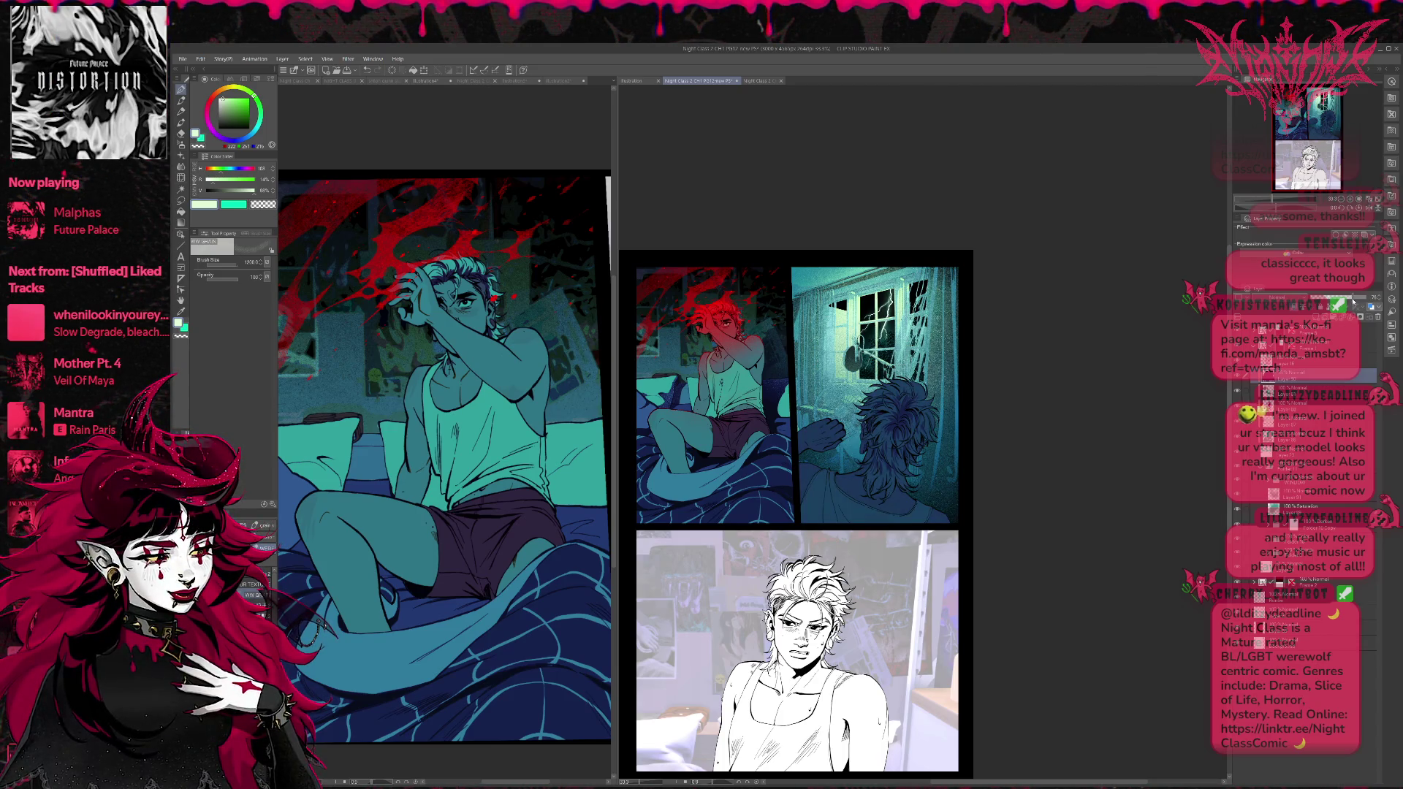
pyautogui.click(1352, 303)
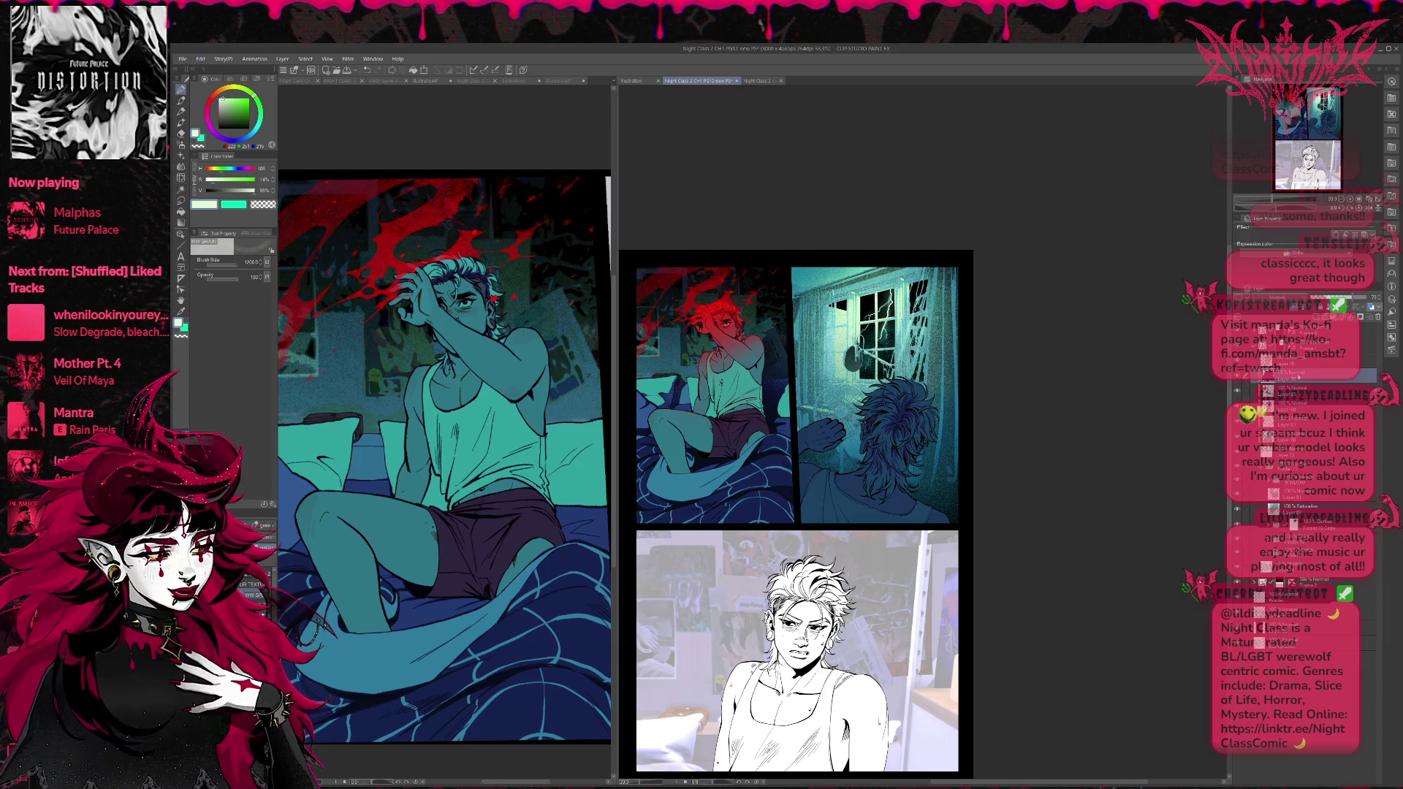
# Airbrush black over the window panel's lower-right corner on the lower layer, keeping the stroke.
pyautogui.keyDown('alt'); pyautogui.click(367, 241); pyautogui.keyUp('alt')
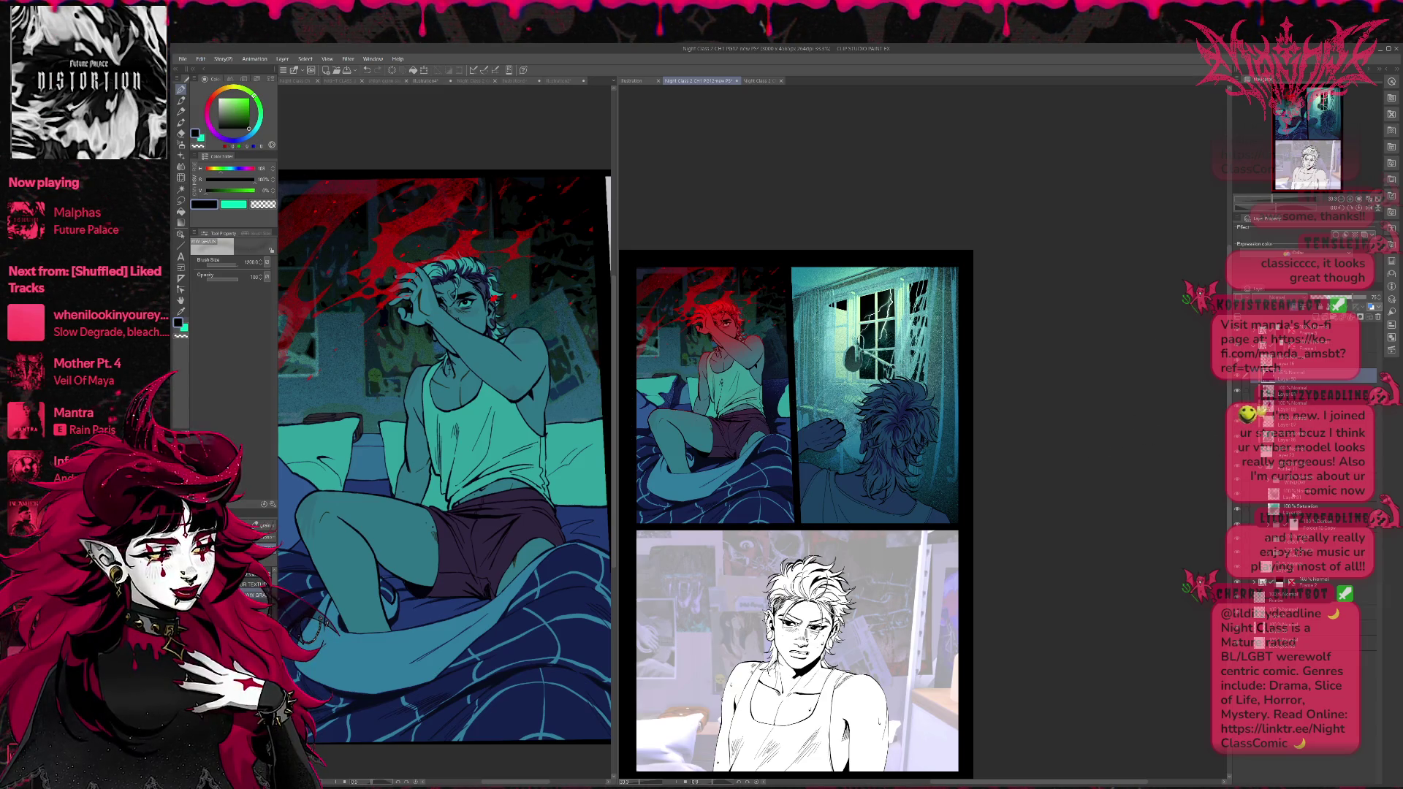
pyautogui.click(1286, 494)
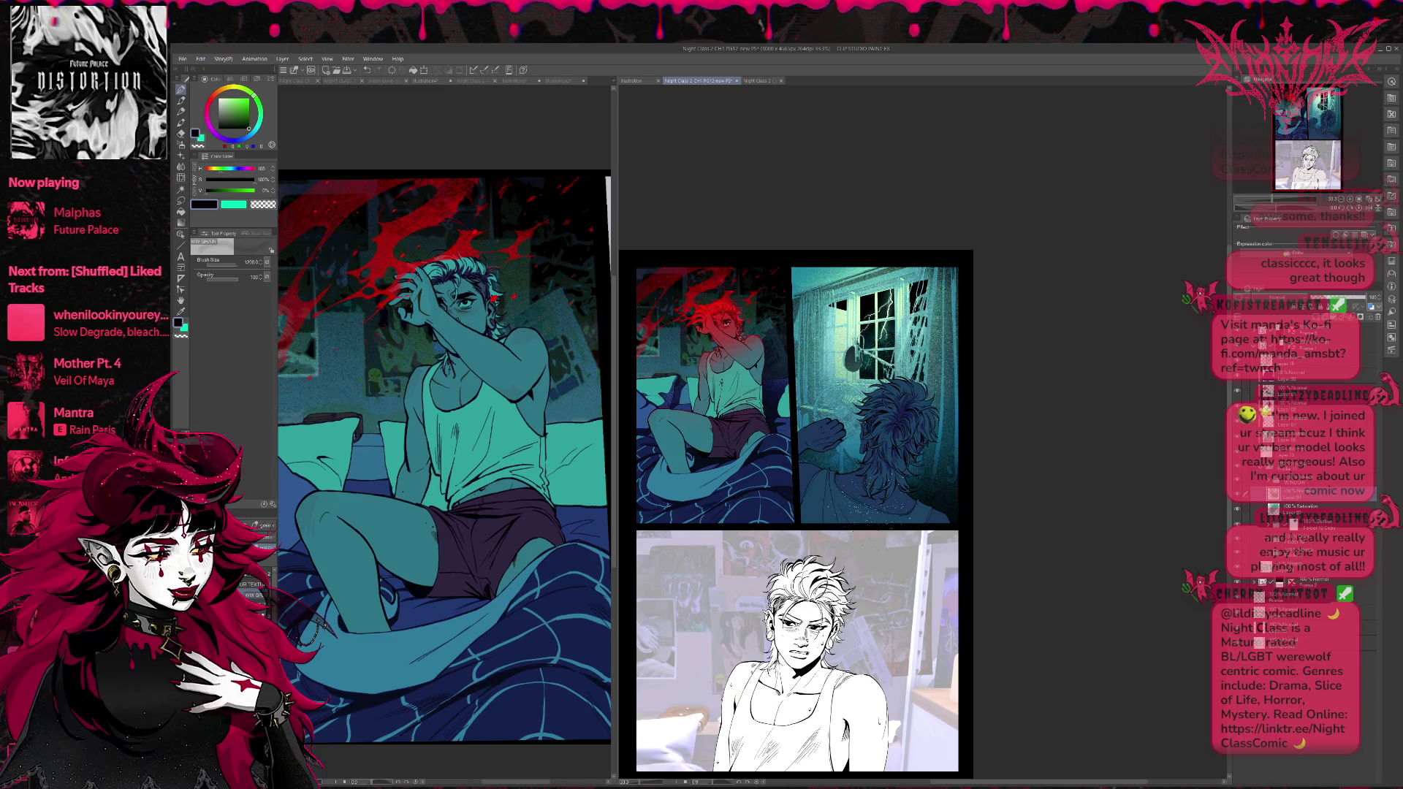
pyautogui.moveTo(957, 424); pyautogui.dragTo(928, 486)
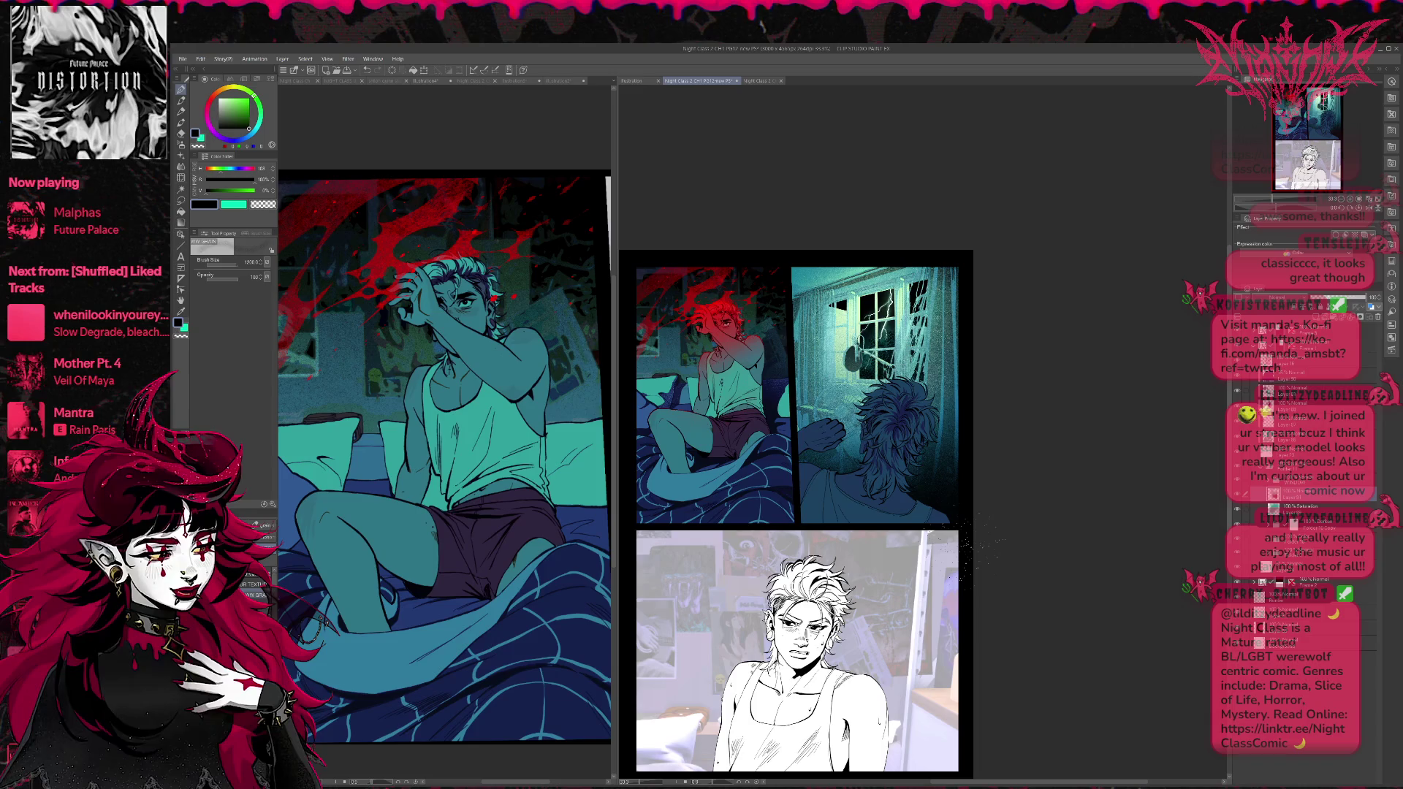
pyautogui.hotkey('ctrl', 'z')
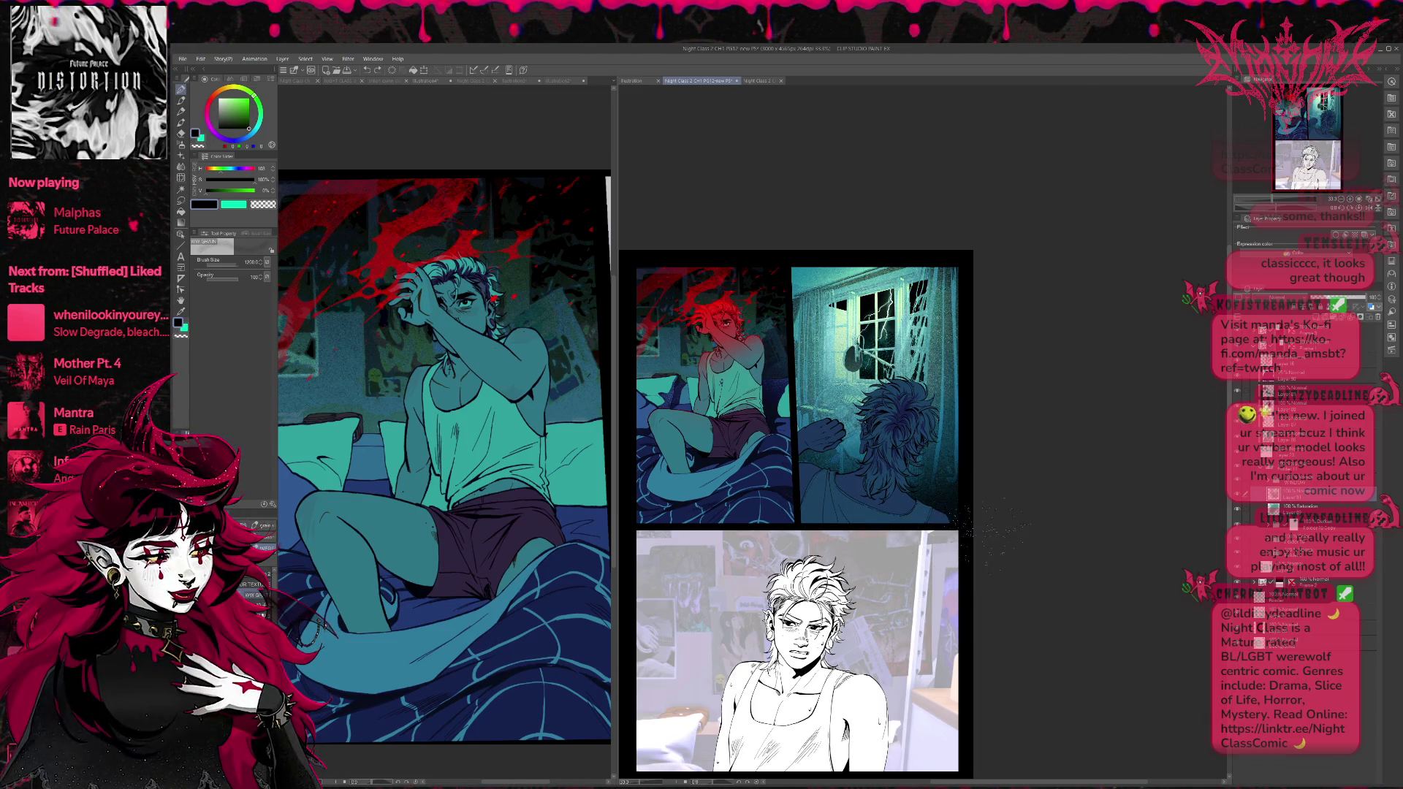
pyautogui.hotkey('ctrl', 'z')
pyautogui.hotkey('ctrl', 'y')
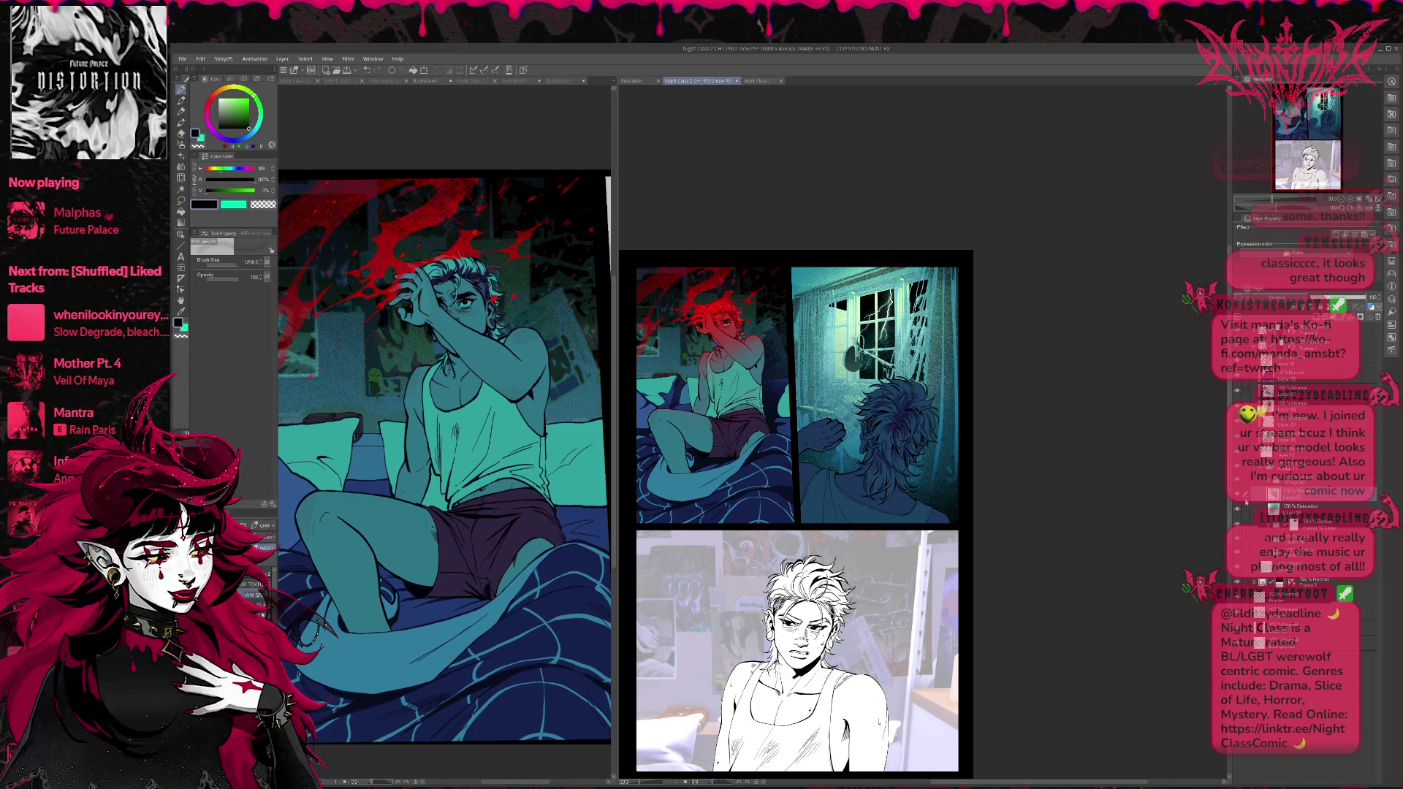
# Toggle the lighting layer and the fan-and-hand layer to compare the panel.
pyautogui.click(1238, 503)
pyautogui.click(1237, 503)
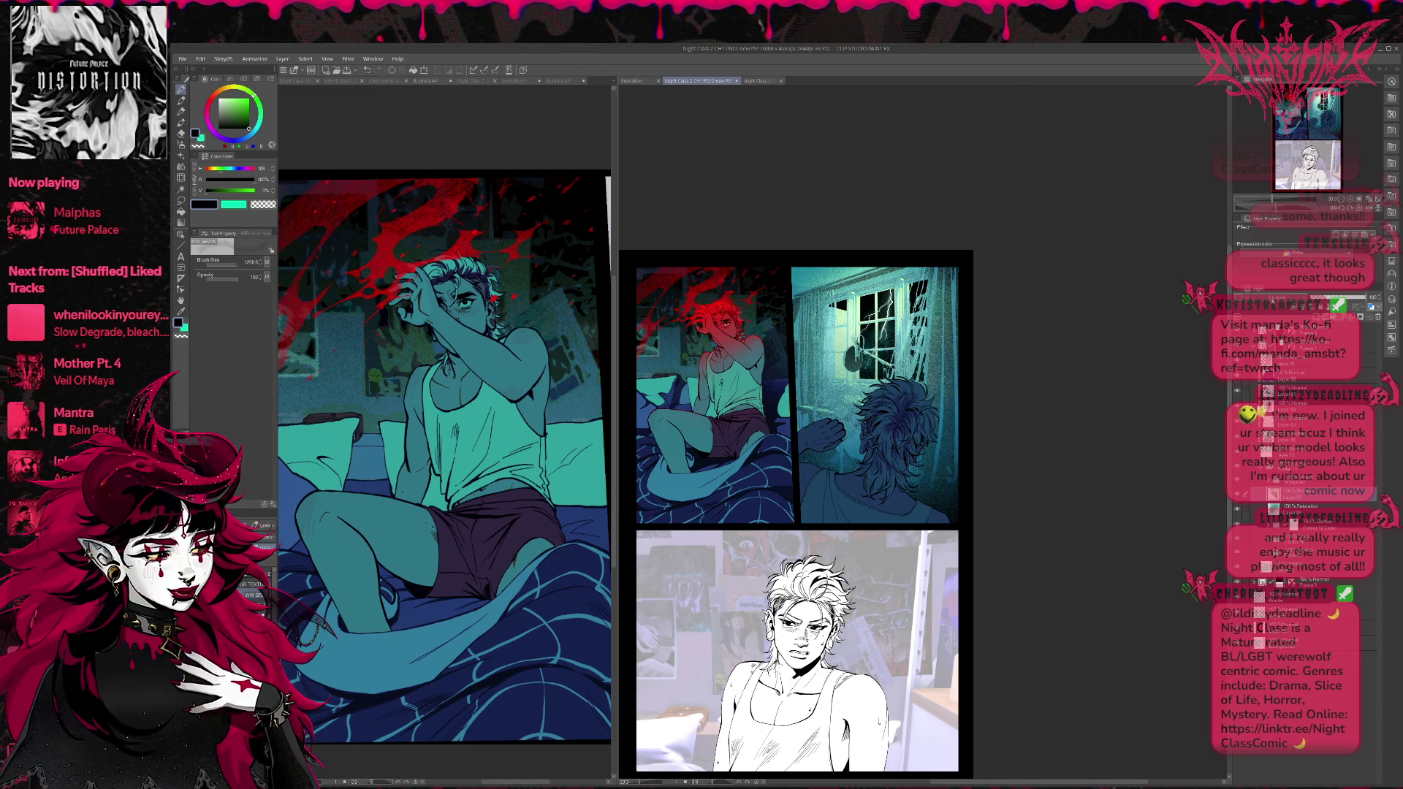
pyautogui.click(1238, 307)
pyautogui.click(1237, 319)
pyautogui.click(1237, 307)
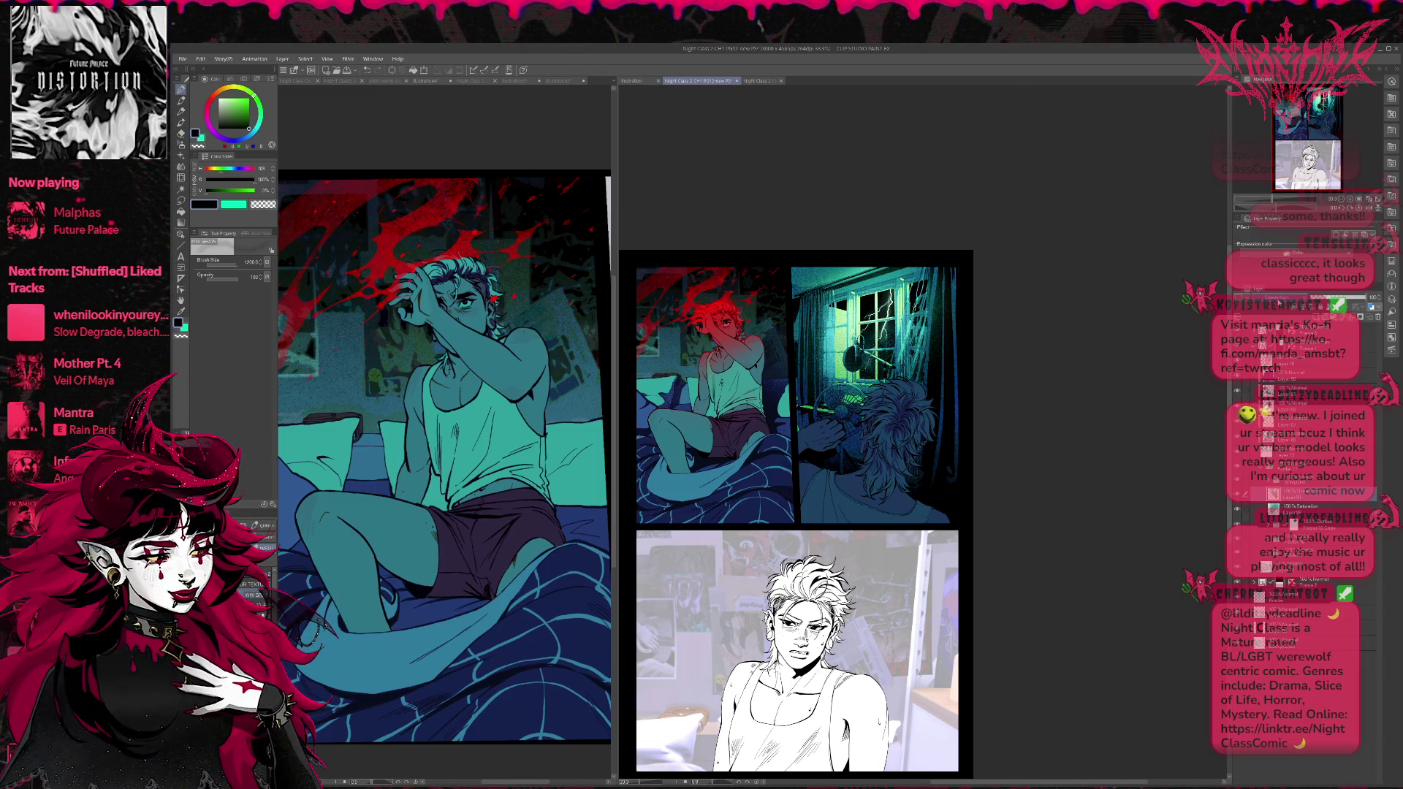
pyautogui.click(1238, 307)
# Flick the cyan window glow layer on and off repeatedly to compare.
pyautogui.click(1279, 303)
pyautogui.click(1279, 303)
pyautogui.click(1279, 303)
pyautogui.click(1279, 303)
pyautogui.click(1279, 303)
pyautogui.click(1279, 303)
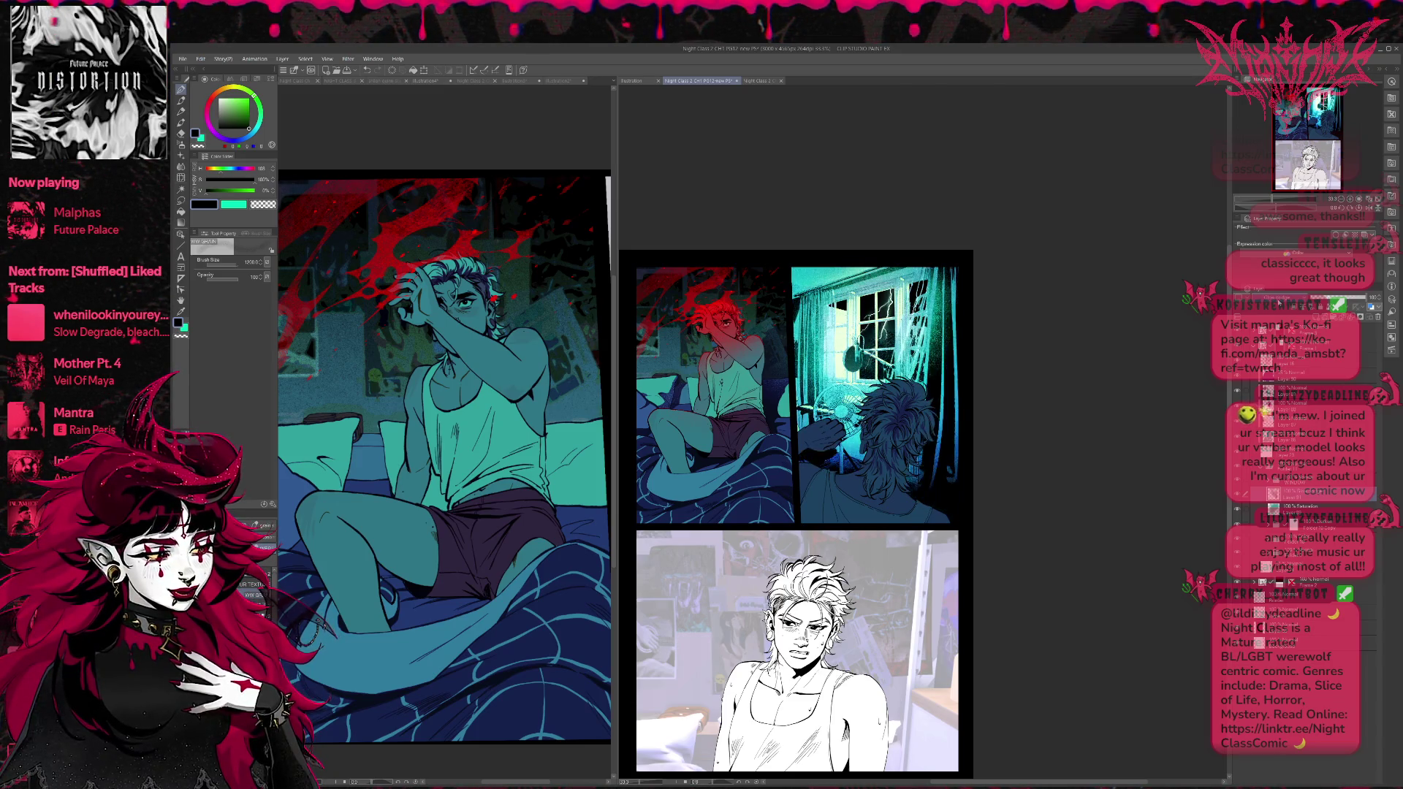
pyautogui.click(1279, 303)
pyautogui.click(1279, 304)
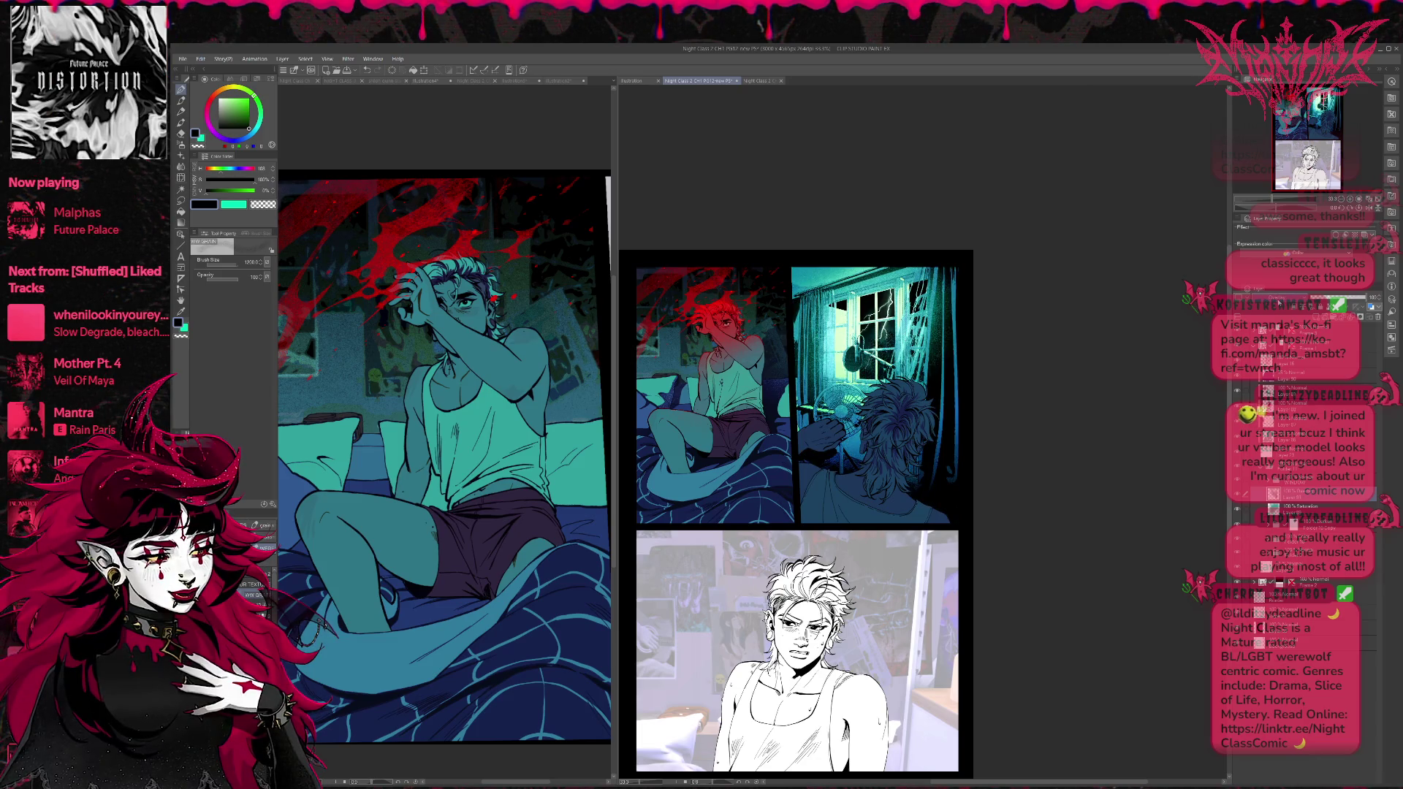
pyautogui.click(1279, 304)
pyautogui.click(1279, 303)
pyautogui.click(1279, 304)
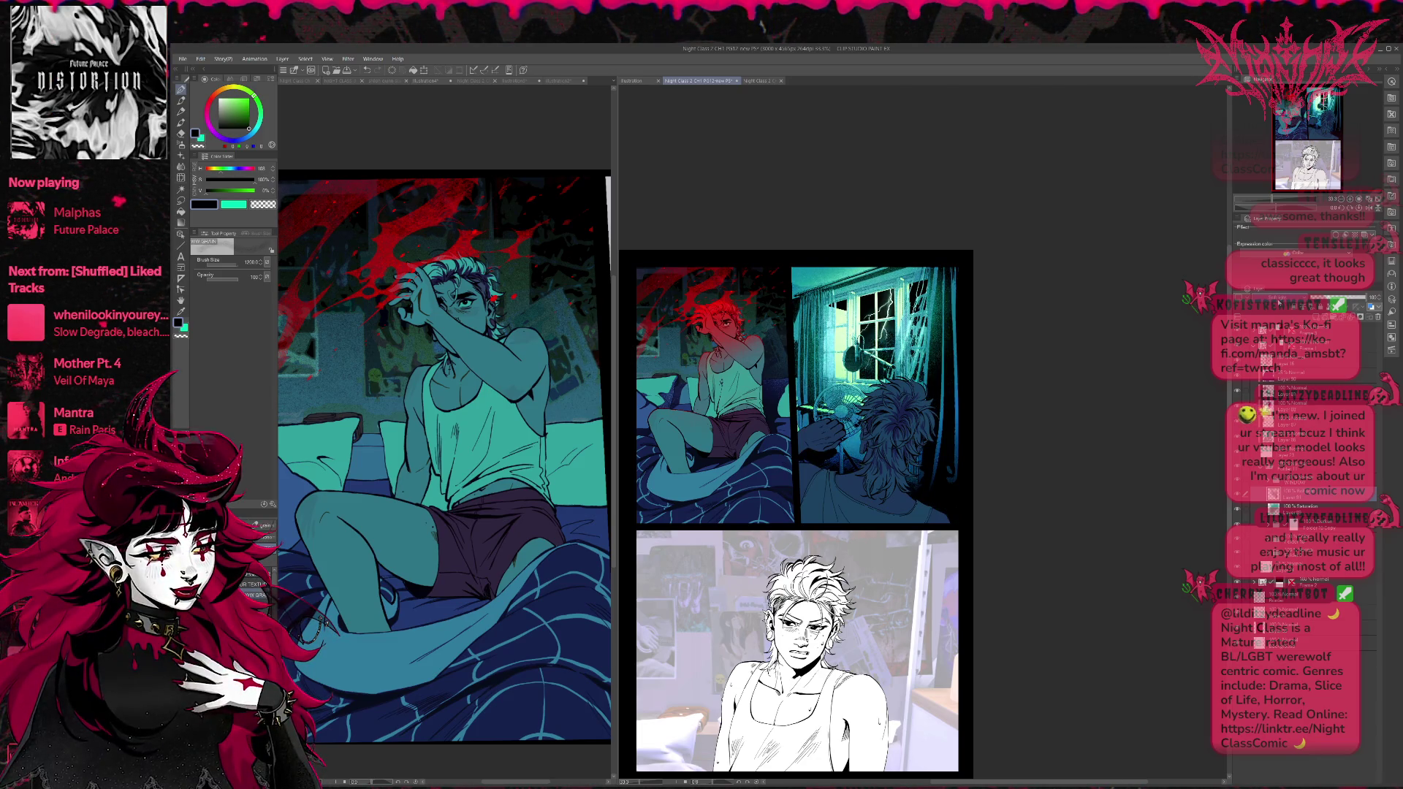
pyautogui.click(1279, 303)
pyautogui.click(1279, 304)
# Compare the strong blue glow and window lighting layers, leaving the window lighting hidden.
pyautogui.click(1286, 301)
pyautogui.click(1286, 301)
pyautogui.click(1286, 301)
pyautogui.click(1286, 301)
pyautogui.click(1286, 301)
pyautogui.click(1286, 302)
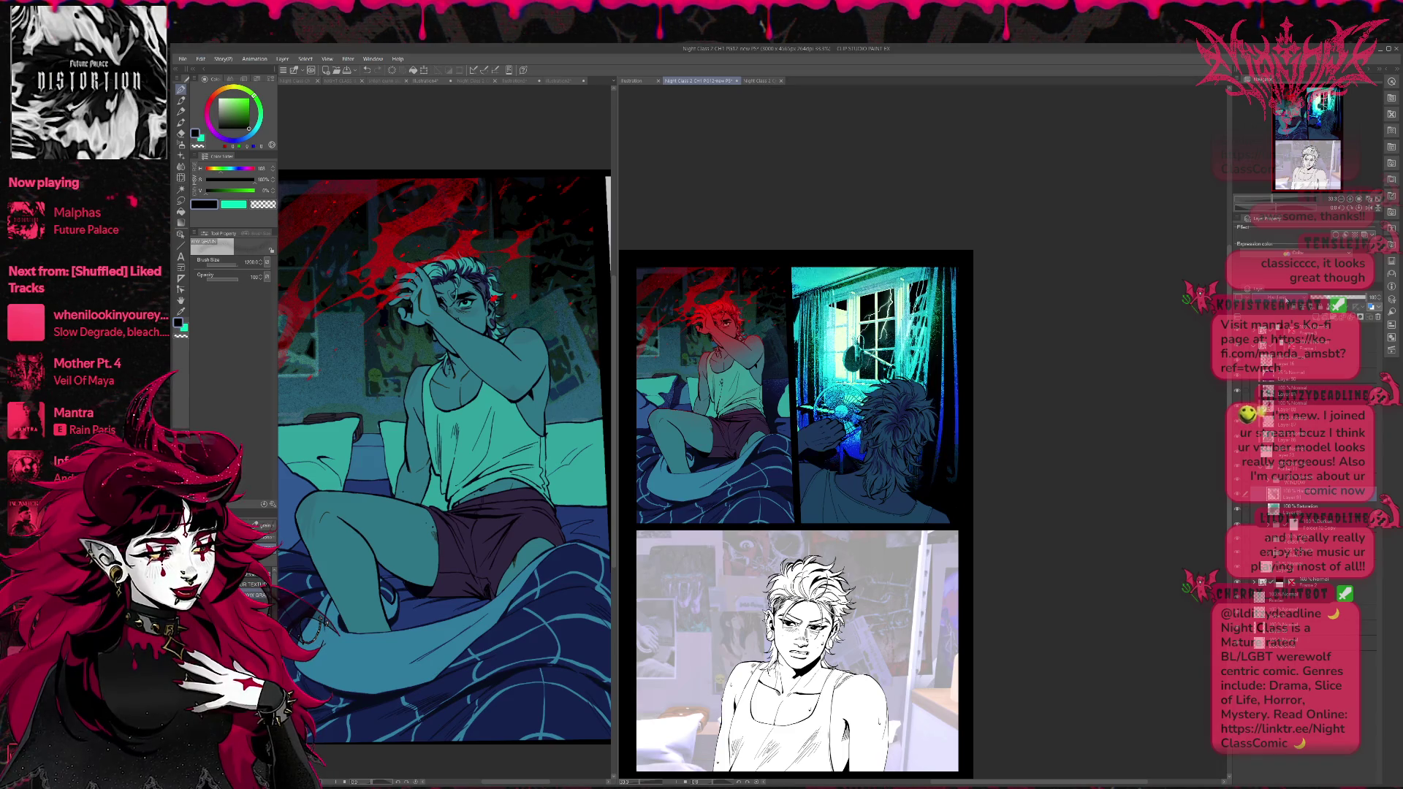
pyautogui.click(1286, 301)
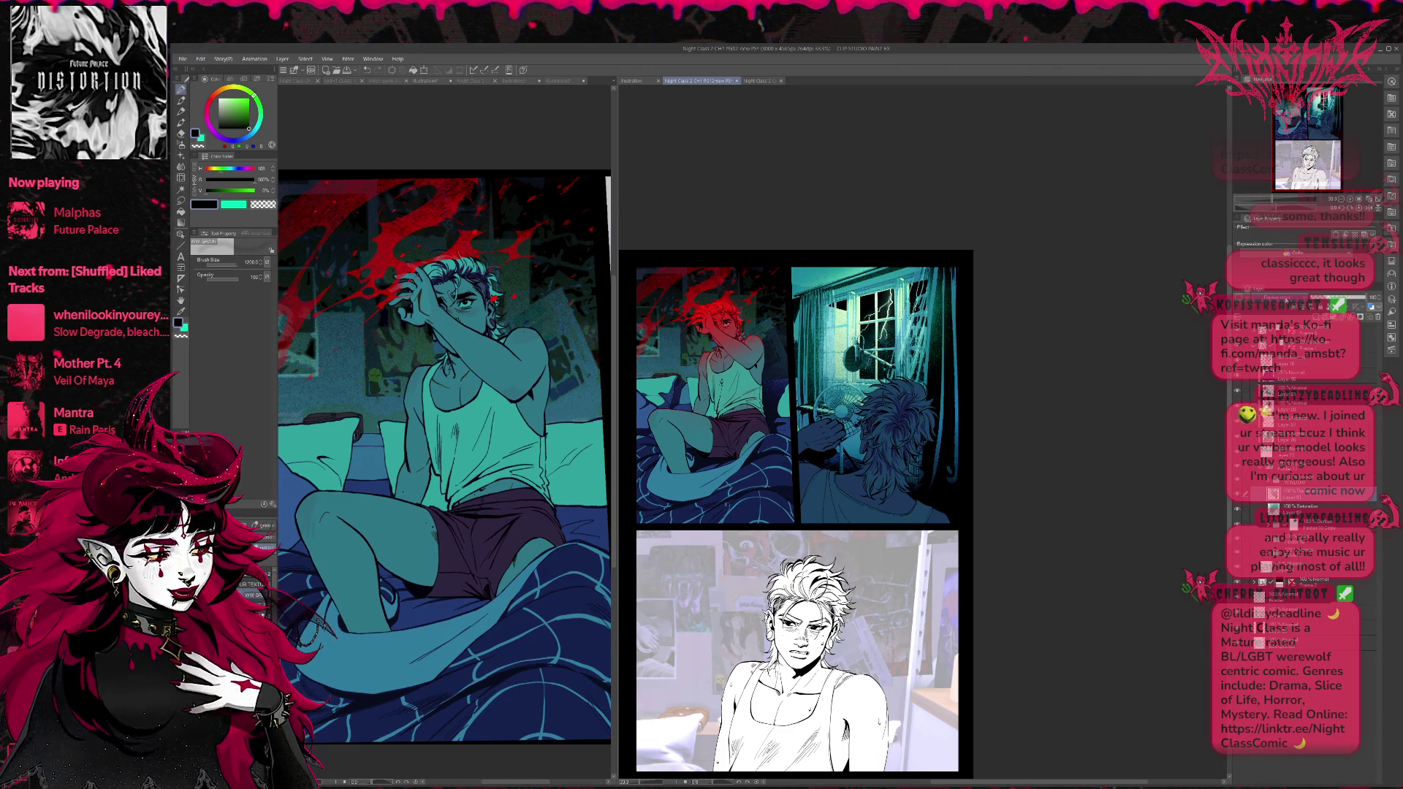
pyautogui.click(1286, 301)
pyautogui.click(1286, 301)
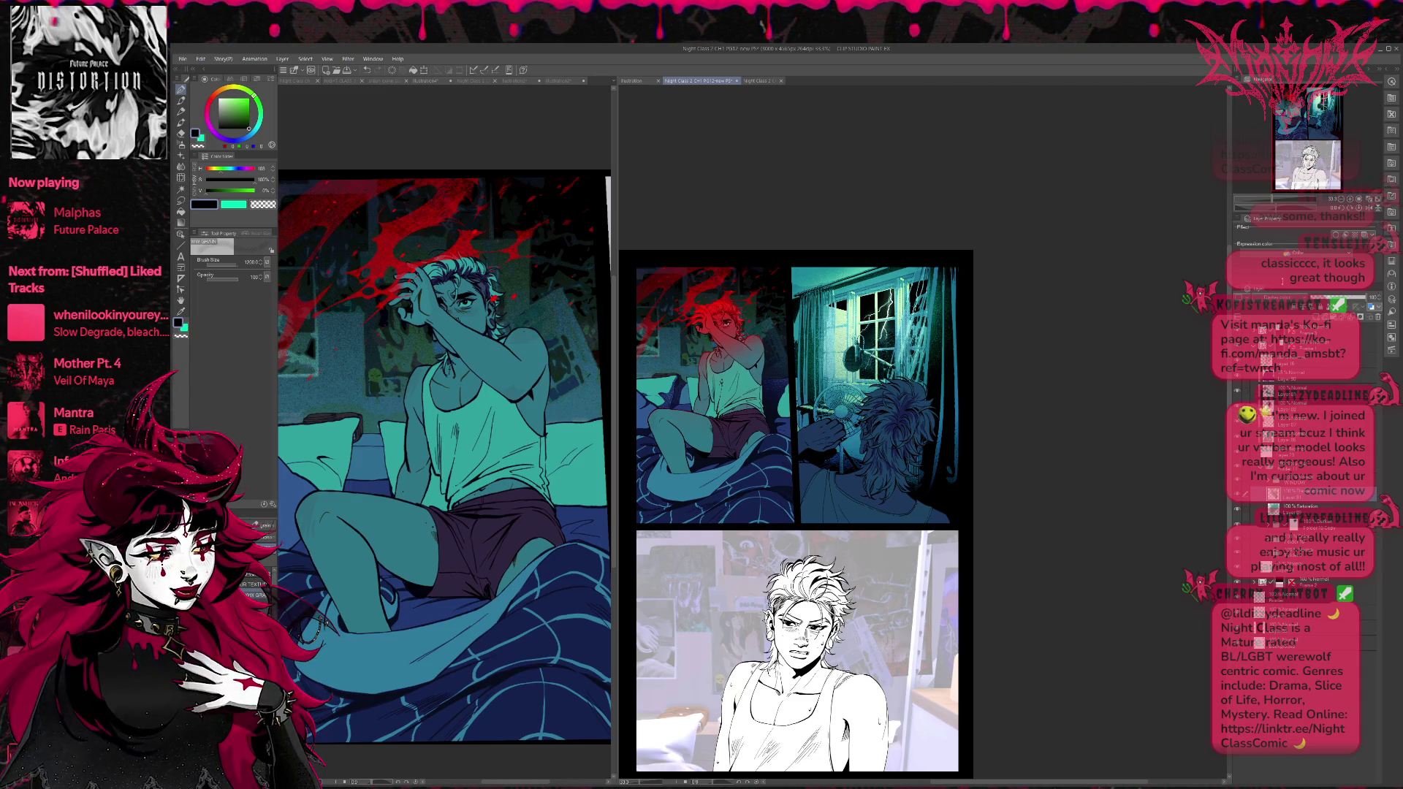
pyautogui.click(1312, 298)
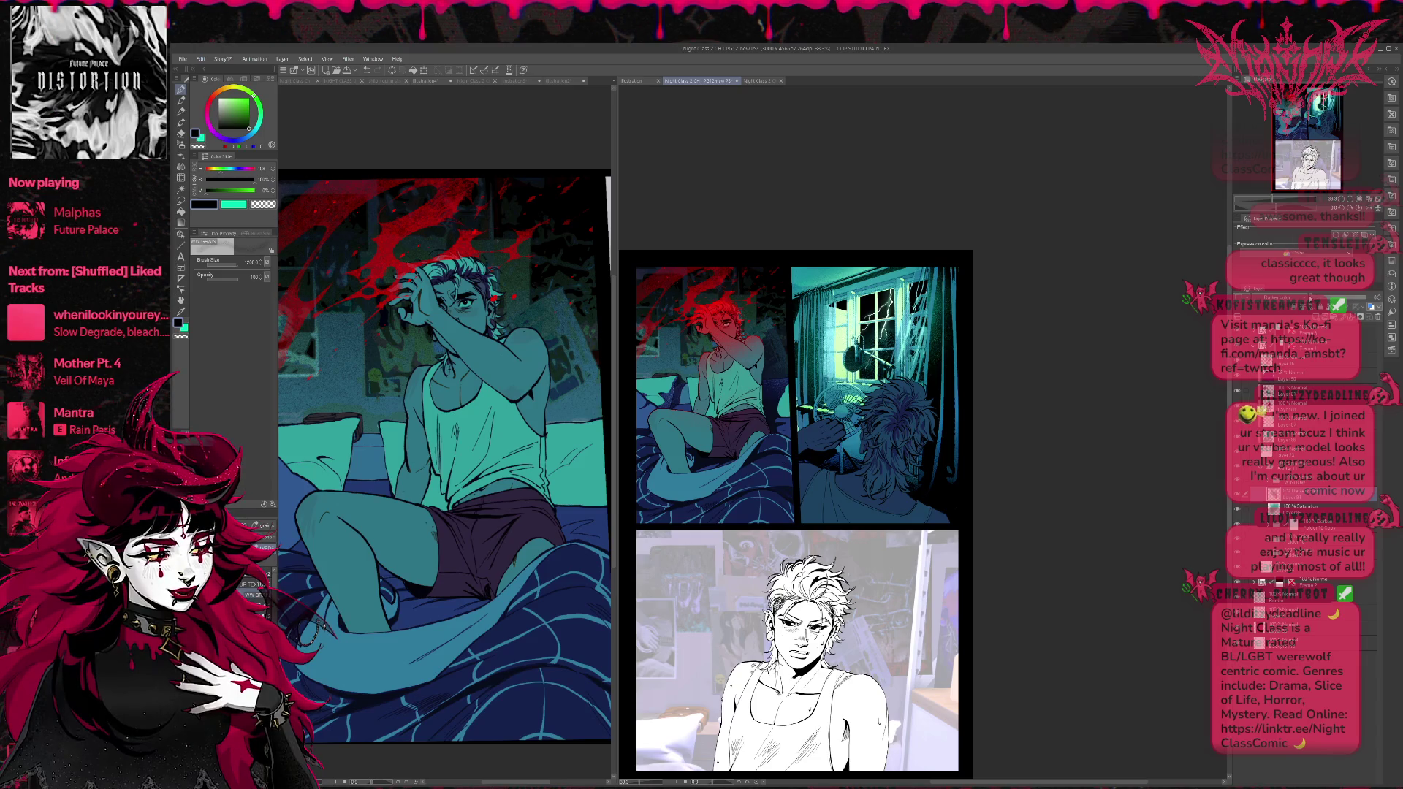
pyautogui.click(1353, 299)
pyautogui.click(1352, 300)
pyautogui.click(1352, 300)
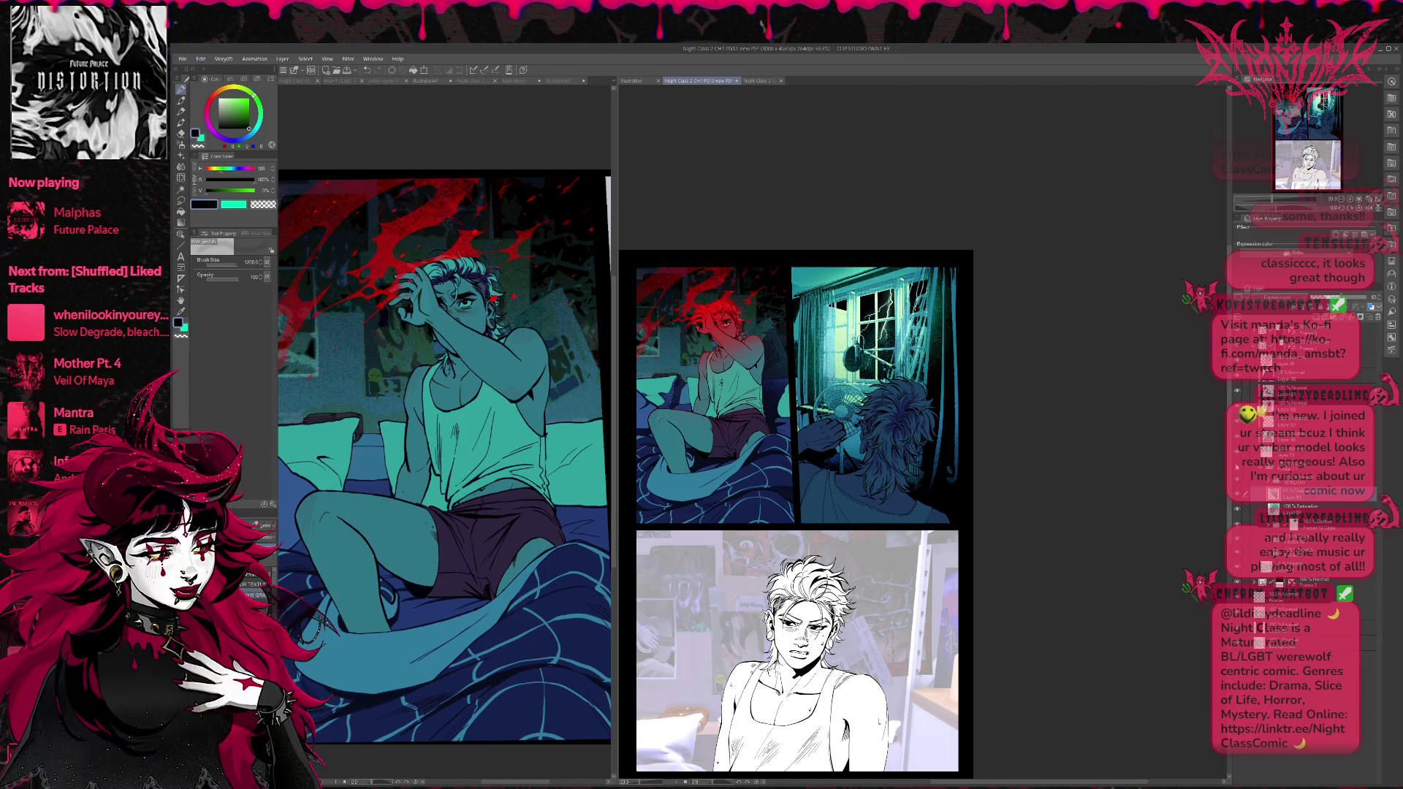
# Select the layer above the lighting and choose a texture spray brush for dust.
pyautogui.click(1309, 467)
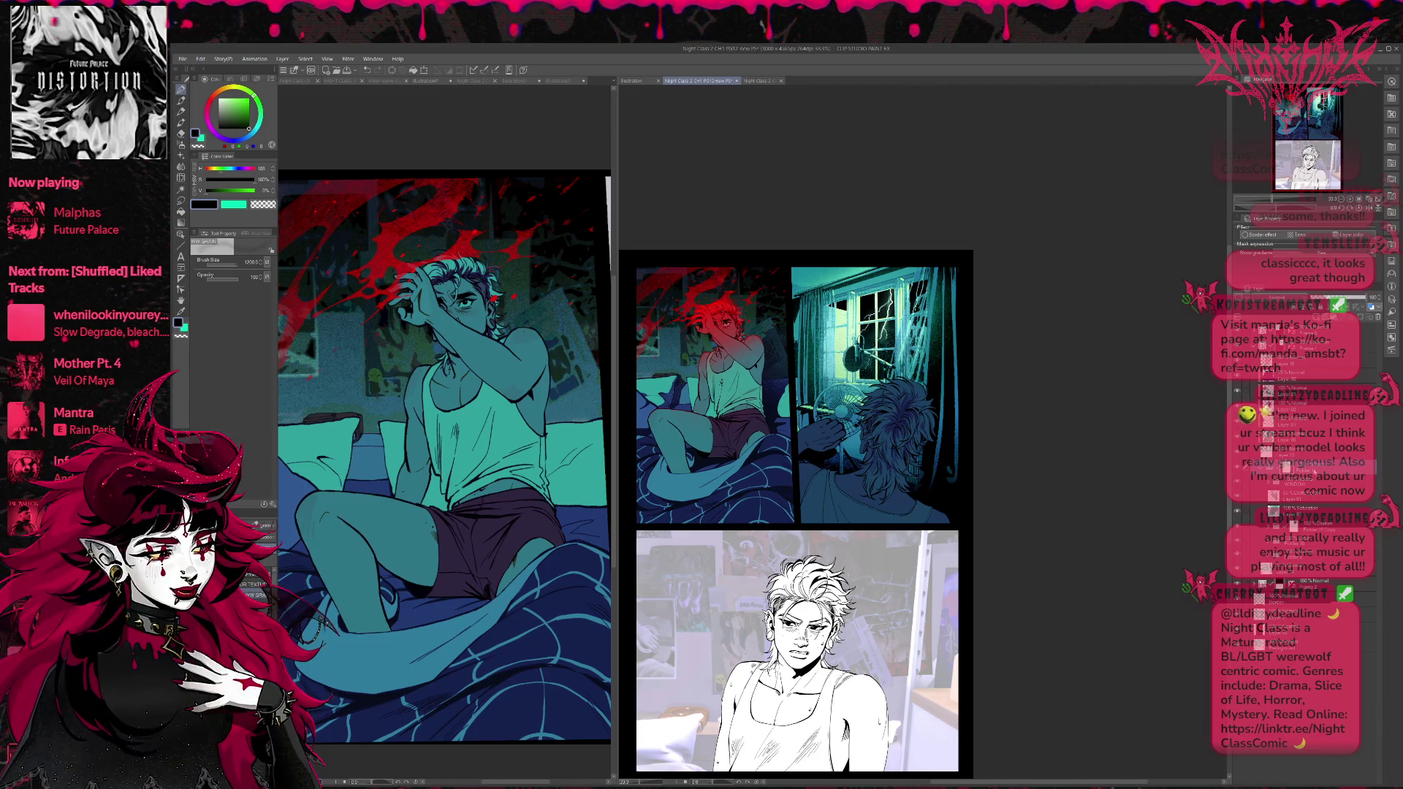
pyautogui.press('b')
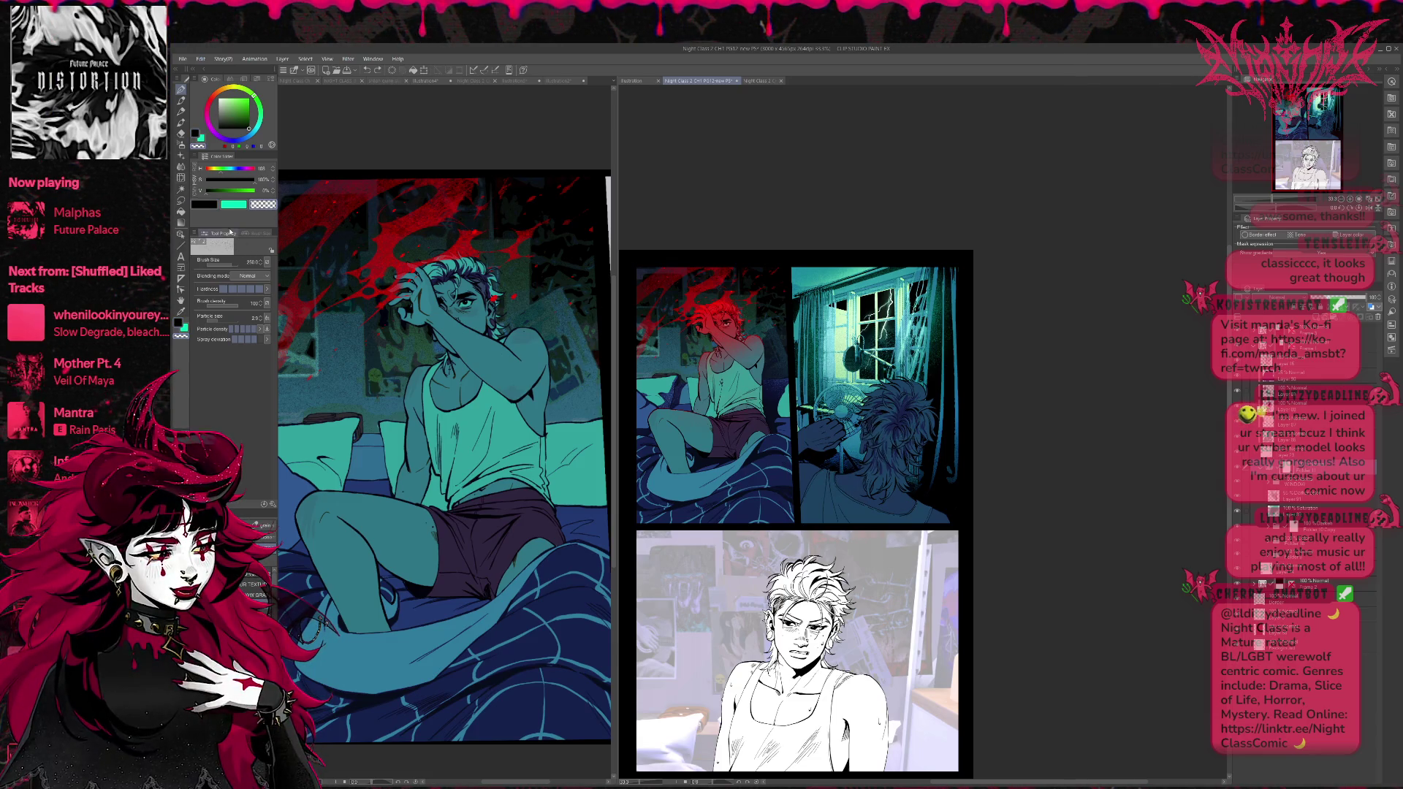
pyautogui.press('e')
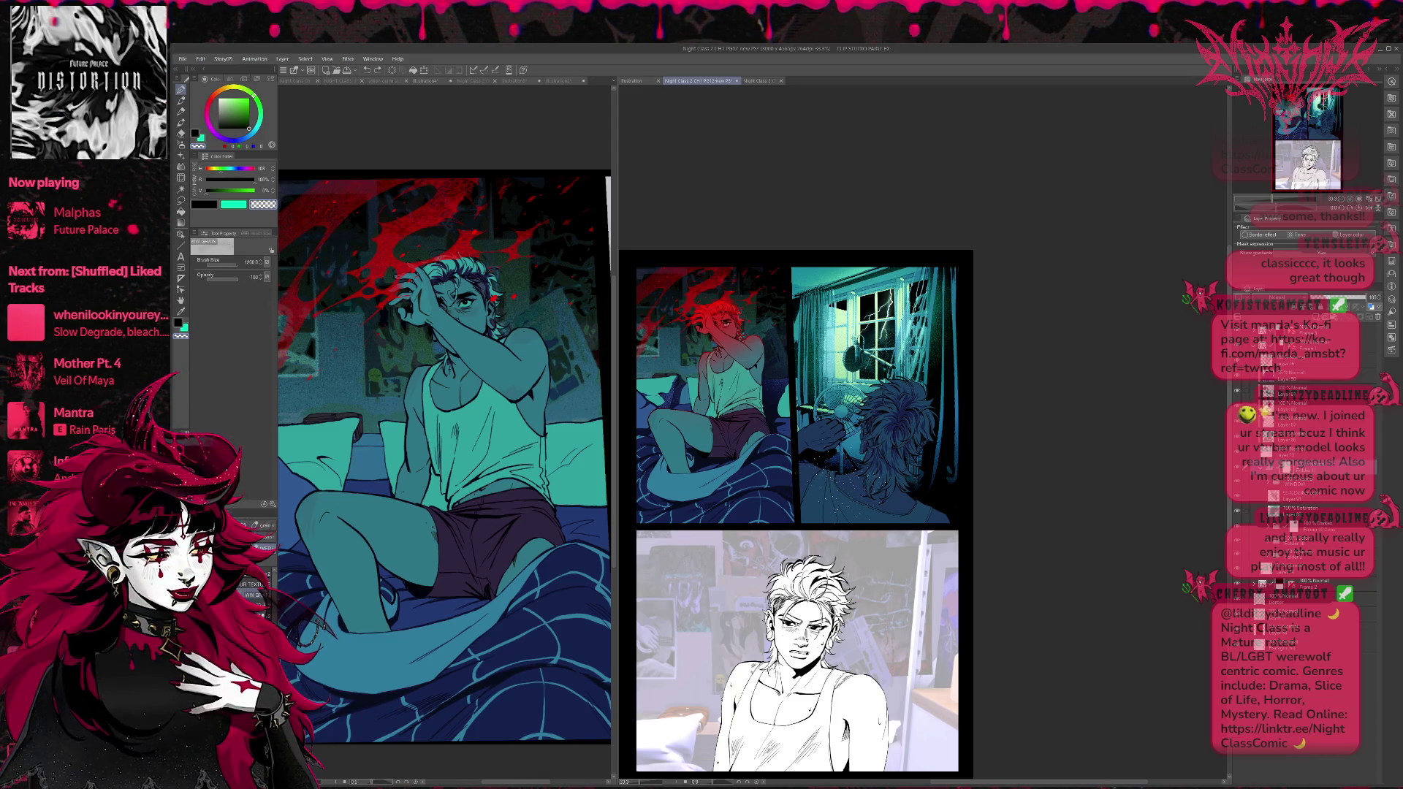
pyautogui.press('b')
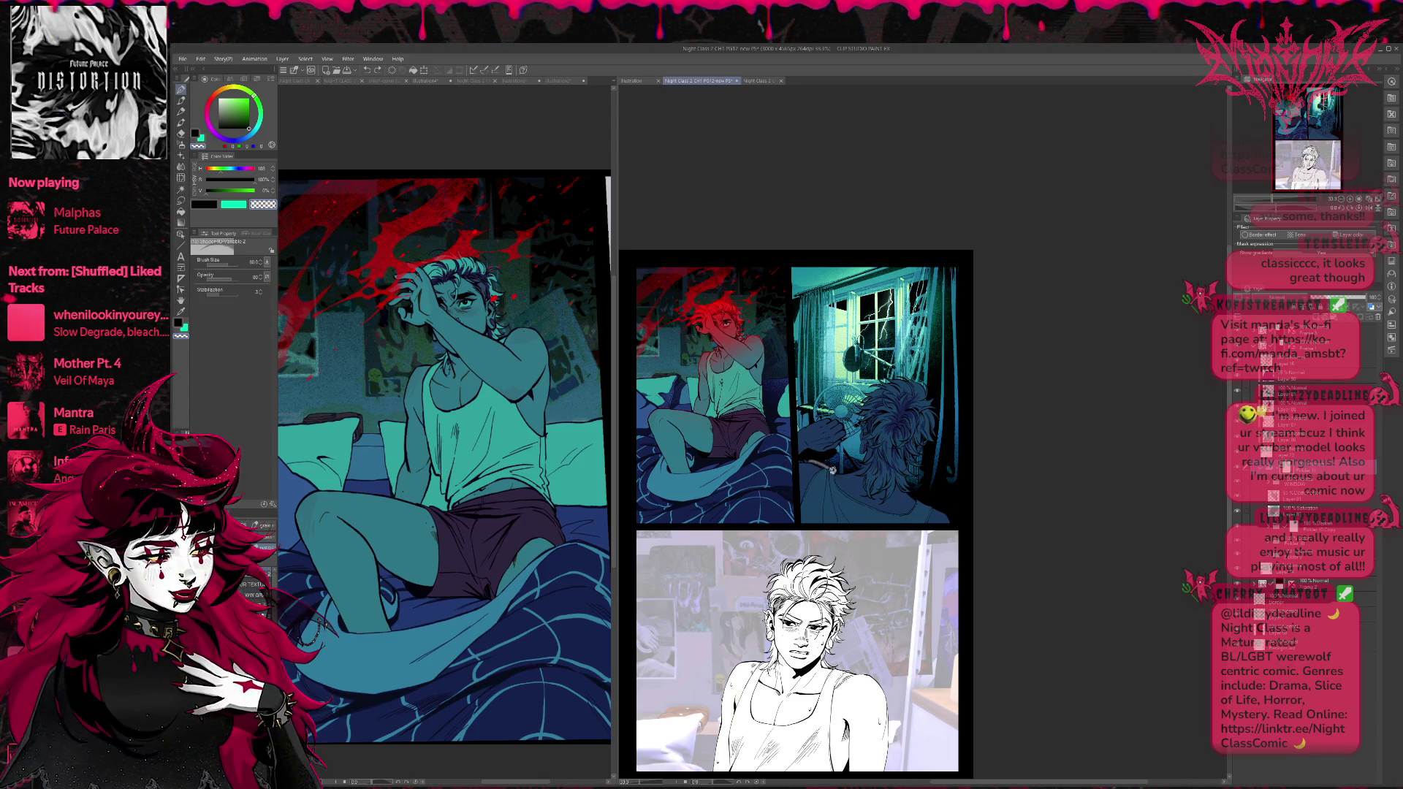
pyautogui.click(252, 582)
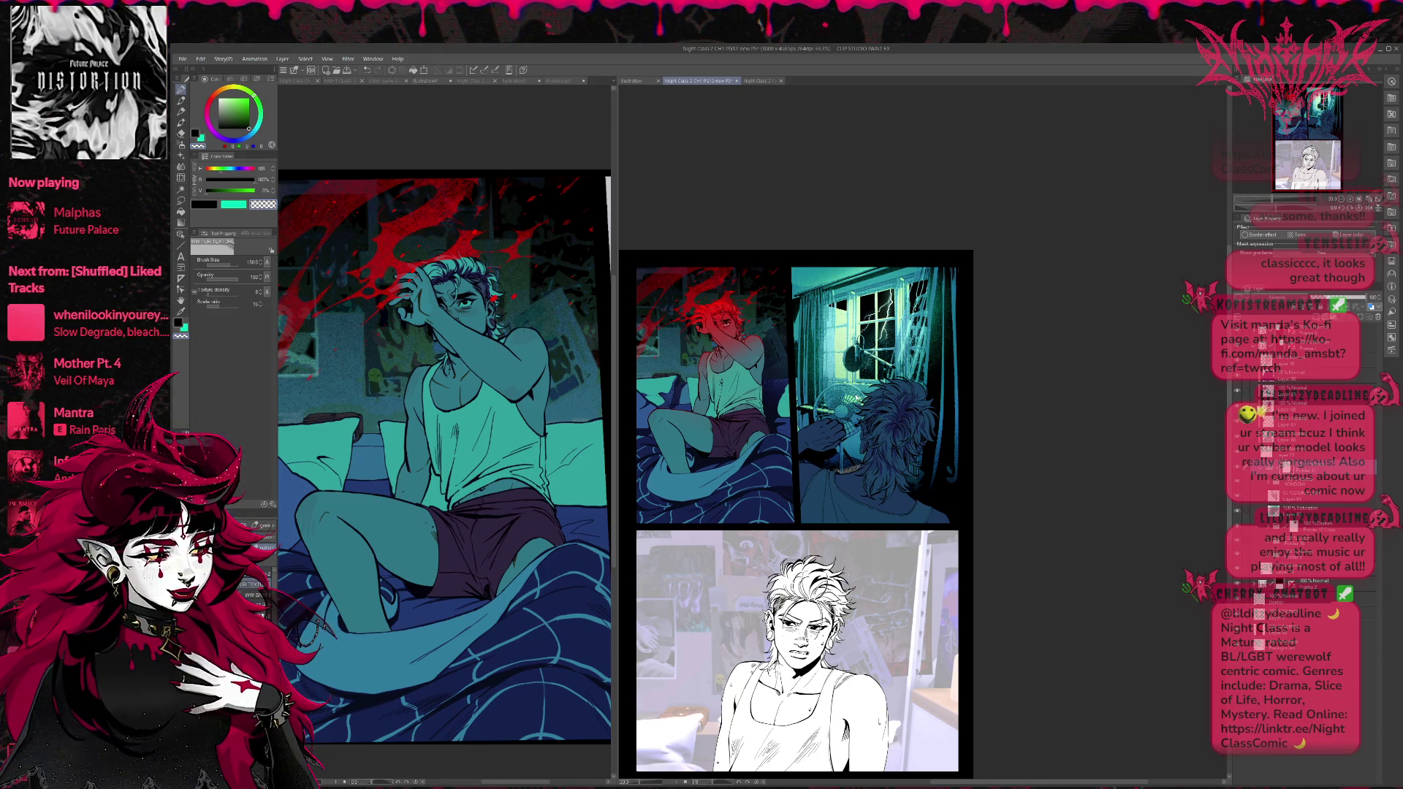
pyautogui.press('b')
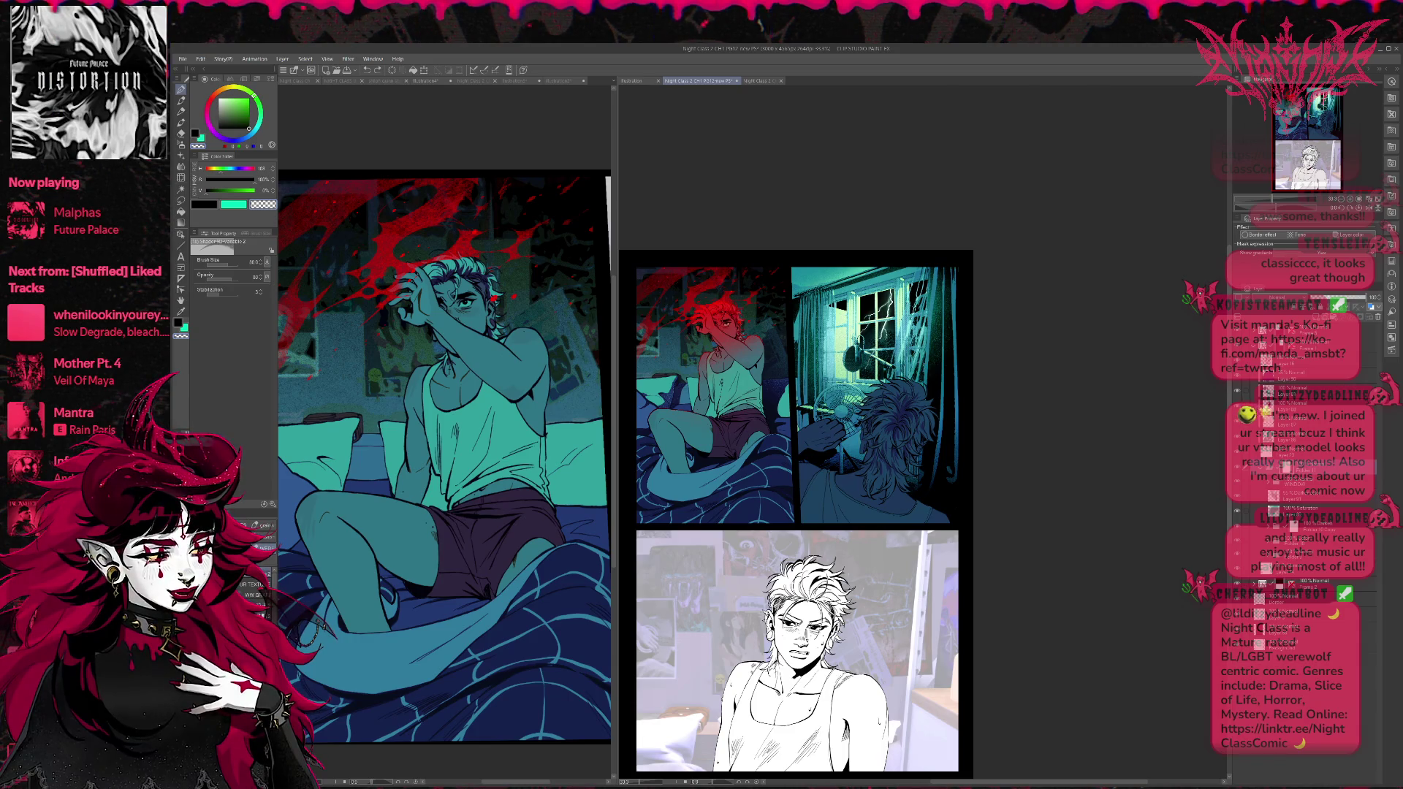
pyautogui.press('b')
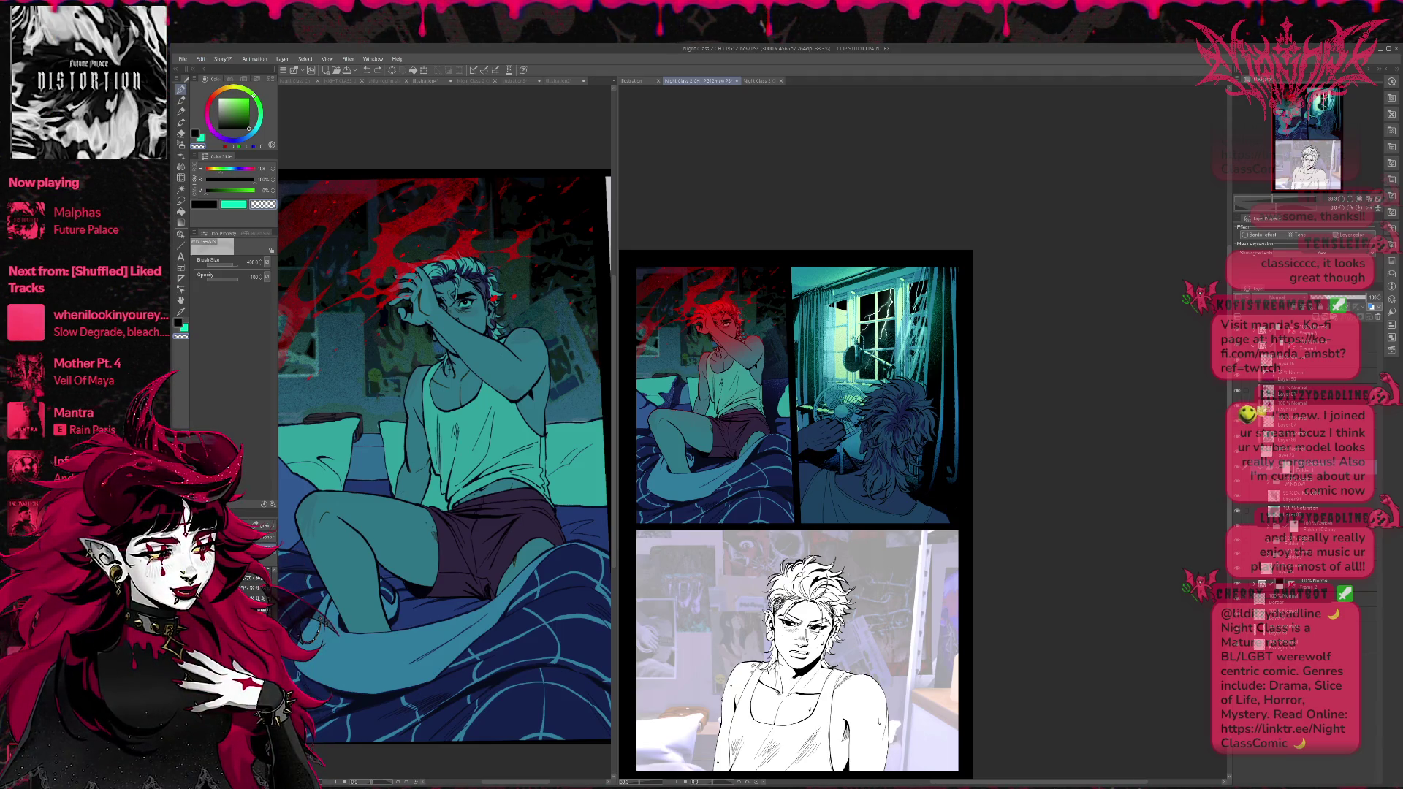
# Paint sparkly dust around the fan and white speckles along the hair's lower-right edge.
pyautogui.moveTo(815, 435); pyautogui.dragTo(863, 494)
pyautogui.moveTo(793, 394)
pyautogui.mouseDown()
pyautogui.moveTo(862, 486)
pyautogui.moveTo(880, 446)
pyautogui.moveTo(862, 435)
pyautogui.moveTo(866, 396)
pyautogui.moveTo(904, 386)
pyautogui.mouseUp()
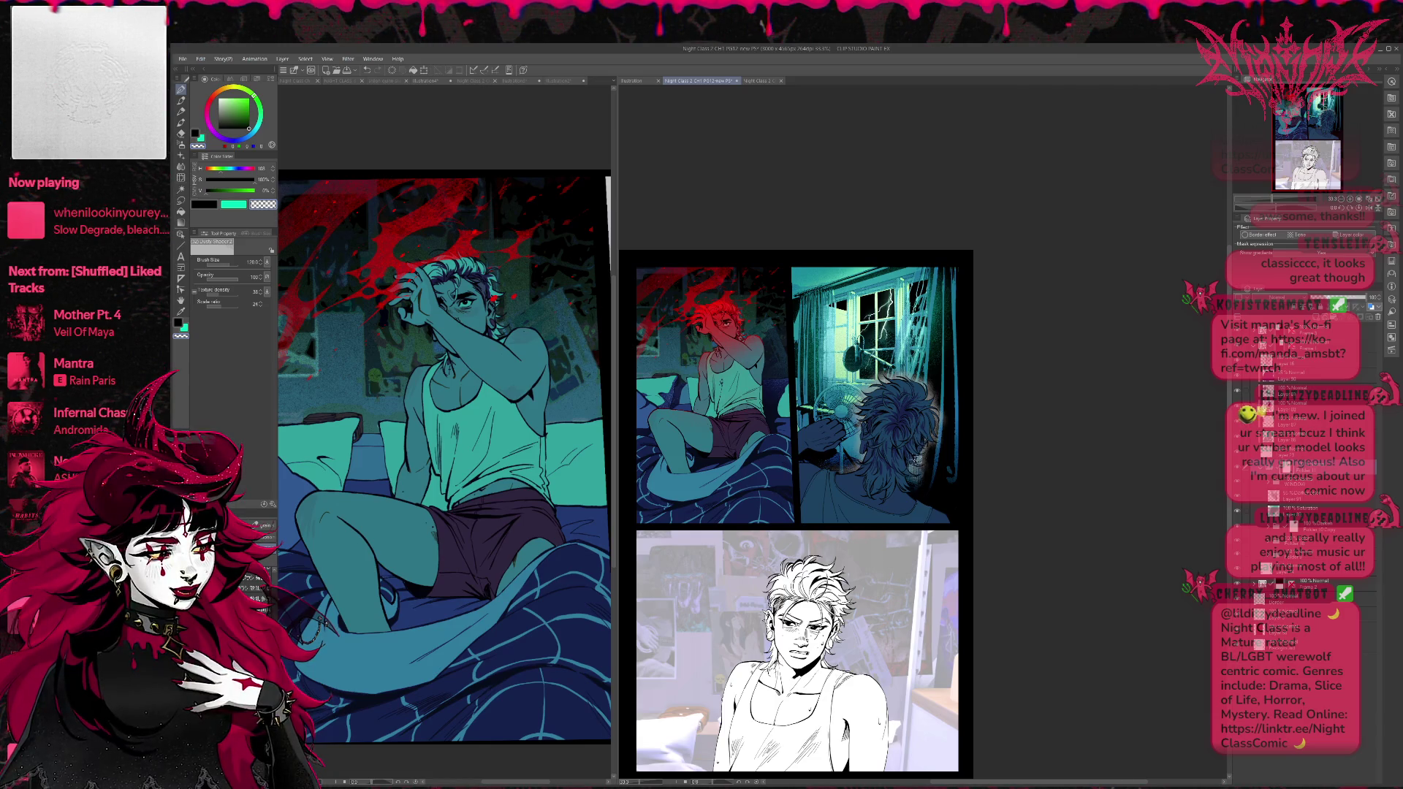
pyautogui.moveTo(914, 497); pyautogui.dragTo(947, 507)
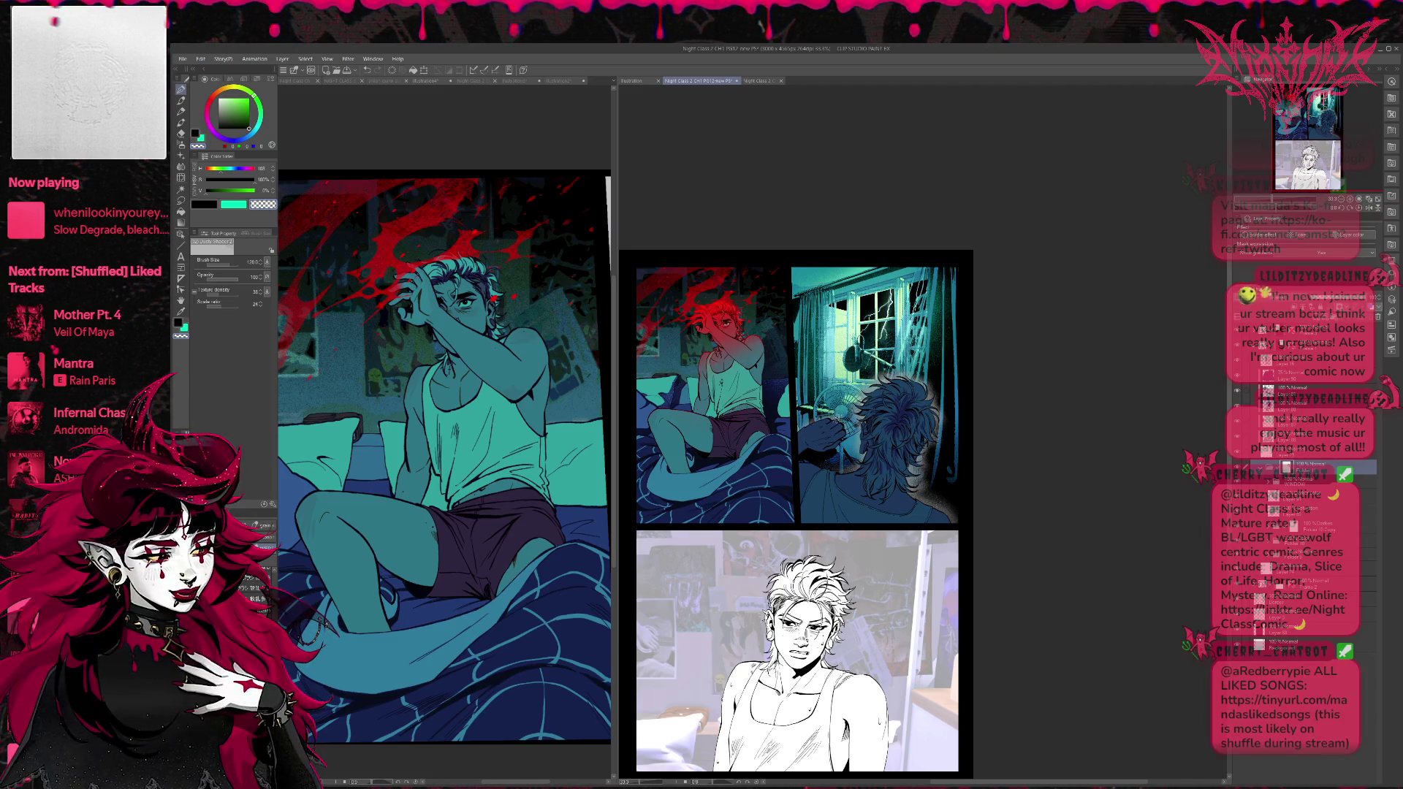
# Add speckles near the hand and fan, then set brush size 250 with transparent colour.
pyautogui.moveTo(836, 420); pyautogui.dragTo(845, 435)
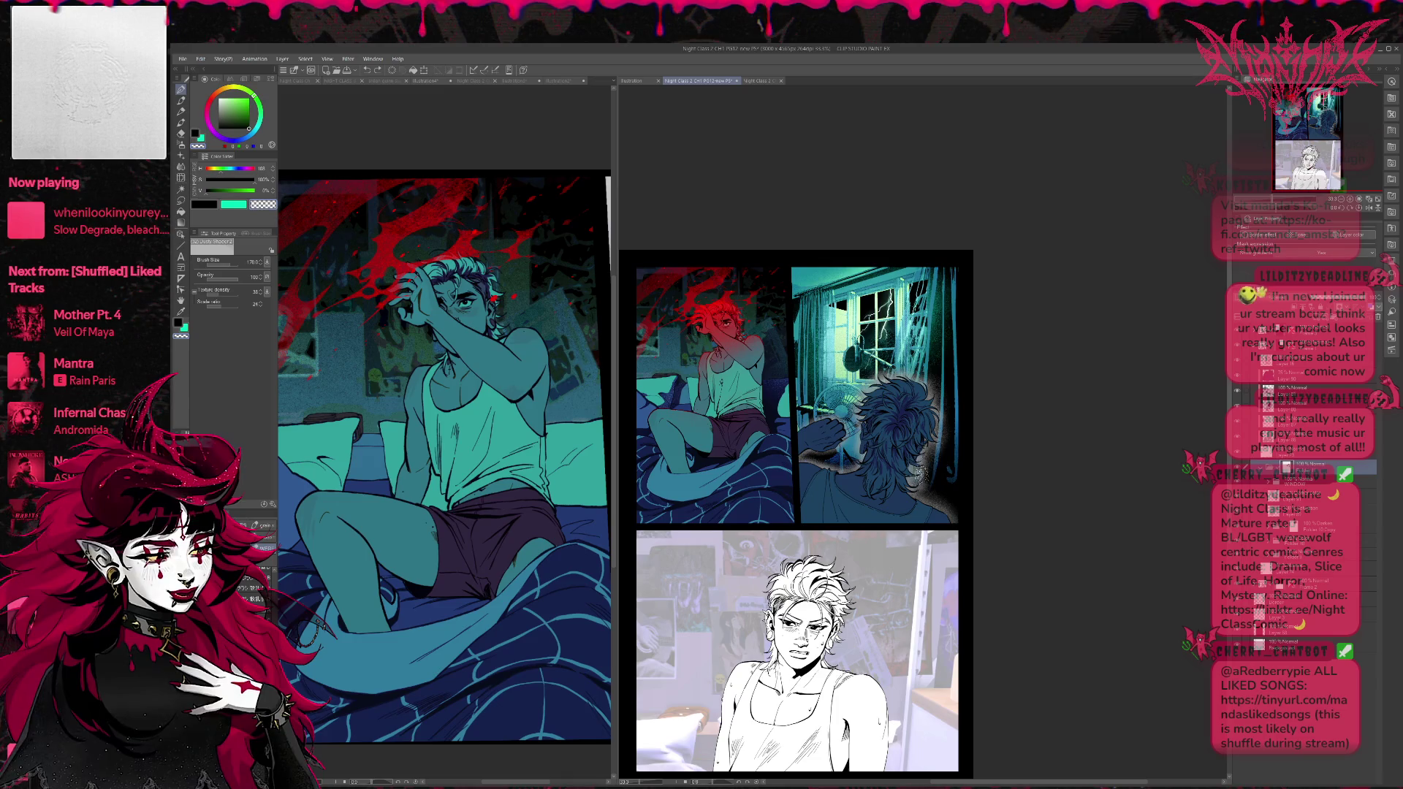
pyautogui.press(']')
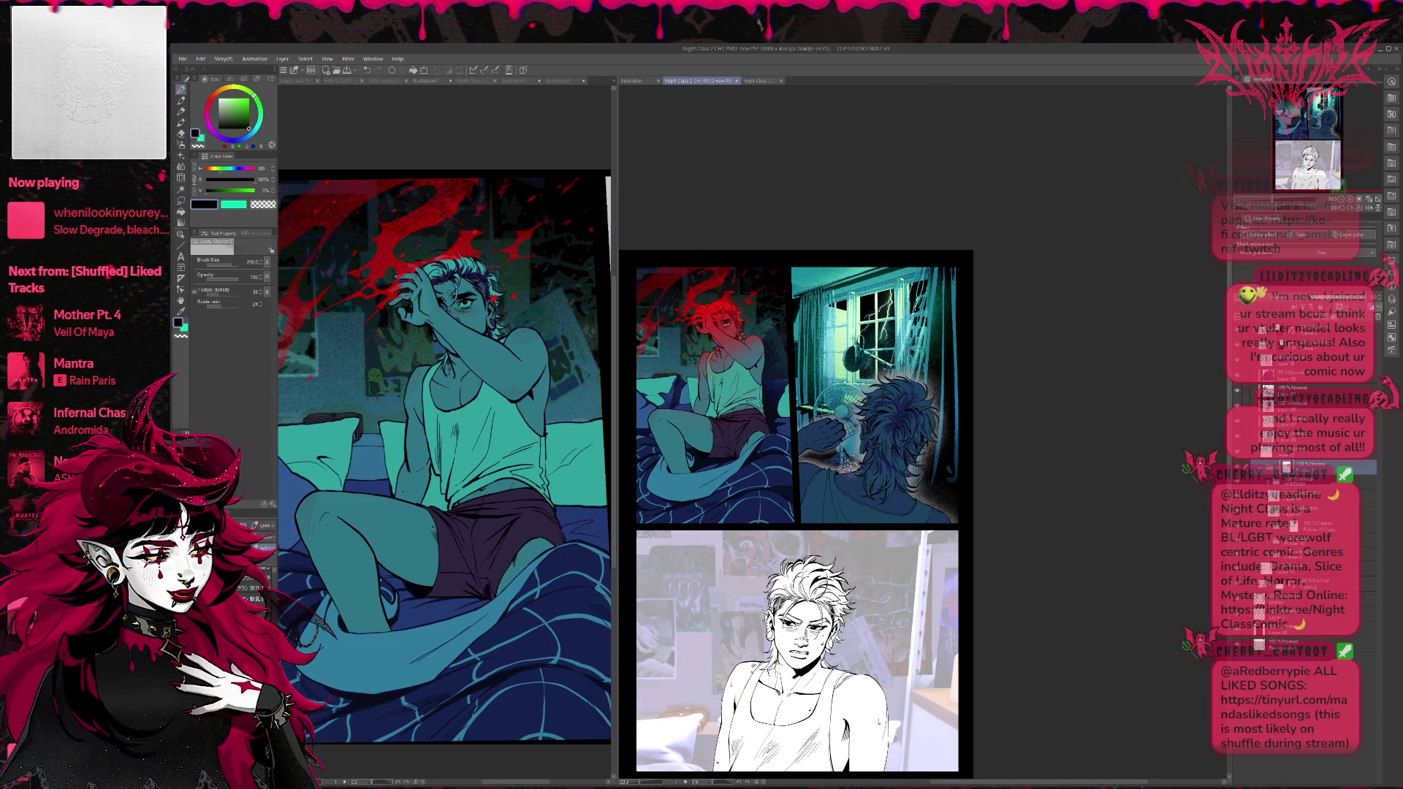
pyautogui.click(181, 337)
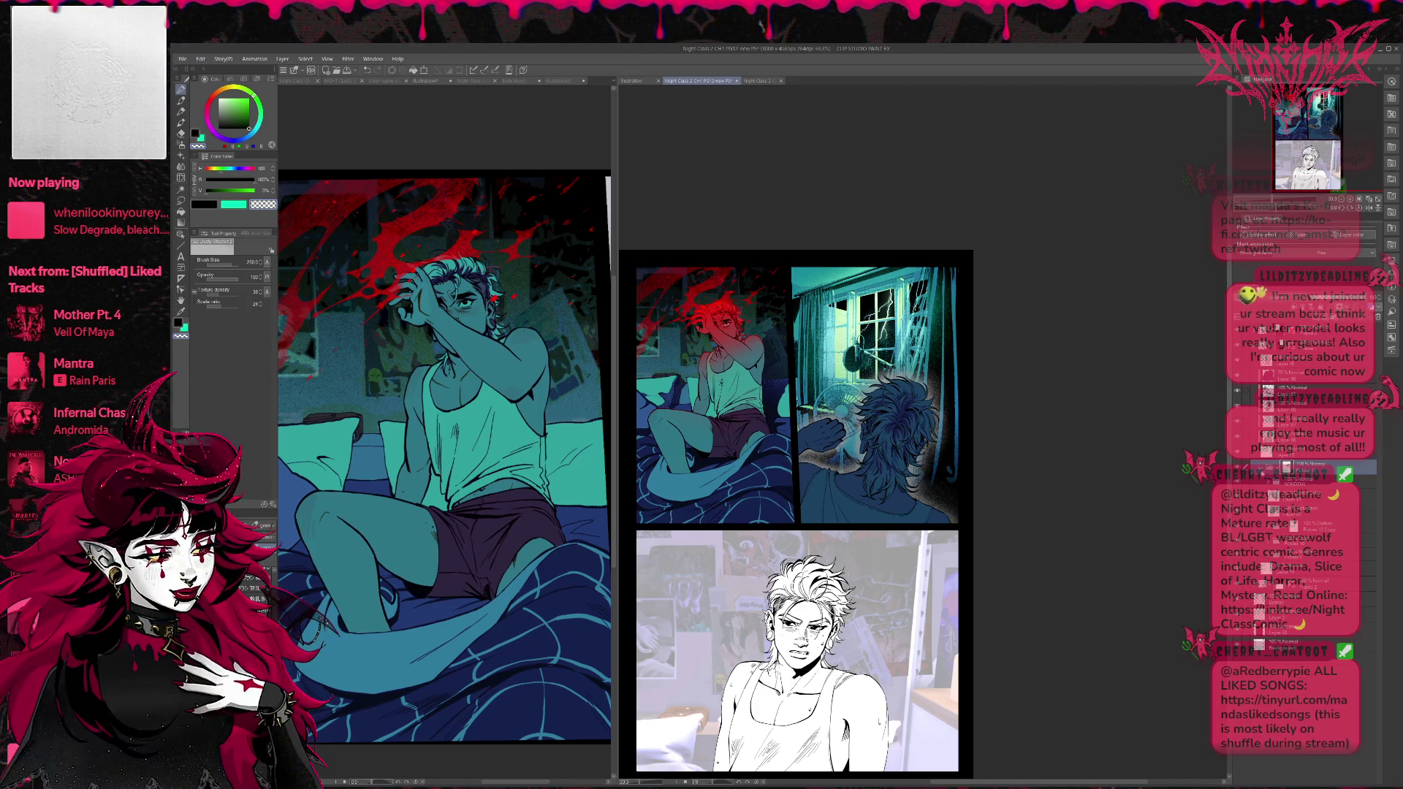
# Collapse and expand layer folders to reach the layers beneath.
pyautogui.click(1262, 466)
pyautogui.click(1294, 482)
pyautogui.click(1261, 497)
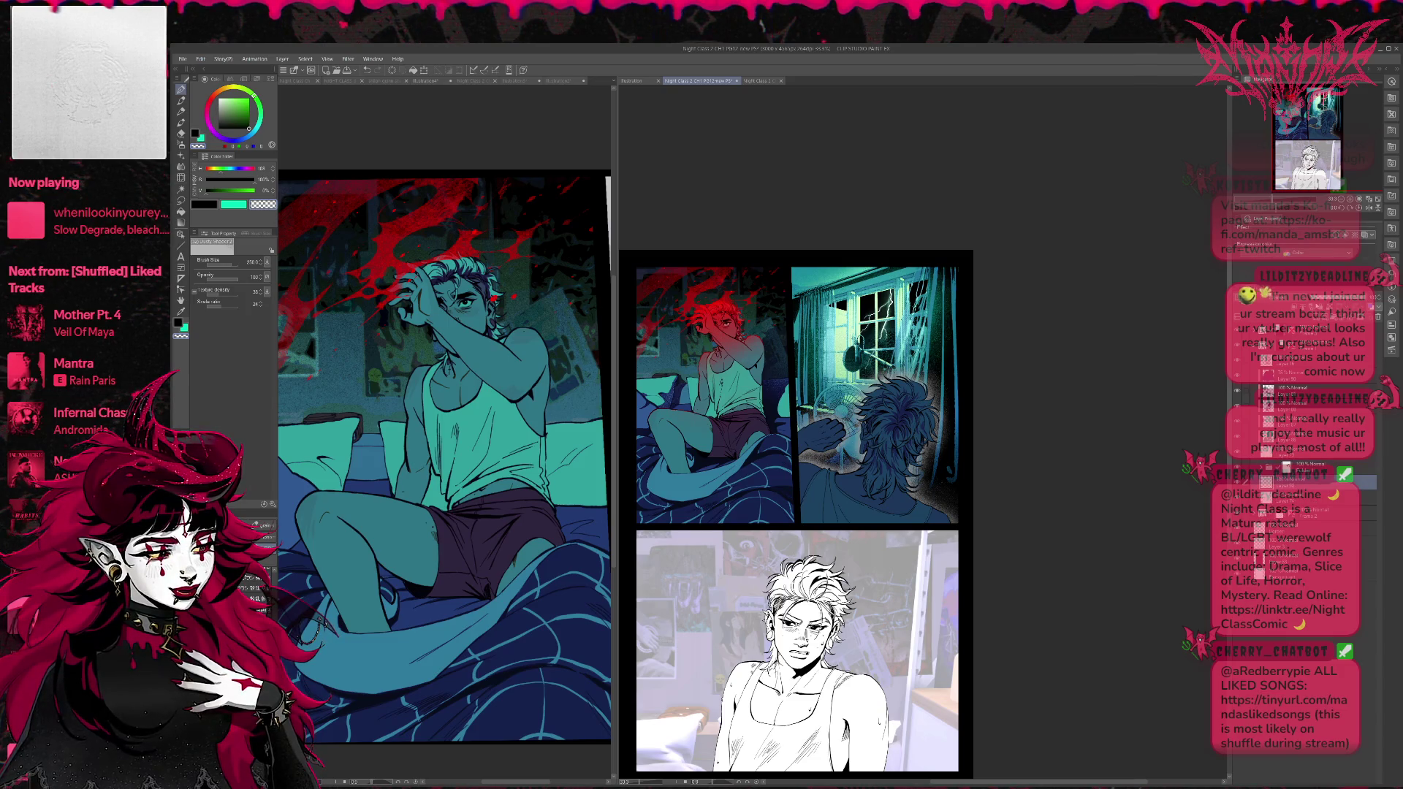
# Brush soft pale-green window light over the hand and fan.
pyautogui.press('p')
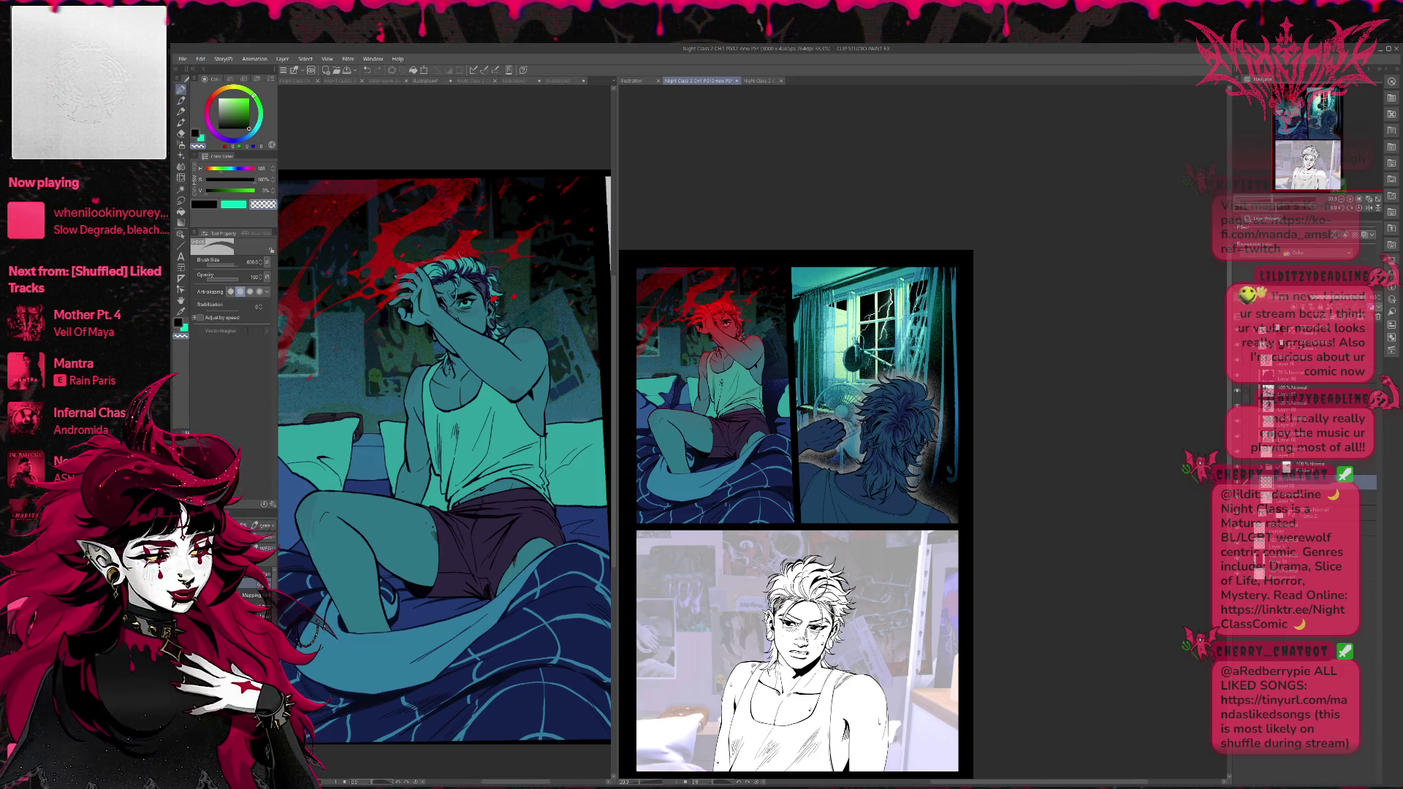
pyautogui.keyDown('alt'); pyautogui.click(844, 342); pyautogui.keyUp('alt')
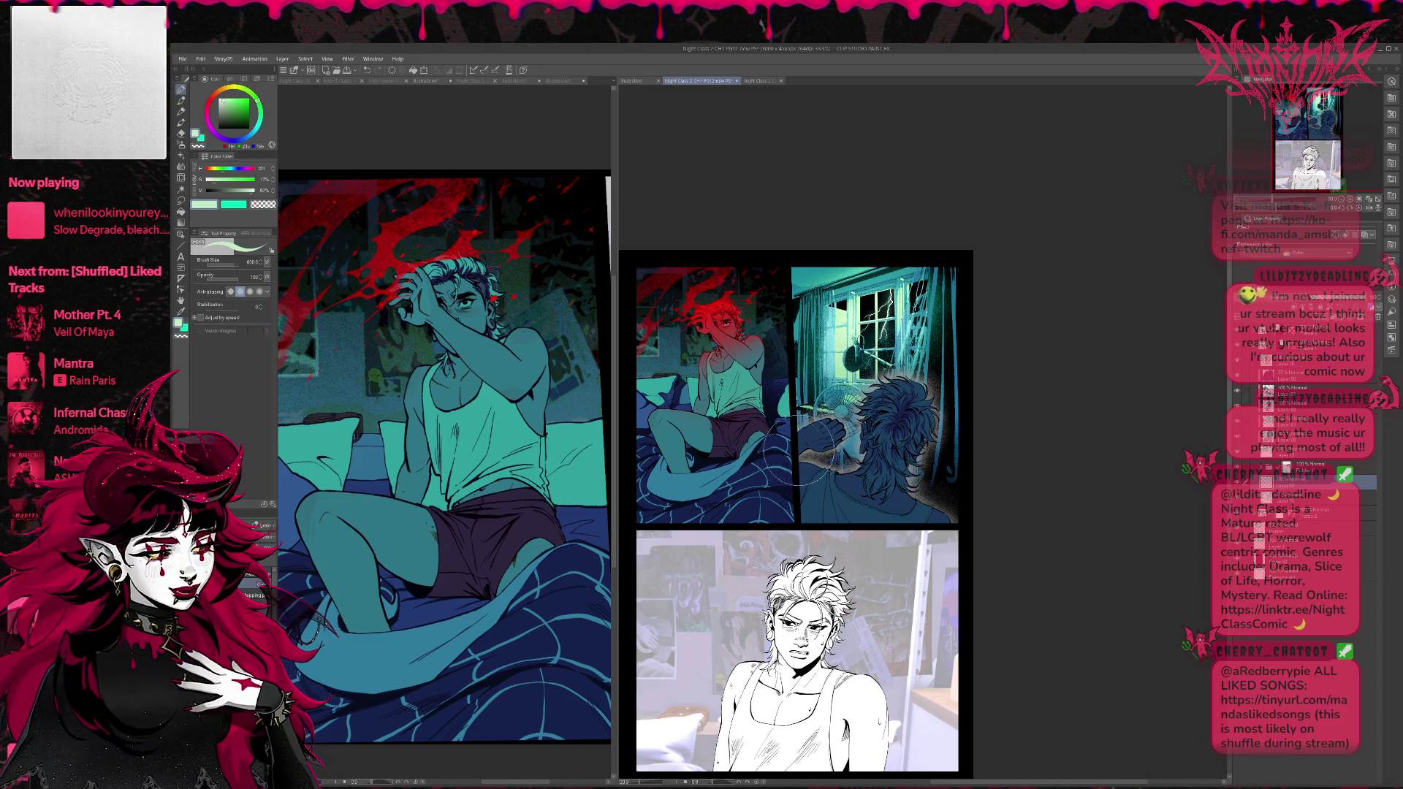
pyautogui.moveTo(794, 451); pyautogui.dragTo(881, 377)
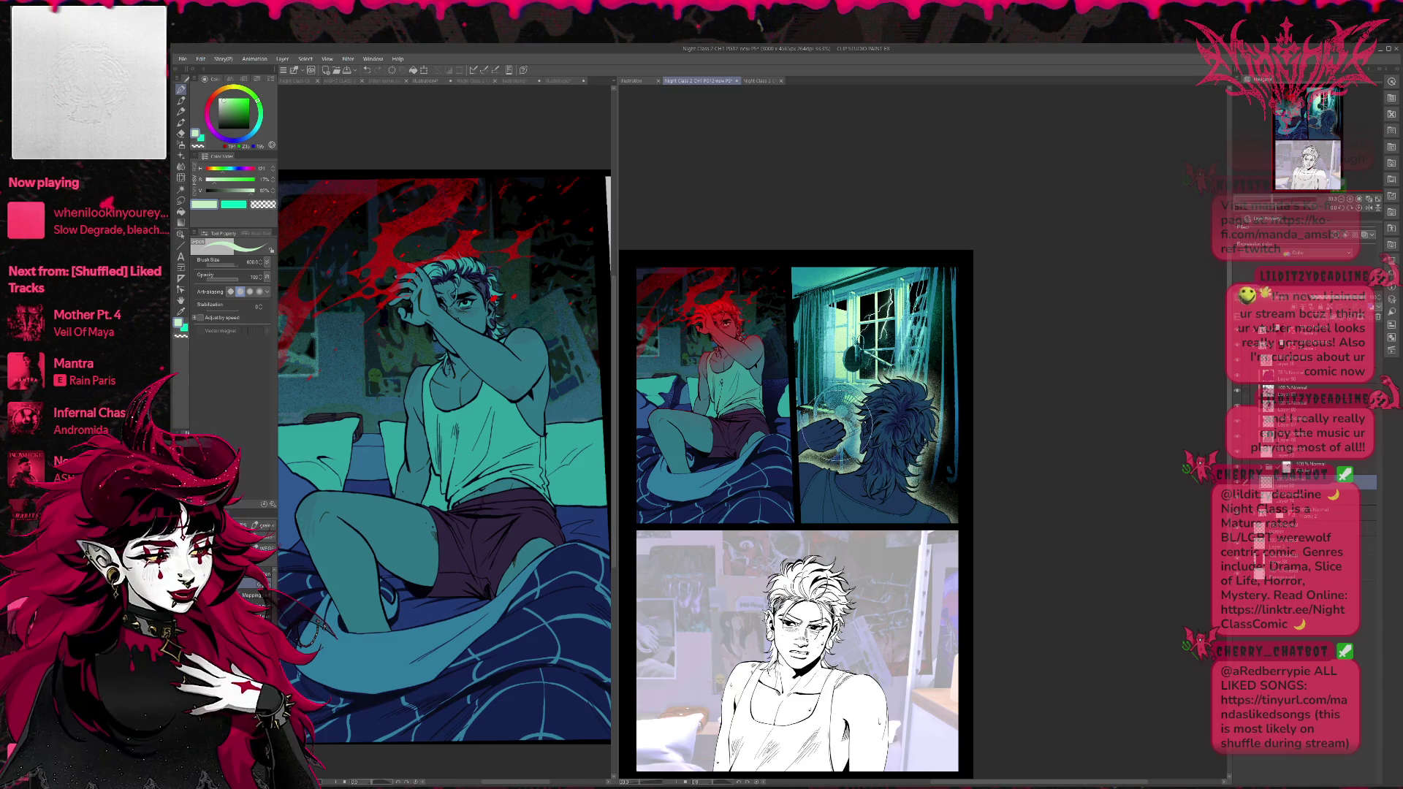
pyautogui.keyDown('alt'); pyautogui.click(864, 336); pyautogui.keyUp('alt')
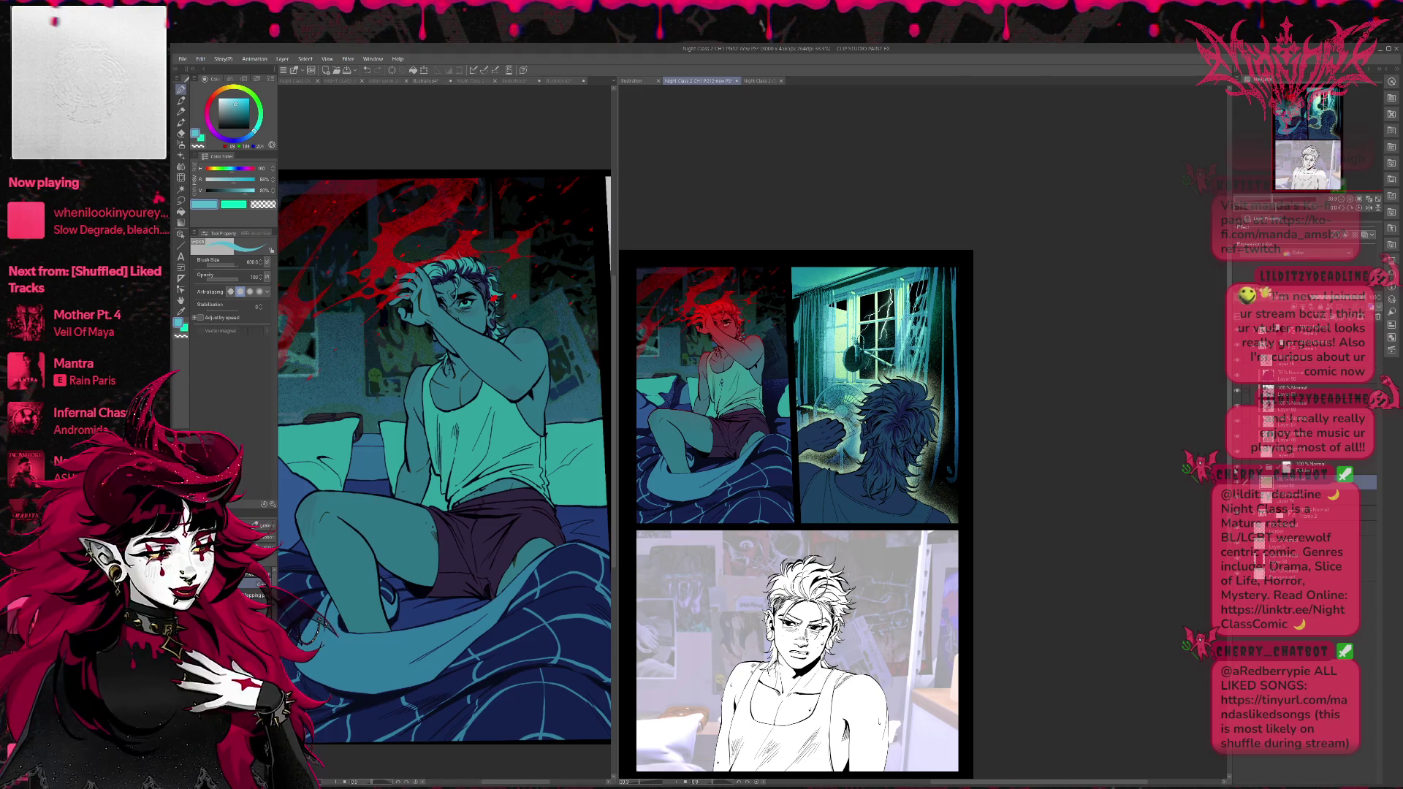
# Expand the folder above and toggle the fan glow layer to check its effect, leaving it on.
pyautogui.click(1308, 466)
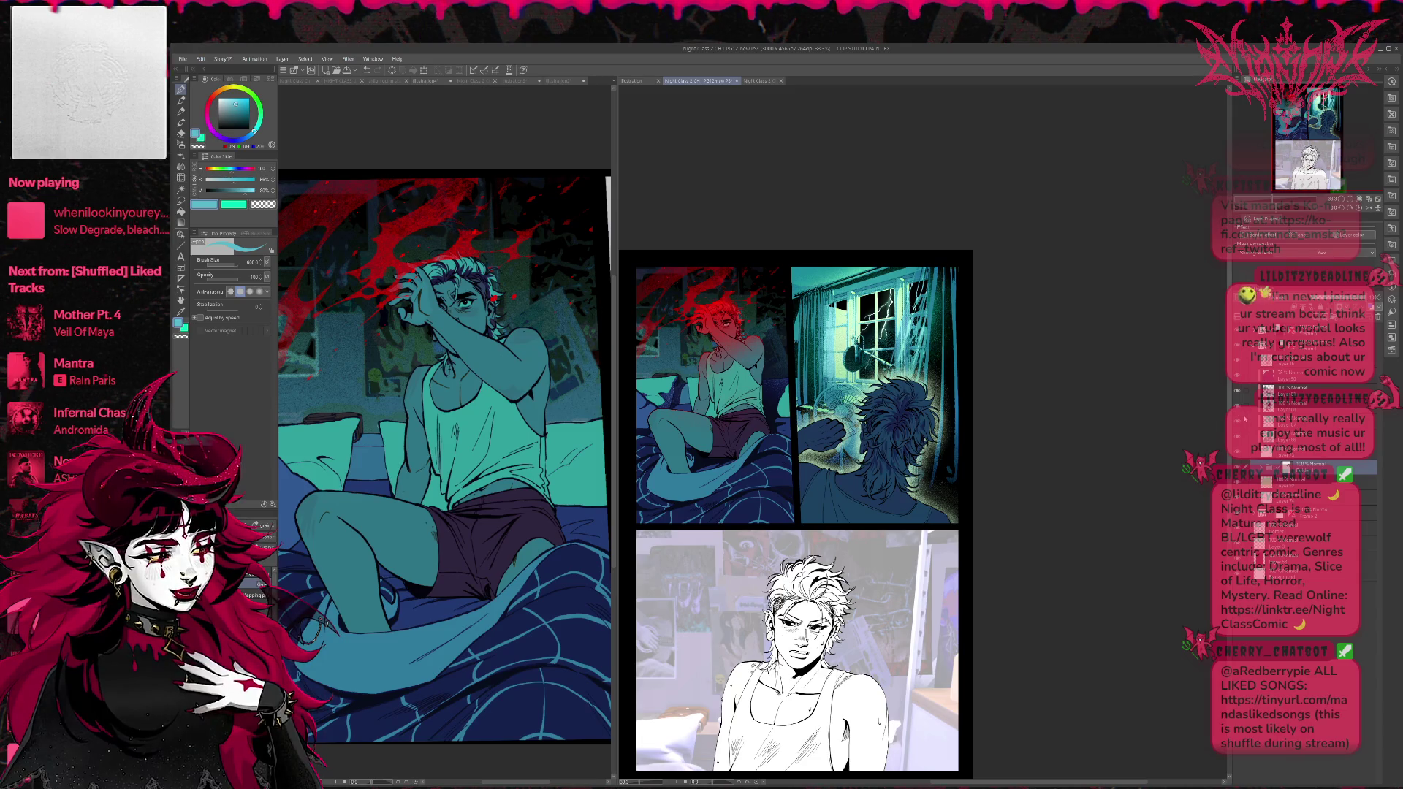
pyautogui.click(1263, 469)
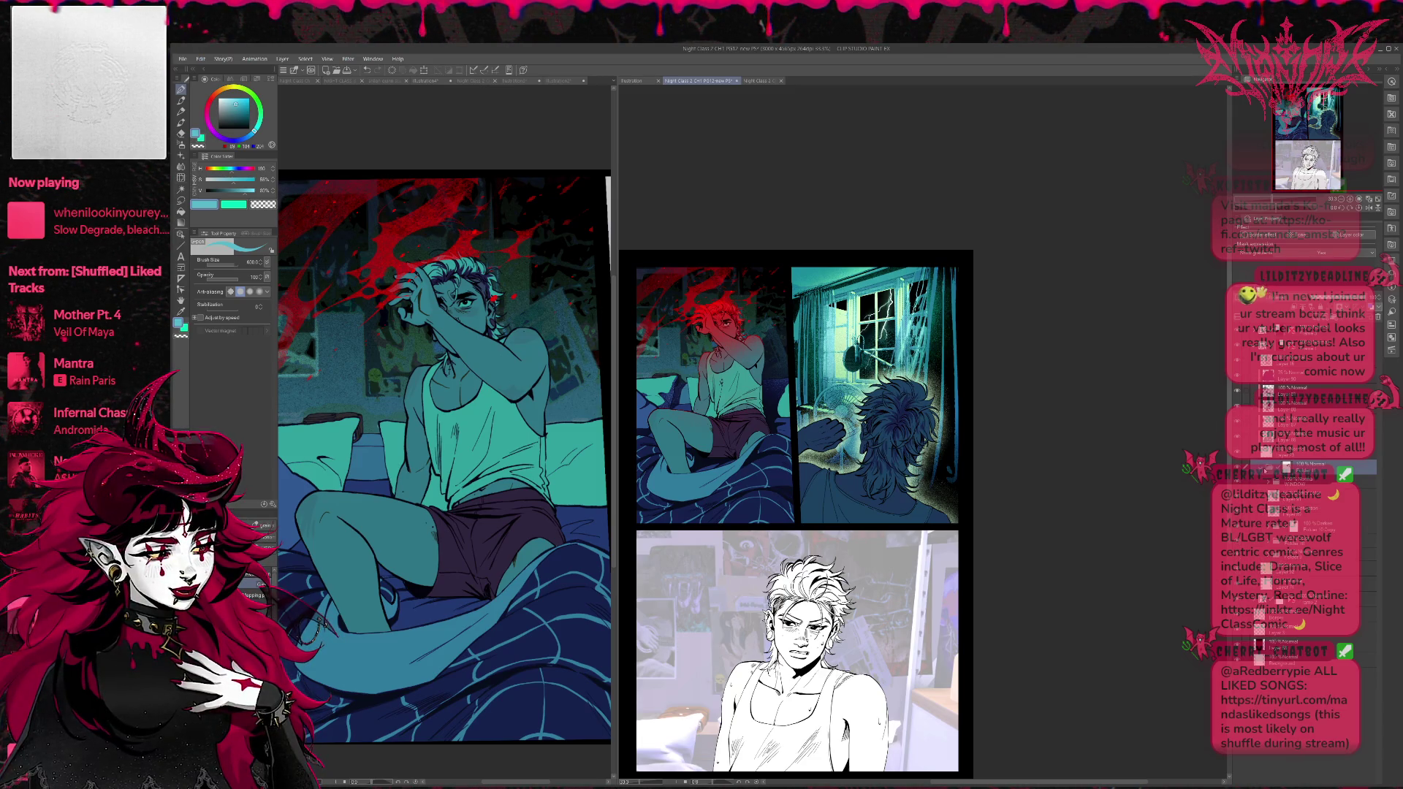
pyautogui.click(1237, 468)
pyautogui.click(1238, 468)
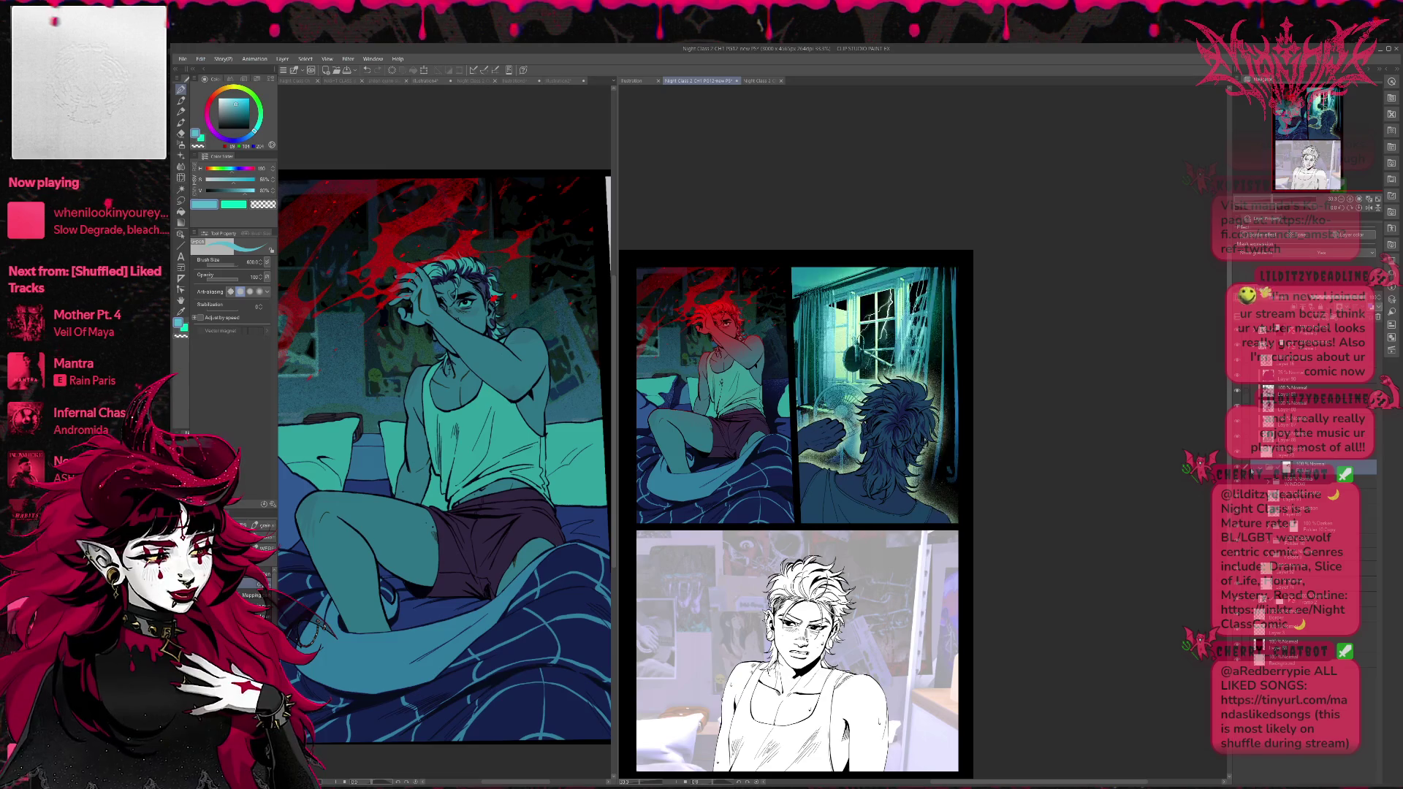
pyautogui.click(1237, 469)
pyautogui.click(1237, 469)
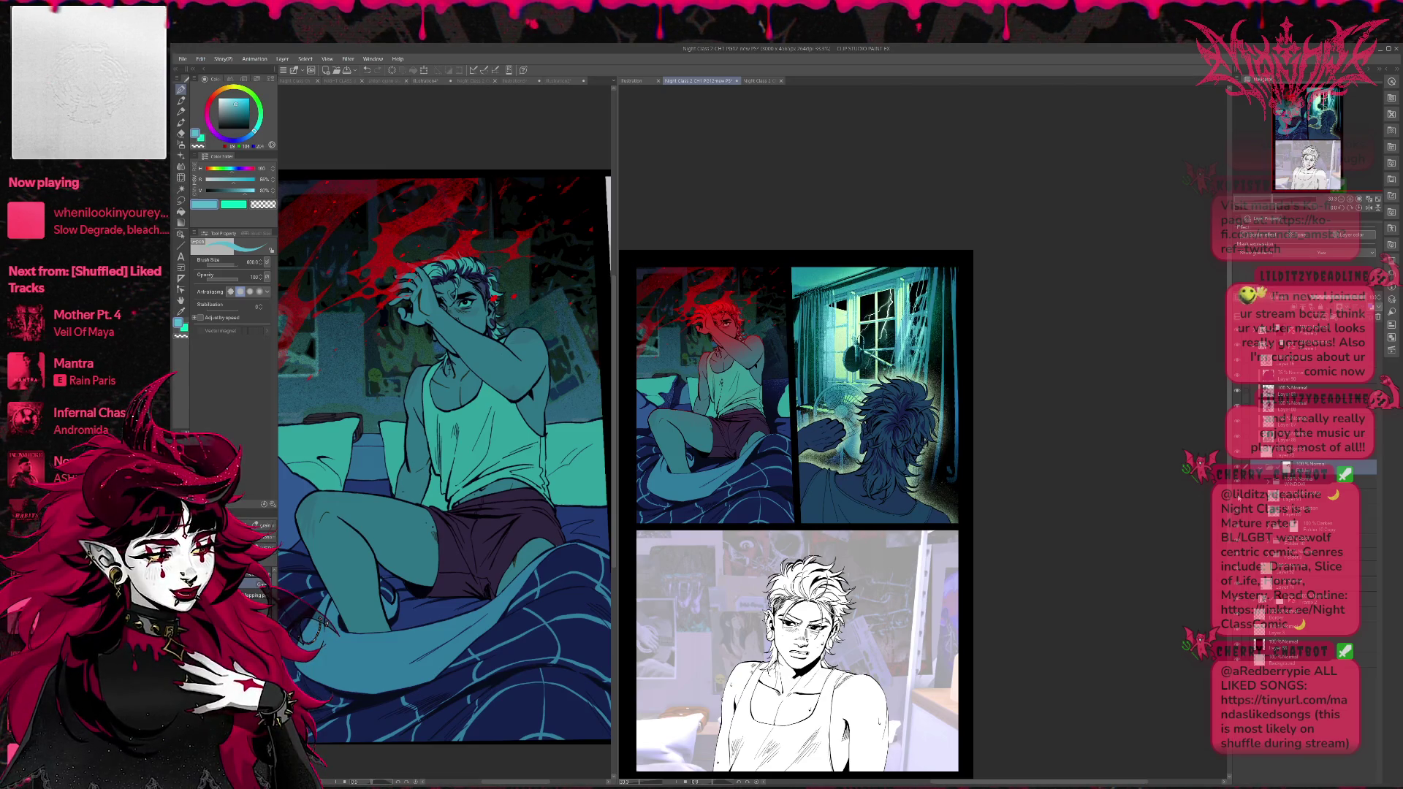
pyautogui.click(1237, 469)
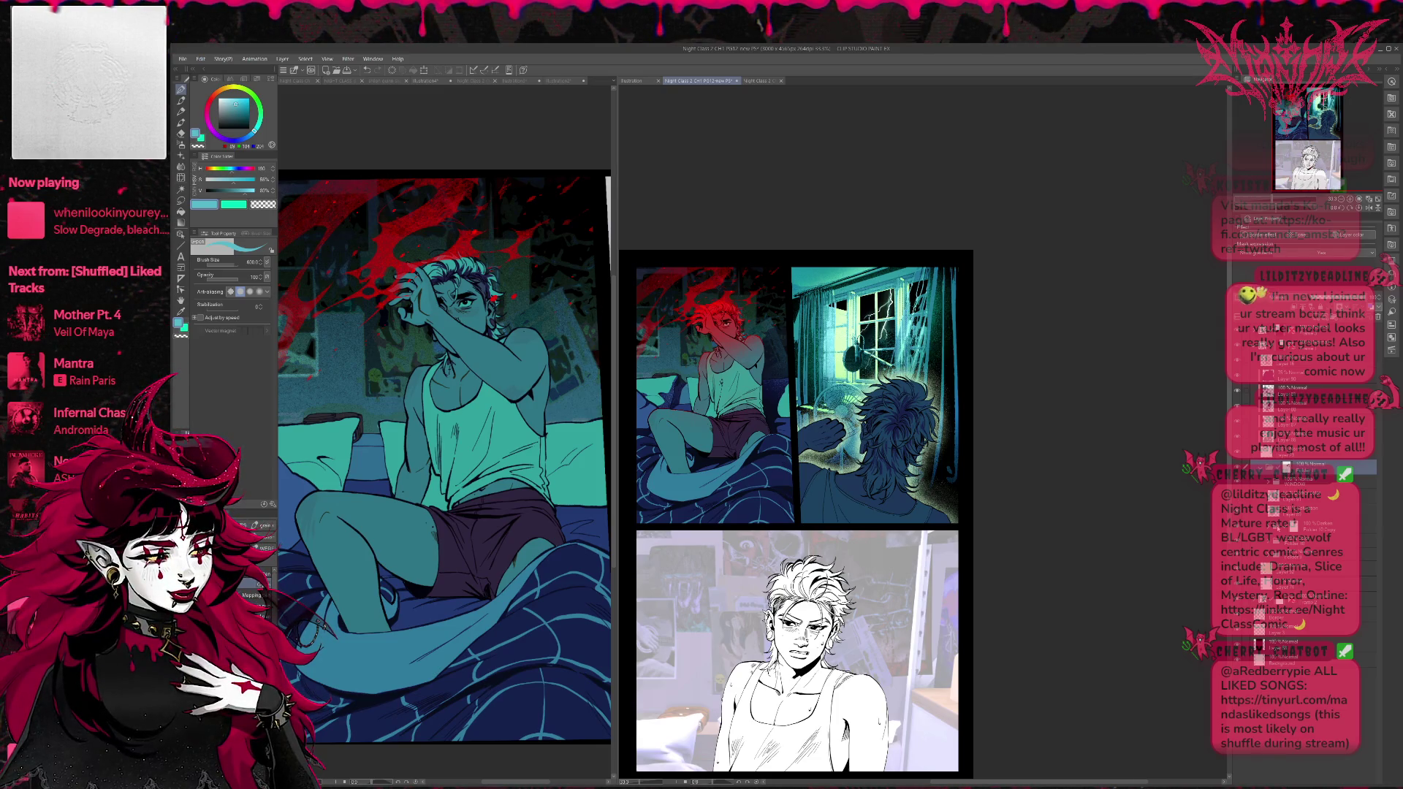
# Airbrush a green glow around fan and hair, tinted light blue along the hair and shoulder.
pyautogui.keyDown('alt'); pyautogui.click(822, 410); pyautogui.keyUp('alt')
pyautogui.moveTo(833, 431); pyautogui.dragTo(936, 464)
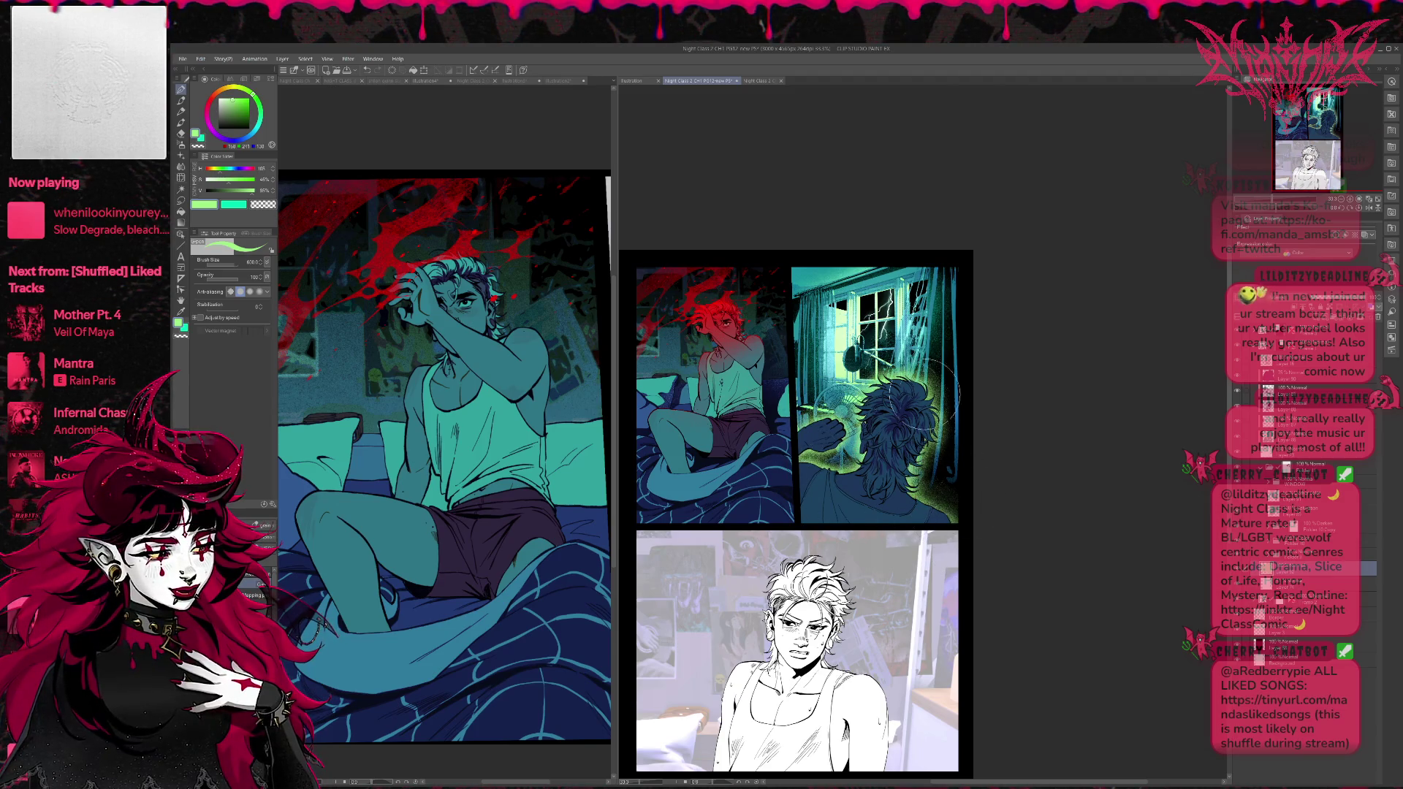
pyautogui.keyDown('alt'); pyautogui.click(928, 352); pyautogui.keyUp('alt')
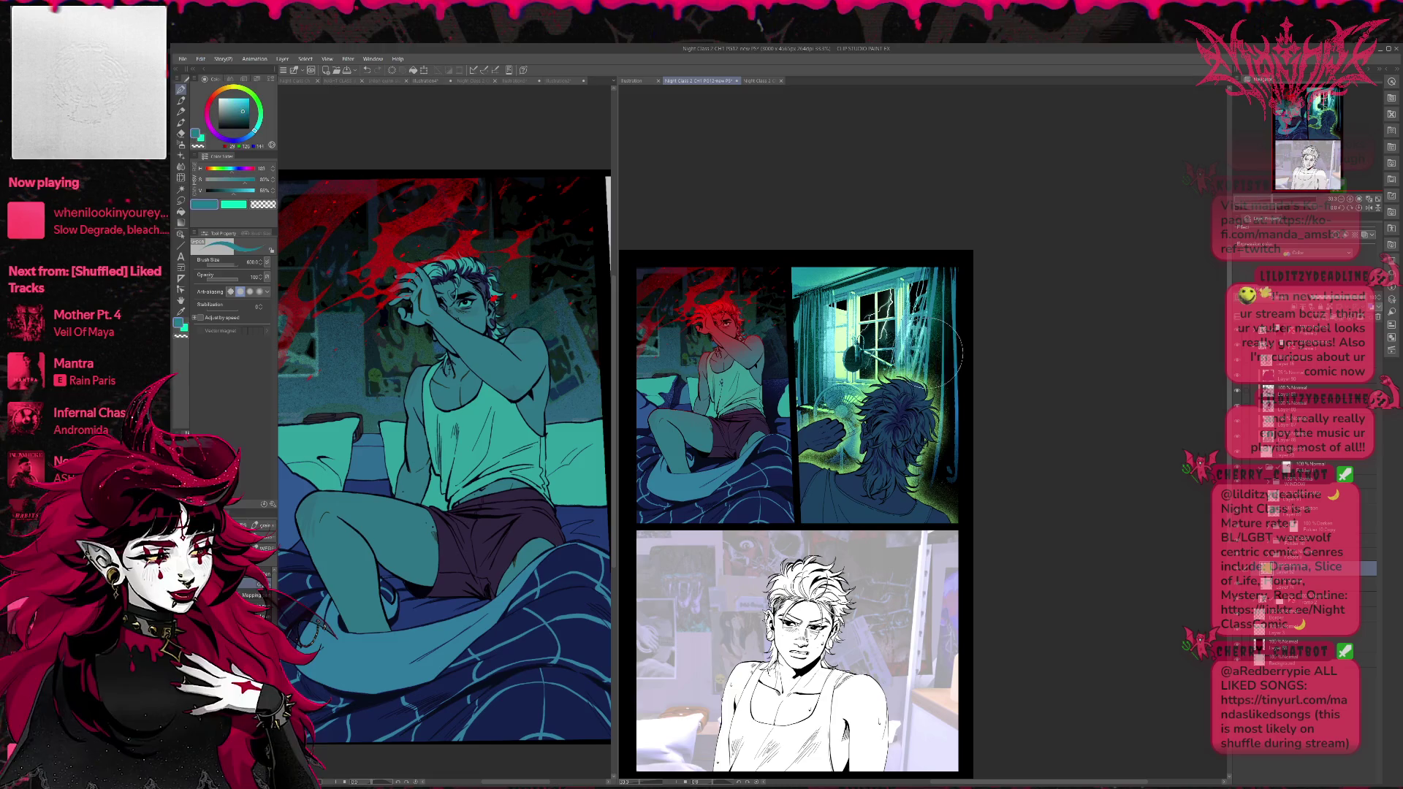
pyautogui.moveTo(925, 365); pyautogui.dragTo(833, 442)
pyautogui.hotkey('ctrl', 'z')
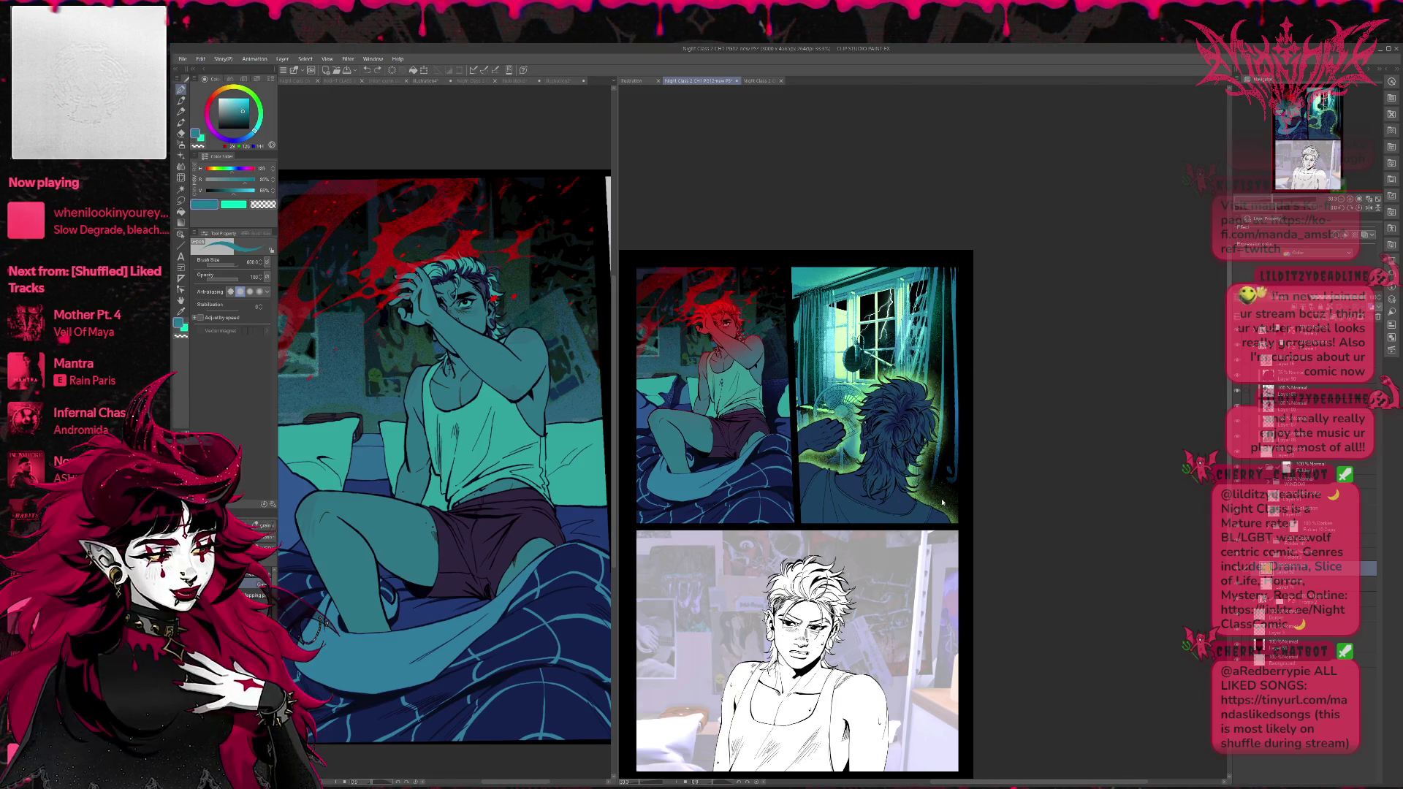
pyautogui.keyDown('alt'); pyautogui.click(829, 368); pyautogui.keyUp('alt')
pyautogui.moveTo(829, 368)
pyautogui.mouseDown()
pyautogui.moveTo(838, 414)
pyautogui.moveTo(924, 482)
pyautogui.moveTo(950, 541)
pyautogui.mouseUp()
pyautogui.moveTo(943, 468)
pyautogui.mouseDown()
pyautogui.moveTo(980, 504)
pyautogui.moveTo(892, 497)
pyautogui.mouseUp()
# Mirror the page and paint dark navy shading over the hair and shirt, keeping the strokes.
pyautogui.press('h')
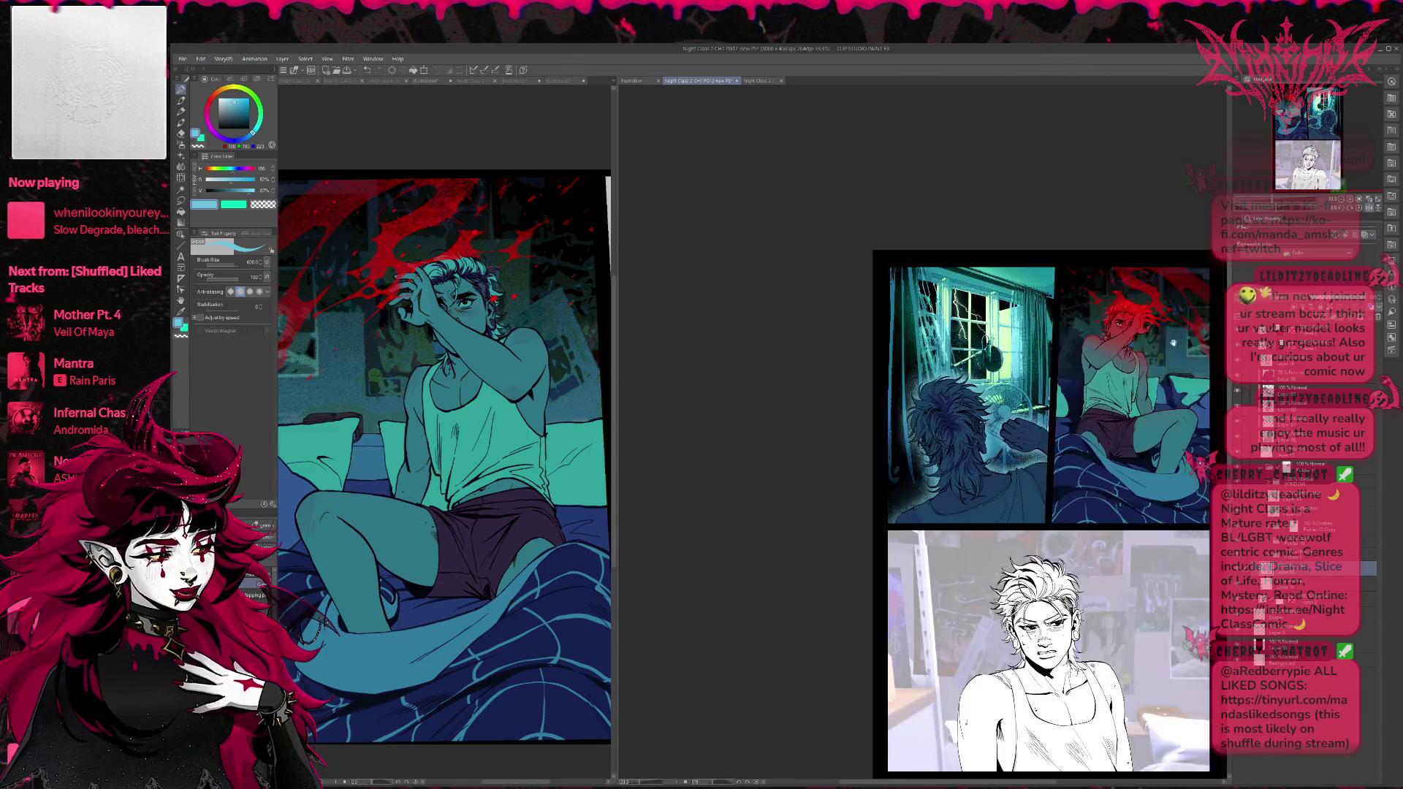
pyautogui.moveTo(1153, 395); pyautogui.dragTo(1039, 392)
pyautogui.keyDown('alt'); pyautogui.click(826, 384); pyautogui.keyUp('alt')
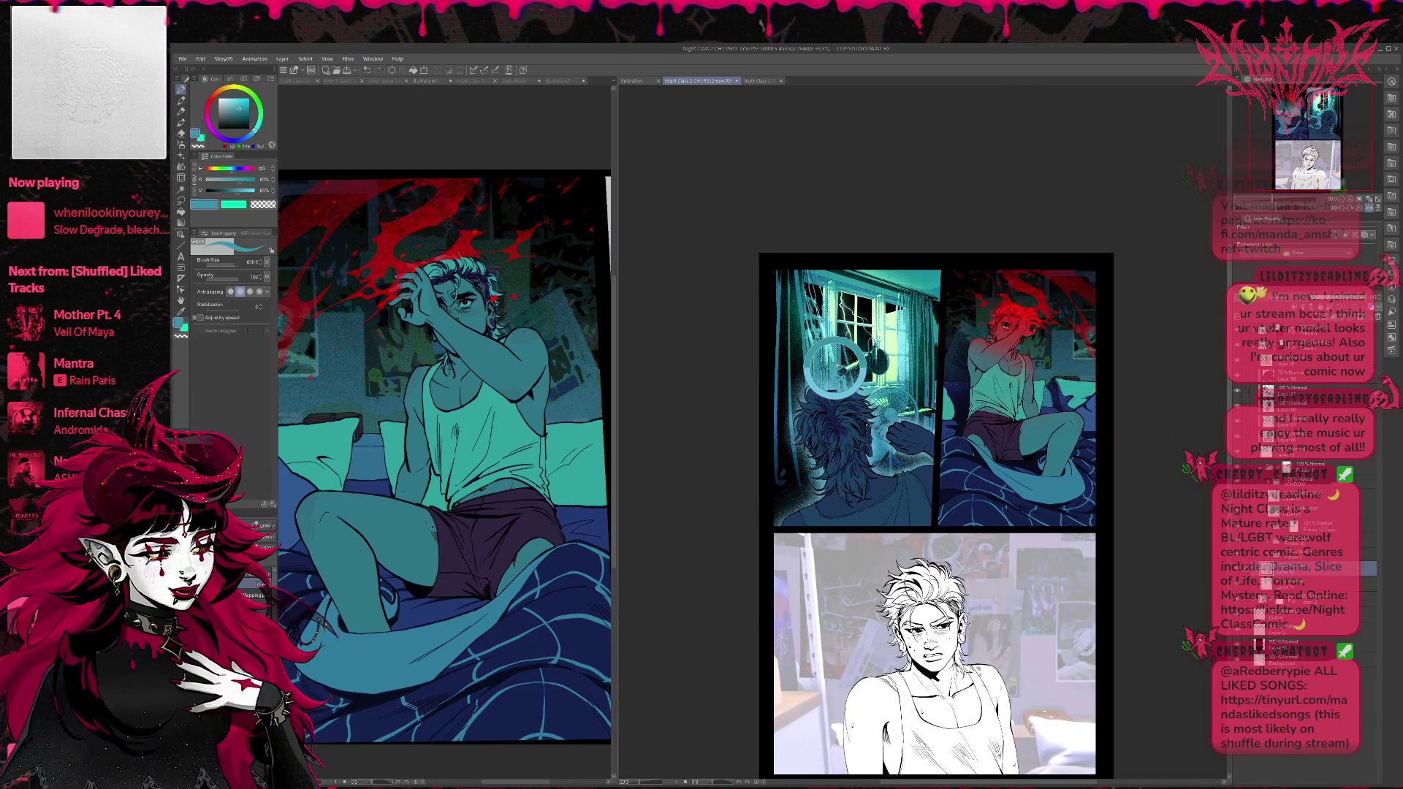
pyautogui.moveTo(830, 409)
pyautogui.mouseDown()
pyautogui.moveTo(804, 468)
pyautogui.moveTo(891, 468)
pyautogui.moveTo(936, 497)
pyautogui.moveTo(833, 424)
pyautogui.mouseUp()
pyautogui.moveTo(914, 516); pyautogui.dragTo(918, 528)
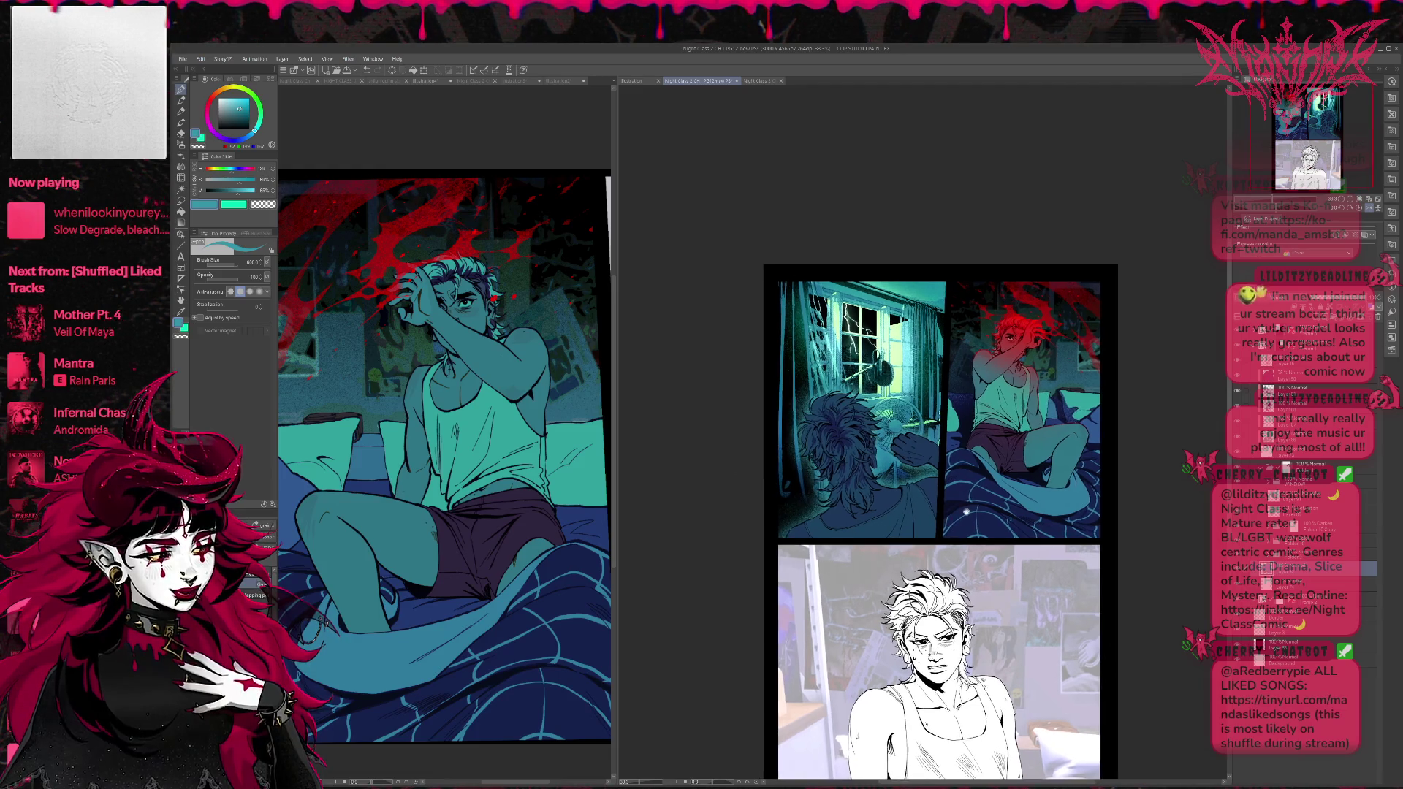
pyautogui.hotkey('ctrl', 'z')
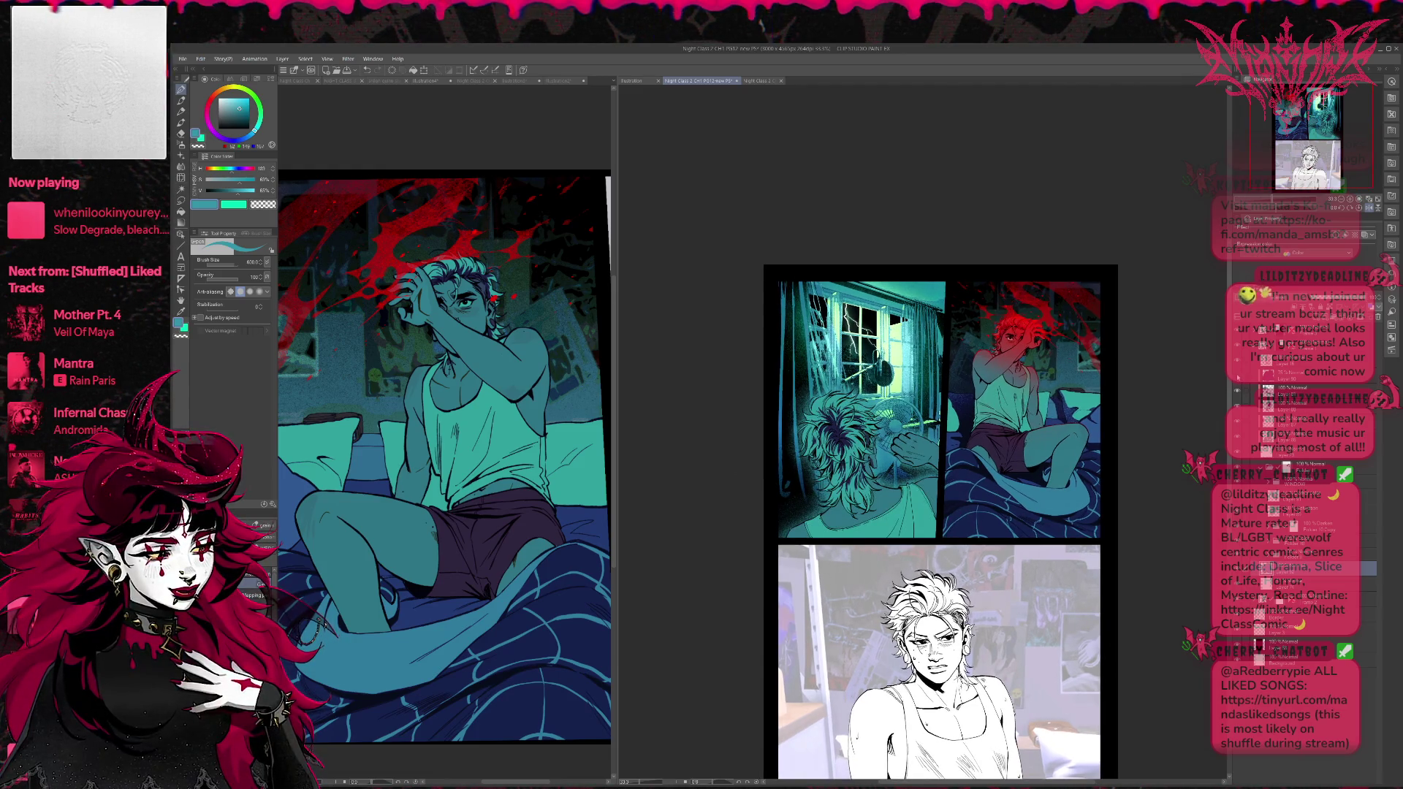
pyautogui.hotkey('ctrl', 'y')
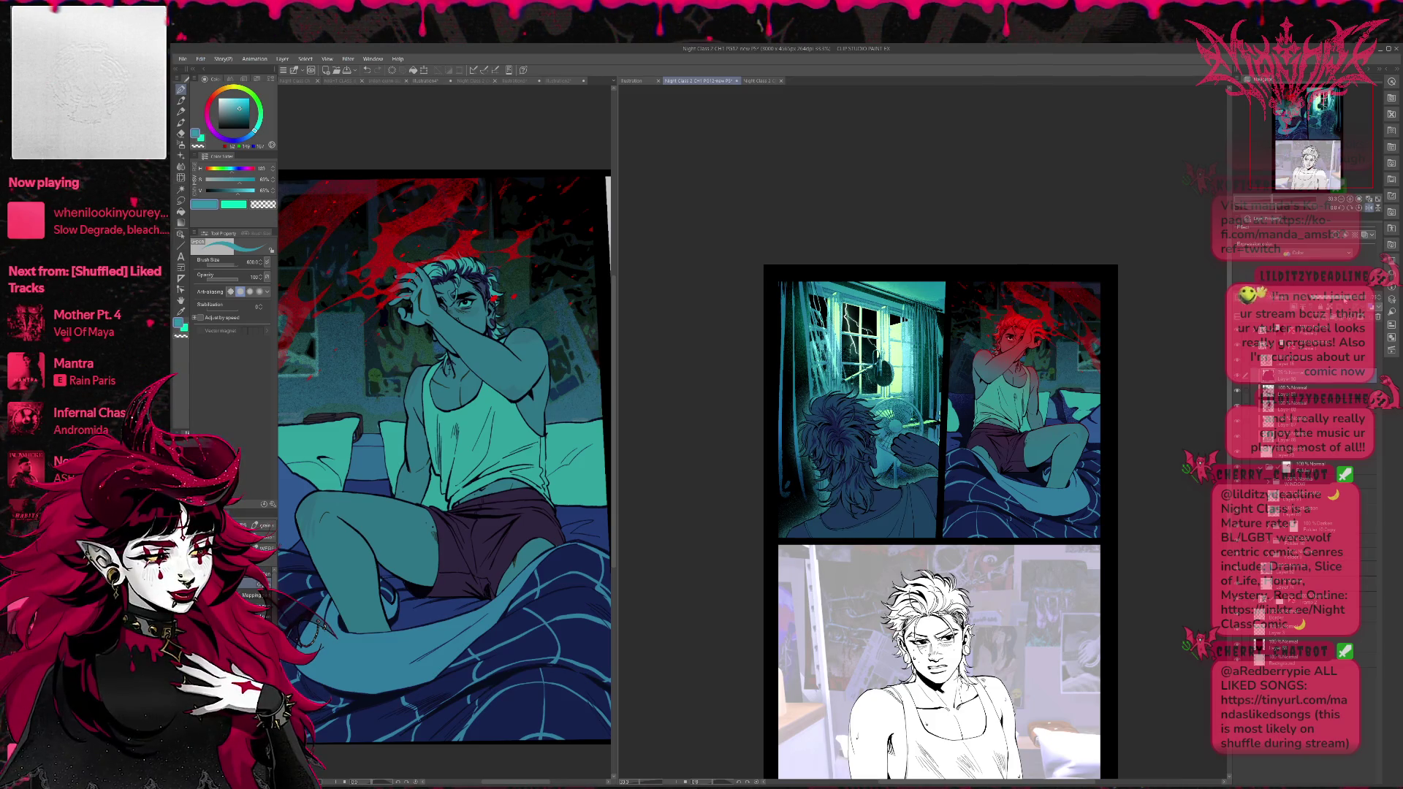
pyautogui.hotkey('ctrl', 'y')
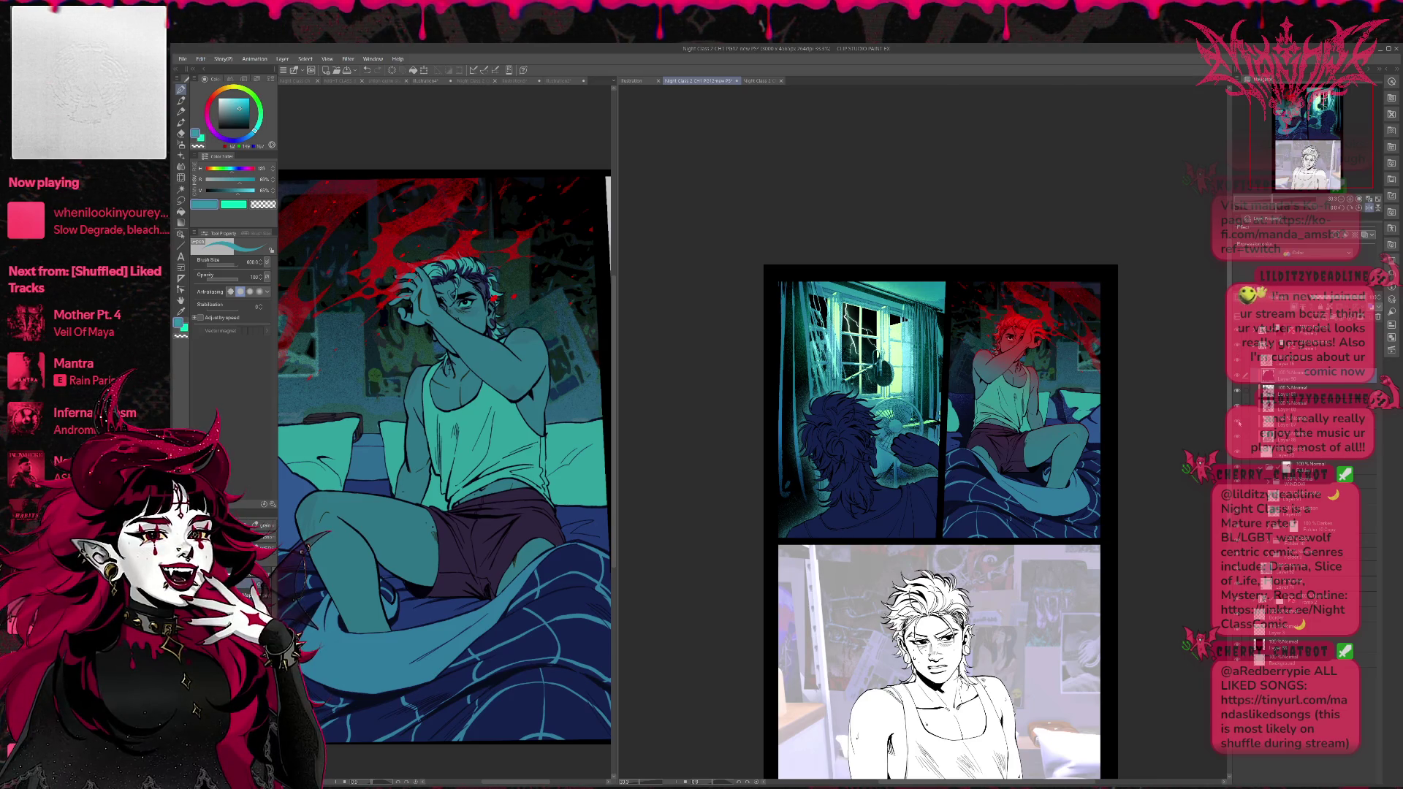
# Zoom out, flip the page view again, and select the window lighting layer.
pyautogui.scroll(-2, 1118, 426)
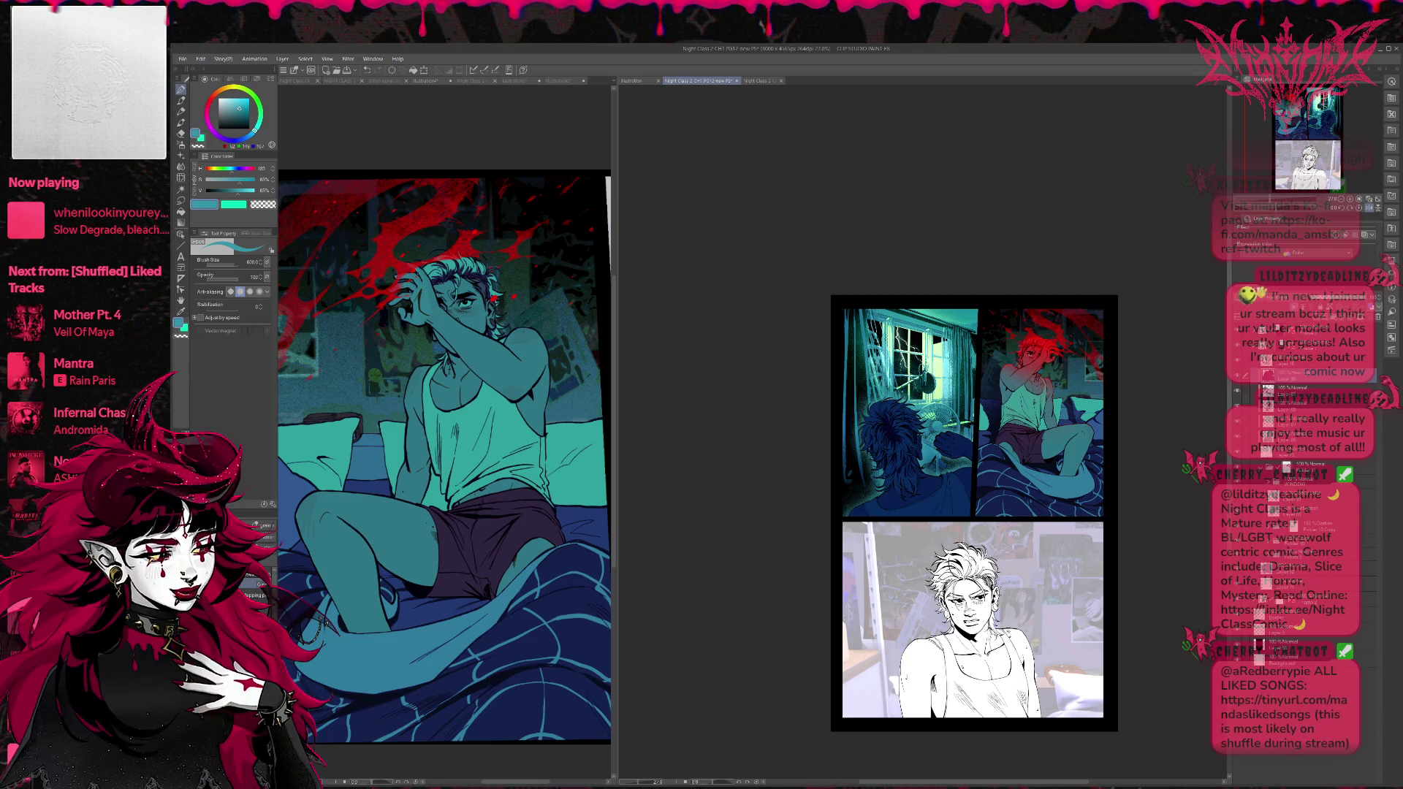
pyautogui.press('h')
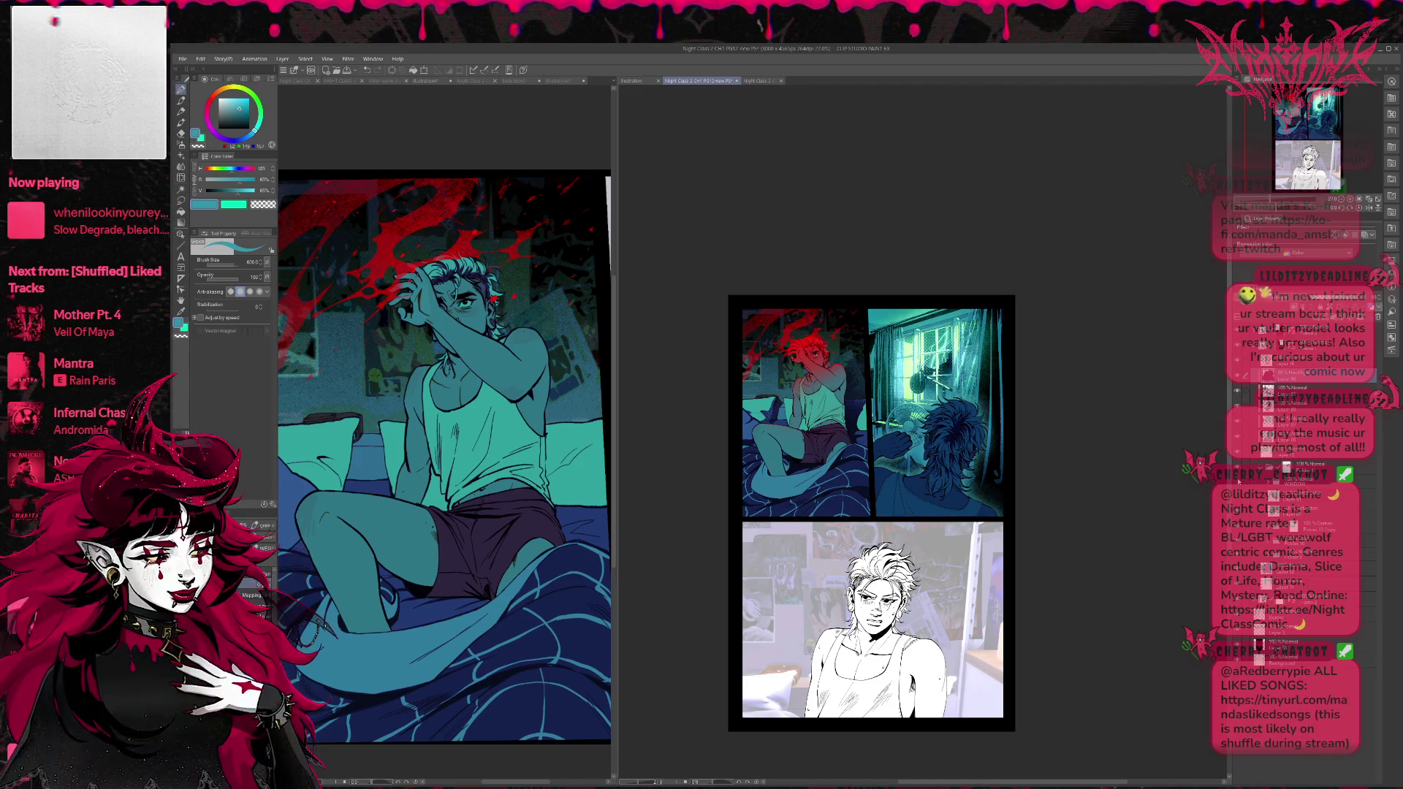
pyautogui.click(1301, 481)
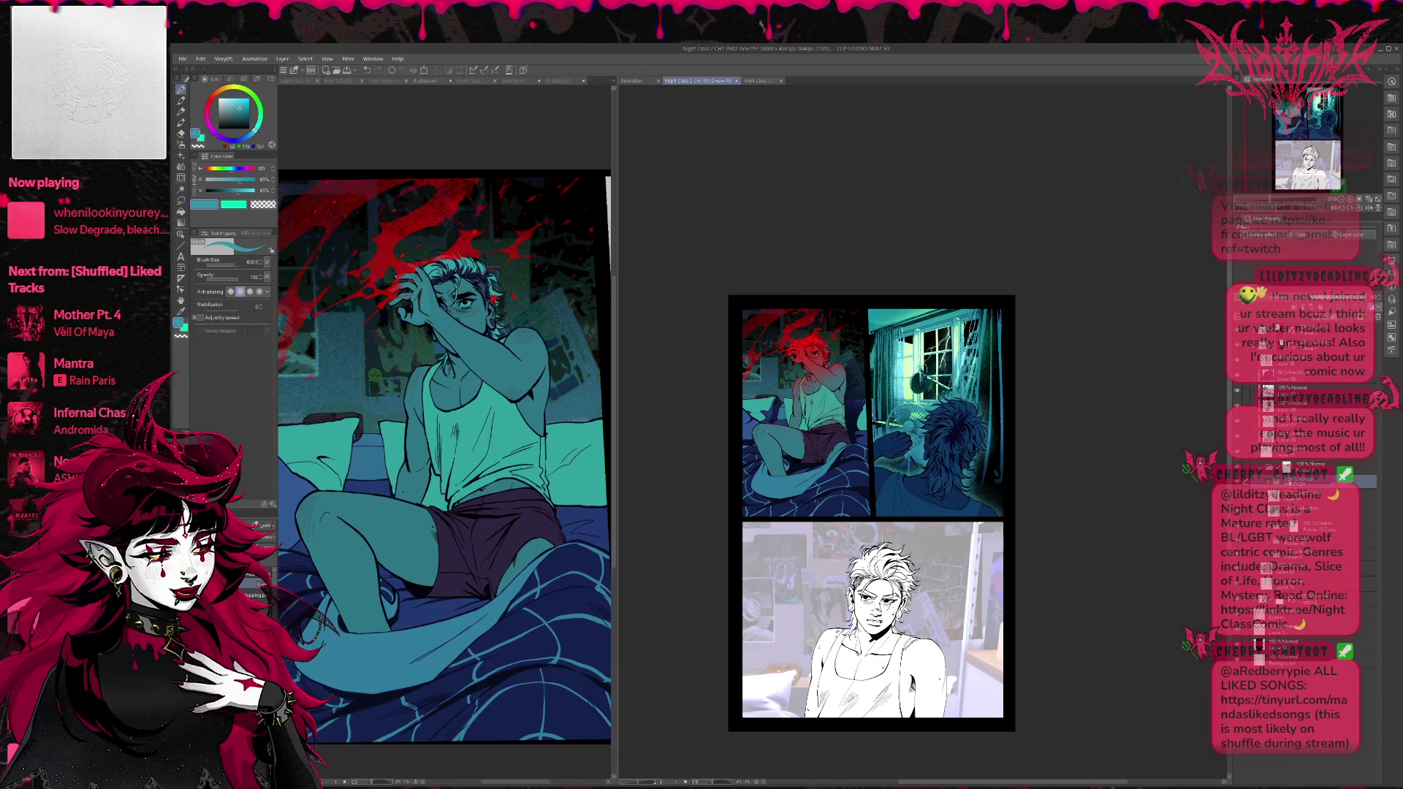
# Try flat teal and dark blue fills over the window panel.
pyautogui.moveTo(936, 336); pyautogui.dragTo(947, 453)
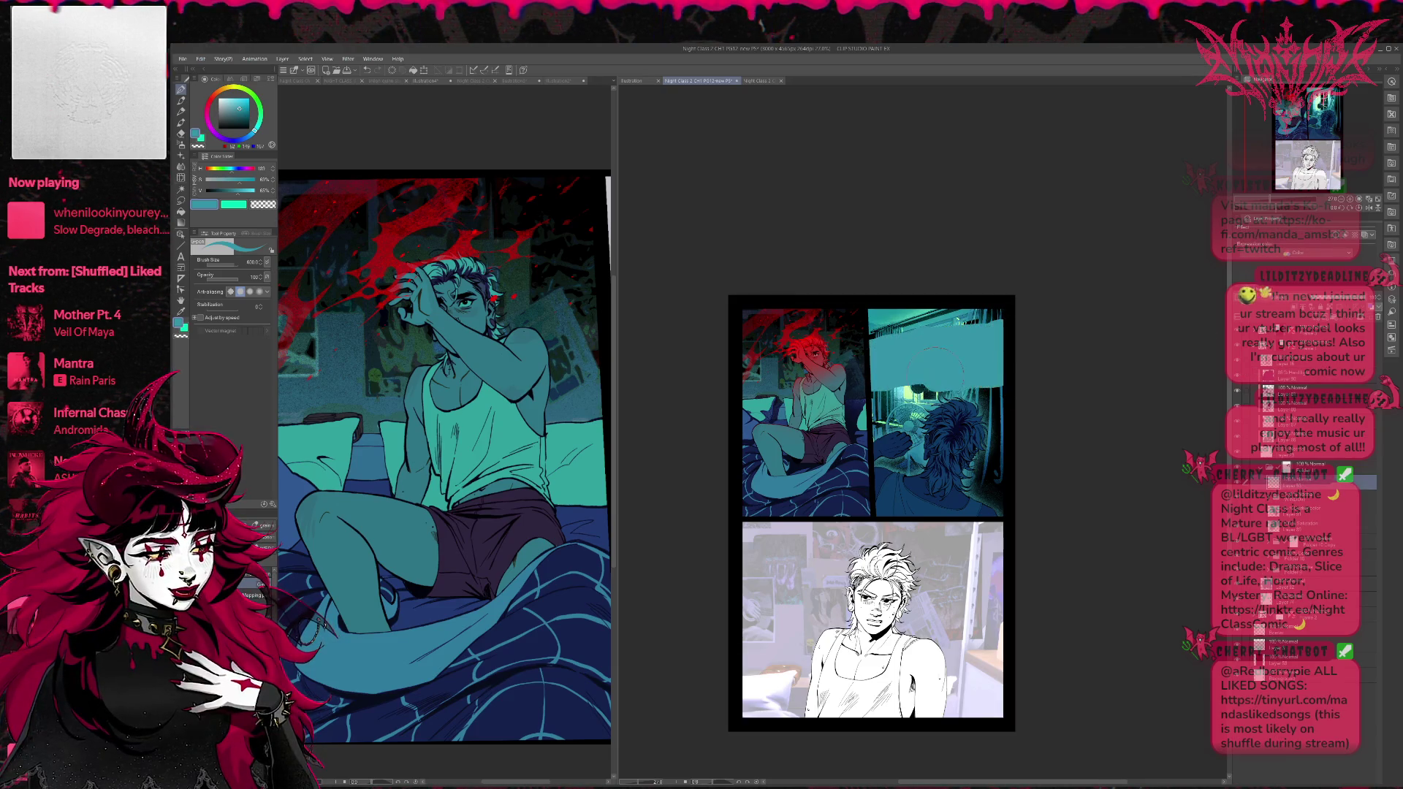
pyautogui.hotkey('ctrl', 'z')
pyautogui.keyDown('alt'); pyautogui.click(935, 479); pyautogui.keyUp('alt')
pyautogui.moveTo(887, 406)
pyautogui.mouseDown()
pyautogui.moveTo(889, 323)
pyautogui.moveTo(998, 494)
pyautogui.moveTo(869, 322)
pyautogui.mouseUp()
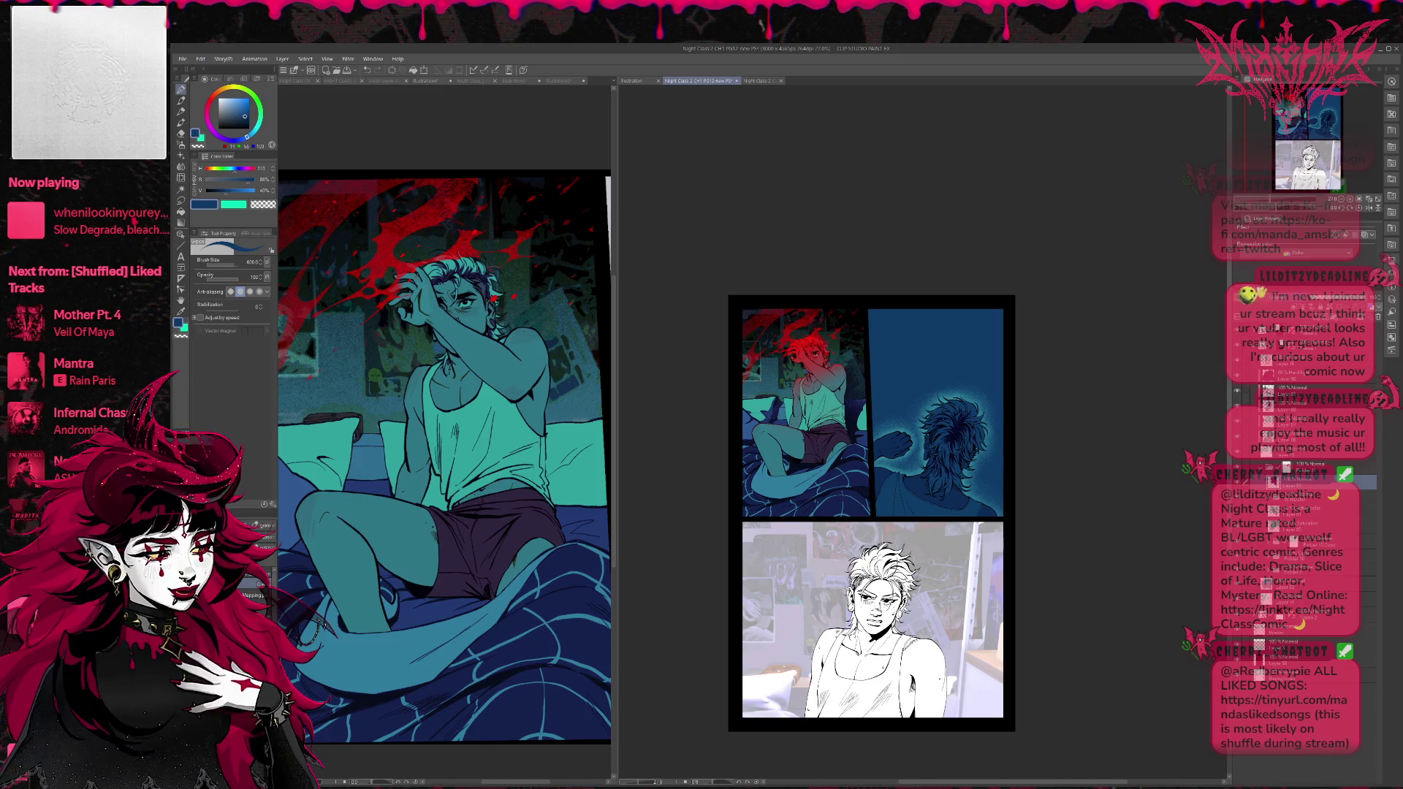
pyautogui.hotkey('ctrl', 'z')
pyautogui.hotkey('ctrl', 'z')
# Step through history to compare the dark blue, cyan and green window lighting versions.
pyautogui.hotkey('ctrl', 'z')
pyautogui.hotkey('ctrl', 'y')
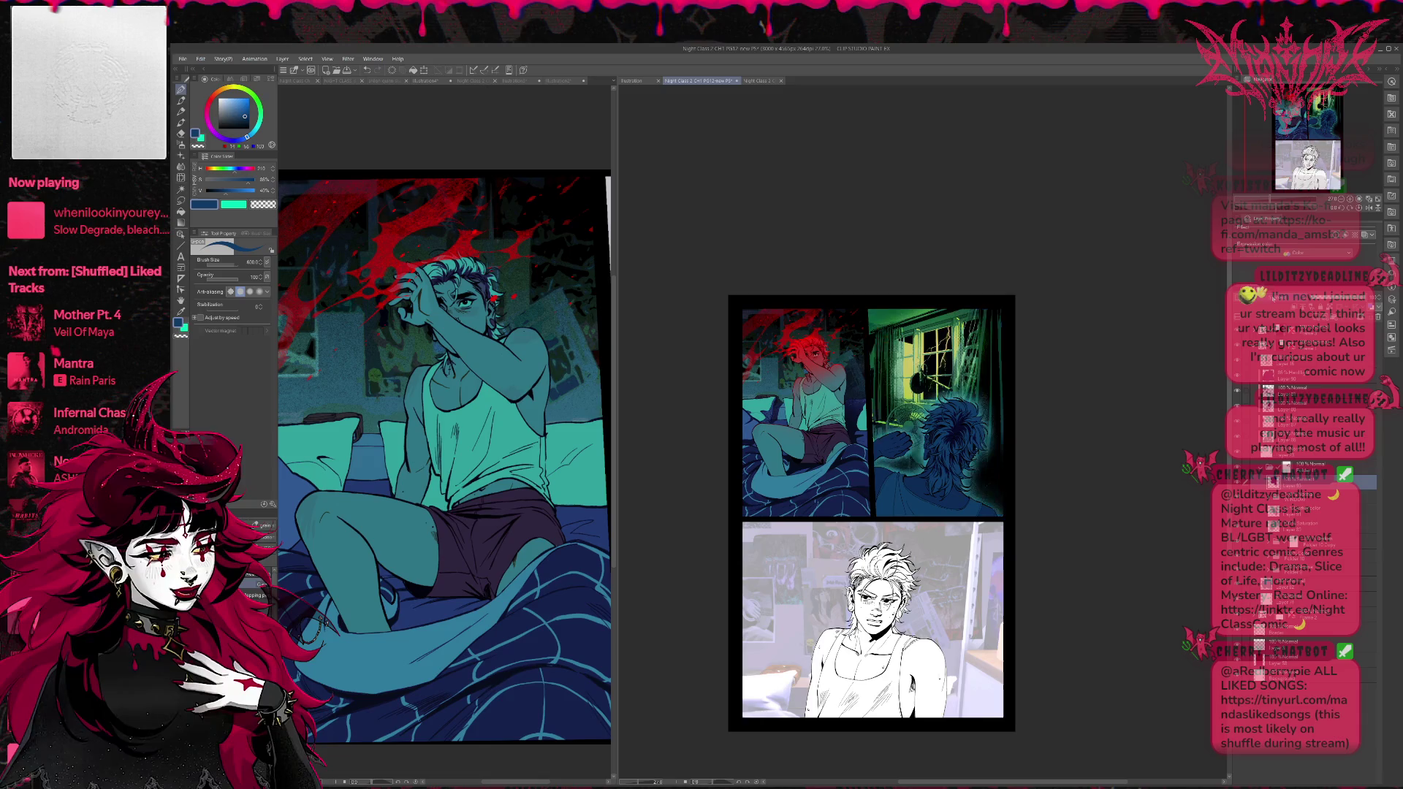
pyautogui.hotkey('ctrl', 'z')
pyautogui.hotkey('ctrl', 'z')
pyautogui.hotkey('ctrl', 'y')
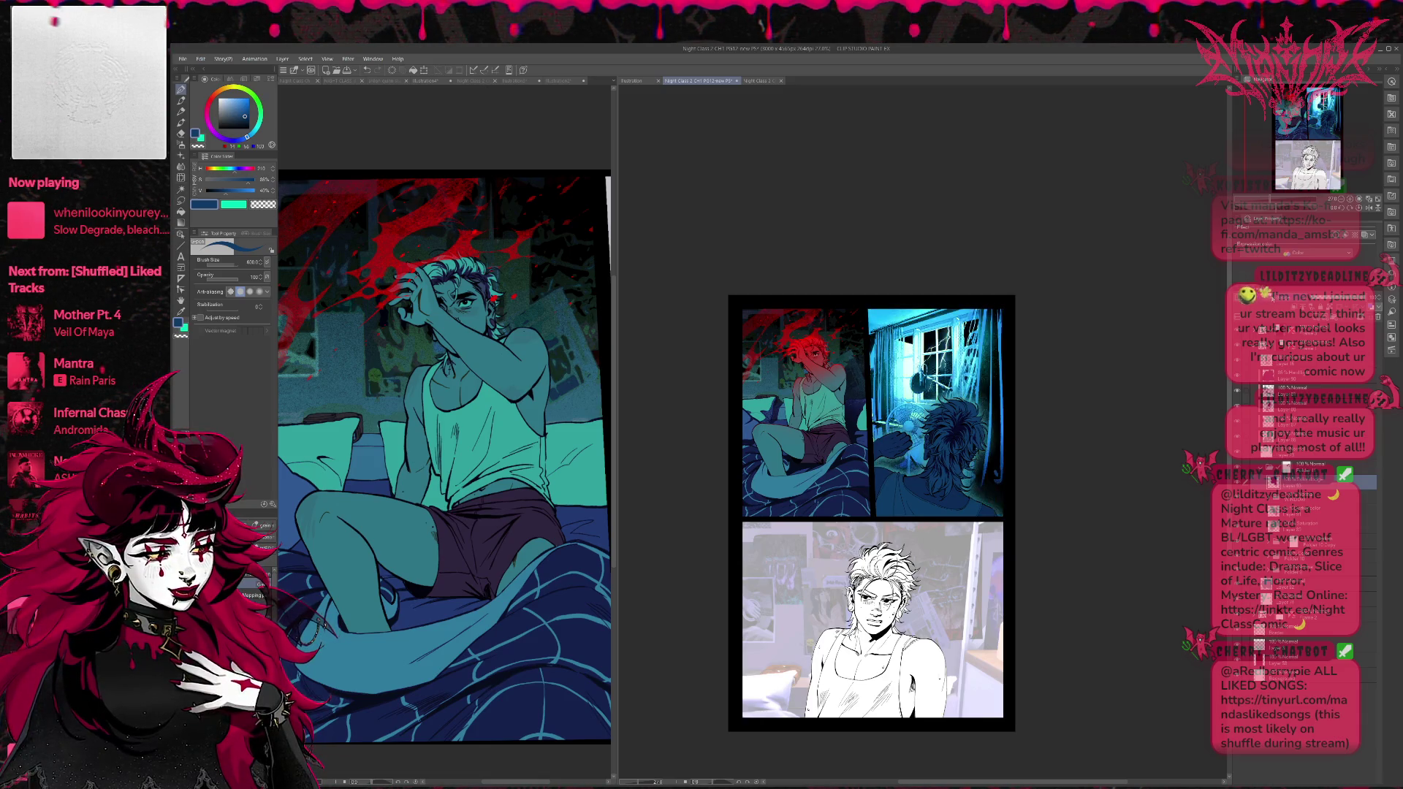
pyautogui.hotkey('ctrl', 'z')
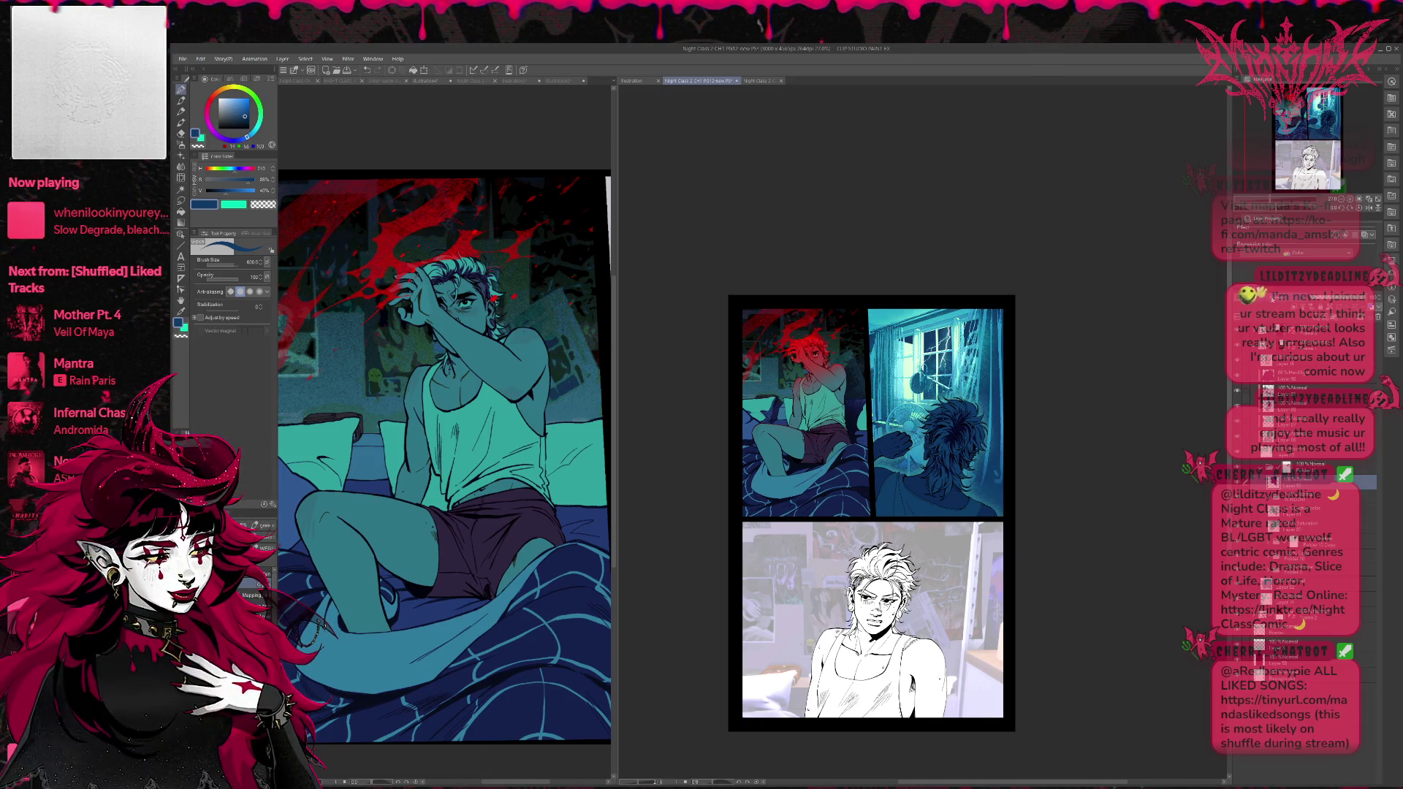
pyautogui.hotkey('ctrl', 'z')
pyautogui.hotkey('ctrl', 'y')
pyautogui.hotkey('ctrl', 'z')
pyautogui.hotkey('ctrl', 'y')
pyautogui.hotkey('ctrl', 'z')
pyautogui.hotkey('ctrl', 'y')
pyautogui.hotkey('ctrl', 'z')
# Compare the greener, saturated blue and teal gradient lighting, returning to the teal gradient.
pyautogui.hotkey('ctrl', 'y')
pyautogui.hotkey('ctrl', 'z')
pyautogui.hotkey('ctrl', 'y')
pyautogui.hotkey('ctrl', 'z')
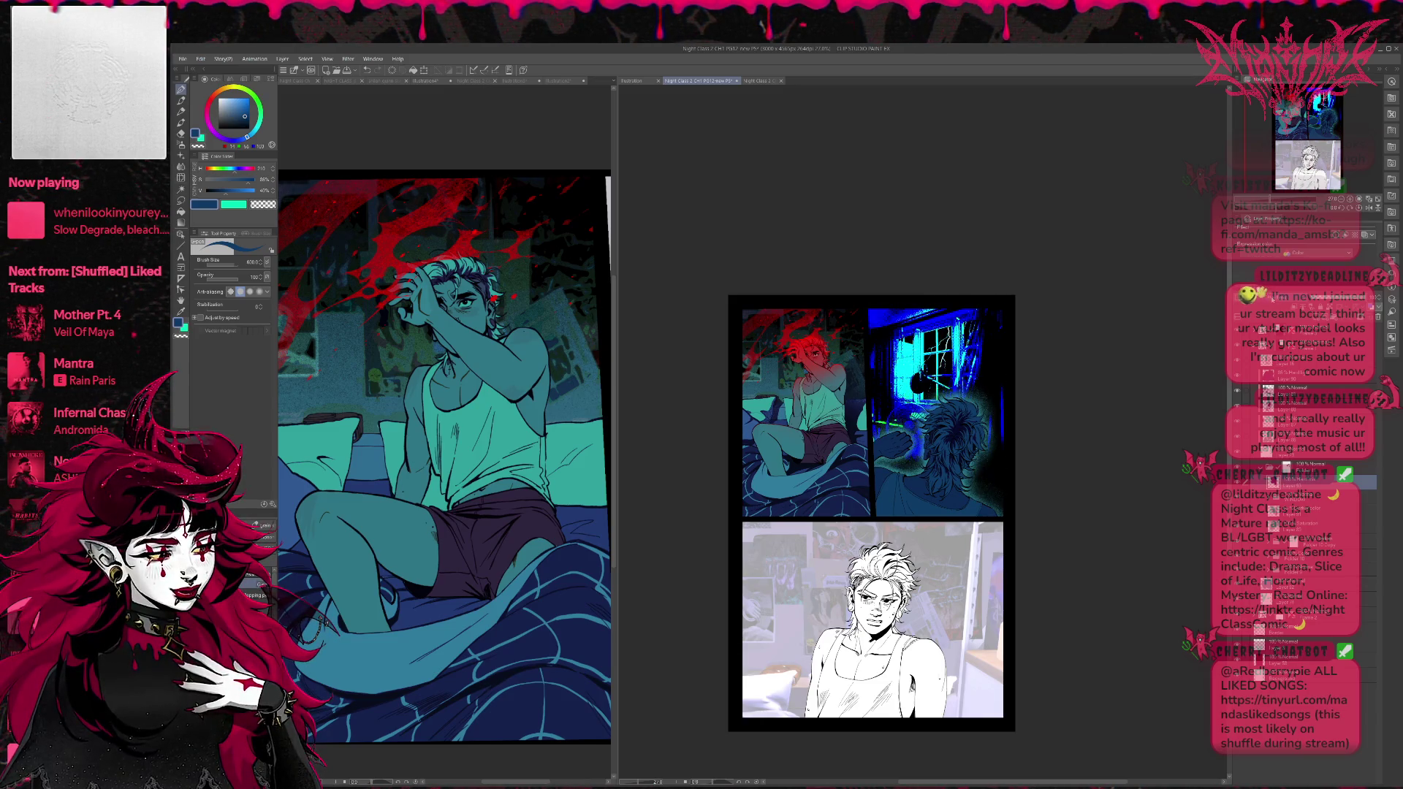
pyautogui.hotkey('ctrl', 'y')
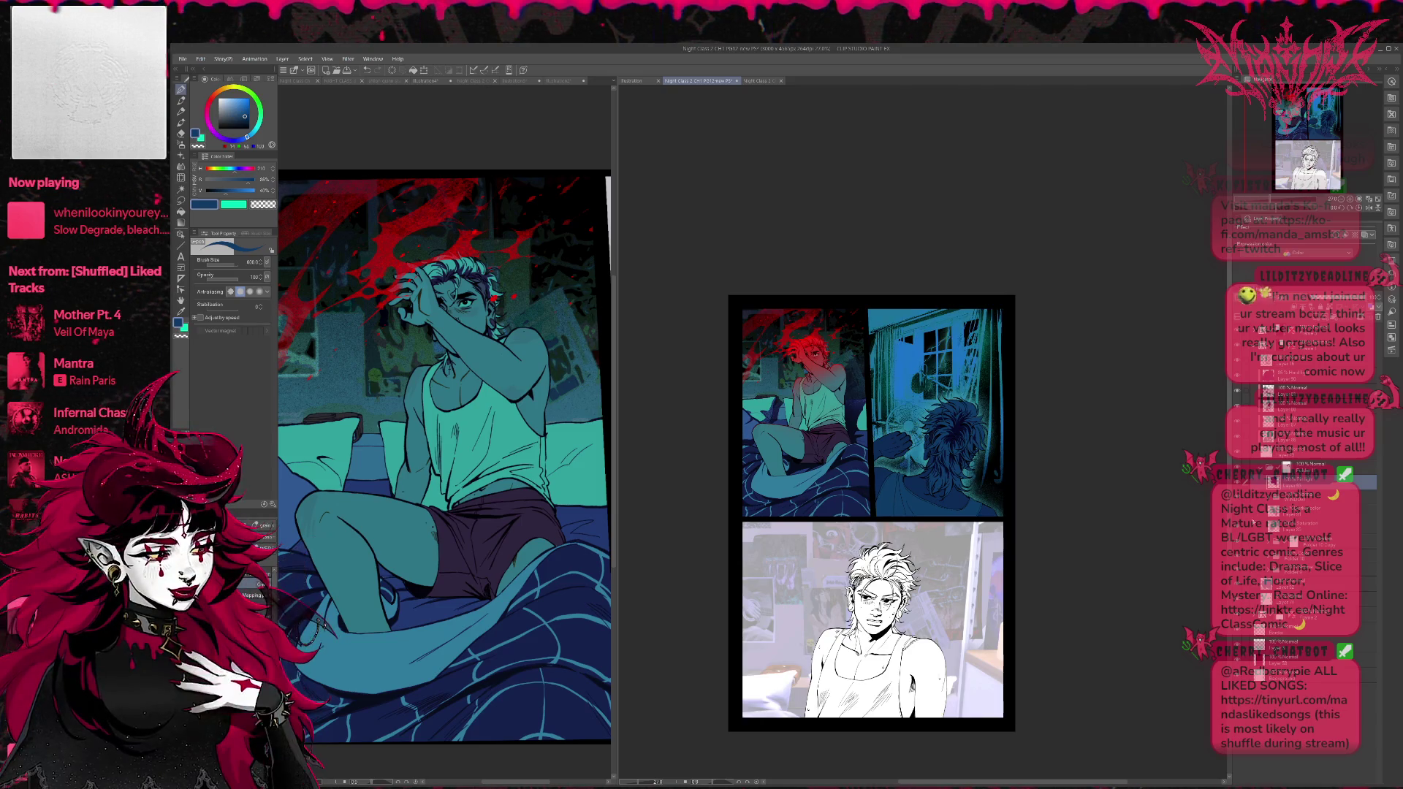
pyautogui.hotkey('ctrl', 'y')
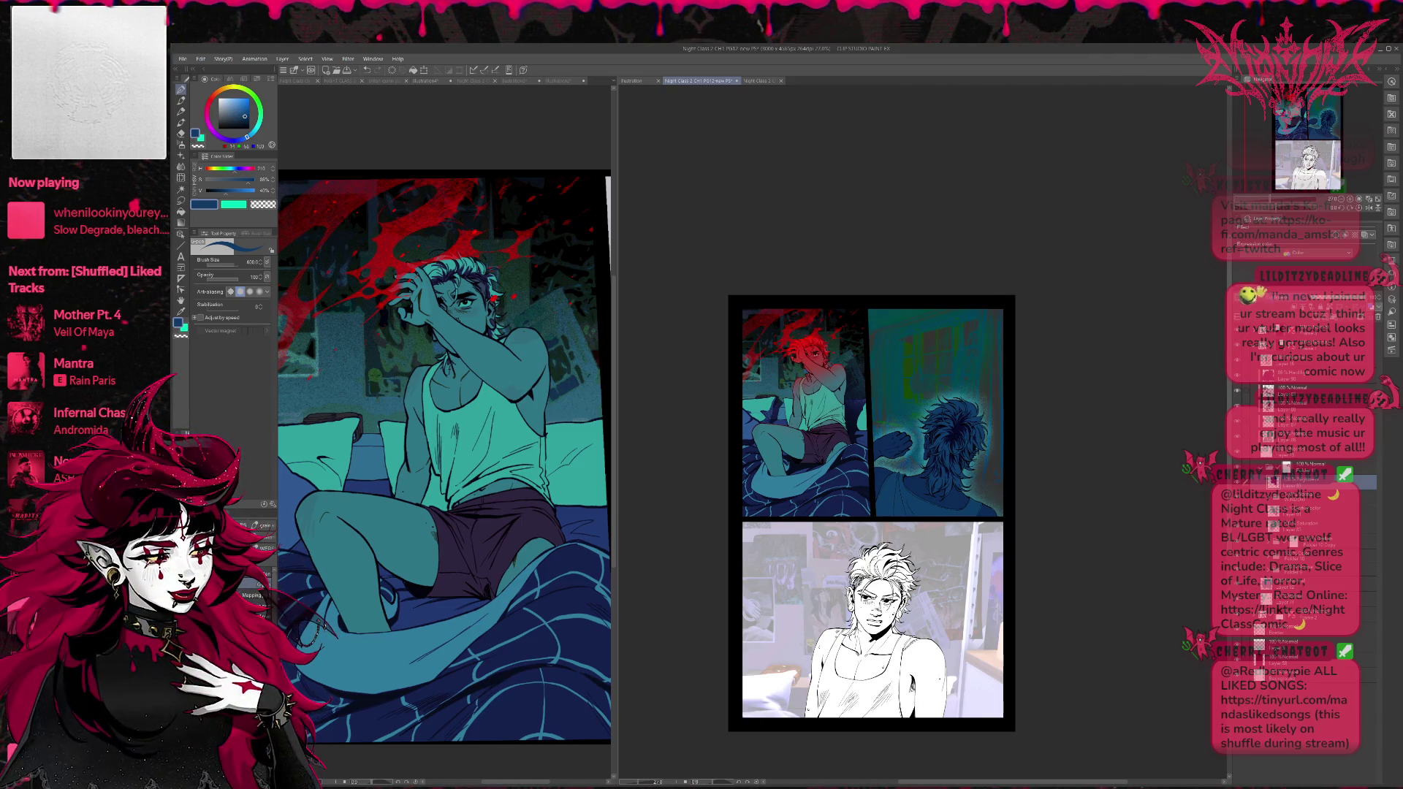
# Settle on the detailed window and curtain lighting with the brightened right curtain edge.
pyautogui.hotkey('ctrl', 'z')
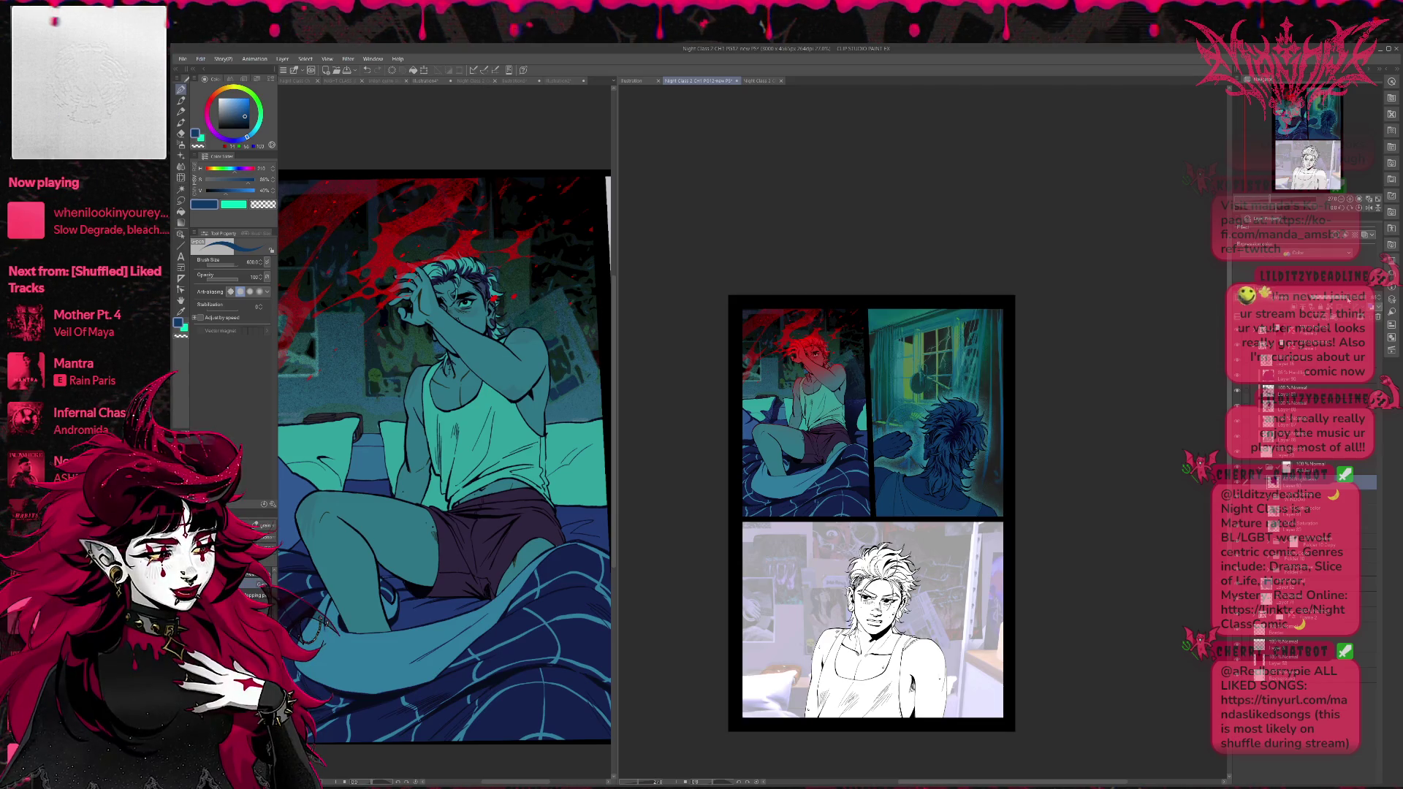
pyautogui.hotkey('ctrl', 'y')
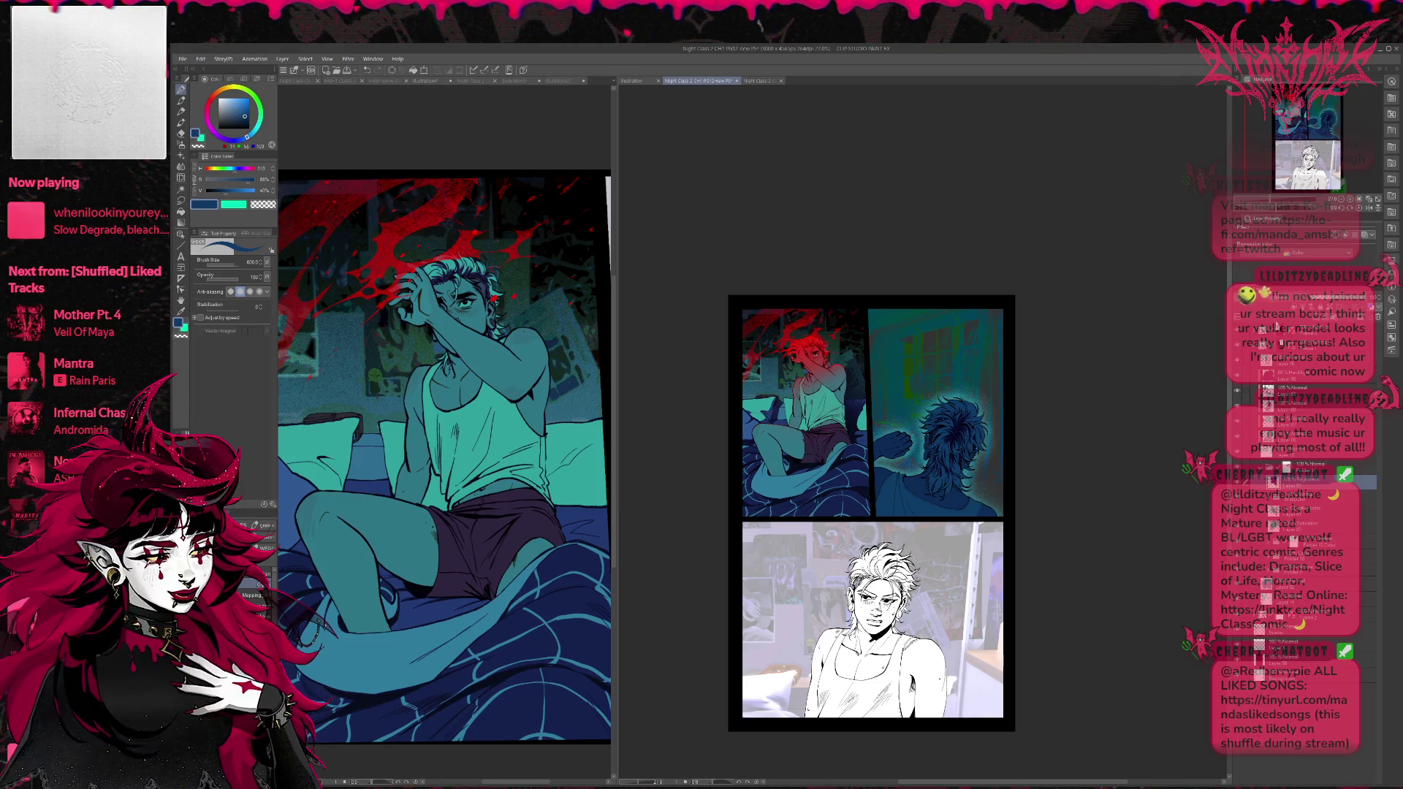
pyautogui.hotkey('ctrl', 'z')
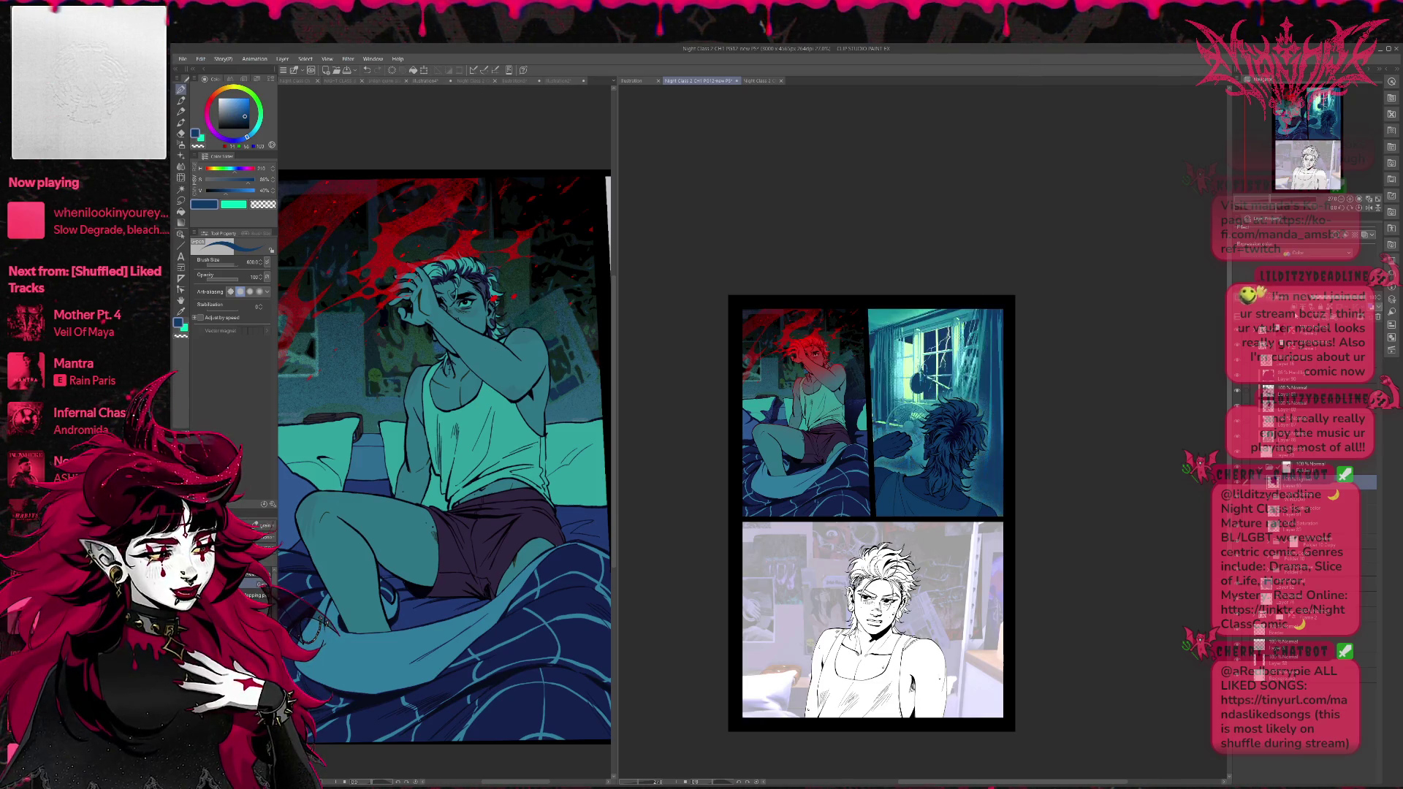
pyautogui.hotkey('ctrl', 'z')
pyautogui.hotkey('ctrl', 'y')
pyautogui.hotkey('ctrl', 'y')
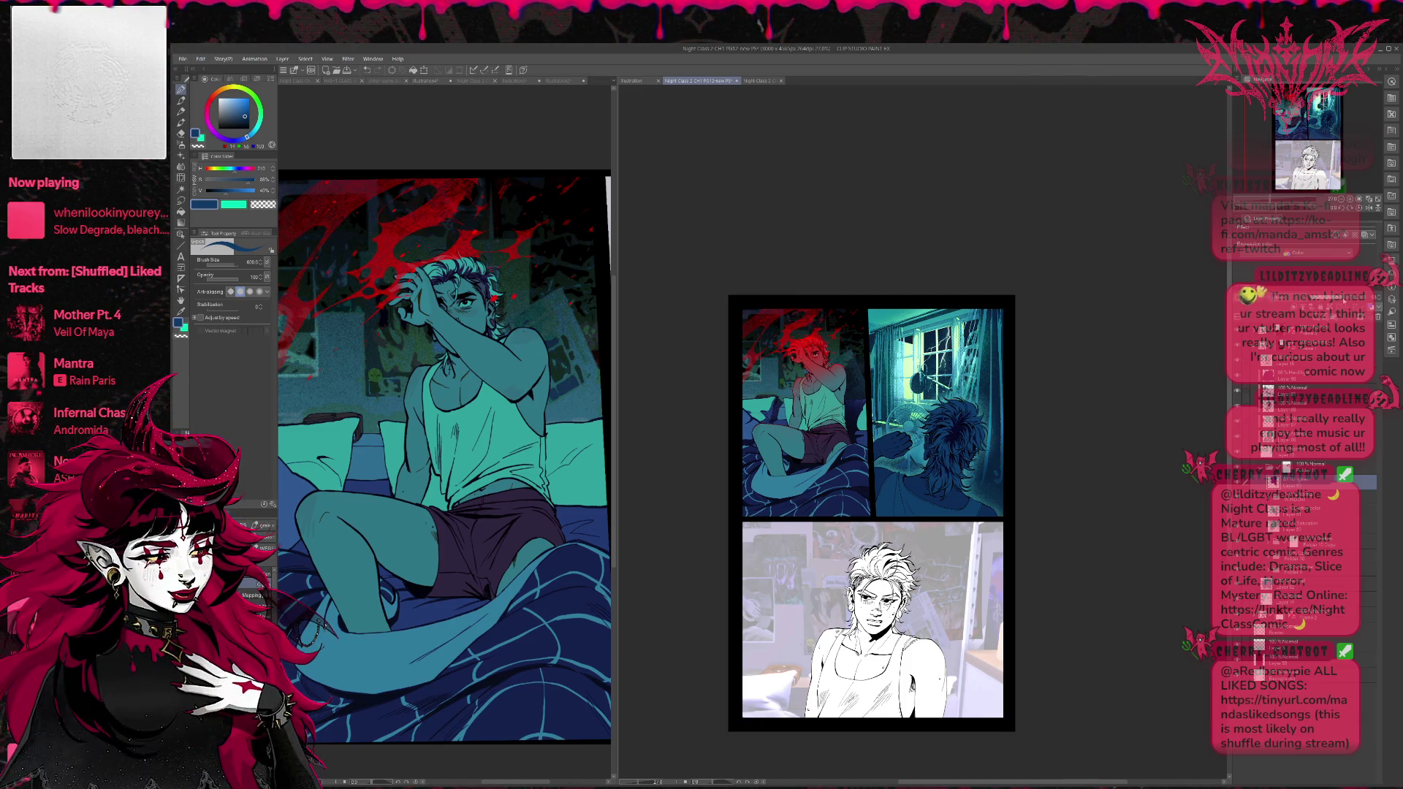
pyautogui.hotkey('ctrl', 'y')
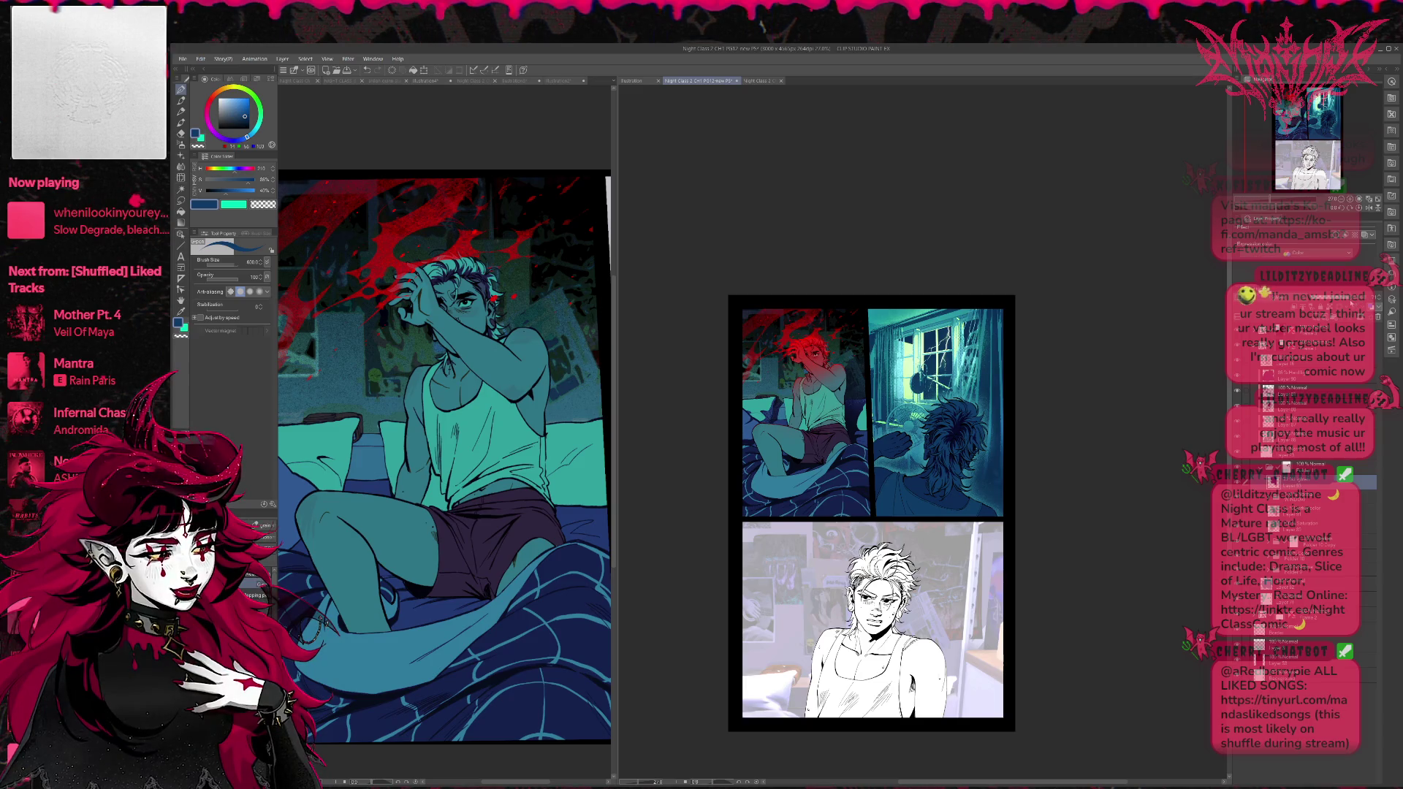
pyautogui.hotkey('ctrl', 'y')
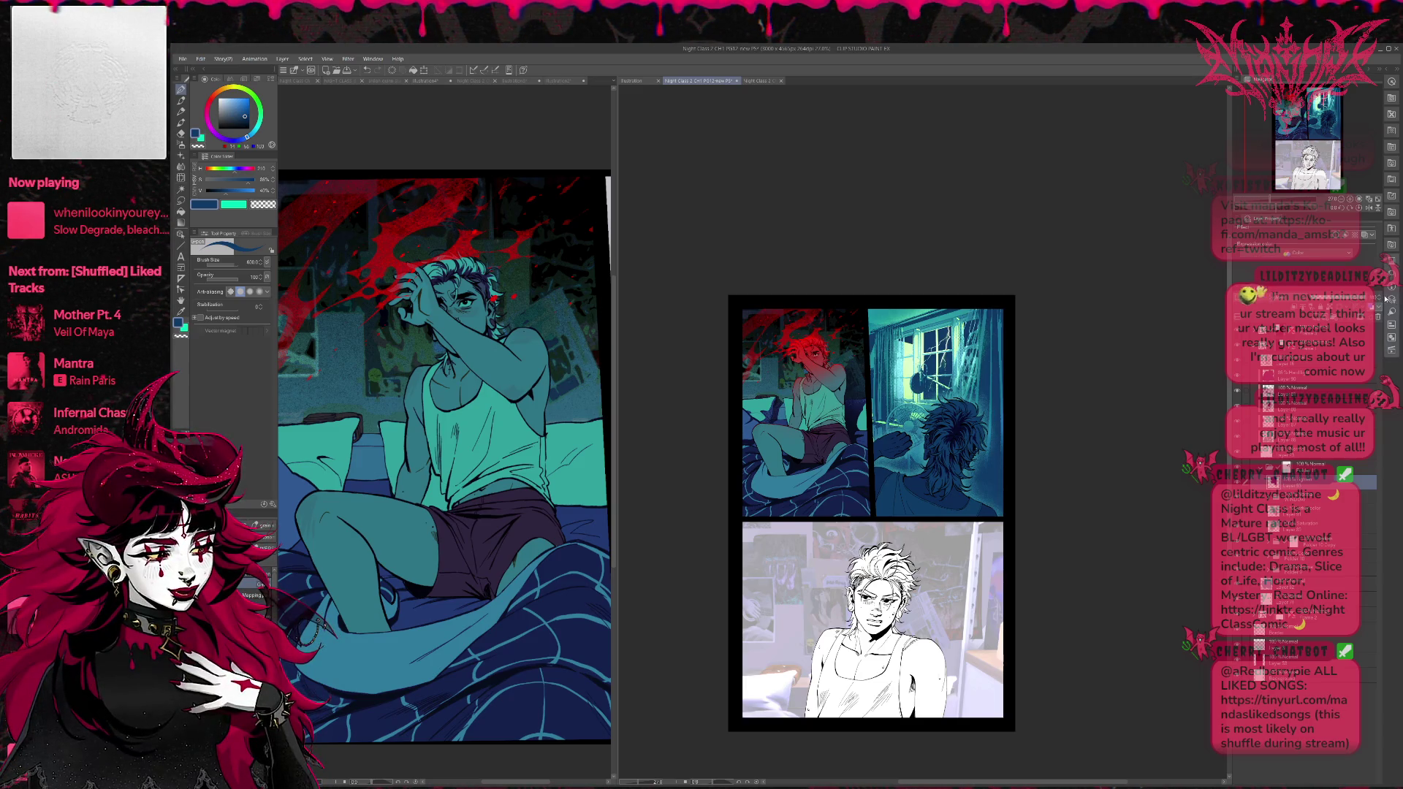
# Unflip the page, select the layer mask, and set a textured brush to size 800.
pyautogui.press('h')
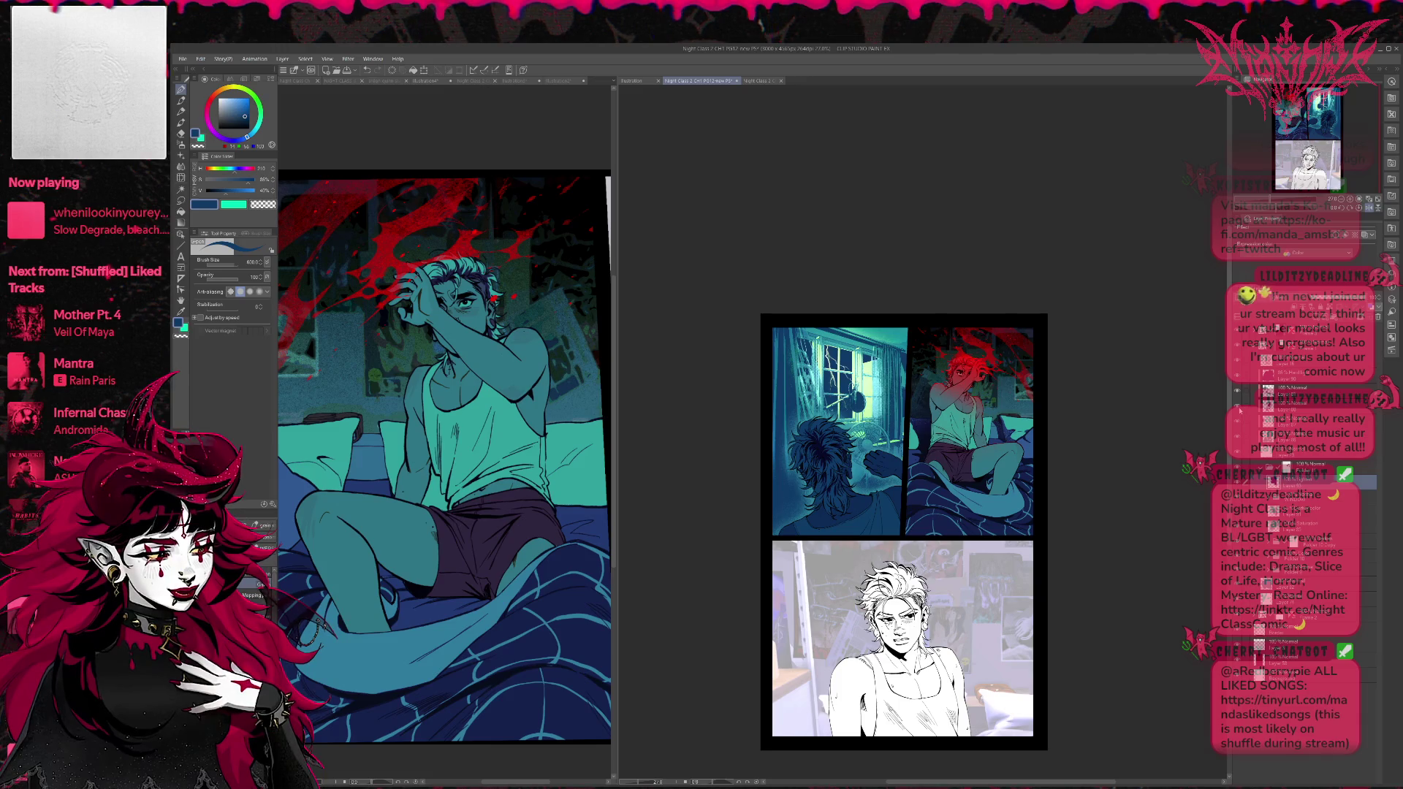
pyautogui.click(1288, 483)
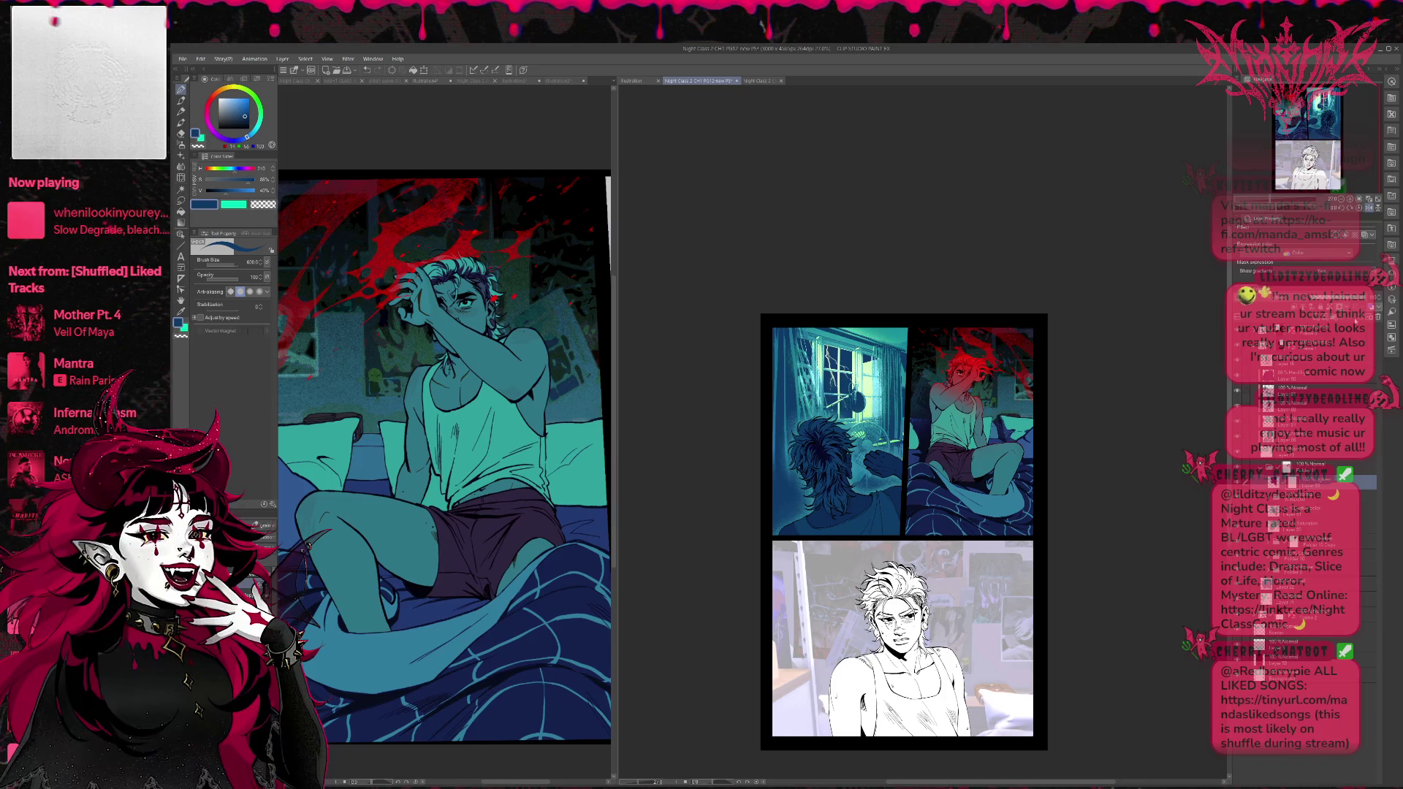
pyautogui.click(257, 548)
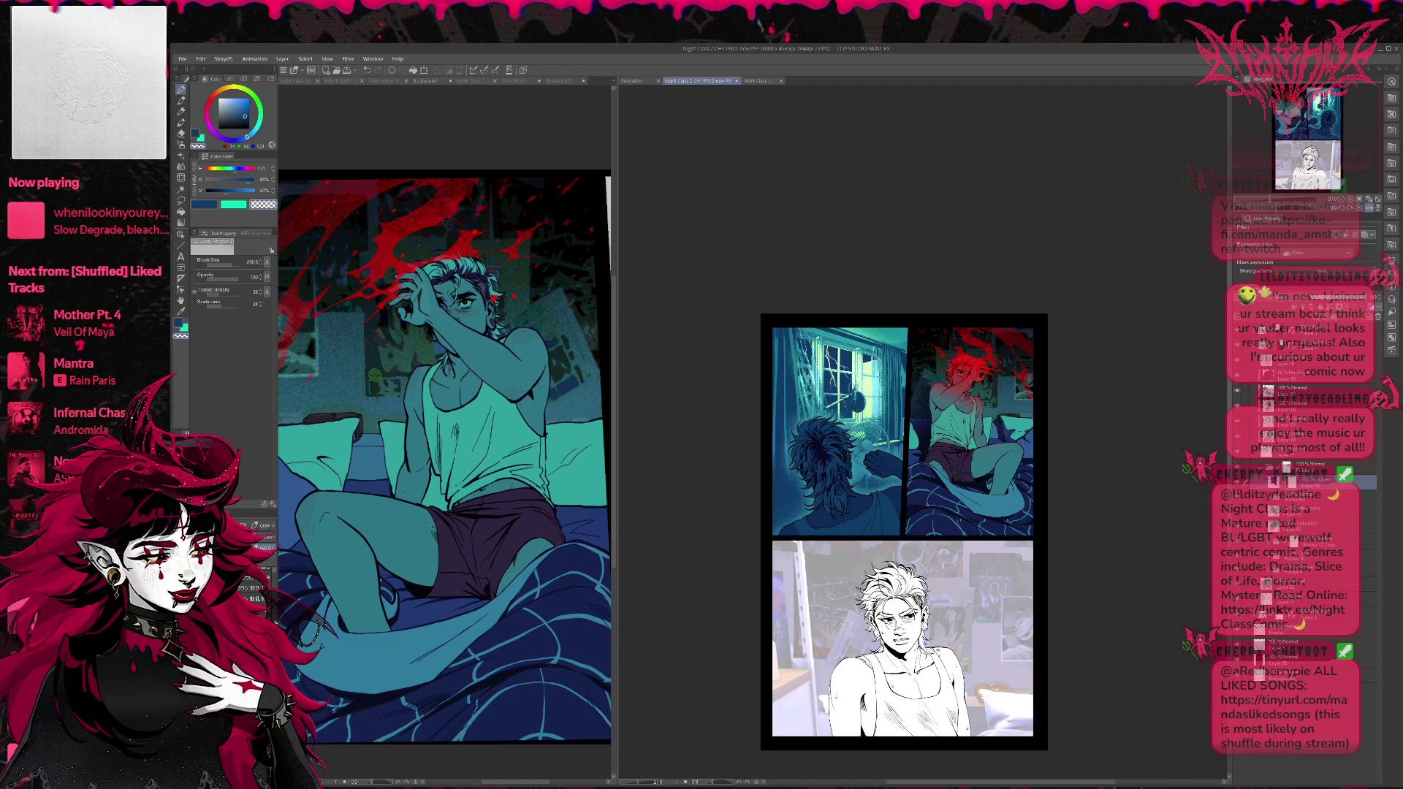
pyautogui.click(258, 596)
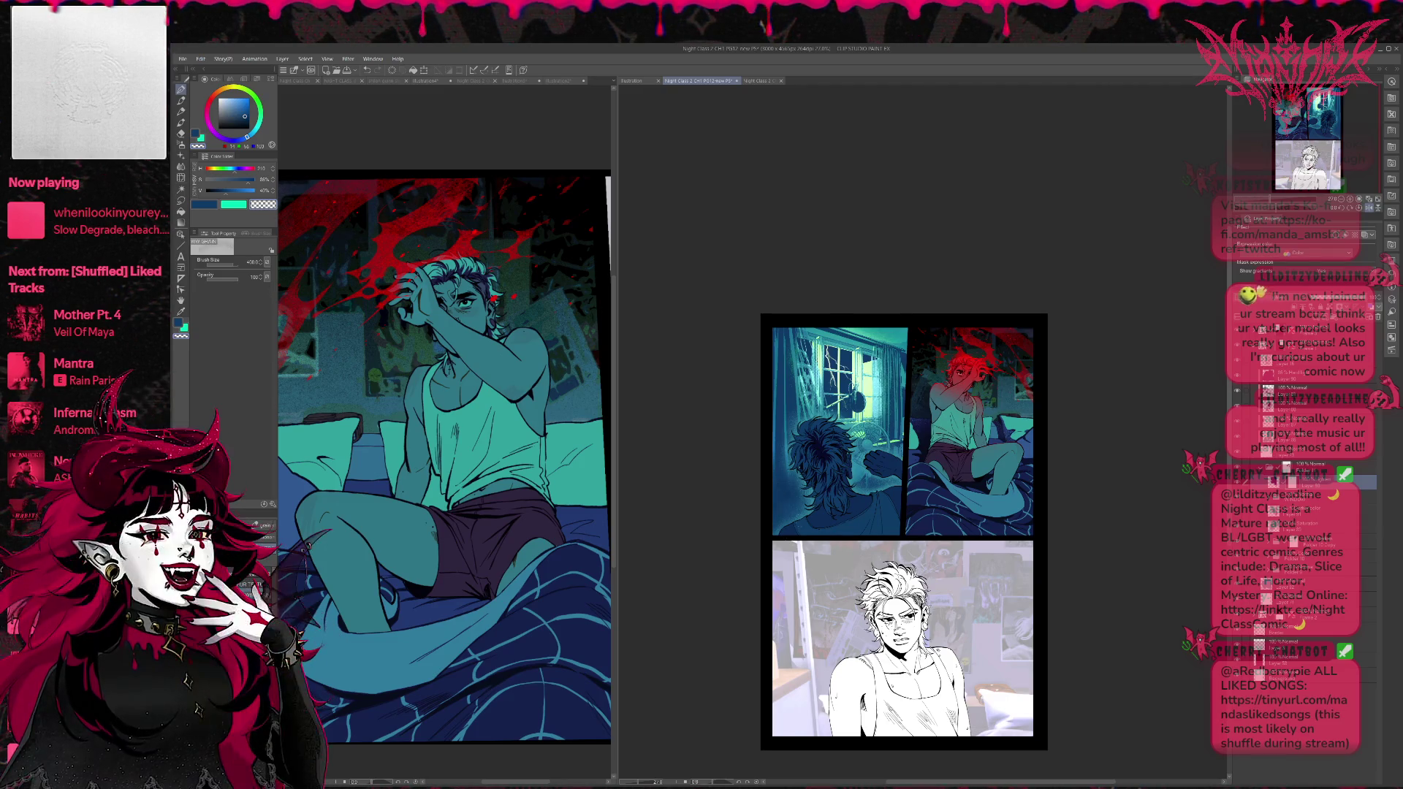
pyautogui.click(260, 547)
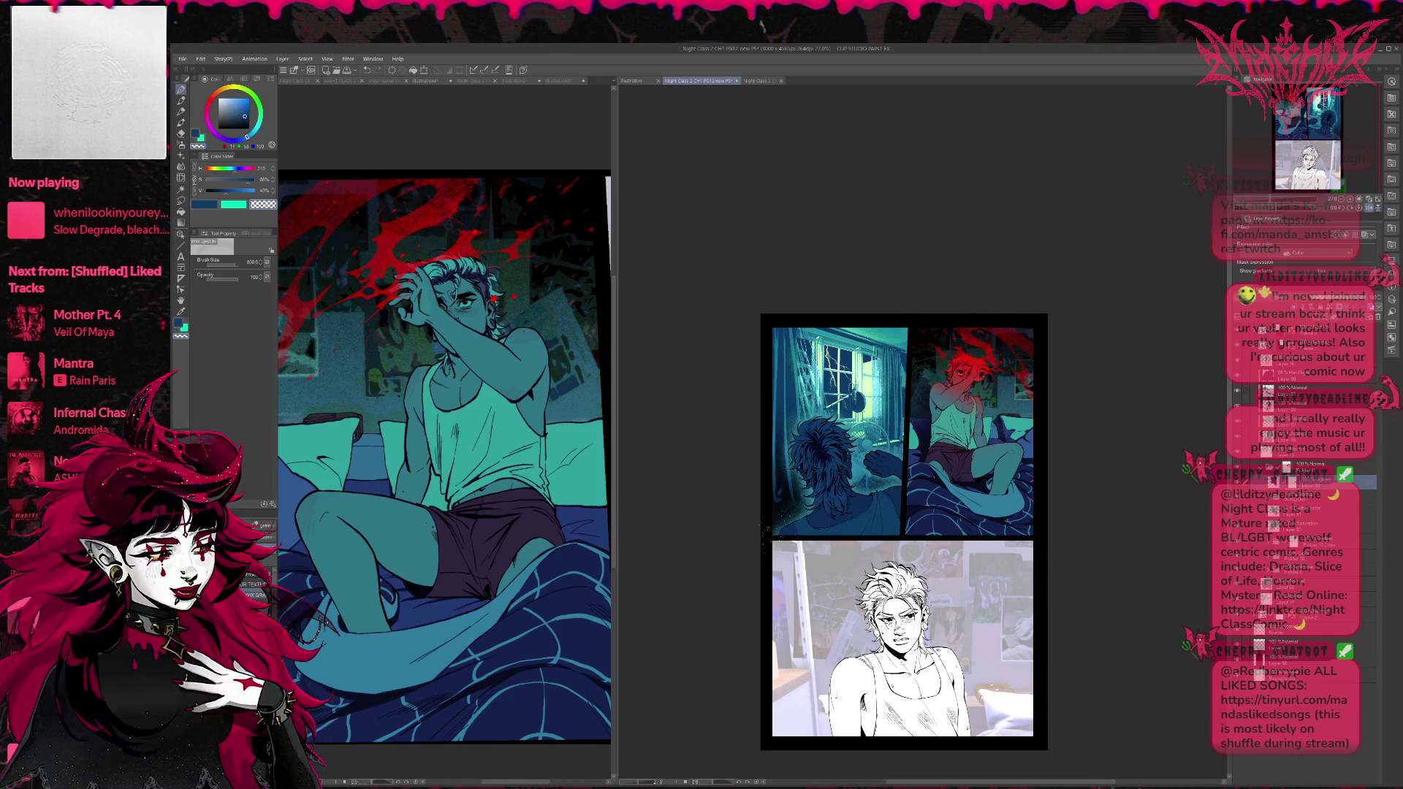
# Paint light speckle texture along the panel's left and lower edges near the hair.
pyautogui.moveTo(789, 424); pyautogui.dragTo(793, 533)
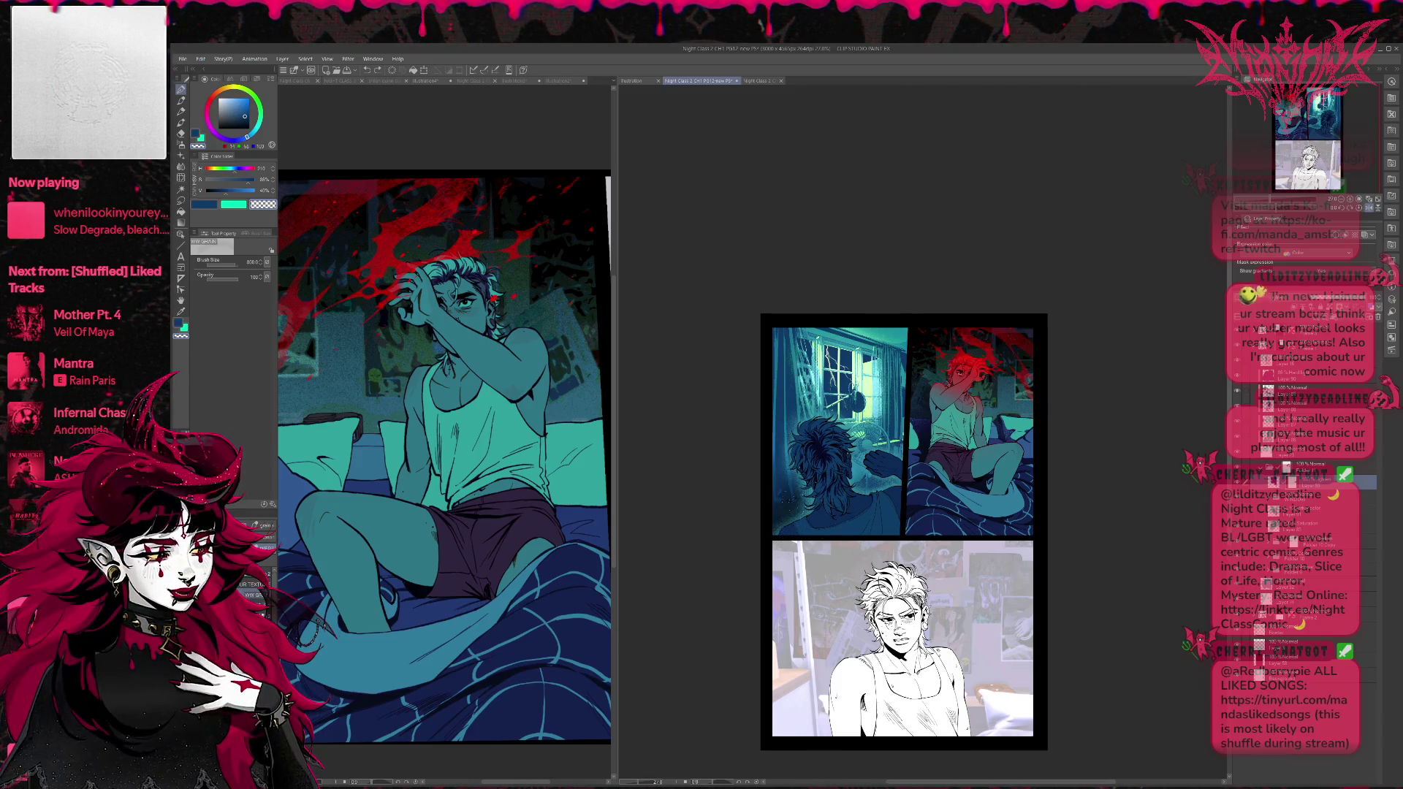
pyautogui.moveTo(782, 468)
pyautogui.mouseDown()
pyautogui.moveTo(784, 519)
pyautogui.moveTo(800, 534)
pyautogui.mouseUp()
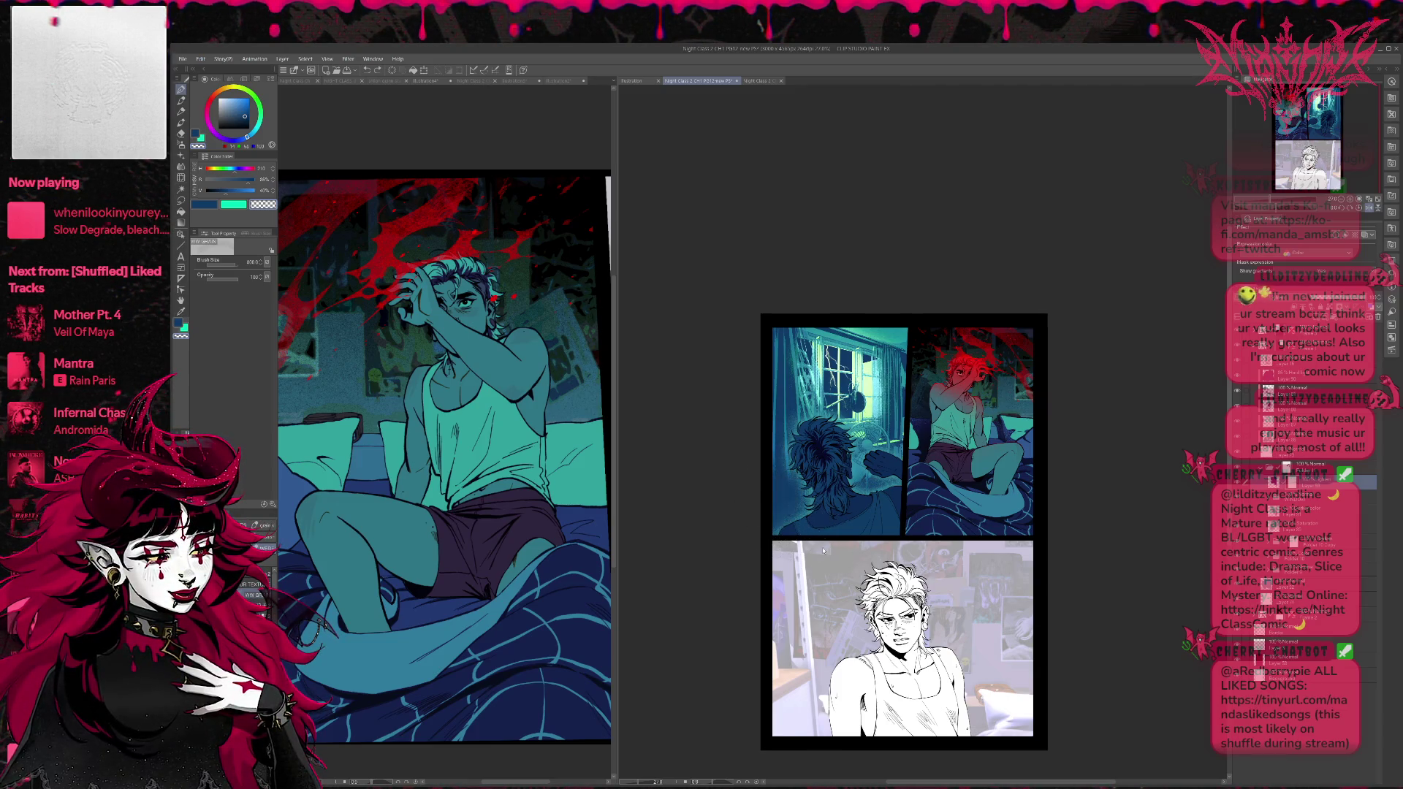
pyautogui.moveTo(778, 486); pyautogui.dragTo(792, 533)
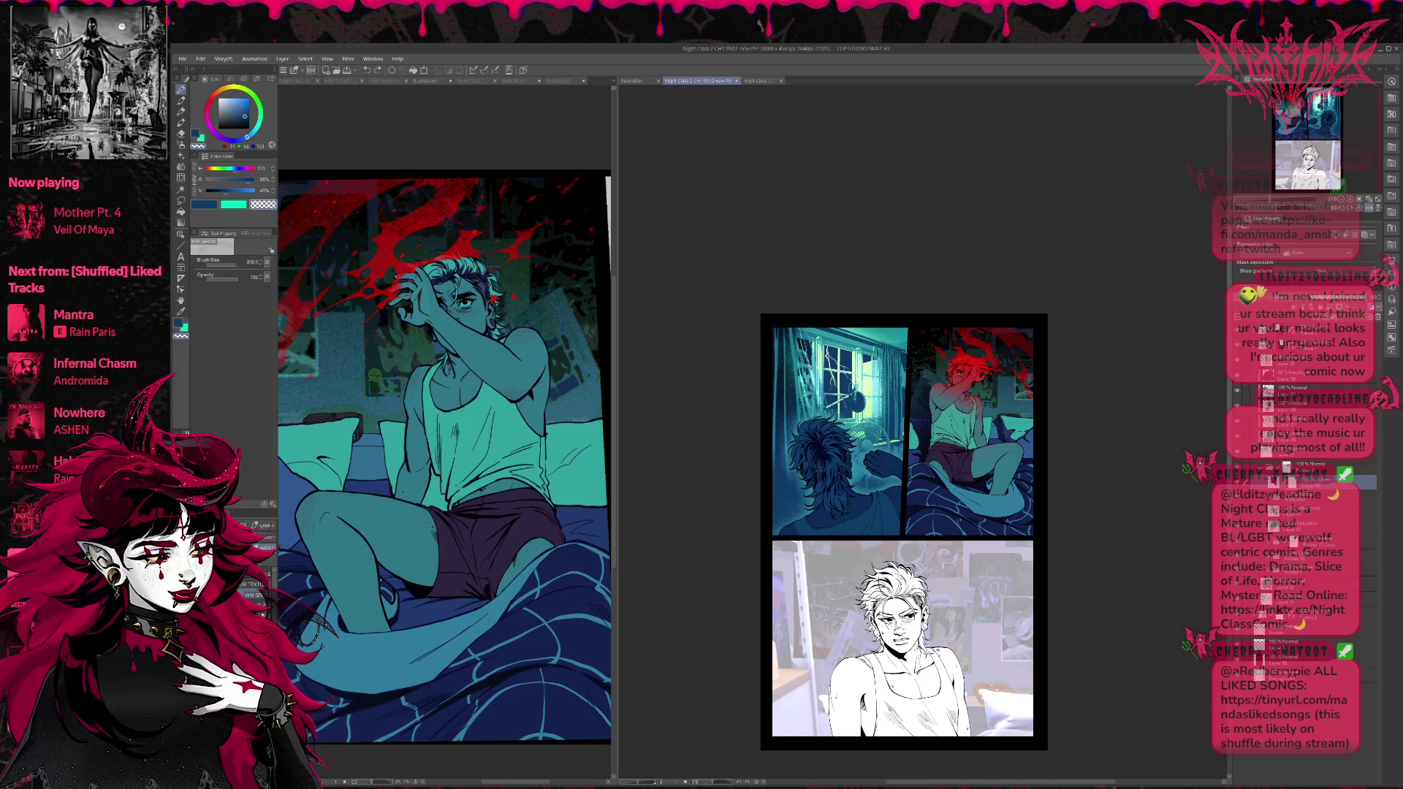
pyautogui.moveTo(781, 332); pyautogui.dragTo(786, 438)
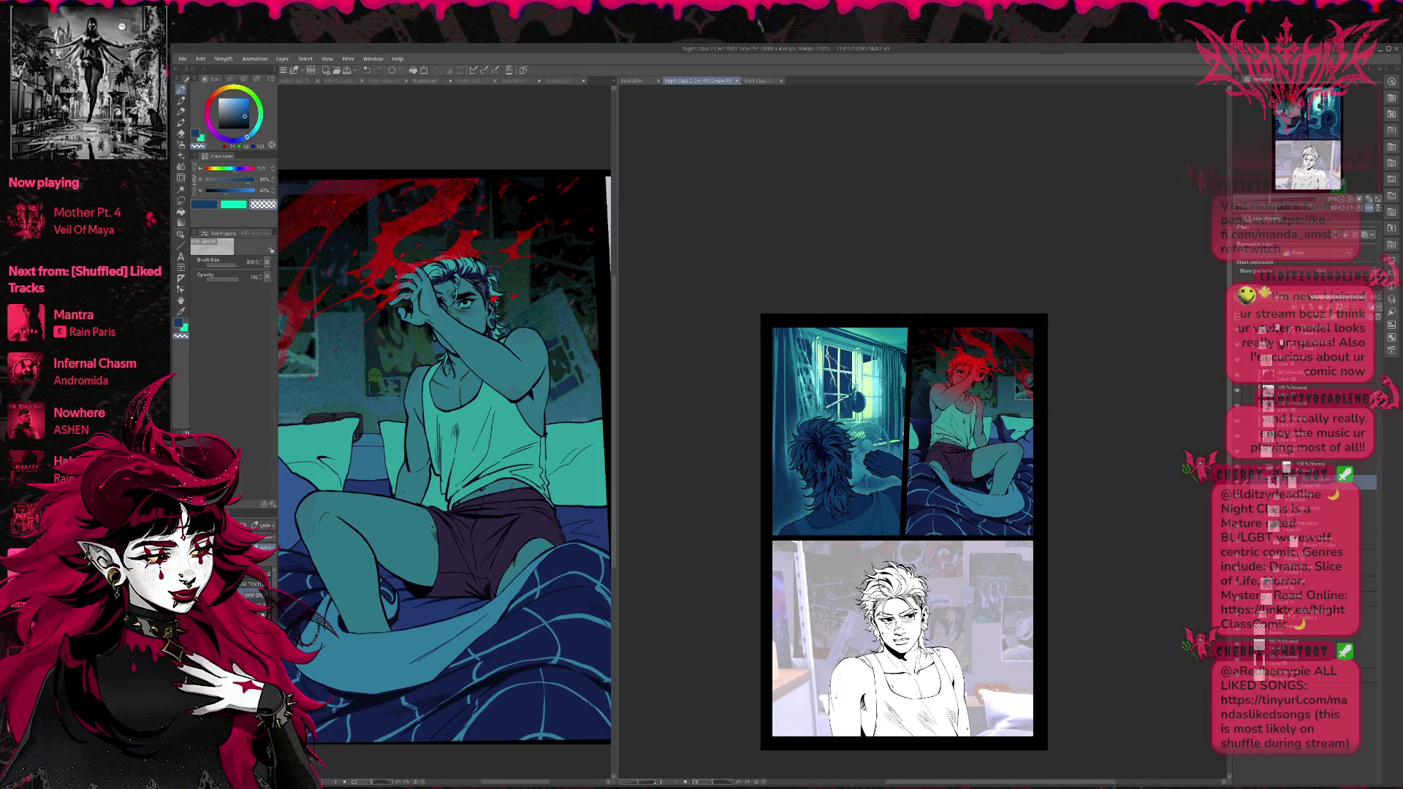
# Switch to a textured particle brush at size 400 and mirror the page view.
pyautogui.press('b')
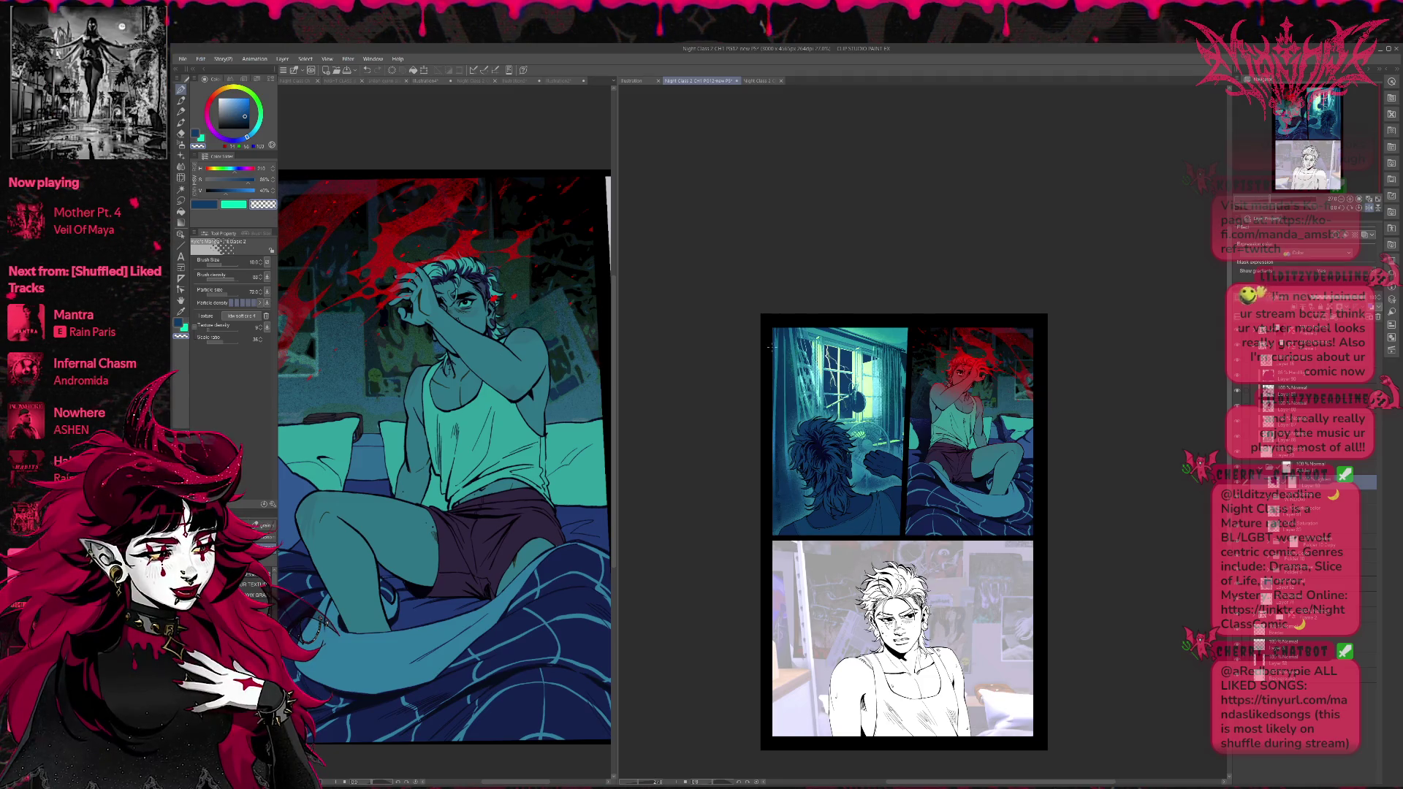
pyautogui.press(']')
pyautogui.press(']')
pyautogui.press(']')
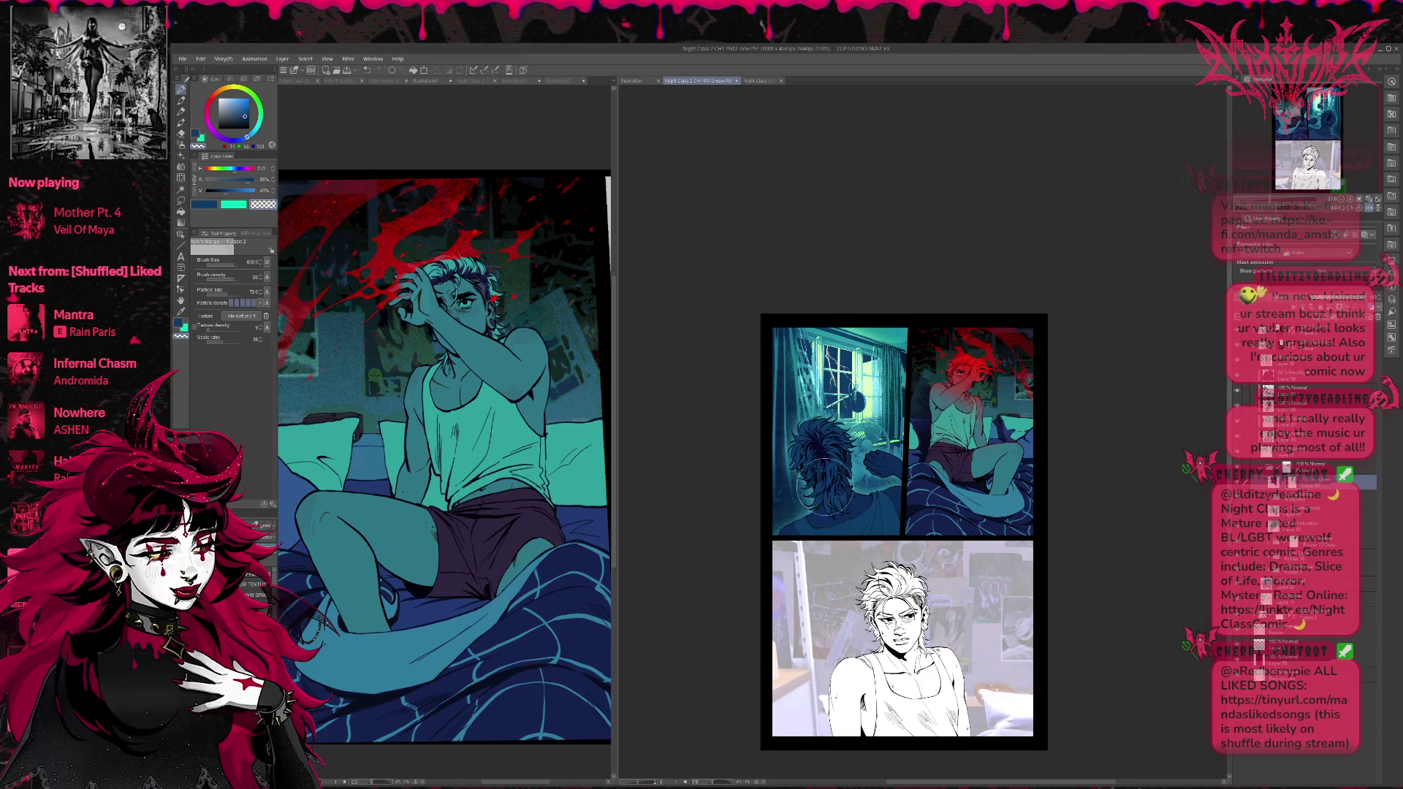
pyautogui.click(1371, 208)
pyautogui.moveTo(1118, 410); pyautogui.dragTo(1067, 403)
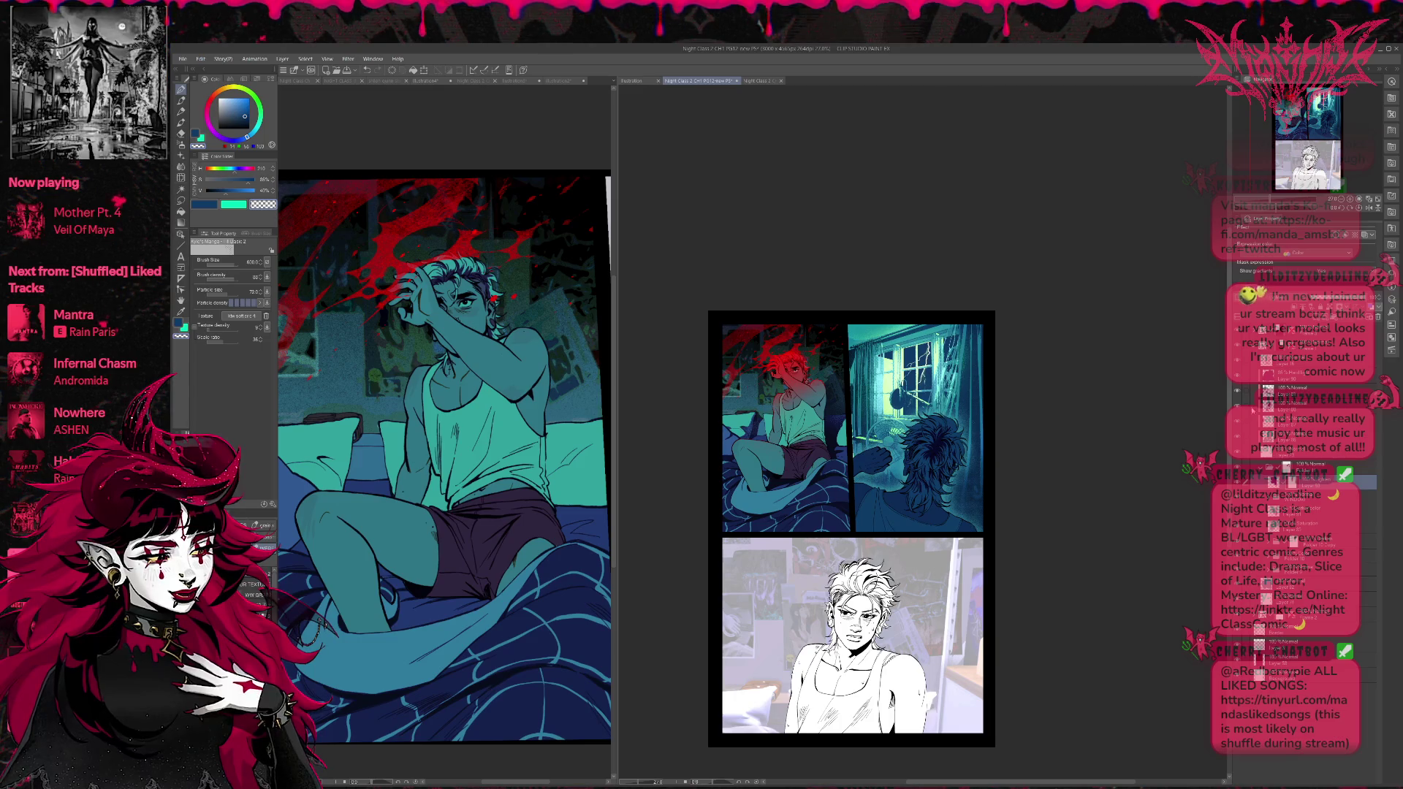
# On the lighting layer, sample the artwork's teal and flood the window panel with the pen.
pyautogui.click(1309, 497)
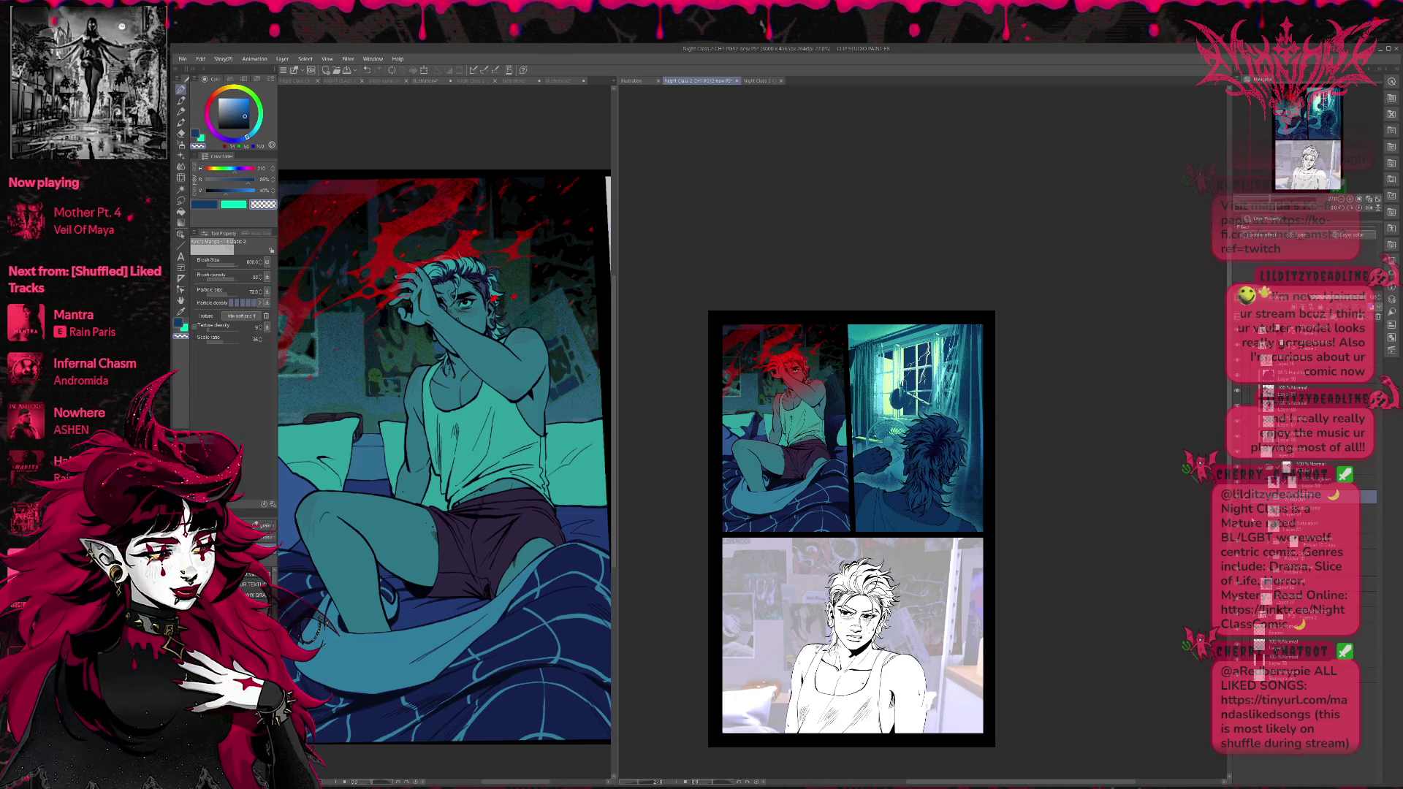
pyautogui.click(1308, 526)
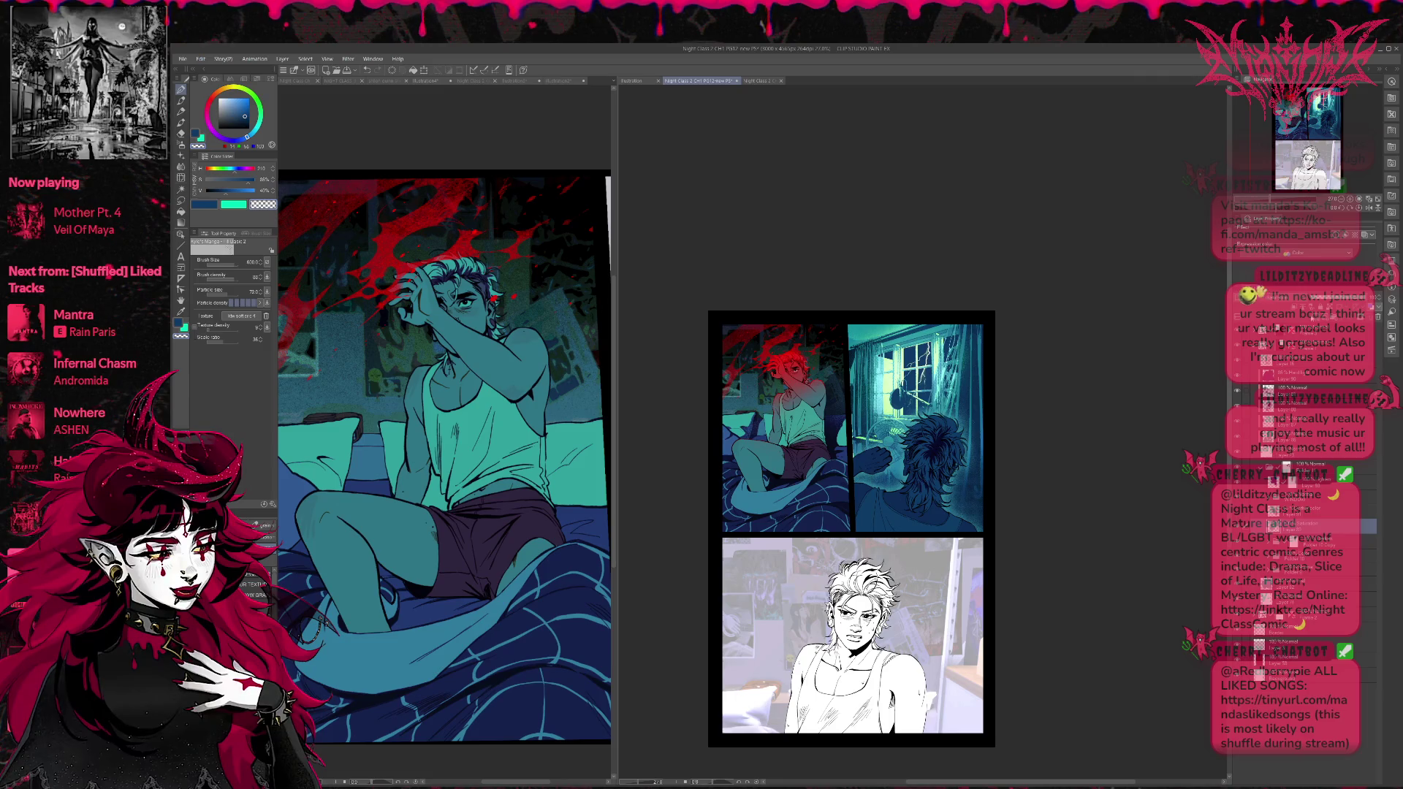
pyautogui.keyDown('alt'); pyautogui.click(797, 430); pyautogui.keyUp('alt')
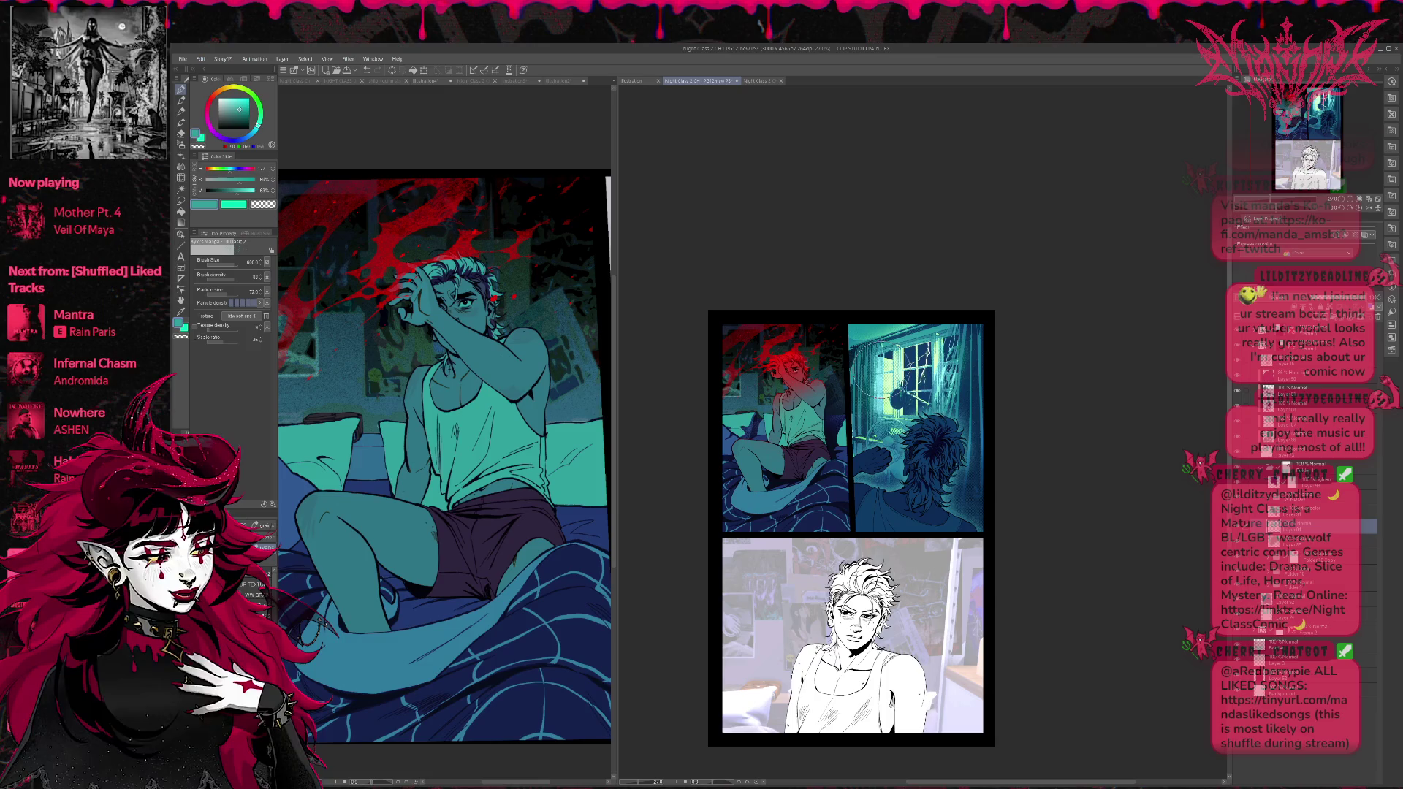
pyautogui.press('p')
pyautogui.moveTo(769, 354)
pyautogui.mouseDown()
pyautogui.moveTo(958, 420)
pyautogui.moveTo(986, 331)
pyautogui.mouseUp()
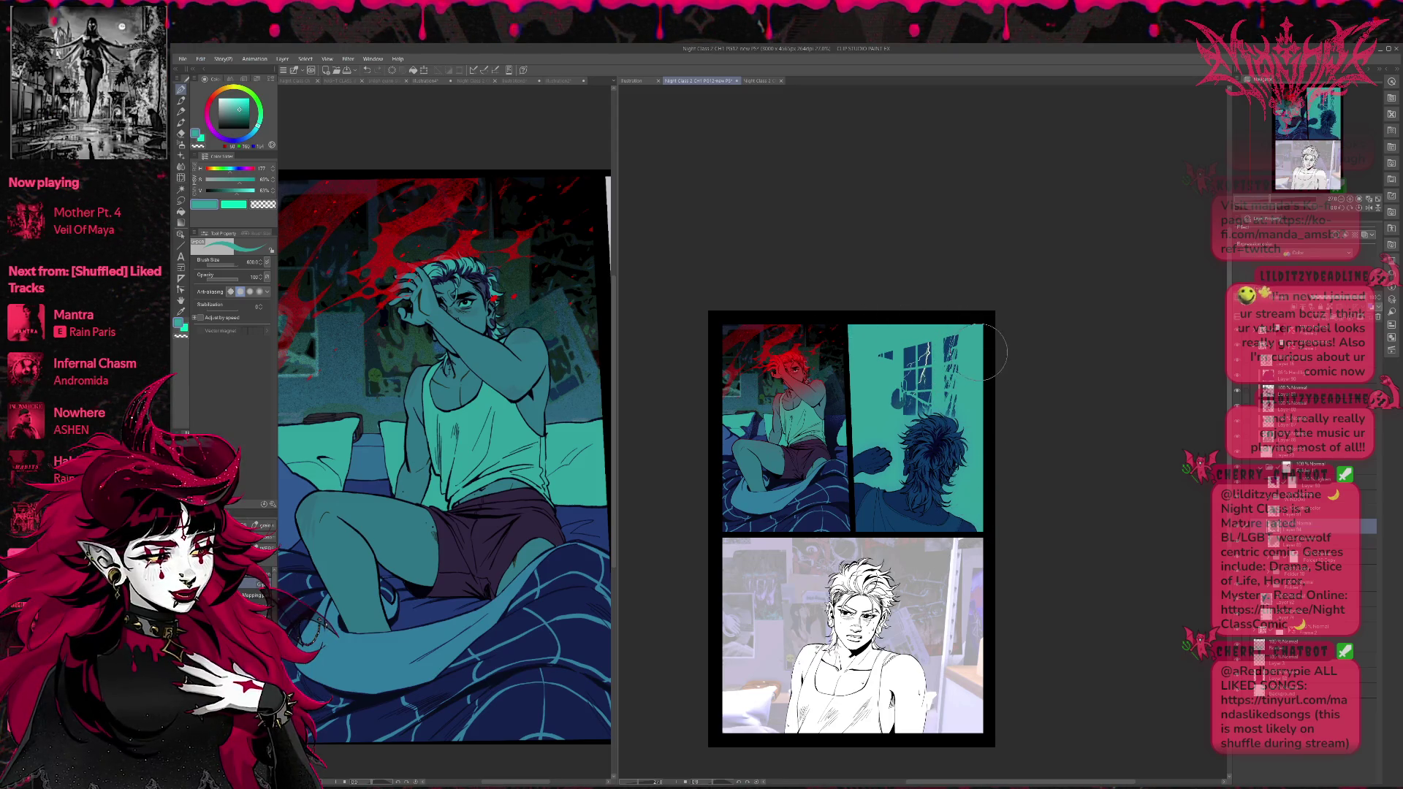
# Undo the flat teal wash, then compare lighting versions and keep the brighter curtain-side teal light.
pyautogui.hotkey('ctrl', 'z')
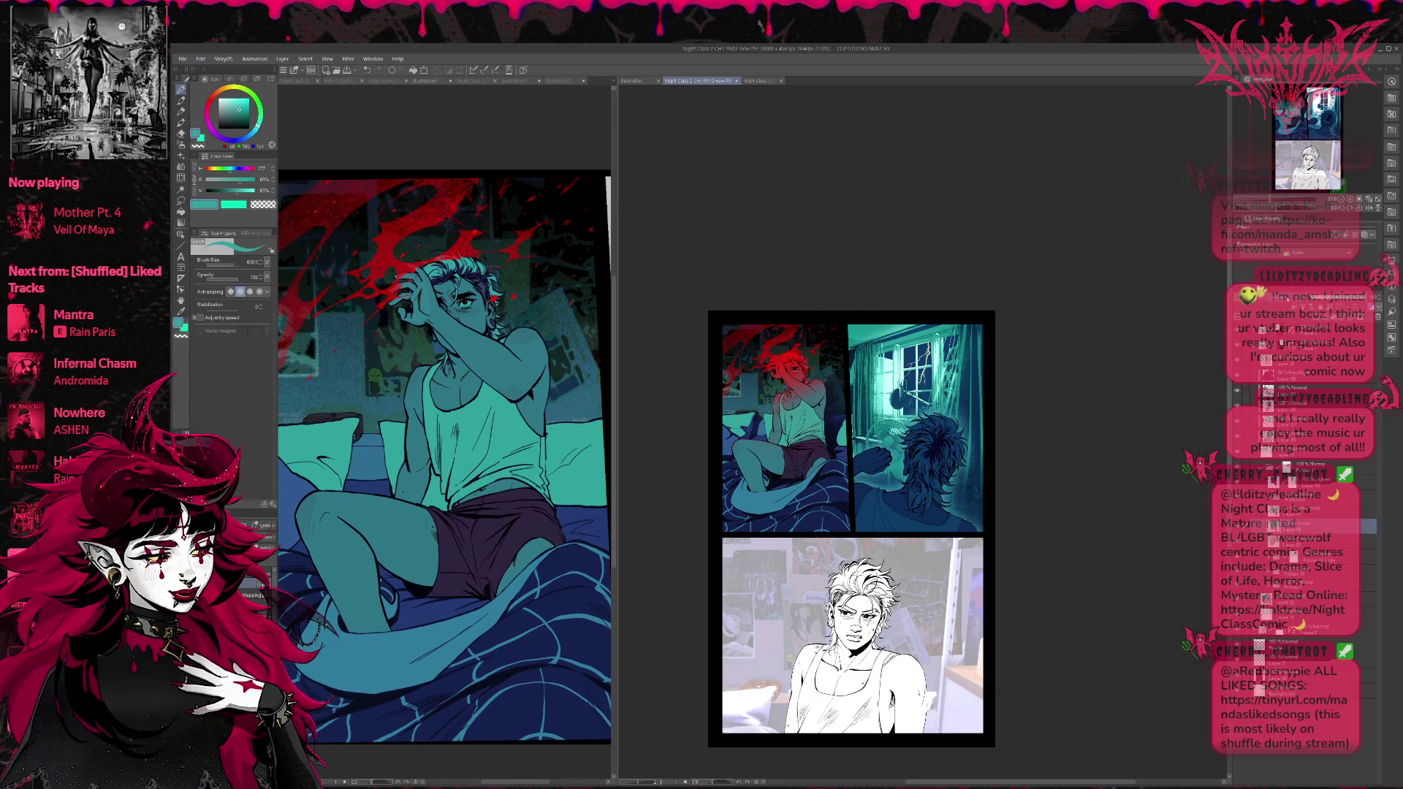
pyautogui.hotkey('ctrl', 'z')
pyautogui.hotkey('ctrl', 'z')
pyautogui.hotkey('ctrl', 'z')
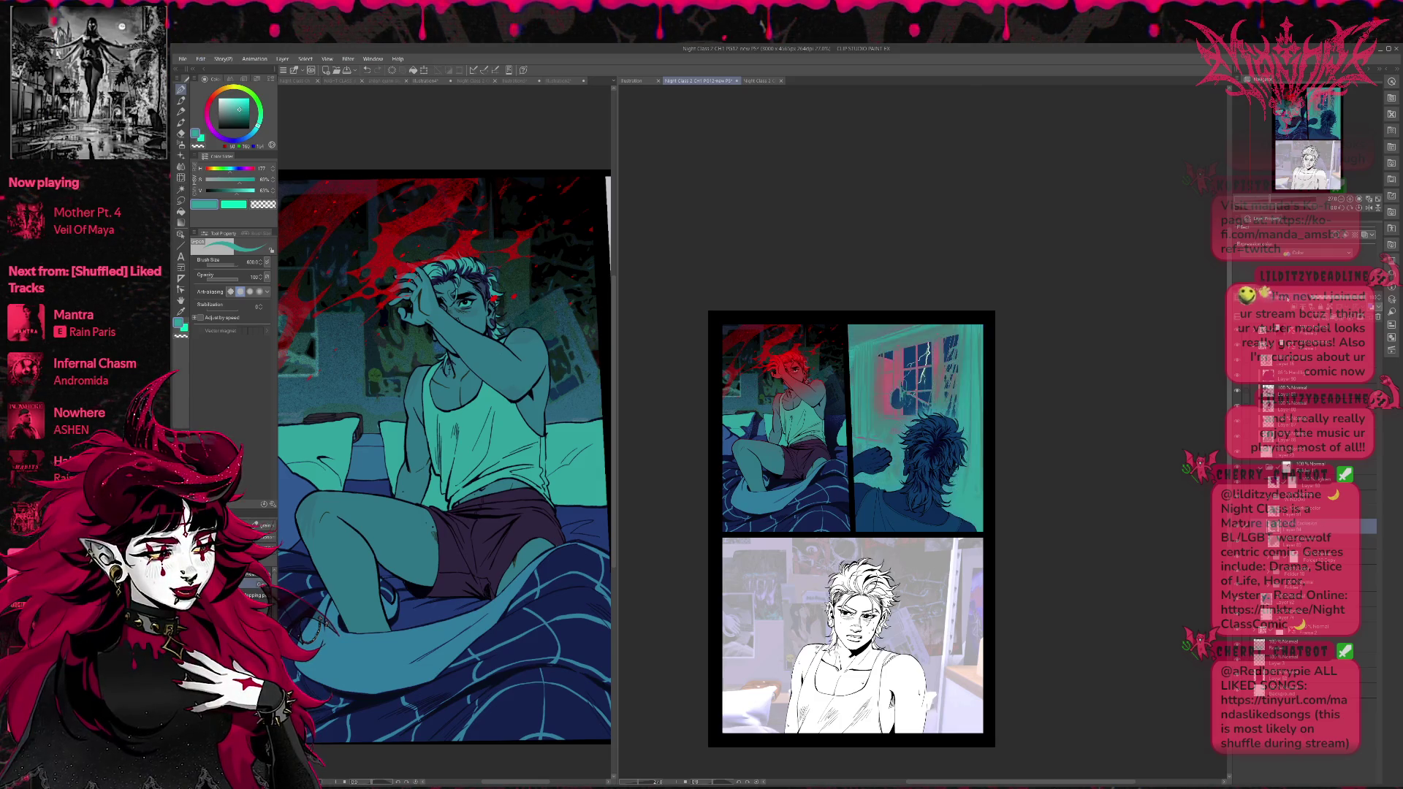
pyautogui.hotkey('ctrl', 'z')
pyautogui.hotkey('ctrl', 'y')
pyautogui.hotkey('ctrl', 'z')
pyautogui.hotkey('ctrl', 'y')
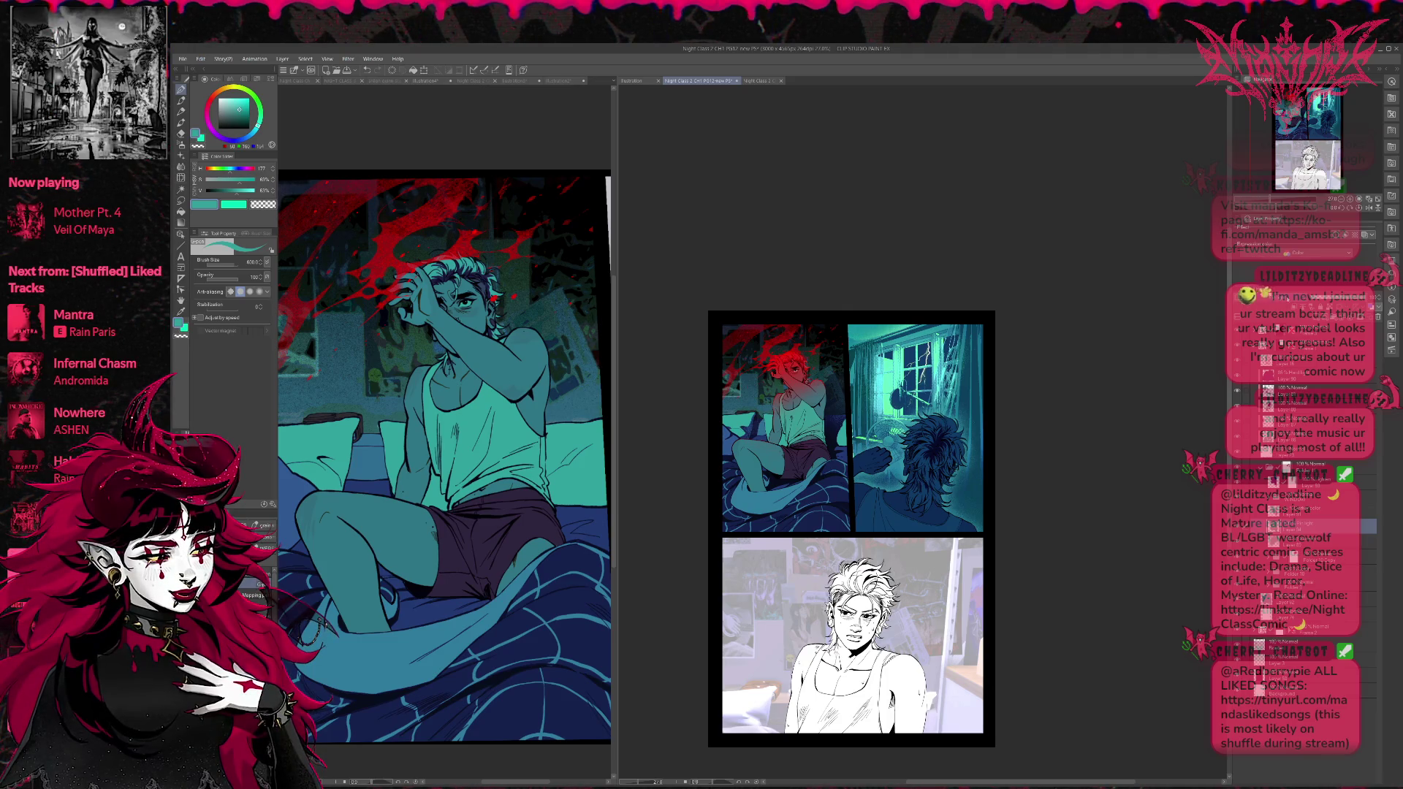
pyautogui.hotkey('ctrl', 'z')
pyautogui.hotkey('ctrl', 'z')
pyautogui.hotkey('ctrl', 'y')
pyautogui.hotkey('ctrl', 'z')
pyautogui.hotkey('ctrl', 'y')
pyautogui.hotkey('ctrl', 'z')
pyautogui.hotkey('ctrl', 'y')
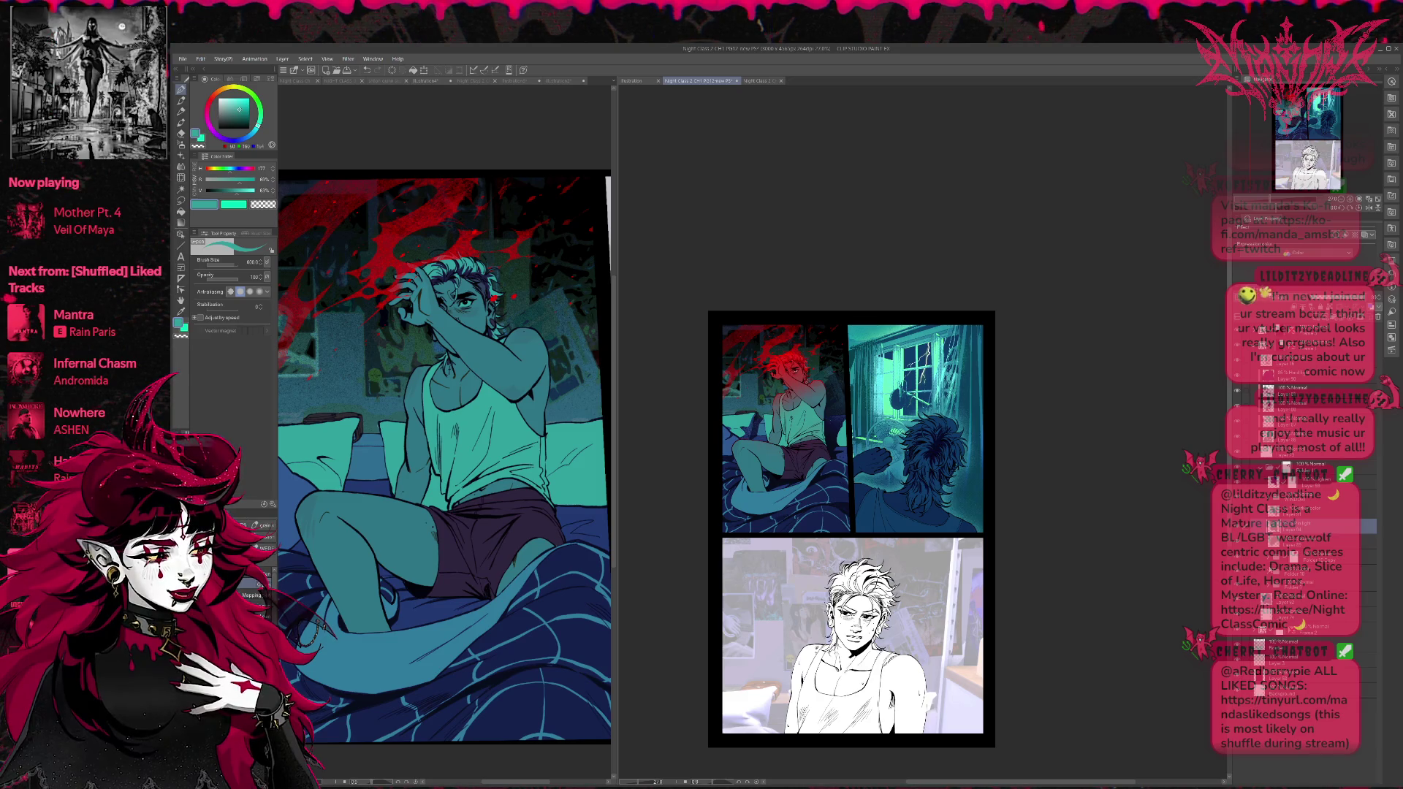
# Select the character's shape layer in the panel folder.
pyautogui.click(1308, 556)
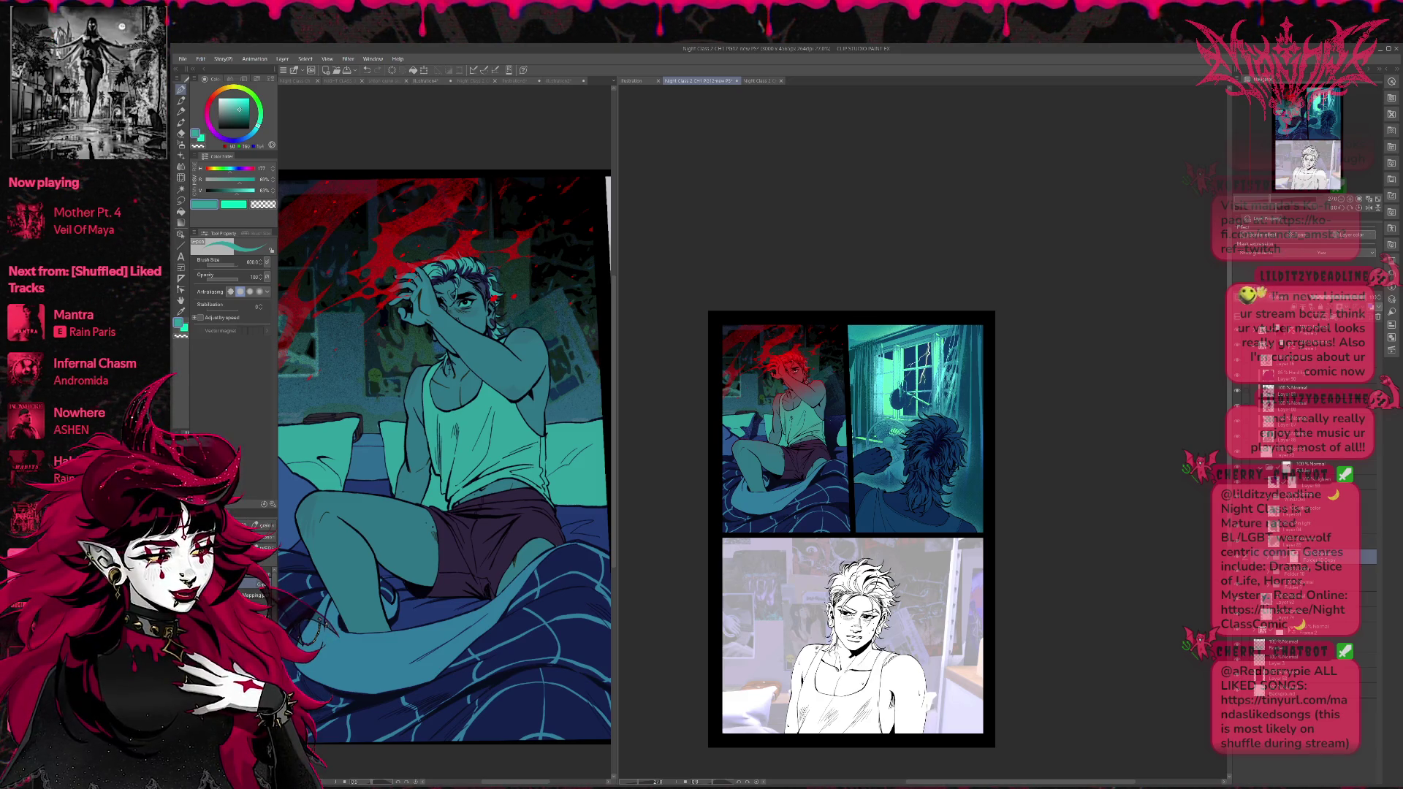
pyautogui.click(1287, 469)
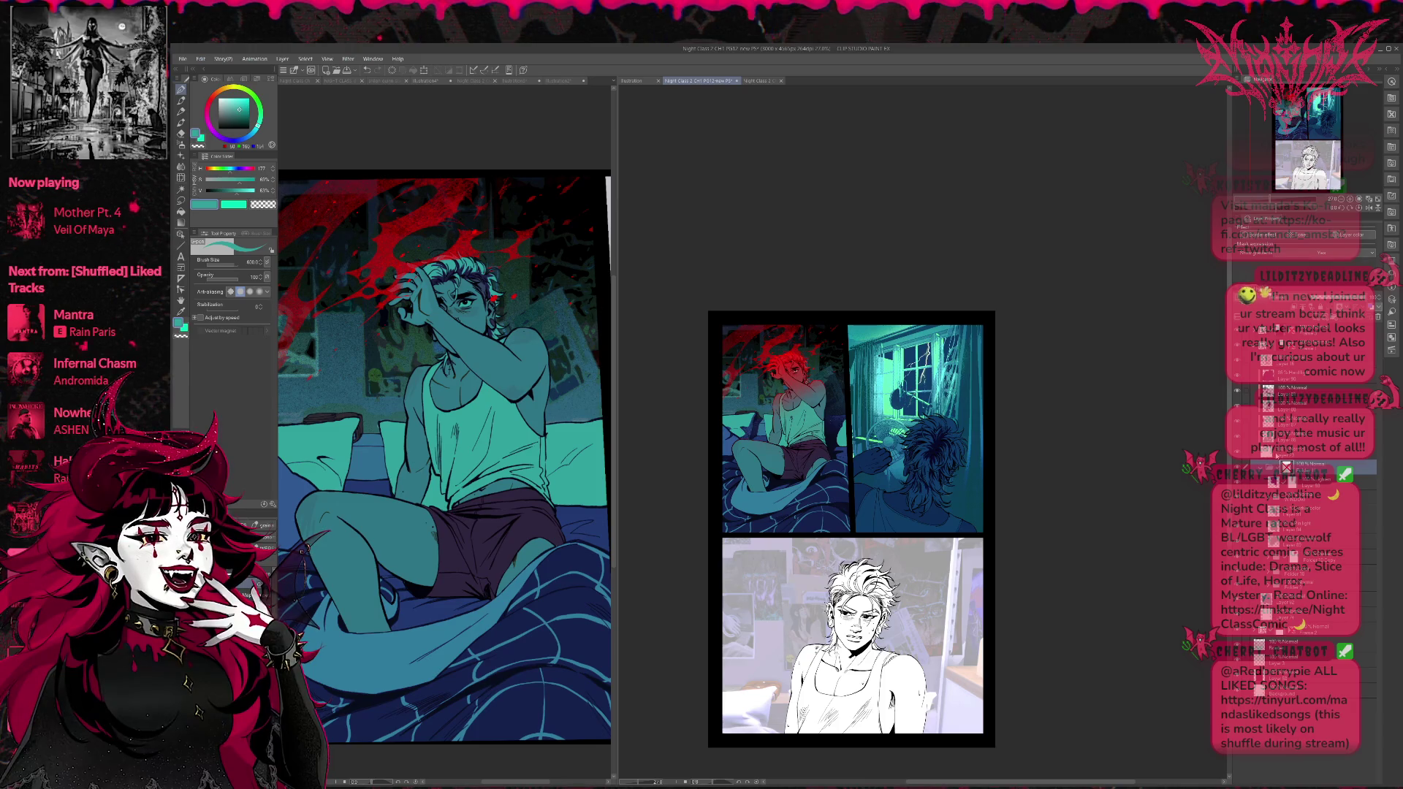
pyautogui.keyDown('ctrl'); pyautogui.click(1287, 467); pyautogui.keyUp('ctrl')
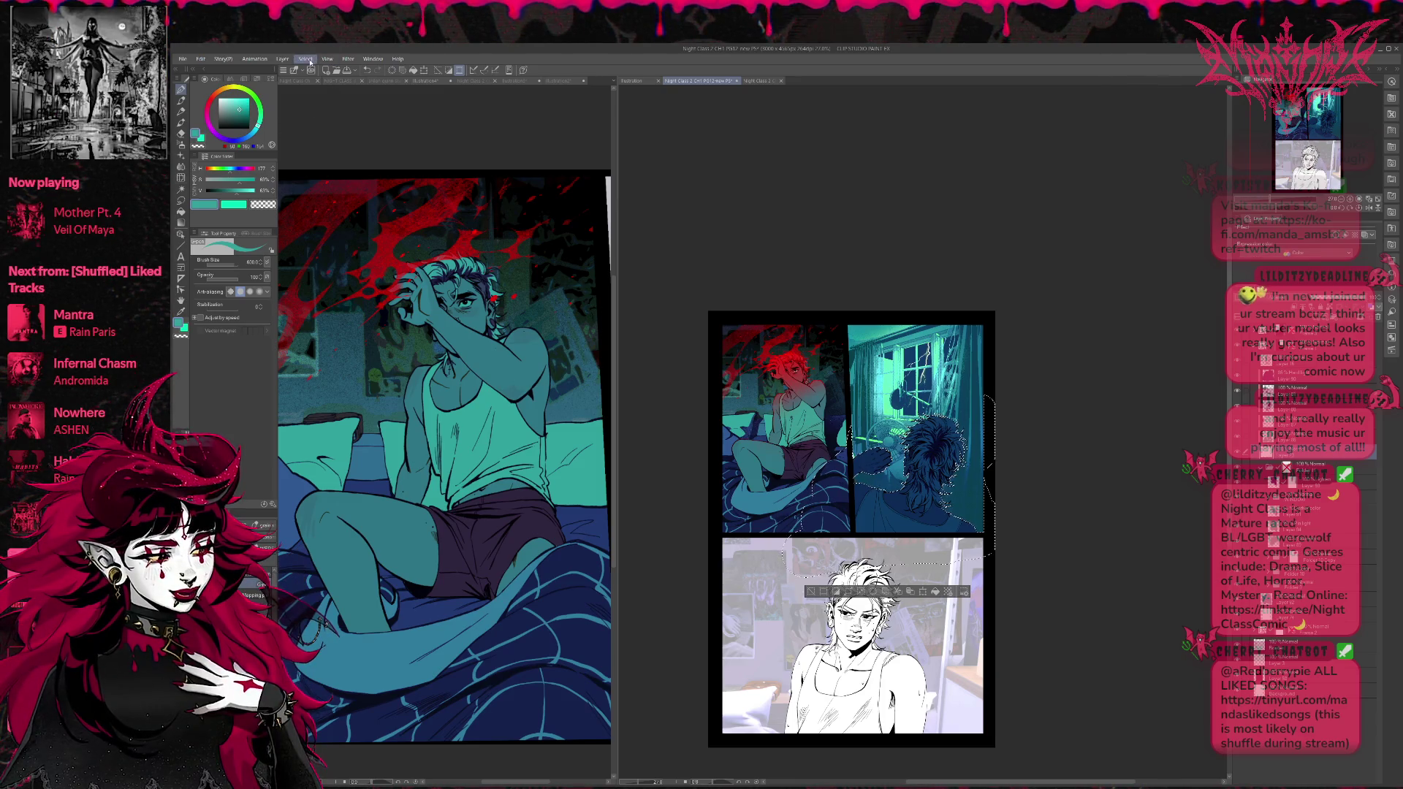
# Add a bright green rim glow to the selection and nudge it slightly down and right.
pyautogui.hotkey('ctrl', 'a')
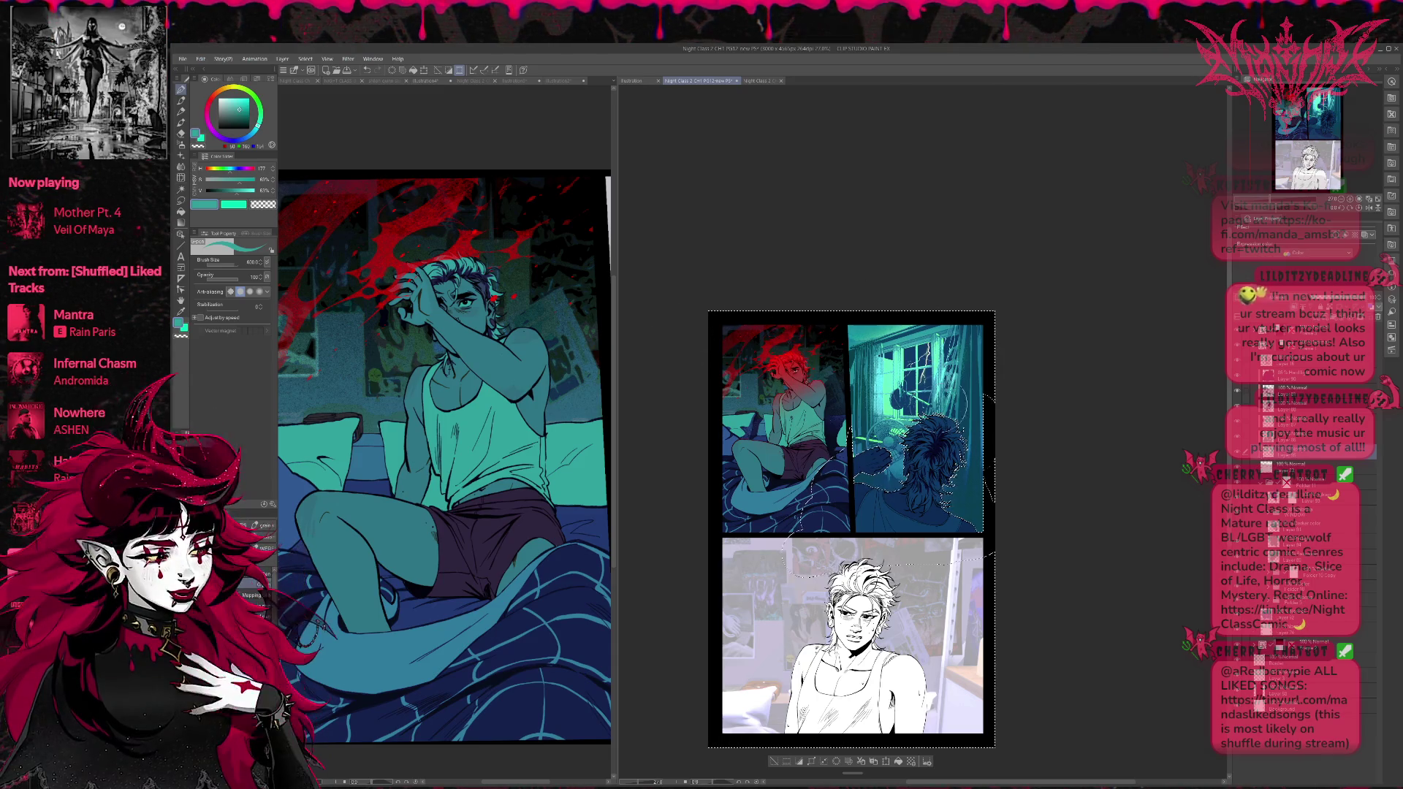
pyautogui.keyDown('alt'); pyautogui.click(907, 399); pyautogui.keyUp('alt')
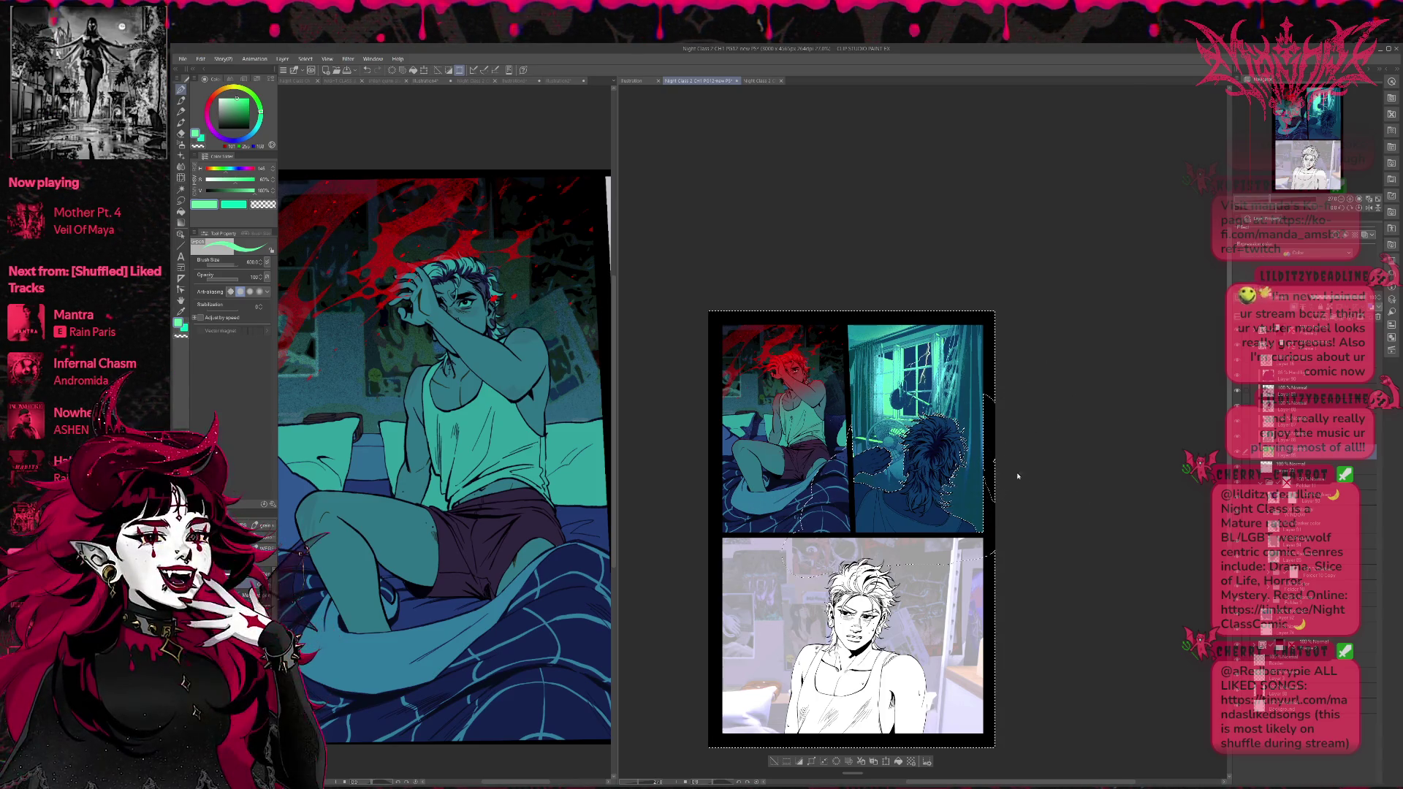
pyautogui.hotkey('ctrl', 't')
pyautogui.moveTo(979, 483); pyautogui.dragTo(980, 489)
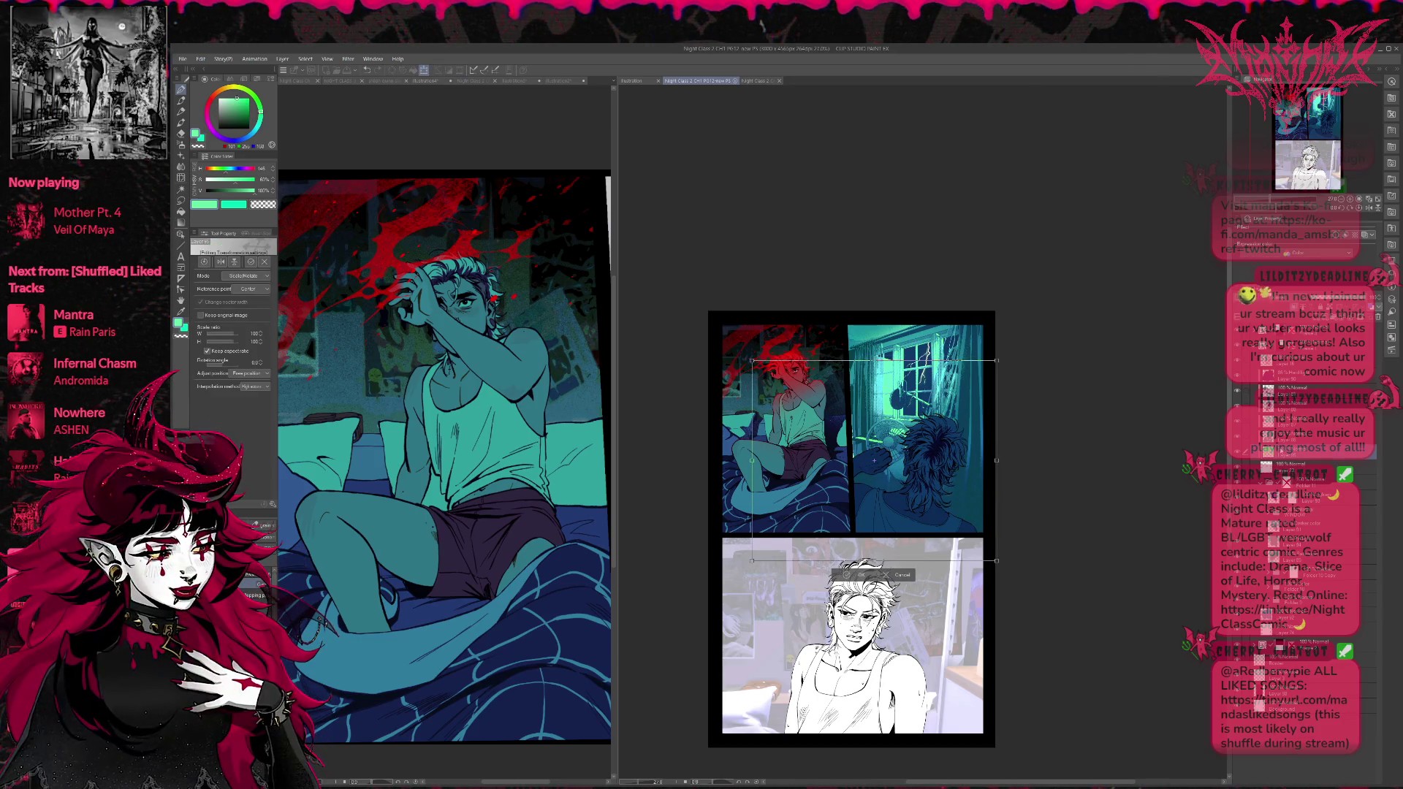
pyautogui.press('Return')
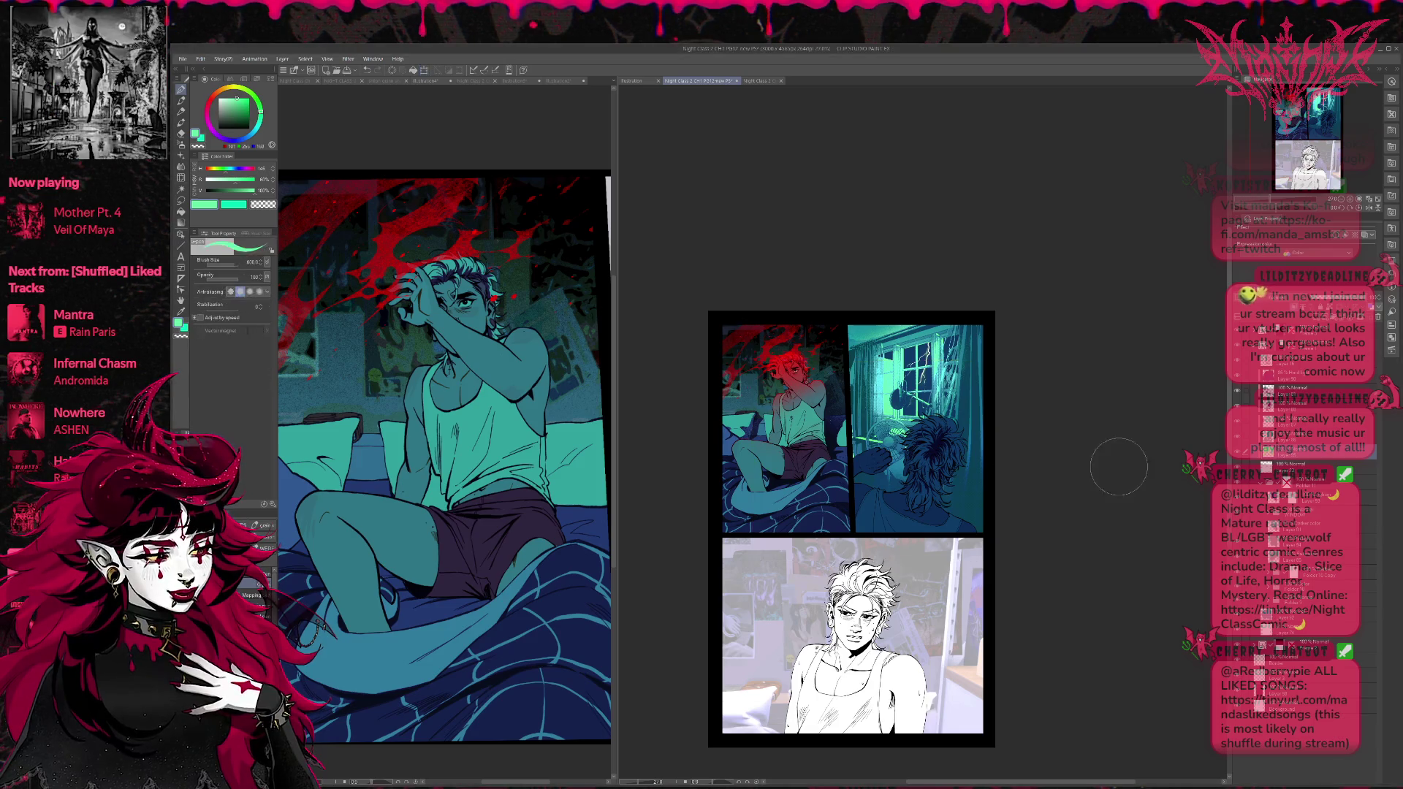
# Nudge the panel artwork layer into alignment with the arrow keys and confirm its position.
pyautogui.click(1301, 376)
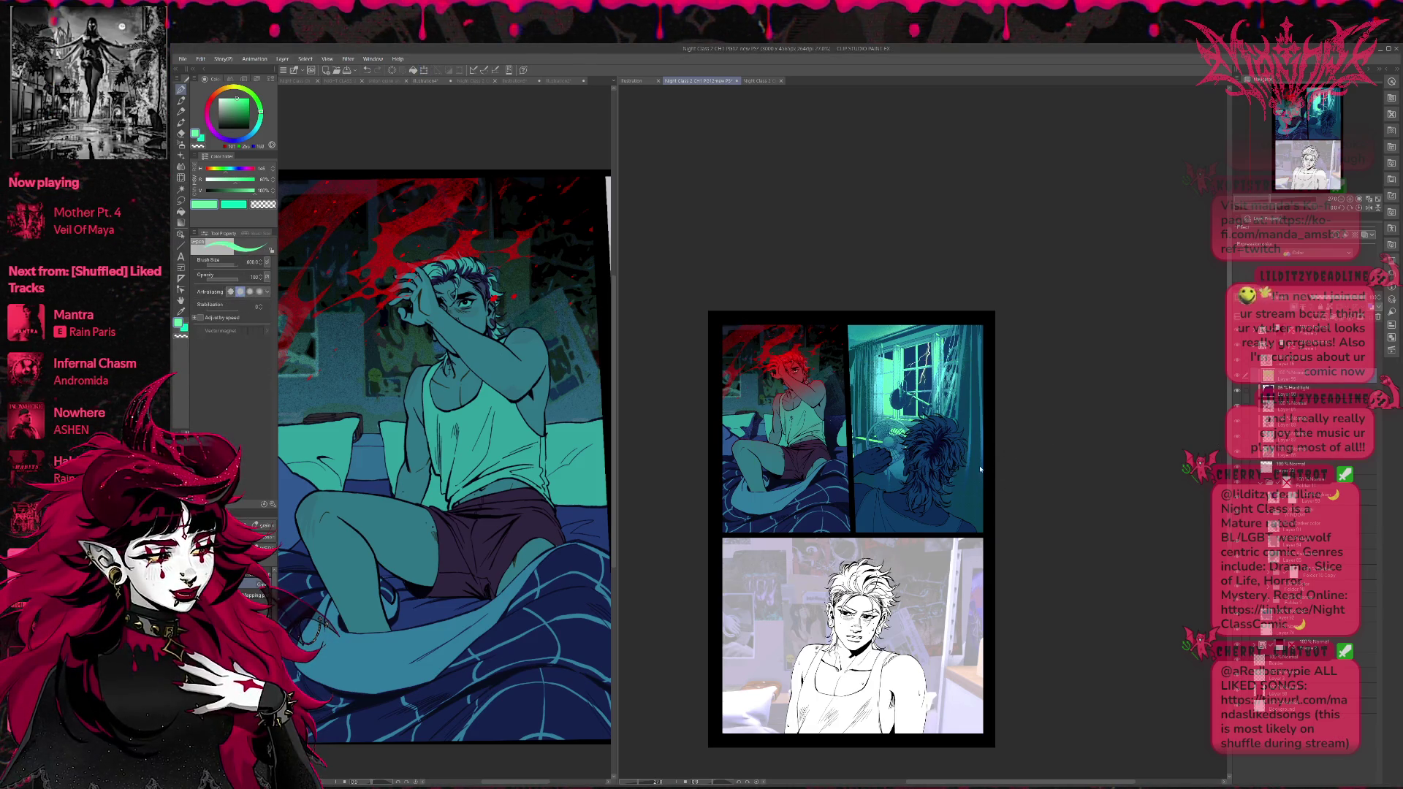
pyautogui.hotkey('ctrl', 't')
pyautogui.press('Left')
pyautogui.press('Left')
pyautogui.press('Left')
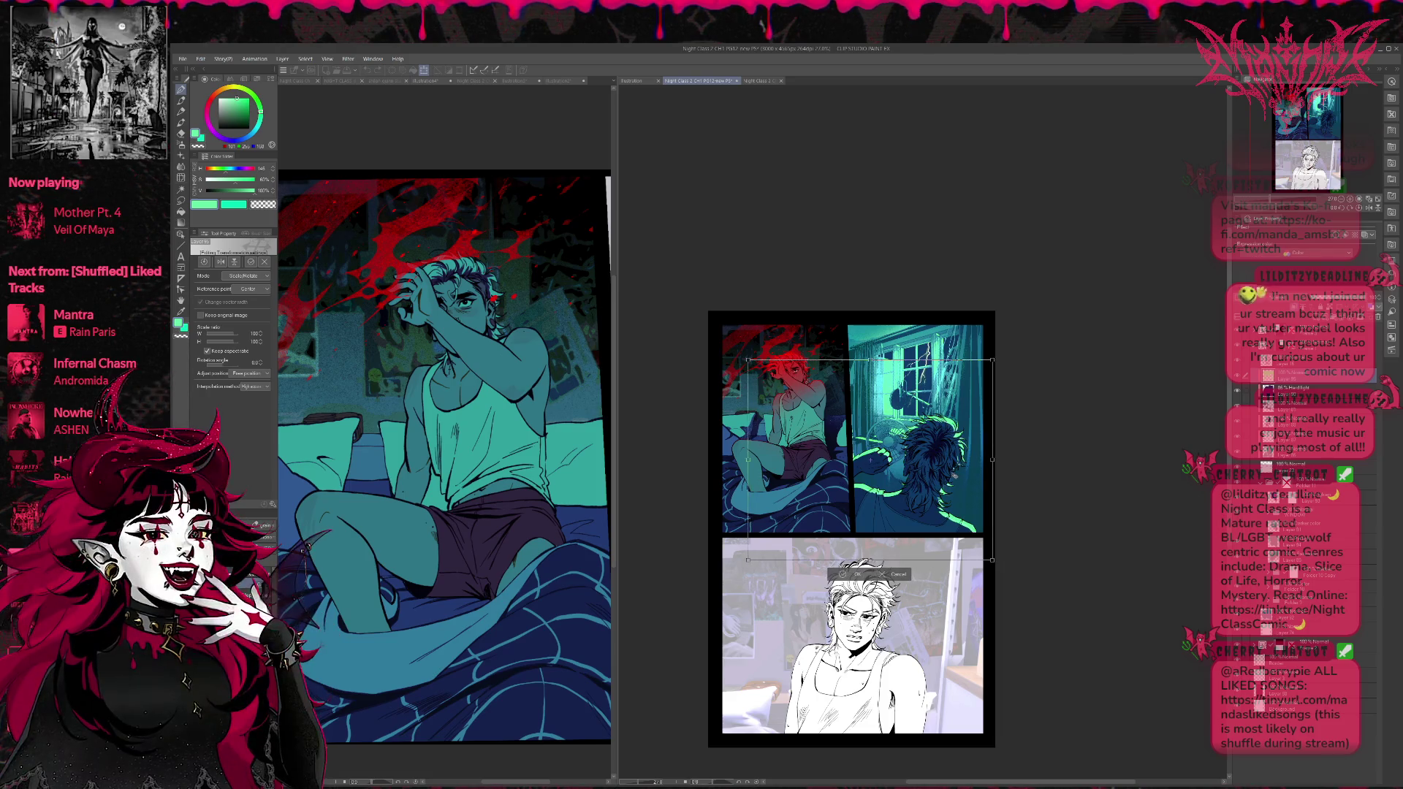
pyautogui.press('Up')
pyautogui.press('Up')
pyautogui.press('Up')
pyautogui.press('Right')
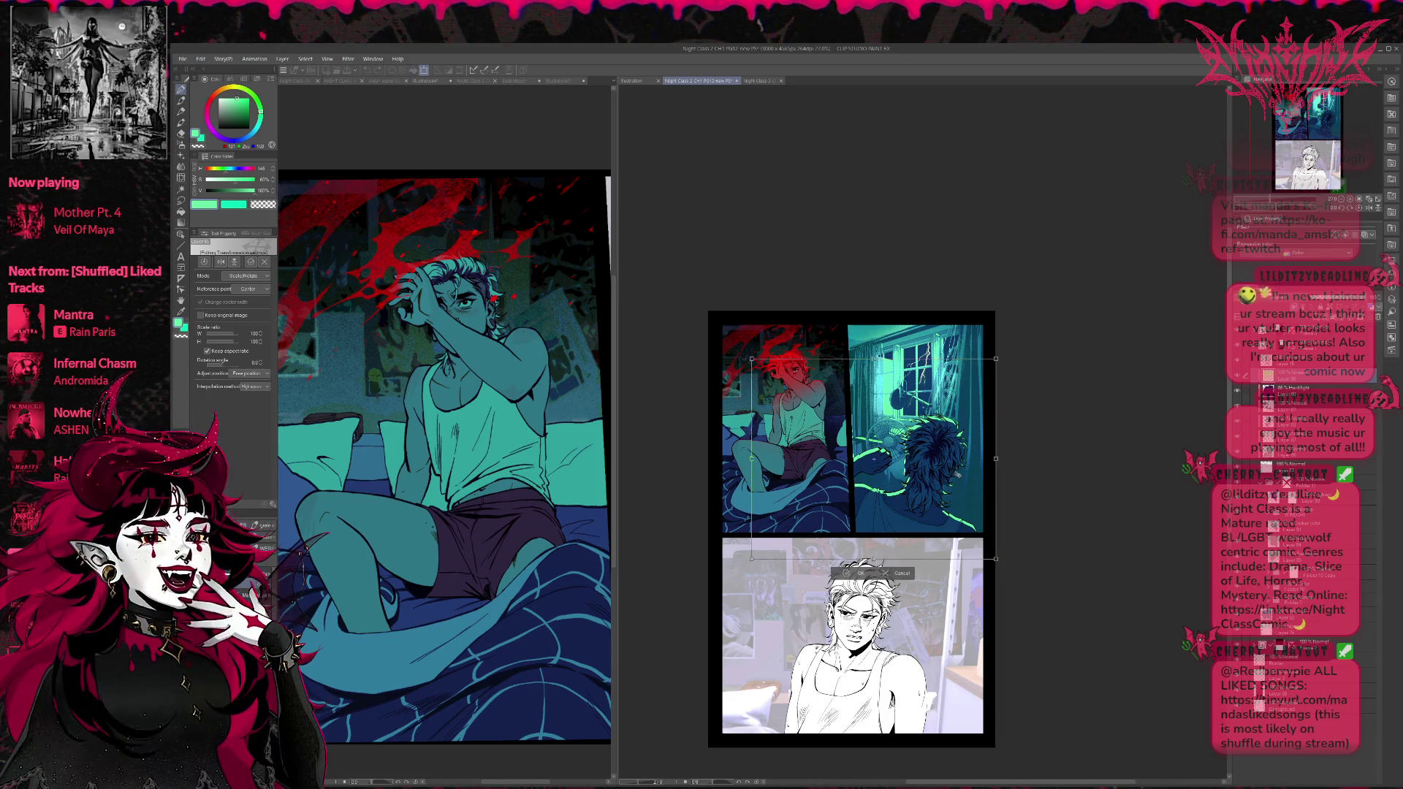
pyautogui.press('Up')
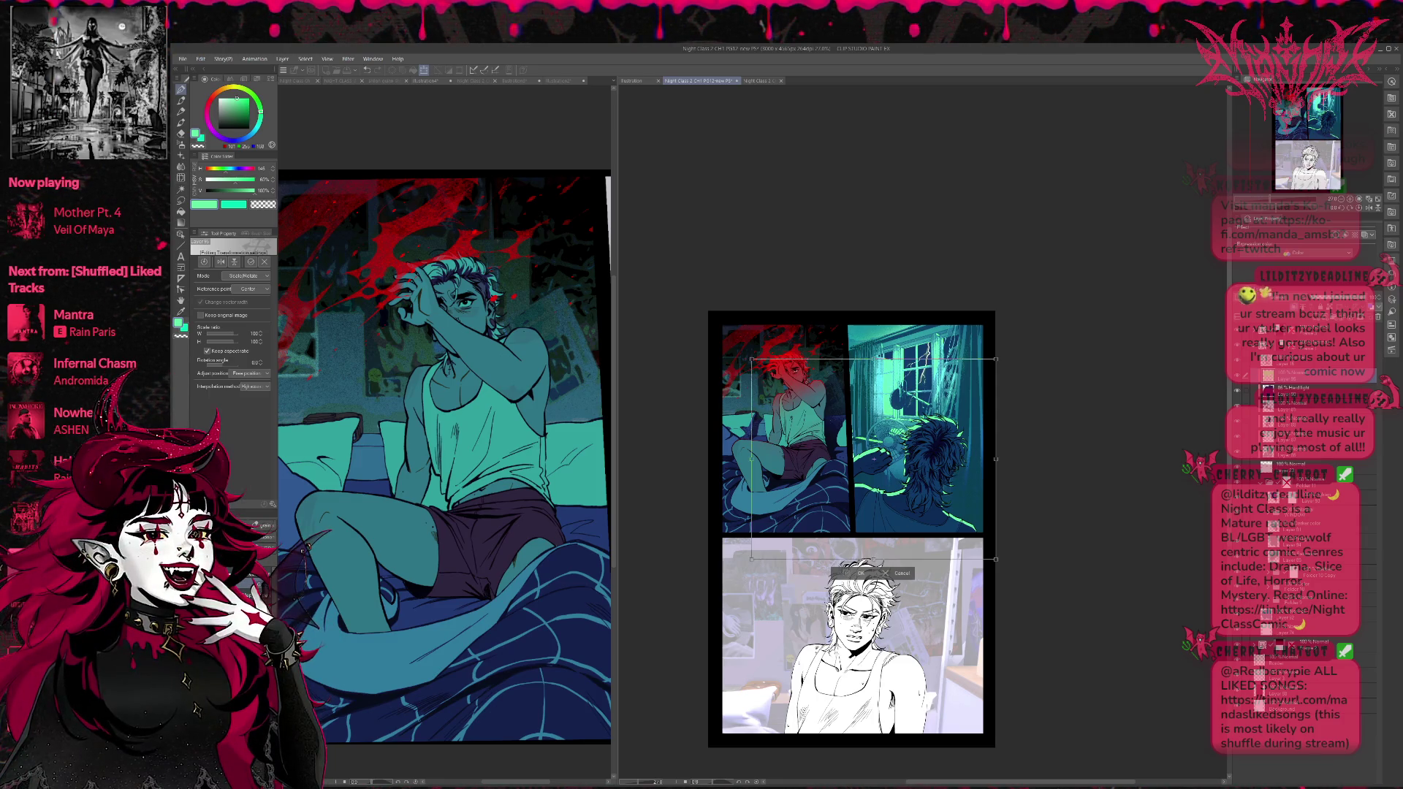
pyautogui.press('Return')
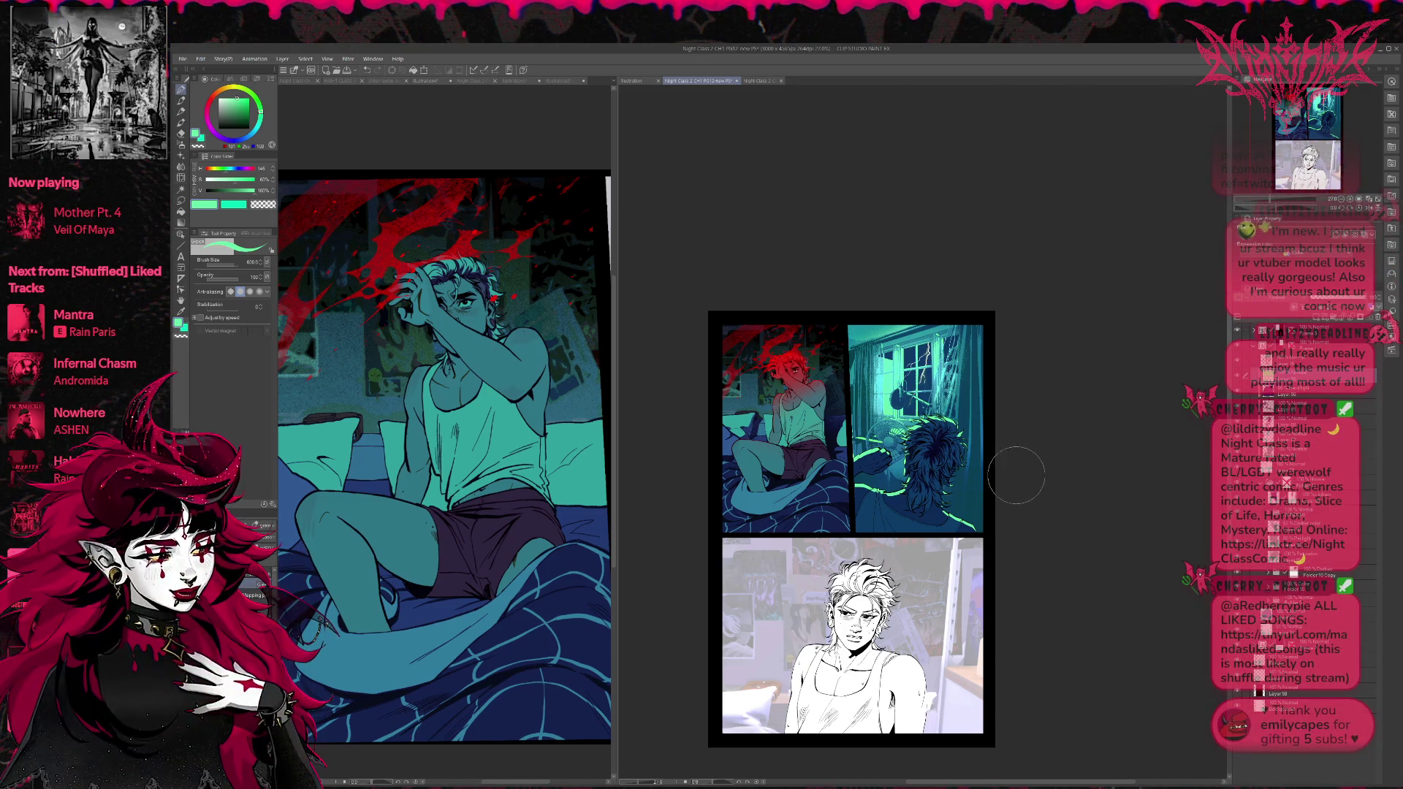
pyautogui.hotkey('ctrl', 't')
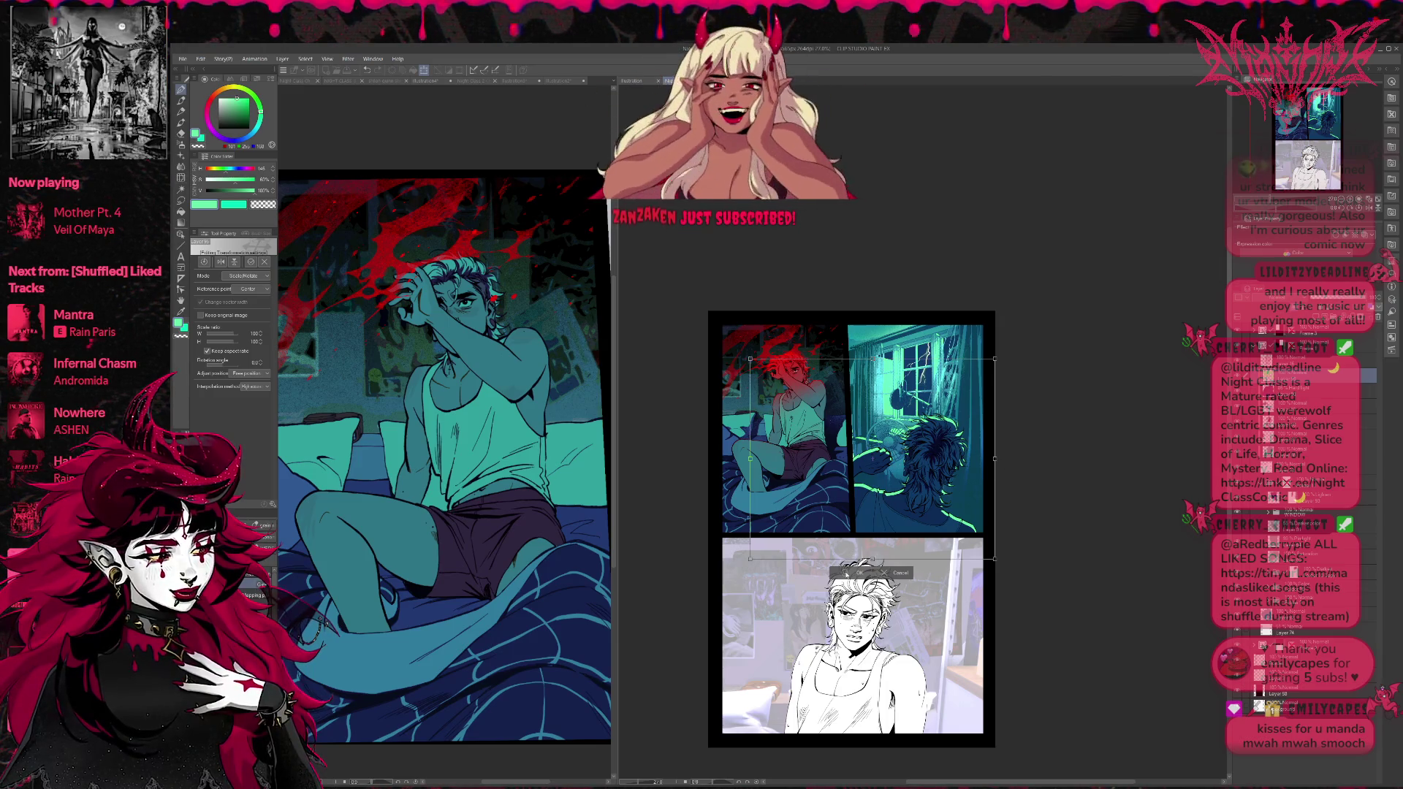
# Finish the transform, open Night Class 2 CH1 PG11 for reference, and return to the window-panel page.
pyautogui.press('p')
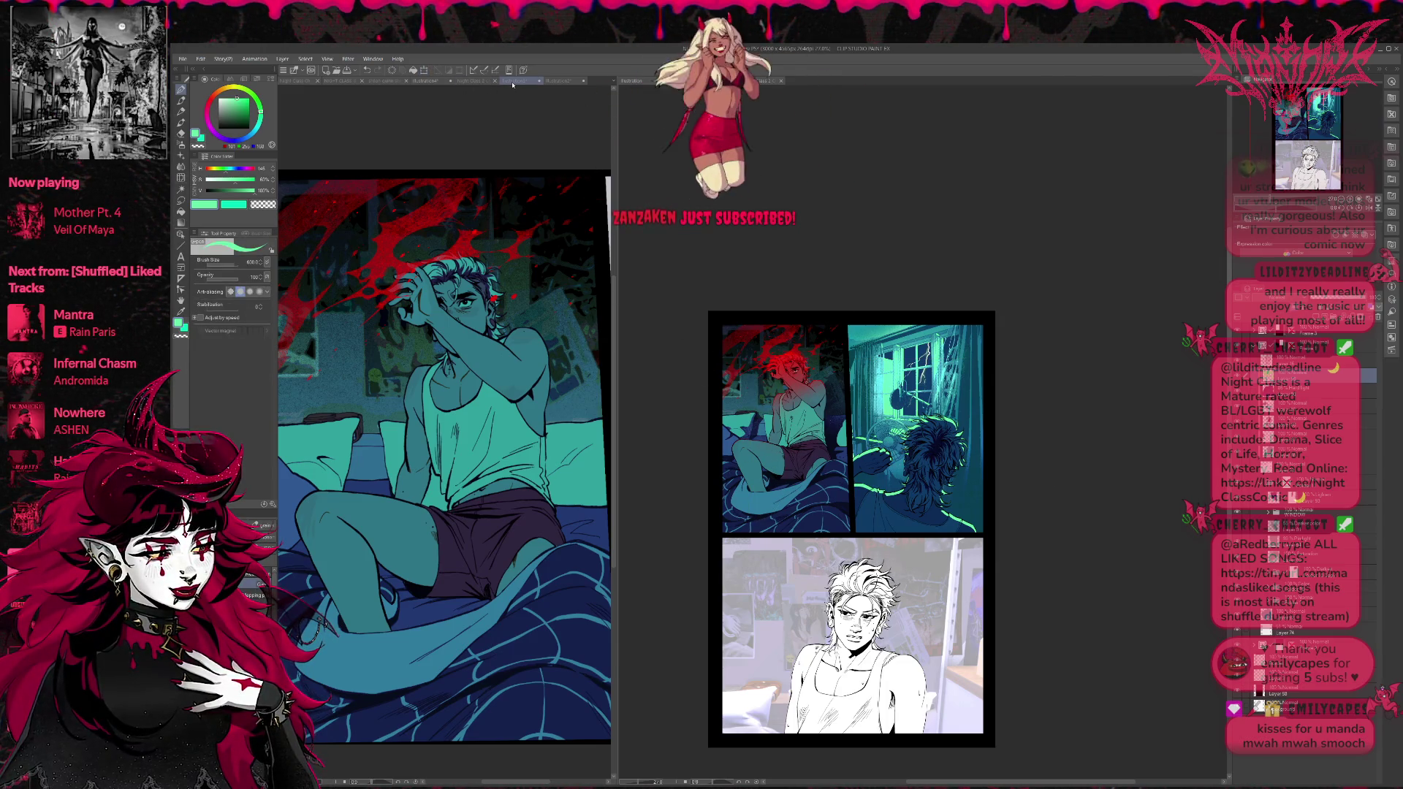
pyautogui.click(512, 85)
pyautogui.click(472, 86)
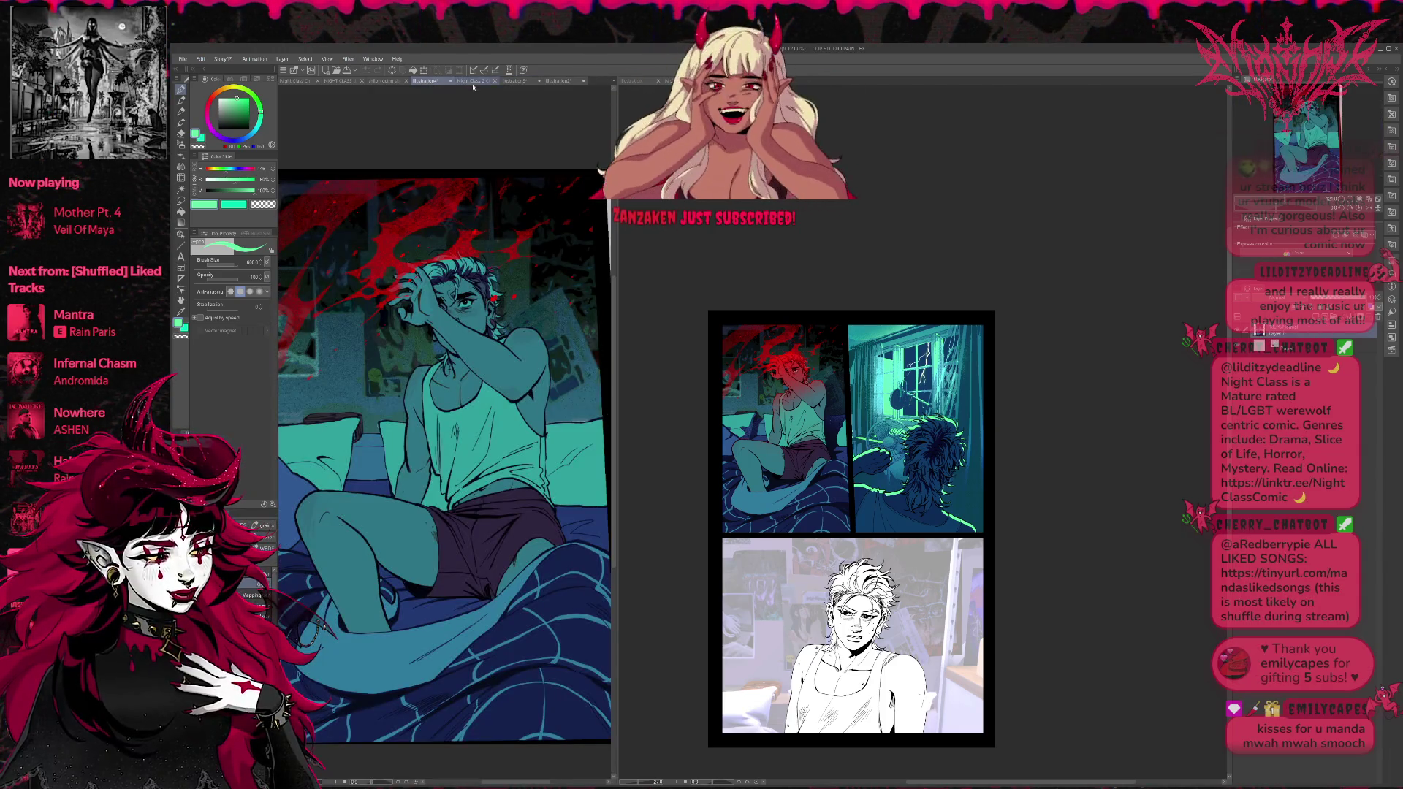
pyautogui.click(472, 82)
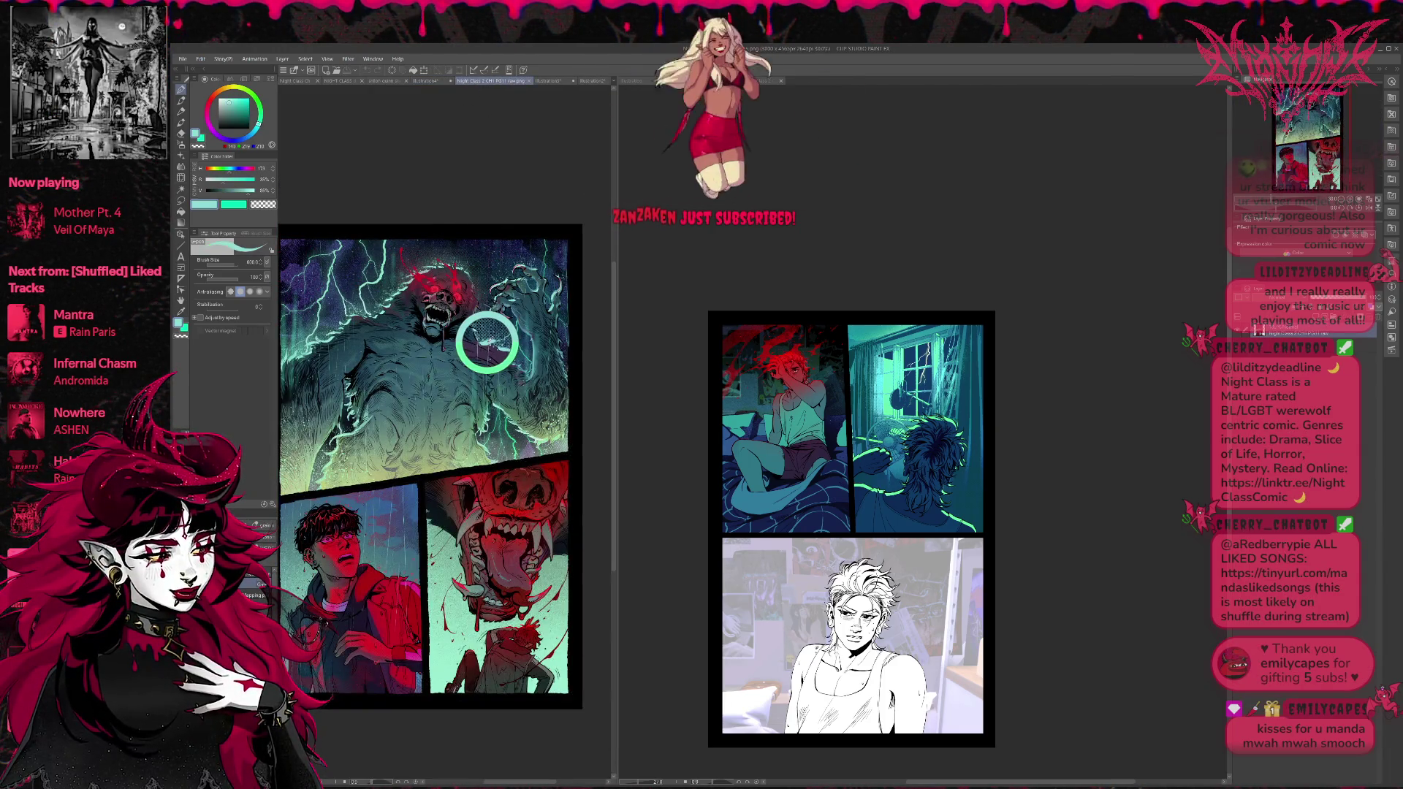
pyautogui.click(641, 366)
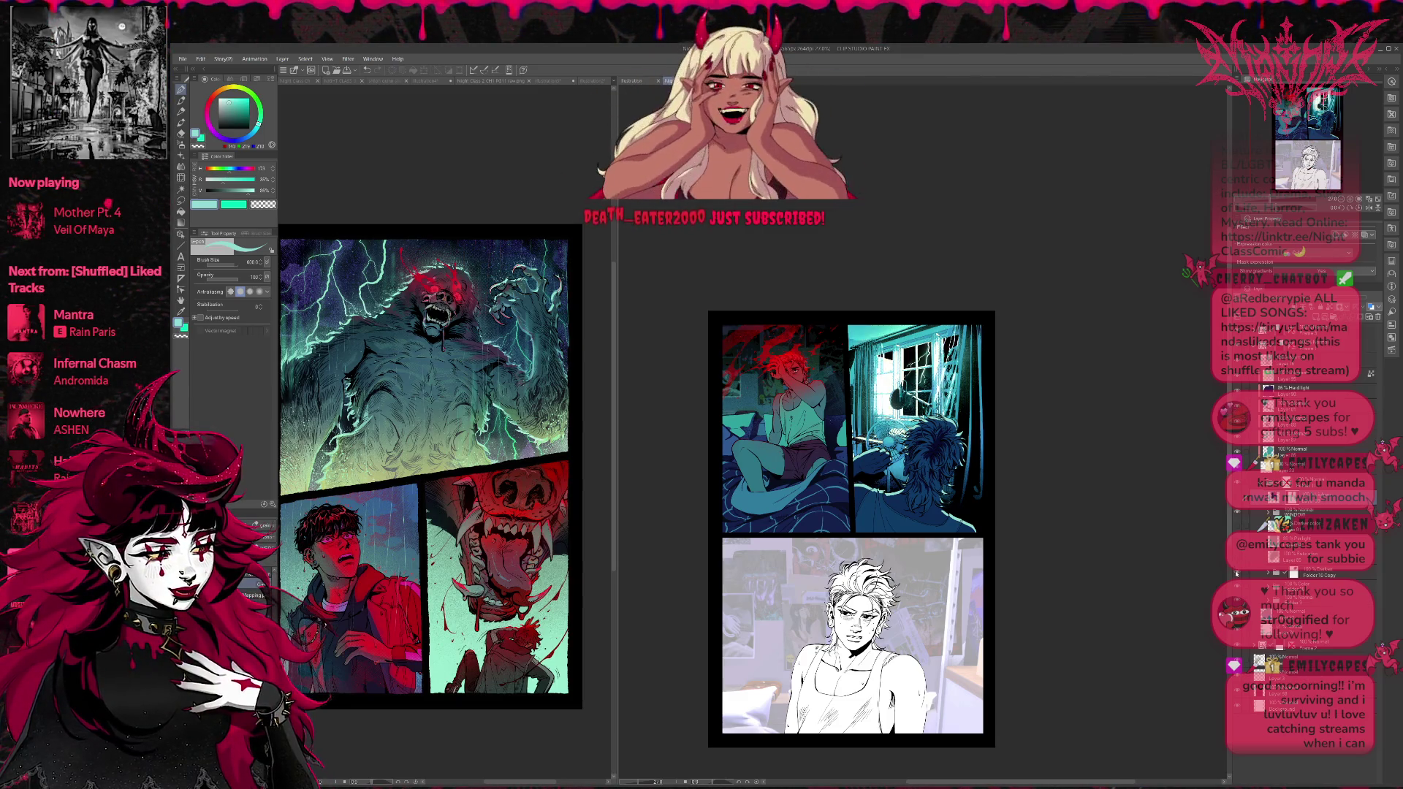
# Brush flat teal over the window panel on the lighting layer and switch it to a lighting blend.
pyautogui.click(1237, 574)
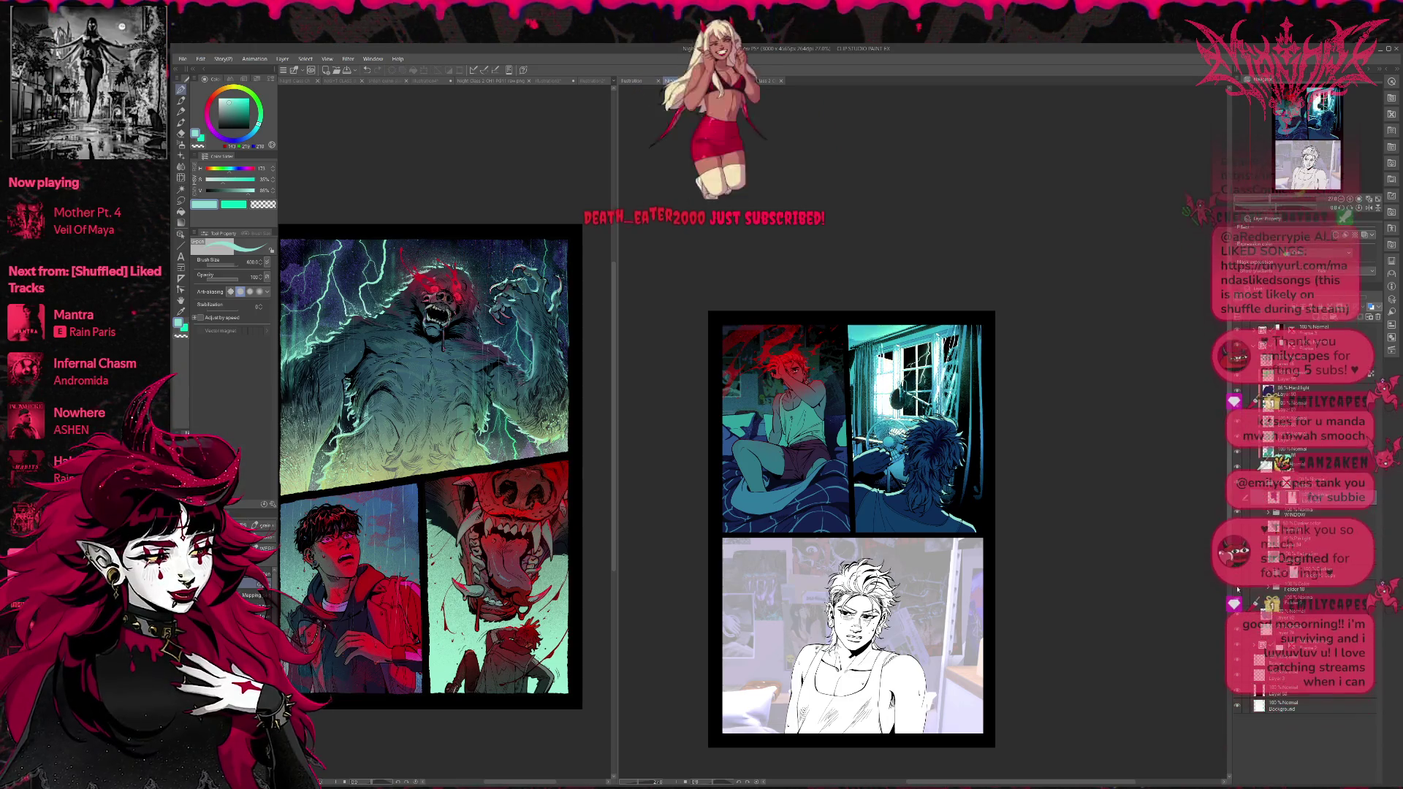
pyautogui.click(1237, 574)
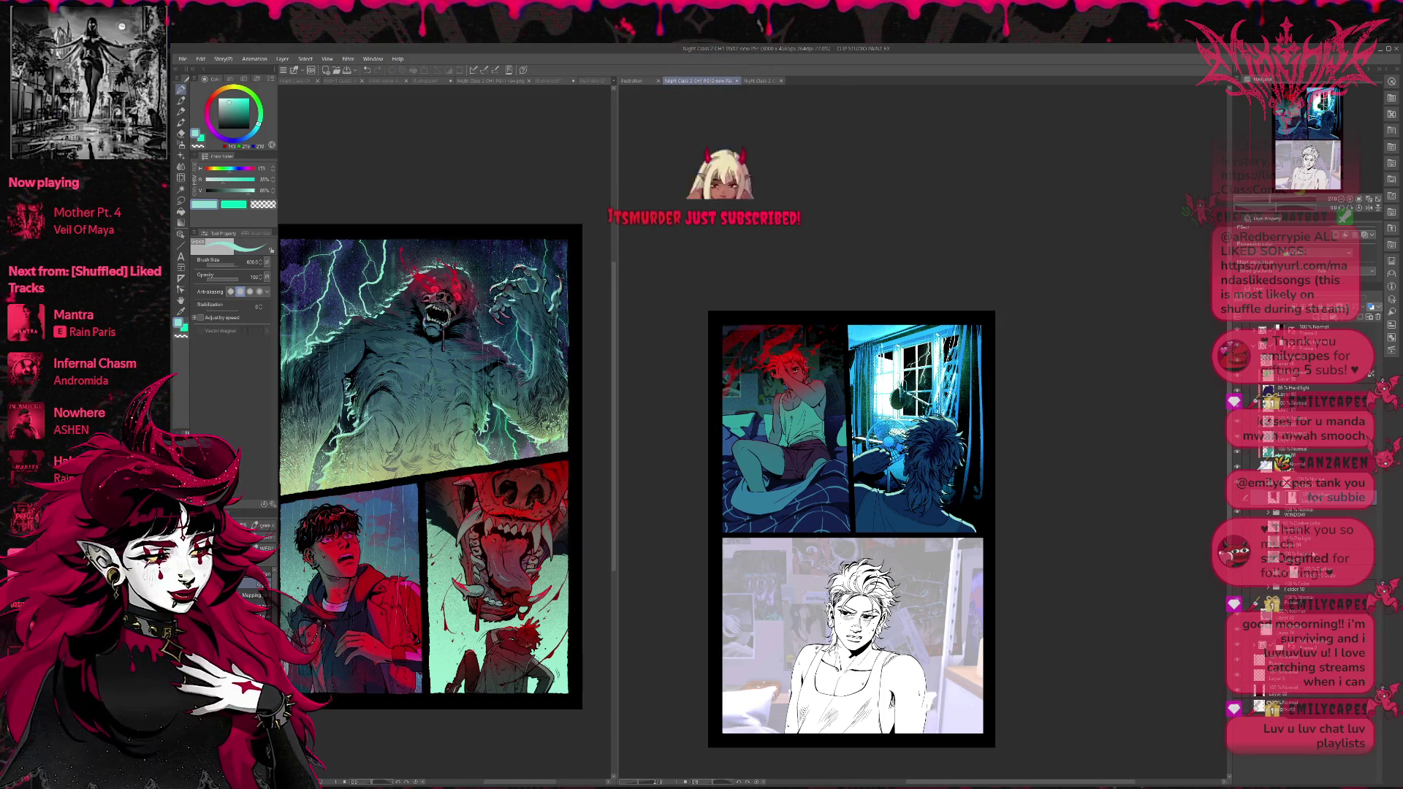
pyautogui.click(1300, 526)
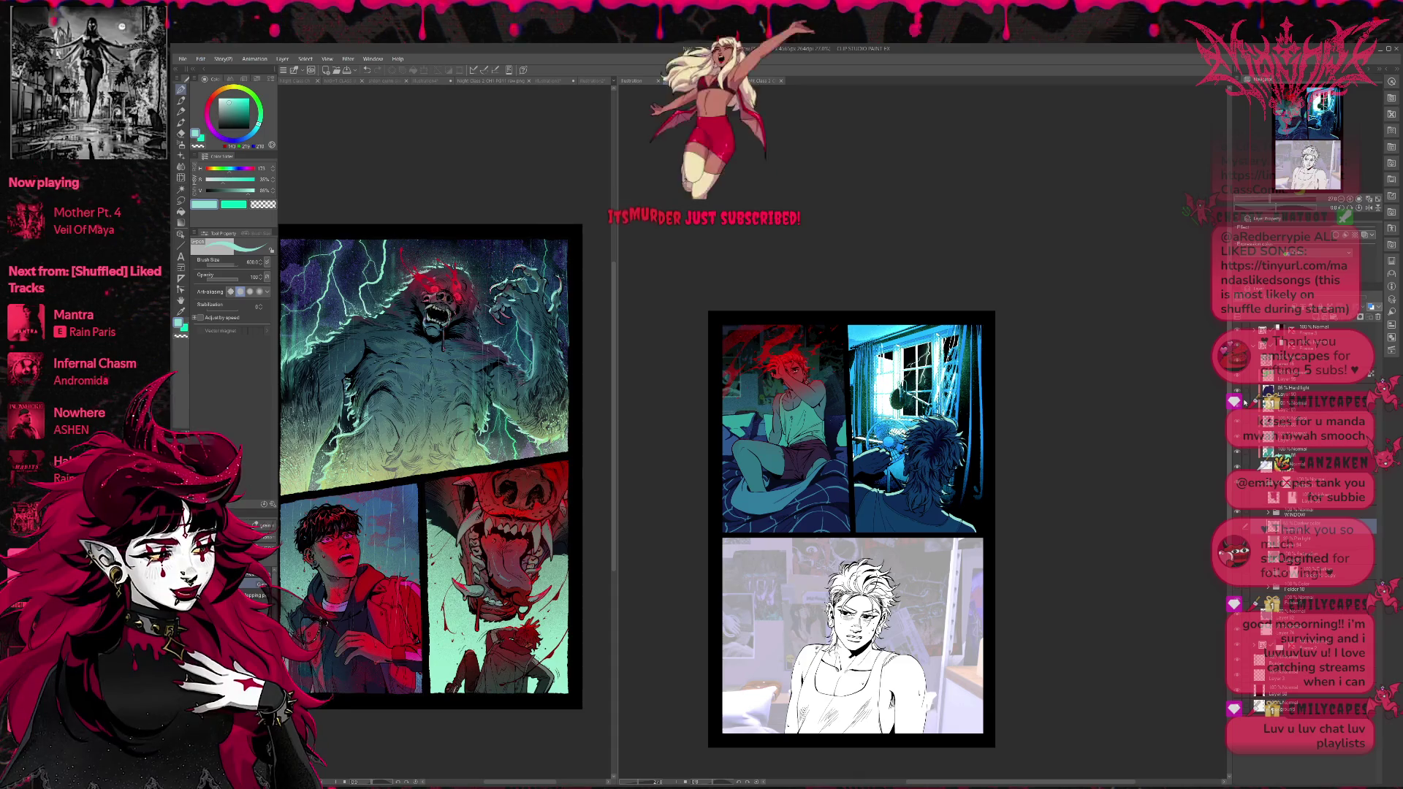
pyautogui.keyDown('alt'); pyautogui.click(817, 425); pyautogui.keyUp('alt')
pyautogui.keyDown('alt'); pyautogui.click(844, 442); pyautogui.keyUp('alt')
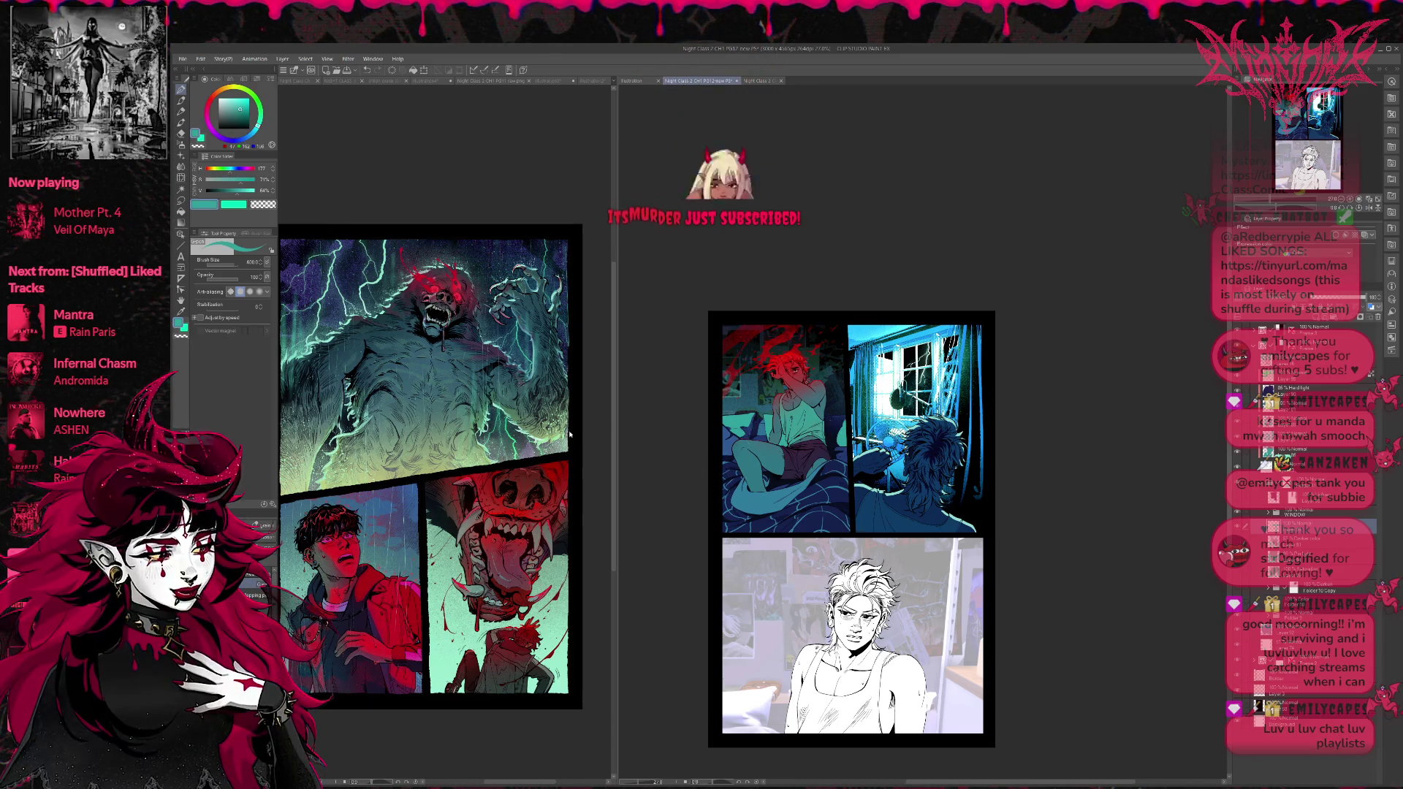
pyautogui.moveTo(914, 401)
pyautogui.mouseDown()
pyautogui.moveTo(965, 340)
pyautogui.moveTo(1041, 532)
pyautogui.mouseUp()
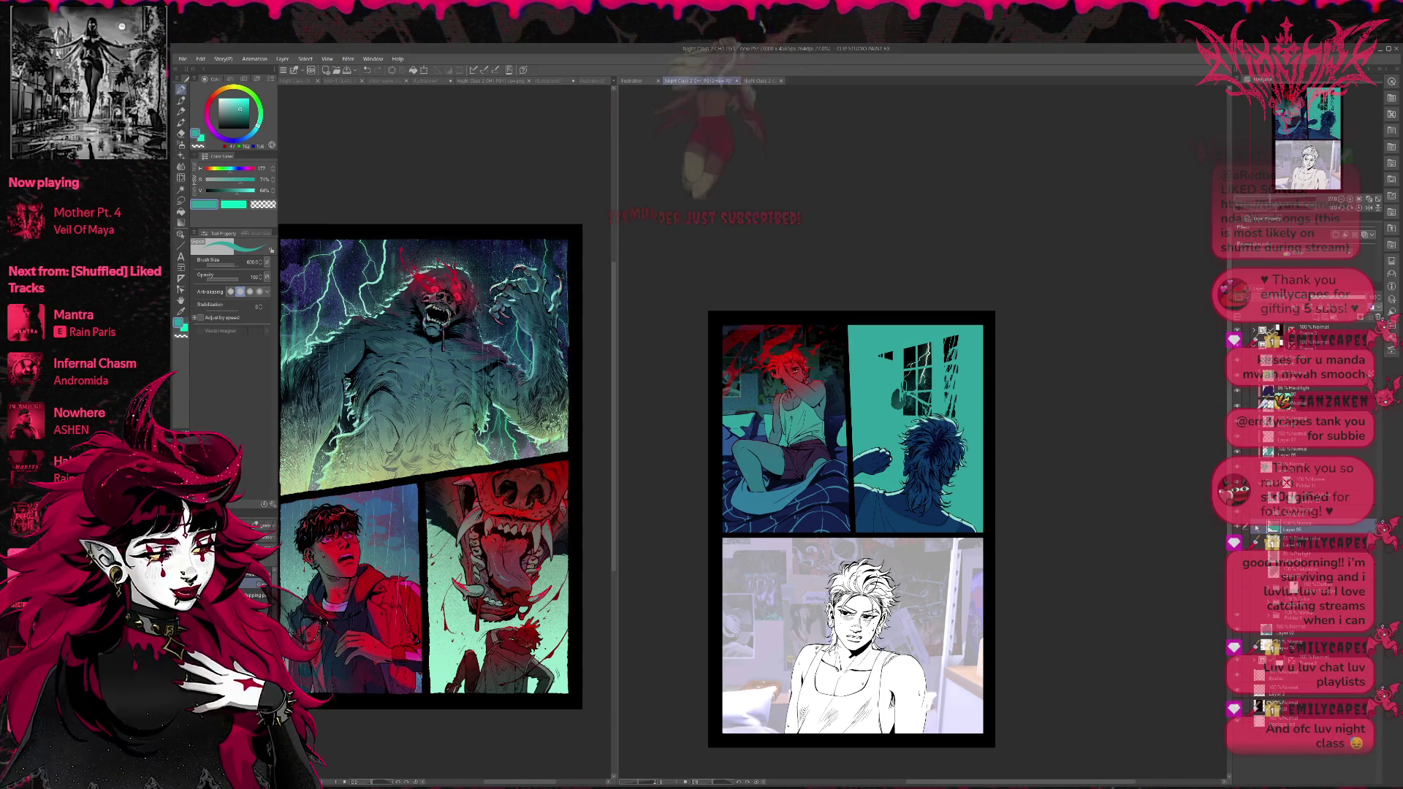
pyautogui.click(1289, 300)
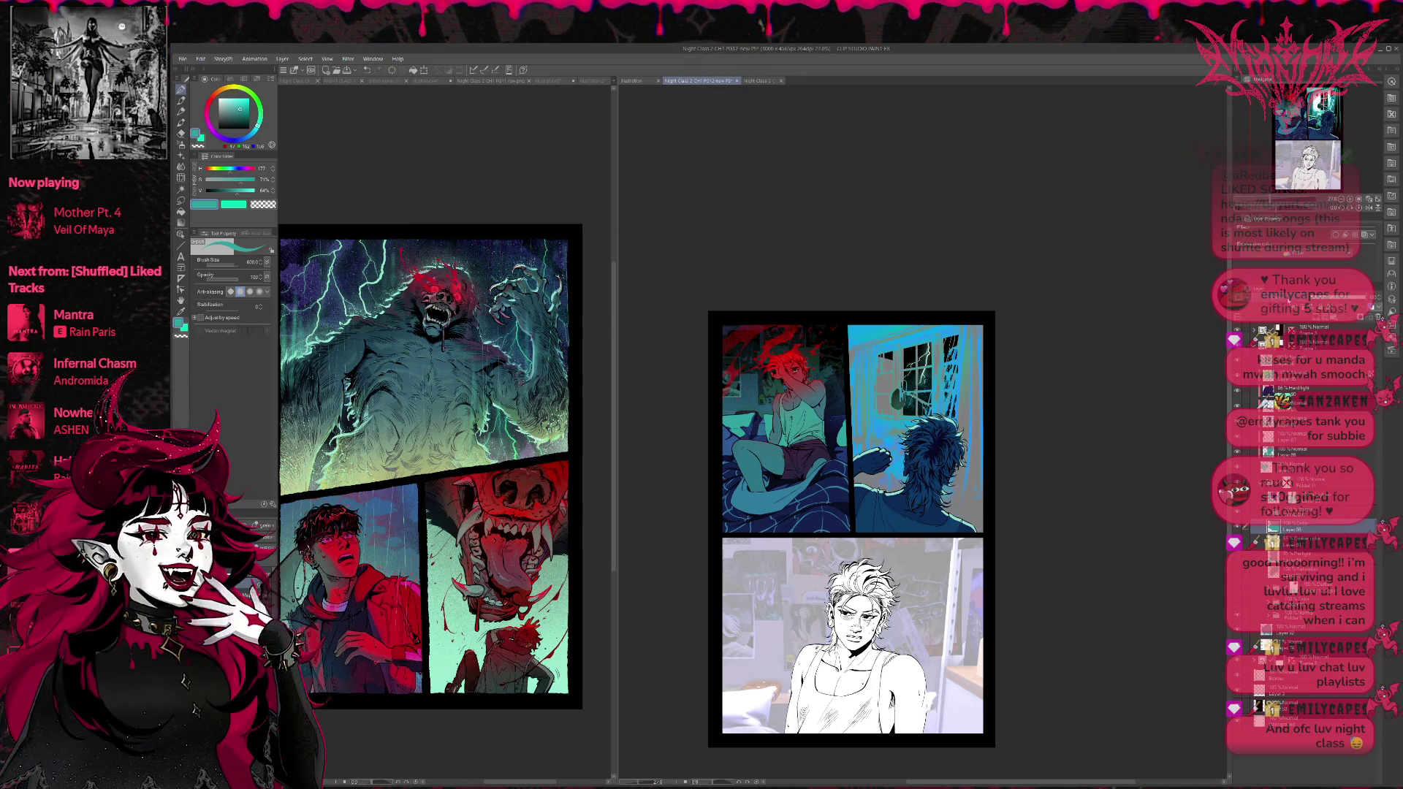
pyautogui.click(1288, 300)
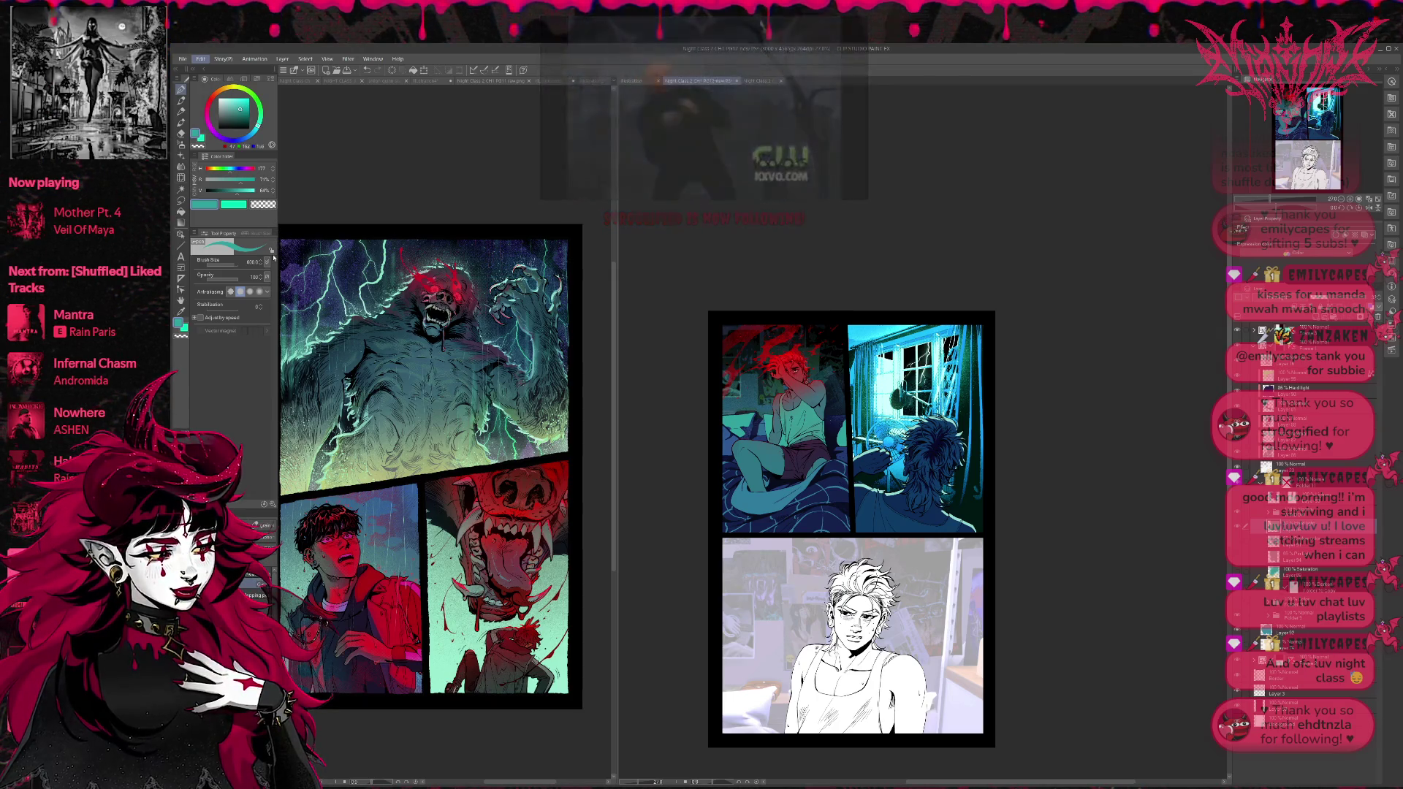
# Hide the palettes and airbrush the window panel's right edge darker.
pyautogui.press('Tab')
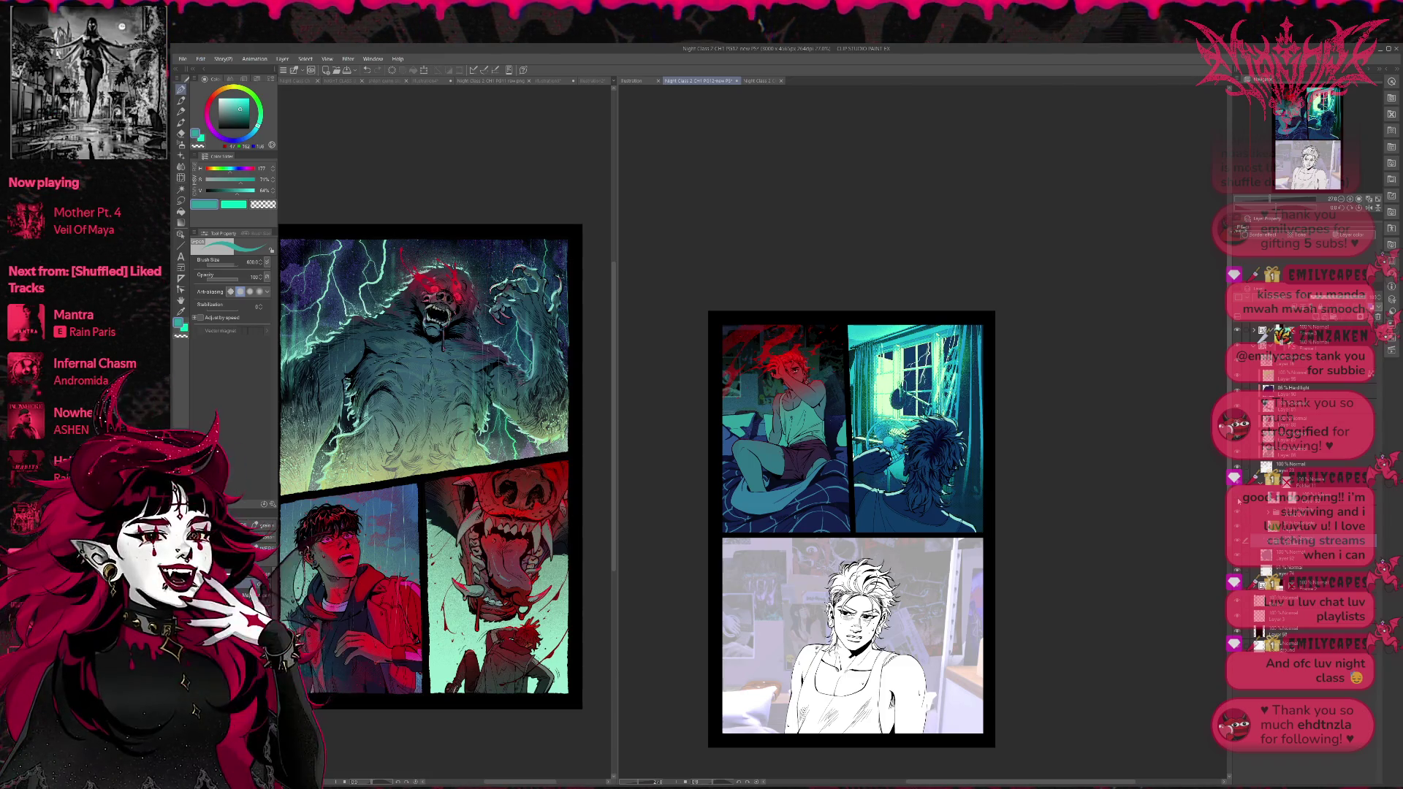
pyautogui.moveTo(963, 329); pyautogui.dragTo(962, 530)
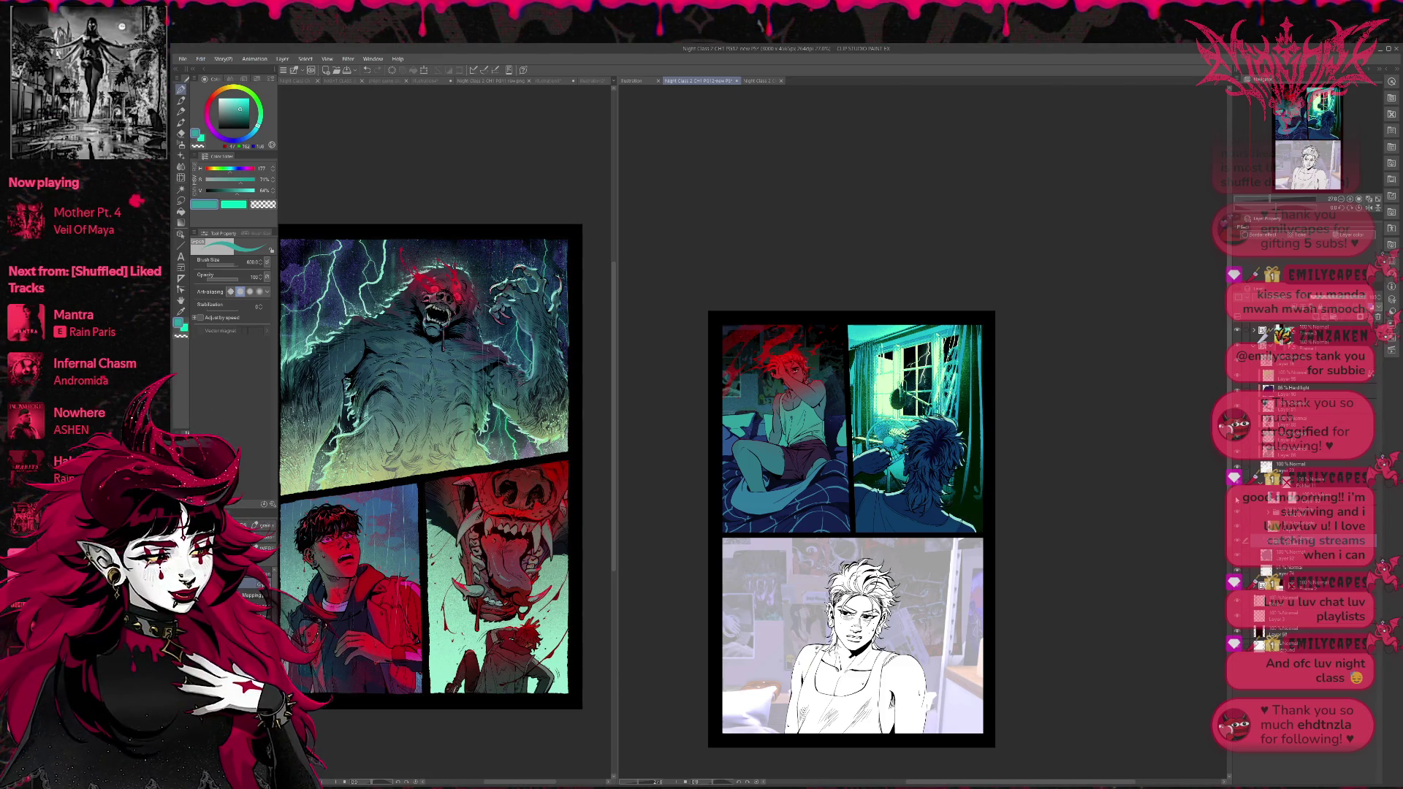
pyautogui.hotkey('ctrl', 'z')
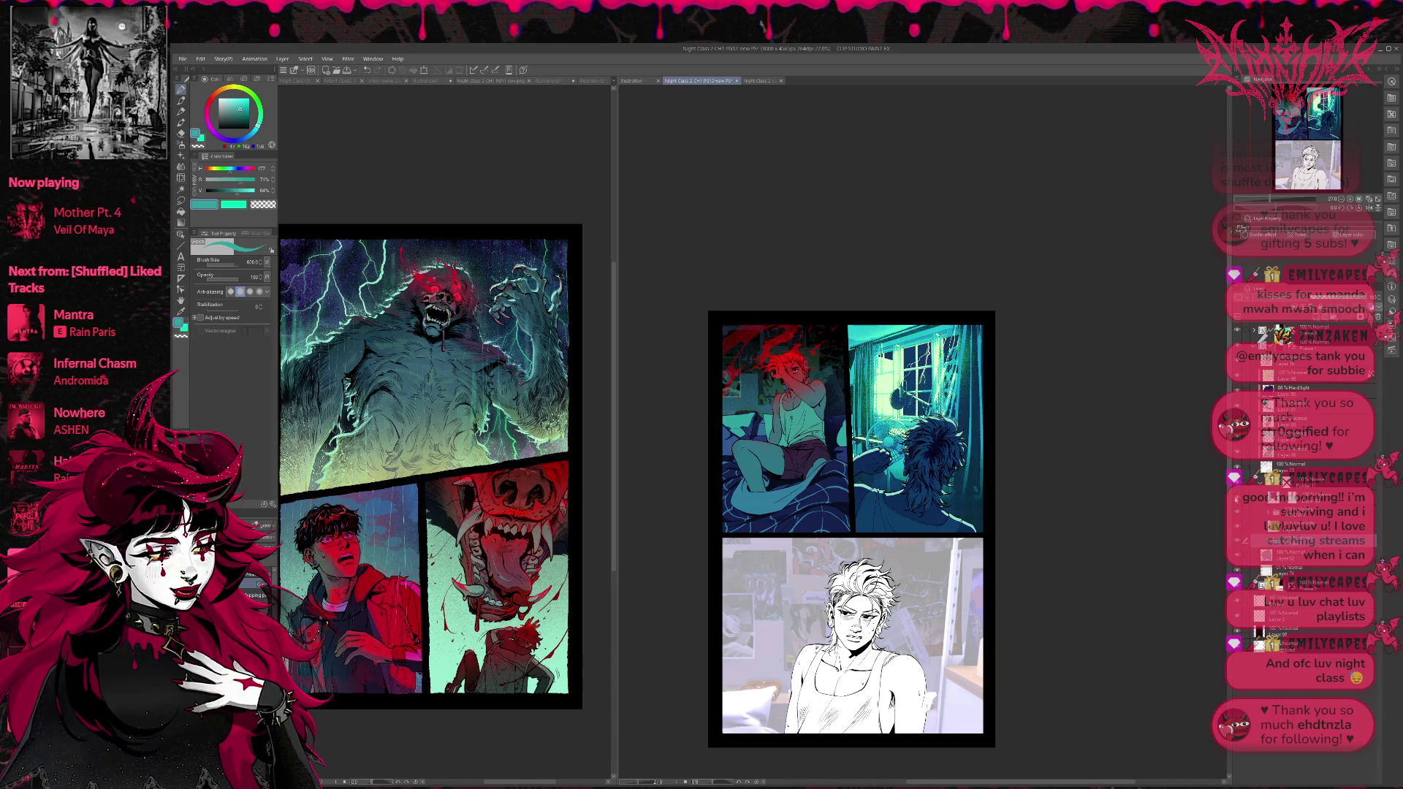
pyautogui.click(1316, 498)
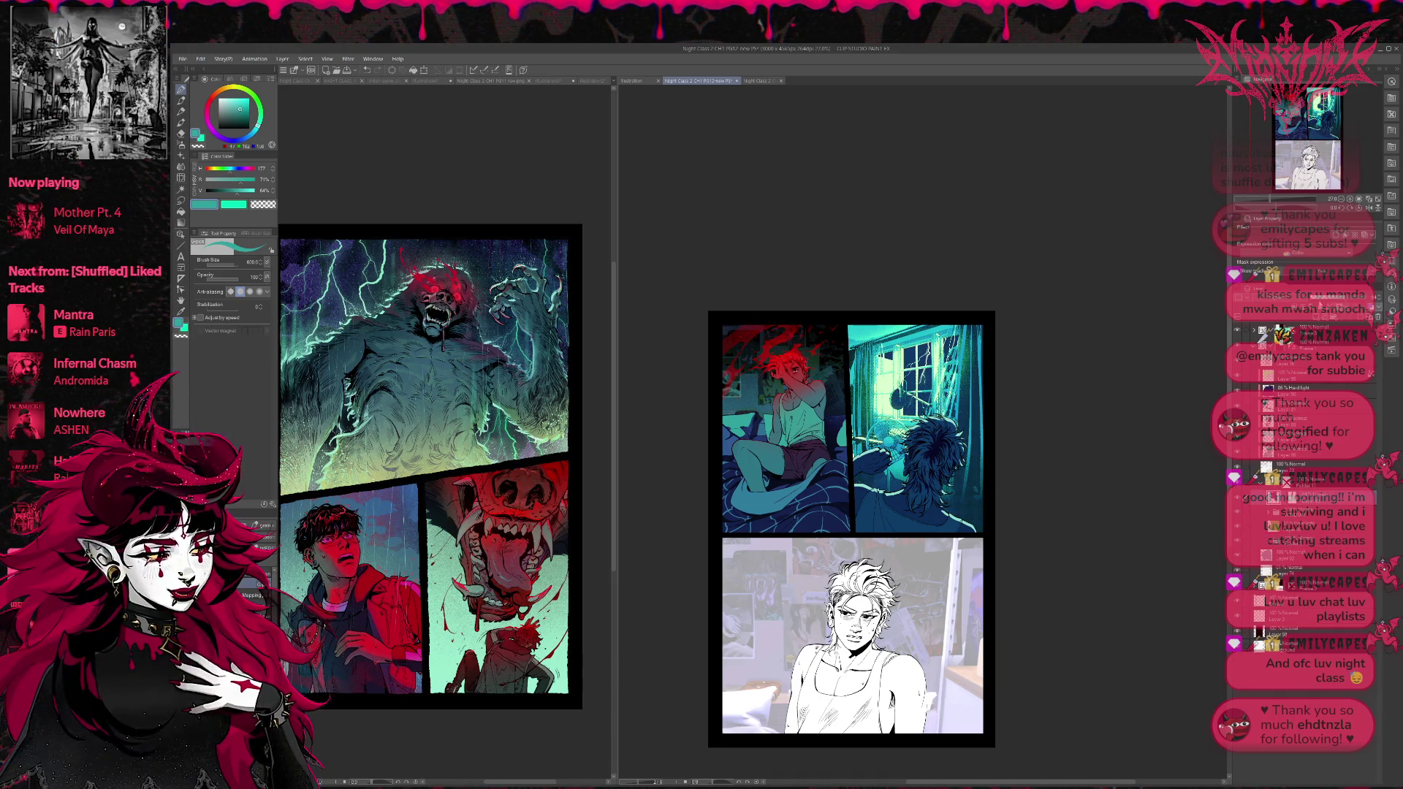
pyautogui.moveTo(963, 329); pyautogui.dragTo(963, 529)
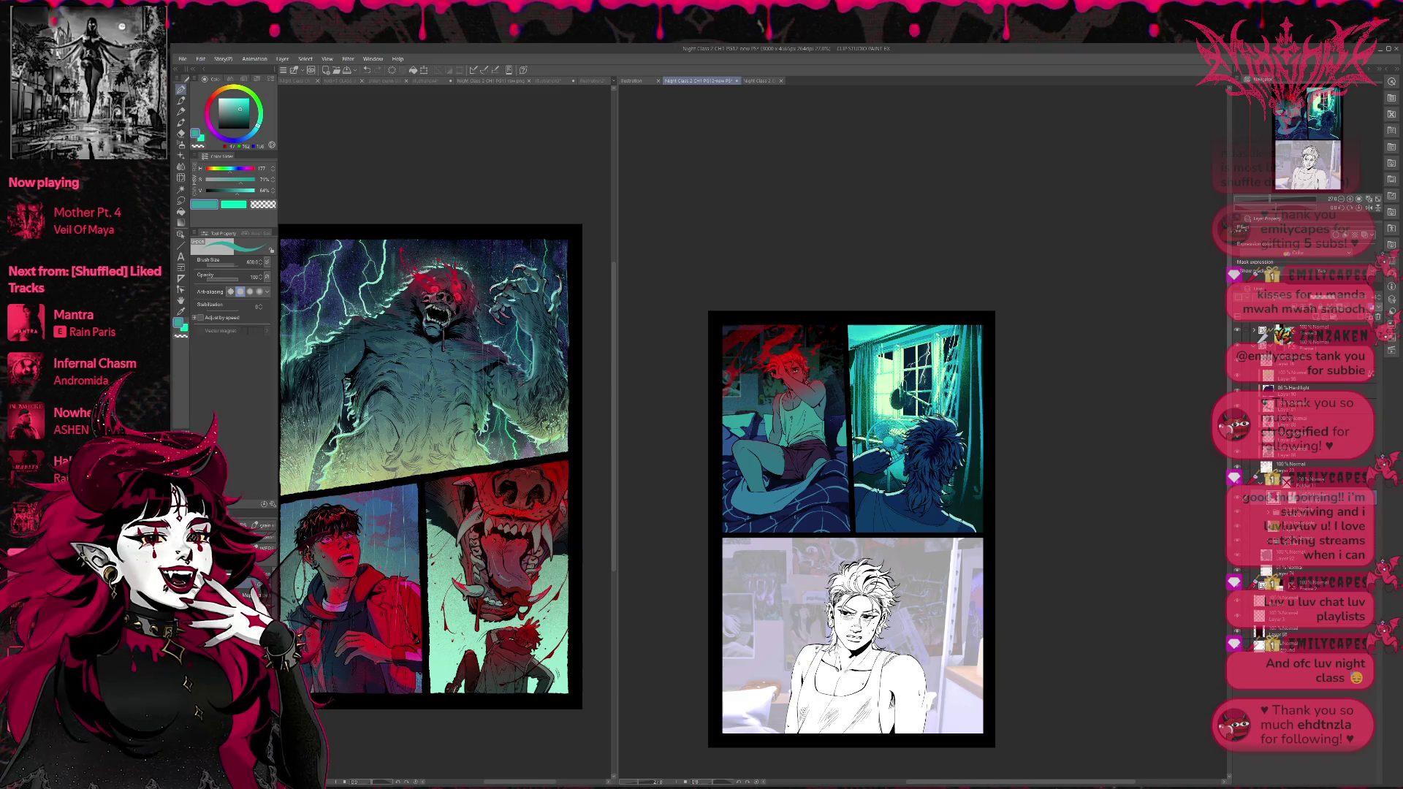
pyautogui.click(1308, 480)
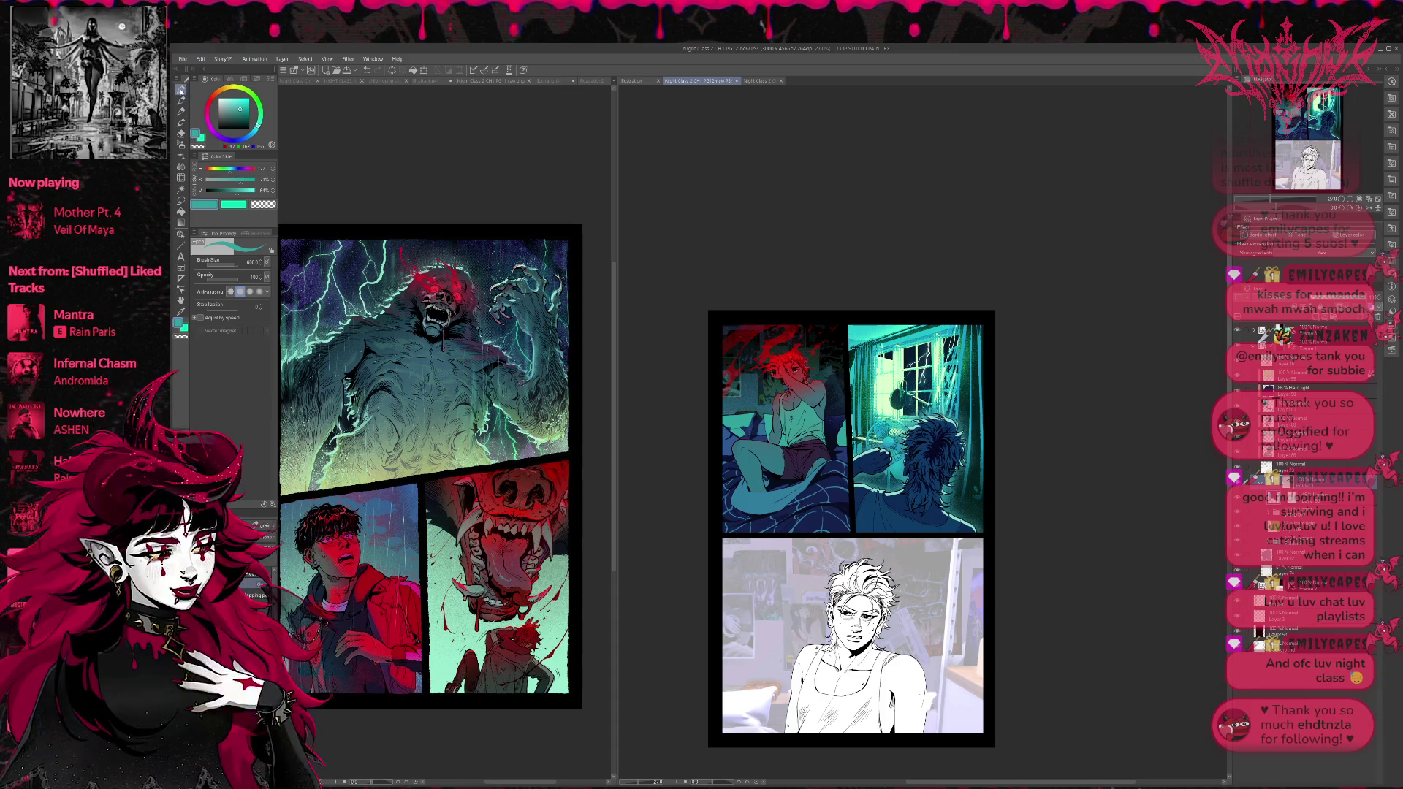
# Switch brushes and pick a brighter, slightly greener cyan sampled from the window art.
pyautogui.press('b')
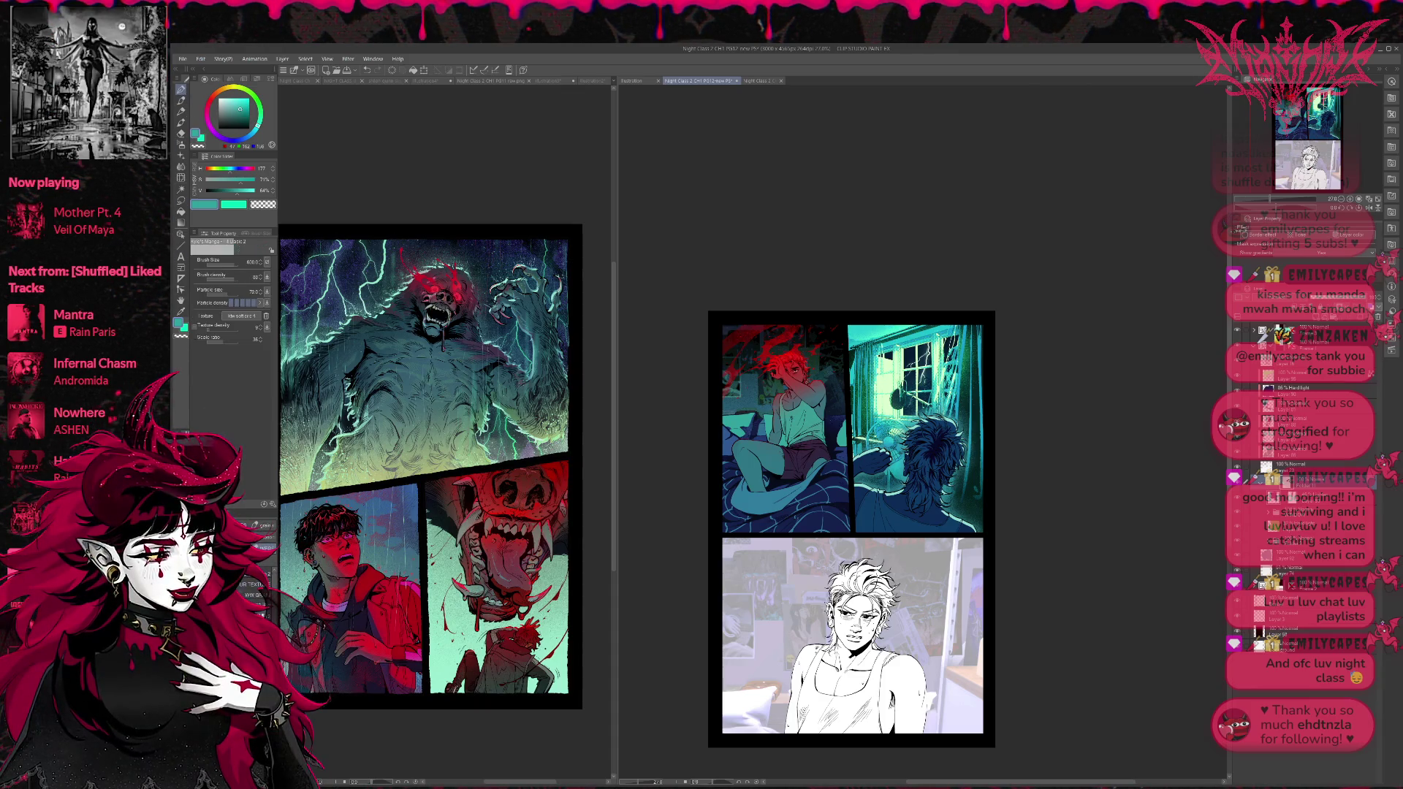
pyautogui.press('e')
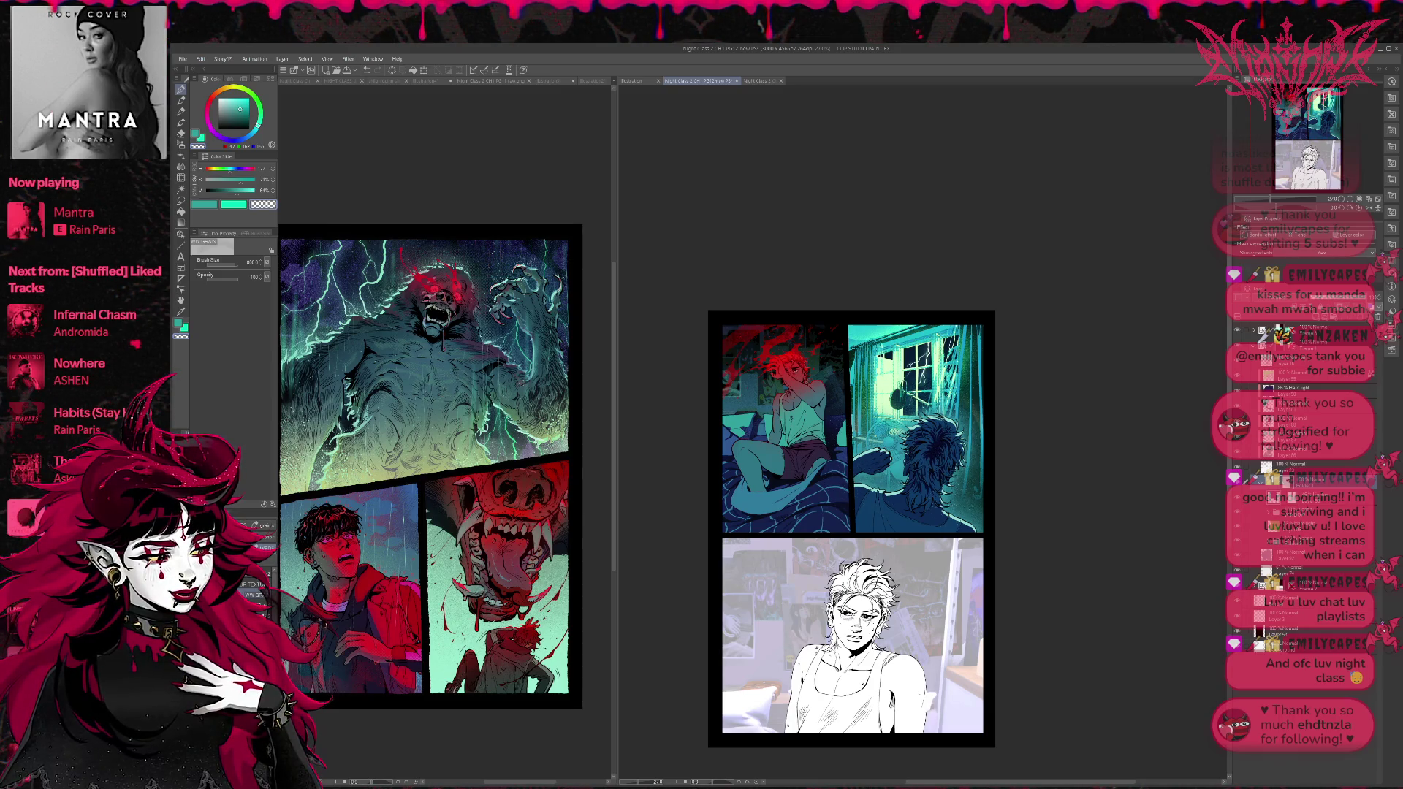
pyautogui.click(1277, 557)
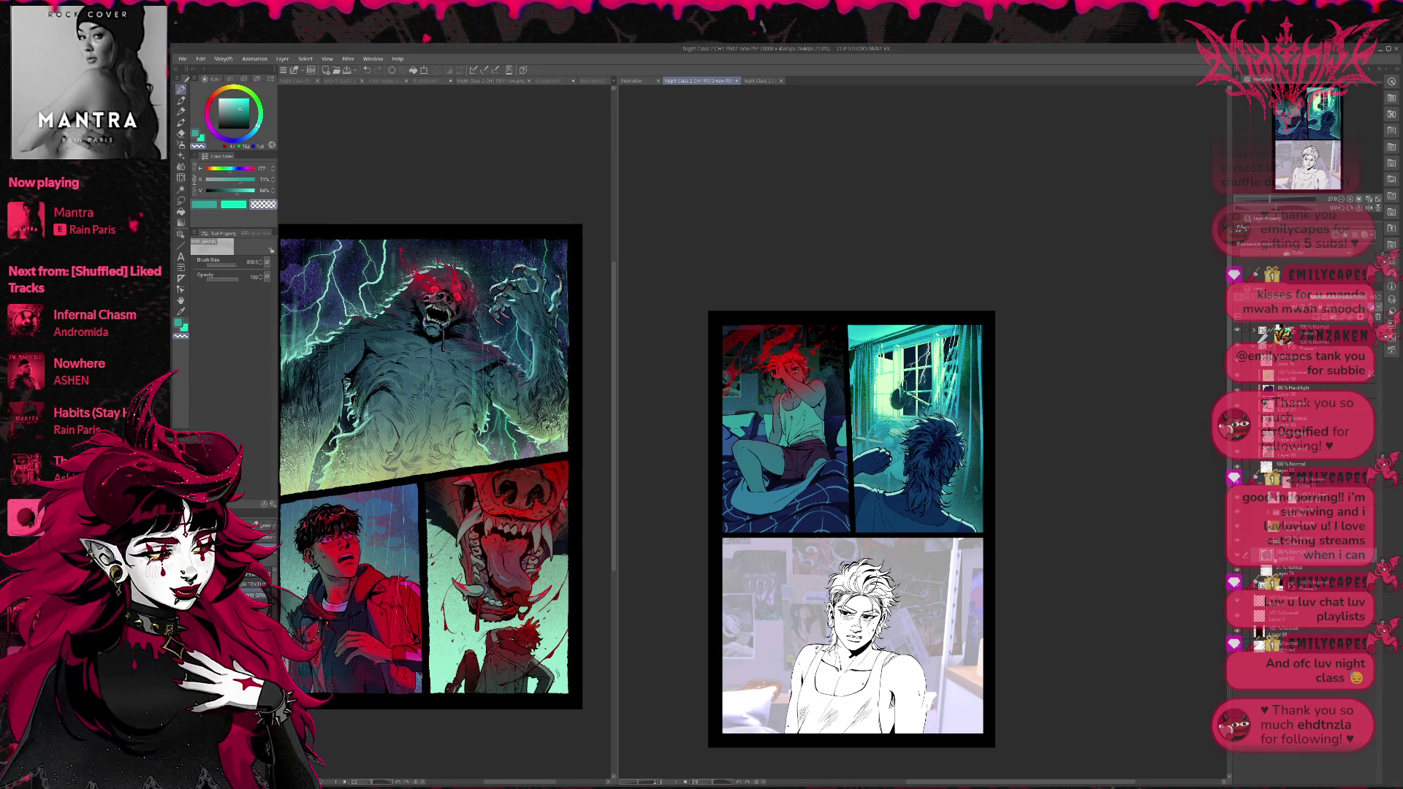
pyautogui.click(181, 90)
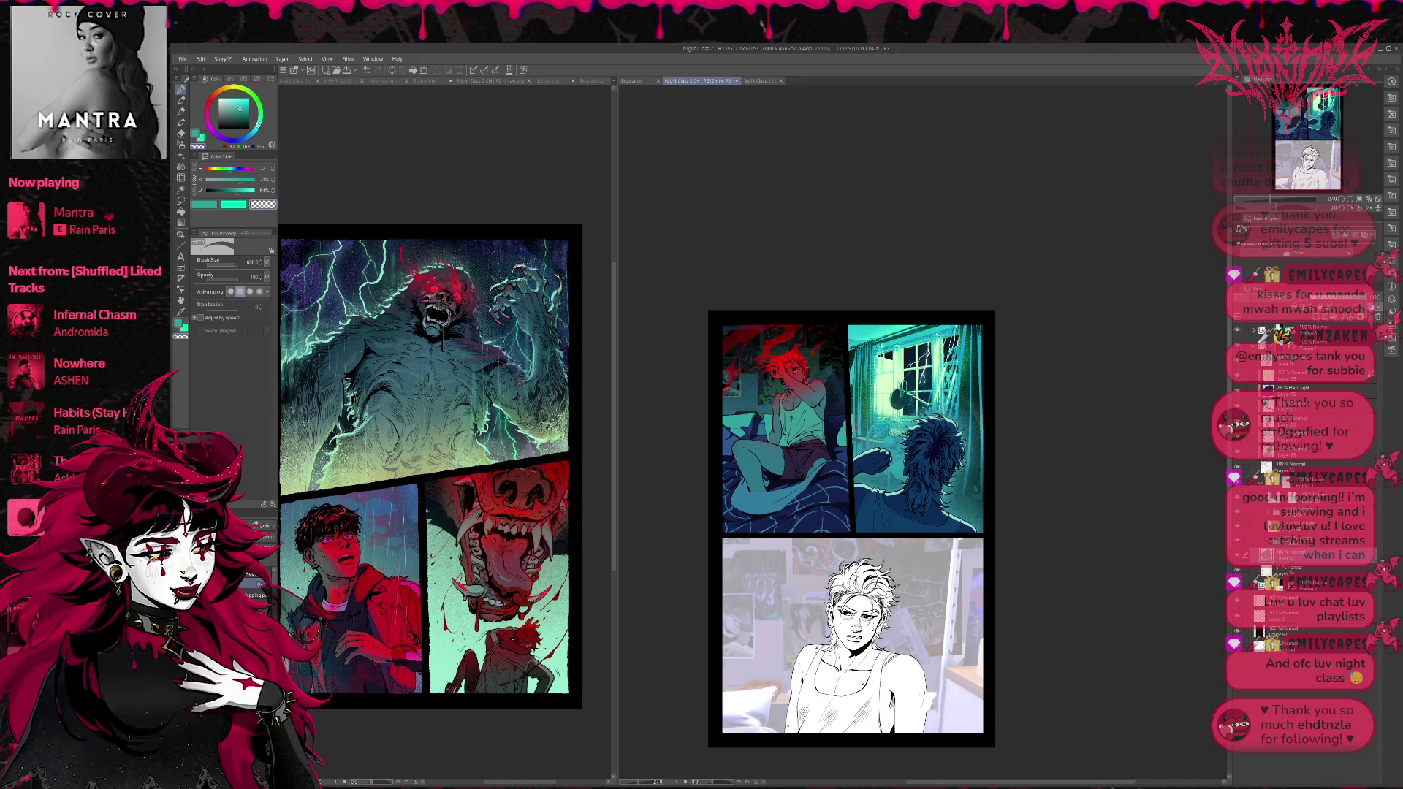
pyautogui.keyDown('alt'); pyautogui.click(939, 457); pyautogui.keyUp('alt')
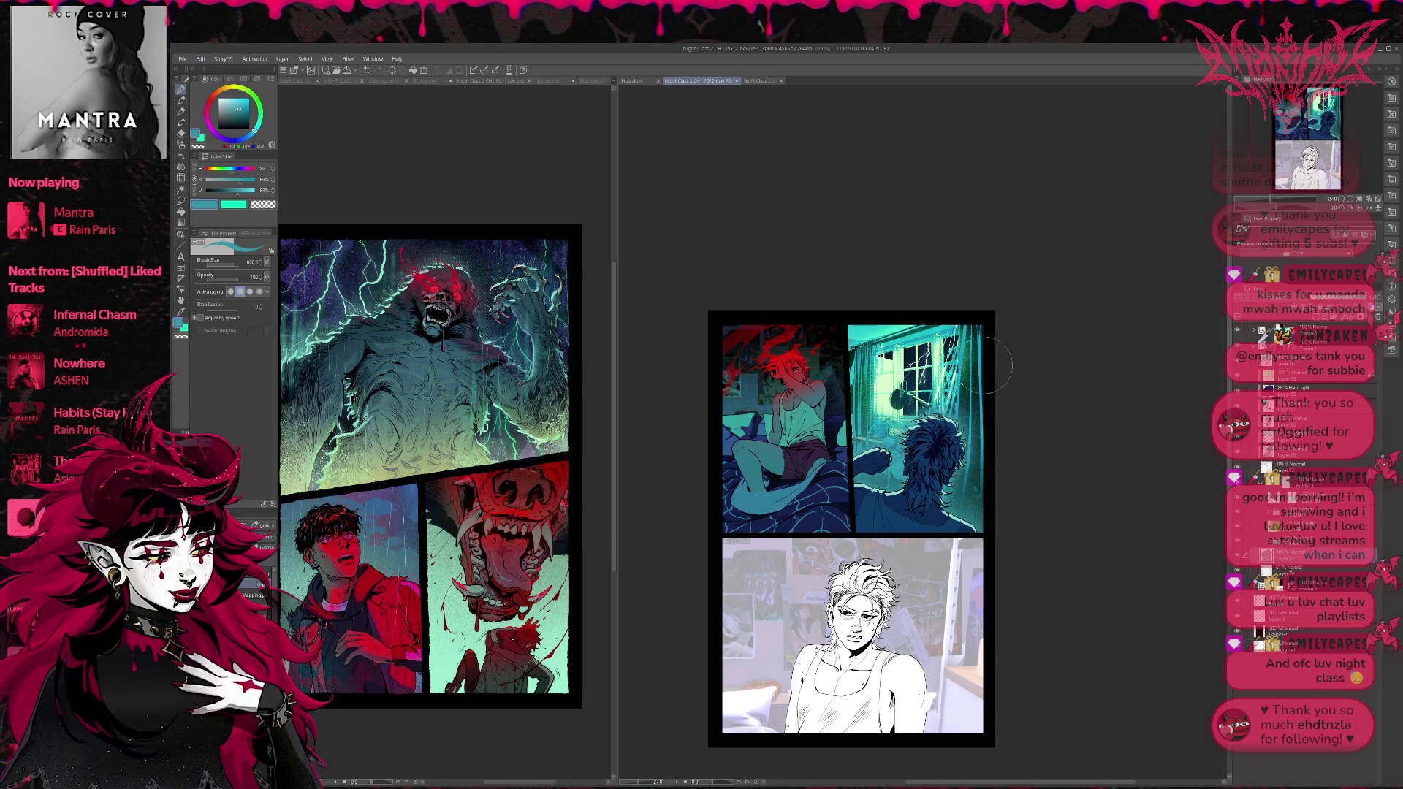
pyautogui.scroll(-5, 1002, 422)
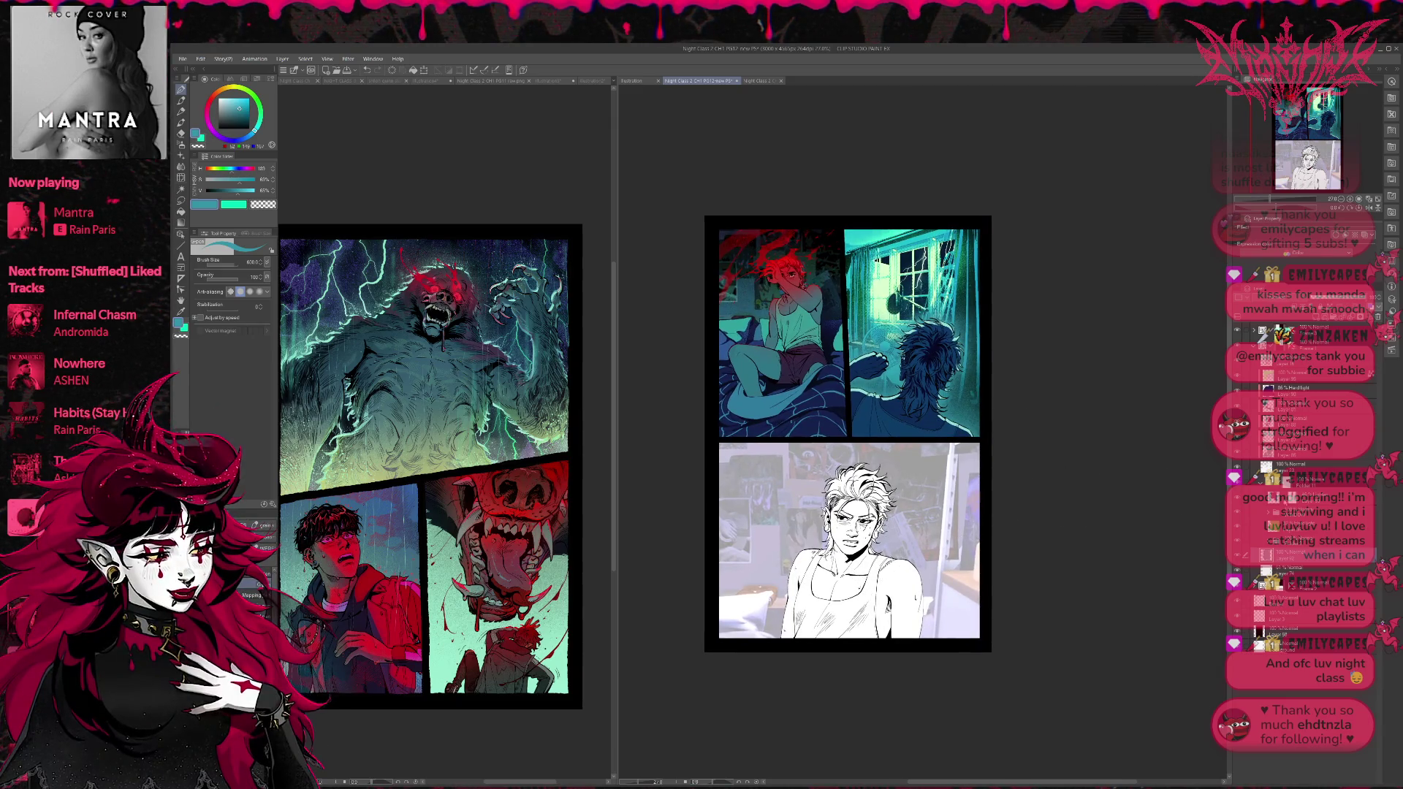
pyautogui.keyDown('alt'); pyautogui.click(884, 291); pyautogui.keyUp('alt')
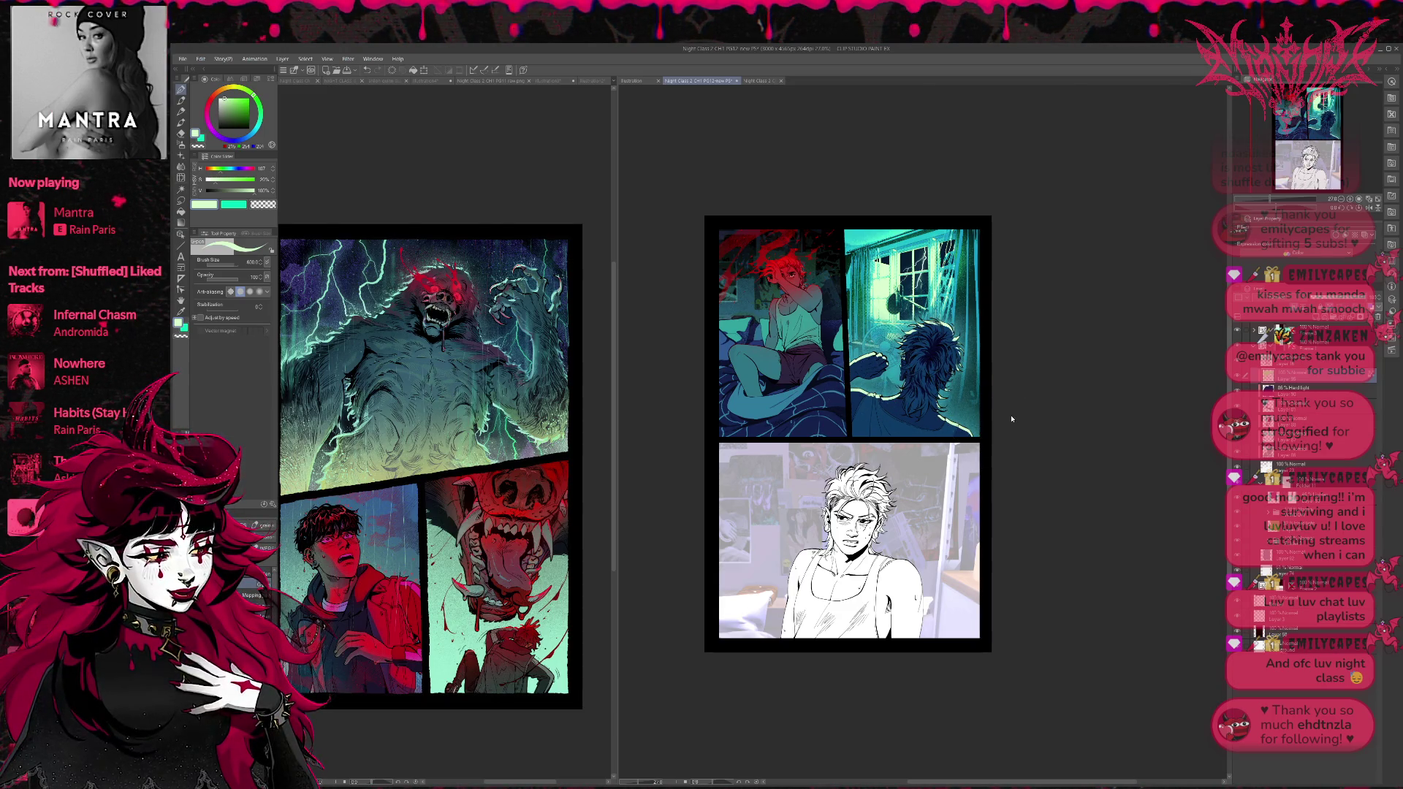
pyautogui.keyDown('alt'); pyautogui.click(874, 285); pyautogui.keyUp('alt')
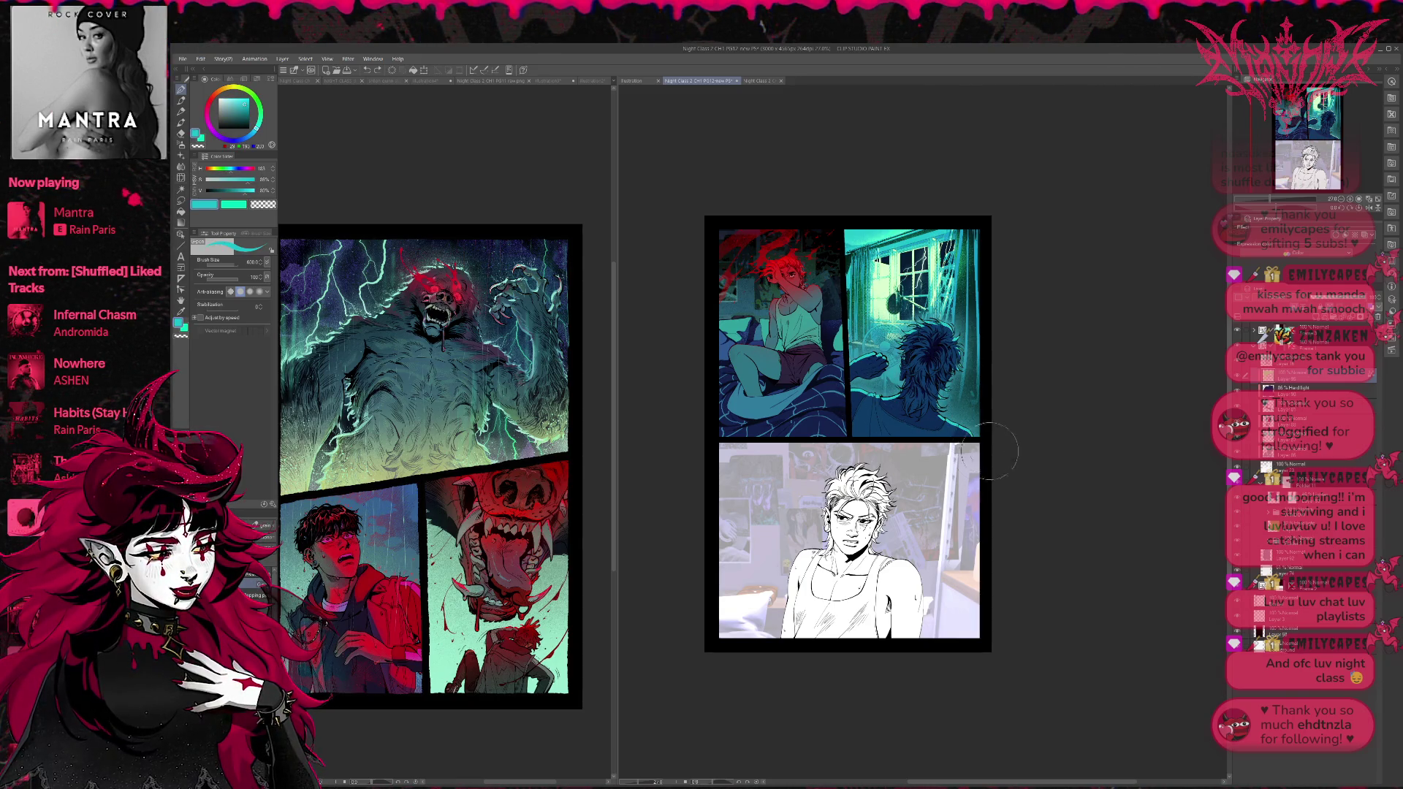
pyautogui.keyDown('alt'); pyautogui.click(979, 369); pyautogui.keyUp('alt')
pyautogui.moveTo(257, 129); pyautogui.dragTo(257, 126)
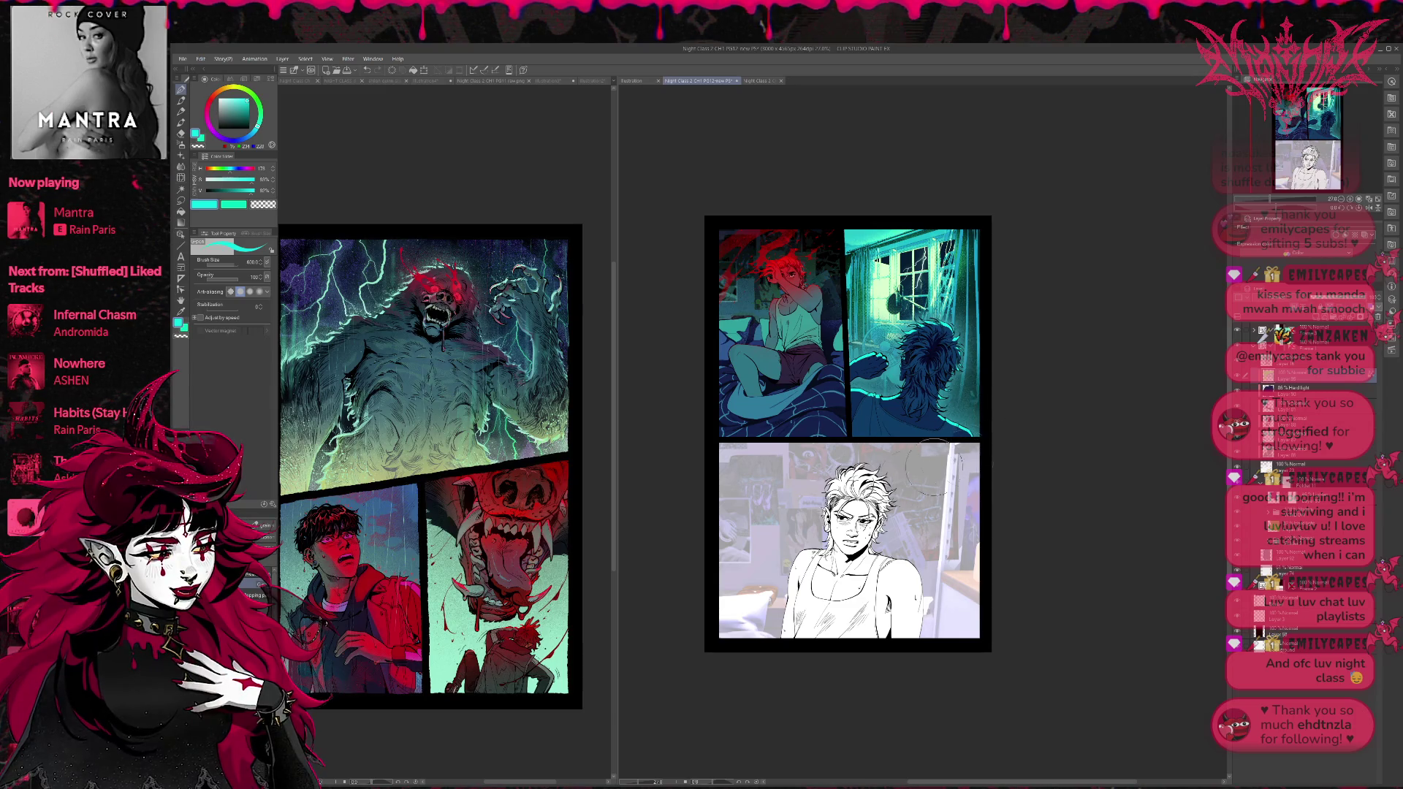
# Set the Hard Light layer's opacity to about 67%.
pyautogui.scroll(1, 1018, 454)
pyautogui.click(1335, 299)
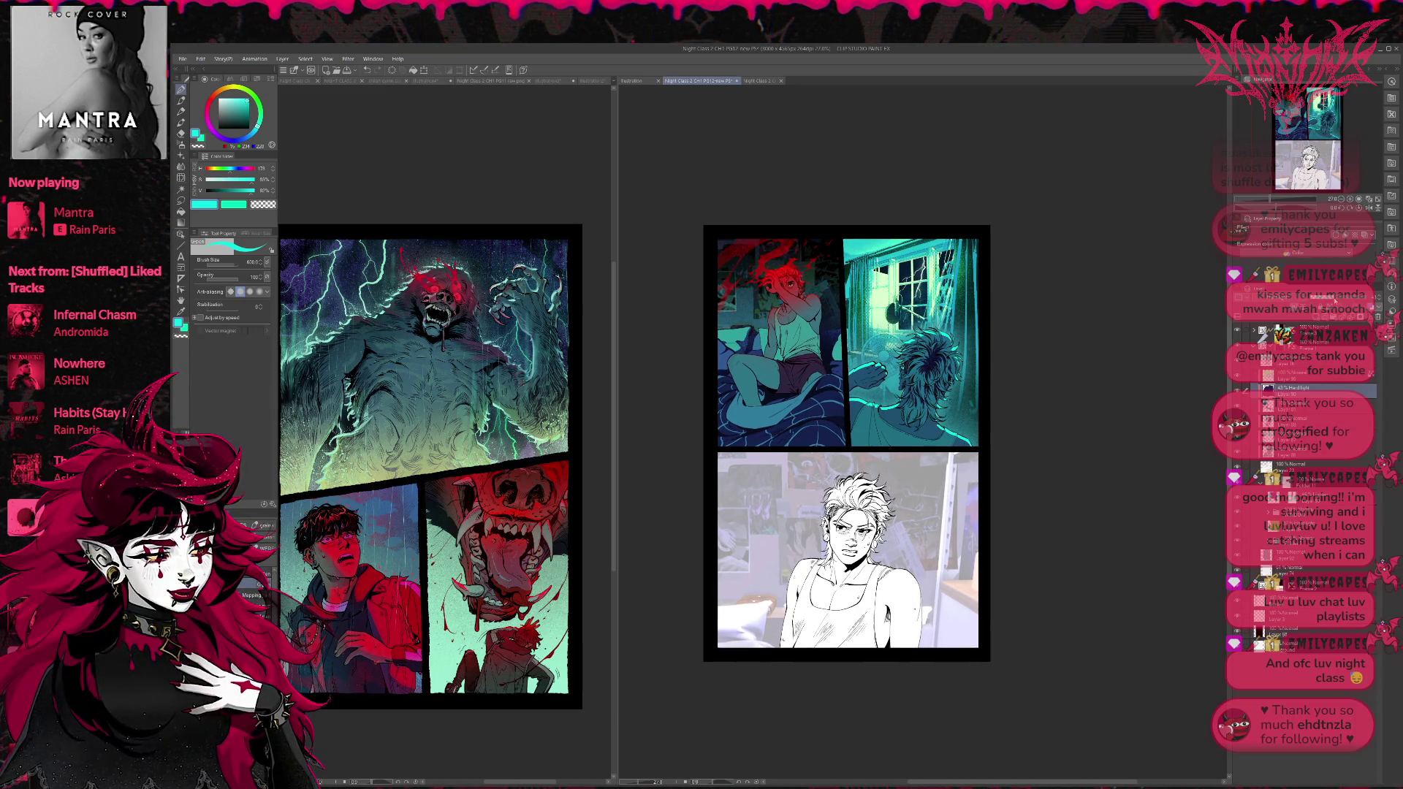
pyautogui.moveTo(1335, 299); pyautogui.dragTo(1342, 302)
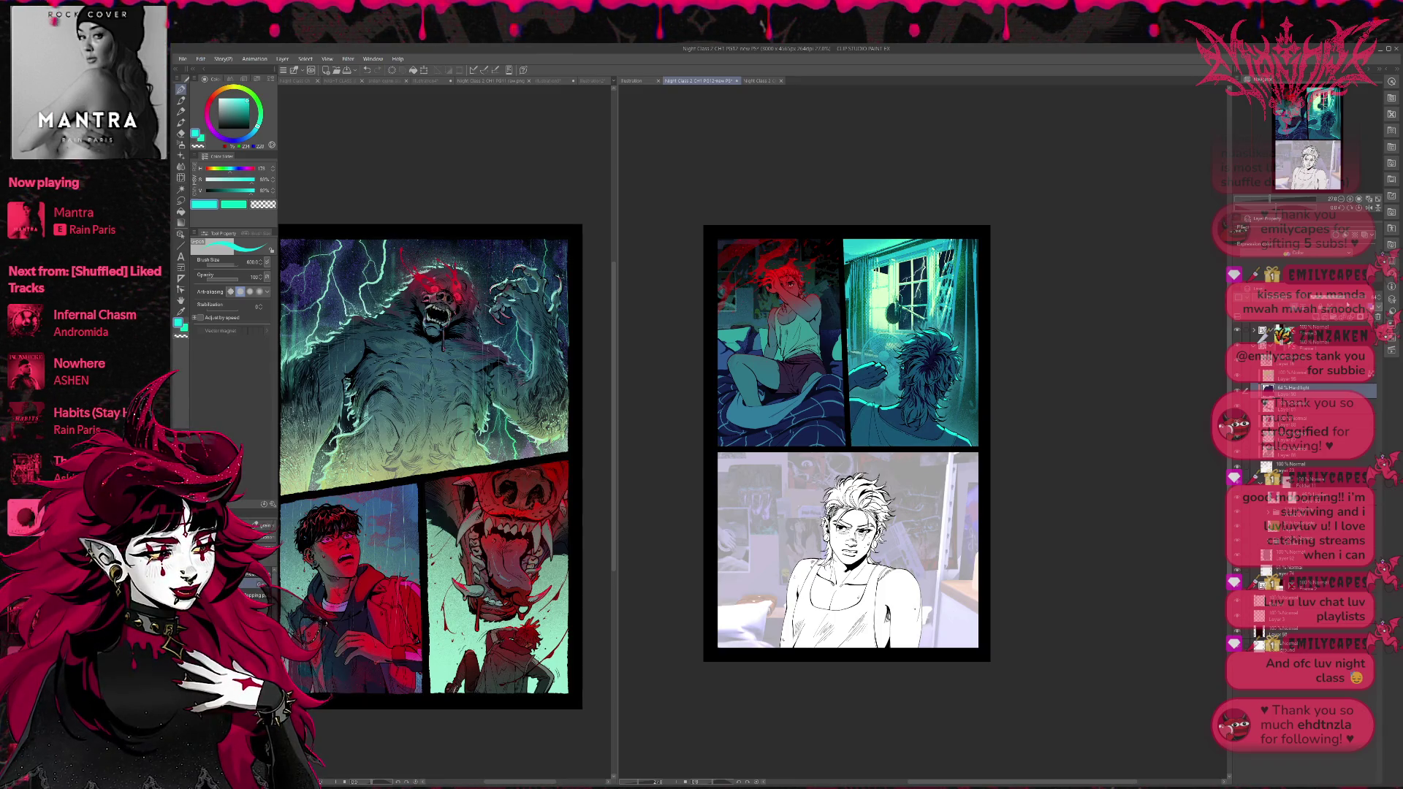
pyautogui.moveTo(1349, 302); pyautogui.dragTo(1351, 303)
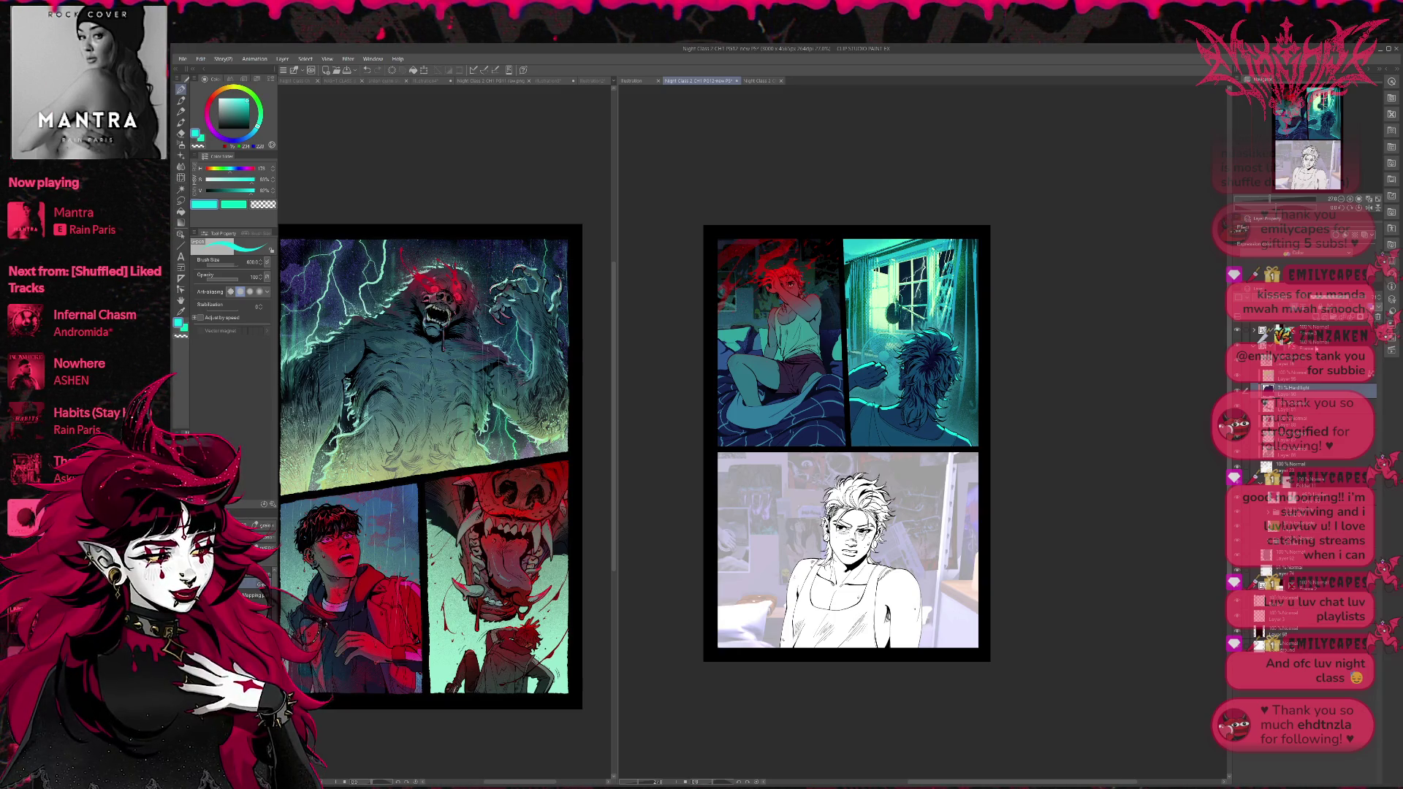
# Select the Normal layer above Hard Light and sample teal and mint tones from the window.
pyautogui.click(1313, 372)
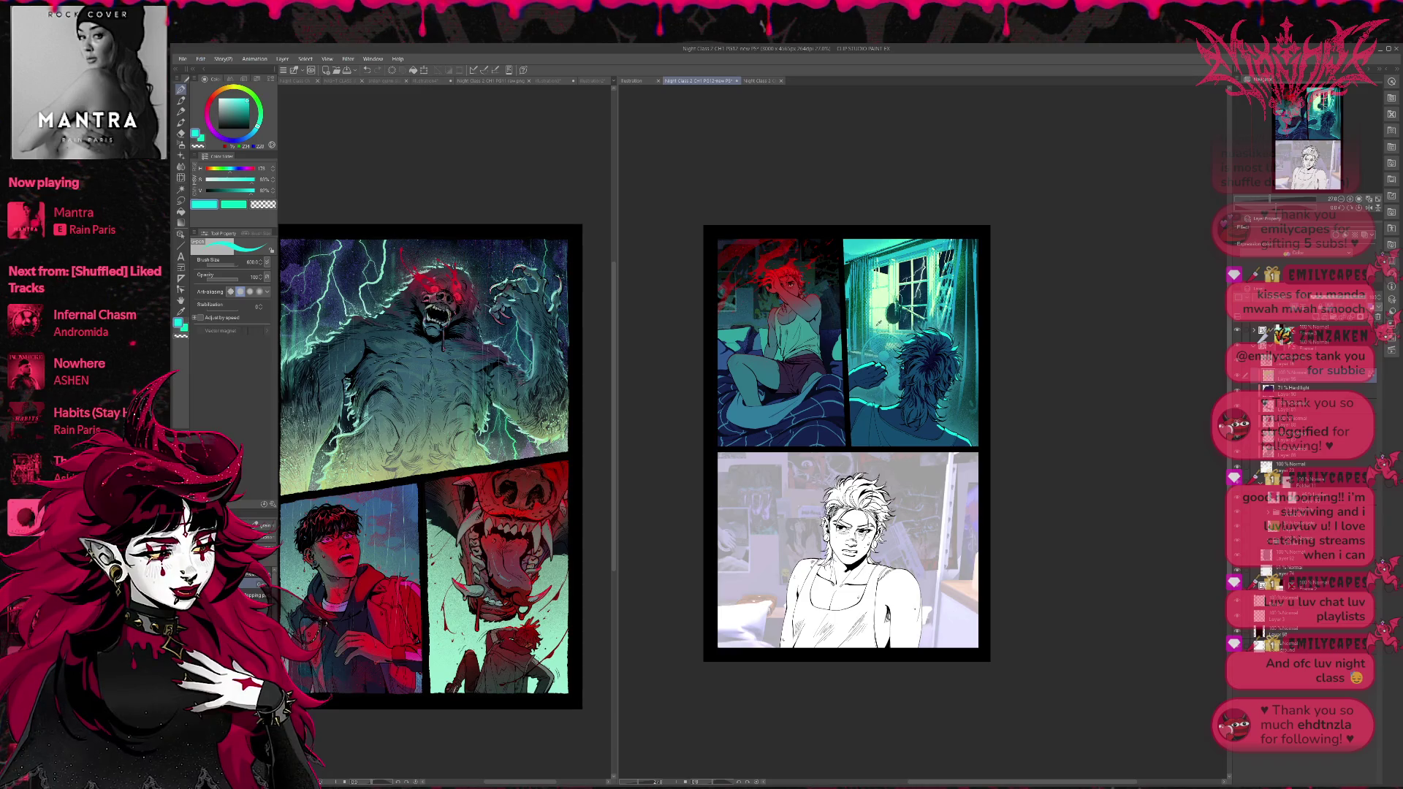
pyautogui.keyDown('alt'); pyautogui.click(877, 325); pyautogui.keyUp('alt')
pyautogui.keyDown('alt'); pyautogui.click(875, 329); pyautogui.keyUp('alt')
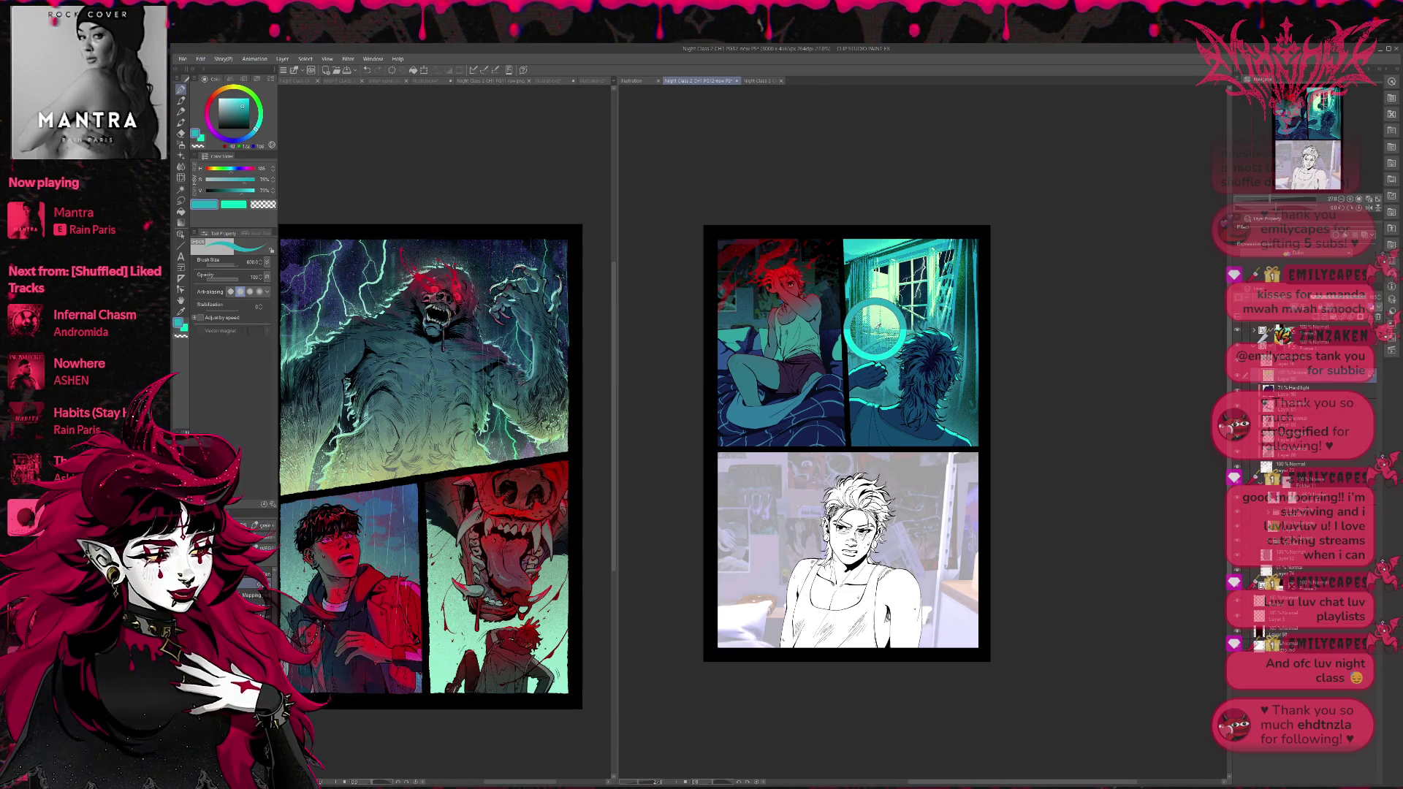
pyautogui.keyDown('alt'); pyautogui.click(870, 296); pyautogui.keyUp('alt')
pyautogui.keyDown('alt'); pyautogui.click(868, 294); pyautogui.keyUp('alt')
pyautogui.keyDown('alt'); pyautogui.click(888, 280); pyautogui.keyUp('alt')
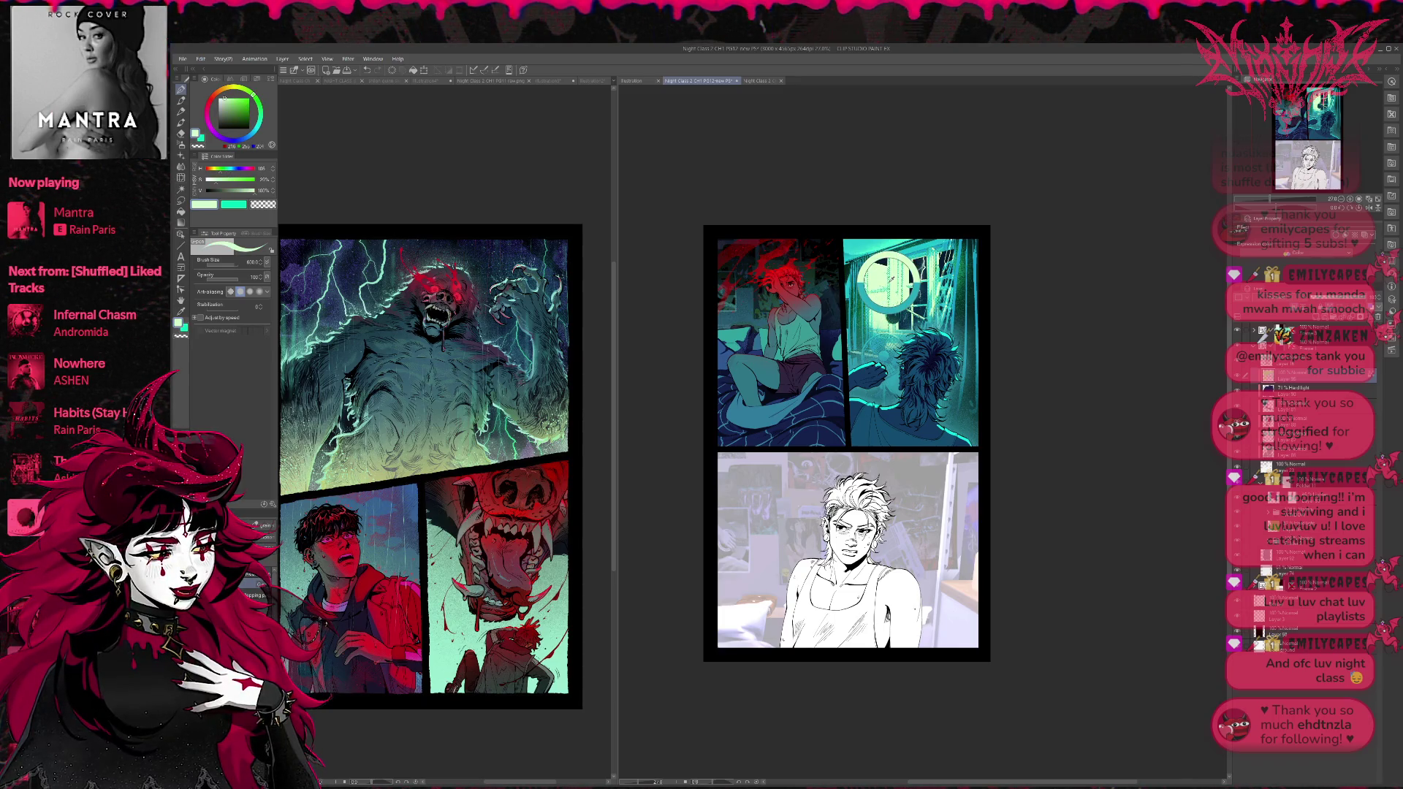
pyautogui.keyDown('alt'); pyautogui.click(864, 329); pyautogui.keyUp('alt')
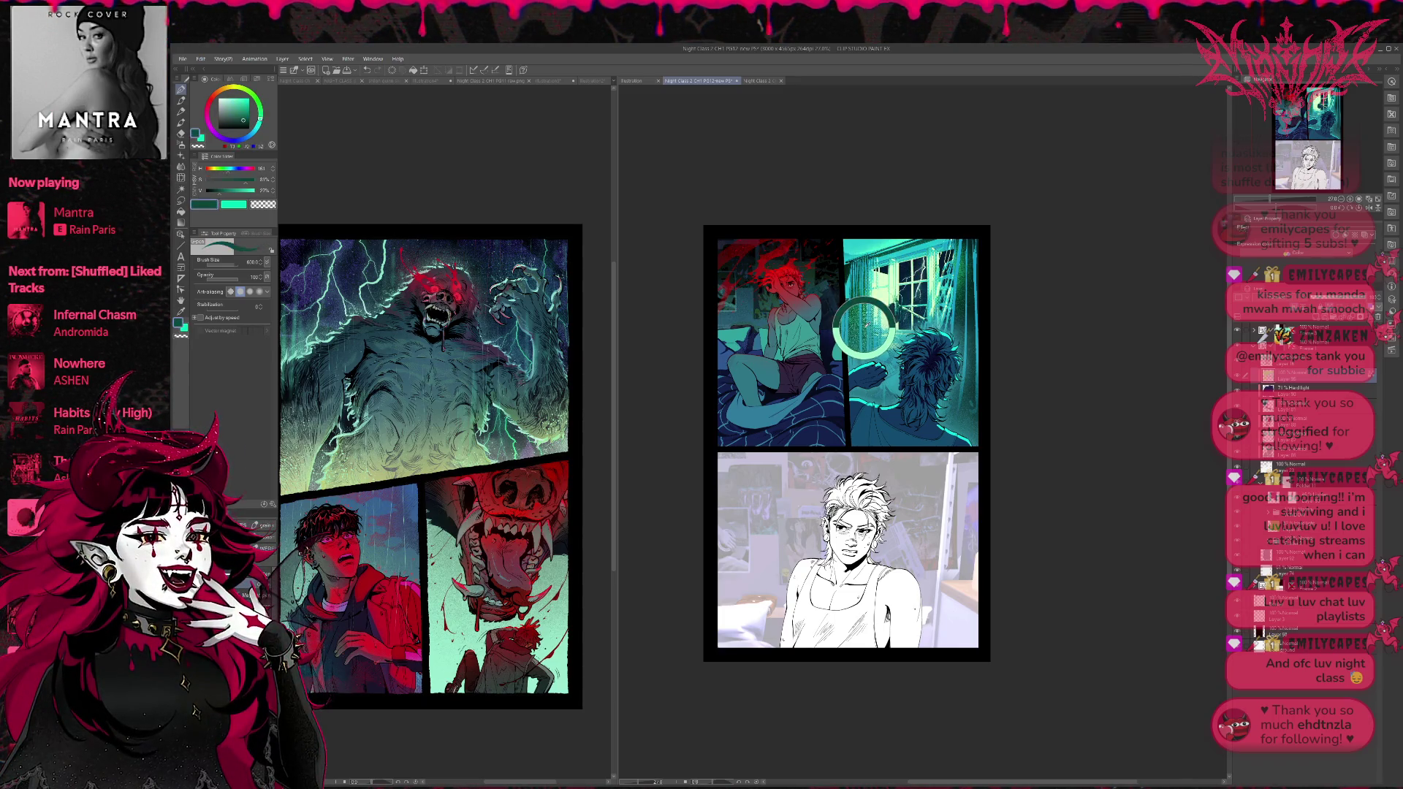
# Paint teal strokes into the window panel and around the hair, then flip the view horizontally.
pyautogui.moveTo(864, 322); pyautogui.dragTo(899, 431)
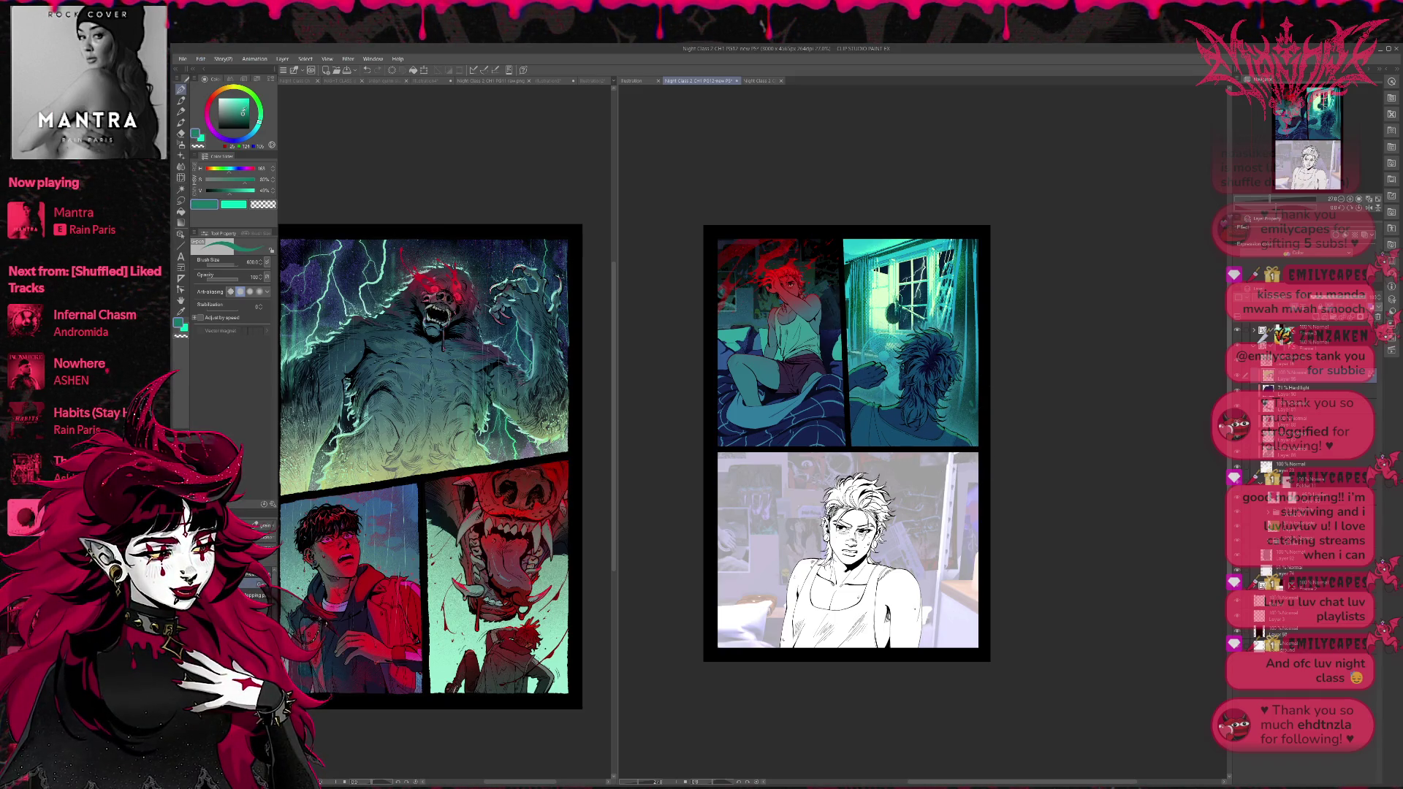
pyautogui.keyDown('alt'); pyautogui.click(877, 380); pyautogui.keyUp('alt')
pyautogui.moveTo(825, 388); pyautogui.dragTo(914, 416)
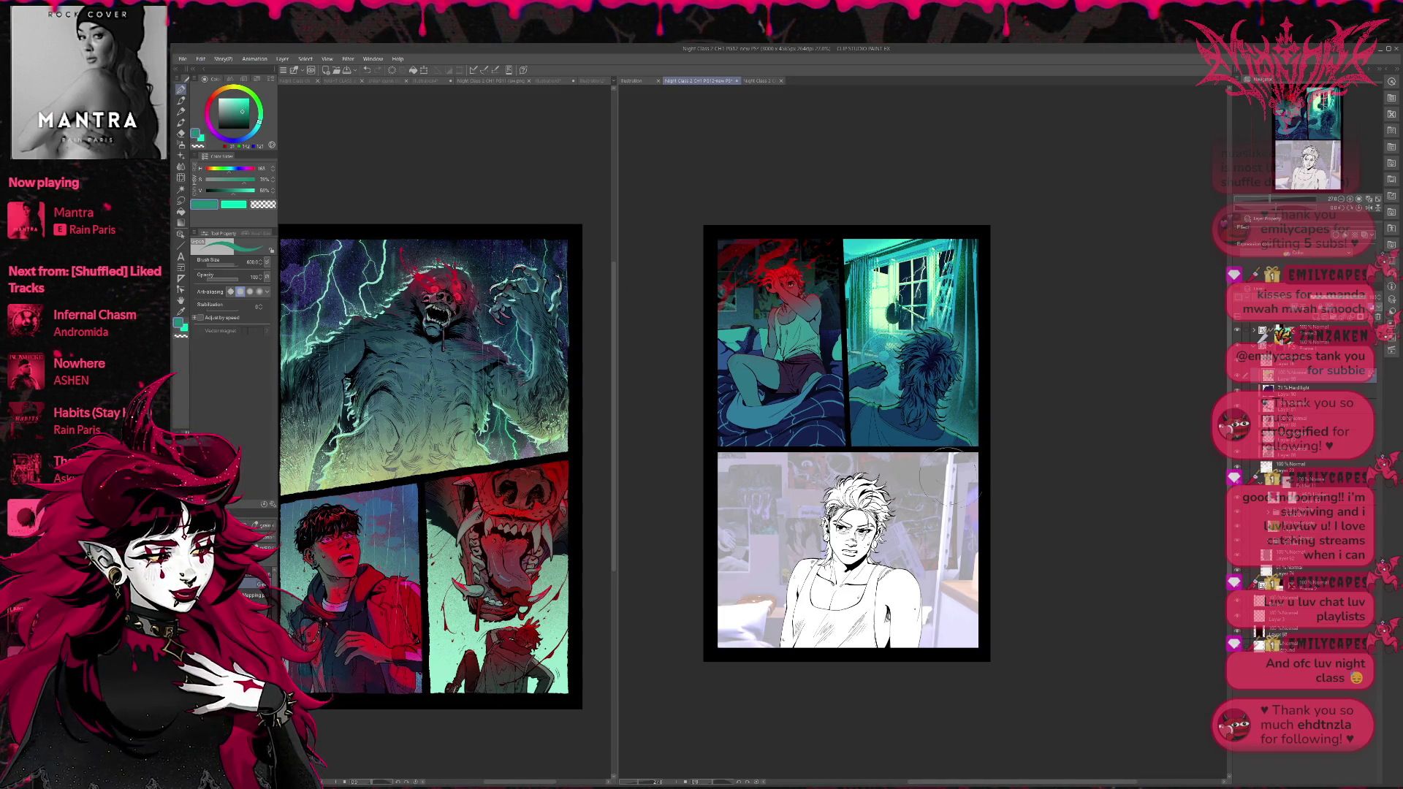
pyautogui.click(245, 108)
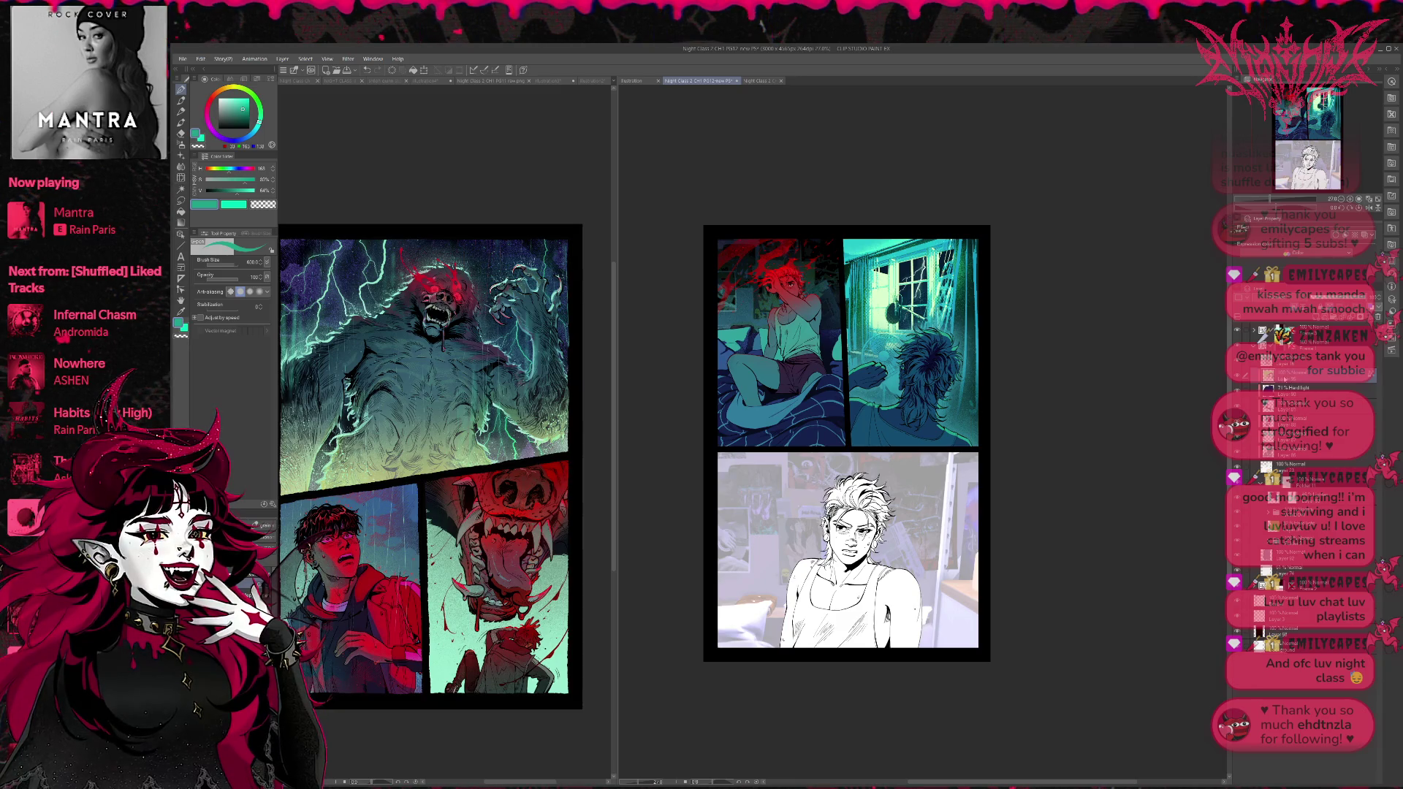
pyautogui.scroll(-2, 1301, 475)
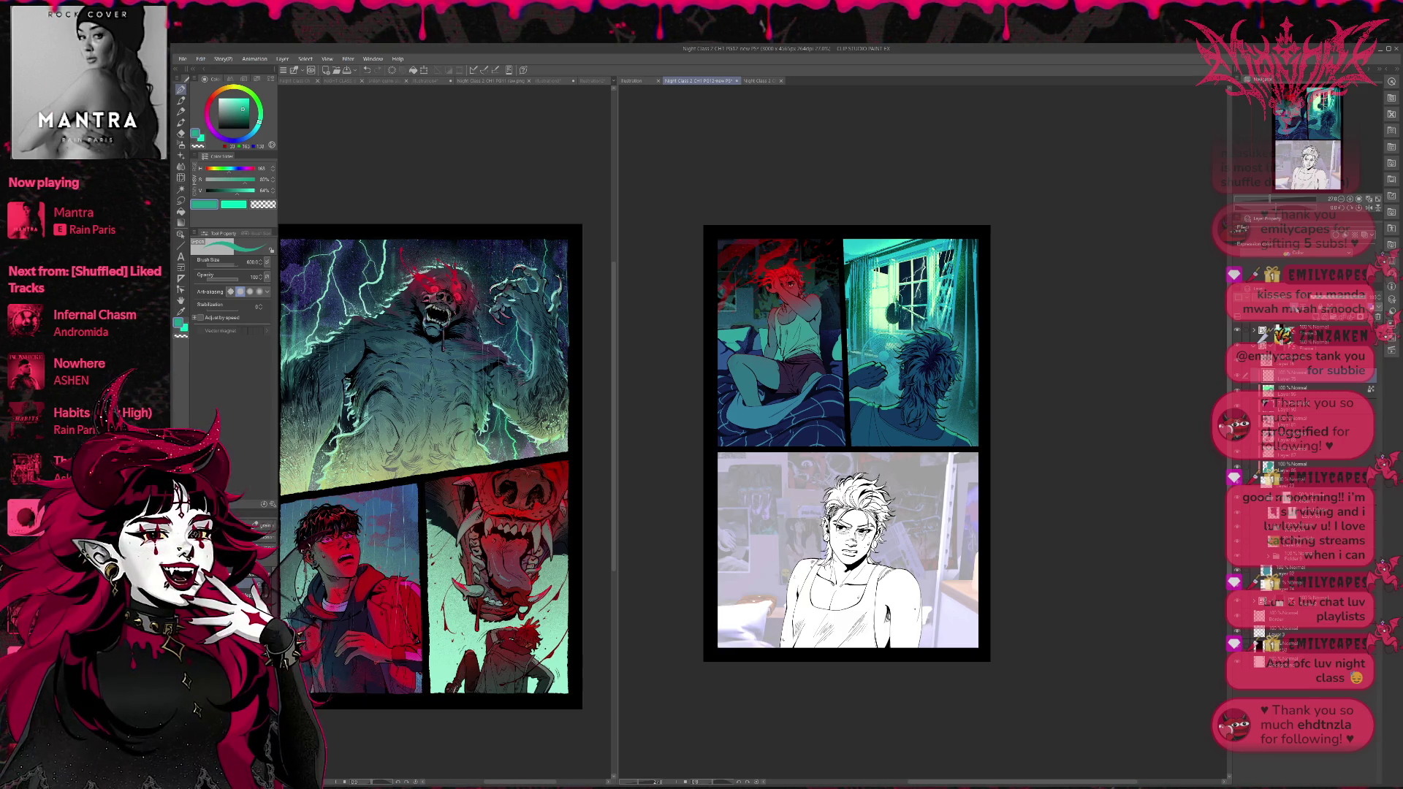
pyautogui.click(1363, 209)
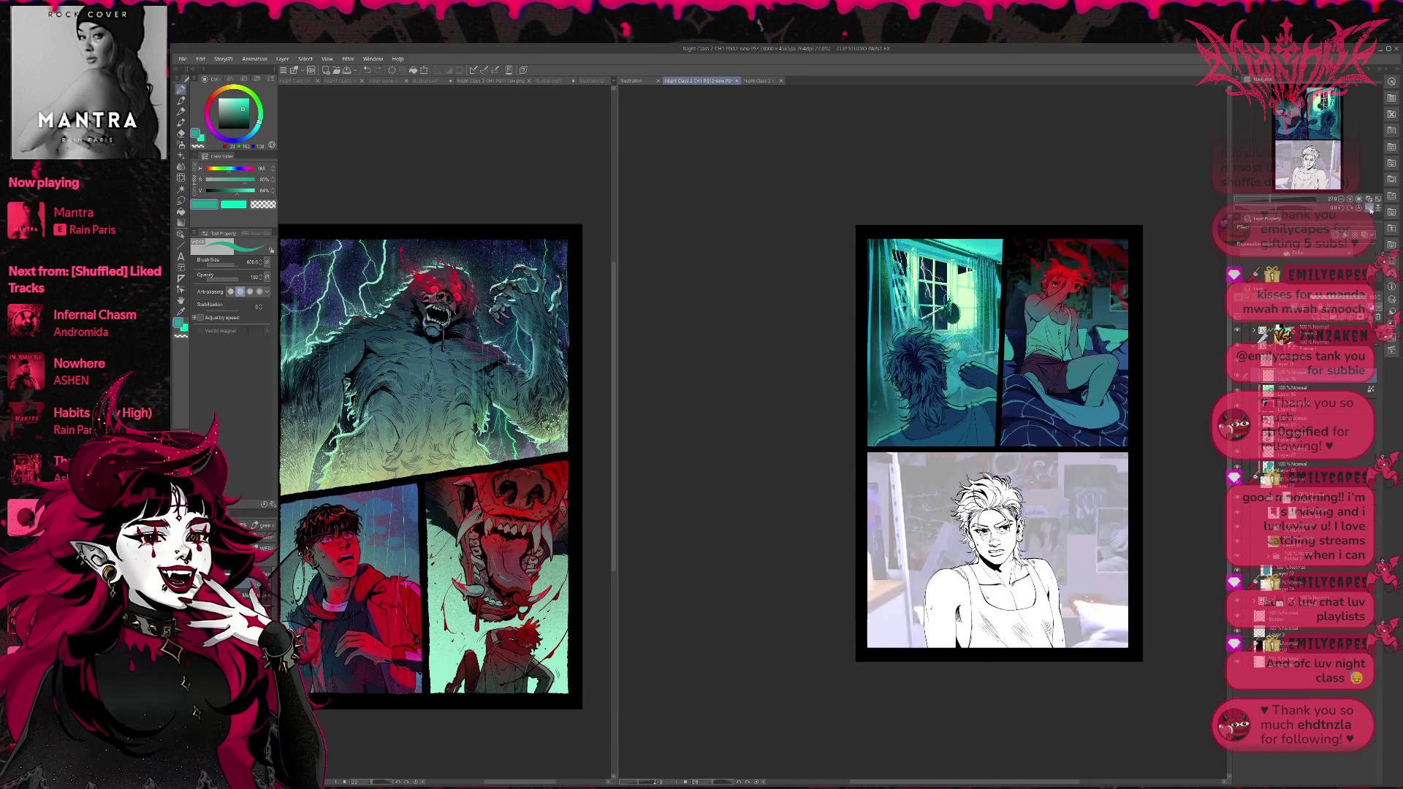
# Sample the window's teal, switch to a simpler brush, and flip the page view back to normal.
pyautogui.moveTo(988, 409); pyautogui.dragTo(786, 409)
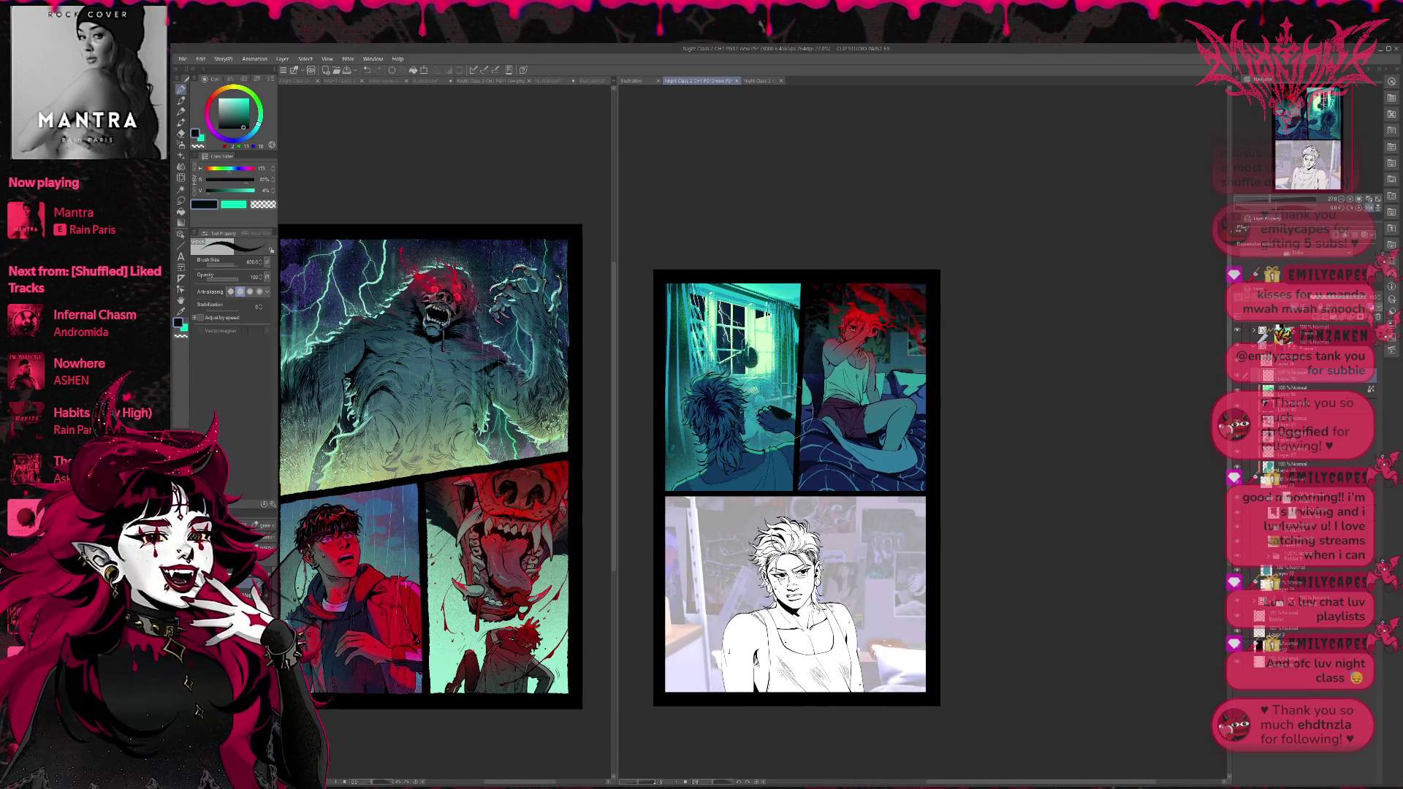
pyautogui.keyDown('alt'); pyautogui.click(779, 413); pyautogui.keyUp('alt')
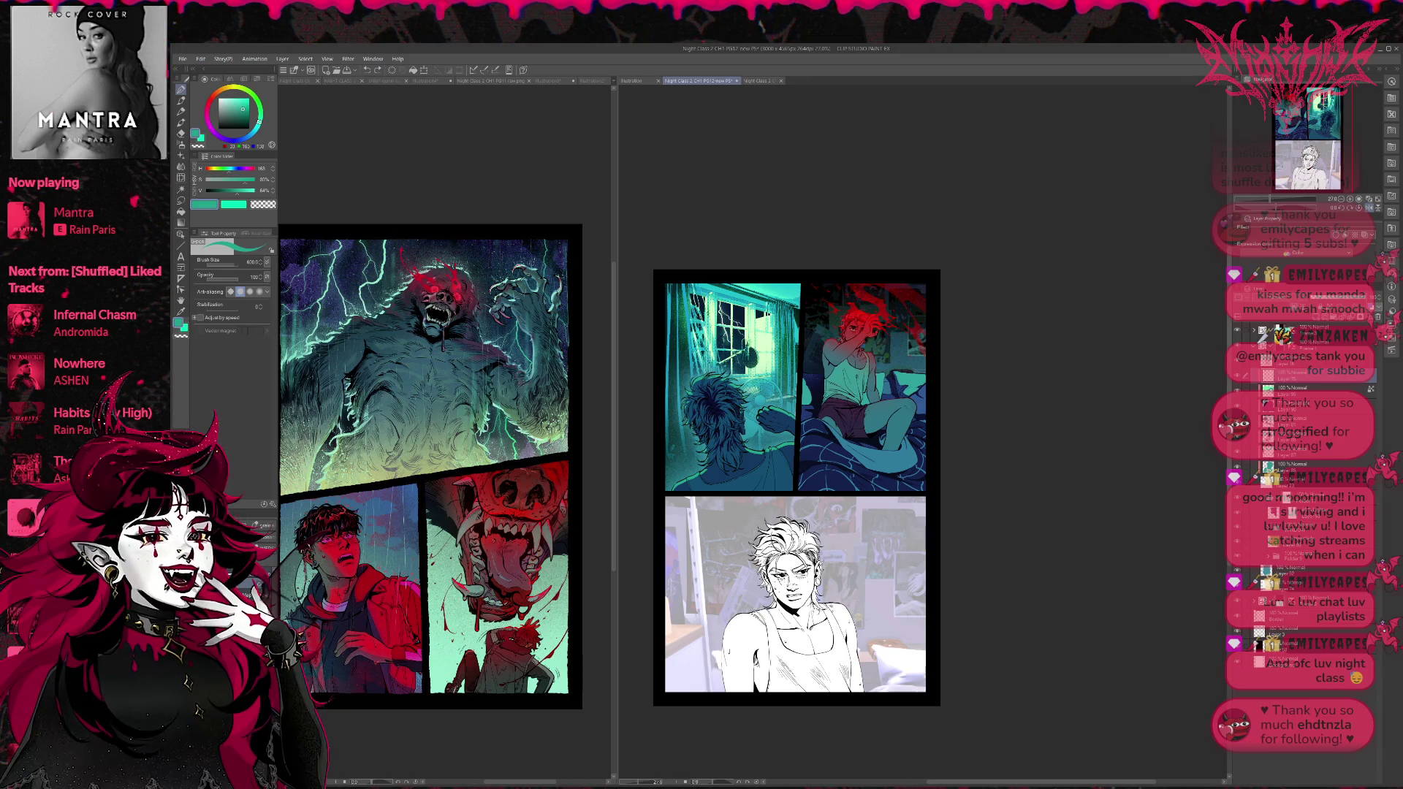
pyautogui.press('e')
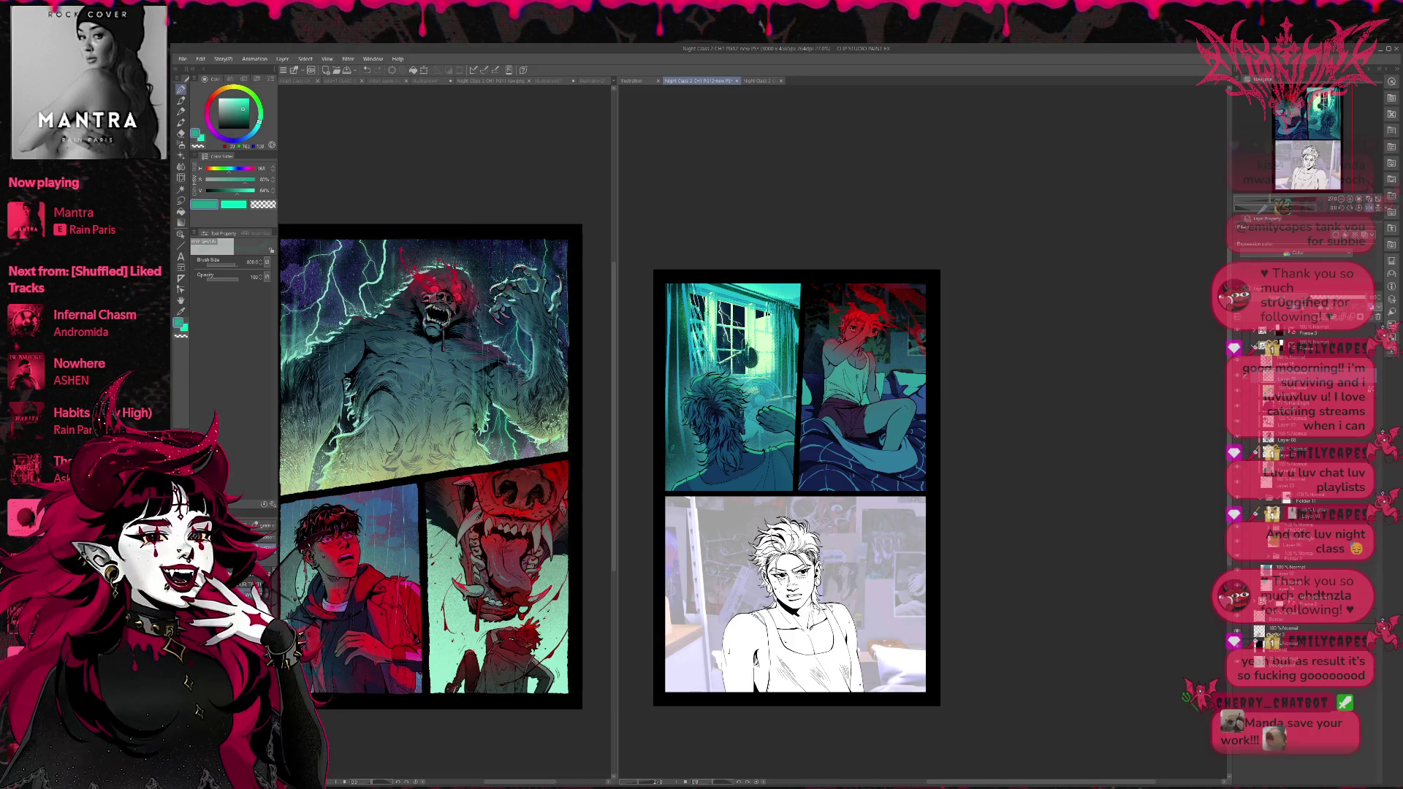
pyautogui.press('h')
pyautogui.moveTo(963, 430); pyautogui.dragTo(953, 431)
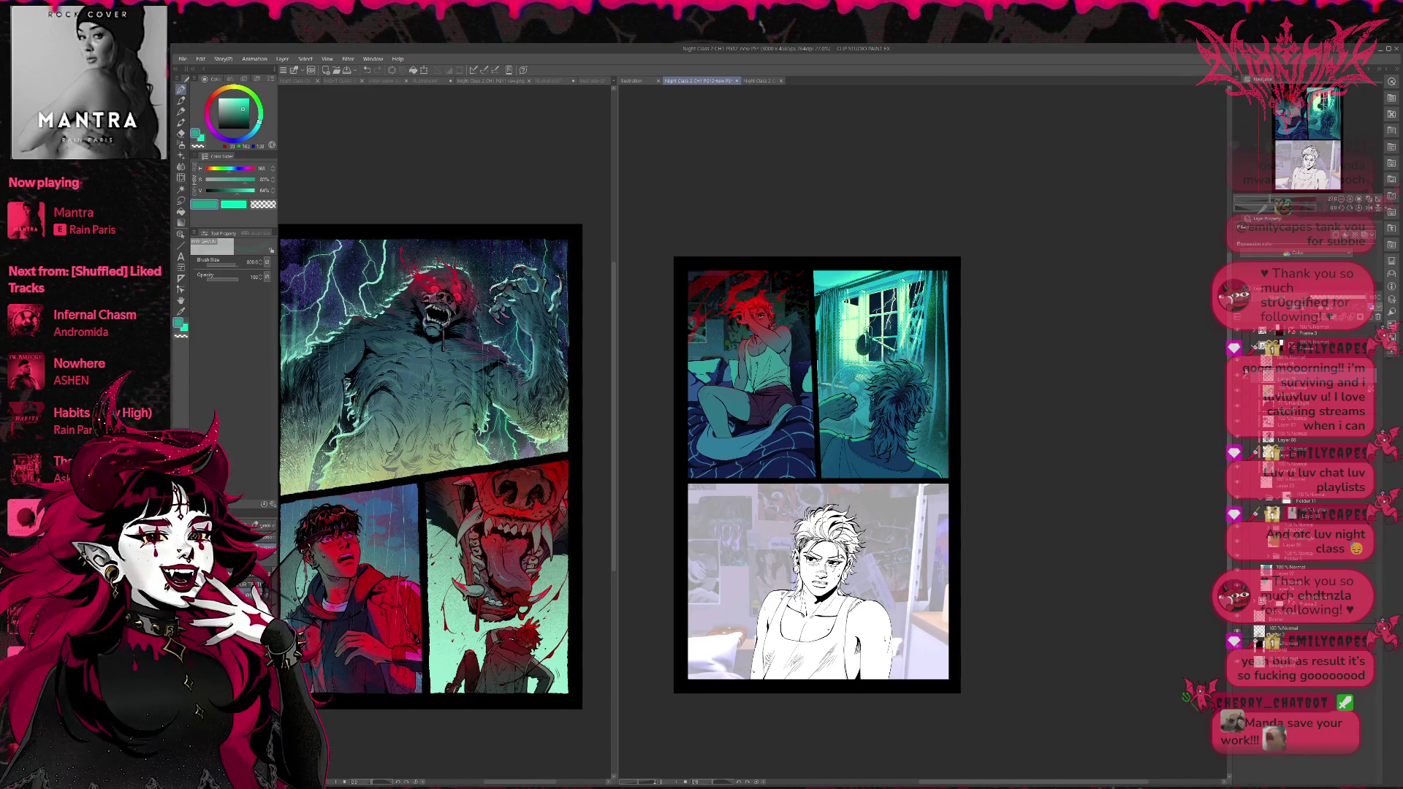
# Undo the stray spray, select a layer in Folder 11, and sample cyan from the window light.
pyautogui.hotkey('ctrl', 'z')
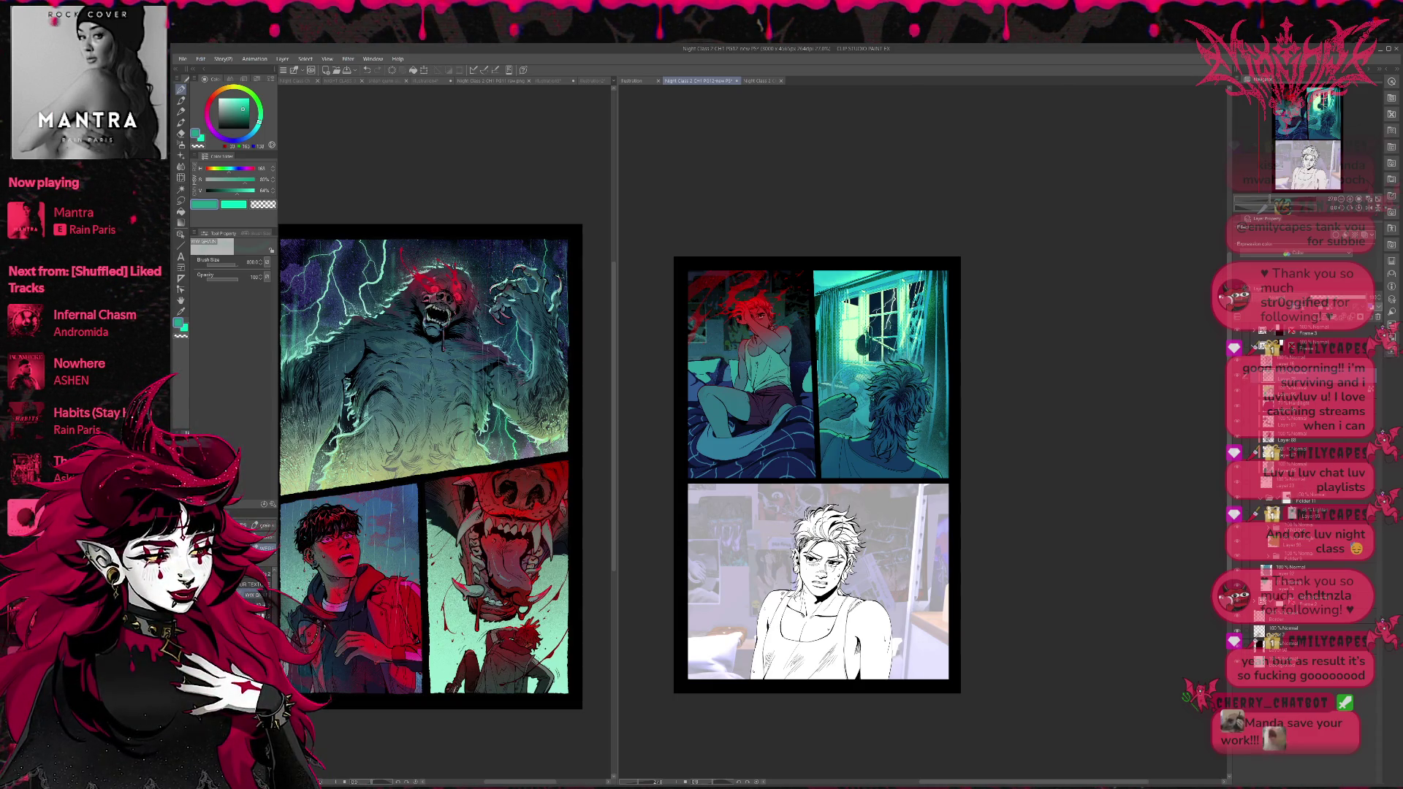
pyautogui.click(1308, 500)
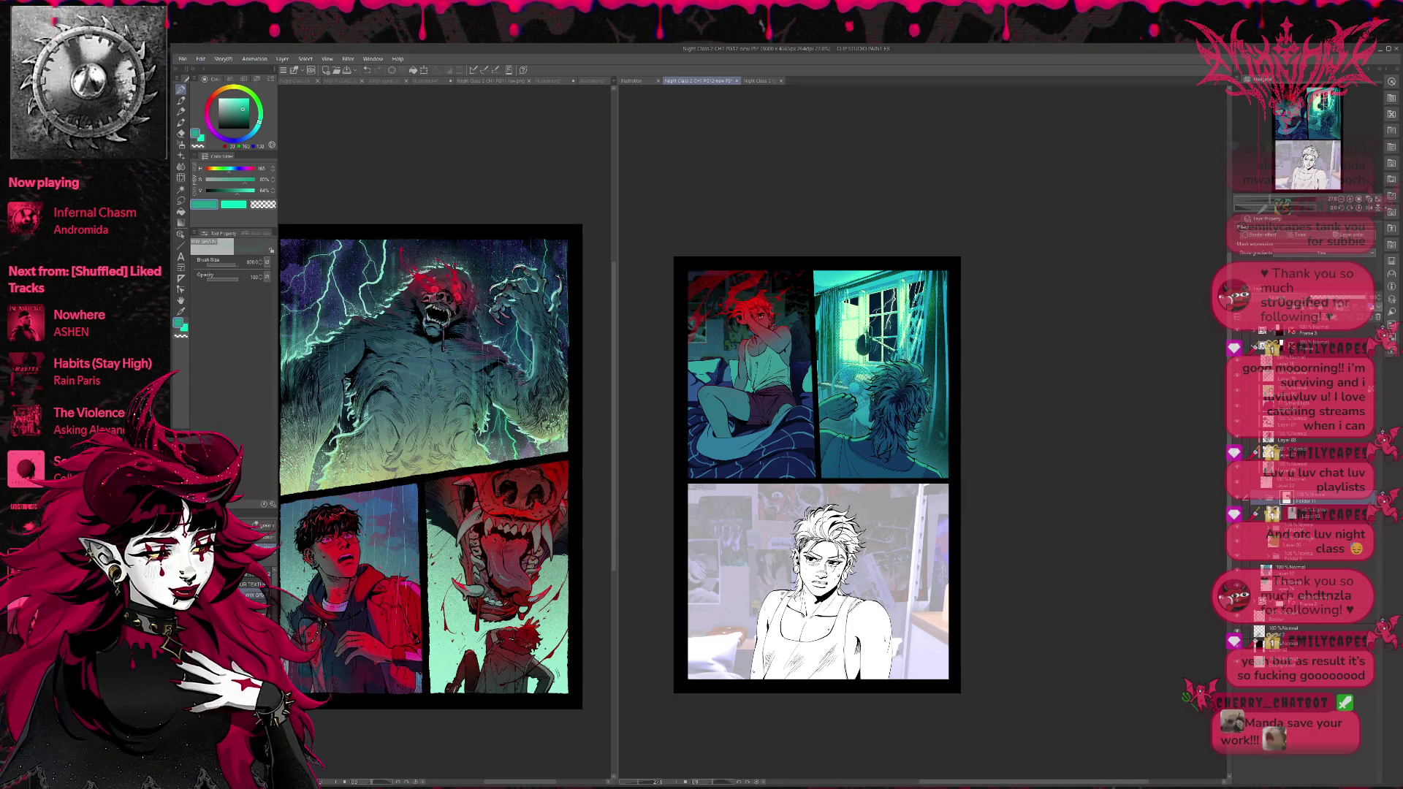
pyautogui.click(1308, 569)
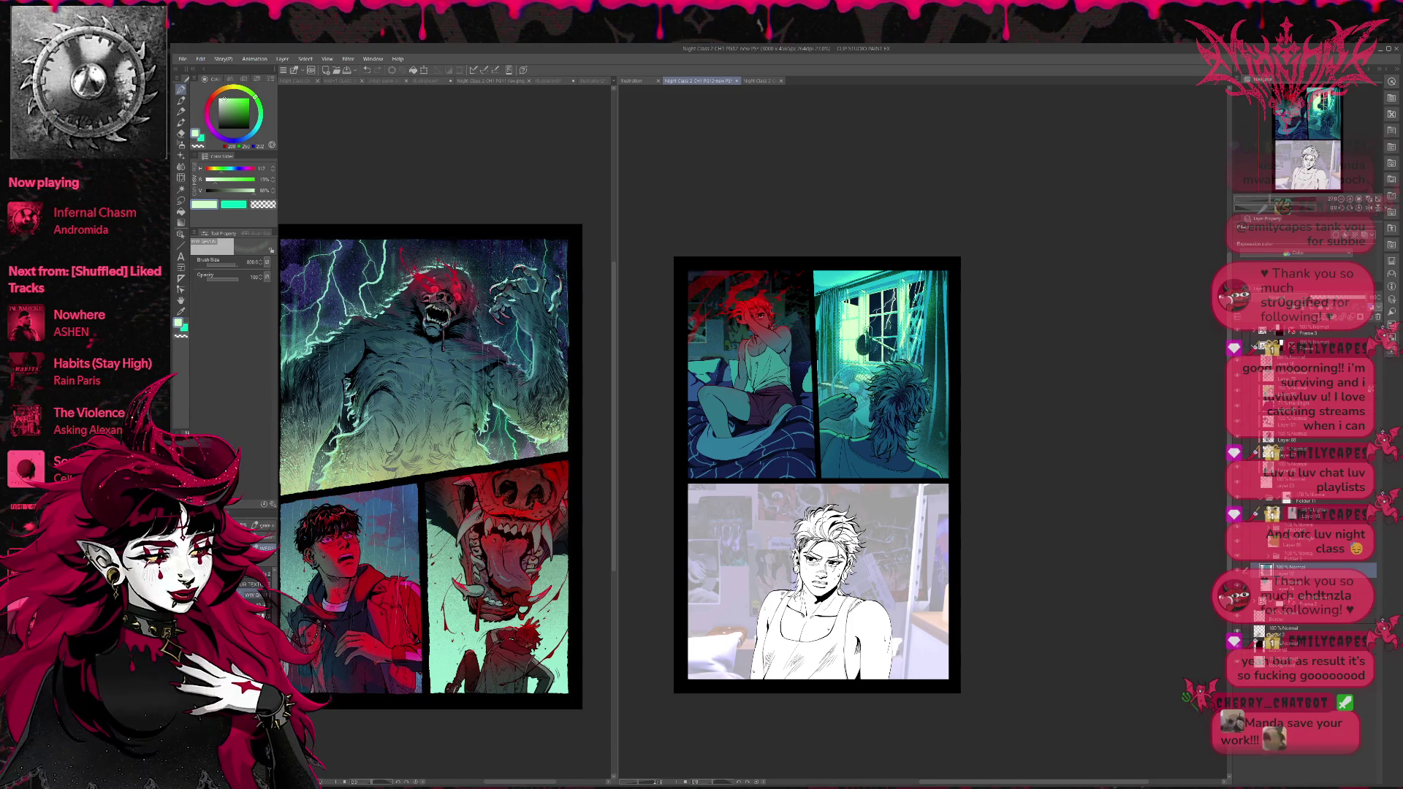
pyautogui.keyDown('alt'); pyautogui.click(918, 333); pyautogui.keyUp('alt')
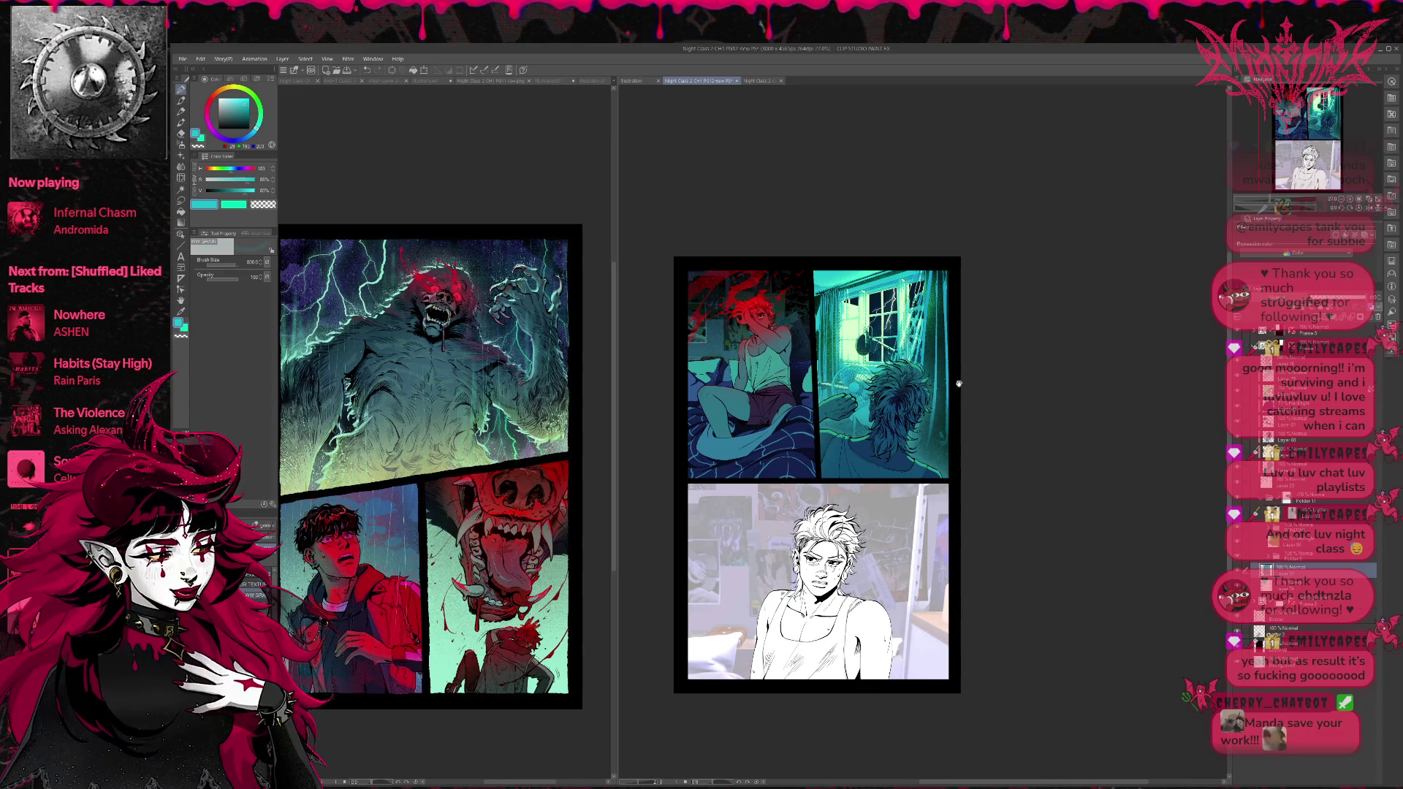
pyautogui.moveTo(955, 386); pyautogui.dragTo(983, 388)
pyautogui.moveTo(1037, 502); pyautogui.dragTo(1042, 495)
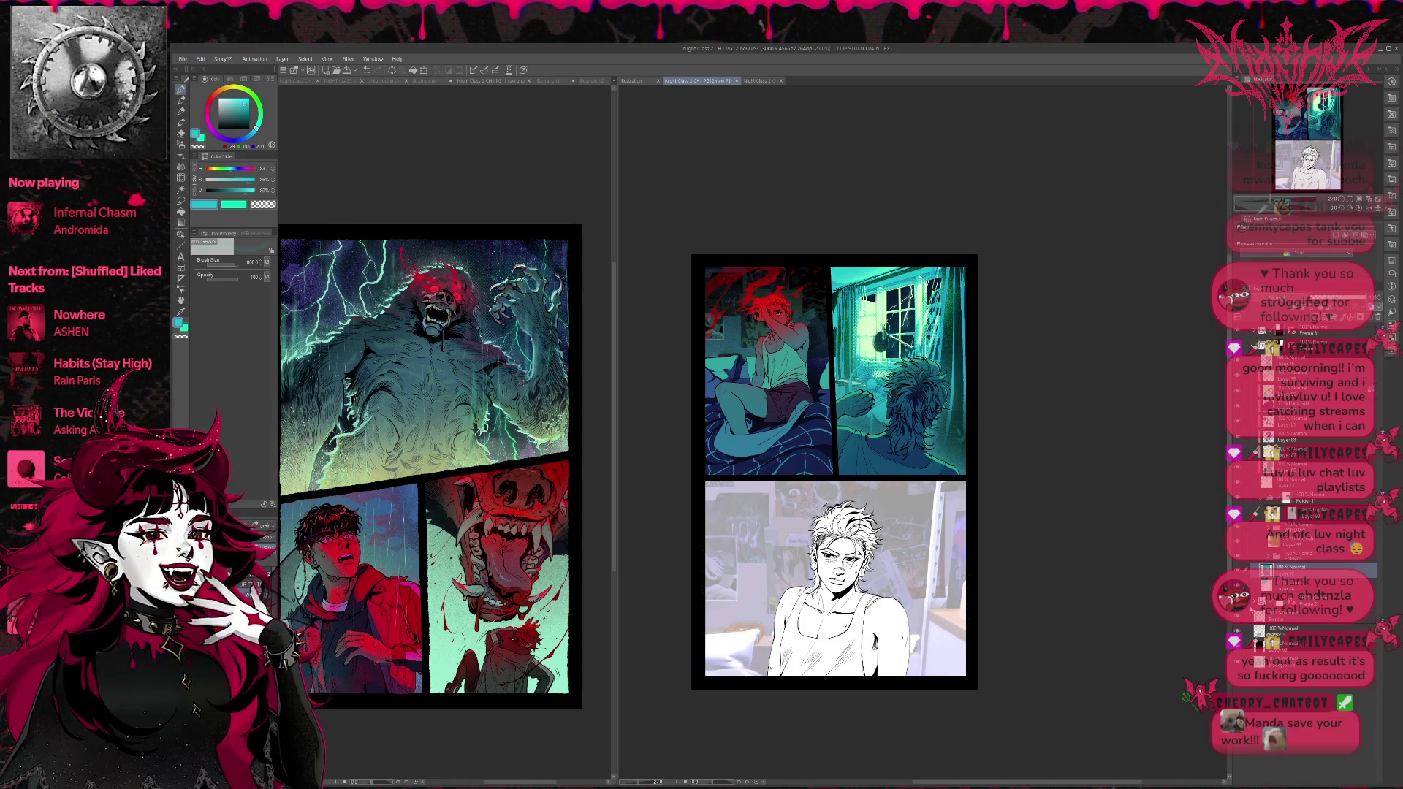
# Toggle Folder 11's visibility twice to compare the window panel with and without it.
pyautogui.click(1314, 501)
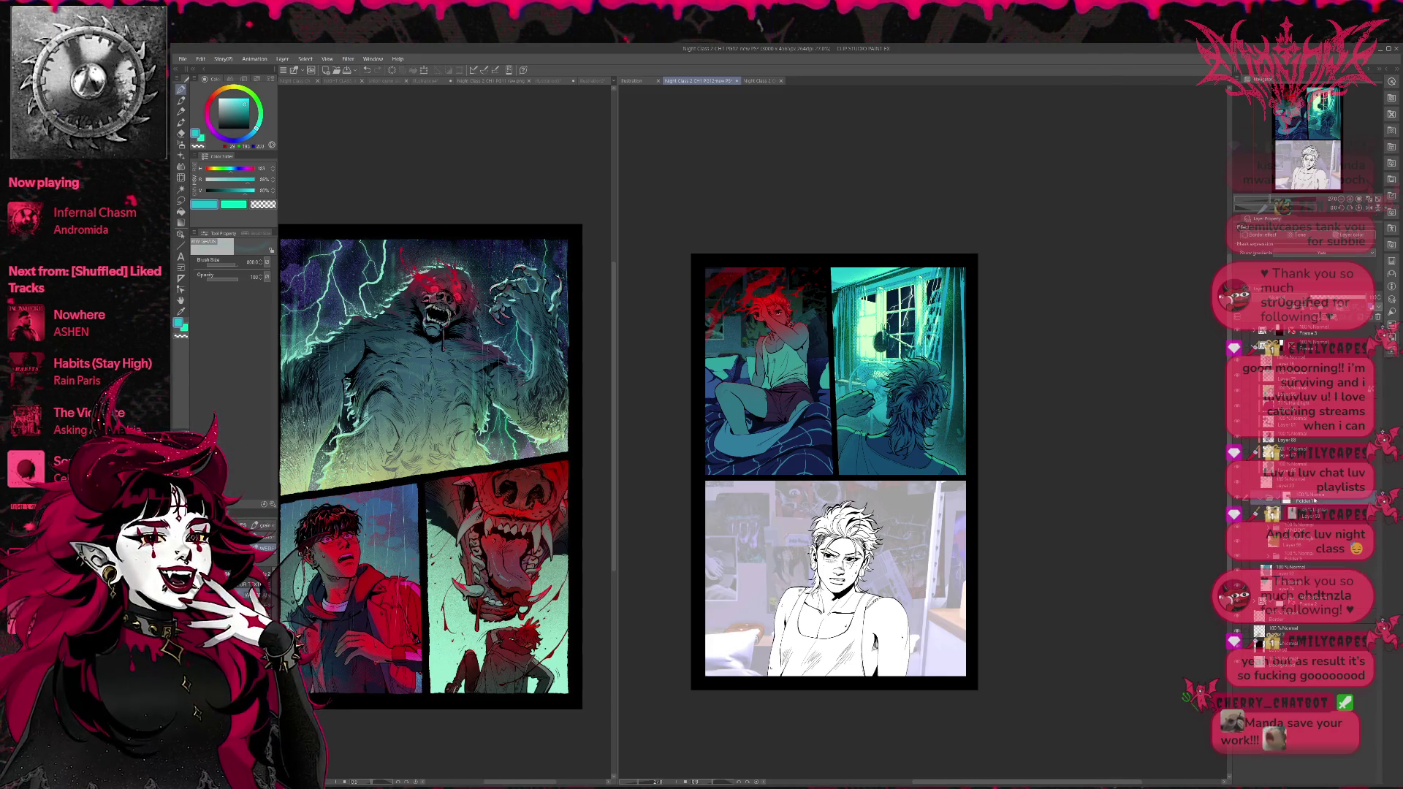
pyautogui.click(1240, 502)
pyautogui.click(1240, 502)
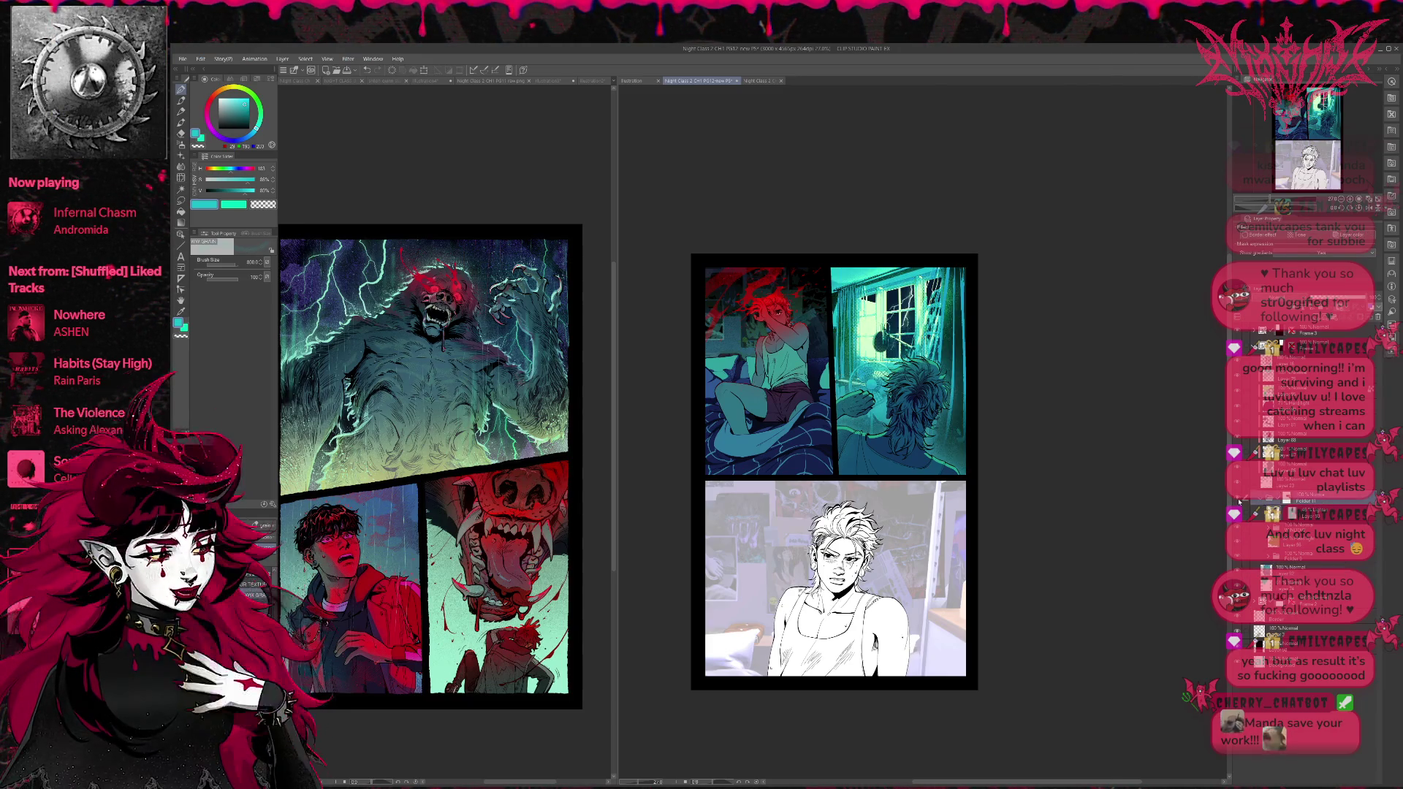
pyautogui.click(1241, 502)
pyautogui.click(1240, 502)
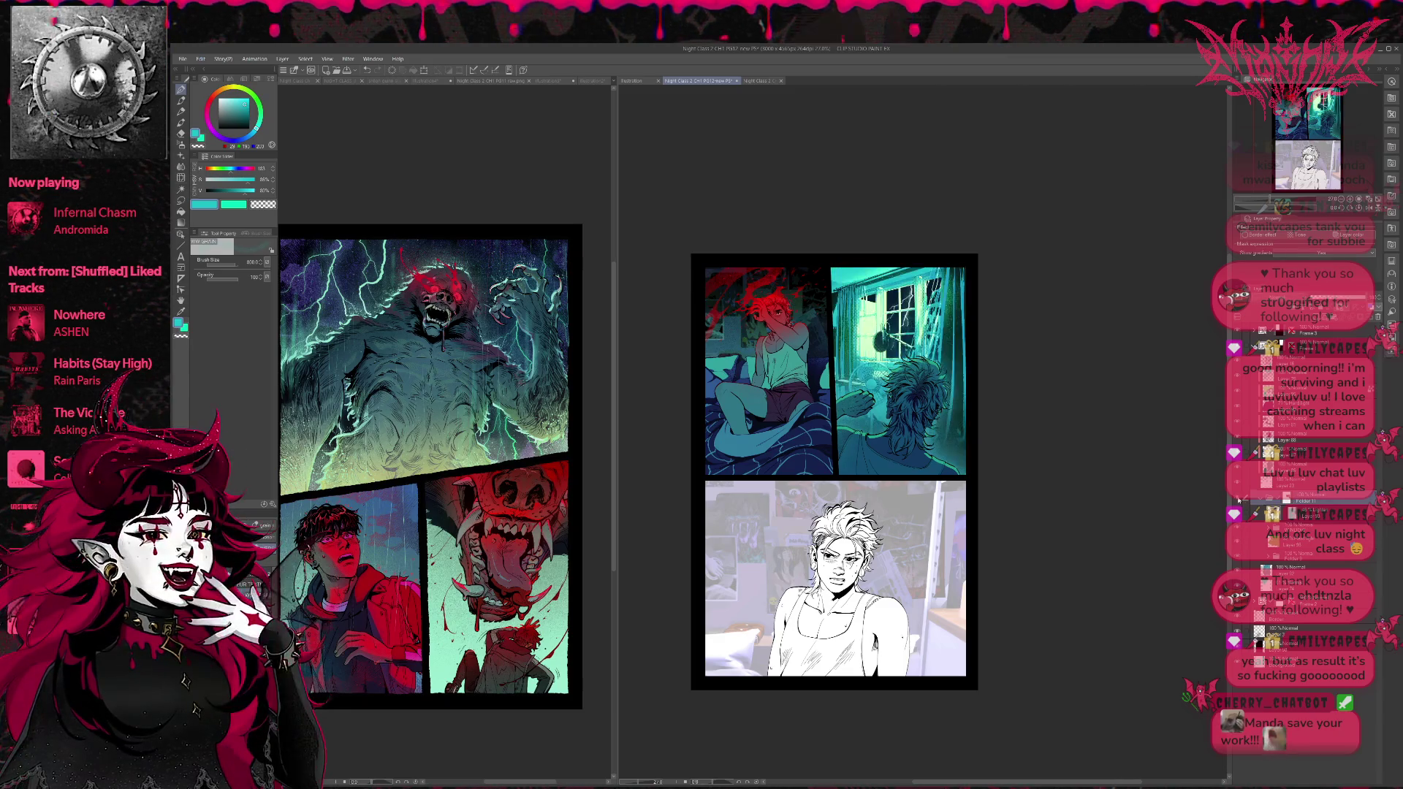
pyautogui.scroll(1, 1063, 560)
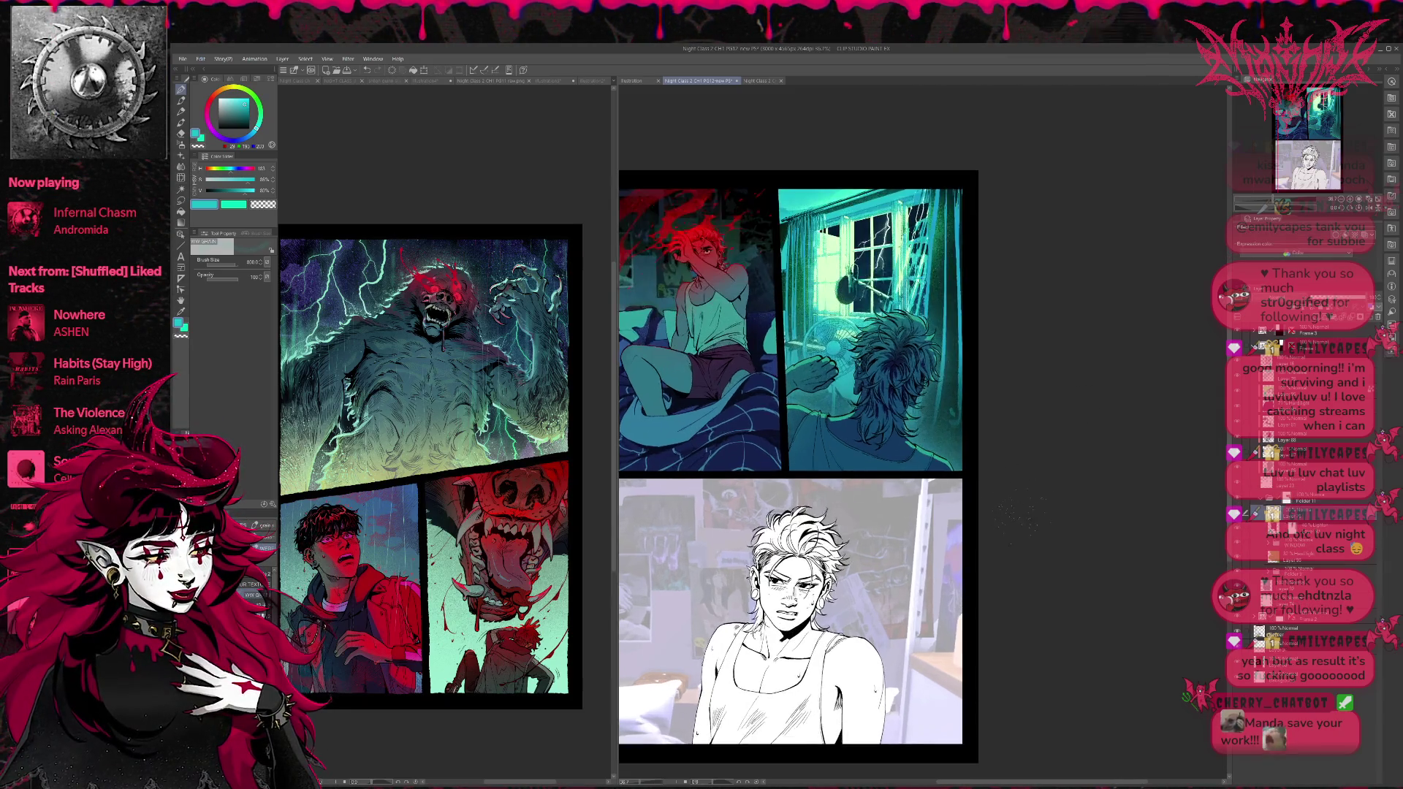
# Zoom in, switch to the particle brush, and sample a darker teal from the panel.
pyautogui.scroll(1, 1063, 560)
pyautogui.scroll(1, 1063, 559)
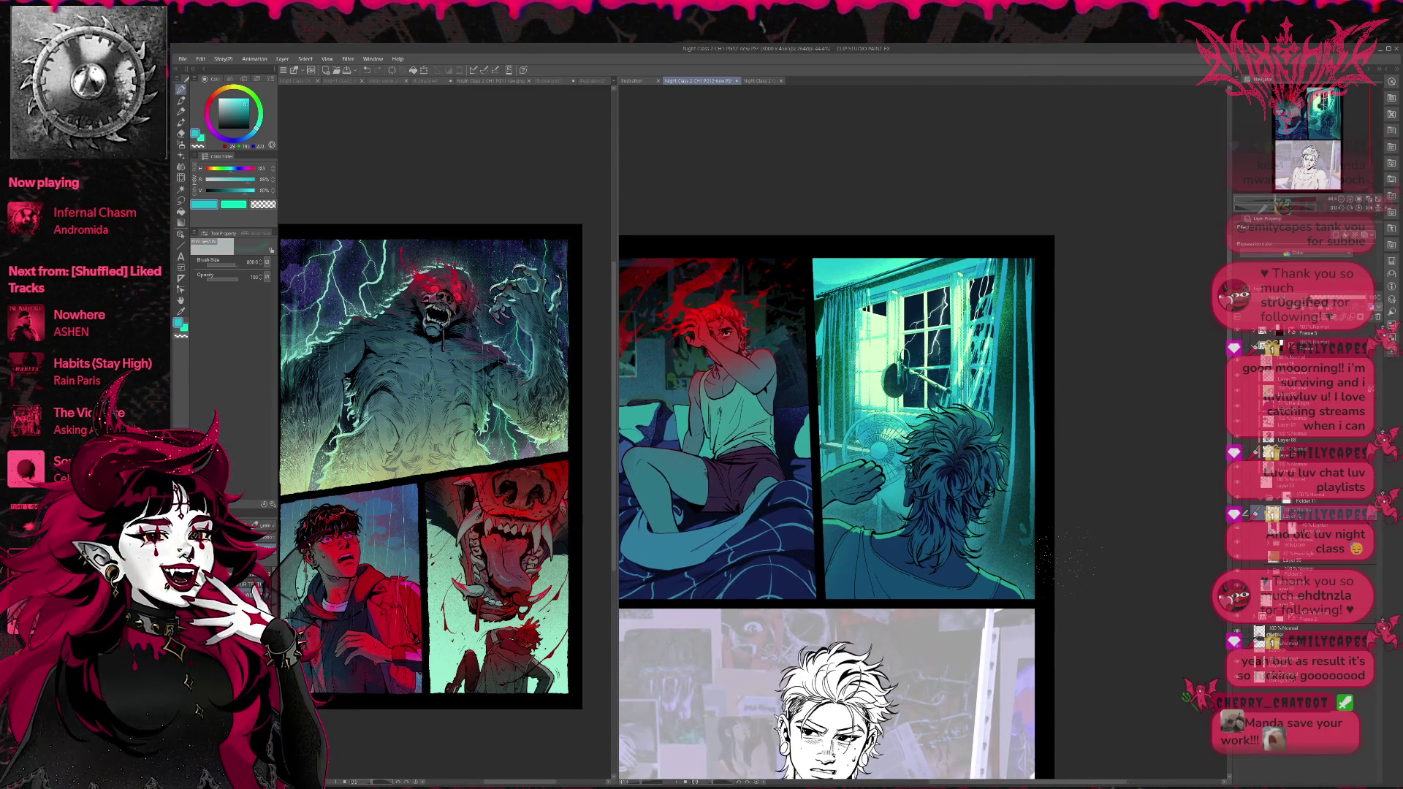
pyautogui.press('b')
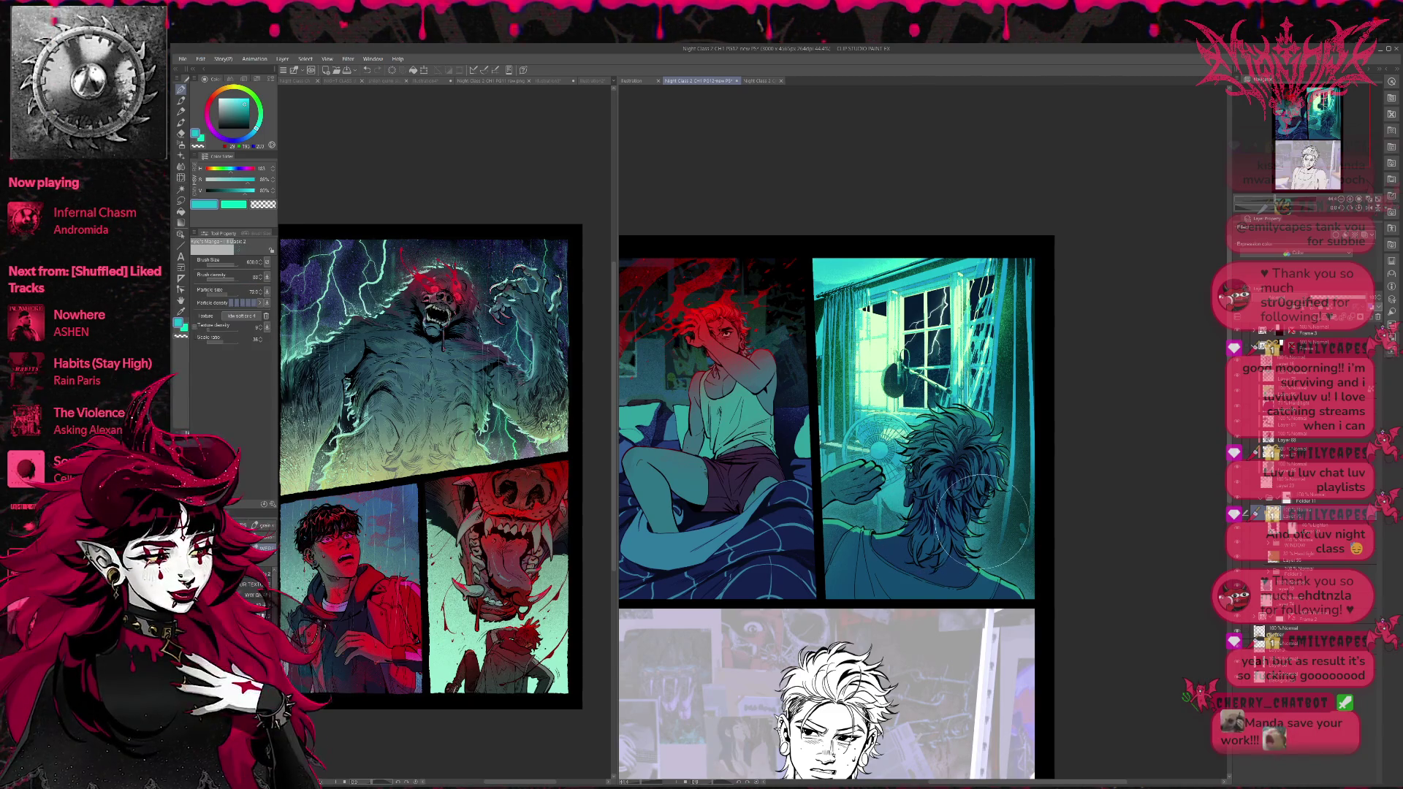
pyautogui.keyDown('alt'); pyautogui.click(997, 548); pyautogui.keyUp('alt')
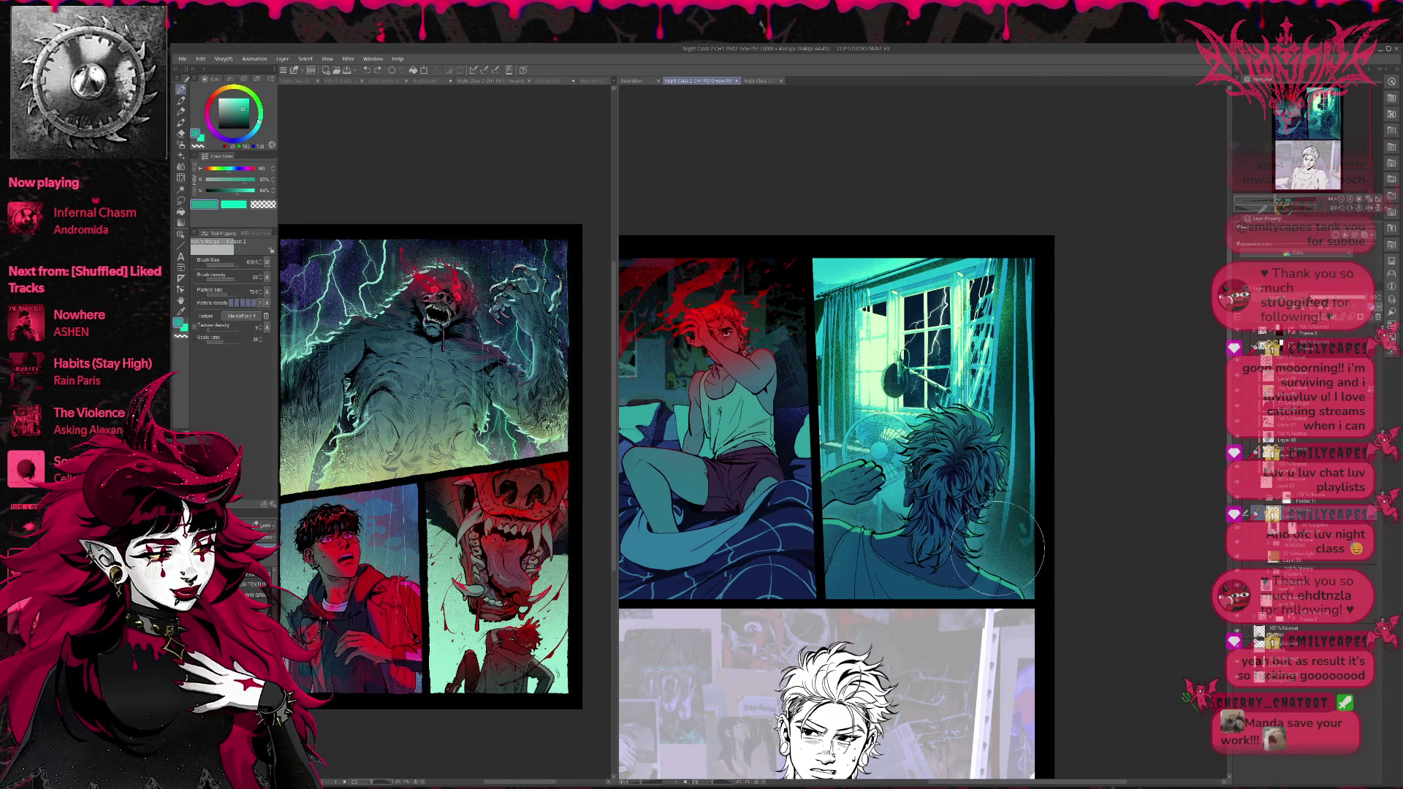
pyautogui.moveTo(898, 471); pyautogui.dragTo(941, 491)
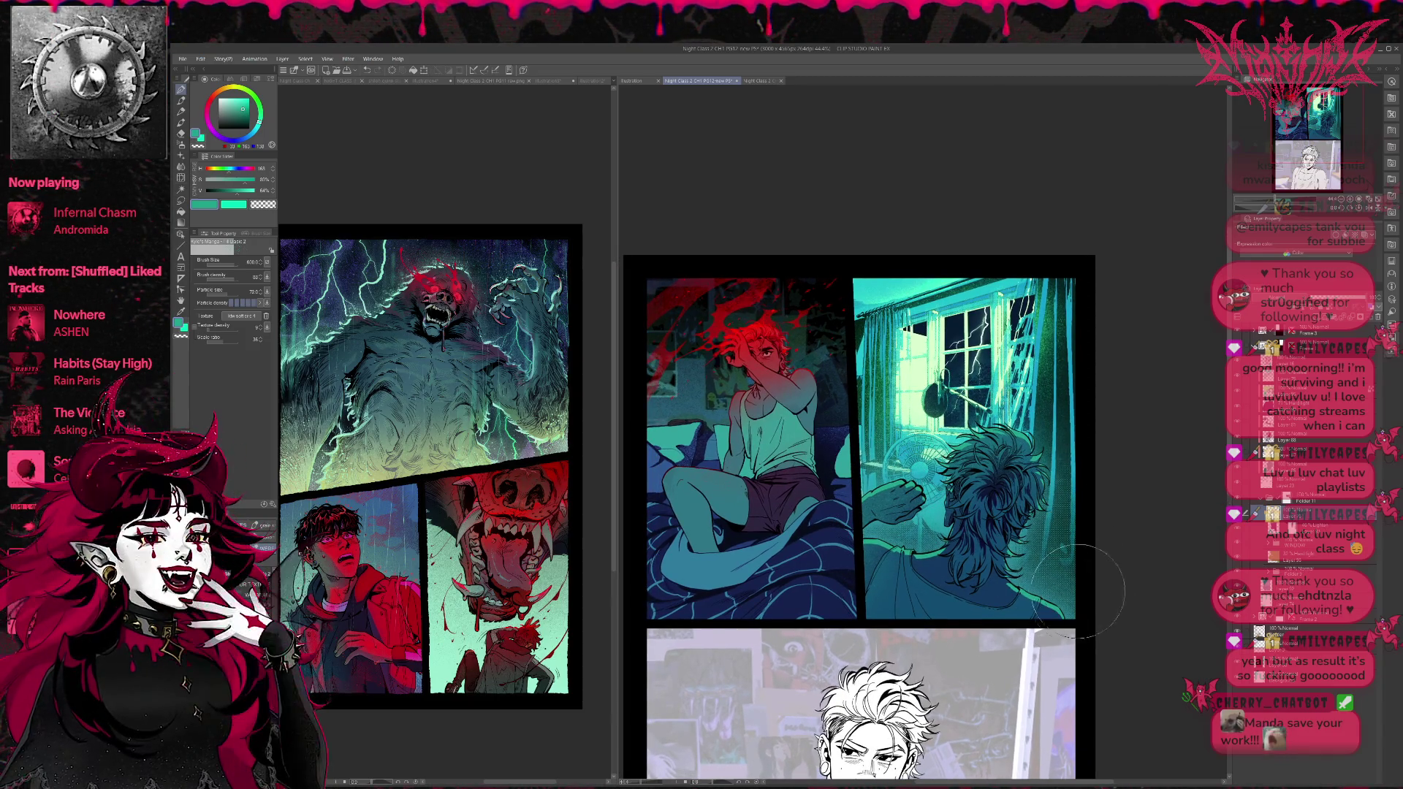
pyautogui.moveTo(1075, 595)
pyautogui.mouseDown()
pyautogui.moveTo(1056, 626)
pyautogui.moveTo(1073, 623)
pyautogui.mouseUp()
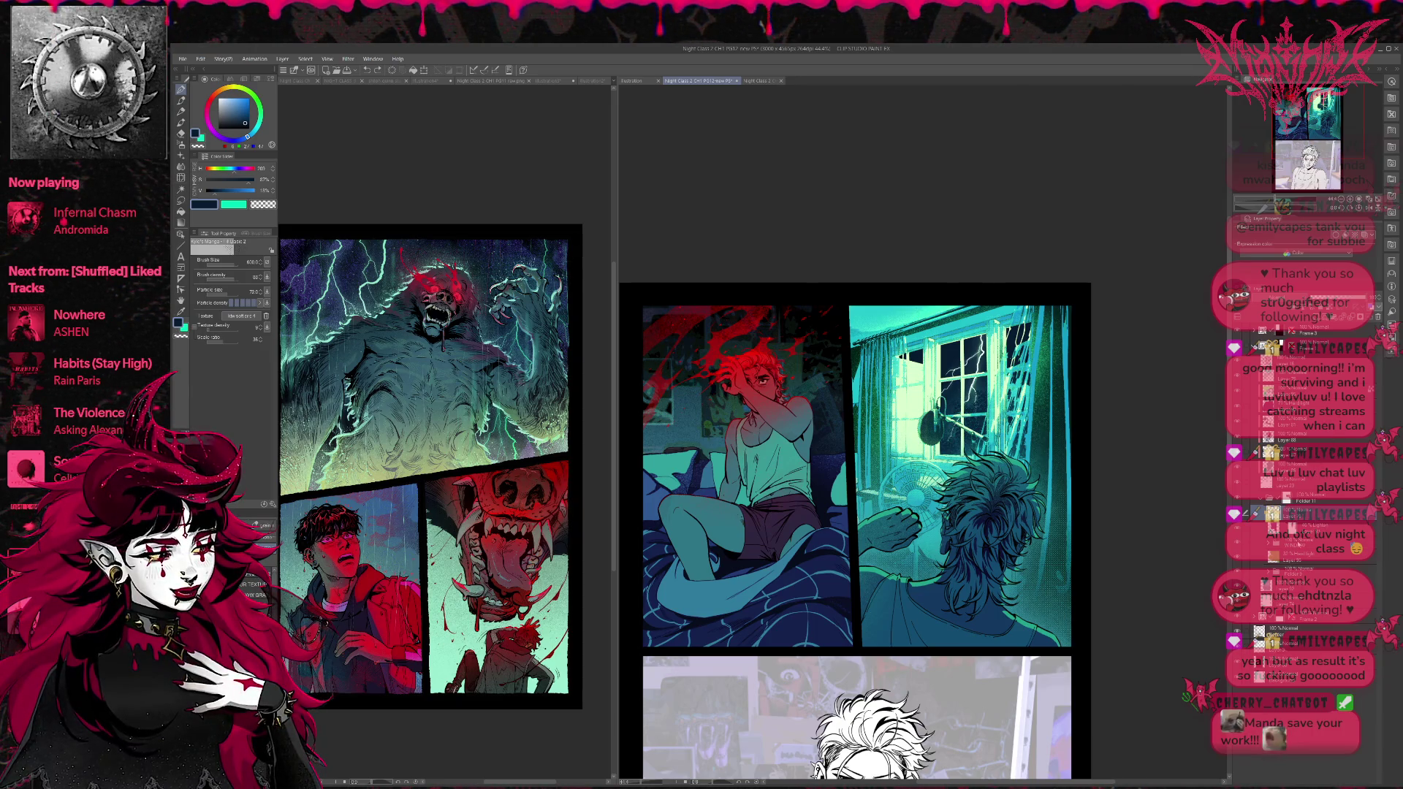
# Toggle the WINDOW layer on and off to compare, then sample teal from the window light.
pyautogui.click(1240, 540)
pyautogui.click(1239, 538)
pyautogui.click(1239, 533)
pyautogui.click(1239, 534)
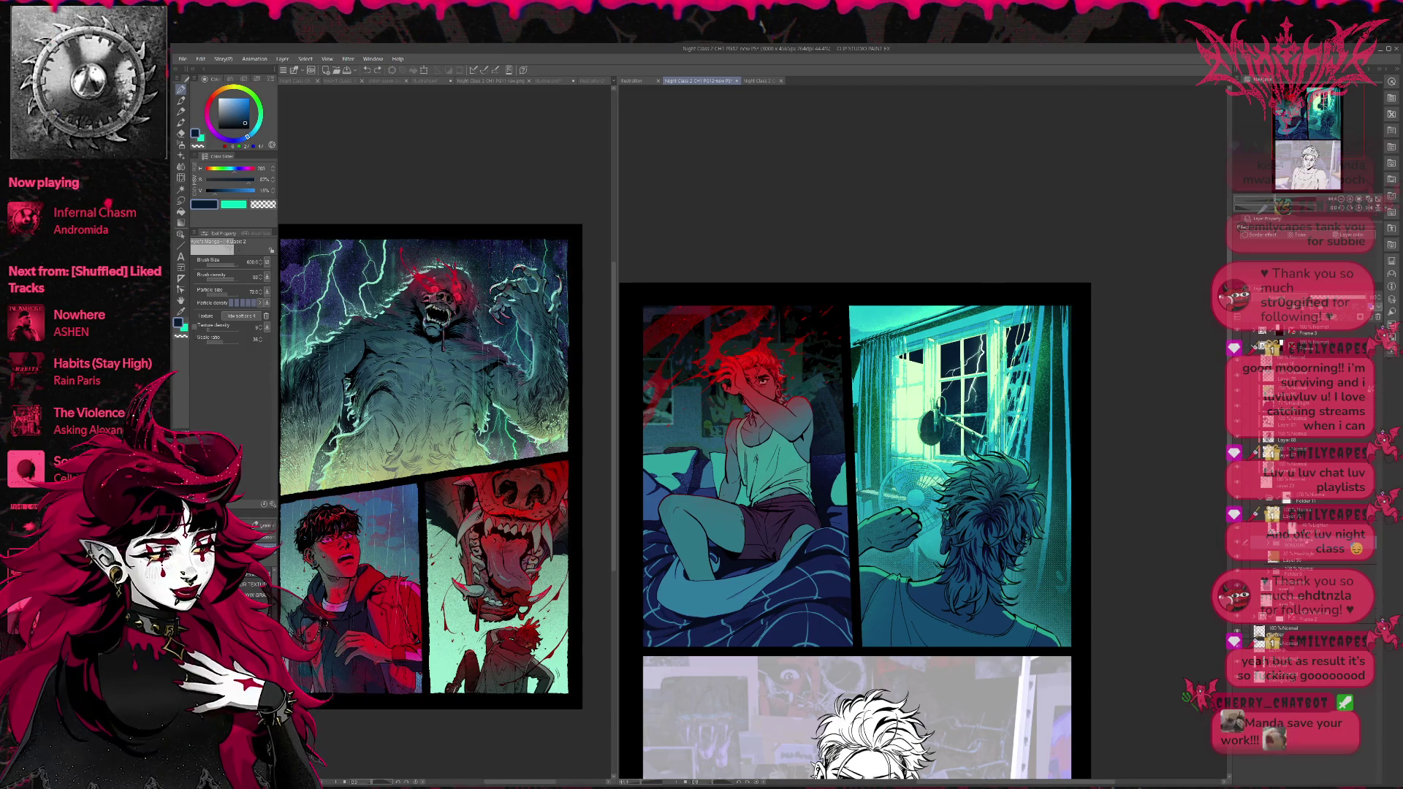
pyautogui.click(1272, 537)
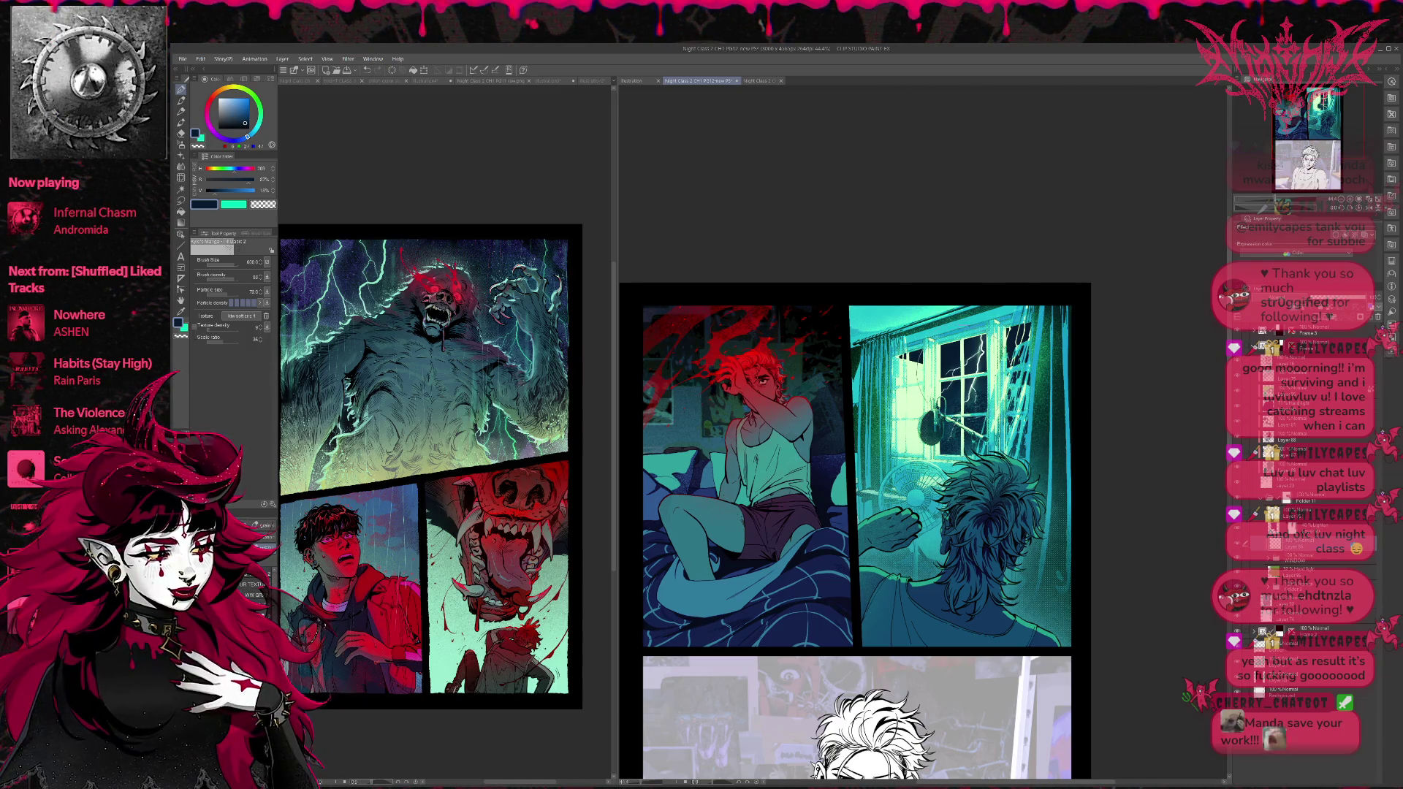
pyautogui.keyDown('alt'); pyautogui.click(949, 415); pyautogui.keyUp('alt')
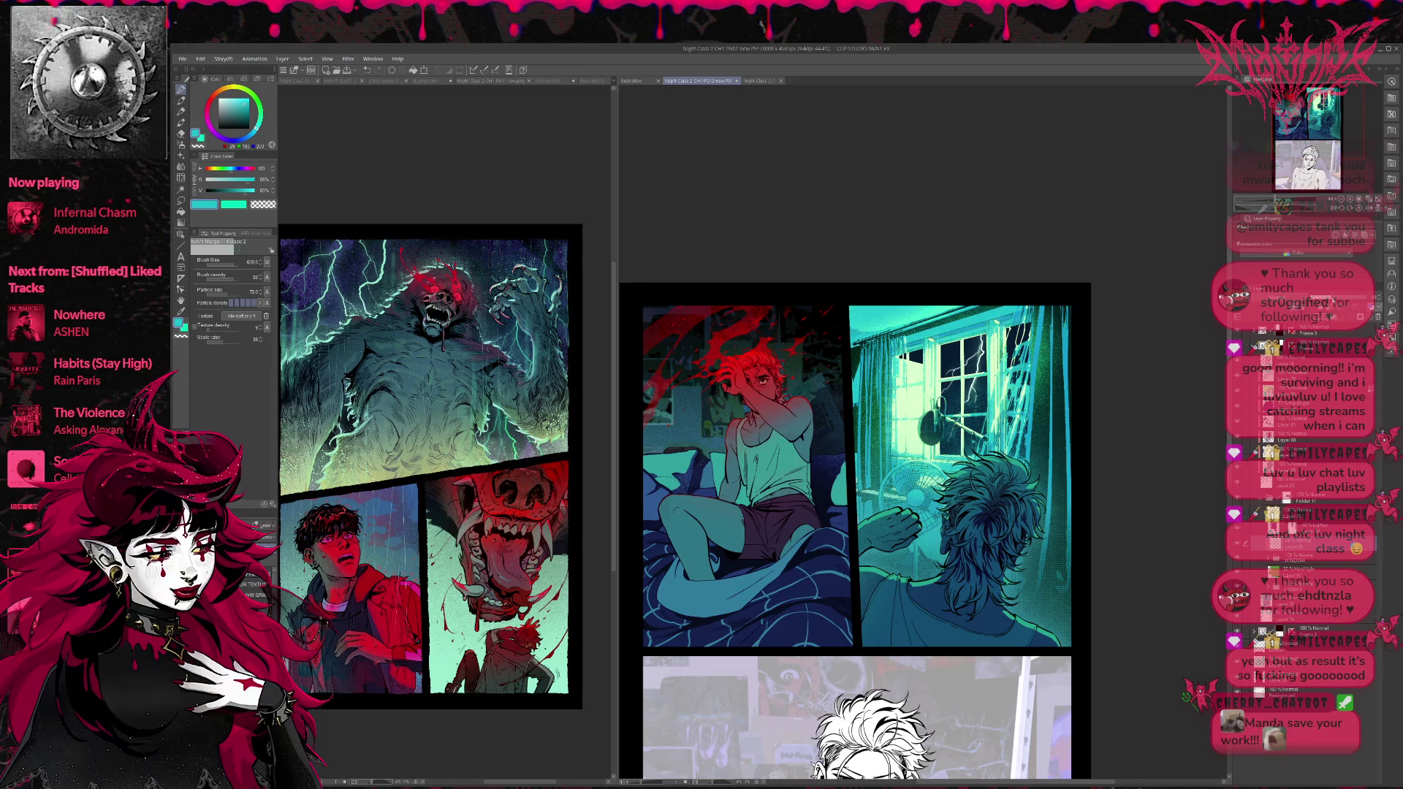
pyautogui.scroll(-2, 1133, 430)
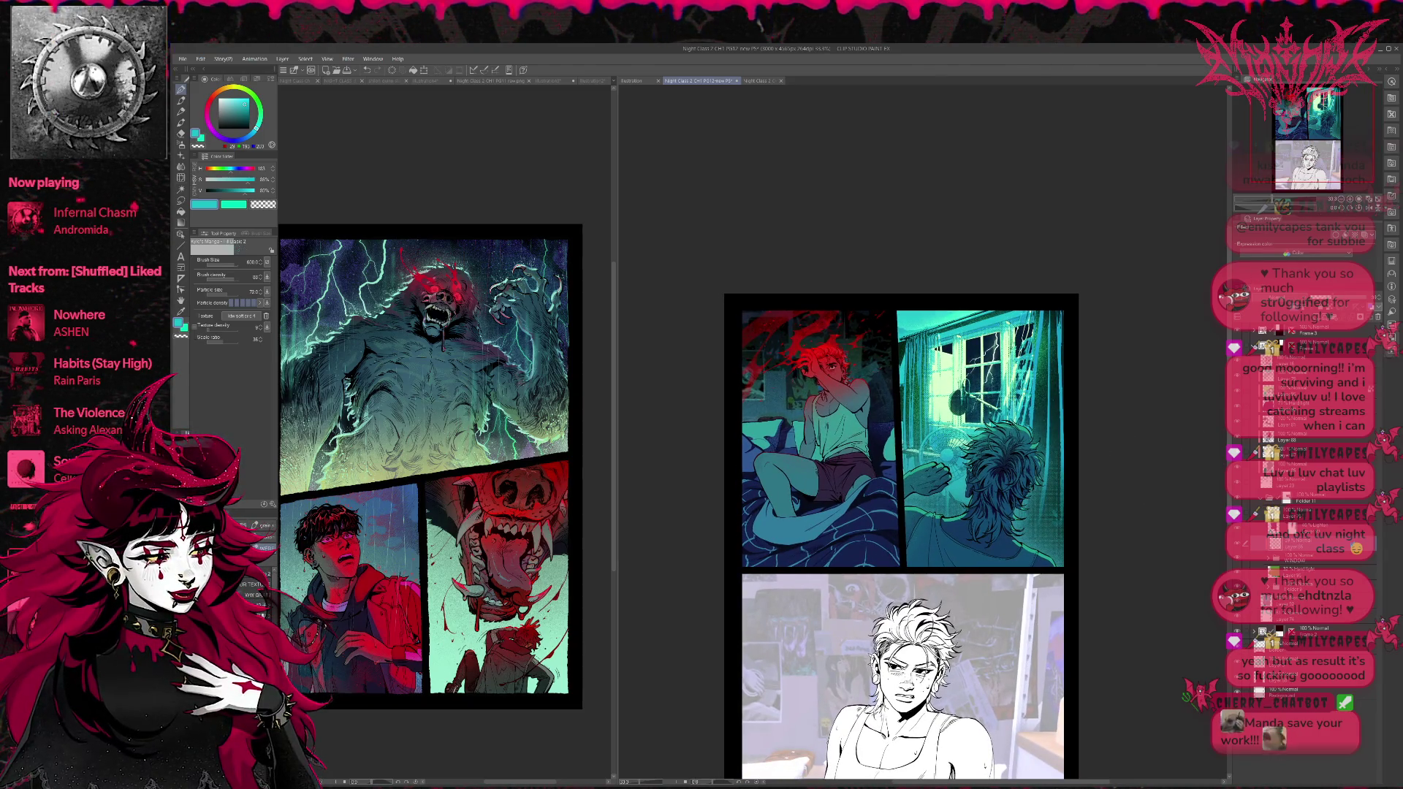
# Shade the window panel's right edge darker on two layers, then zoom out to 25%.
pyautogui.moveTo(1056, 486); pyautogui.dragTo(1043, 539)
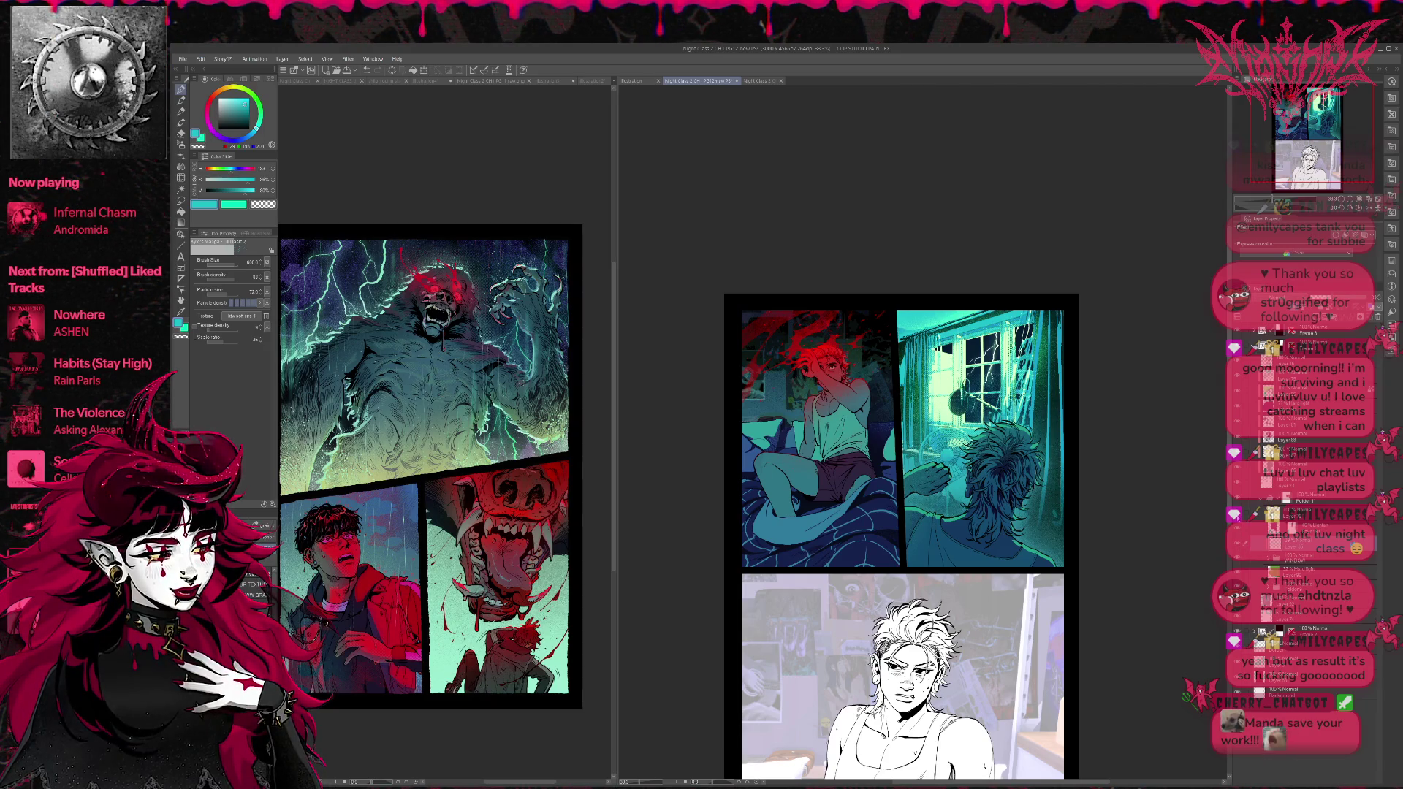
pyautogui.click(1308, 514)
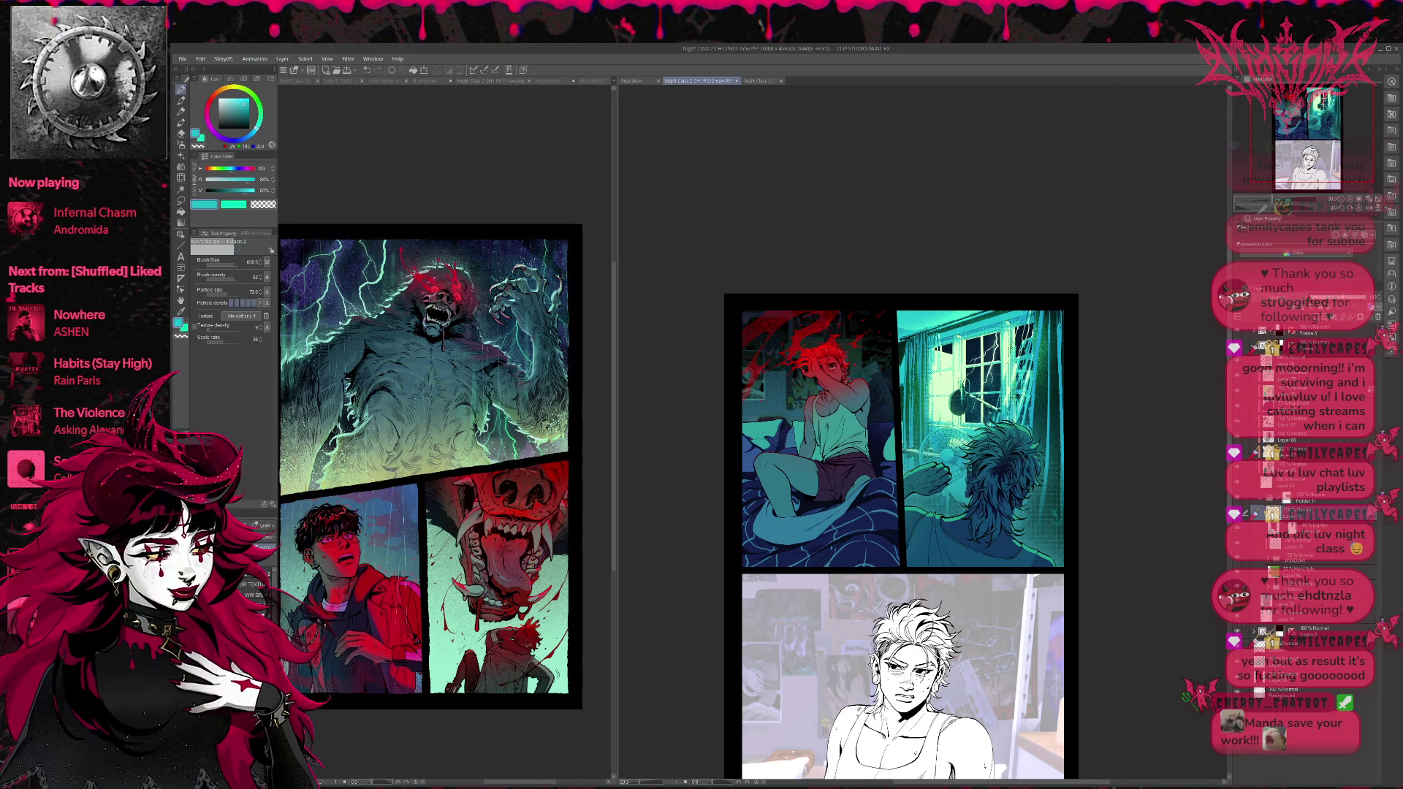
pyautogui.moveTo(1056, 486); pyautogui.dragTo(1042, 535)
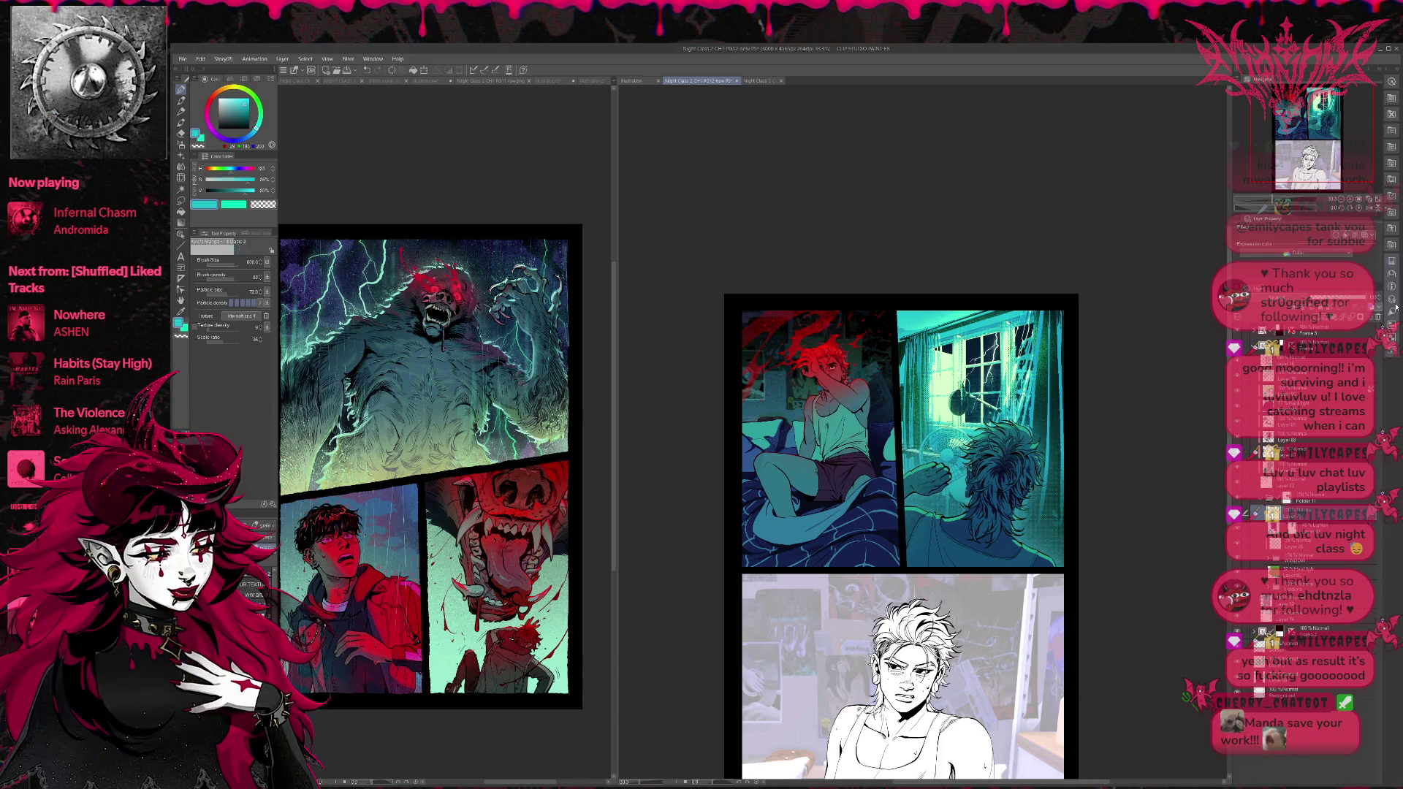
pyautogui.hotkey('ctrl', '-')
pyautogui.scroll(-2, 1111, 431)
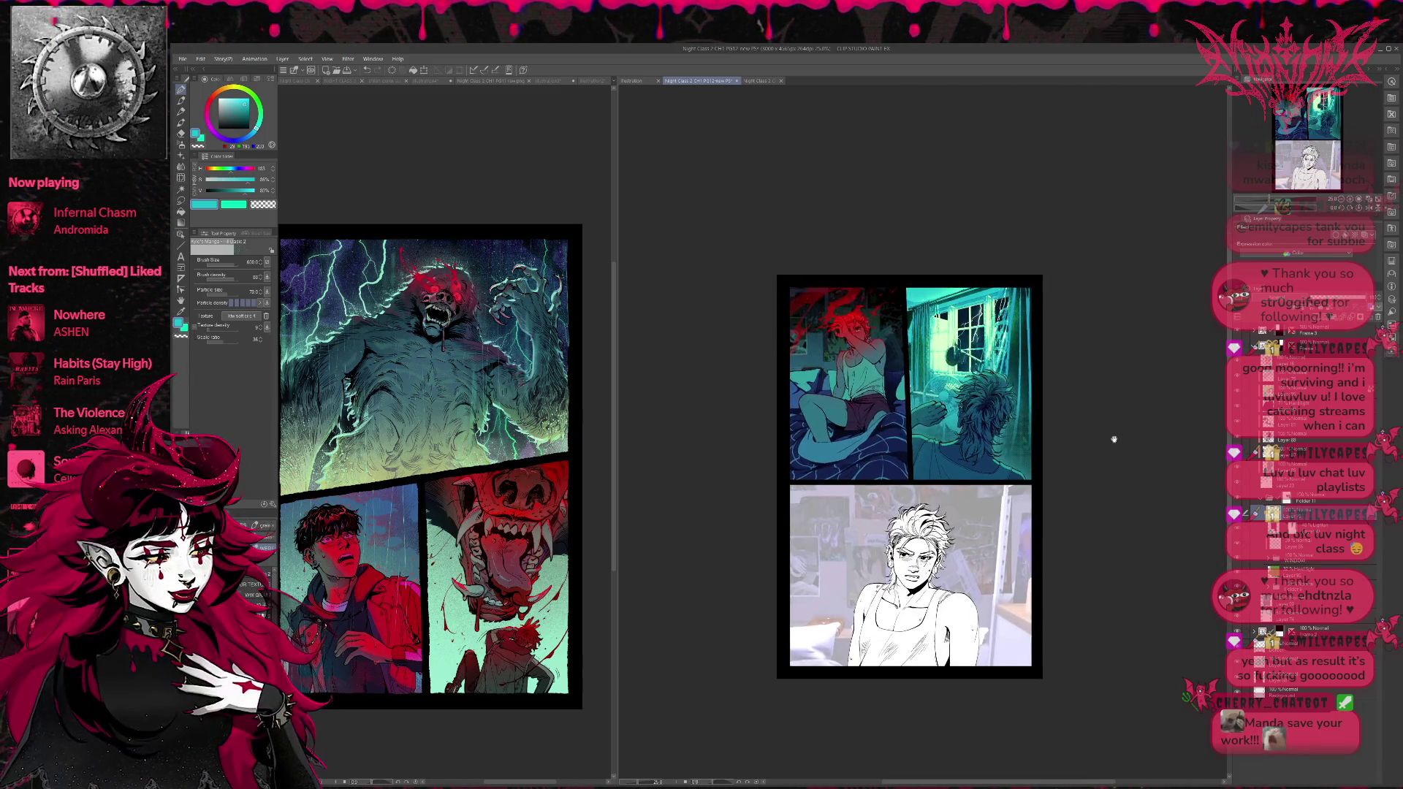
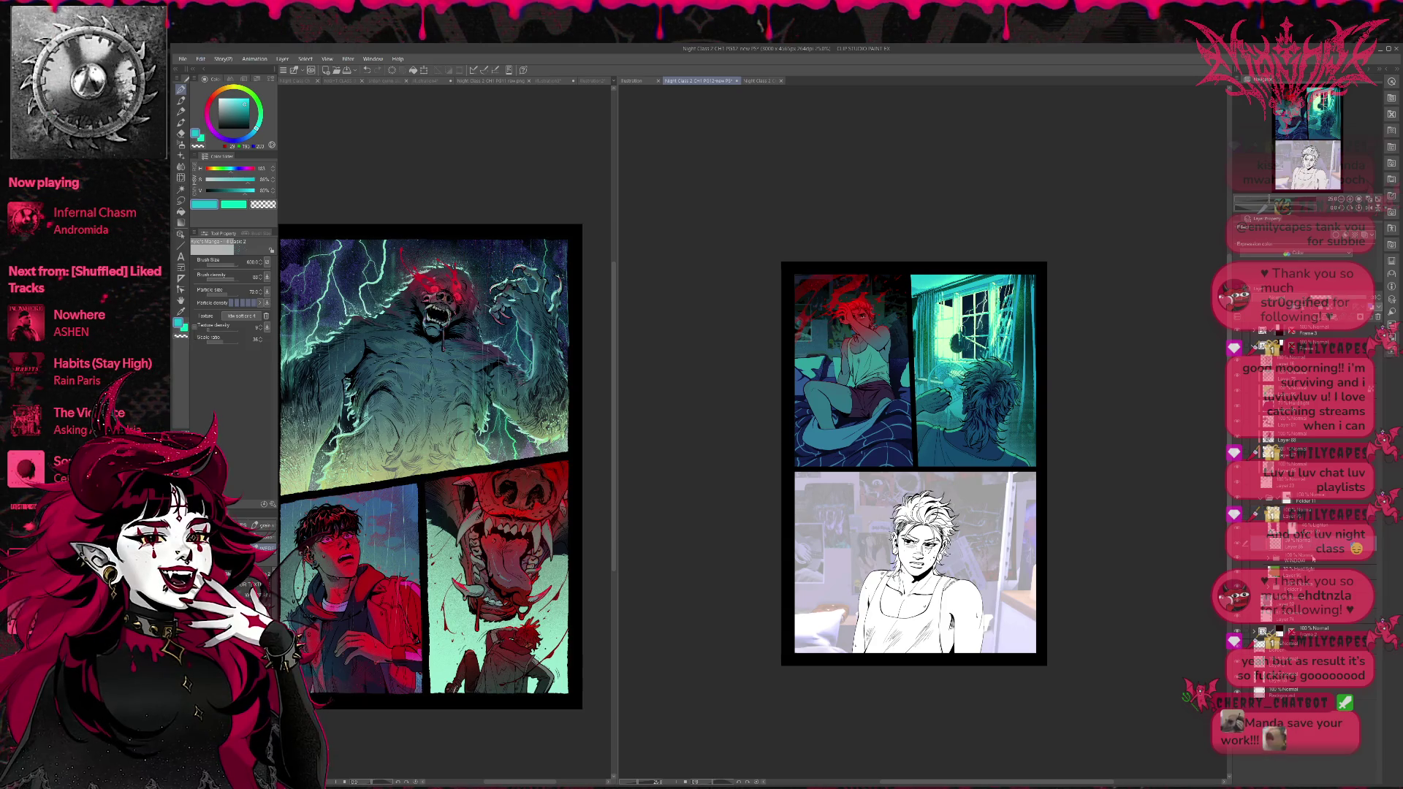
# Zoom in on the teal window panel at the top right of the page.
pyautogui.scroll(1, 1093, 443)
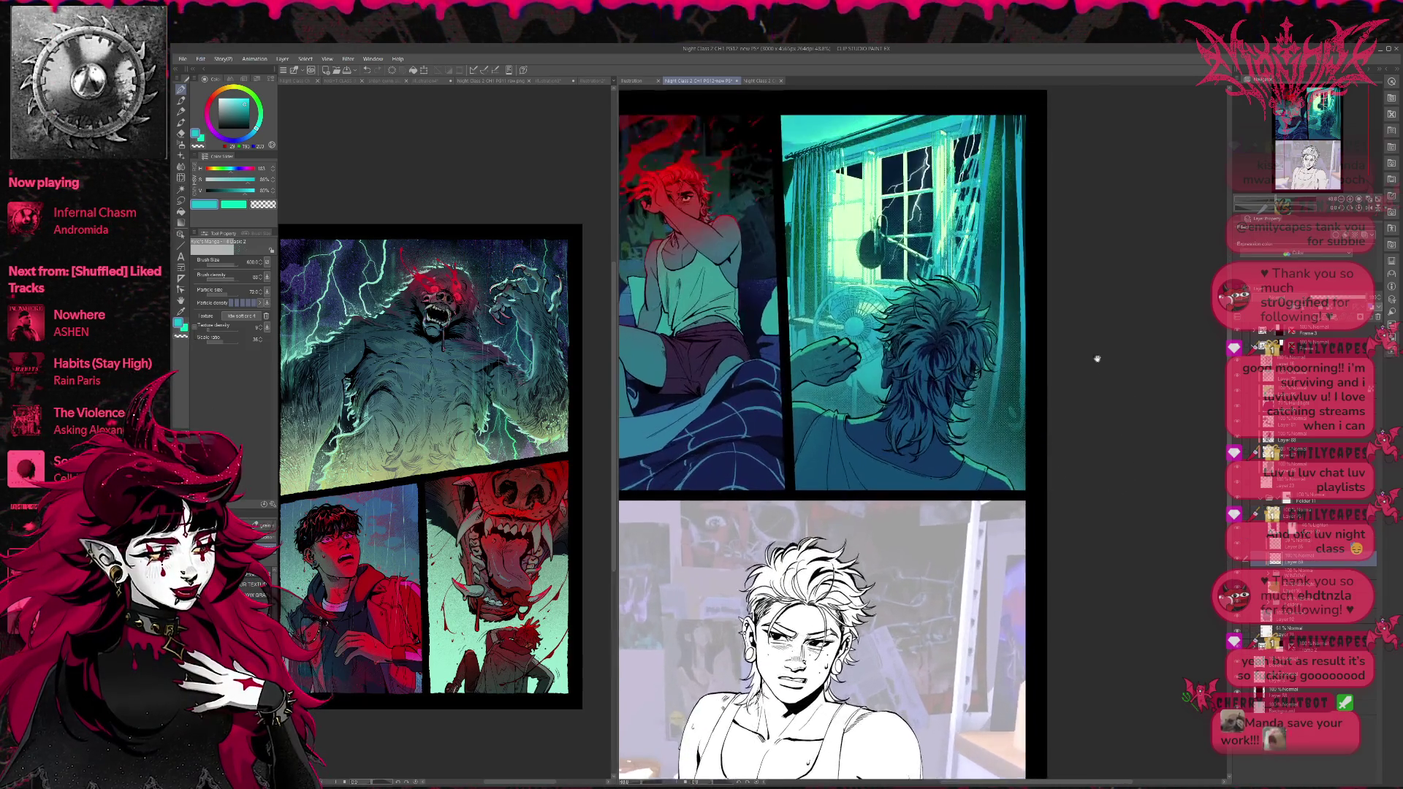
pyautogui.scroll(2, 1118, 504)
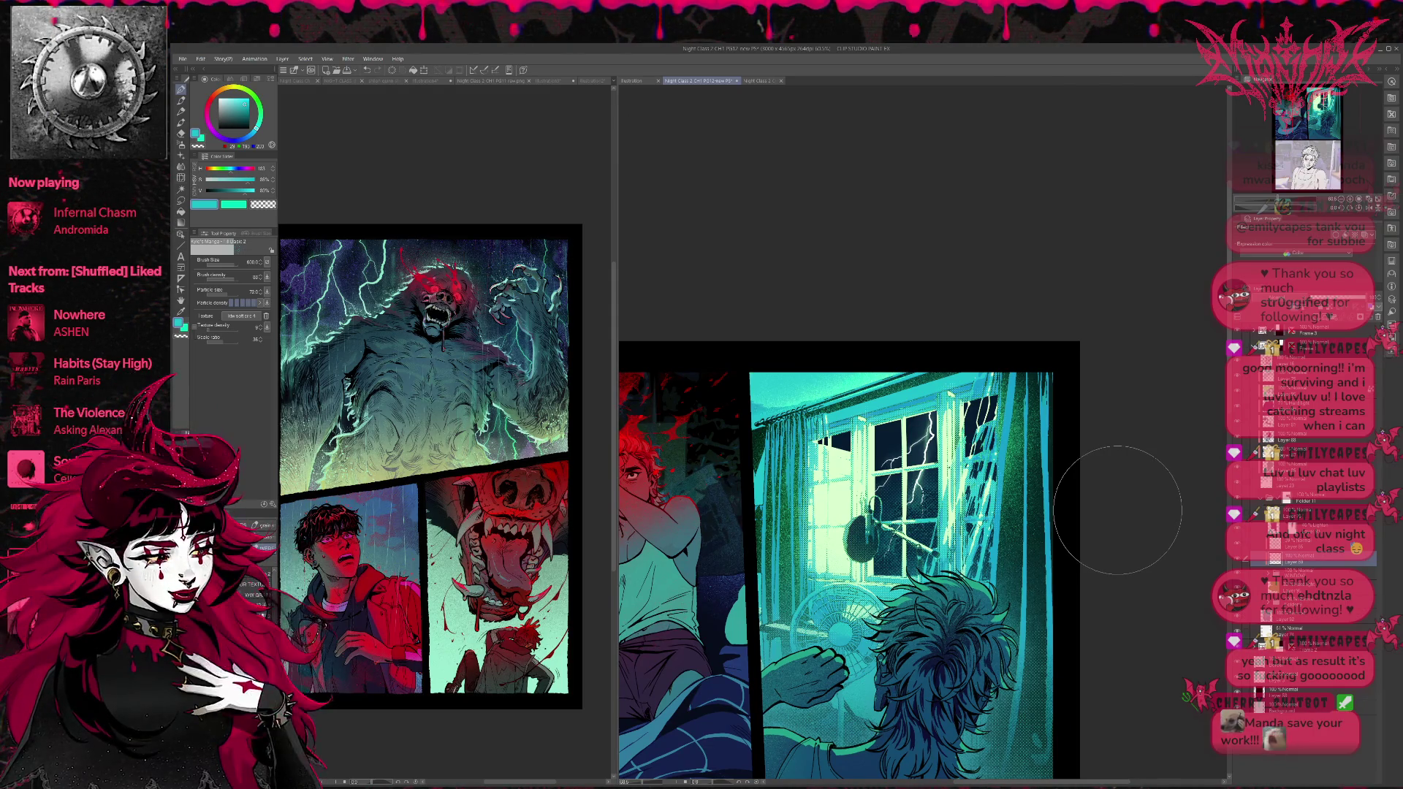
pyautogui.click(182, 146)
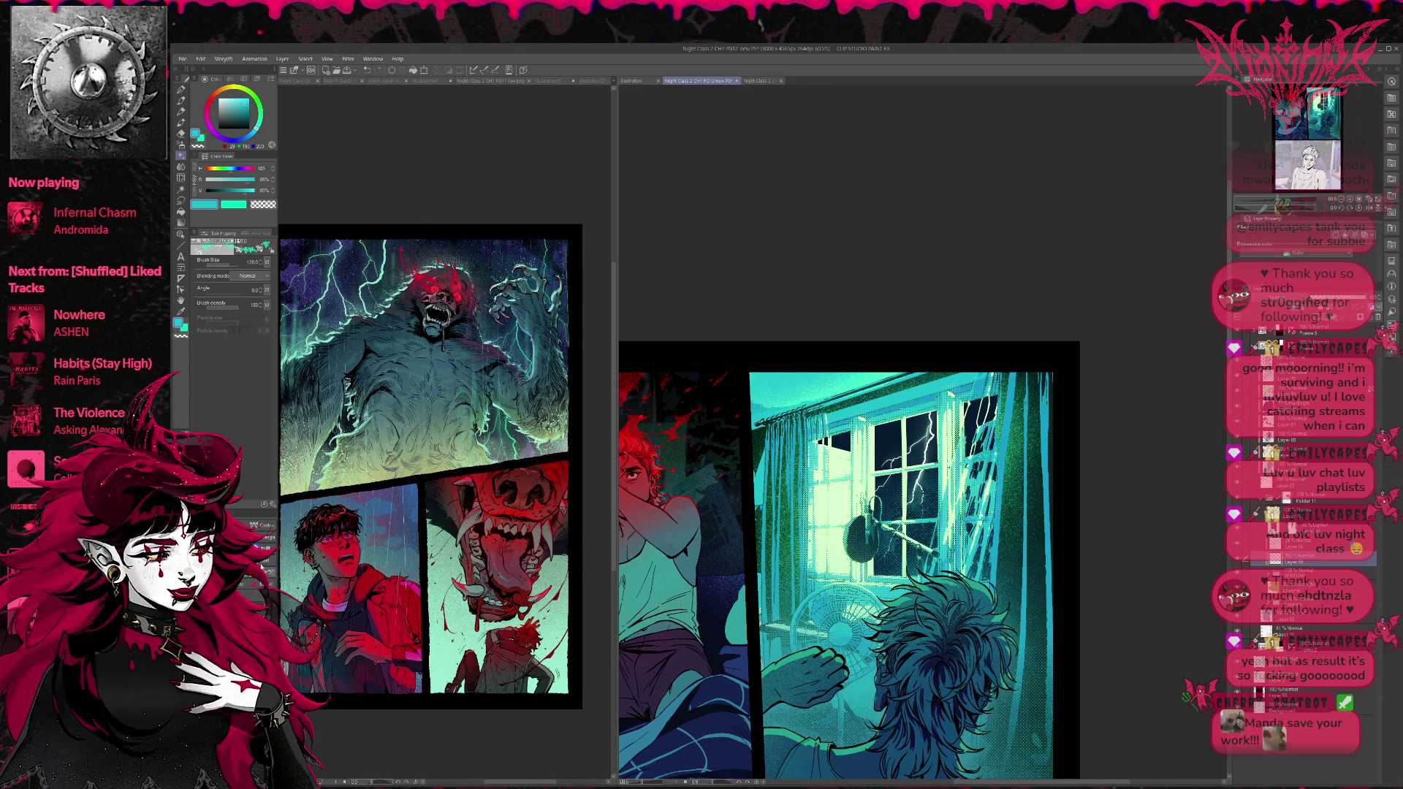
# Cycle to a spray-deviation airbrush and spray speckles over the window area.
pyautogui.press('e')
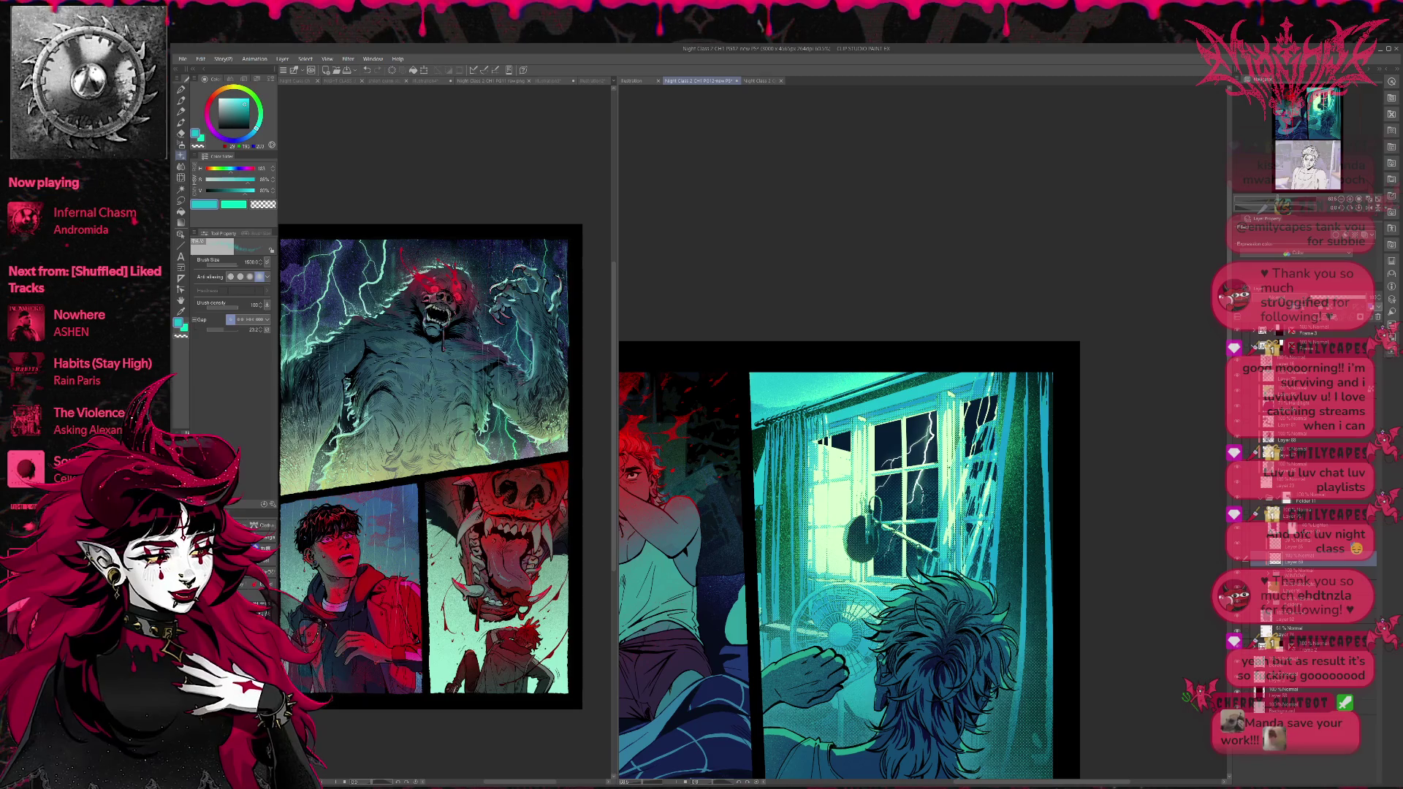
pyautogui.press('b')
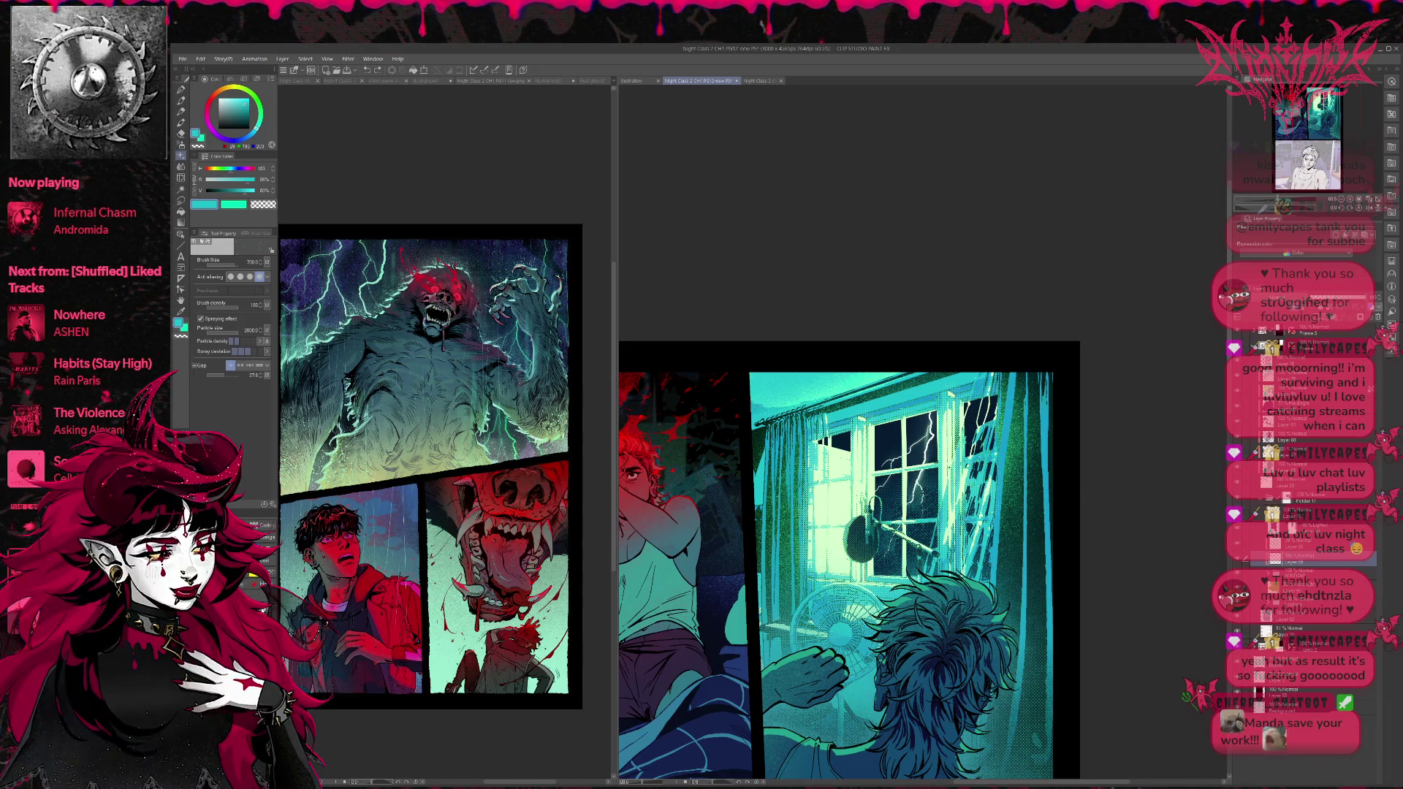
pyautogui.press('b')
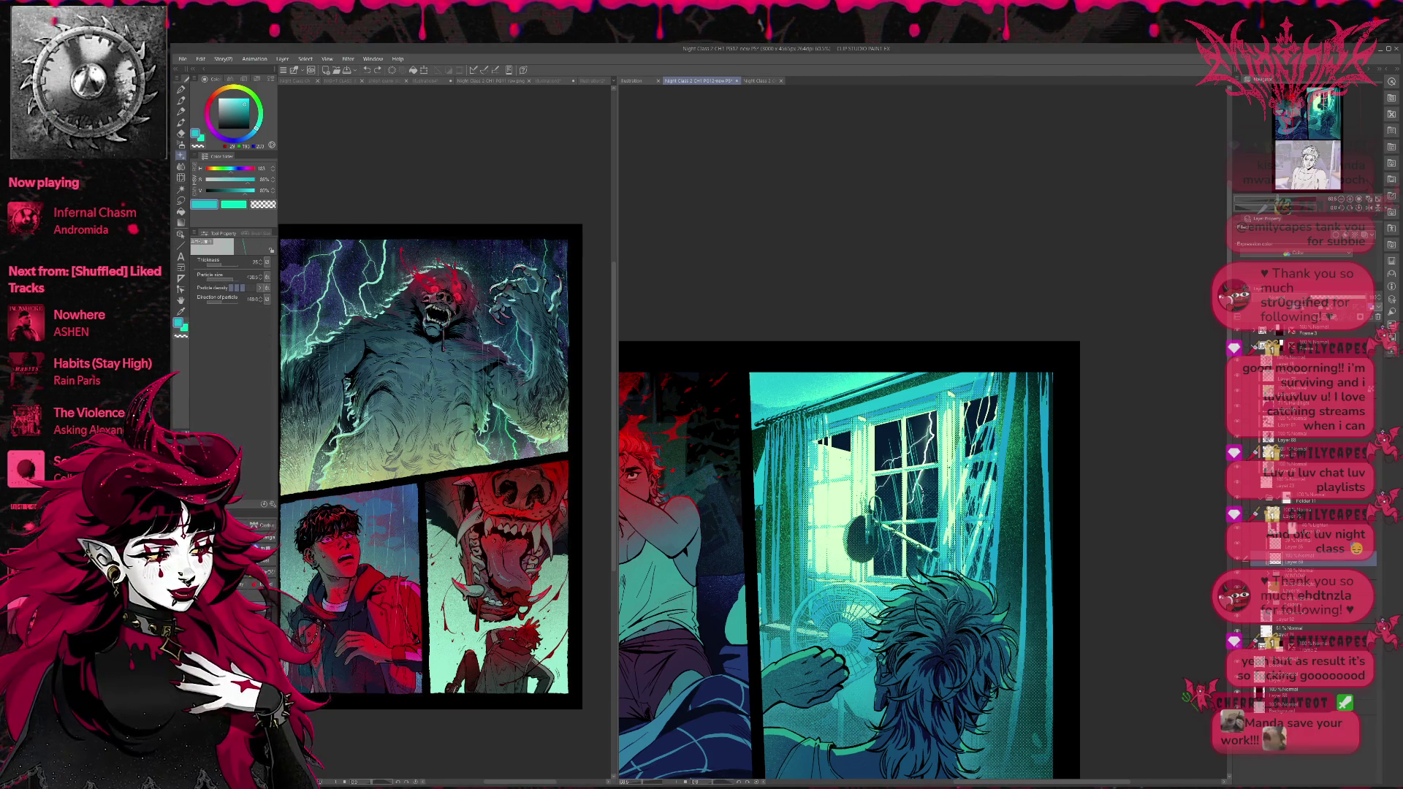
pyautogui.press('b')
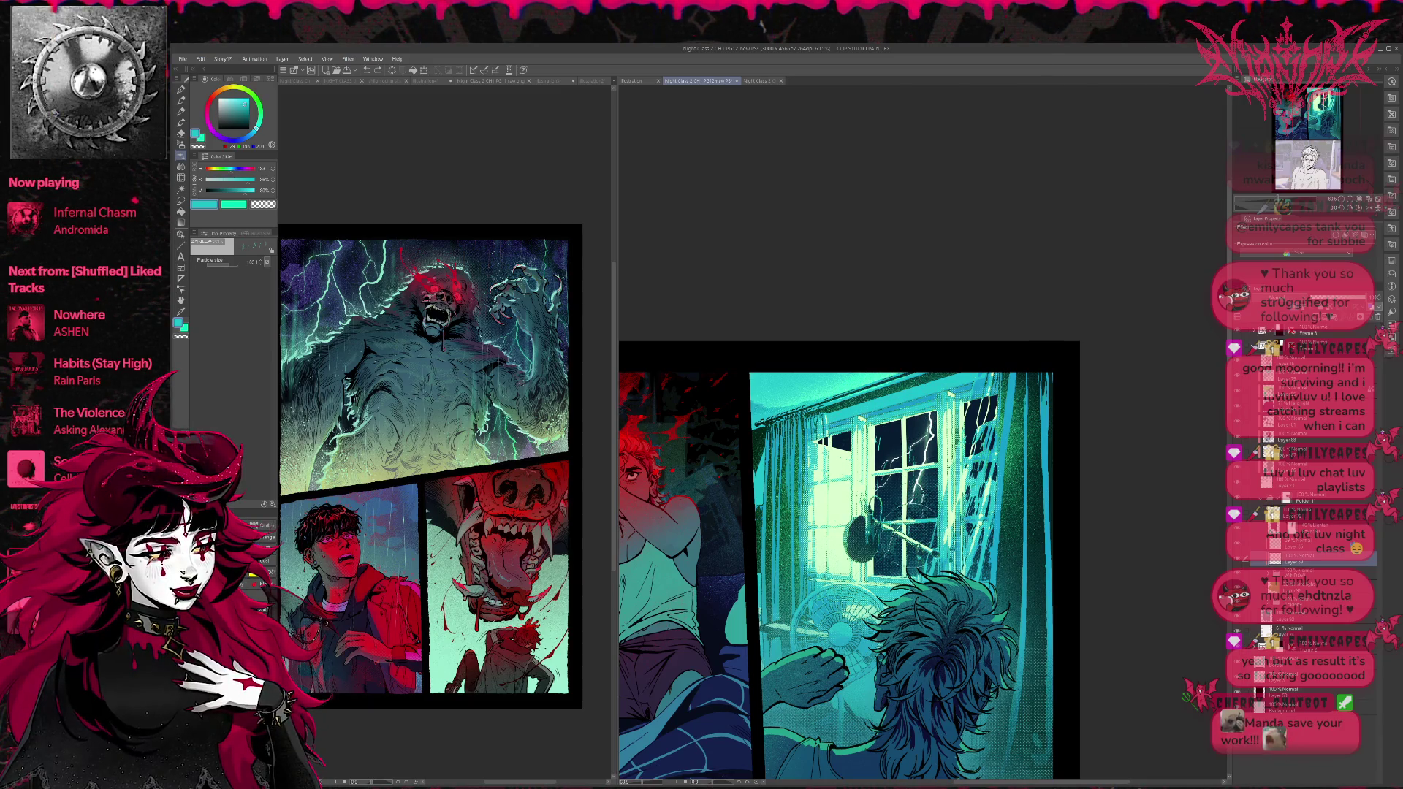
pyautogui.press('b')
pyautogui.moveTo(904, 431); pyautogui.dragTo(921, 460)
# Try more spray sub tools, switching the colour from deeper blue to black.
pyautogui.press('b')
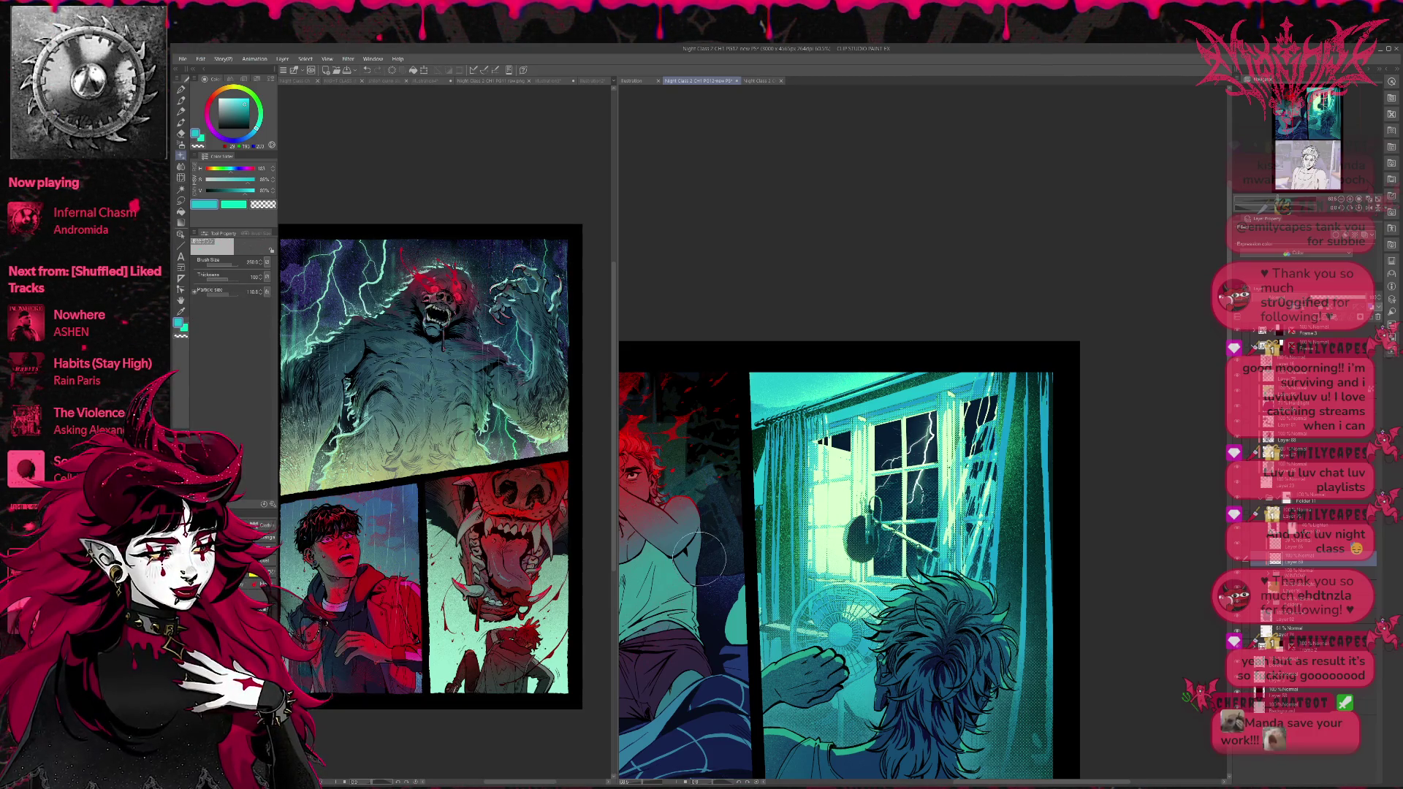
pyautogui.press('b')
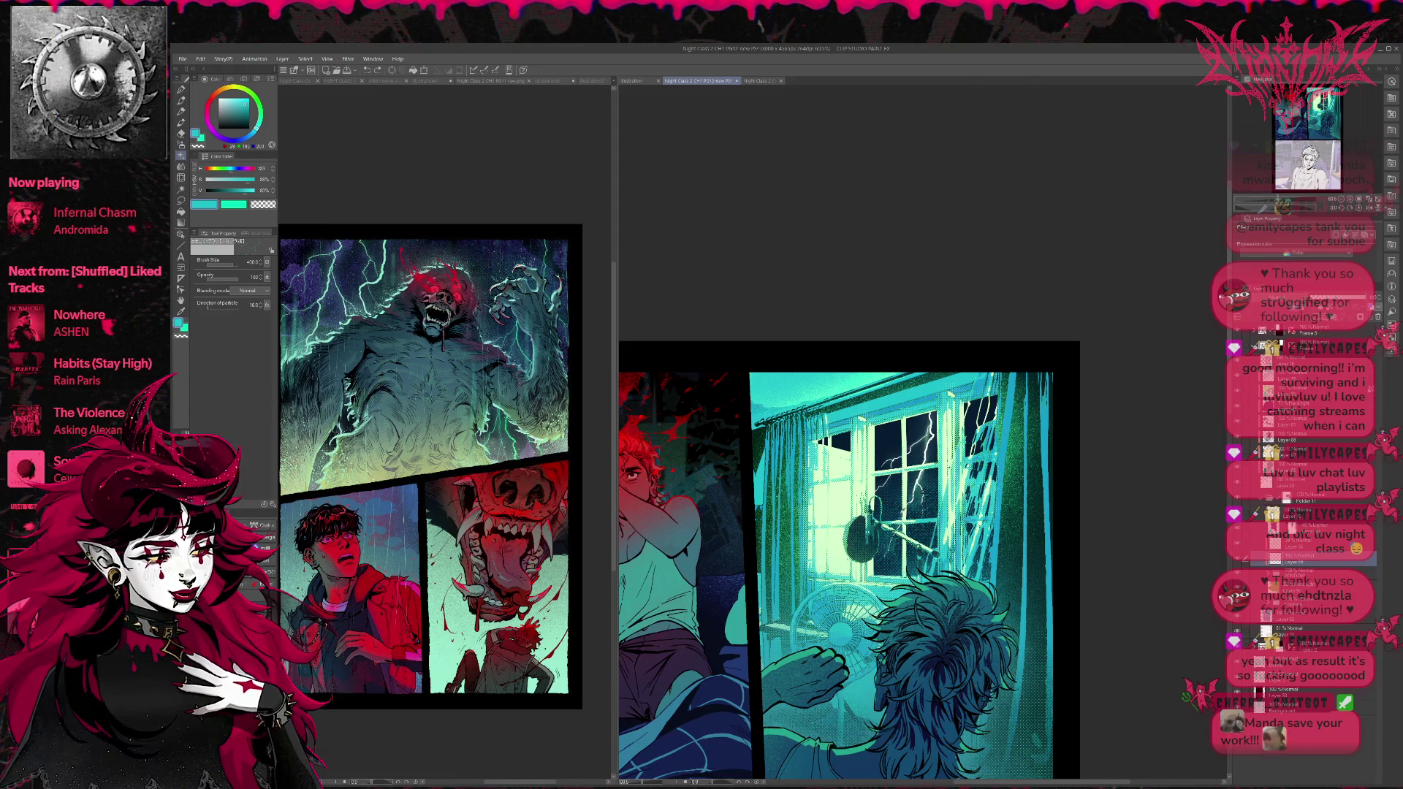
pyautogui.keyDown('alt'); pyautogui.click(870, 482); pyautogui.keyUp('alt')
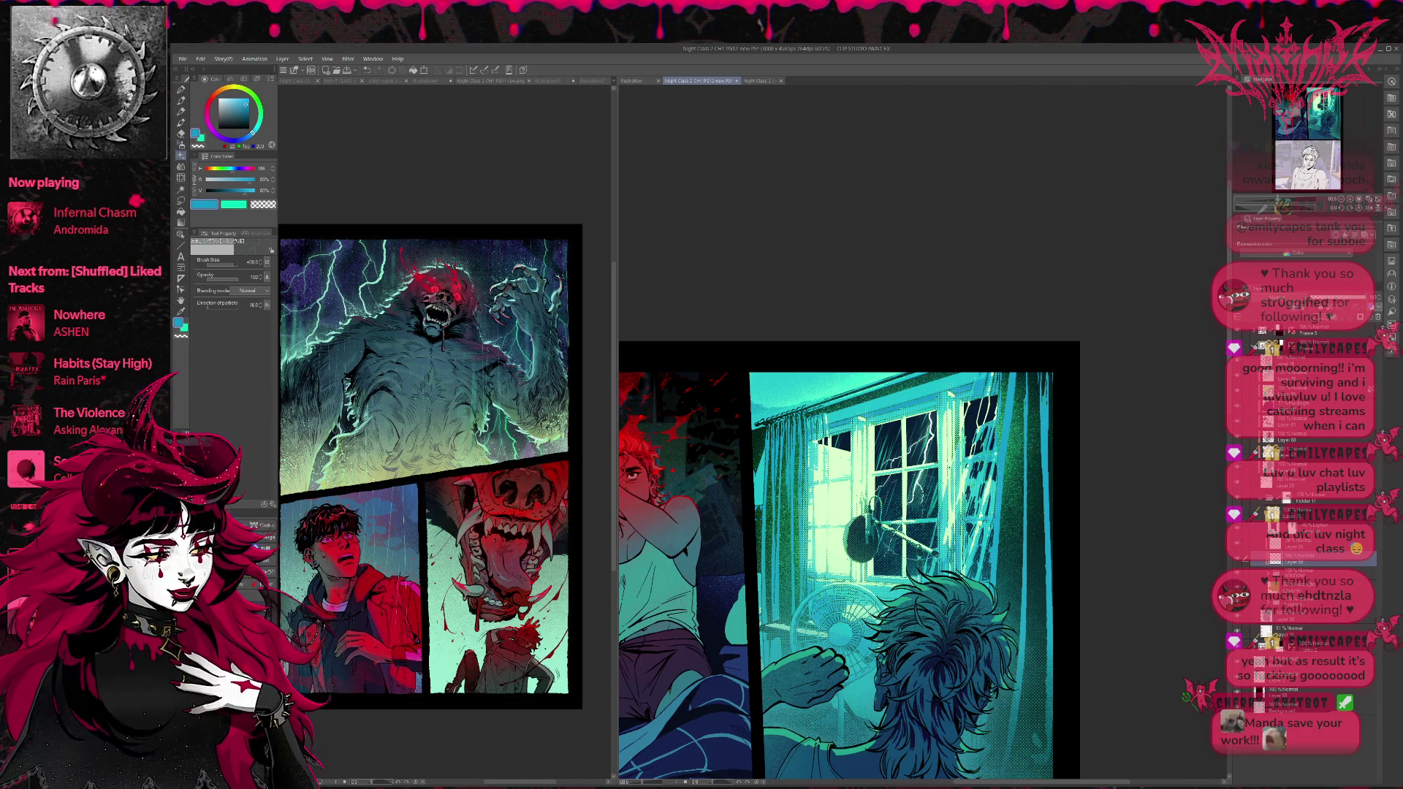
pyautogui.press('b')
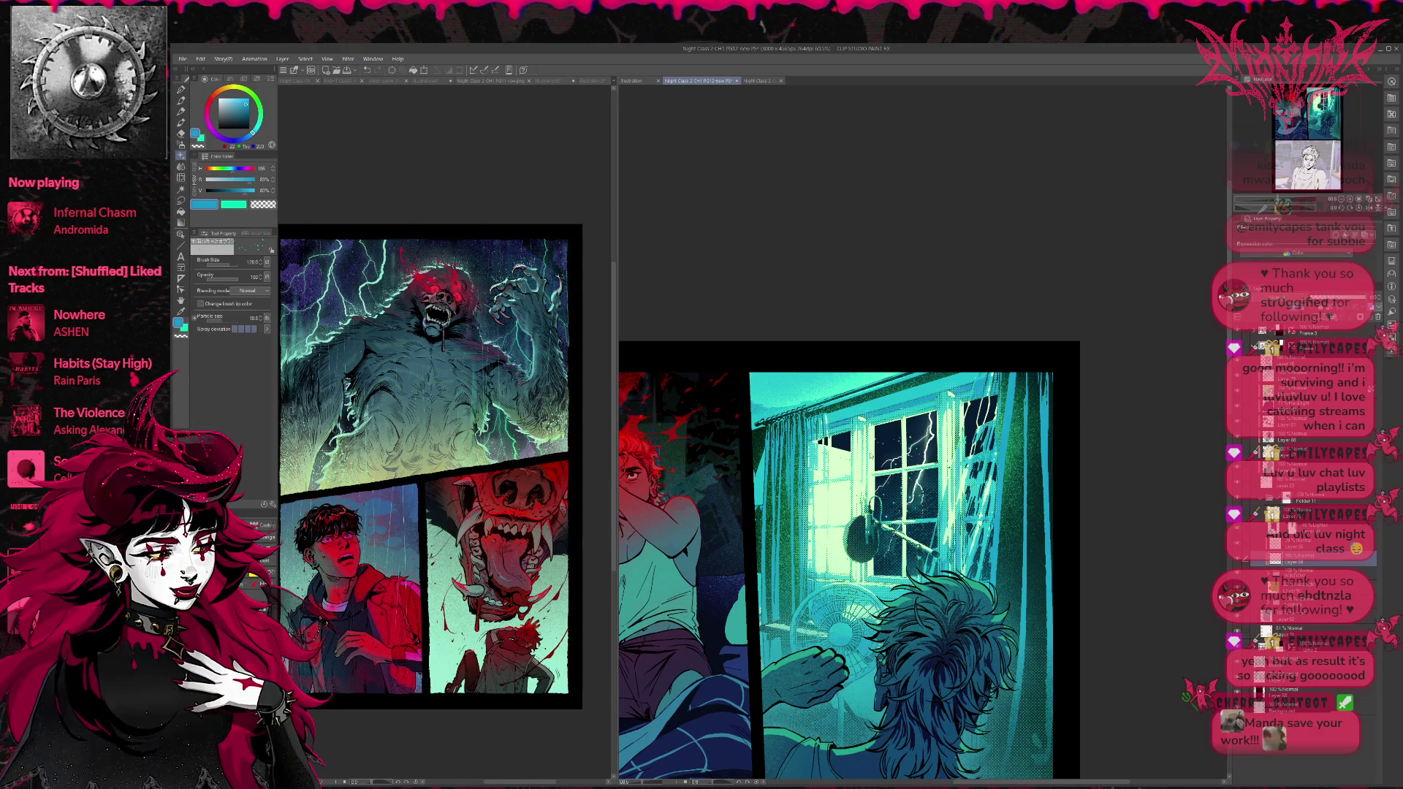
pyautogui.keyDown('alt'); pyautogui.click(879, 453); pyautogui.keyUp('alt')
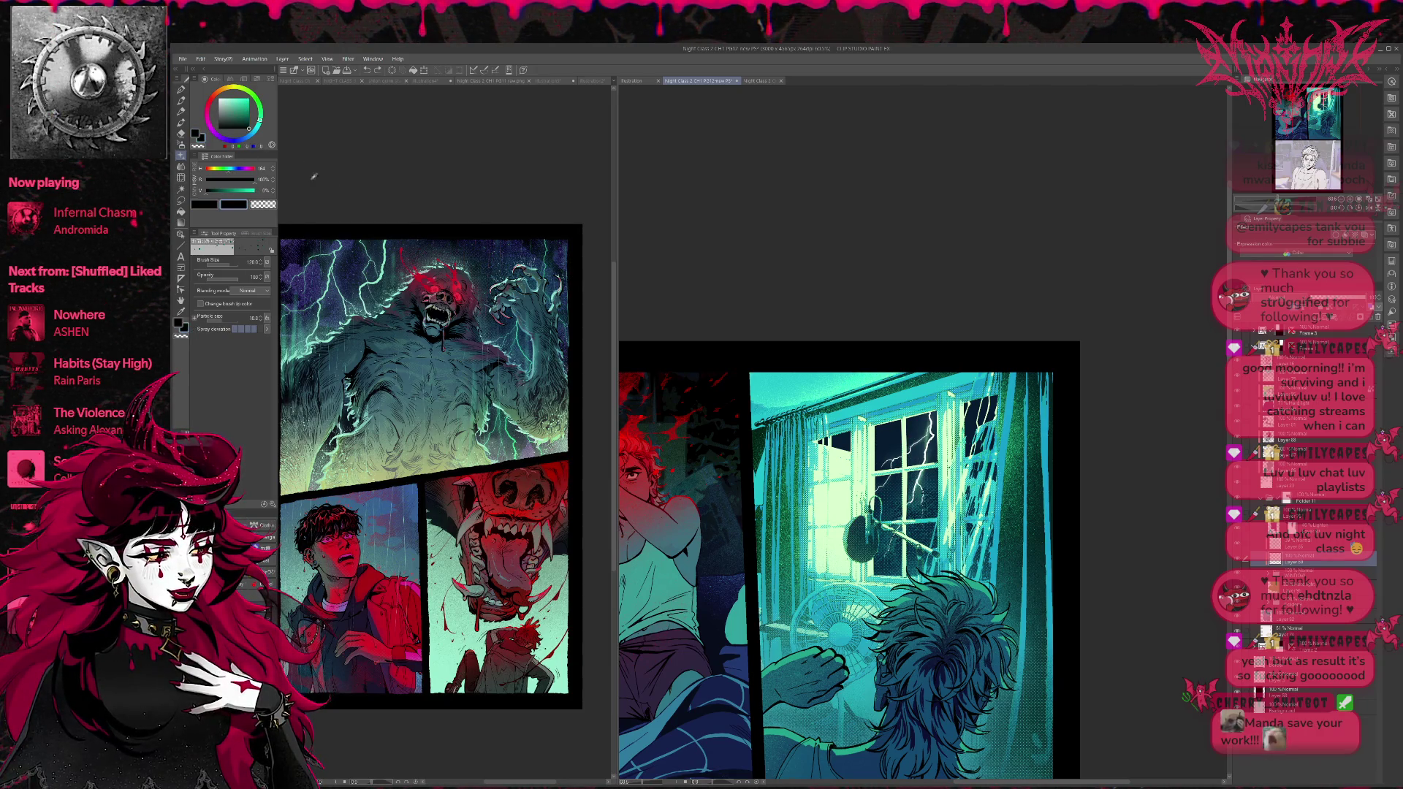
# Spray teal-blue speckles over the window, then swap between black and teal.
pyautogui.keyDown('alt'); pyautogui.click(888, 410); pyautogui.keyUp('alt')
pyautogui.moveTo(880, 431); pyautogui.dragTo(895, 456)
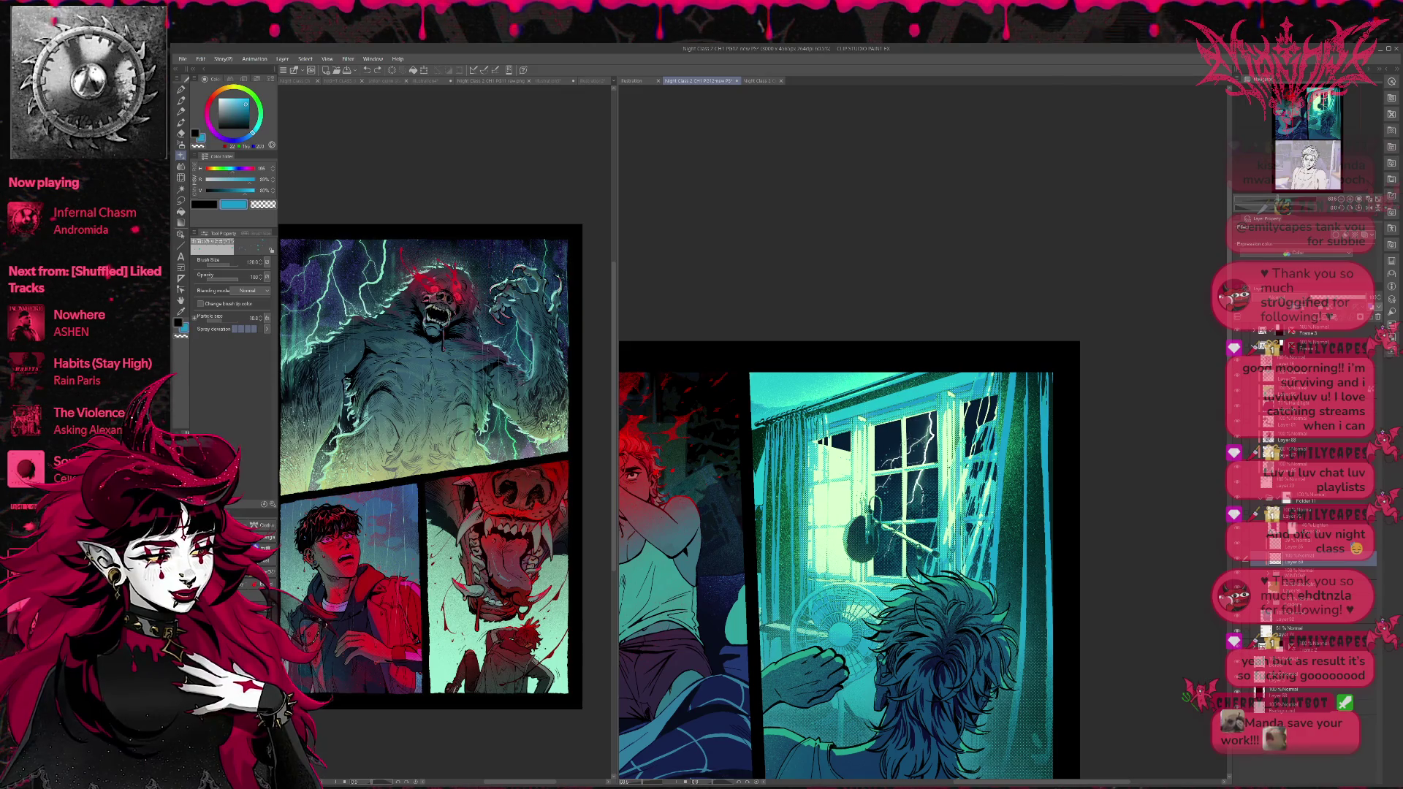
pyautogui.click(183, 325)
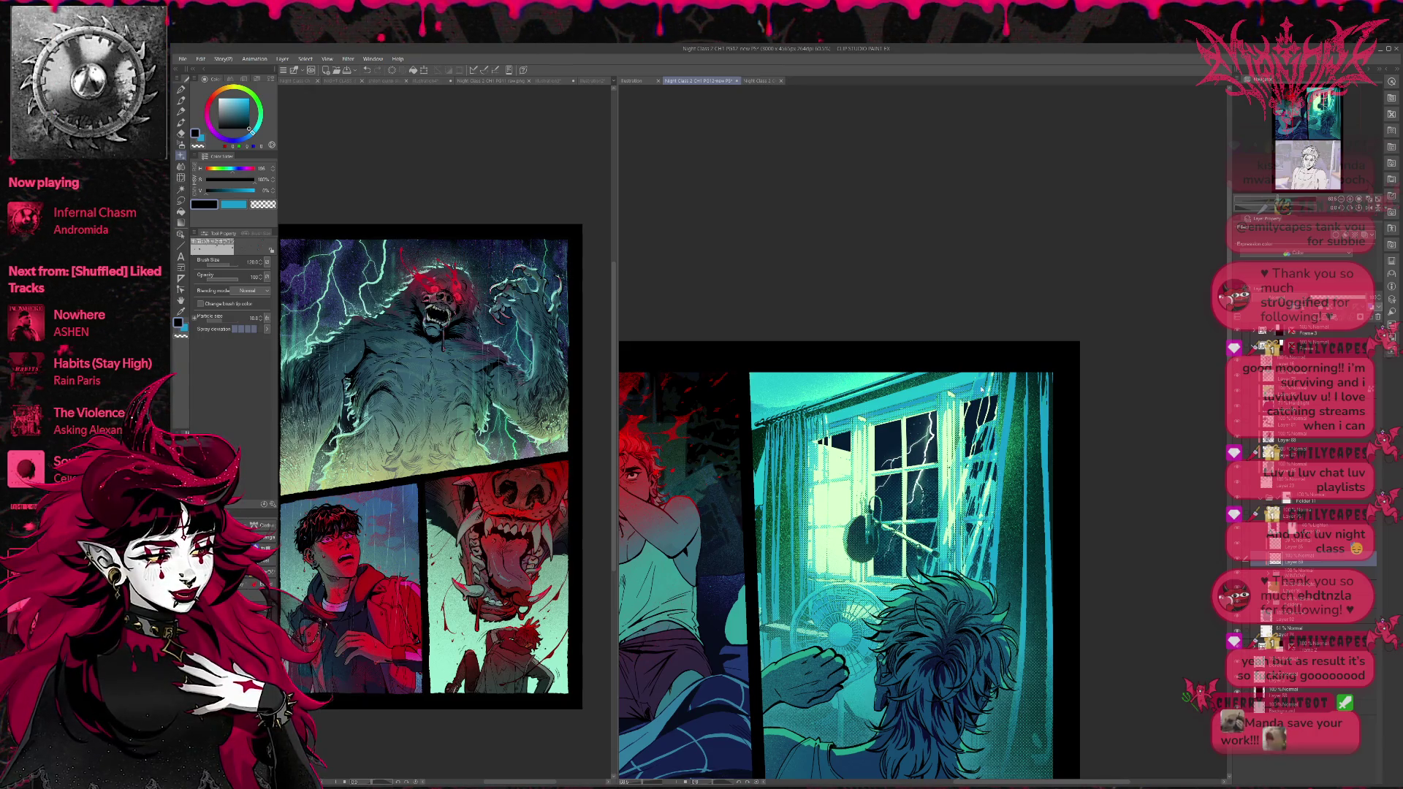
pyautogui.click(185, 330)
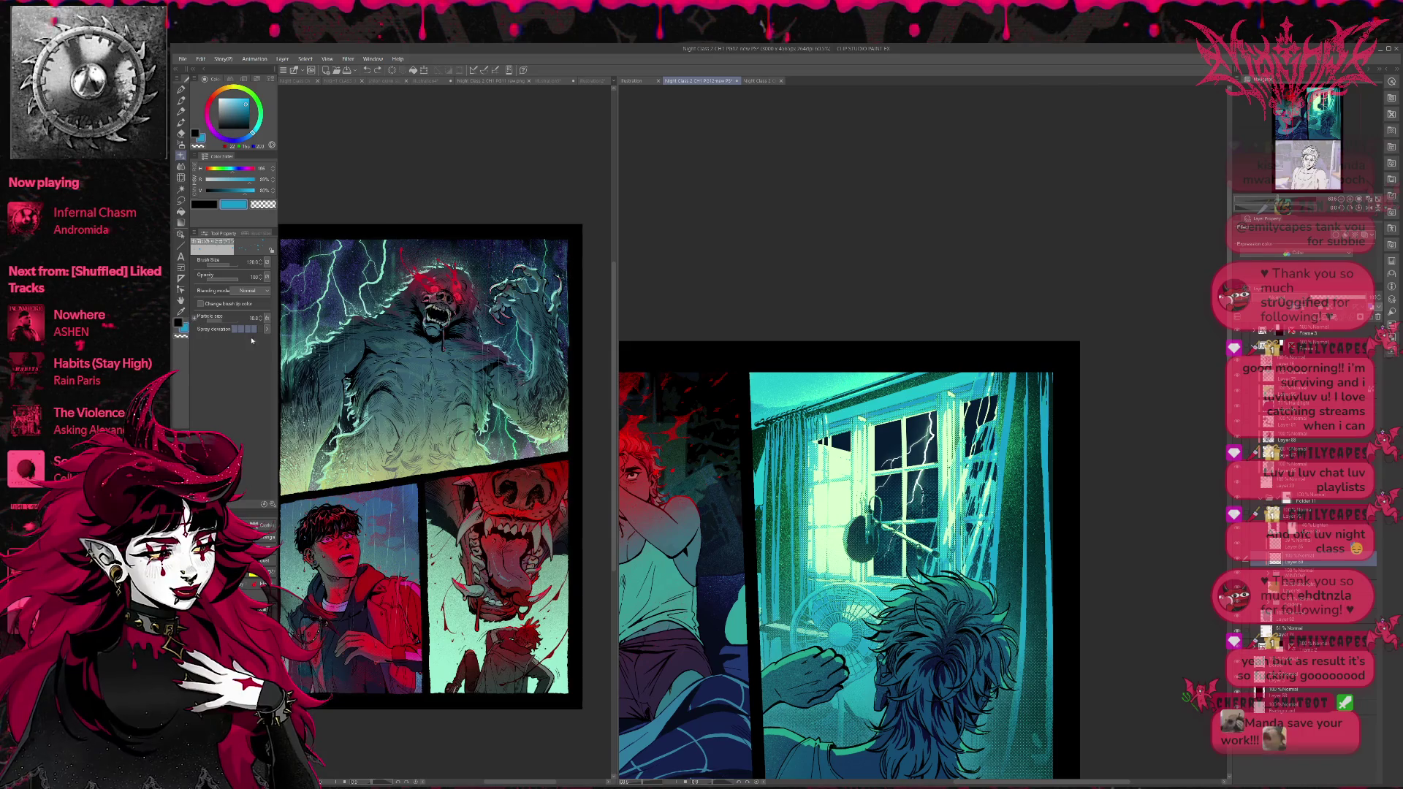
# Adjust the colour from mint green through green and navy to cyan-blue.
pyautogui.keyDown('alt'); pyautogui.click(971, 478); pyautogui.keyUp('alt')
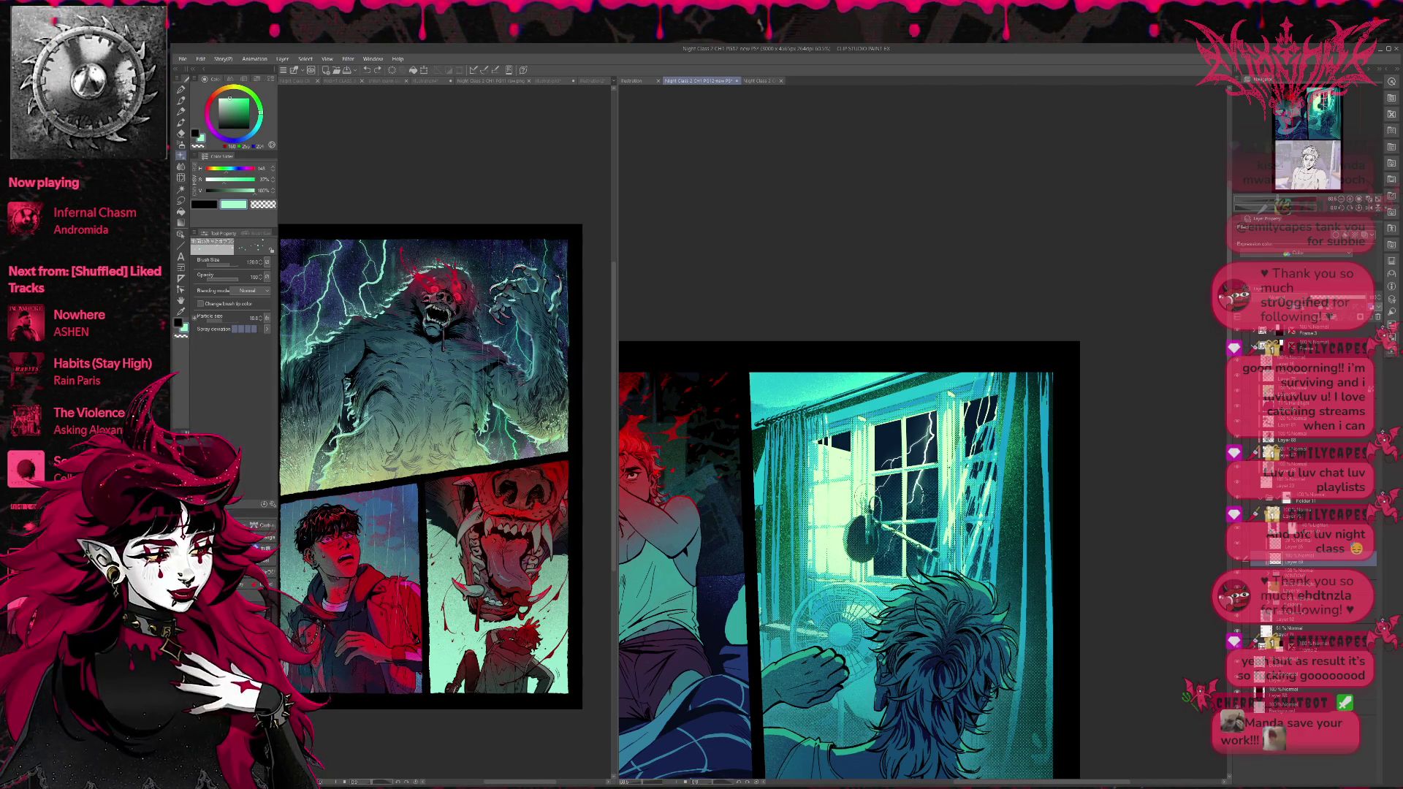
pyautogui.click(236, 111)
pyautogui.moveTo(236, 111); pyautogui.dragTo(235, 112)
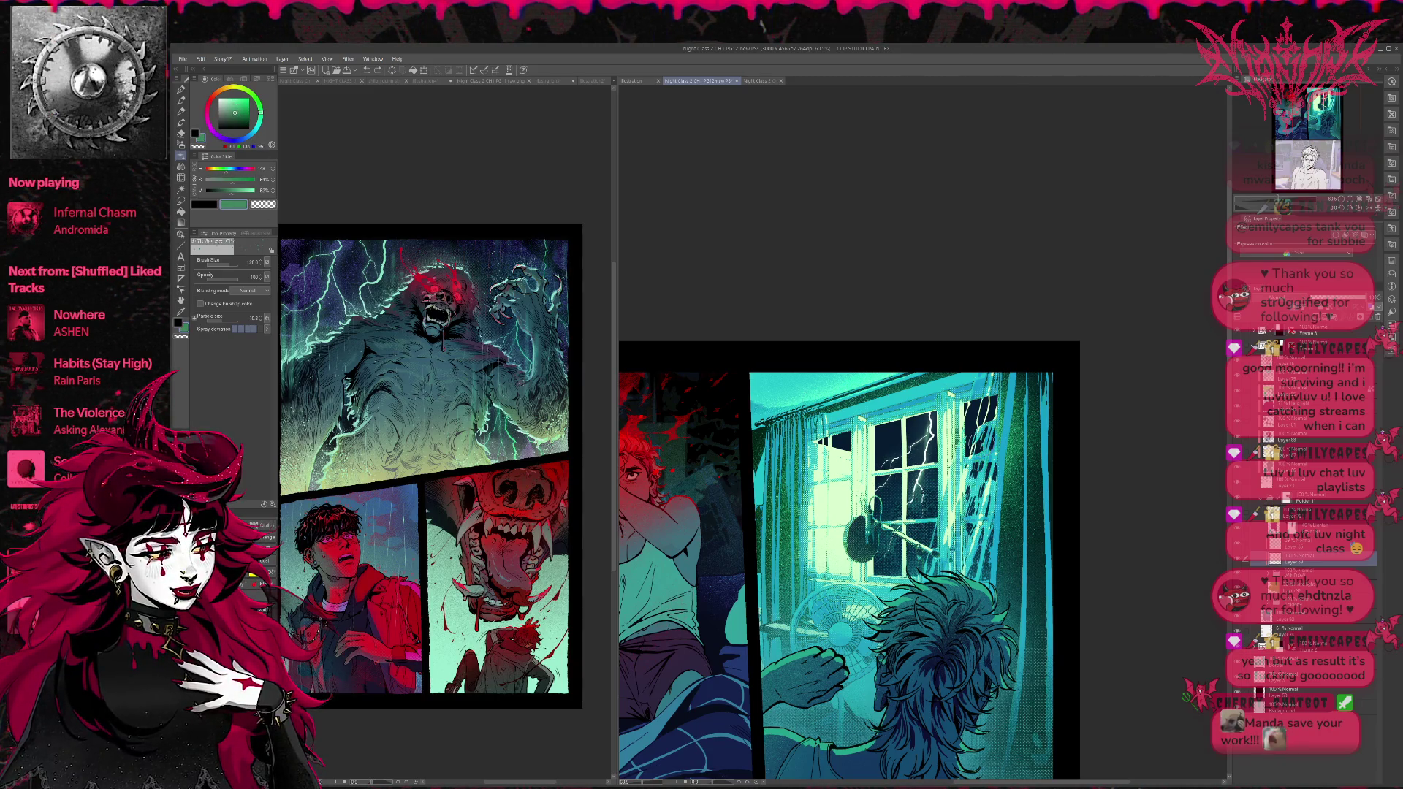
pyautogui.moveTo(253, 130); pyautogui.dragTo(253, 136)
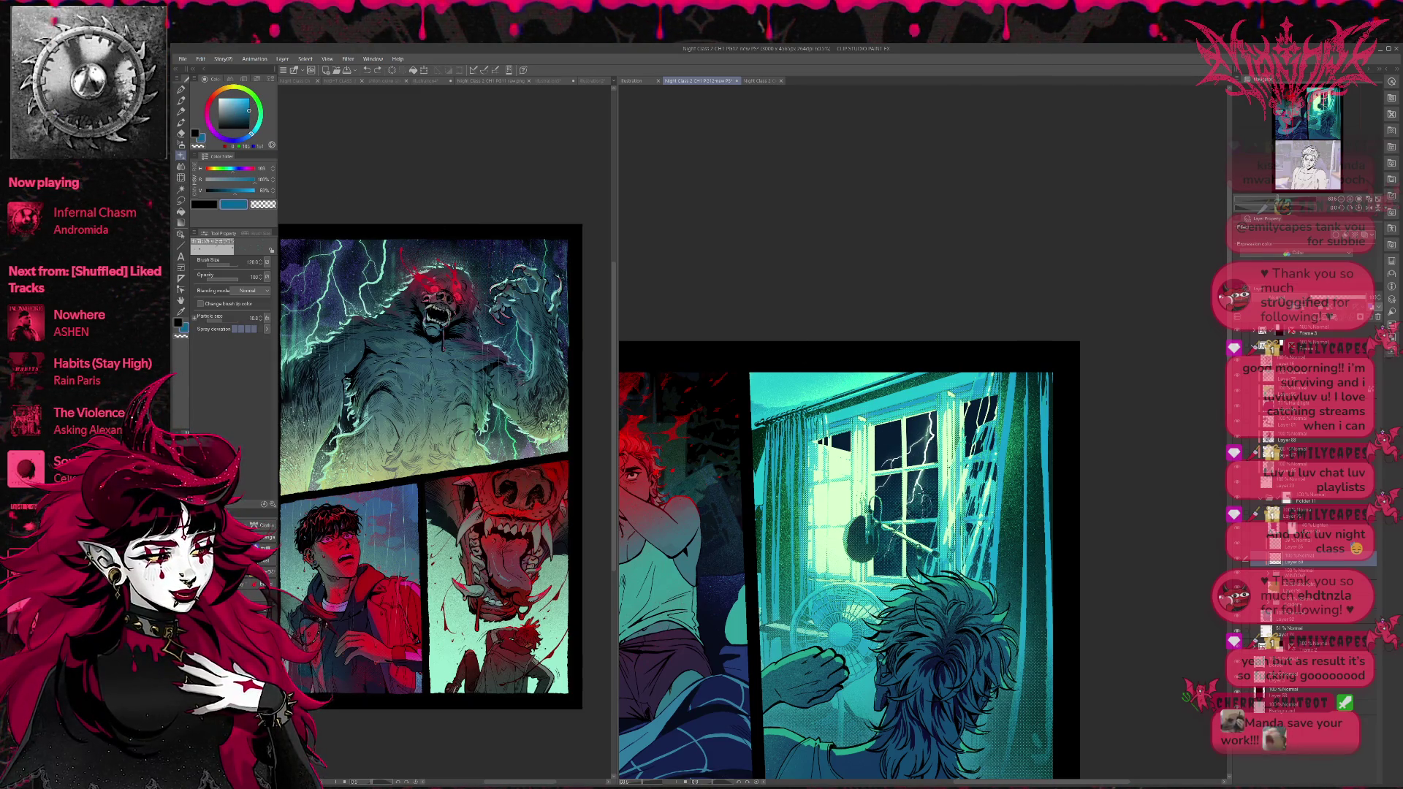
pyautogui.click(206, 205)
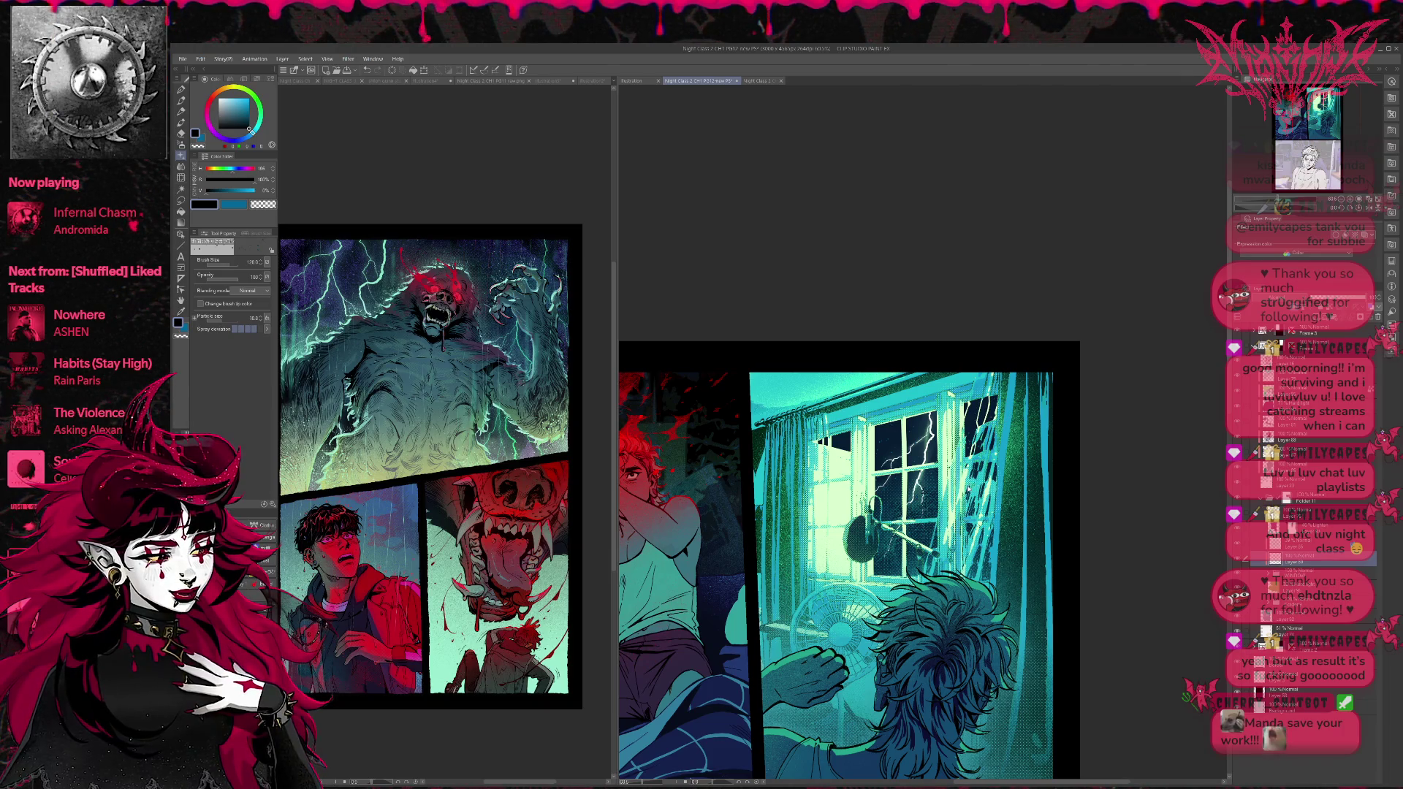
pyautogui.press('x')
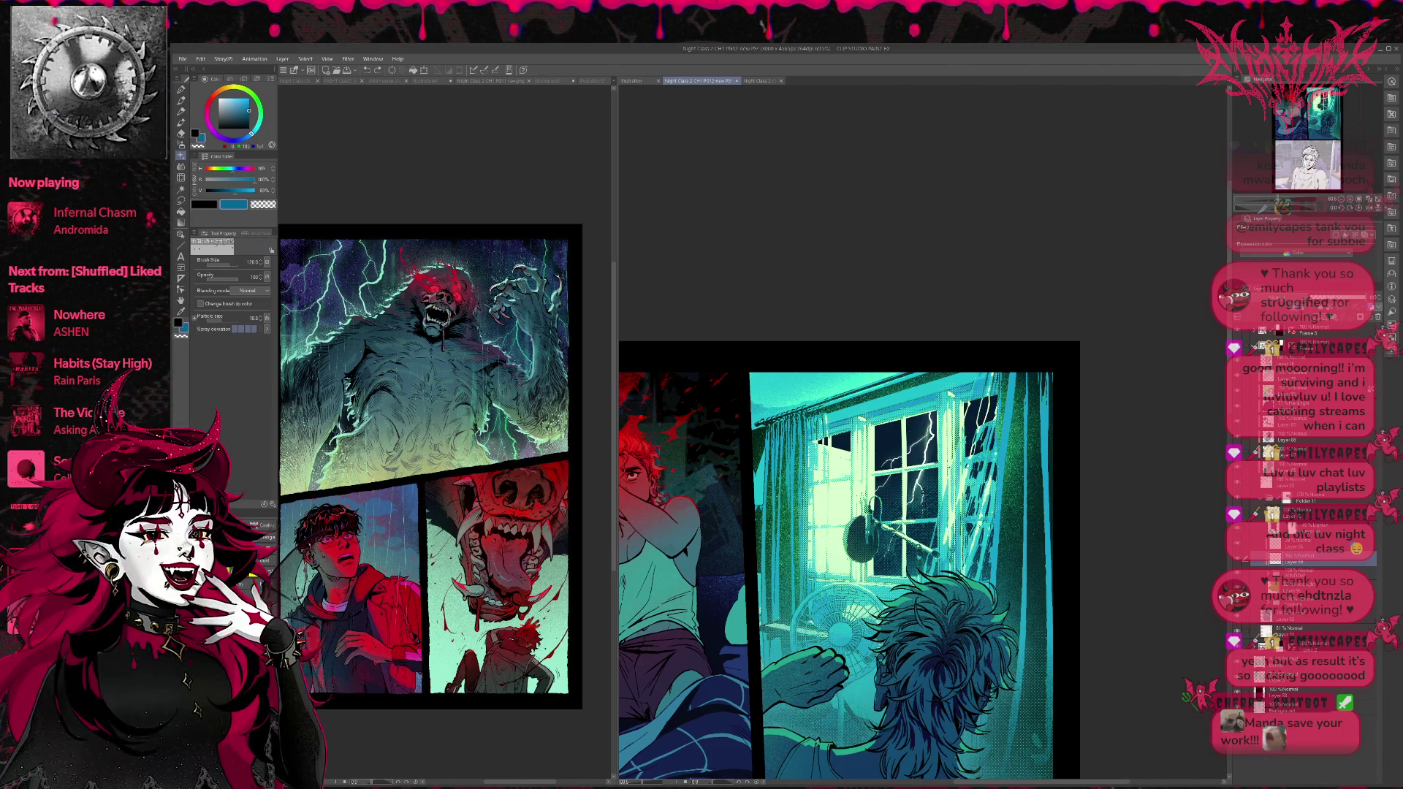
pyautogui.click(246, 123)
pyautogui.click(245, 104)
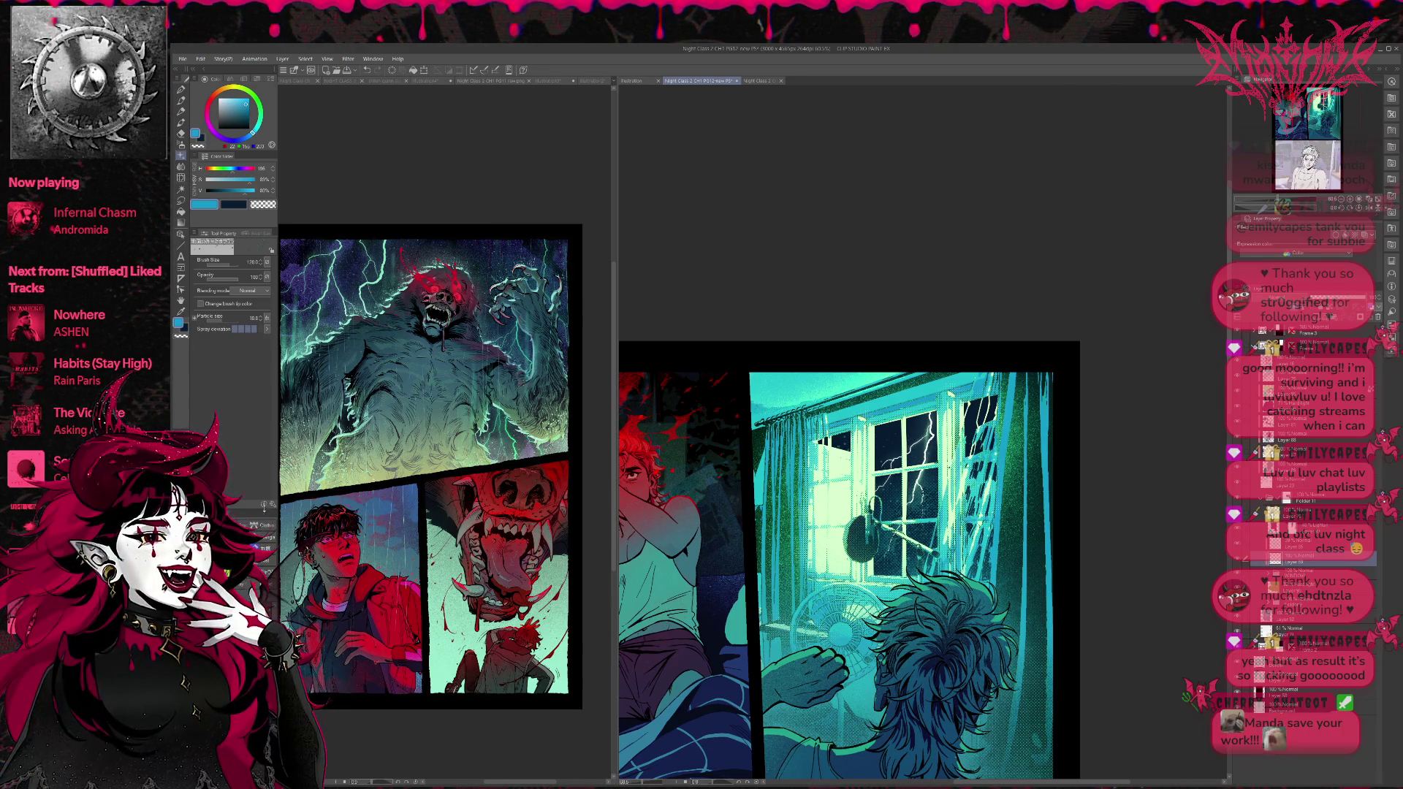
# Try other spray brushes in pale cyan-green, reducing the brush size to 400.
pyautogui.press('b')
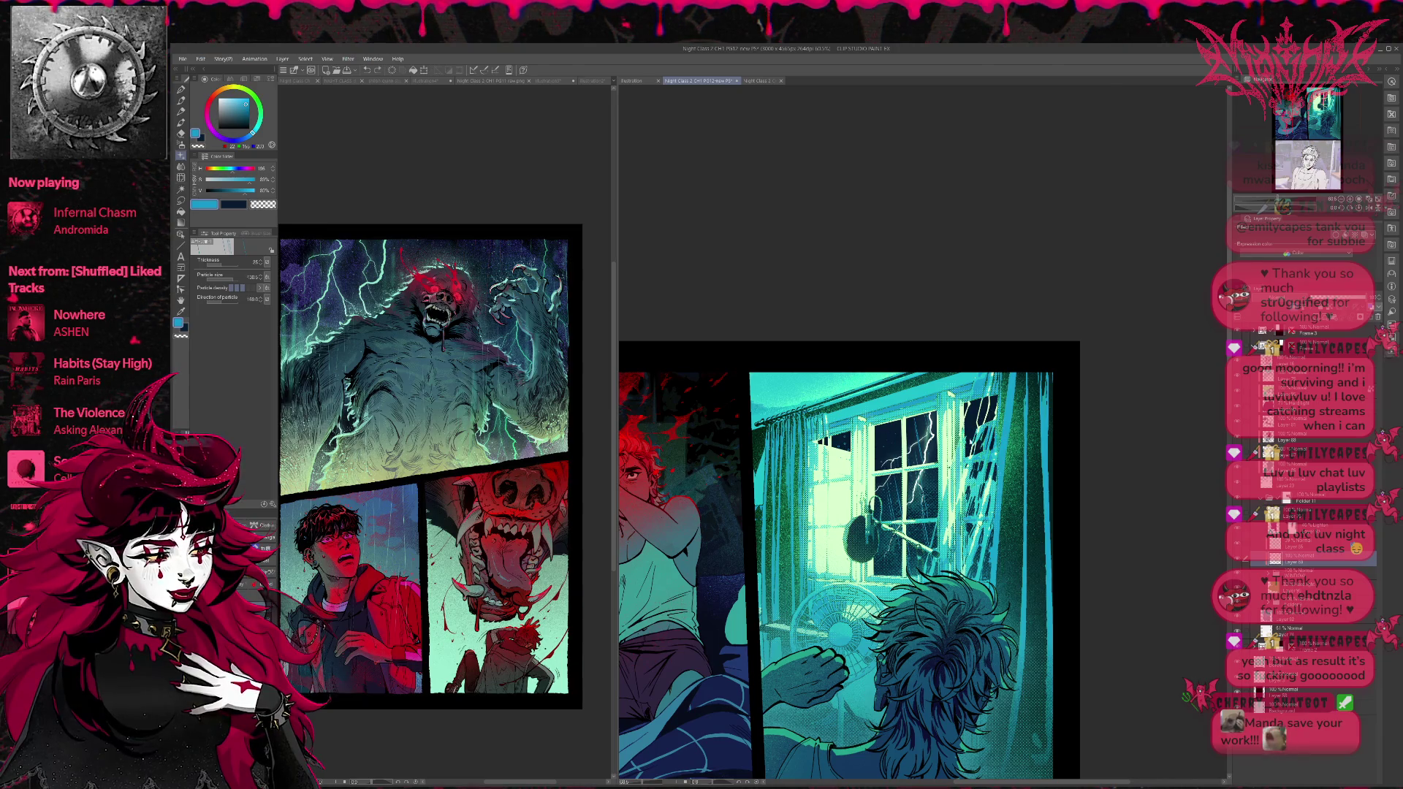
pyautogui.keyDown('alt'); pyautogui.click(833, 487); pyautogui.keyUp('alt')
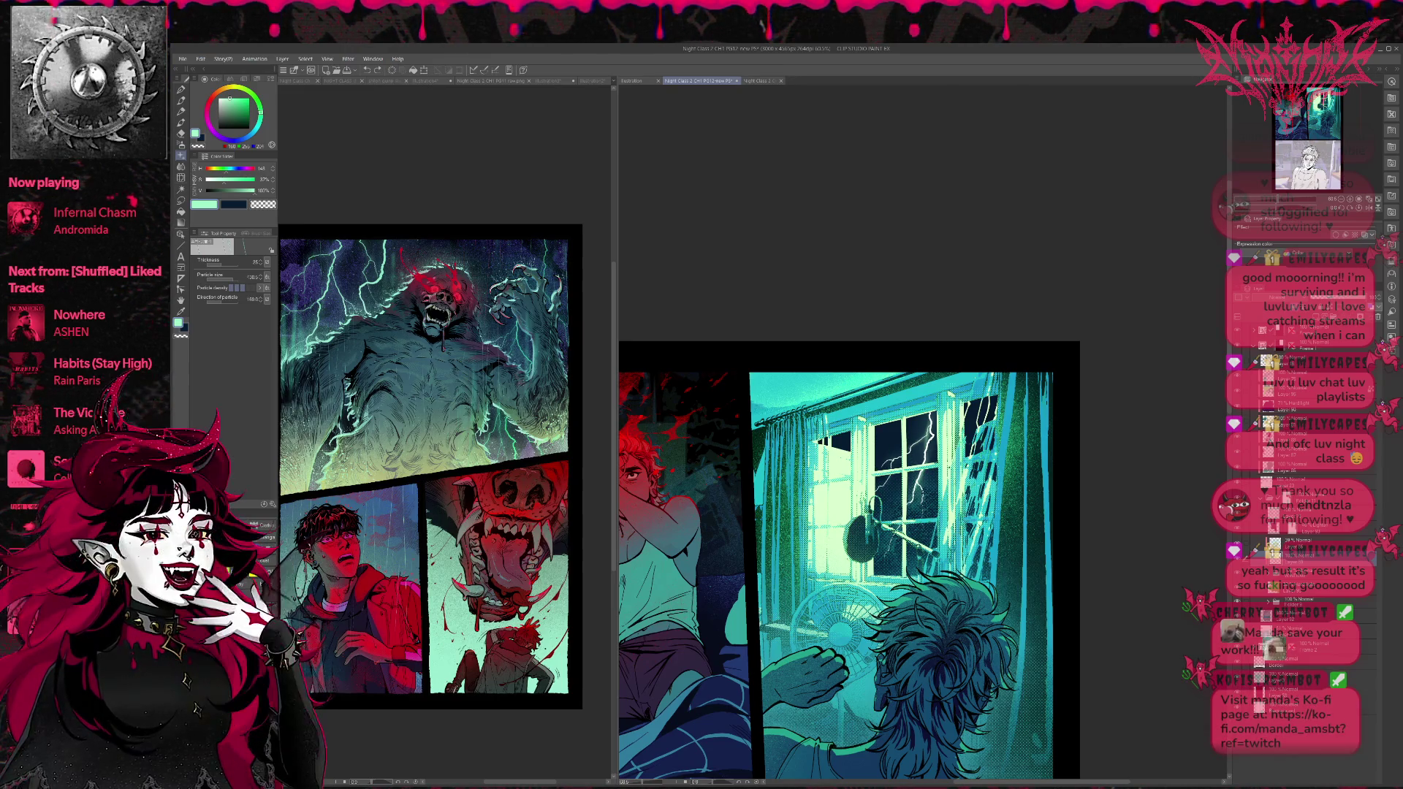
pyautogui.press('e')
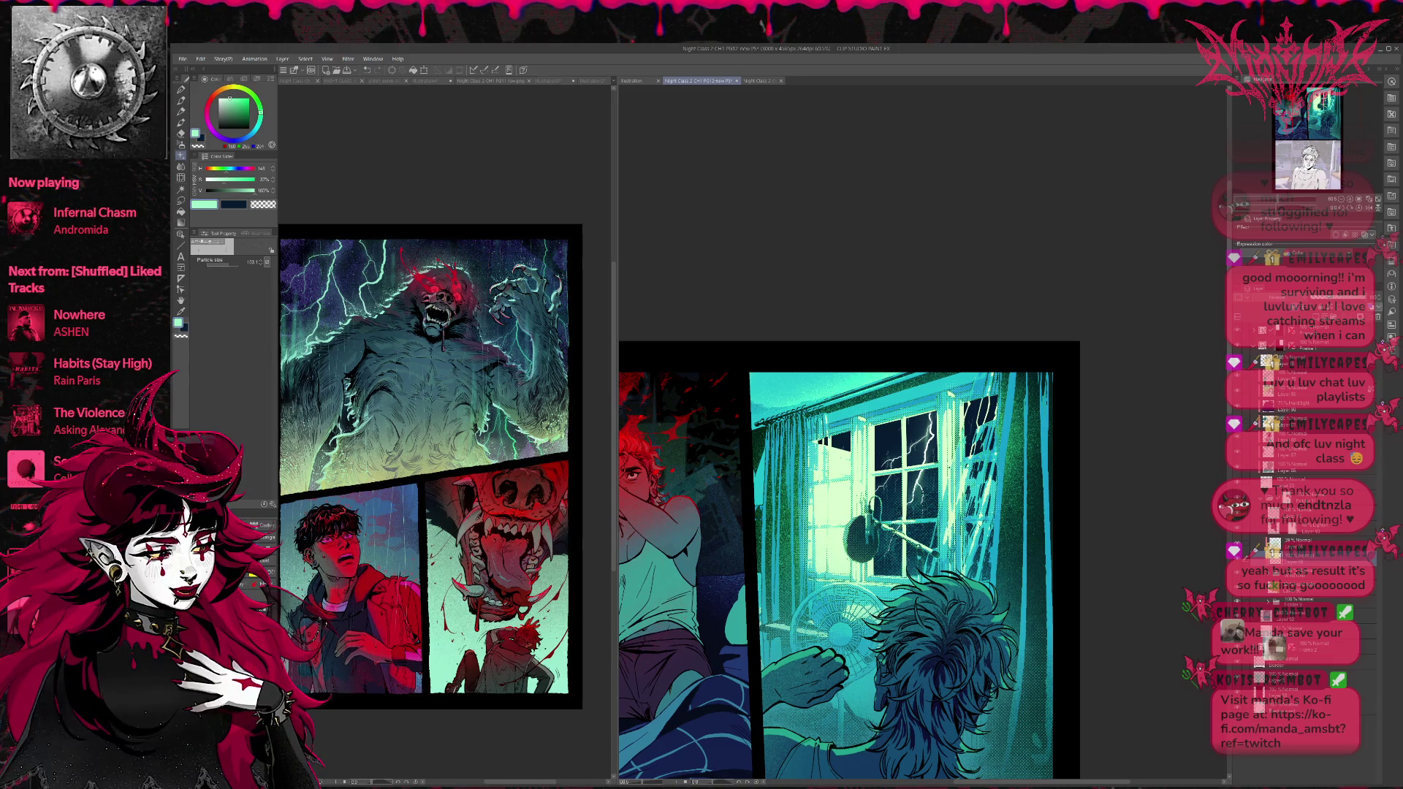
pyautogui.press('b')
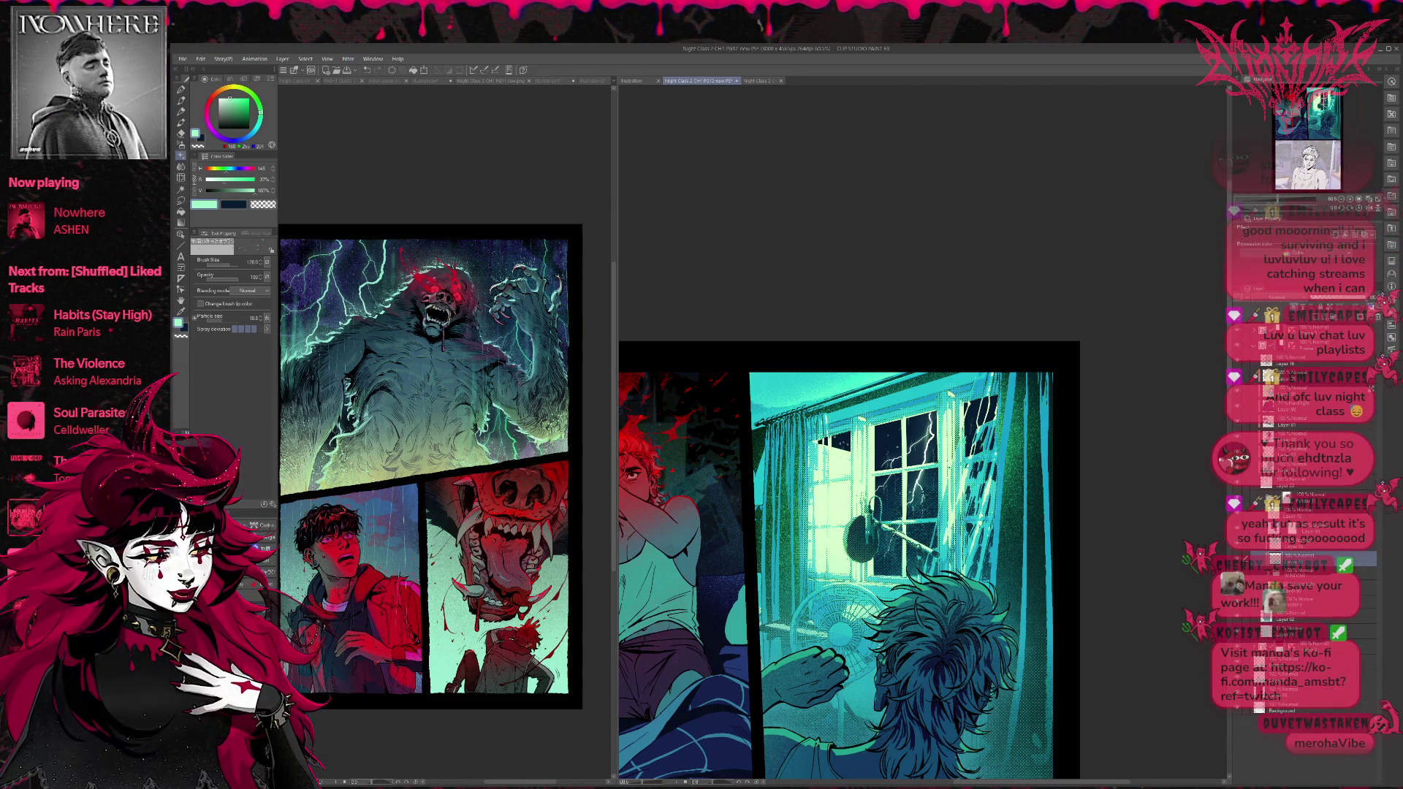
pyautogui.press('b')
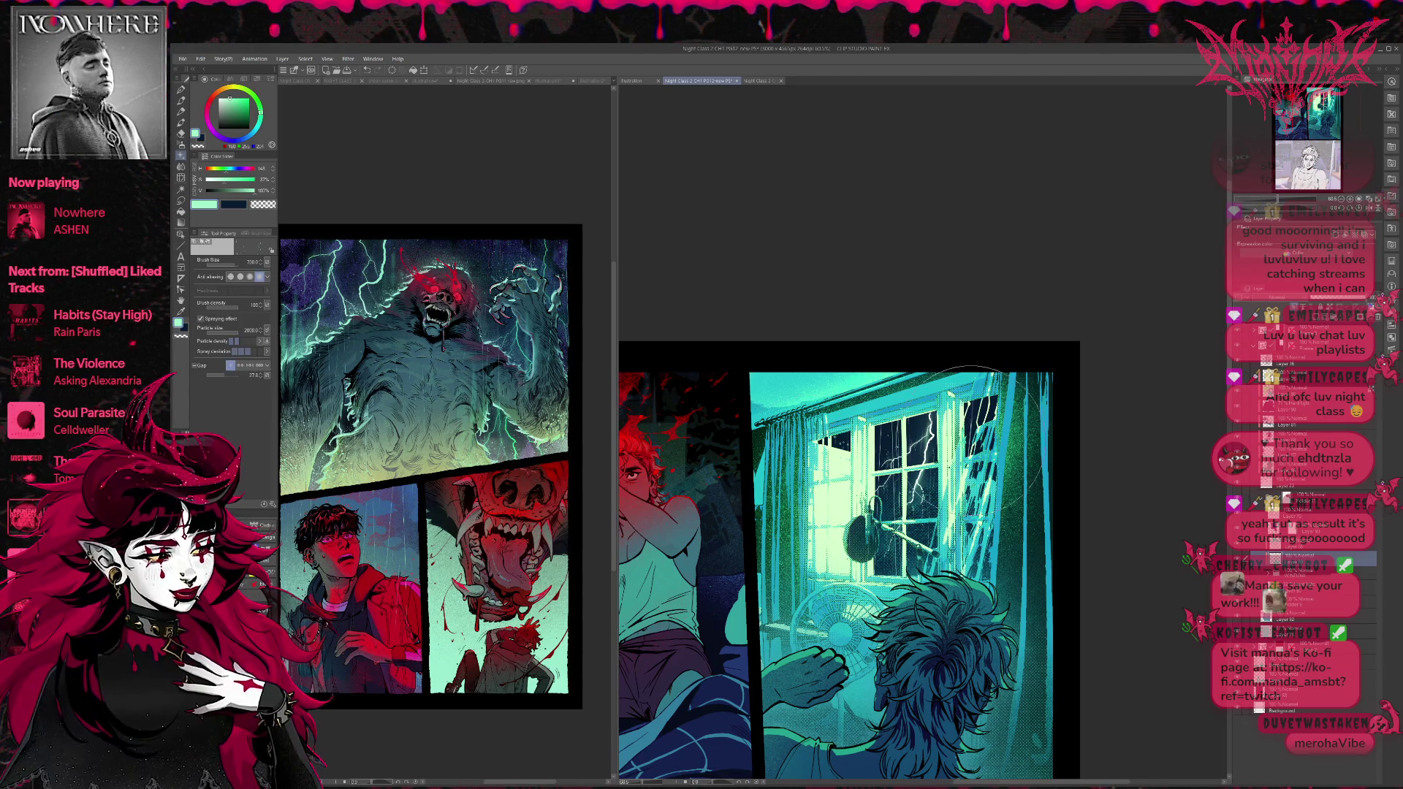
pyautogui.press('[')
pyautogui.press('[')
pyautogui.press('[')
pyautogui.press('[')
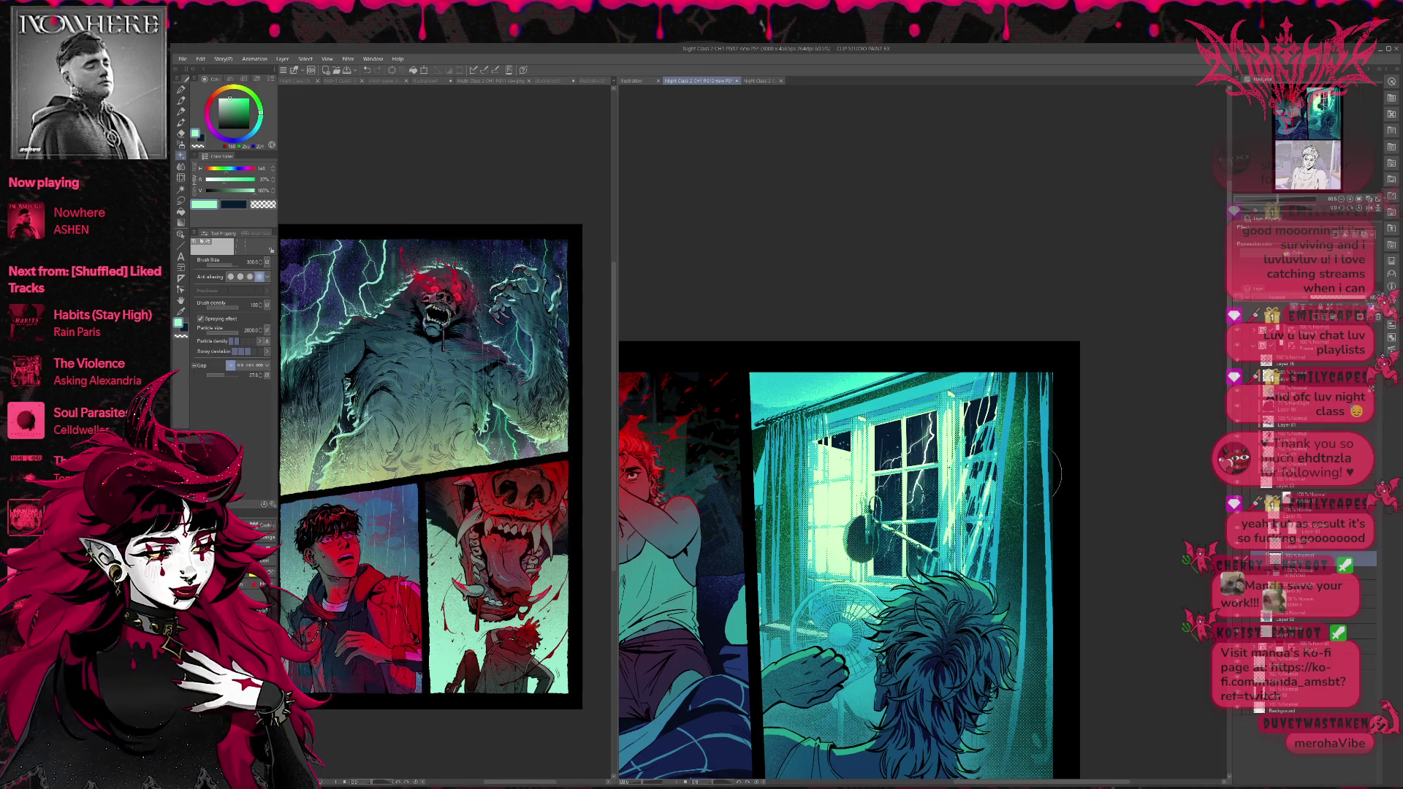
pyautogui.scroll(-1, 1178, 312)
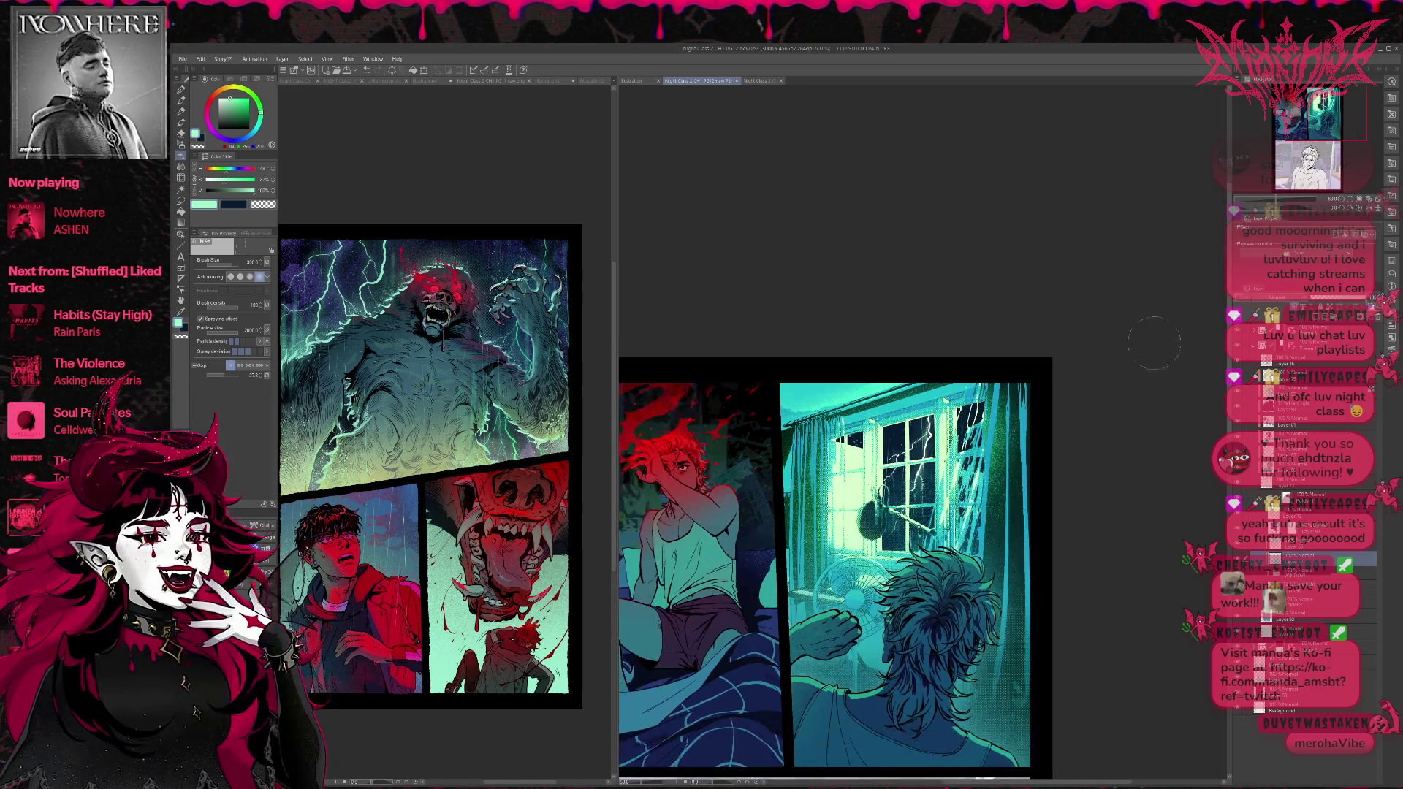
# Select the Window layer folder in the Layer panel.
pyautogui.scroll(-1, 1177, 313)
pyautogui.scroll(-1, 994, 462)
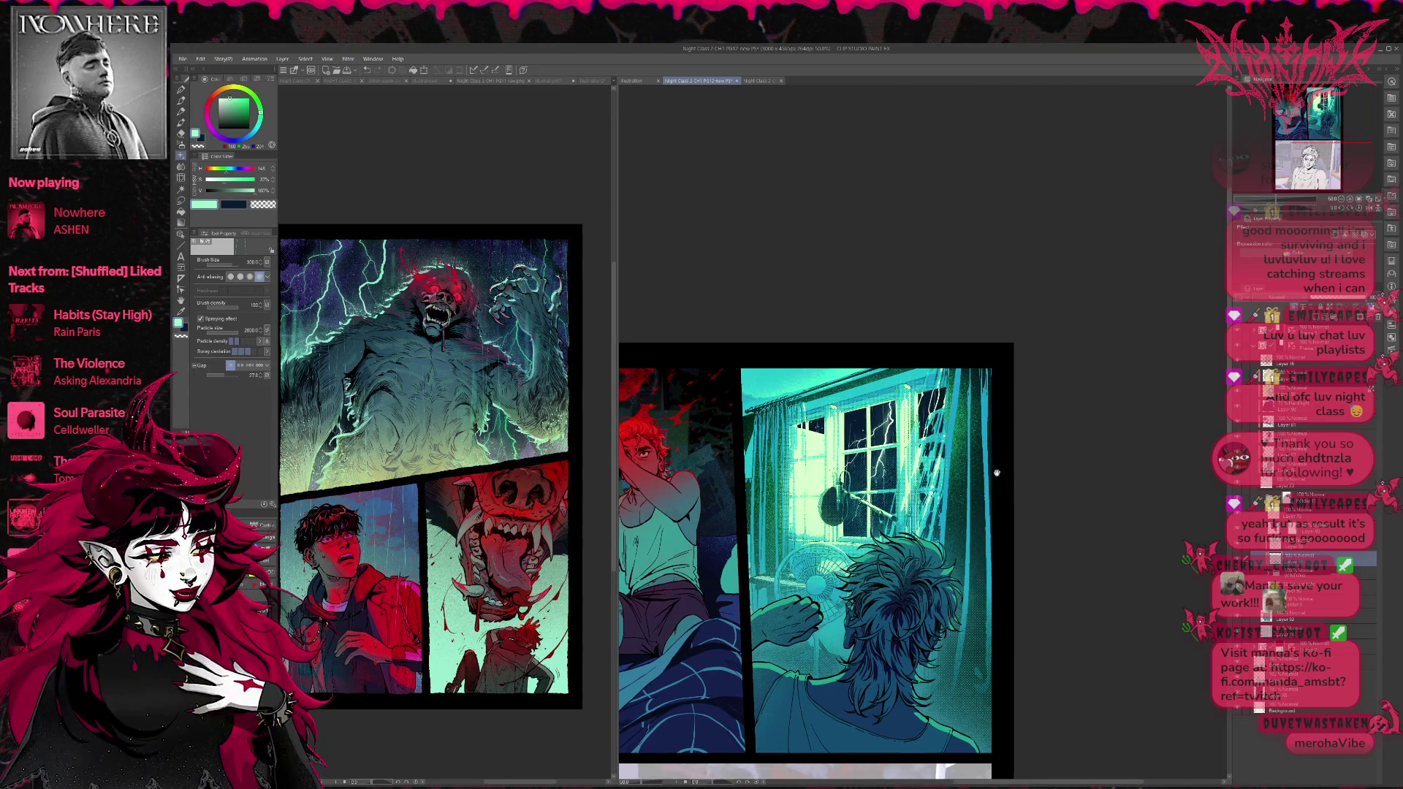
pyautogui.scroll(-2, 991, 497)
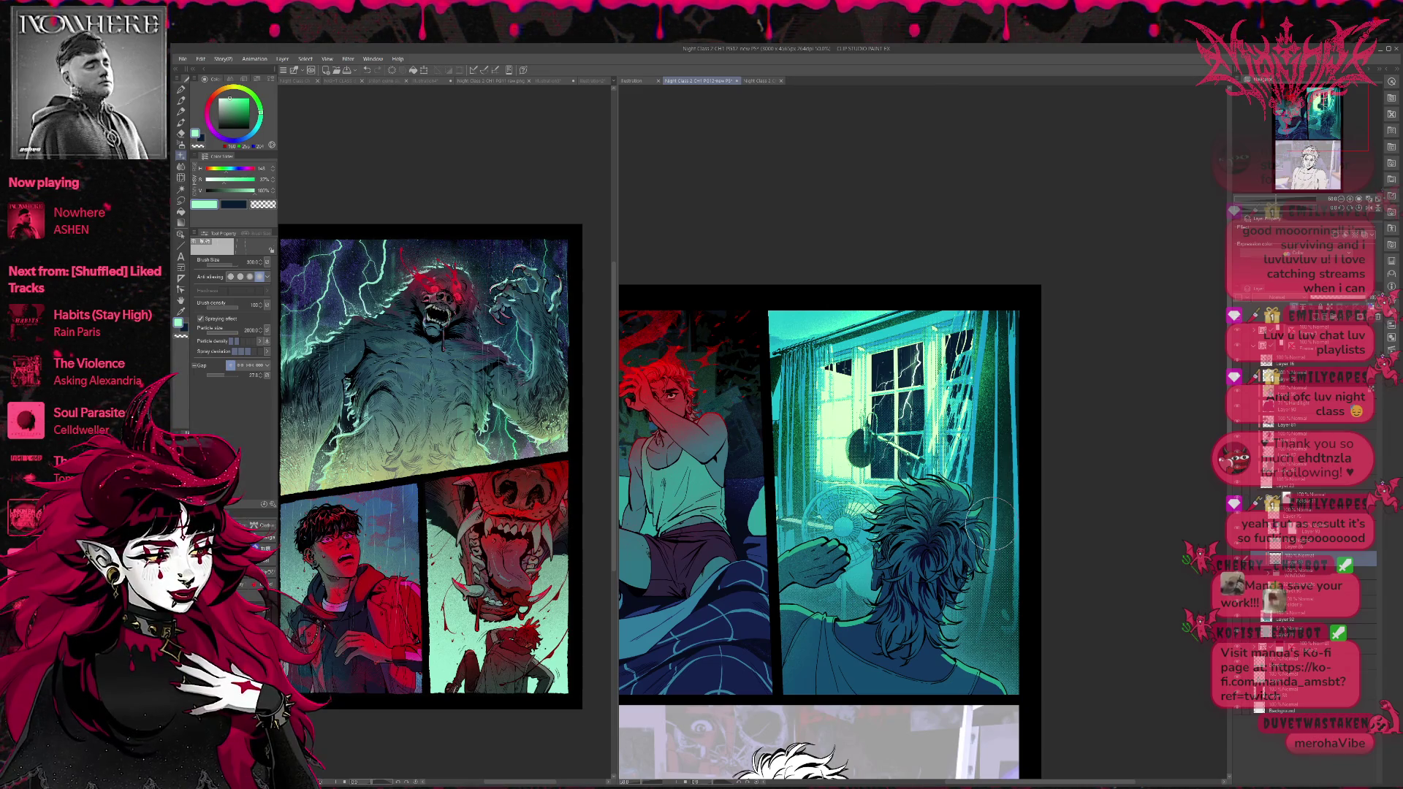
pyautogui.scroll(-2, 994, 521)
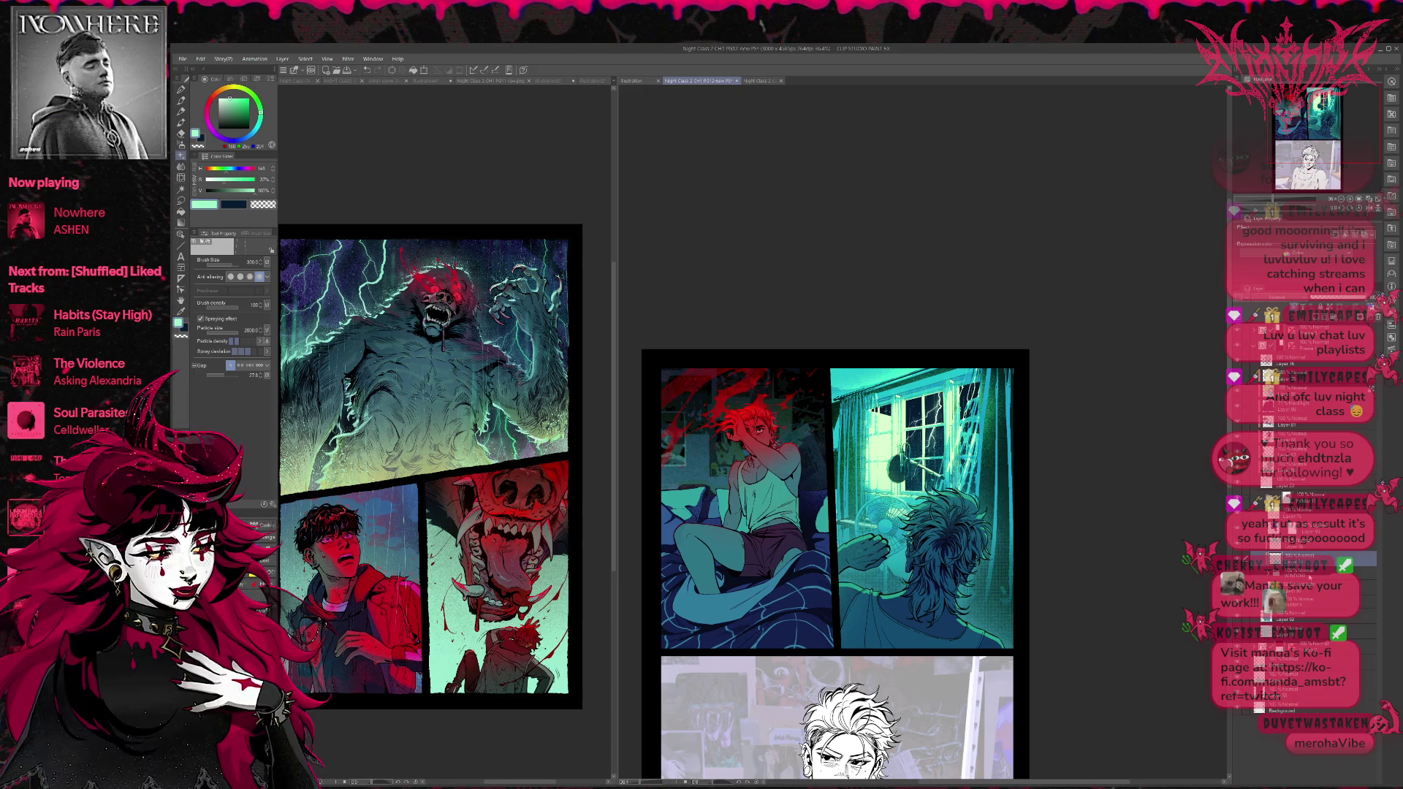
pyautogui.click(1308, 572)
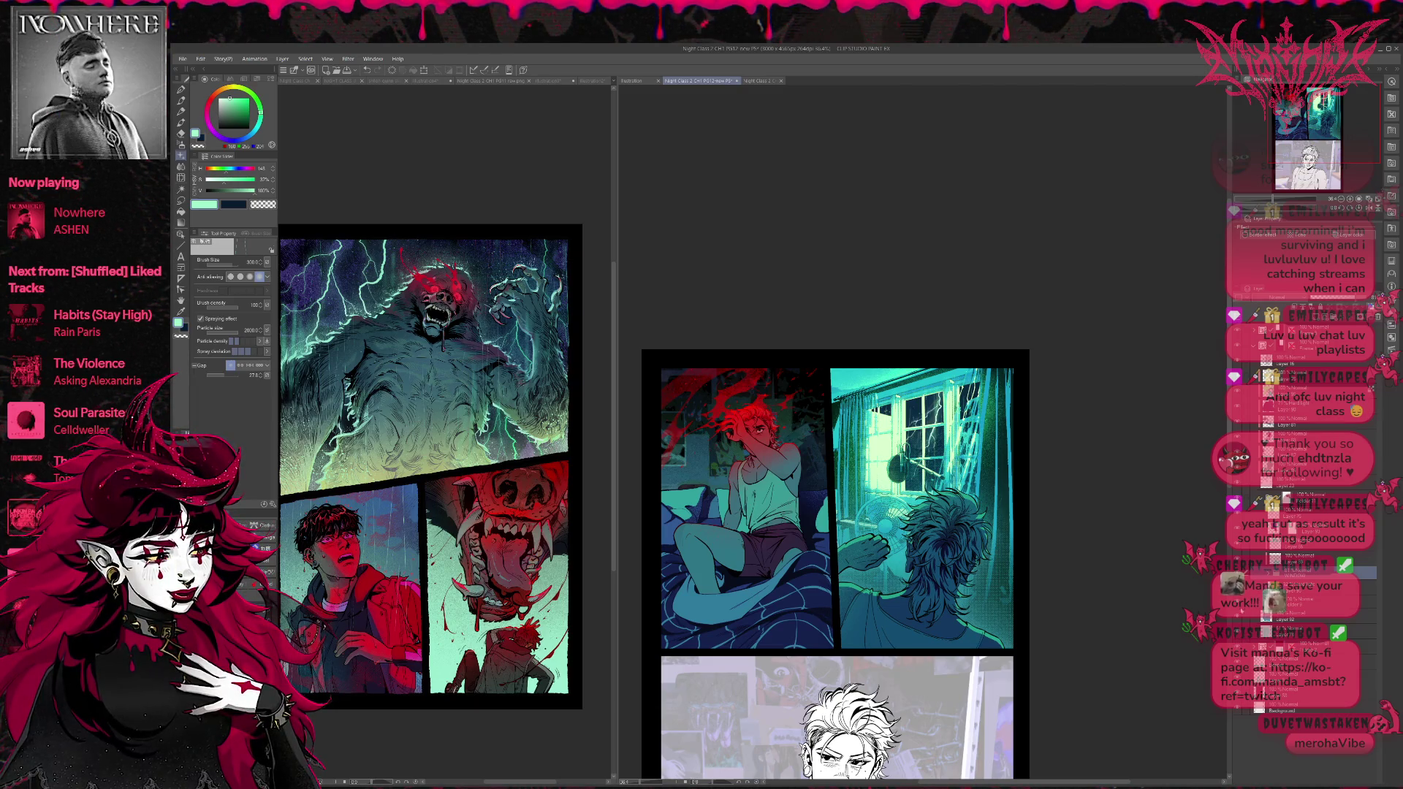
pyautogui.scroll(2, 1266, 620)
pyautogui.scroll(3, 1266, 619)
pyautogui.scroll(3, 1266, 620)
pyautogui.scroll(-1, 1265, 619)
pyautogui.scroll(-1, 1265, 618)
pyautogui.scroll(-1, 1261, 619)
pyautogui.scroll(-1, 1258, 621)
pyautogui.scroll(2, 1258, 620)
pyautogui.scroll(2, 1257, 620)
pyautogui.scroll(2, 1258, 619)
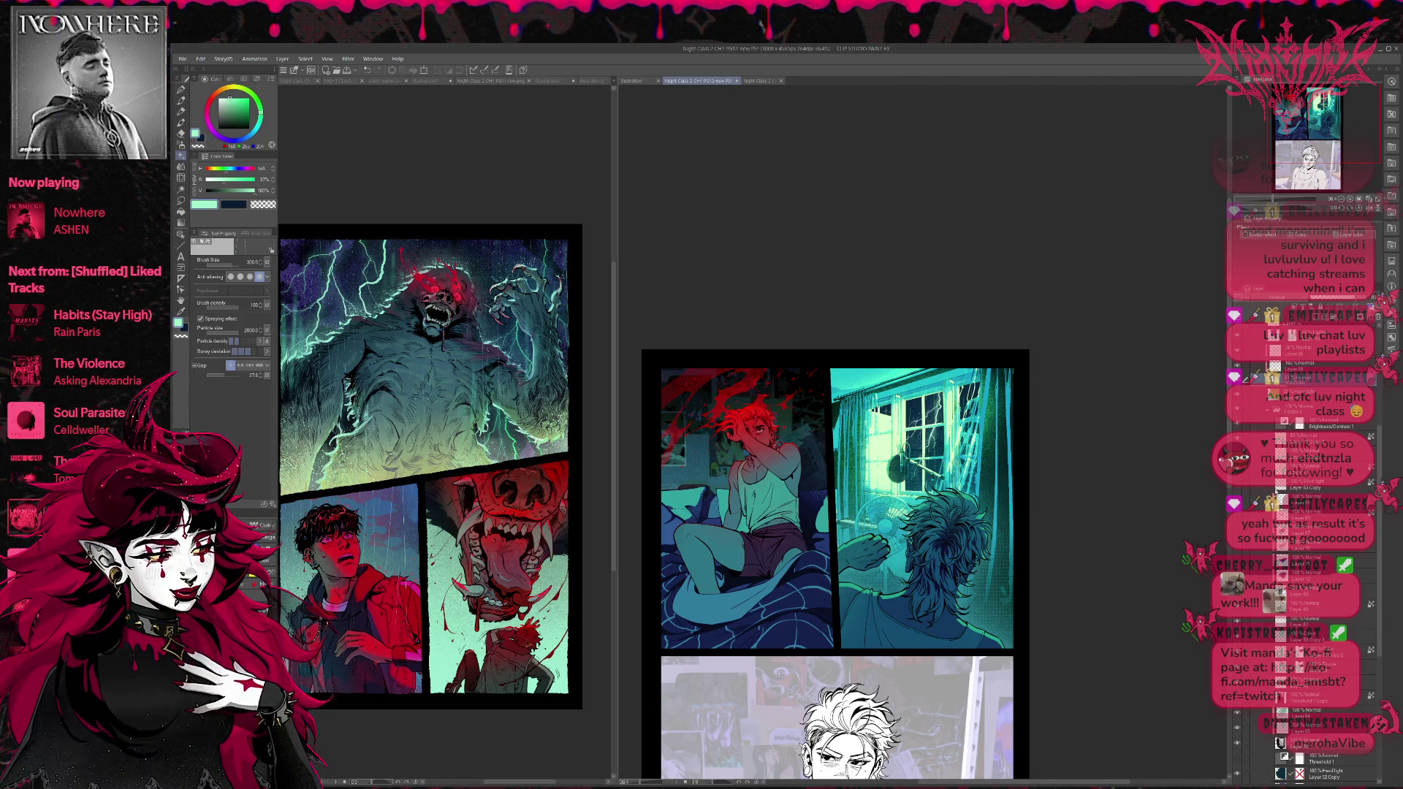
pyautogui.scroll(2, 1239, 493)
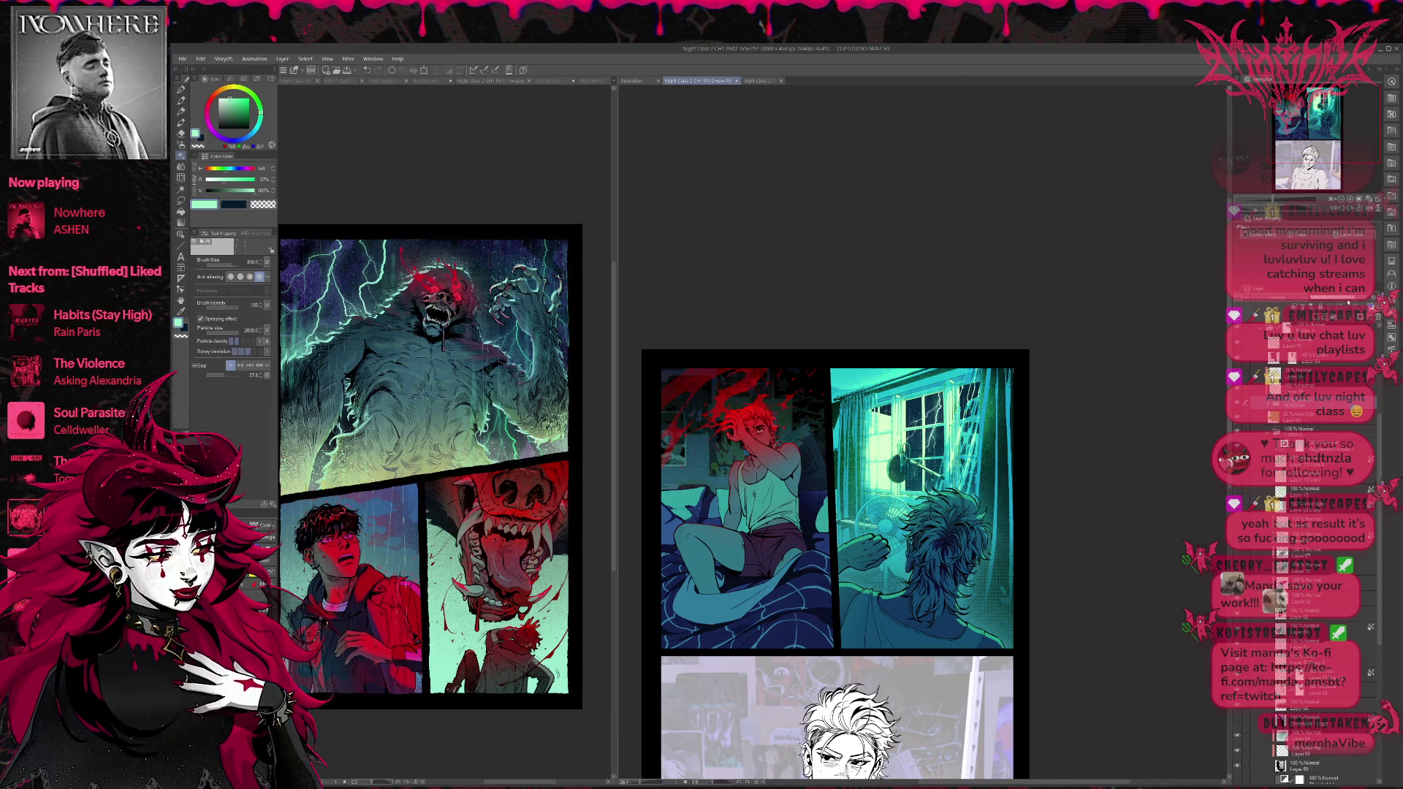
# Compare the silhouette figure with the lightning, keep the lightning, and mirror the page.
pyautogui.click(1300, 302)
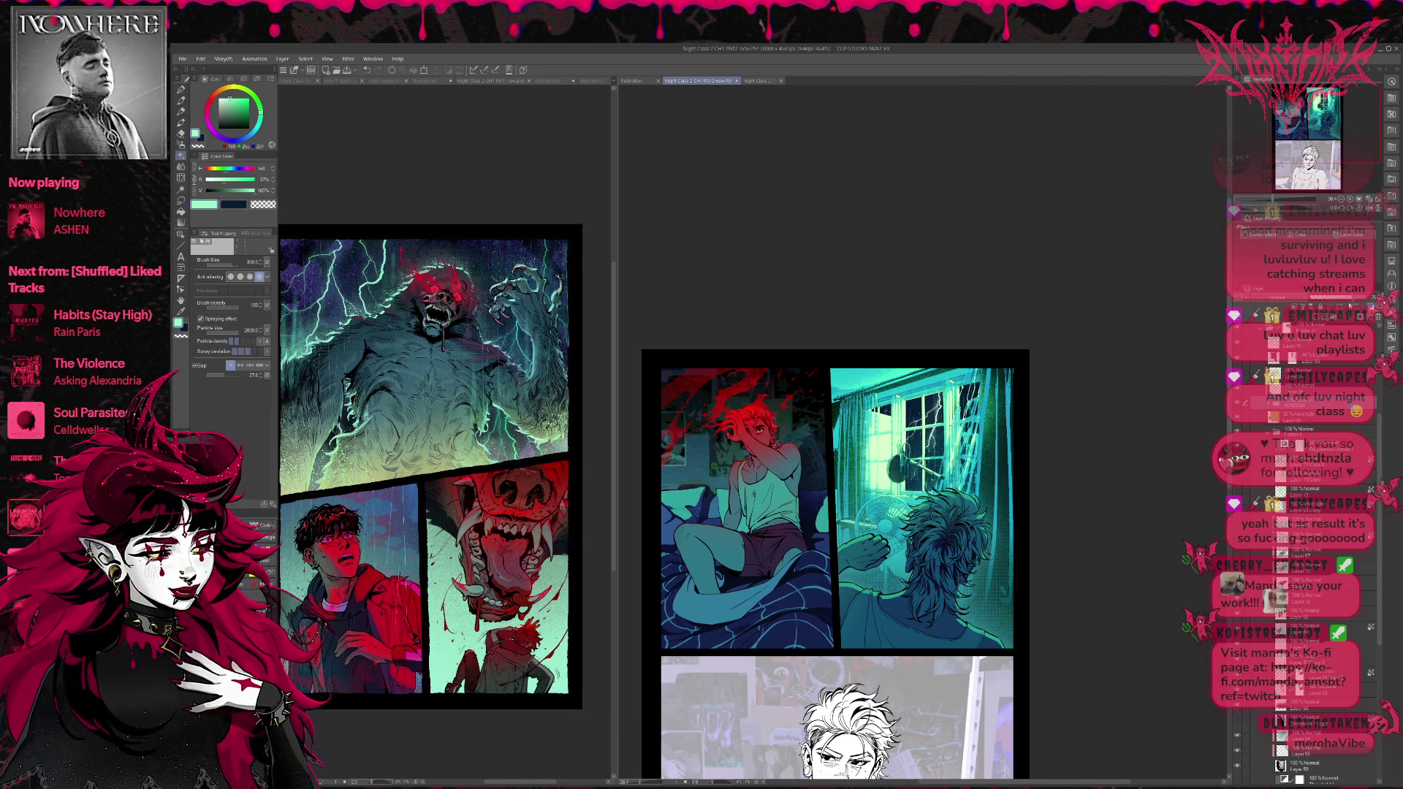
pyautogui.click(1336, 304)
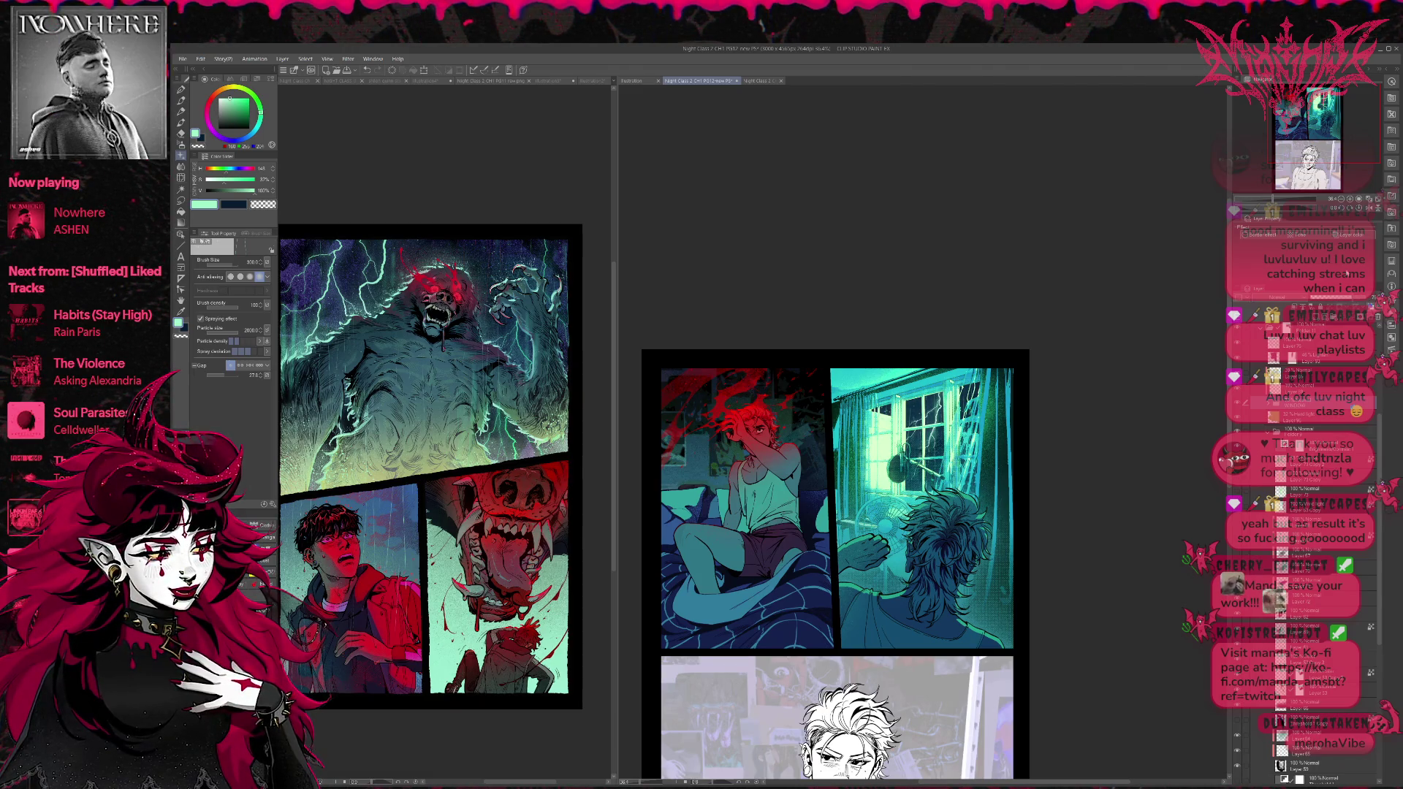
pyautogui.press('h')
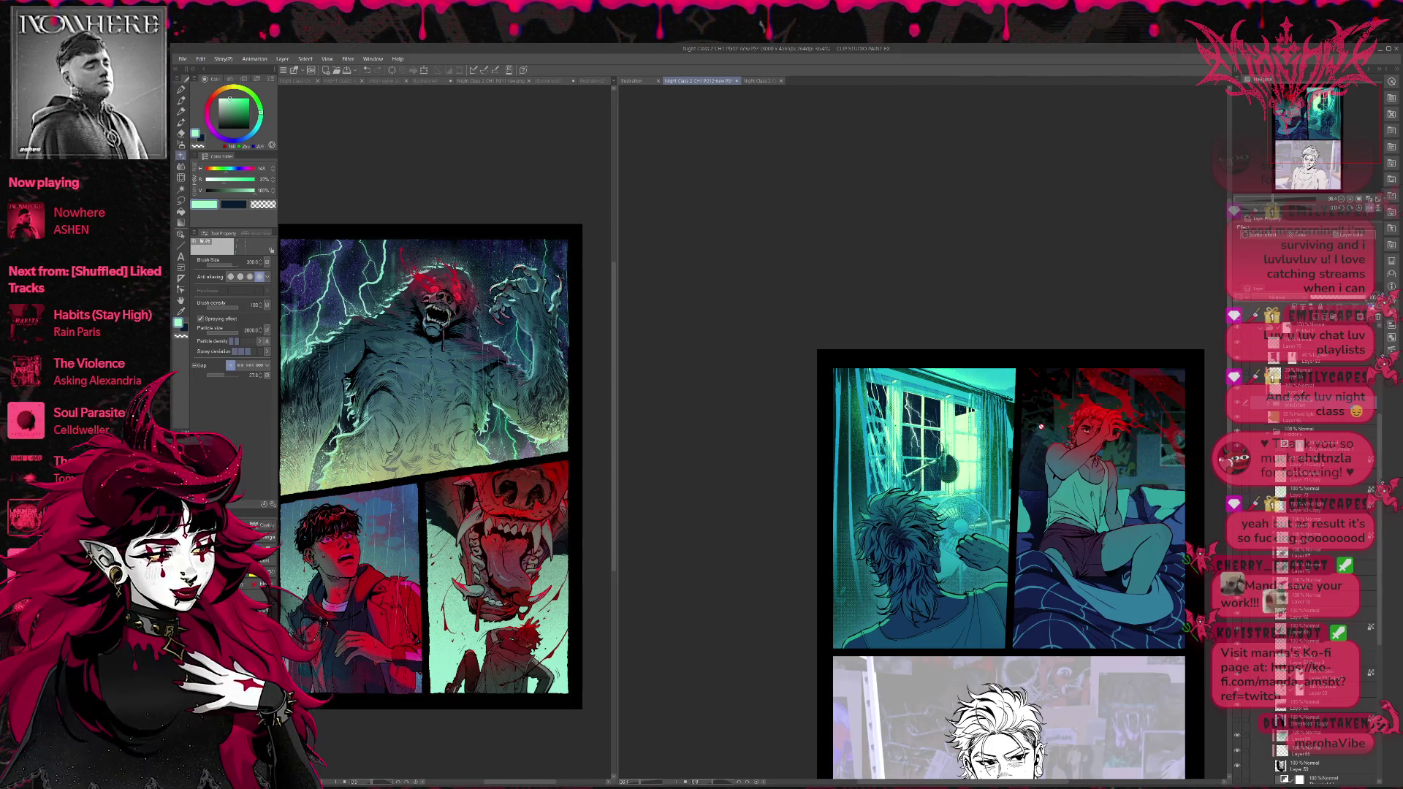
# Reposition the page and select layers further down the stack.
pyautogui.scroll(-1, 1041, 426)
pyautogui.scroll(-2, 1059, 439)
pyautogui.scroll(-1, 1146, 461)
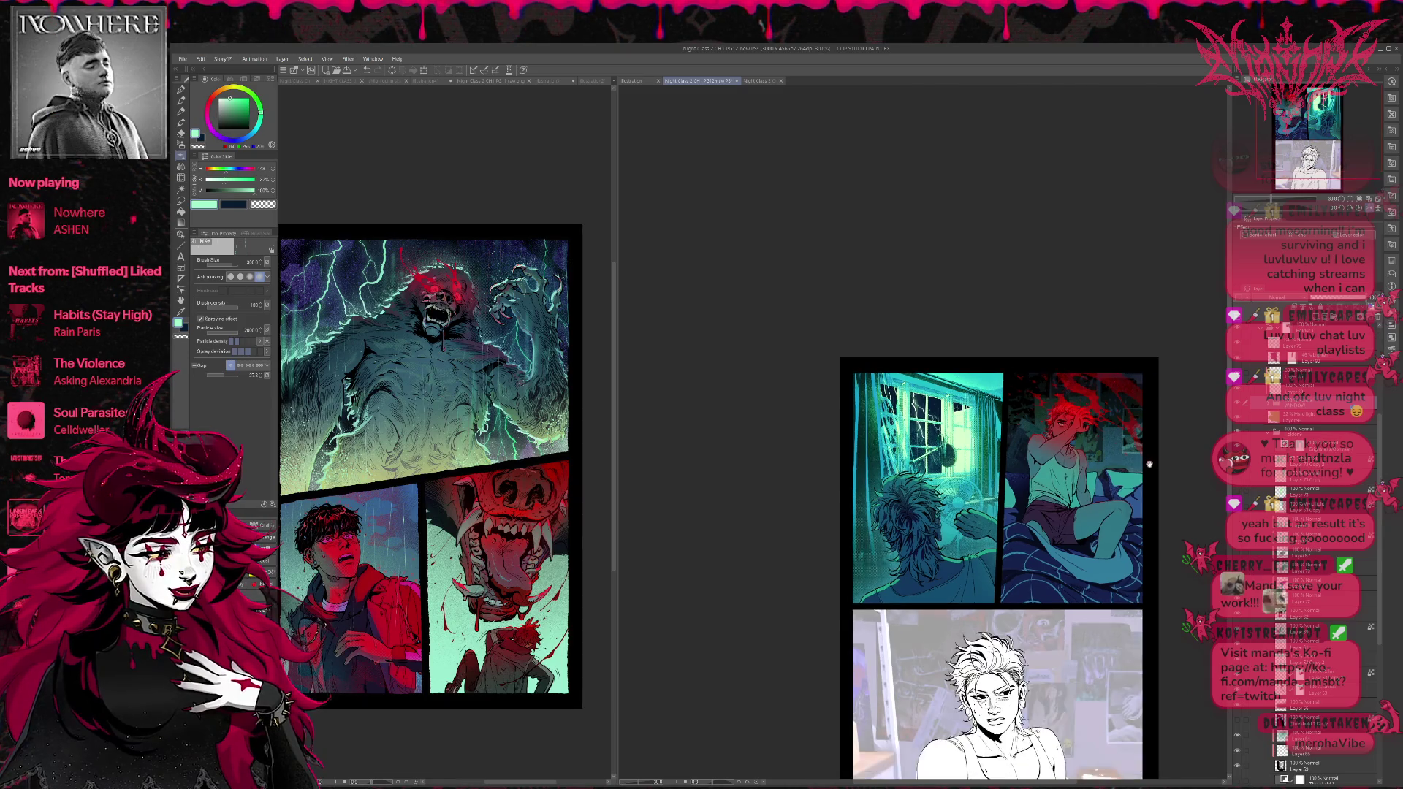
pyautogui.moveTo(1146, 462); pyautogui.dragTo(1123, 448)
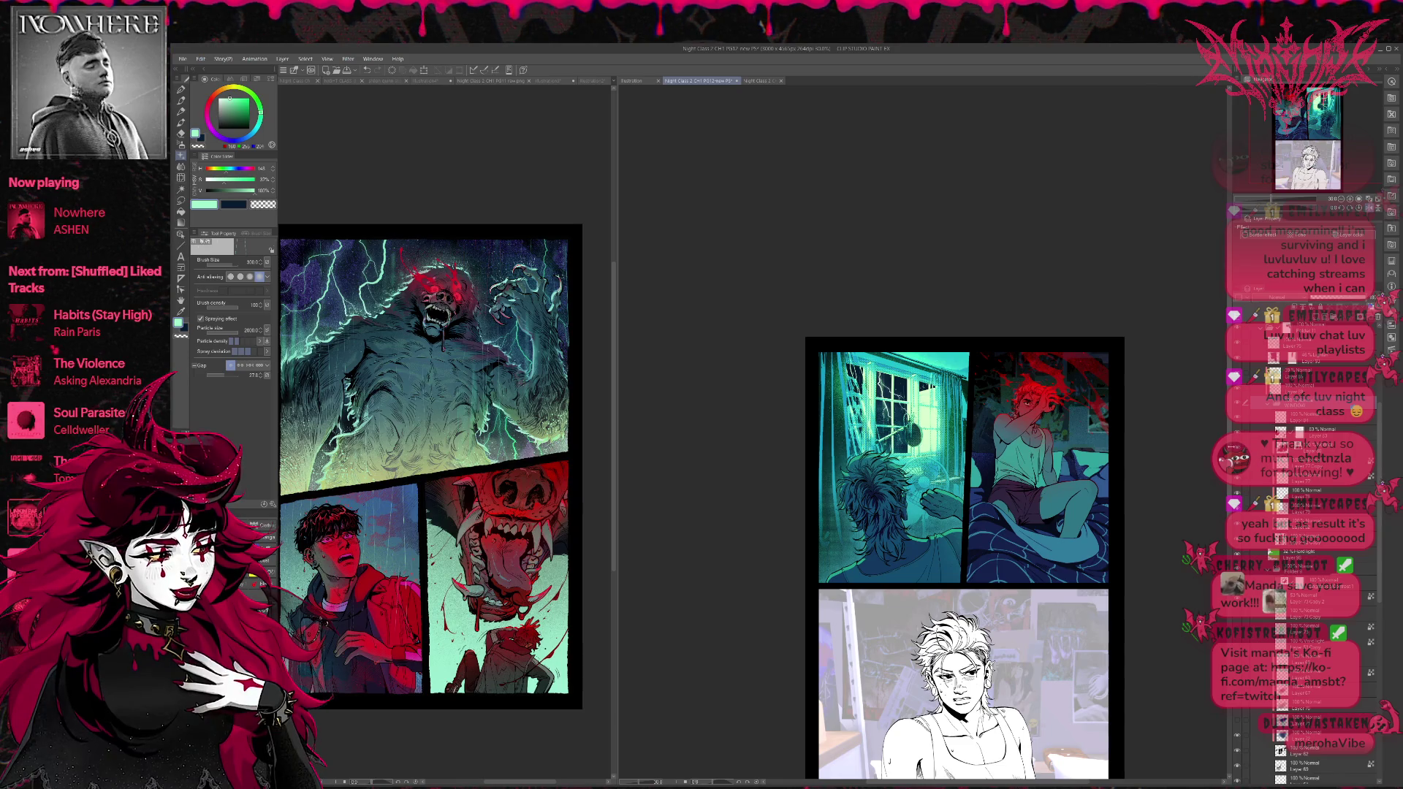
pyautogui.click(1308, 448)
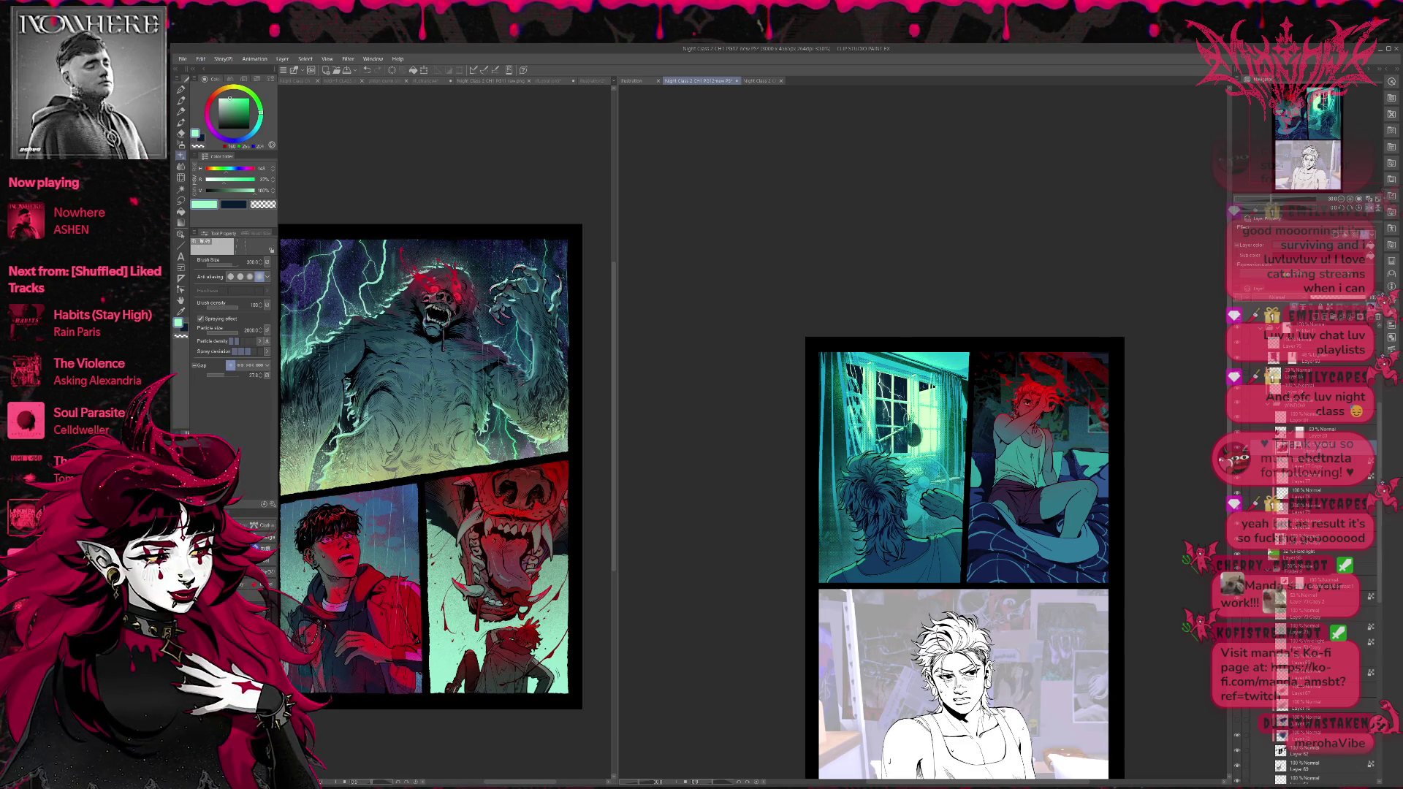
pyautogui.click(1309, 524)
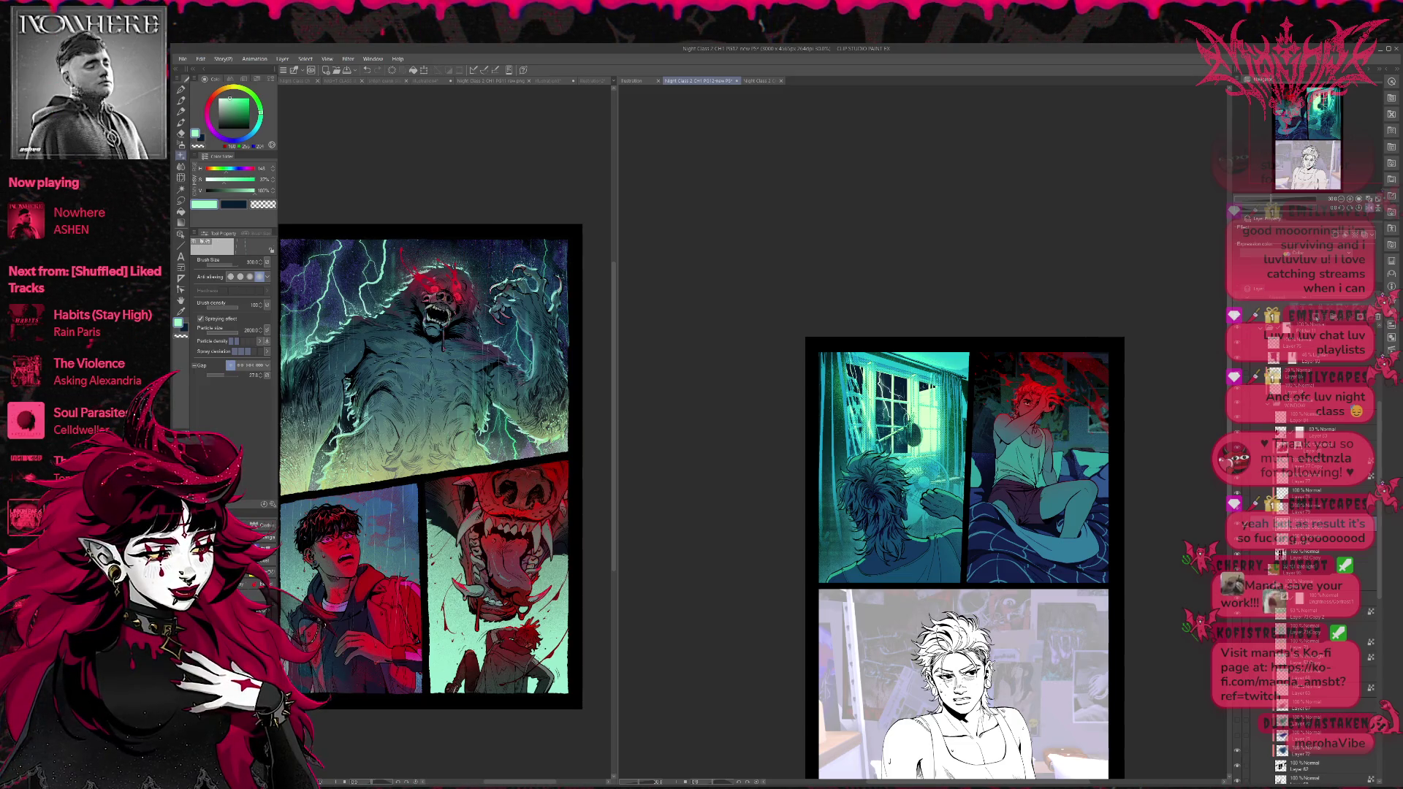
# Flip the page view back to its normal orientation.
pyautogui.press('h')
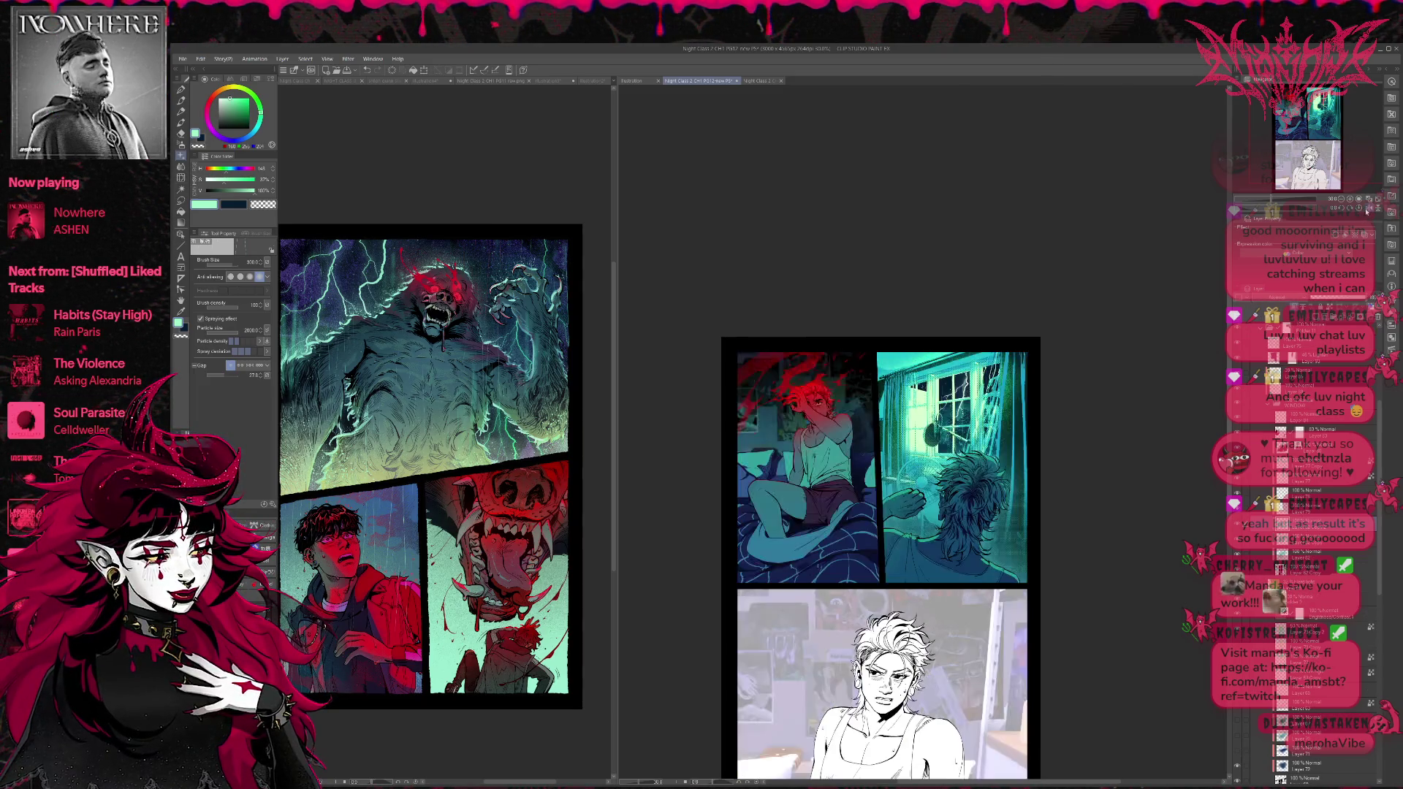
pyautogui.scroll(-1, 1089, 415)
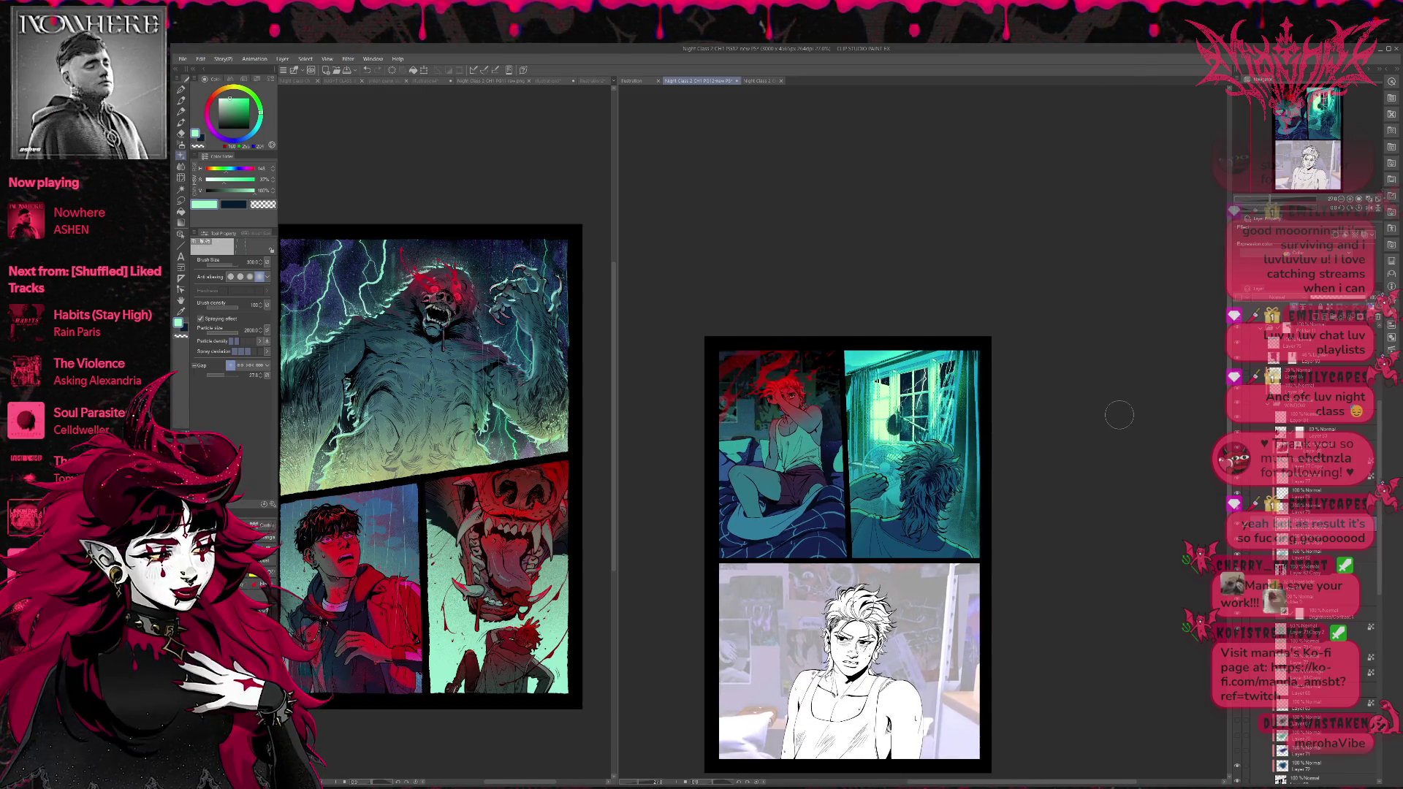
pyautogui.scroll(1, 1085, 417)
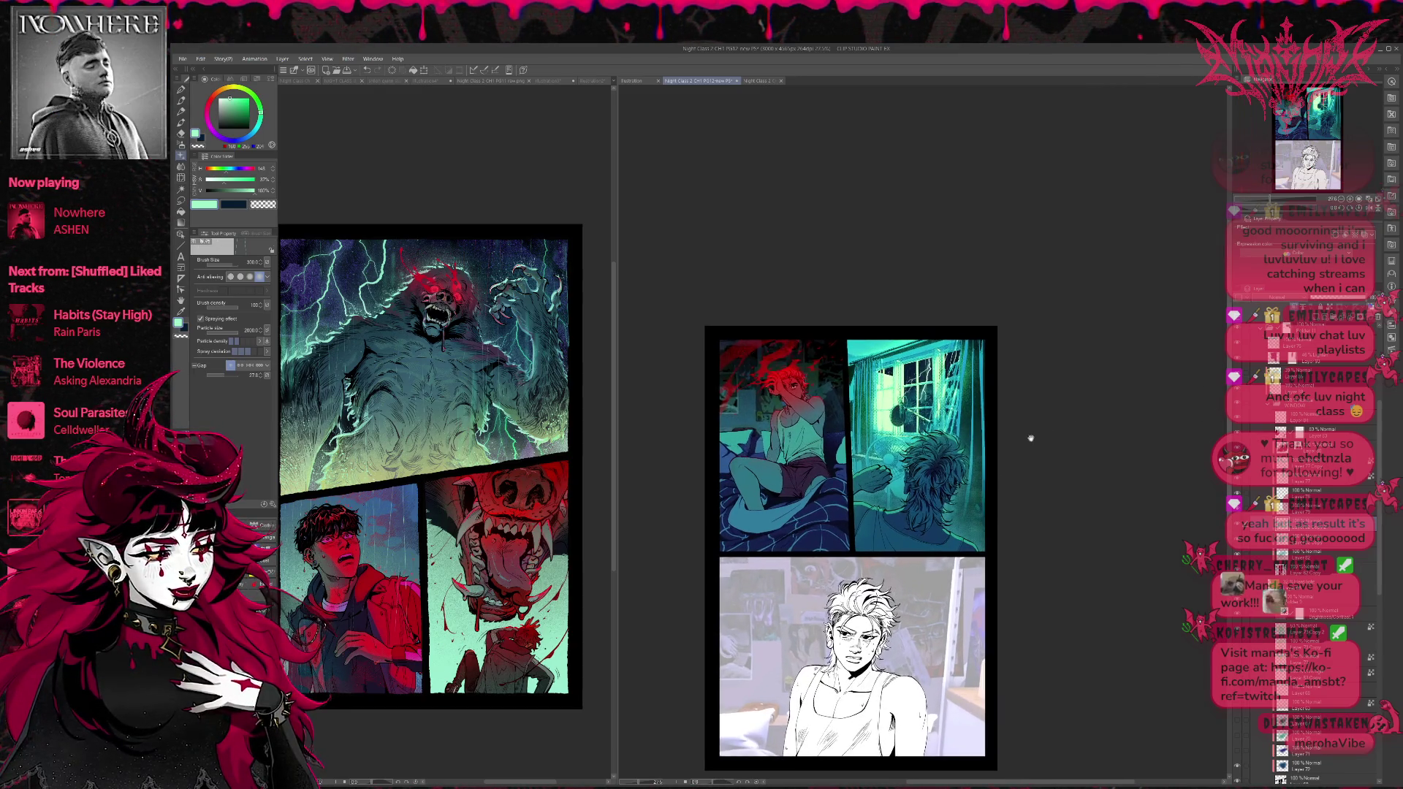
pyautogui.scroll(2, 1033, 437)
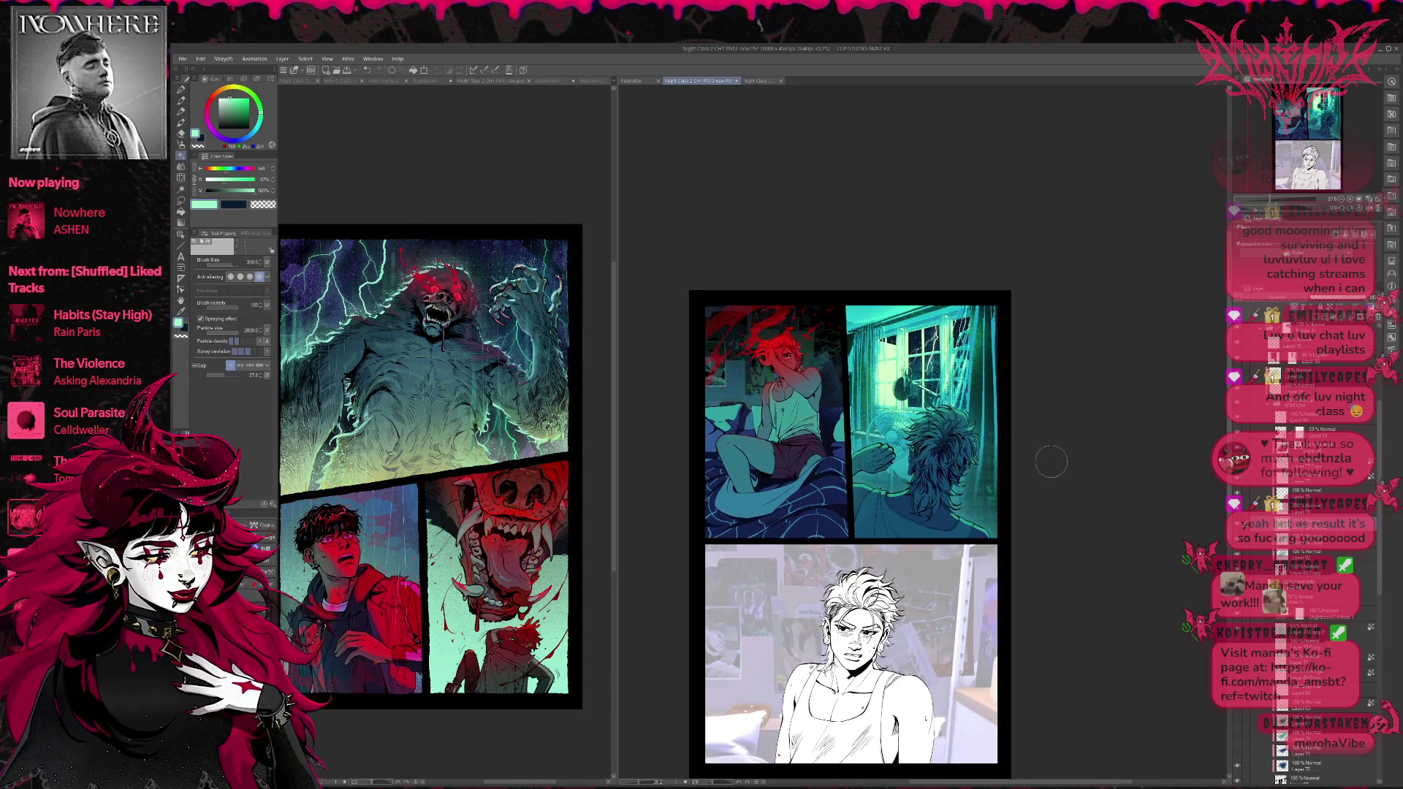
pyautogui.moveTo(1051, 462); pyautogui.dragTo(1046, 410)
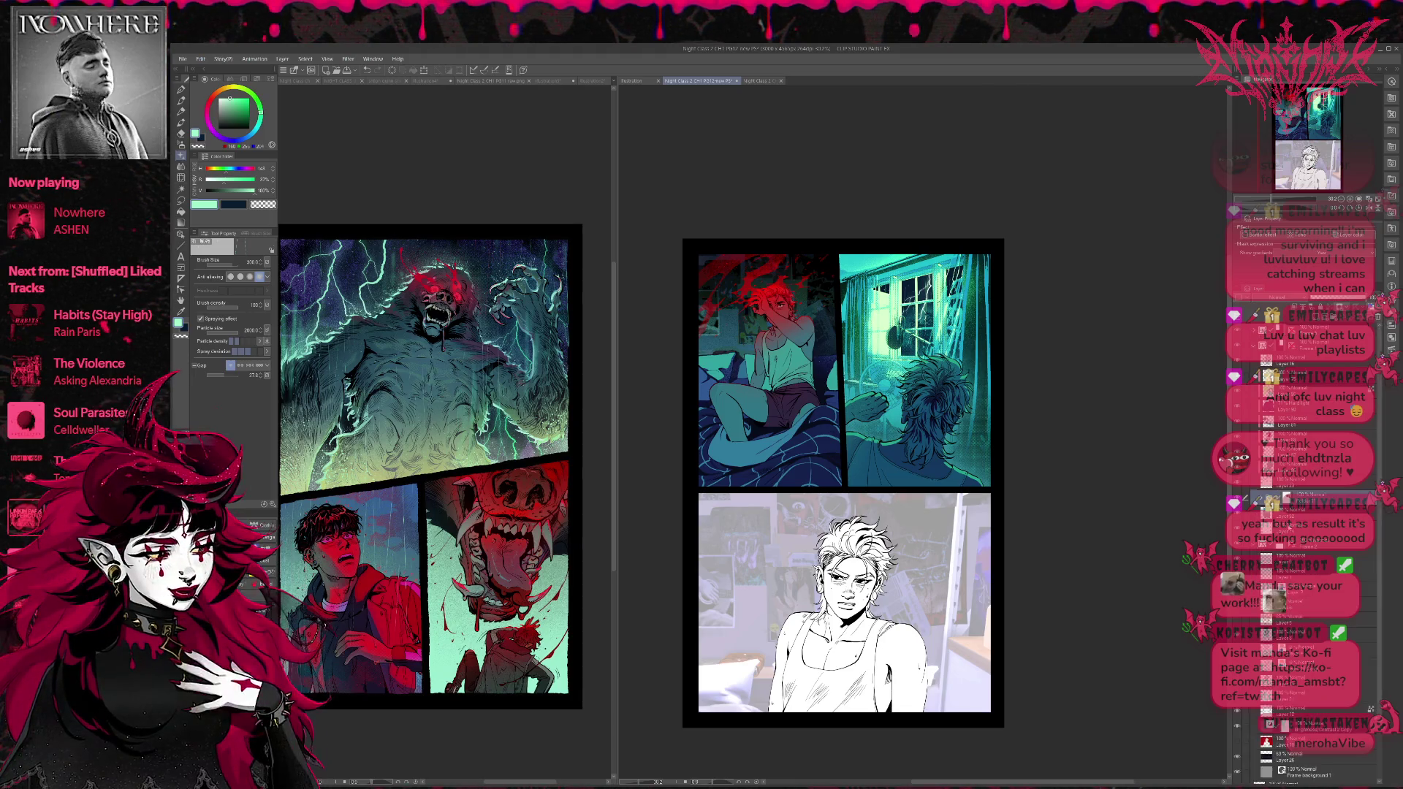
# Select a range of lower layers and merge them into one layer.
pyautogui.click(1298, 554)
pyautogui.click(1316, 564)
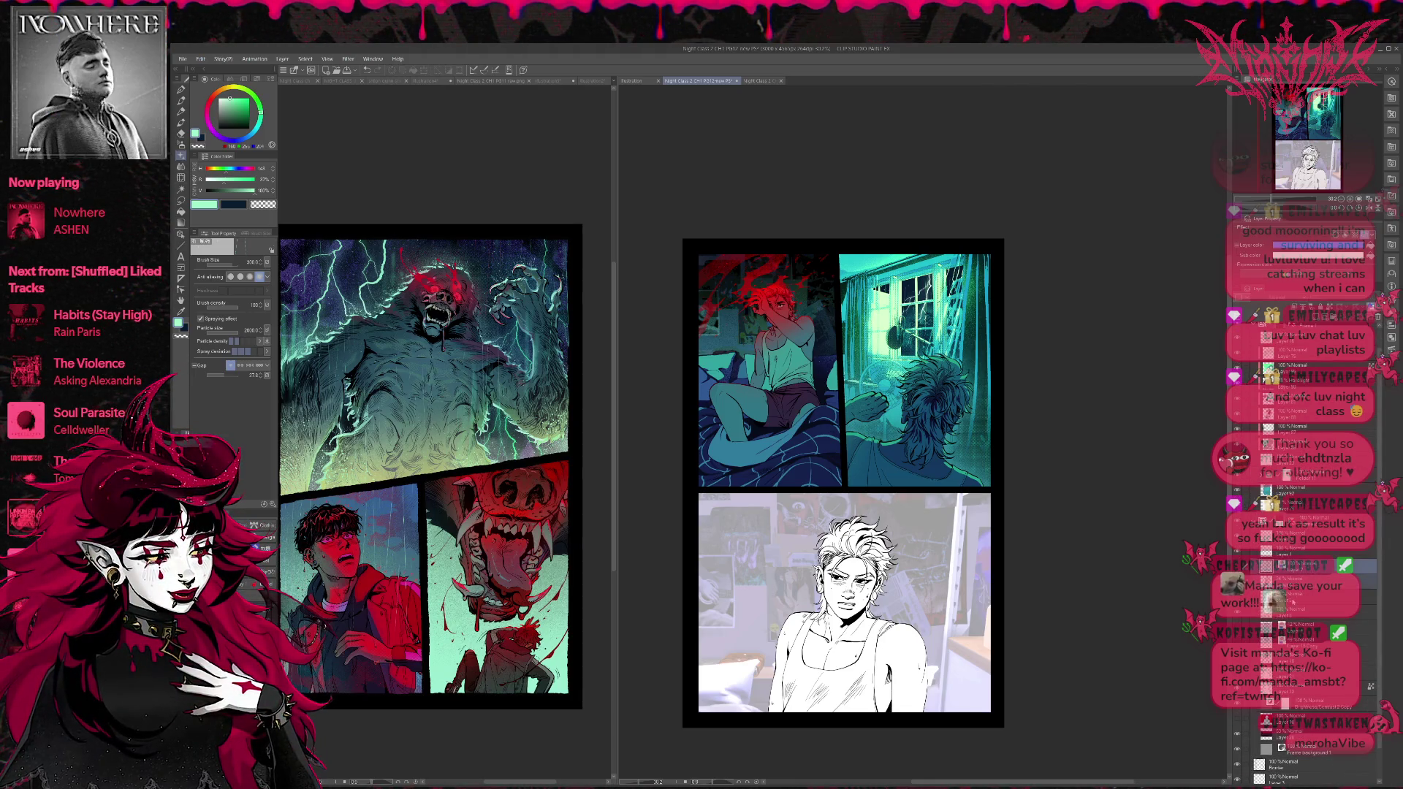
pyautogui.moveTo(1315, 629); pyautogui.dragTo(1316, 658)
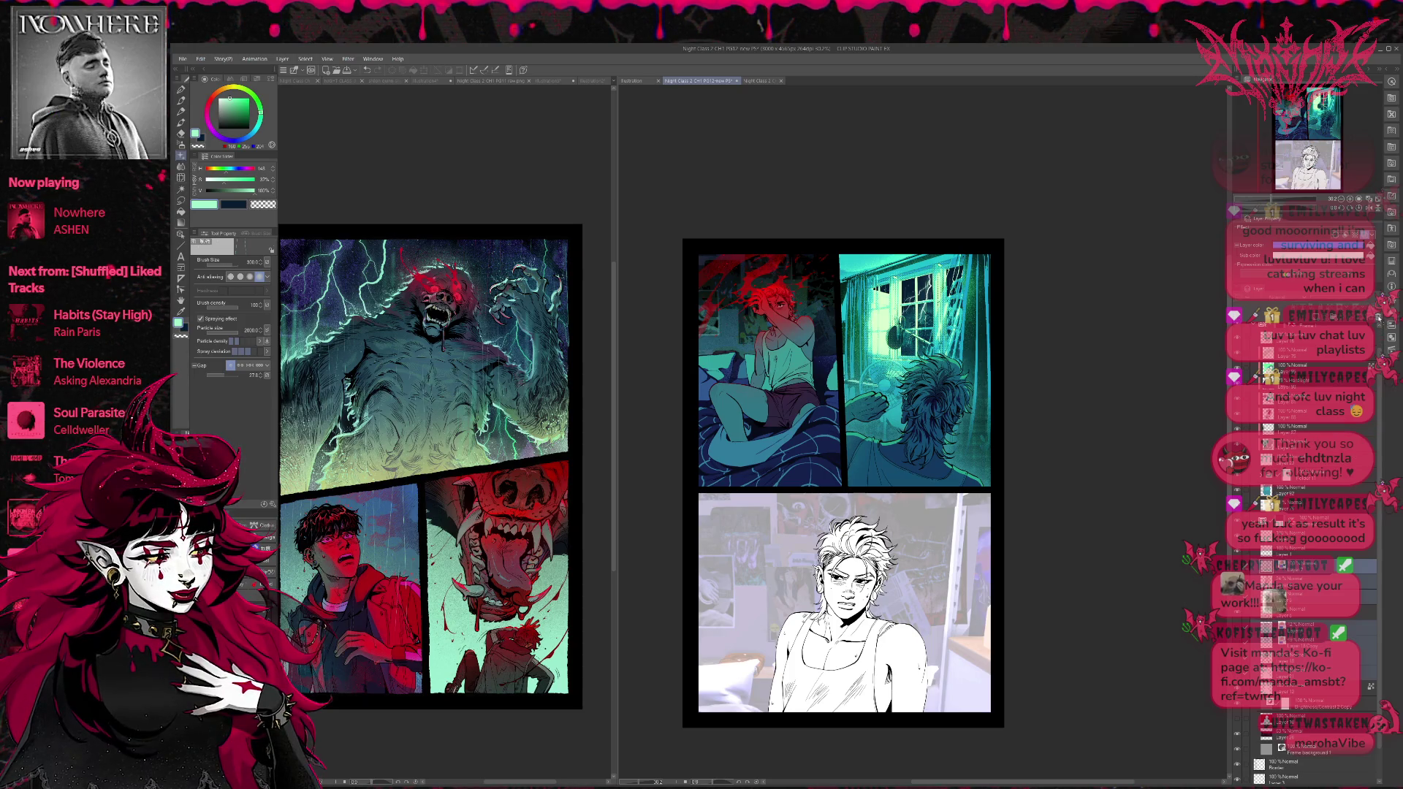
pyautogui.hotkey('shift', 'alt', 'e')
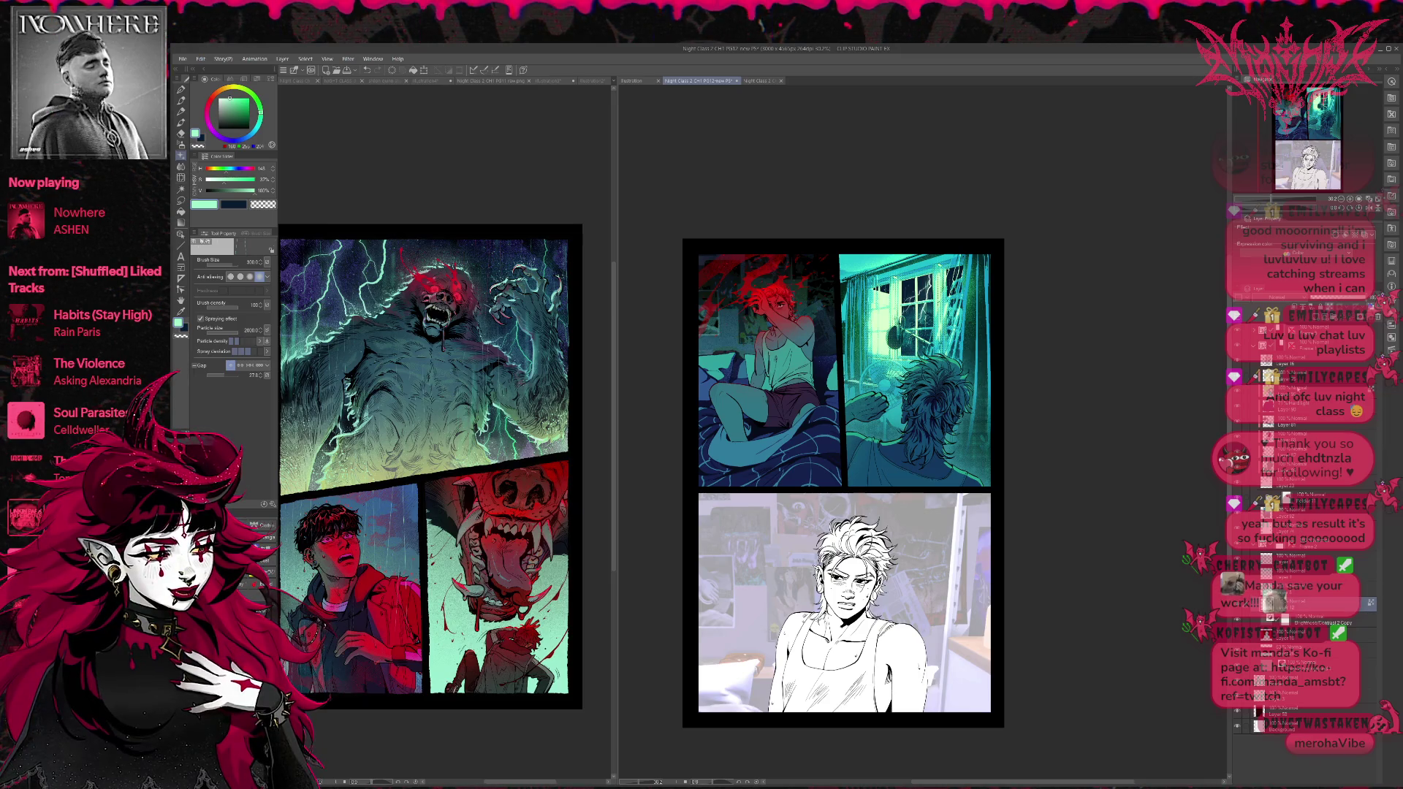
pyautogui.click(1350, 200)
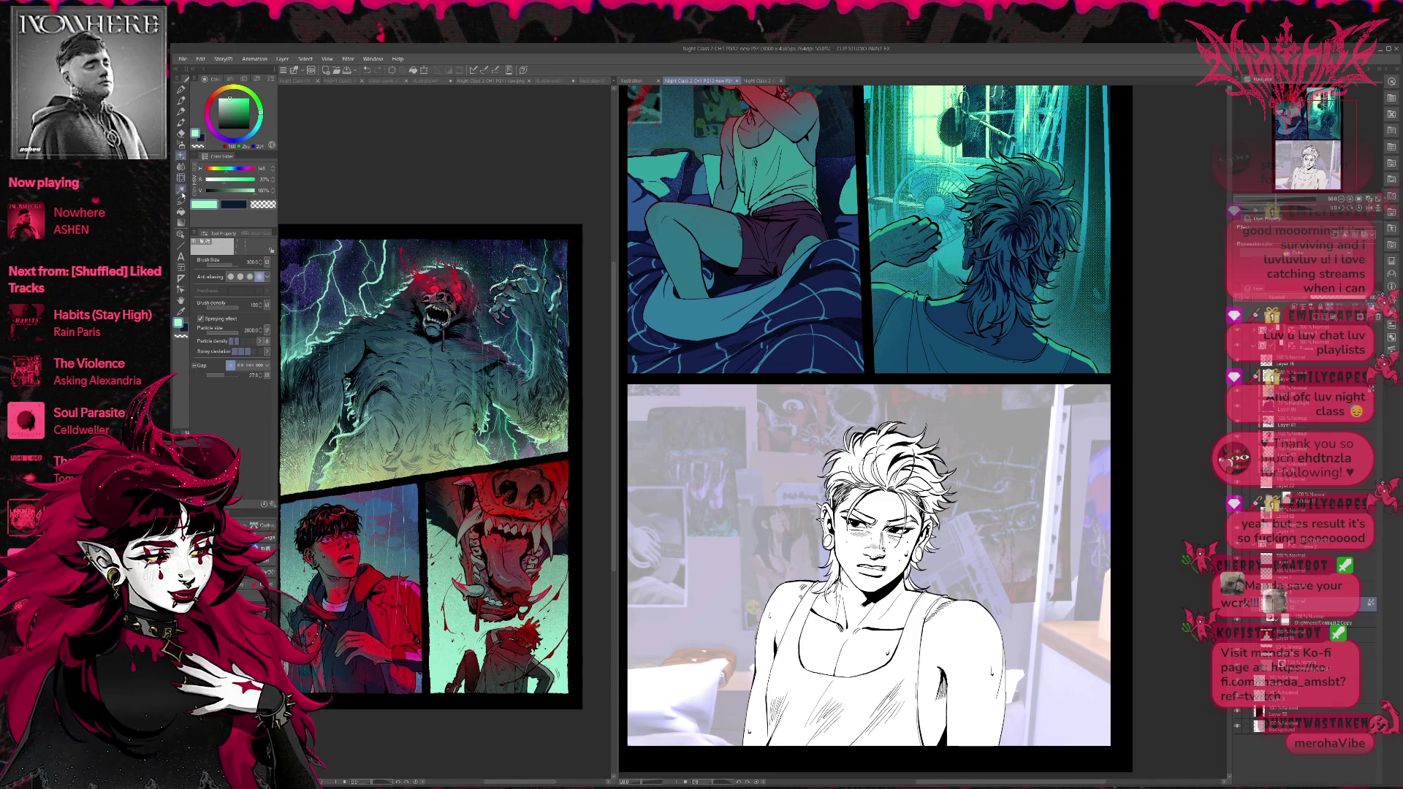
# Fill the shoulders, arms, chest and neck gap with dark teal.
pyautogui.click(180, 211)
pyautogui.keyDown('alt'); pyautogui.click(687, 278); pyautogui.keyUp('alt')
pyautogui.moveTo(961, 668); pyautogui.dragTo(924, 577)
pyautogui.click(924, 577)
pyautogui.click(826, 534)
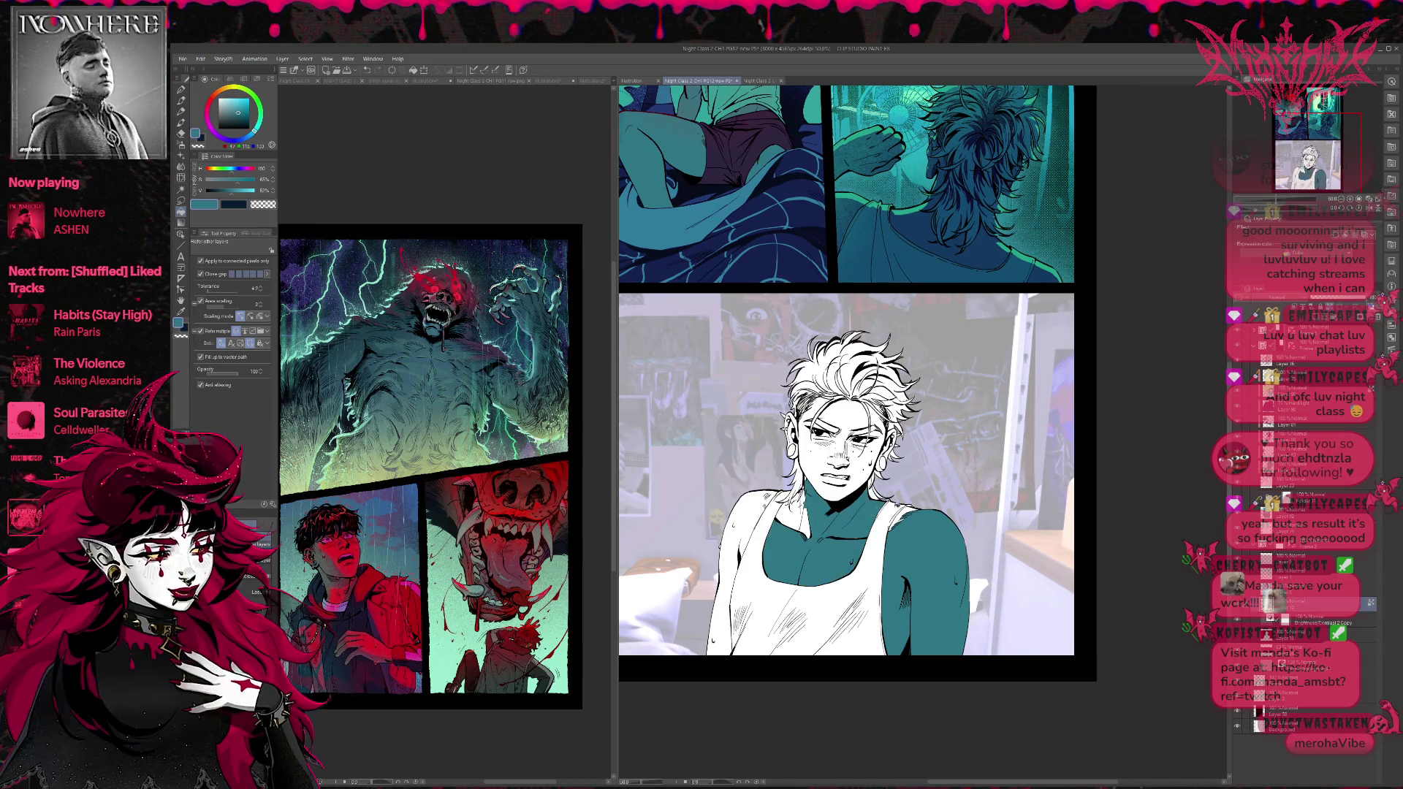
pyautogui.click(739, 570)
pyautogui.click(790, 516)
pyautogui.scroll(1, 847, 439)
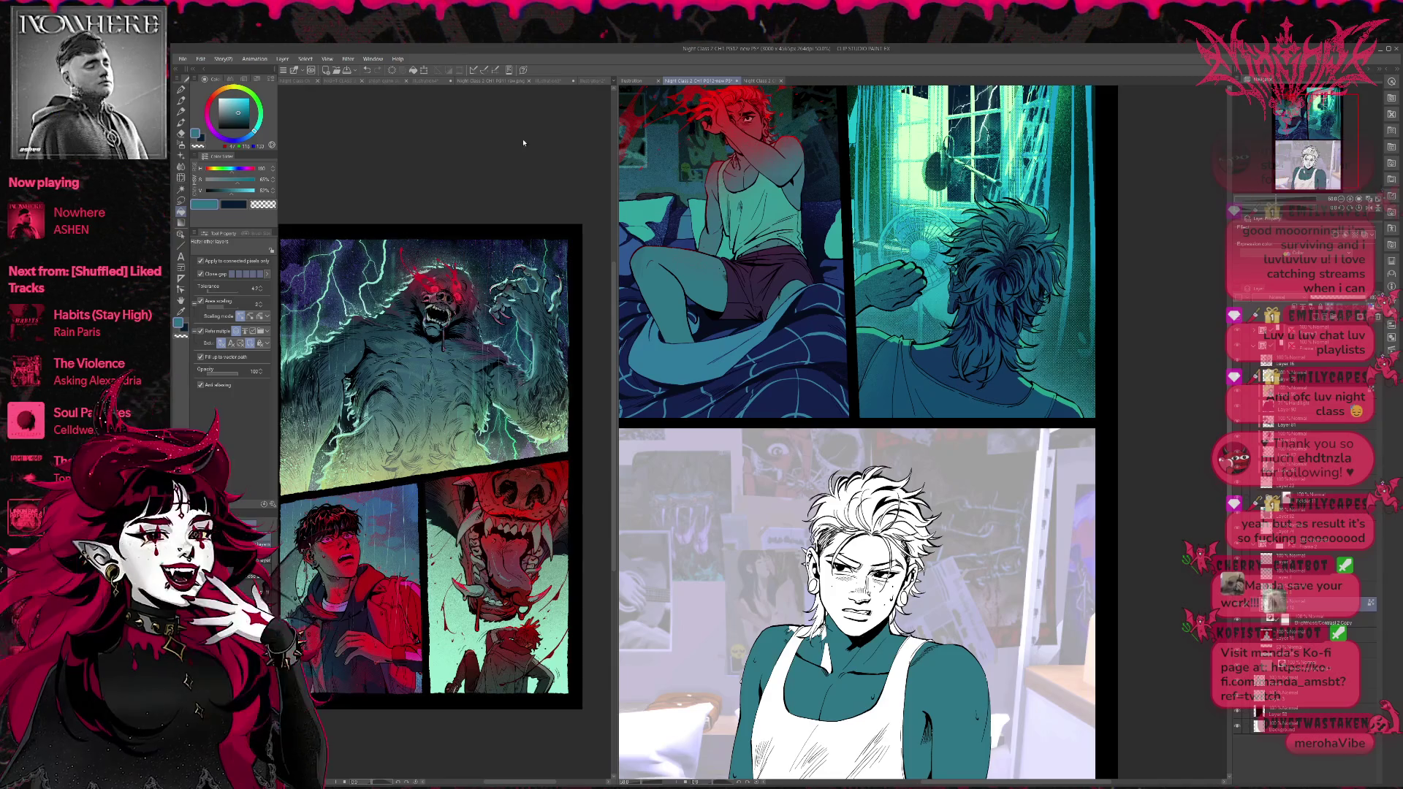
# Check the Illustration2, Illustration3, Night Class 2 and Illustration4 references, then return to the comic page.
pyautogui.click(563, 80)
pyautogui.click(521, 81)
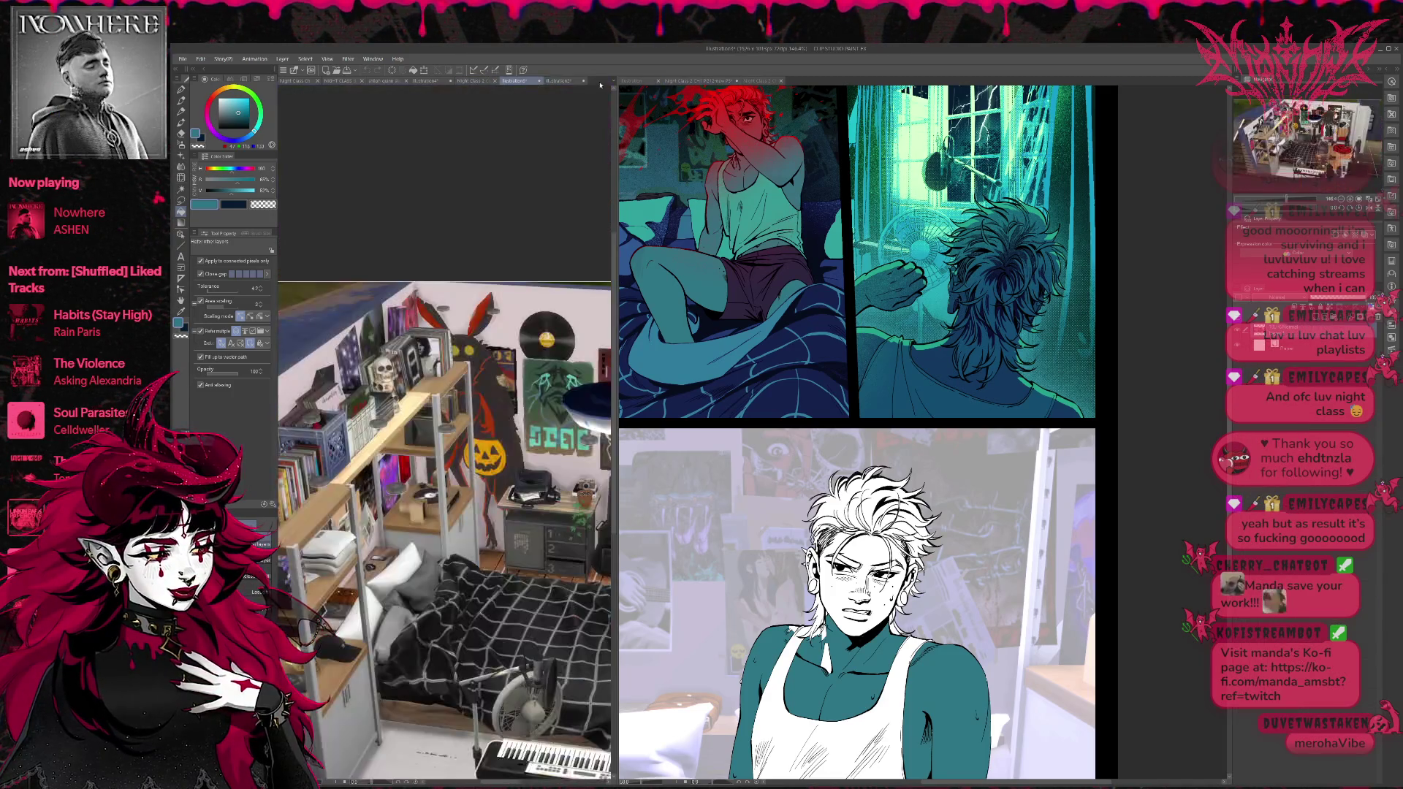
pyautogui.click(474, 81)
pyautogui.click(428, 80)
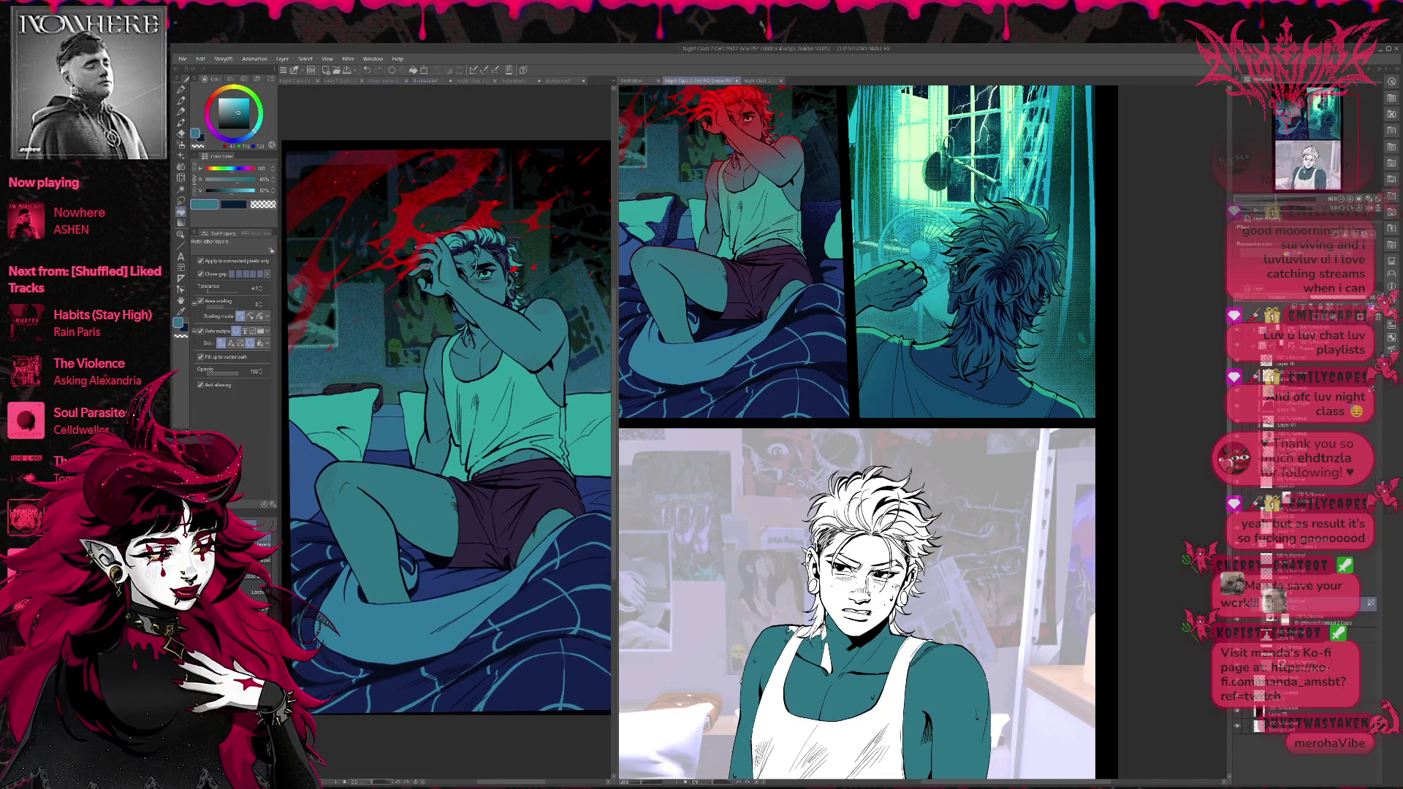
pyautogui.click(868, 521)
# Fill the face, ears and neck teal, then undo those fills.
pyautogui.click(761, 502)
pyautogui.click(792, 446)
pyautogui.click(782, 409)
pyautogui.click(828, 411)
pyautogui.press('p')
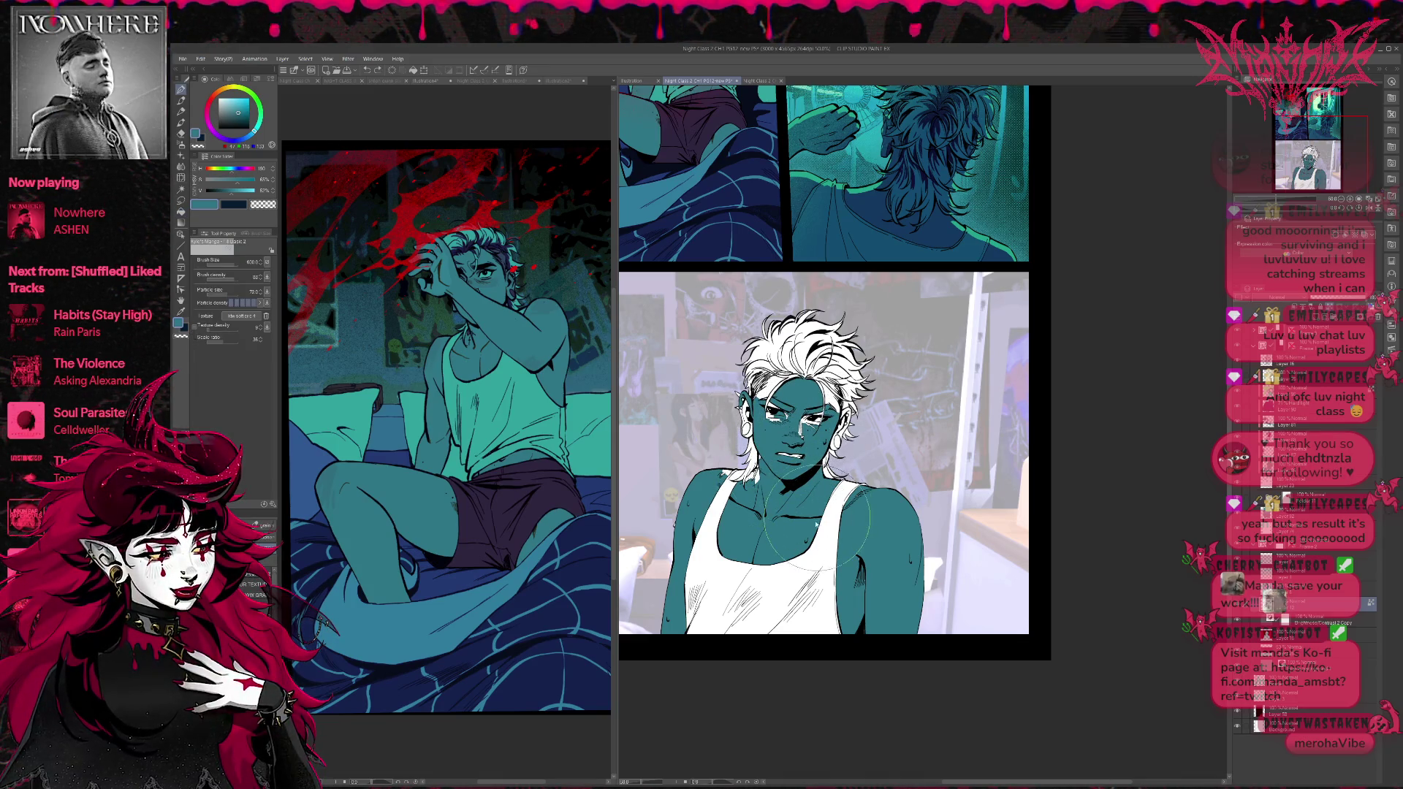
pyautogui.hotkey('ctrl', 'z')
pyautogui.hotkey('ctrl', 'z')
pyautogui.hotkey('ctrl', 'z')
pyautogui.hotkey('ctrl', 'z')
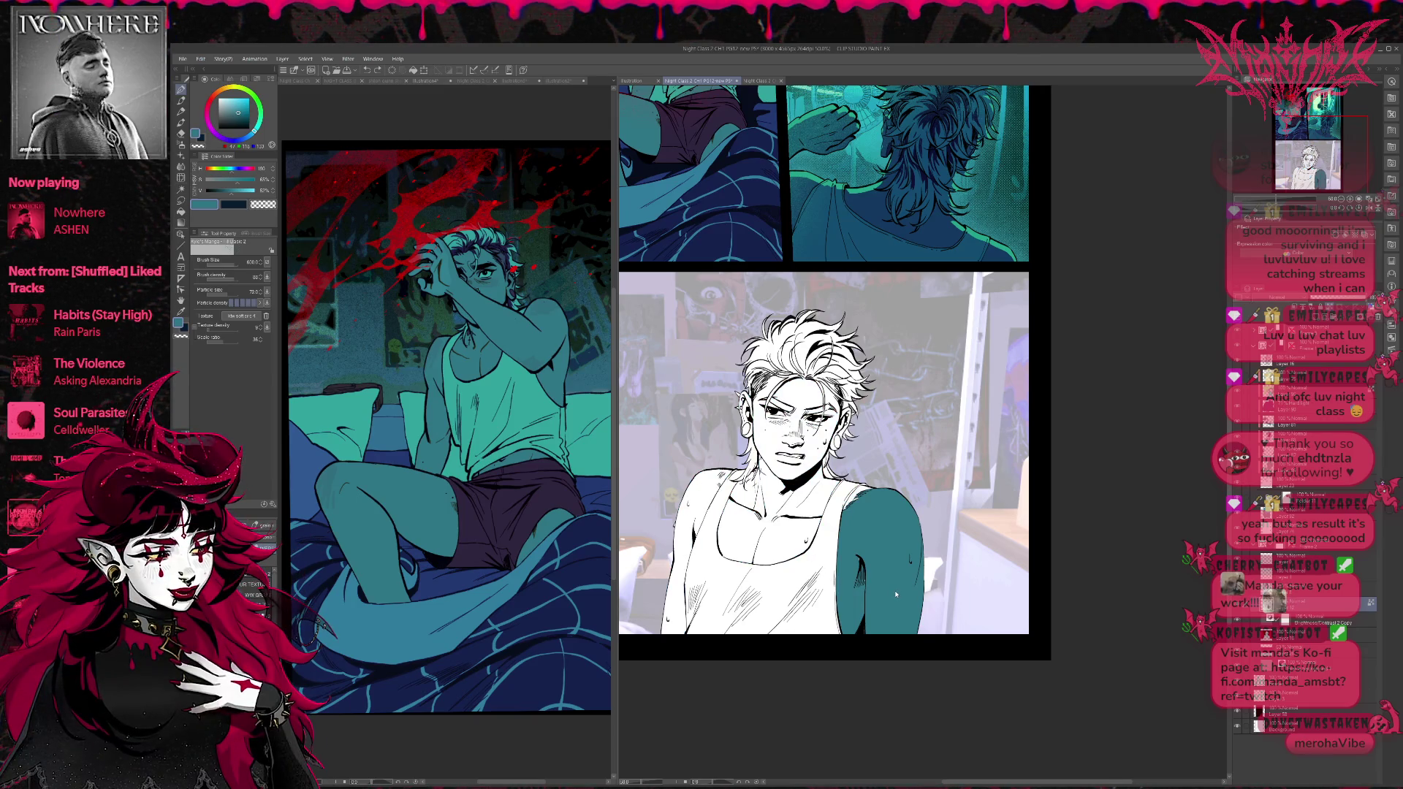
pyautogui.hotkey('ctrl', 'z')
pyautogui.hotkey('ctrl', 'z')
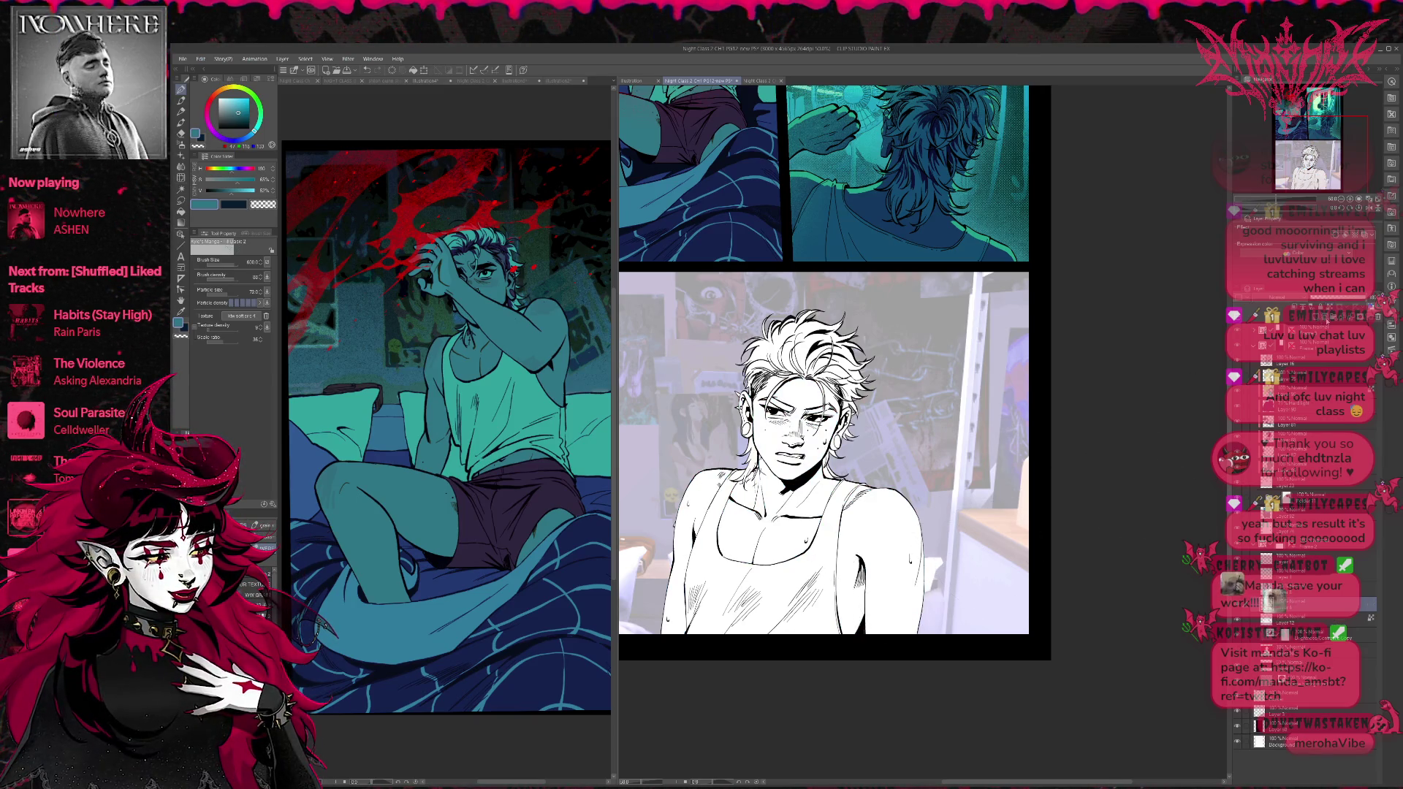
# Refill the face, neck, both arms and remaining small gaps with teal.
pyautogui.press('g')
pyautogui.press('g')
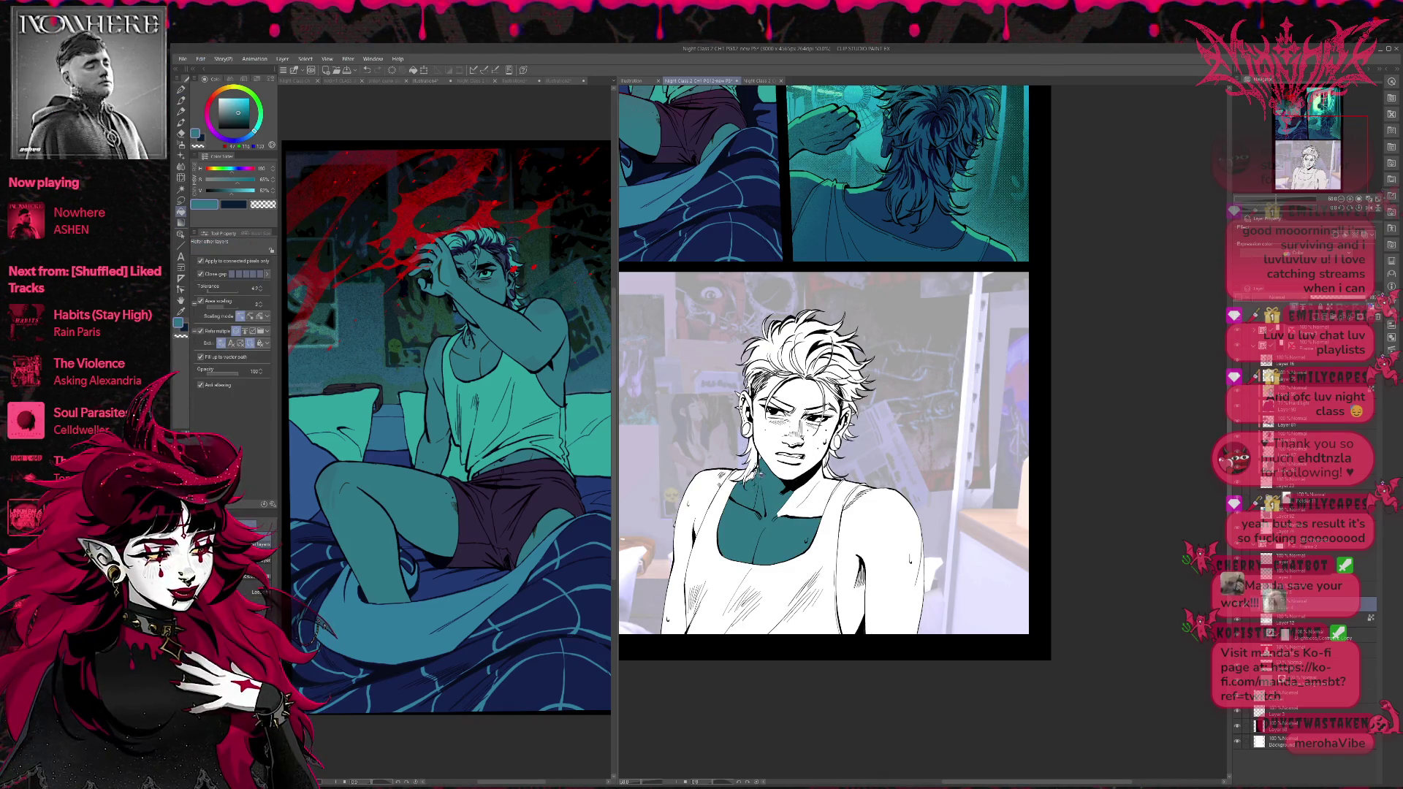
pyautogui.click(789, 439)
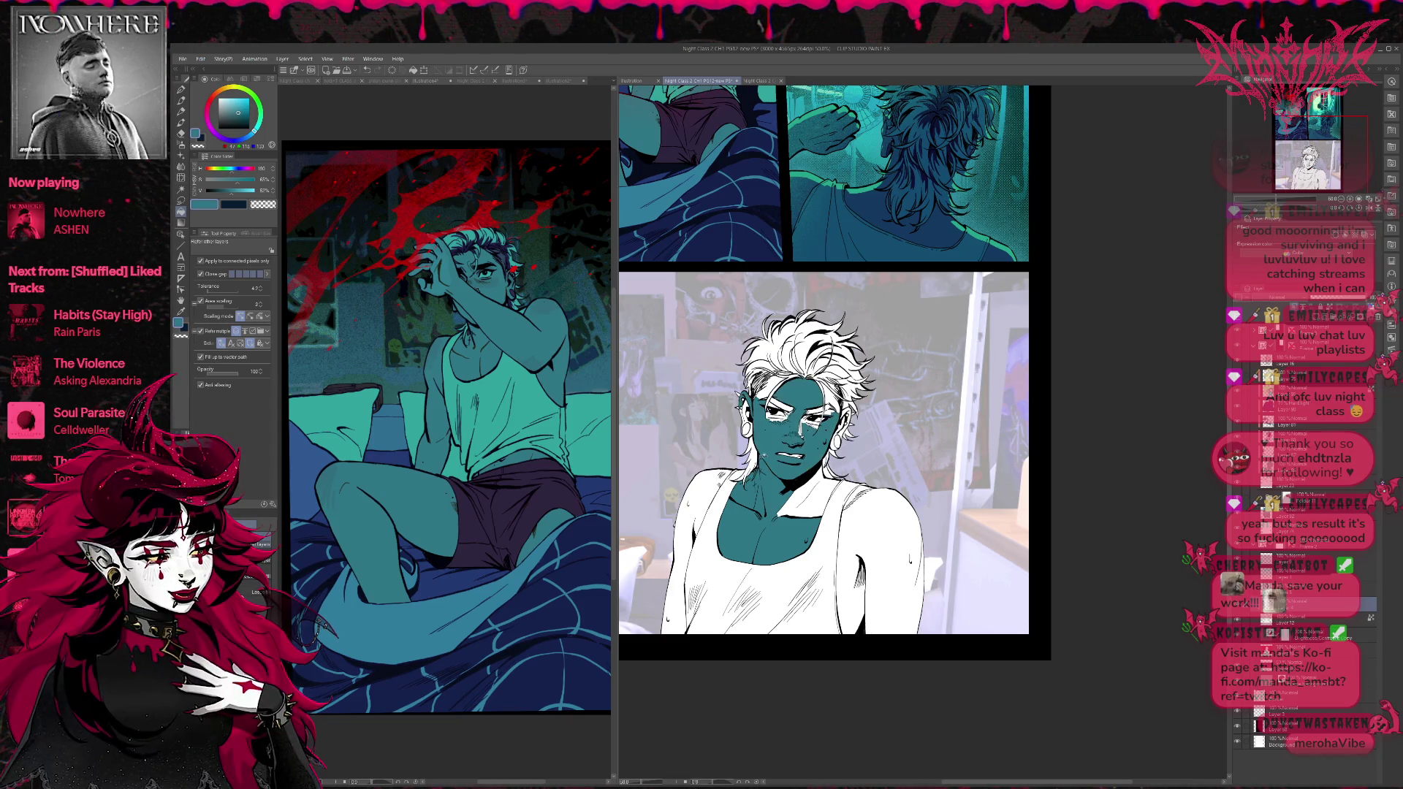
pyautogui.click(804, 491)
pyautogui.click(885, 562)
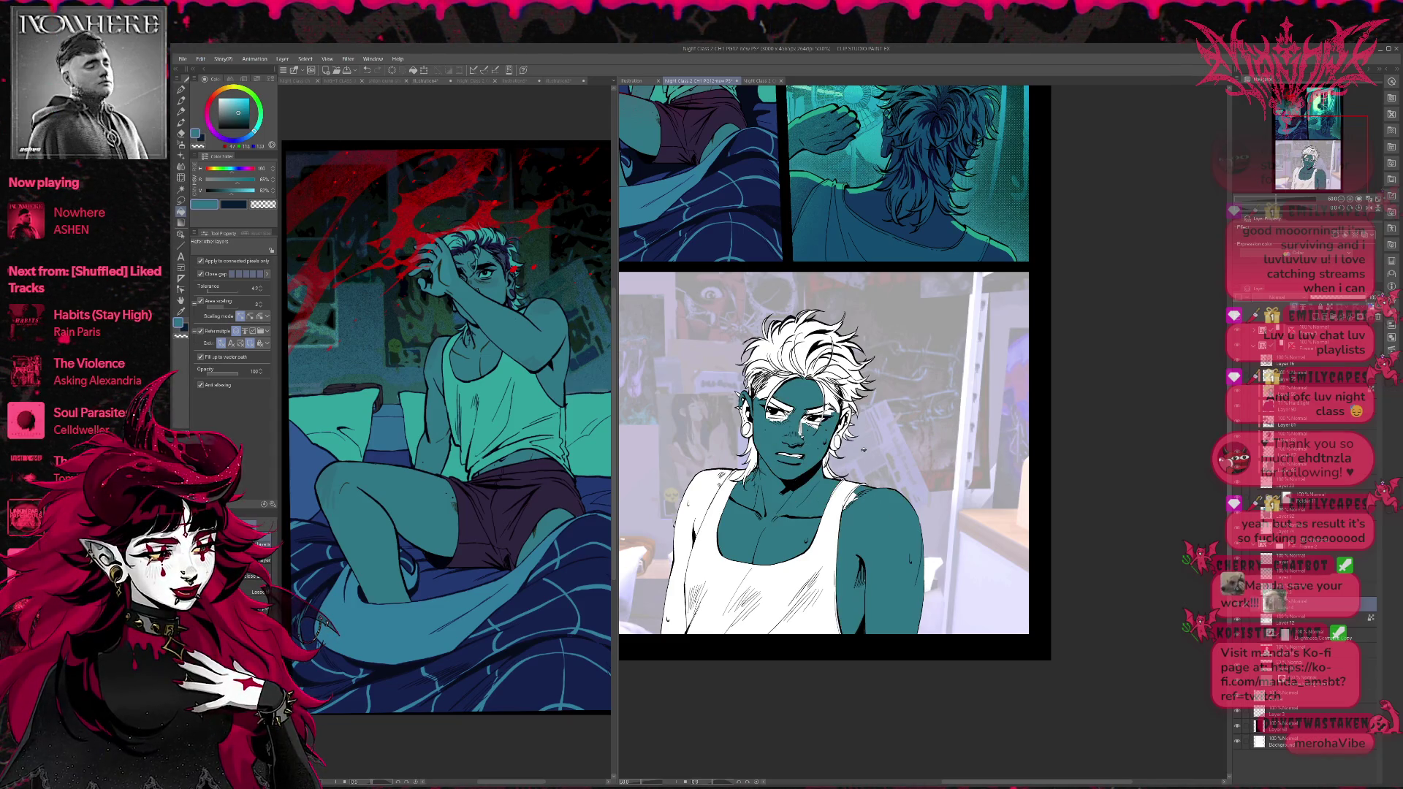
pyautogui.click(690, 534)
pyautogui.click(829, 394)
pyautogui.click(767, 388)
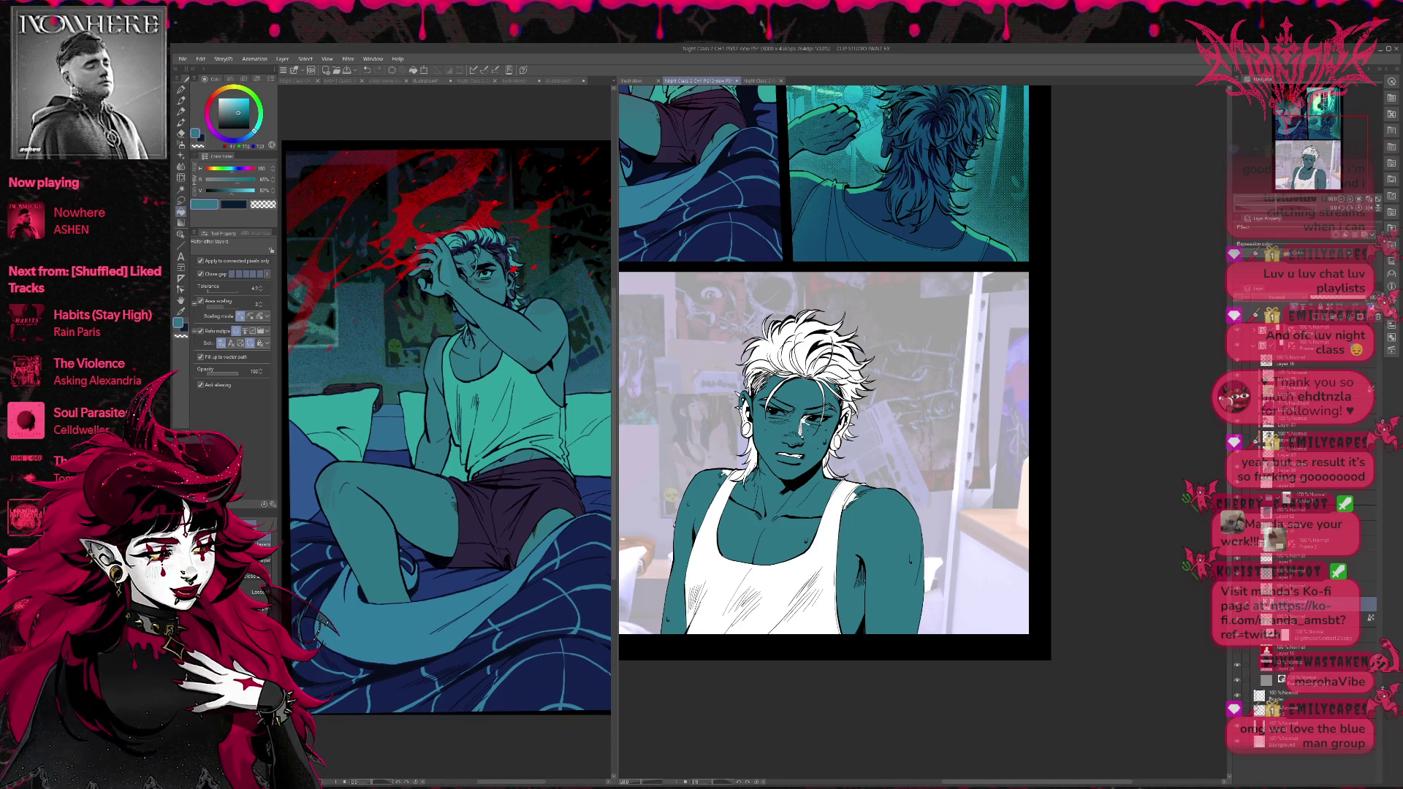
# Switch to a pen brush at size 200.
pyautogui.press('p')
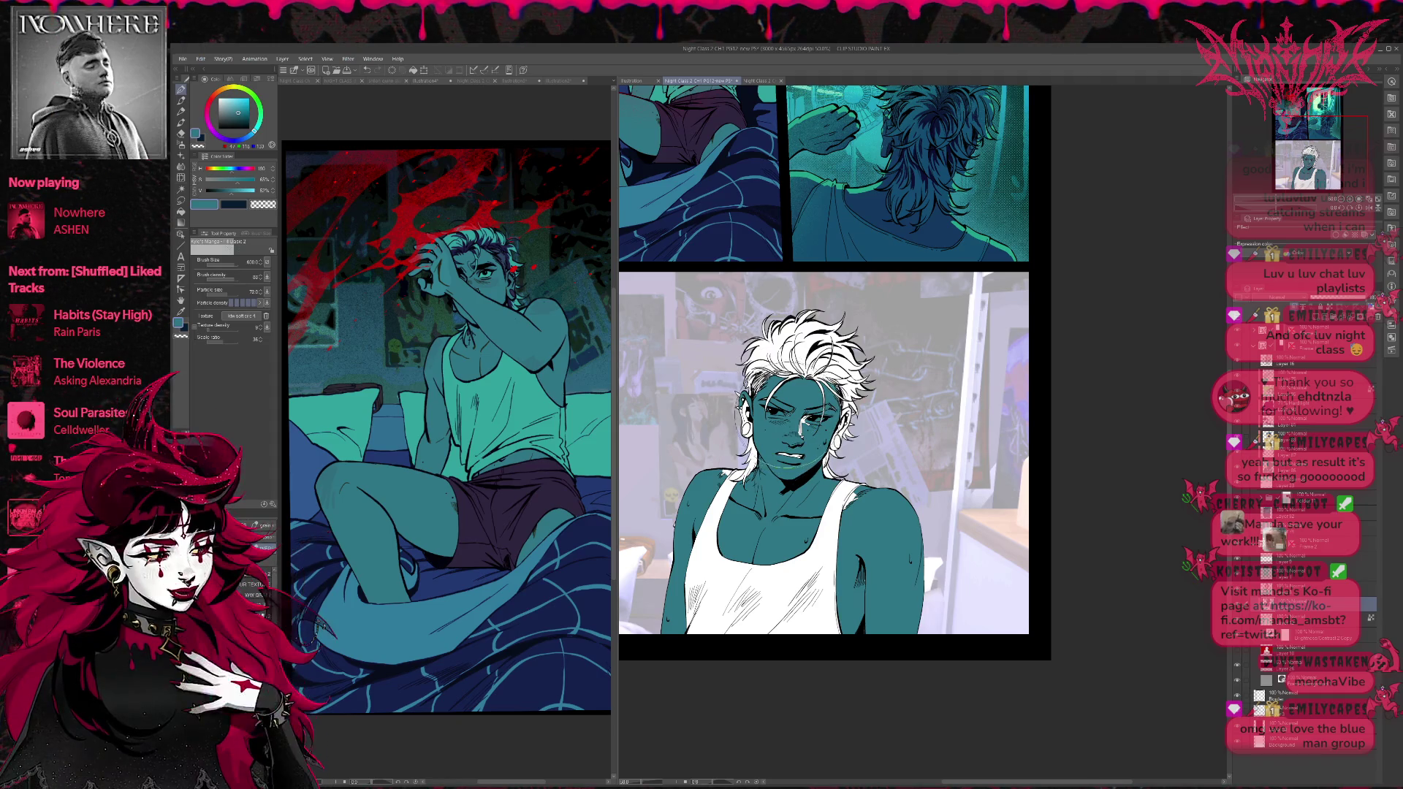
pyautogui.press('[')
pyautogui.press('[')
pyautogui.press('[')
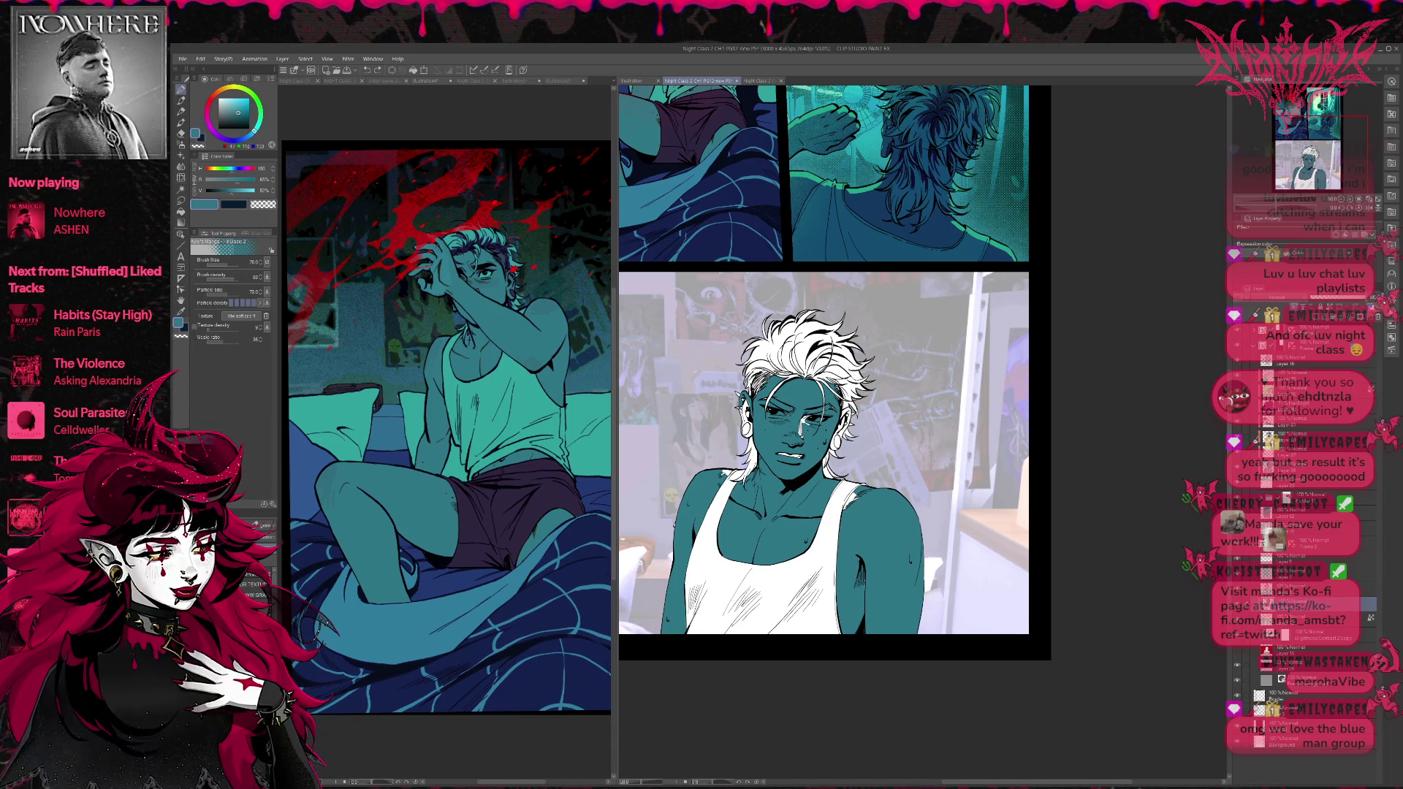
pyautogui.press('p')
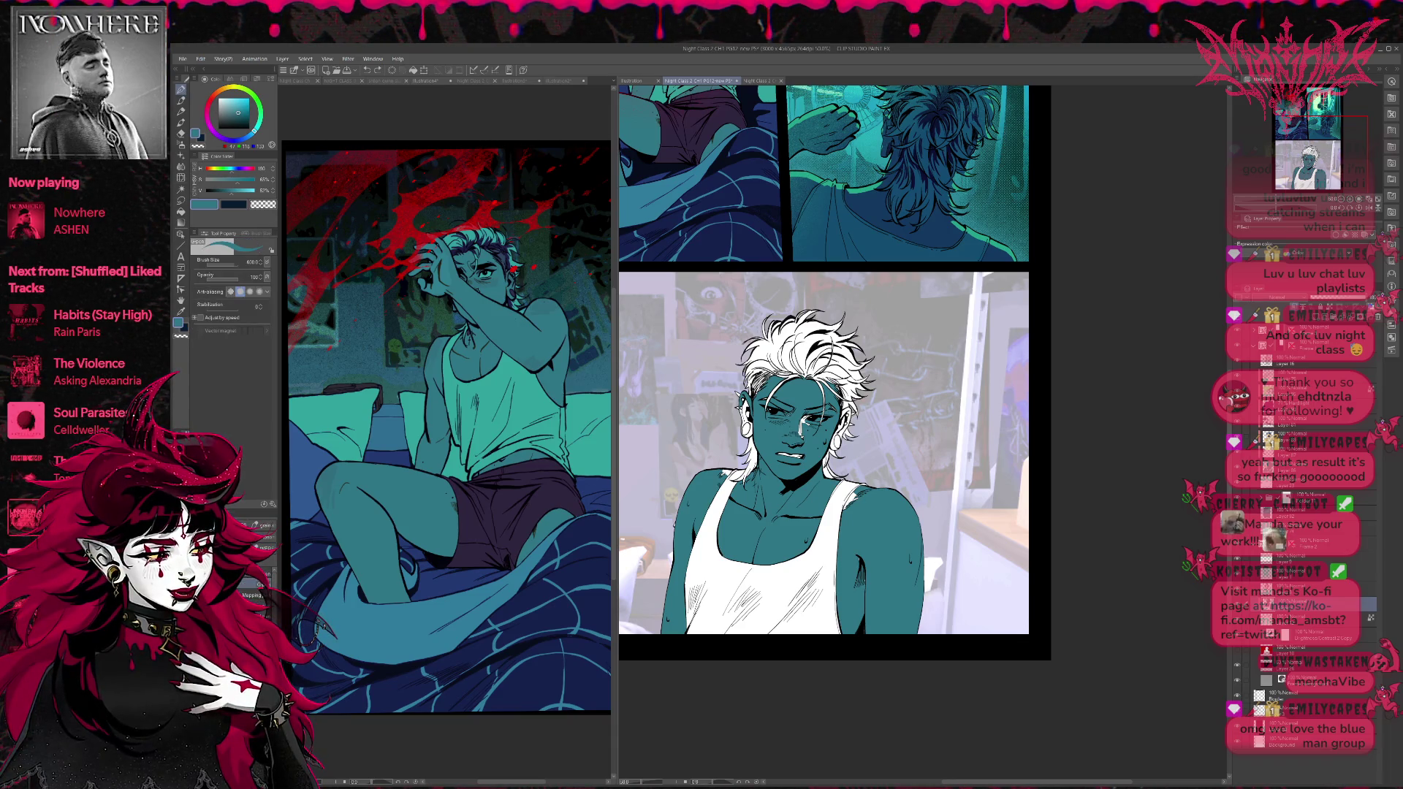
pyautogui.scroll(5, 859, 342)
pyautogui.scroll(-2, 859, 342)
pyautogui.press('[')
pyautogui.press('[')
pyautogui.press('[')
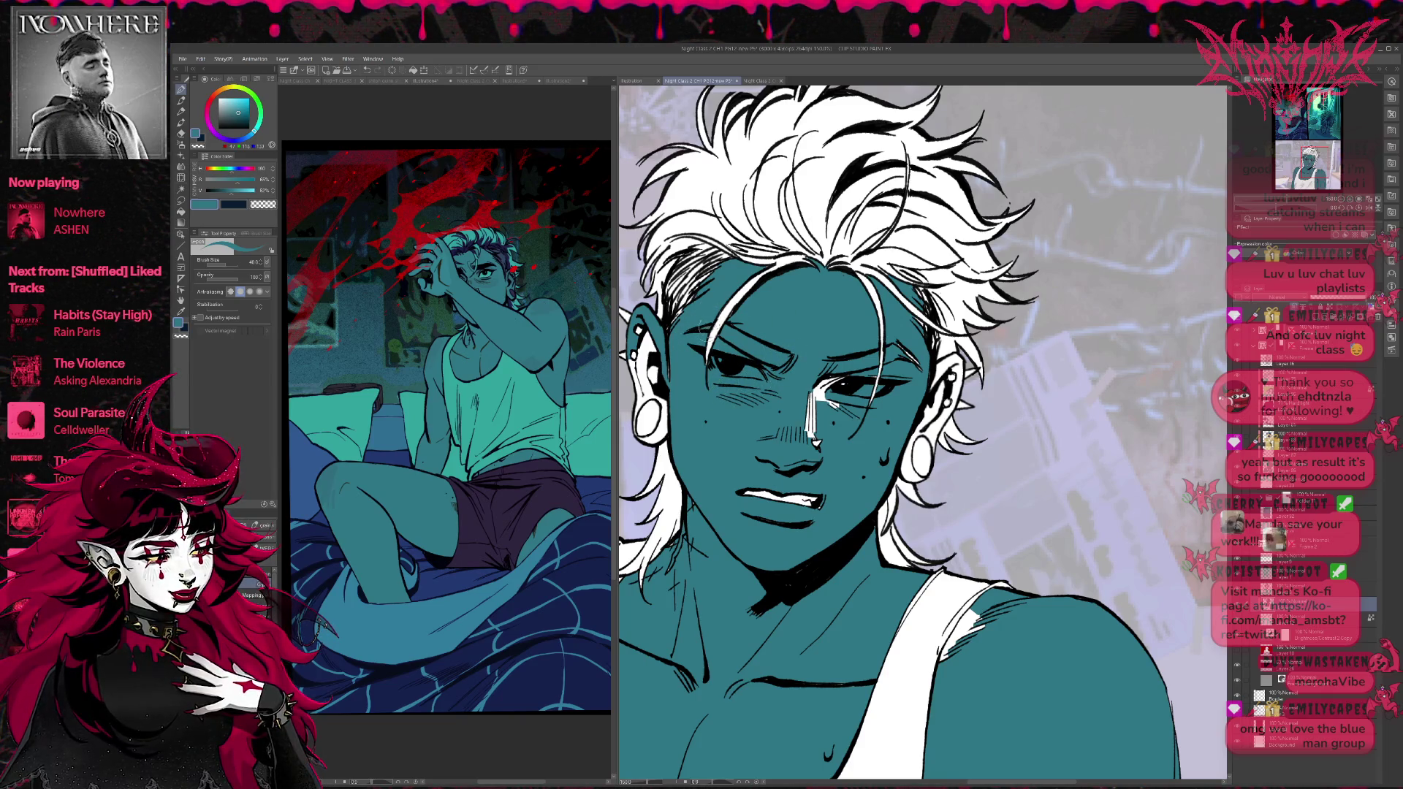
# Paint teal over the nose highlight and touch up the shoulder edge.
pyautogui.moveTo(810, 387); pyautogui.dragTo(814, 441)
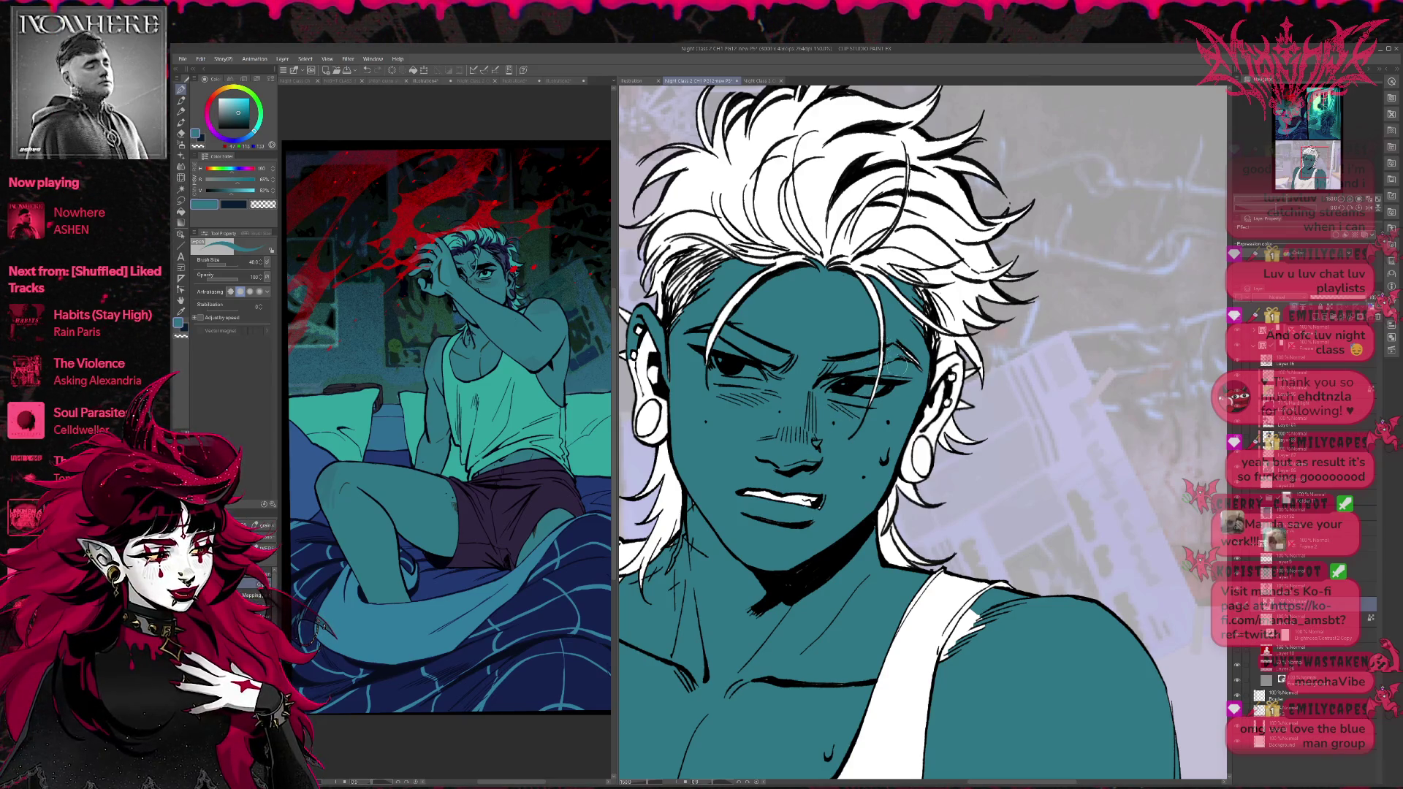
pyautogui.moveTo(698, 481); pyautogui.dragTo(793, 353)
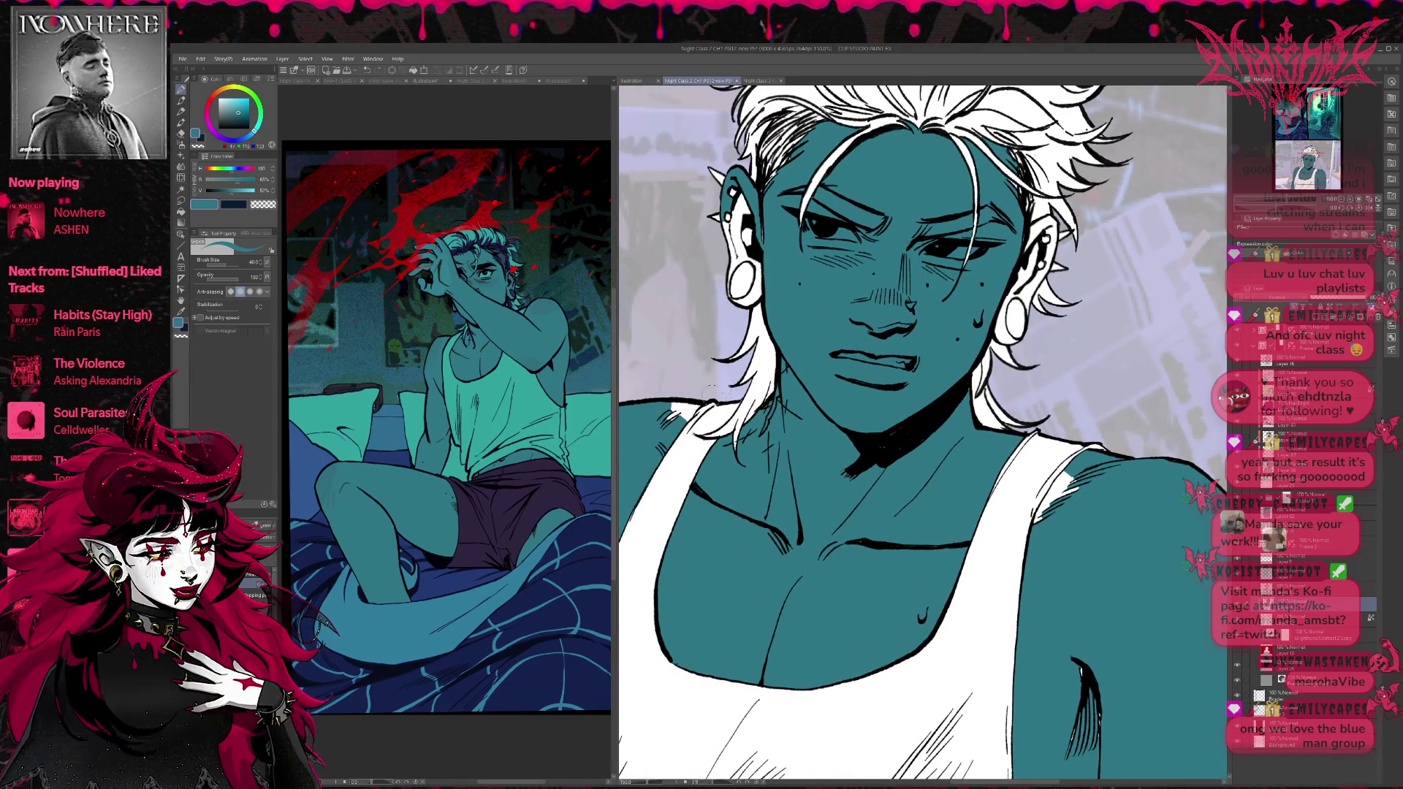
pyautogui.moveTo(683, 405); pyautogui.dragTo(665, 420)
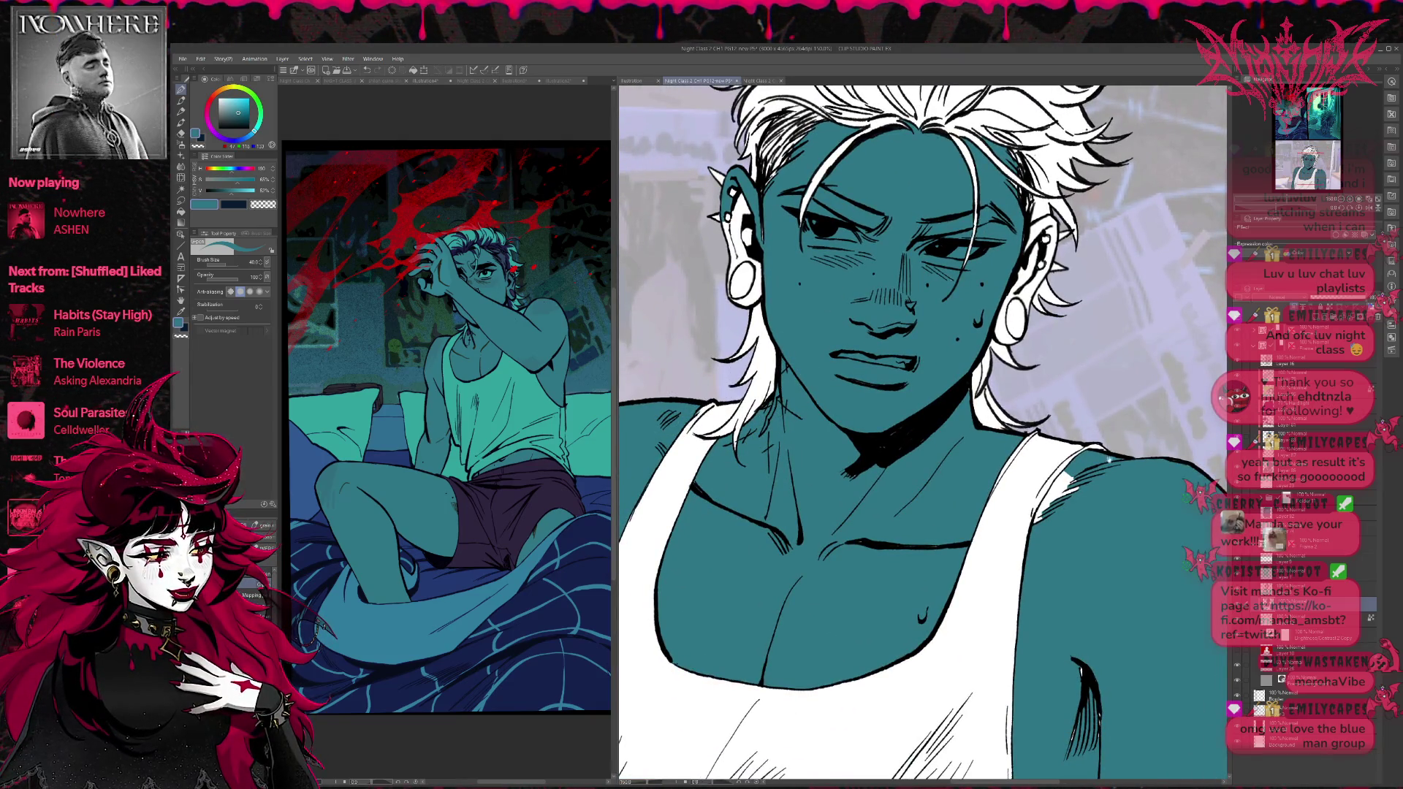
pyautogui.moveTo(921, 431); pyautogui.dragTo(771, 373)
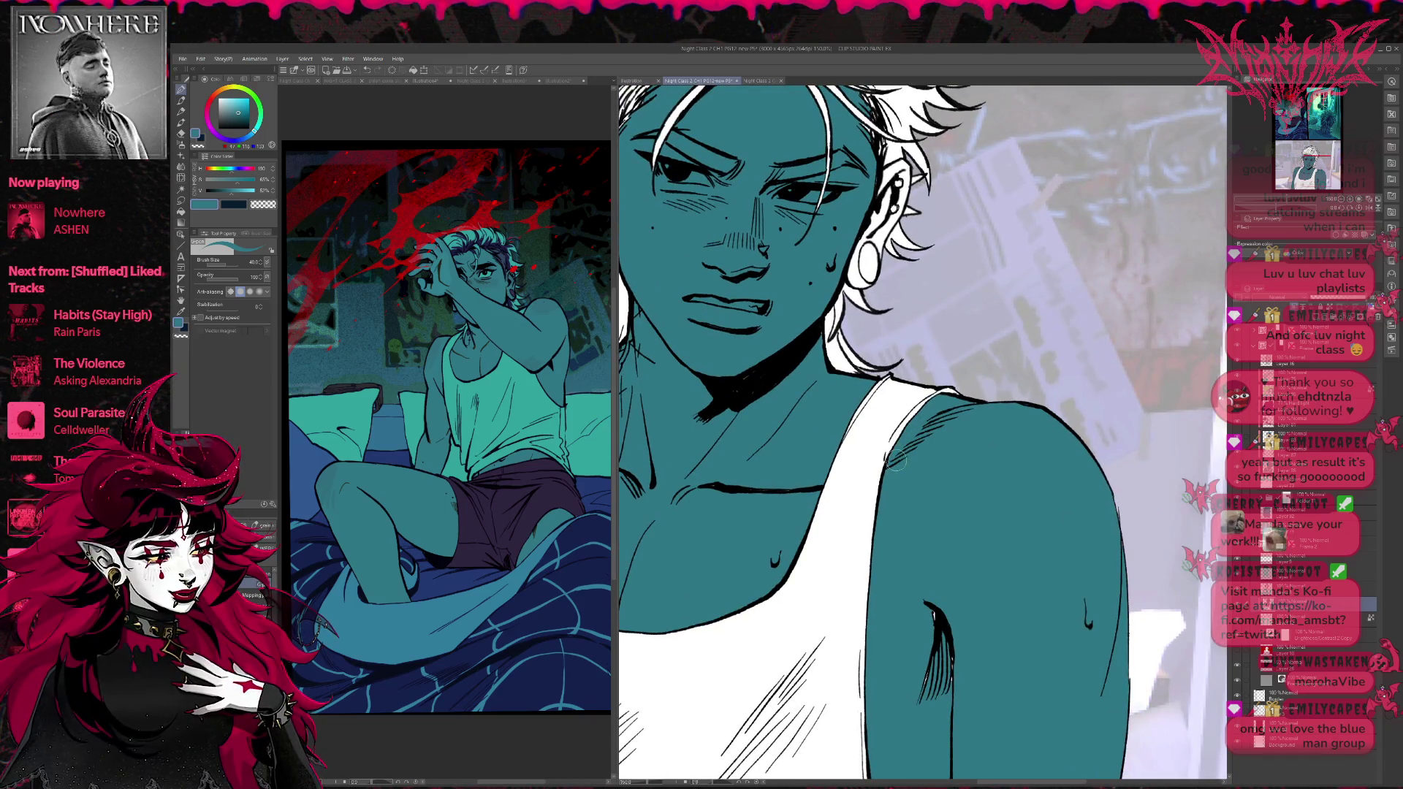
pyautogui.moveTo(926, 634); pyautogui.dragTo(879, 430)
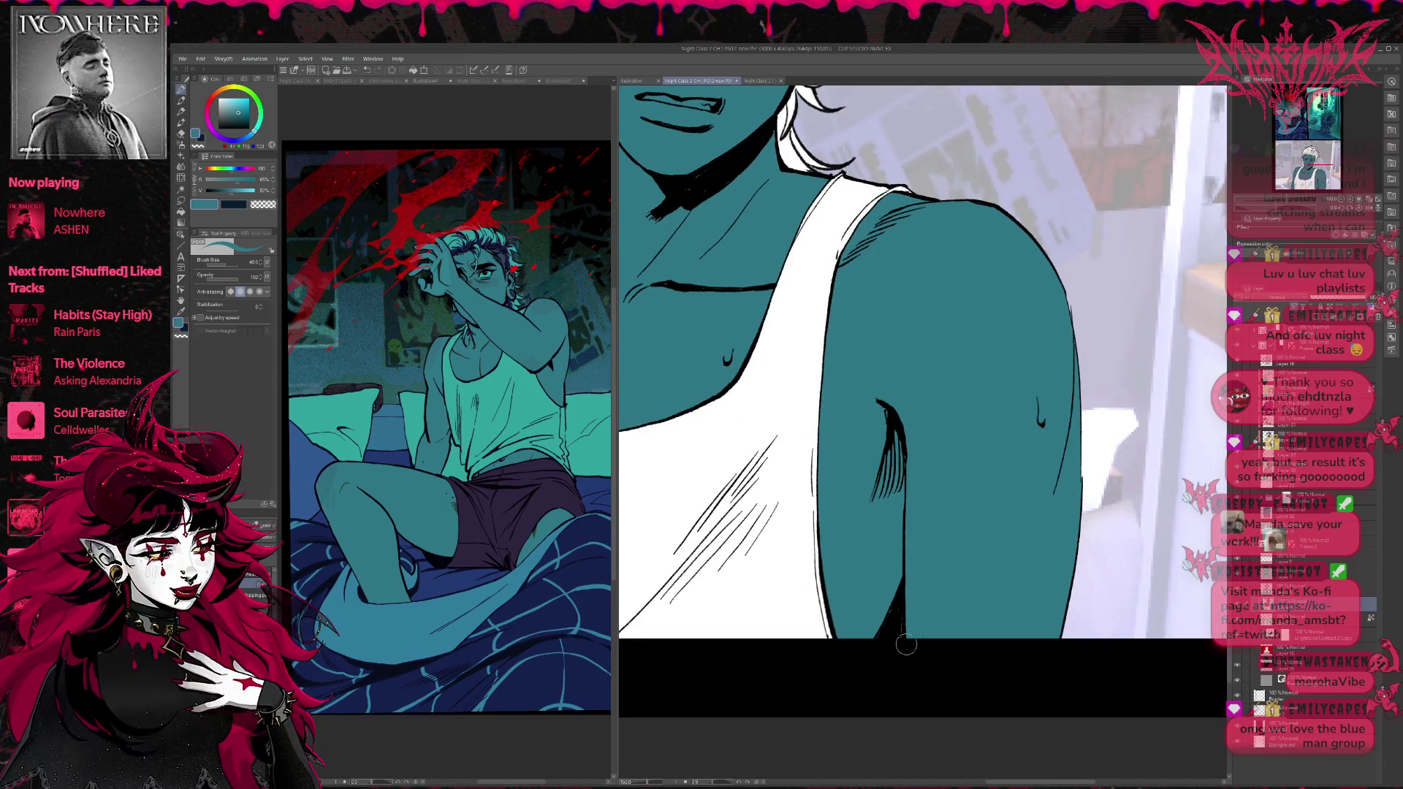
pyautogui.moveTo(873, 643); pyautogui.dragTo(913, 738)
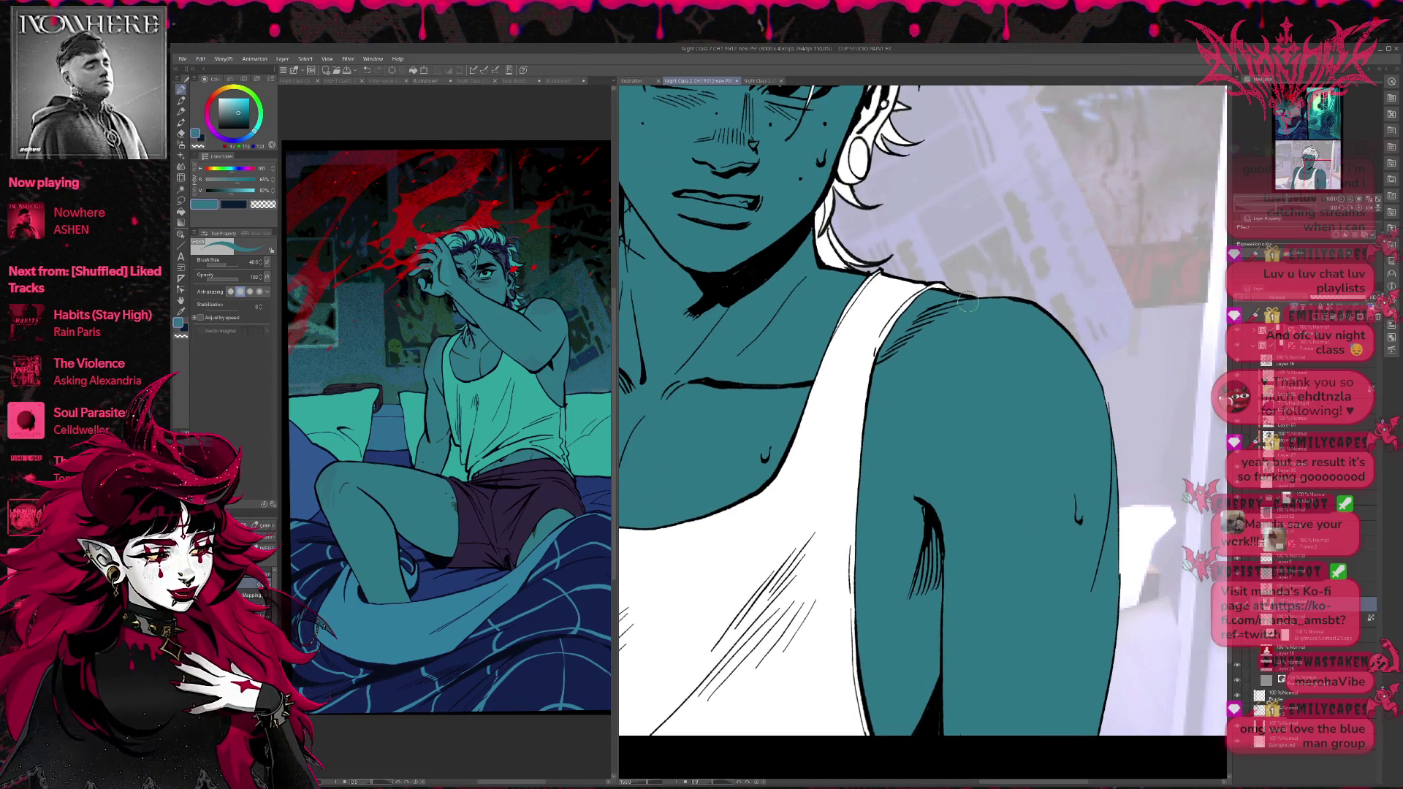
pyautogui.moveTo(965, 300); pyautogui.dragTo(1228, 329)
pyautogui.moveTo(811, 453); pyautogui.dragTo(908, 382)
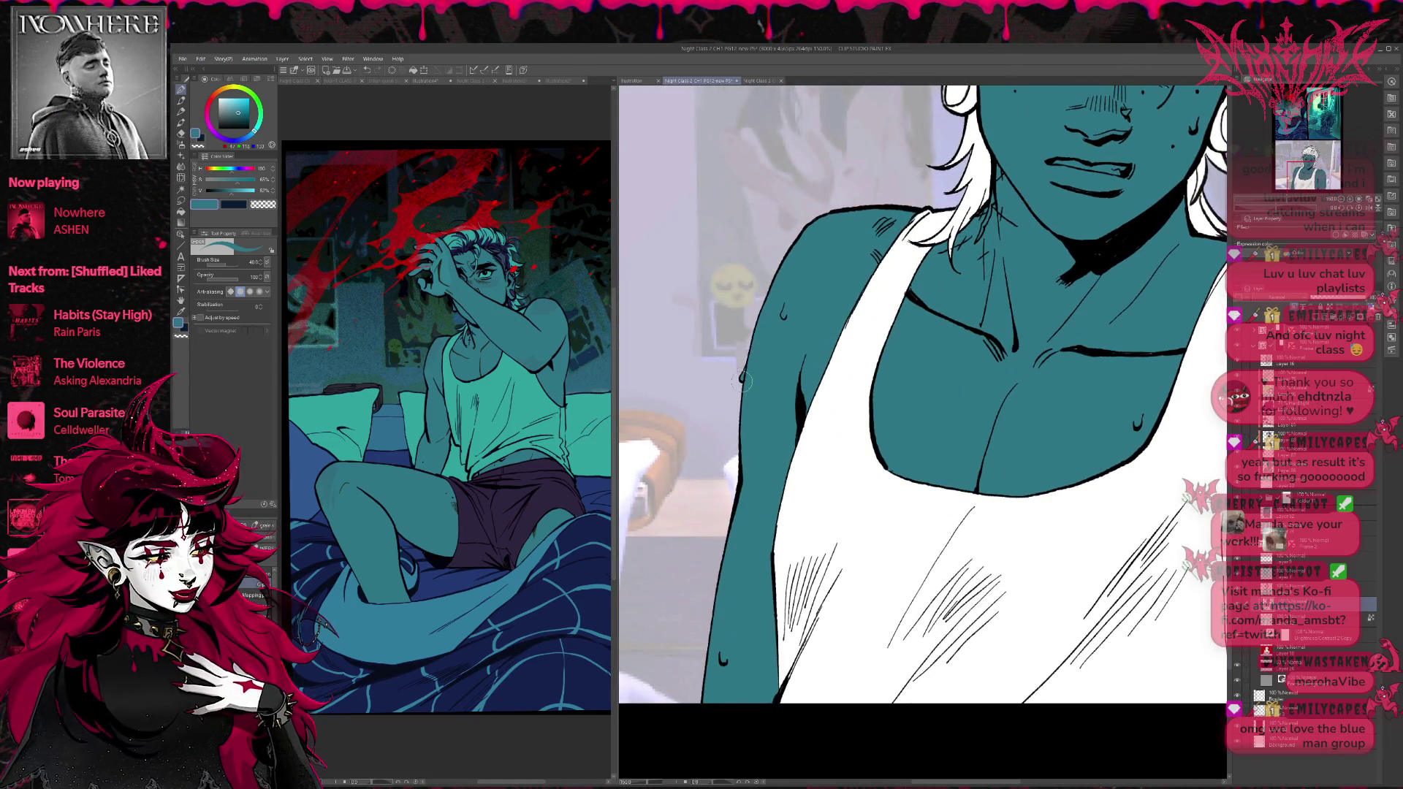
pyautogui.moveTo(1006, 368); pyautogui.dragTo(711, 645)
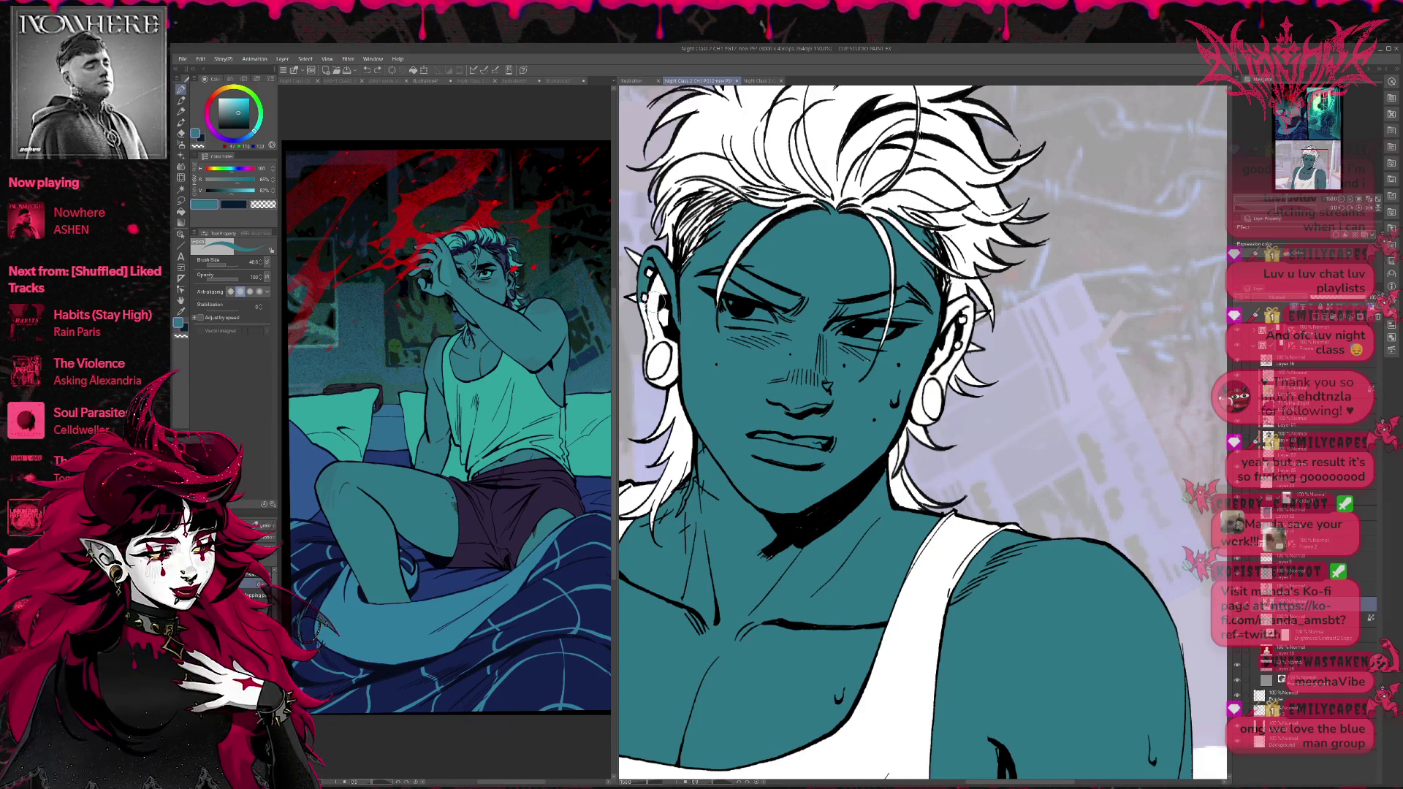
# Toggle between the fill tool and the pen.
pyautogui.press('g')
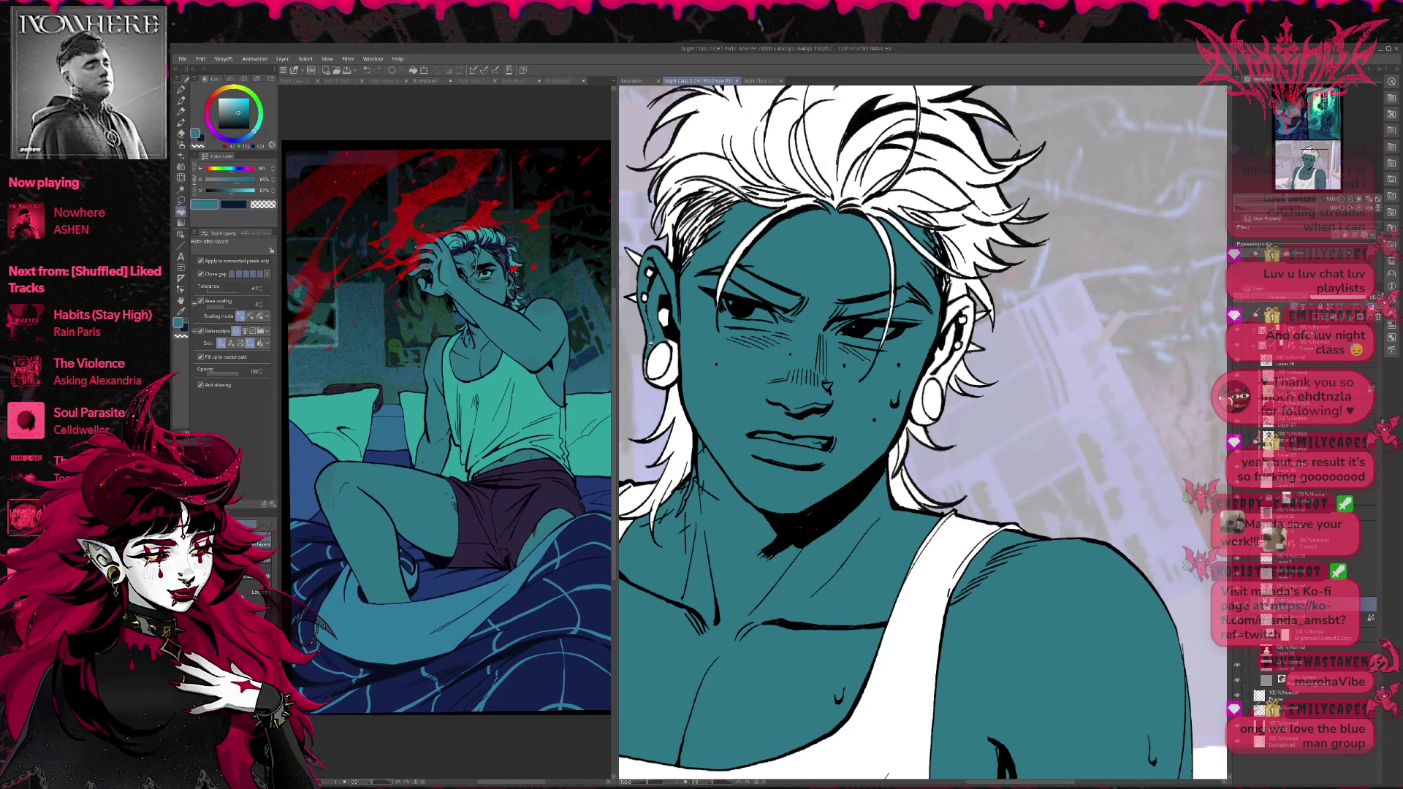
pyautogui.press('p')
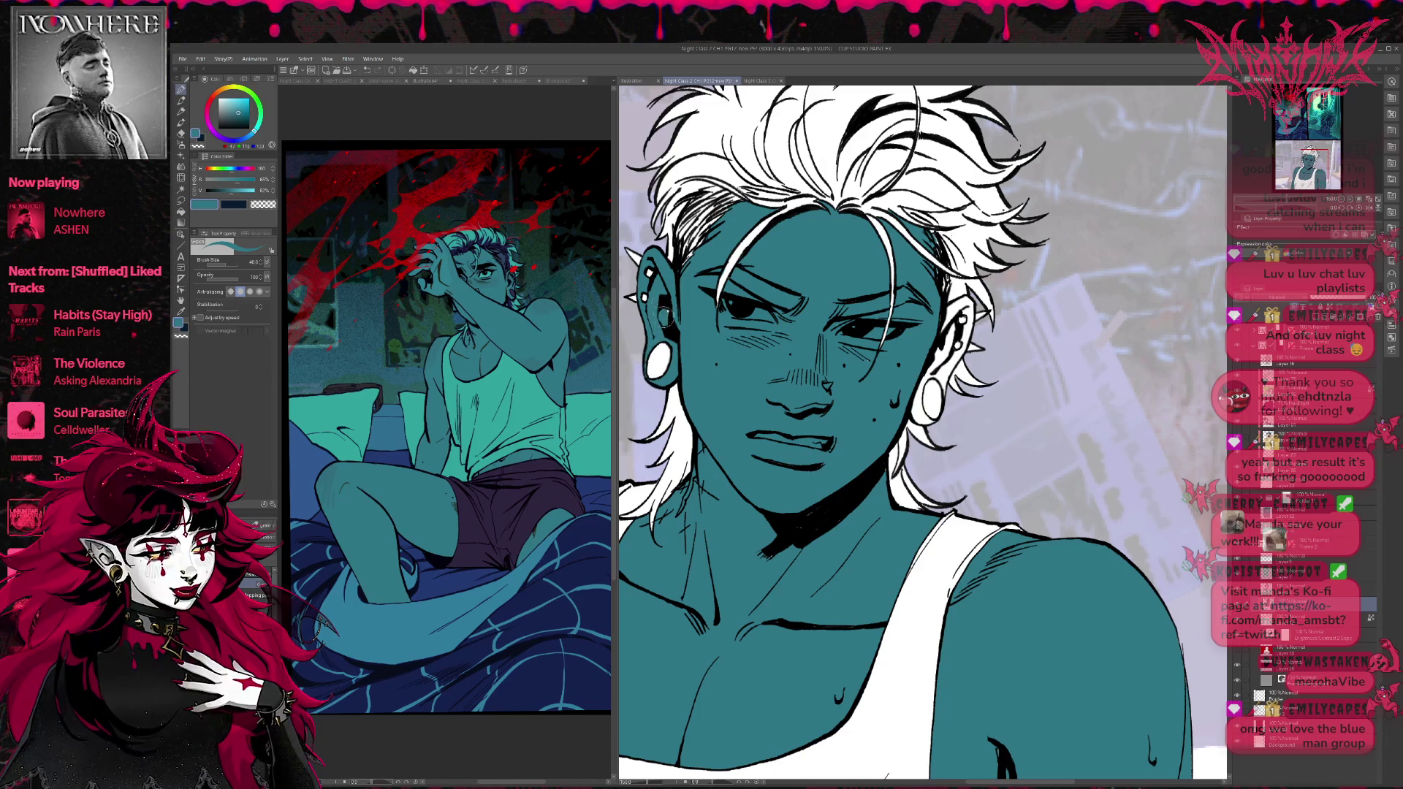
pyautogui.press('g')
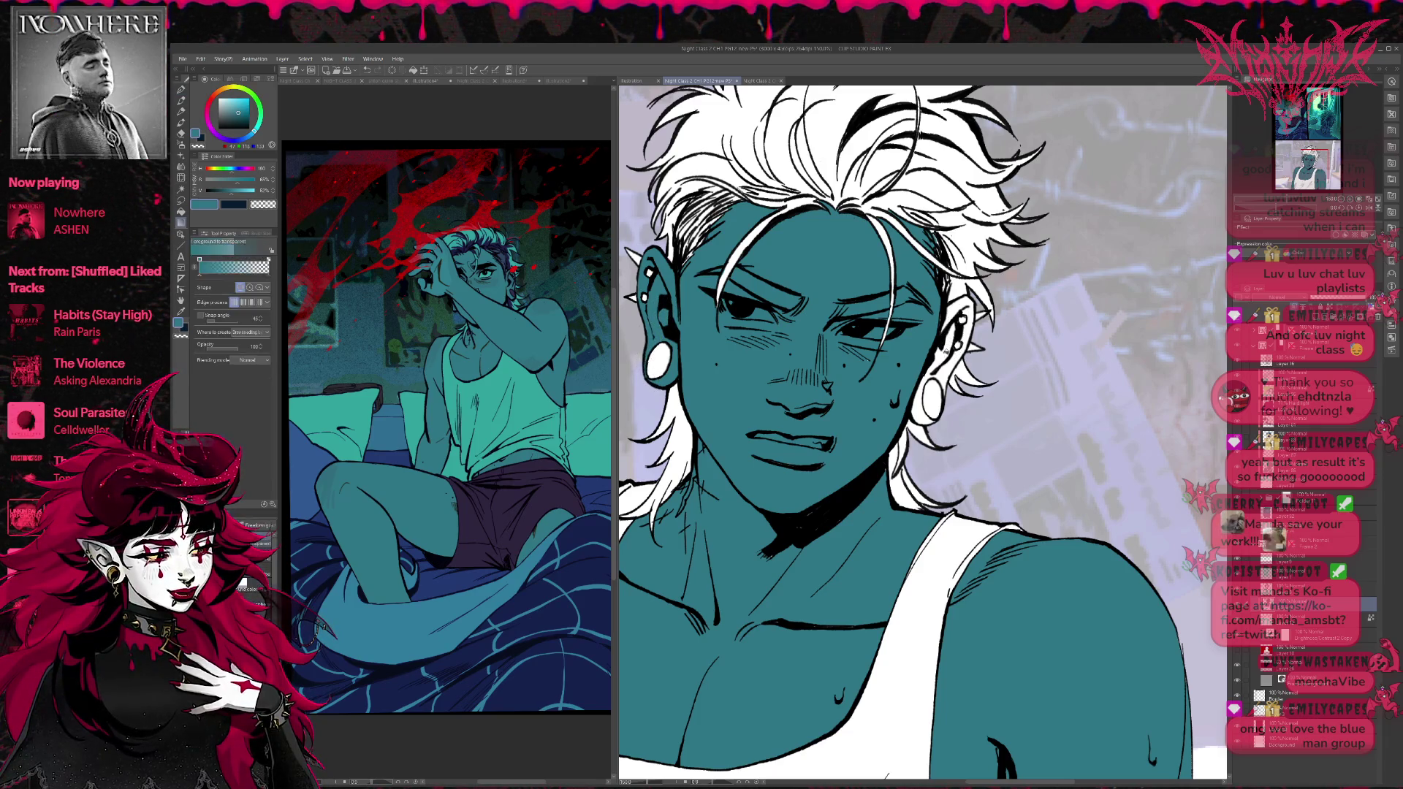
pyautogui.press('p')
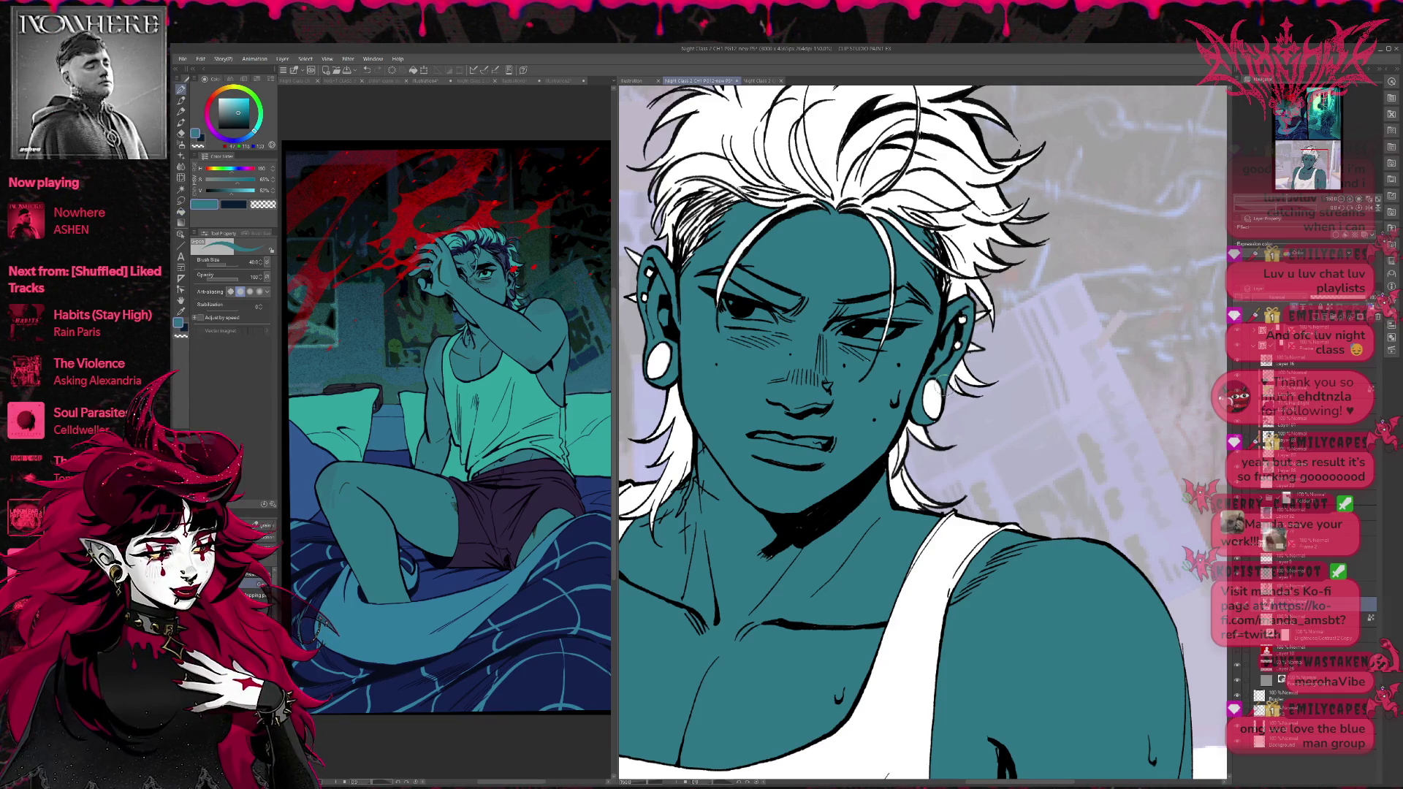
pyautogui.scroll(-2, 943, 420)
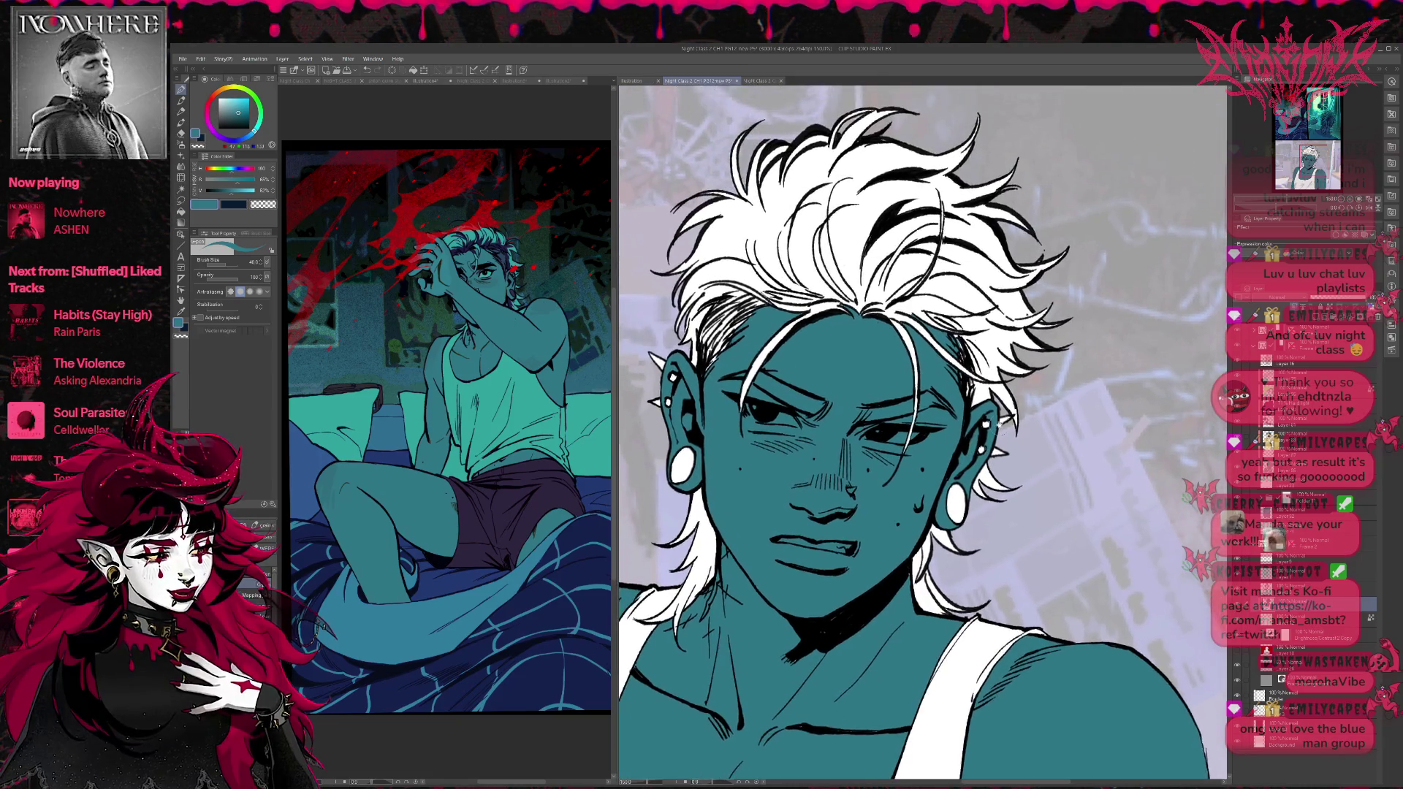
# Add a new layer, eyedrop the teal skin tone, and paint the hair's upper-left part.
pyautogui.click(1315, 618)
pyautogui.hotkey('ctrl', 'shift', 'n')
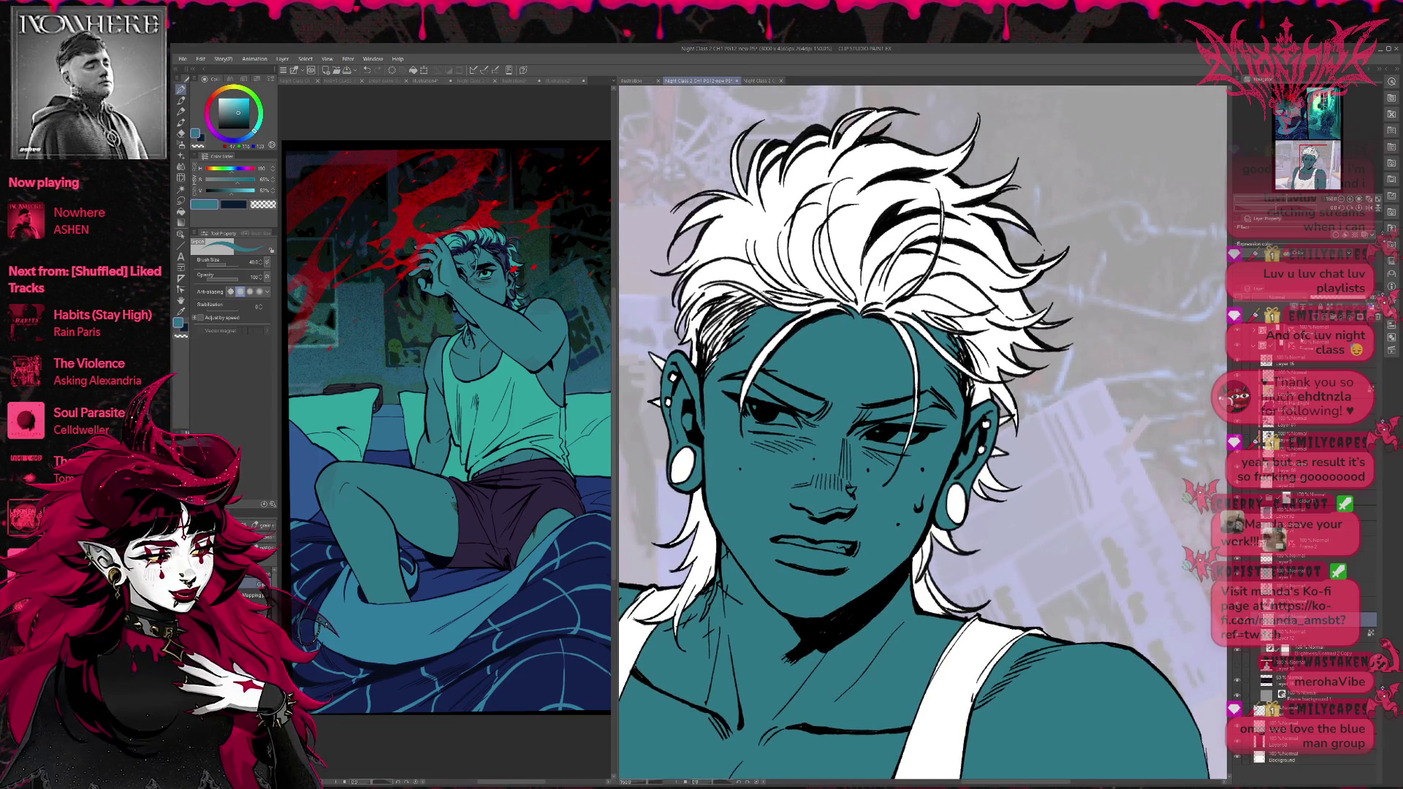
pyautogui.keyDown('alt'); pyautogui.click(709, 350); pyautogui.keyUp('alt')
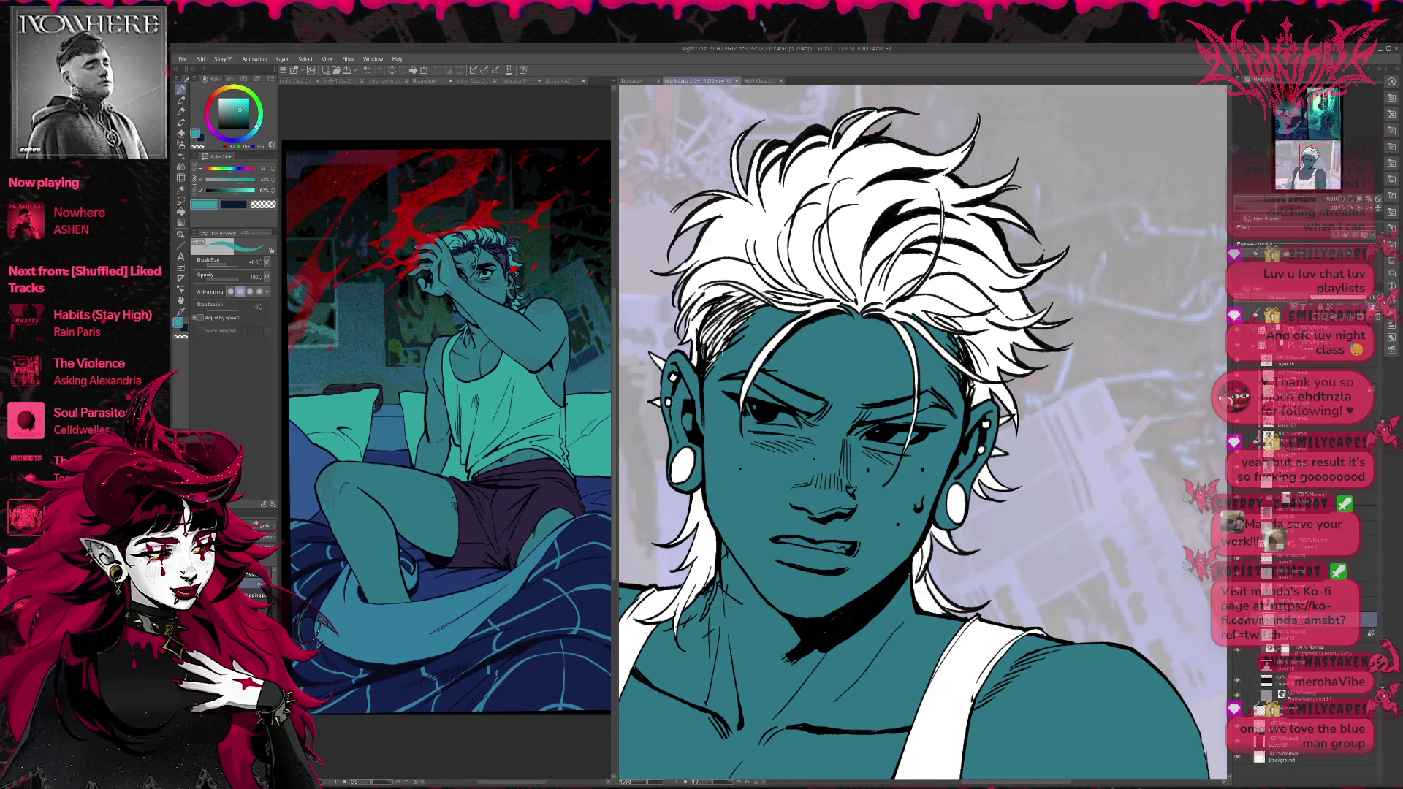
pyautogui.moveTo(705, 358); pyautogui.dragTo(738, 139)
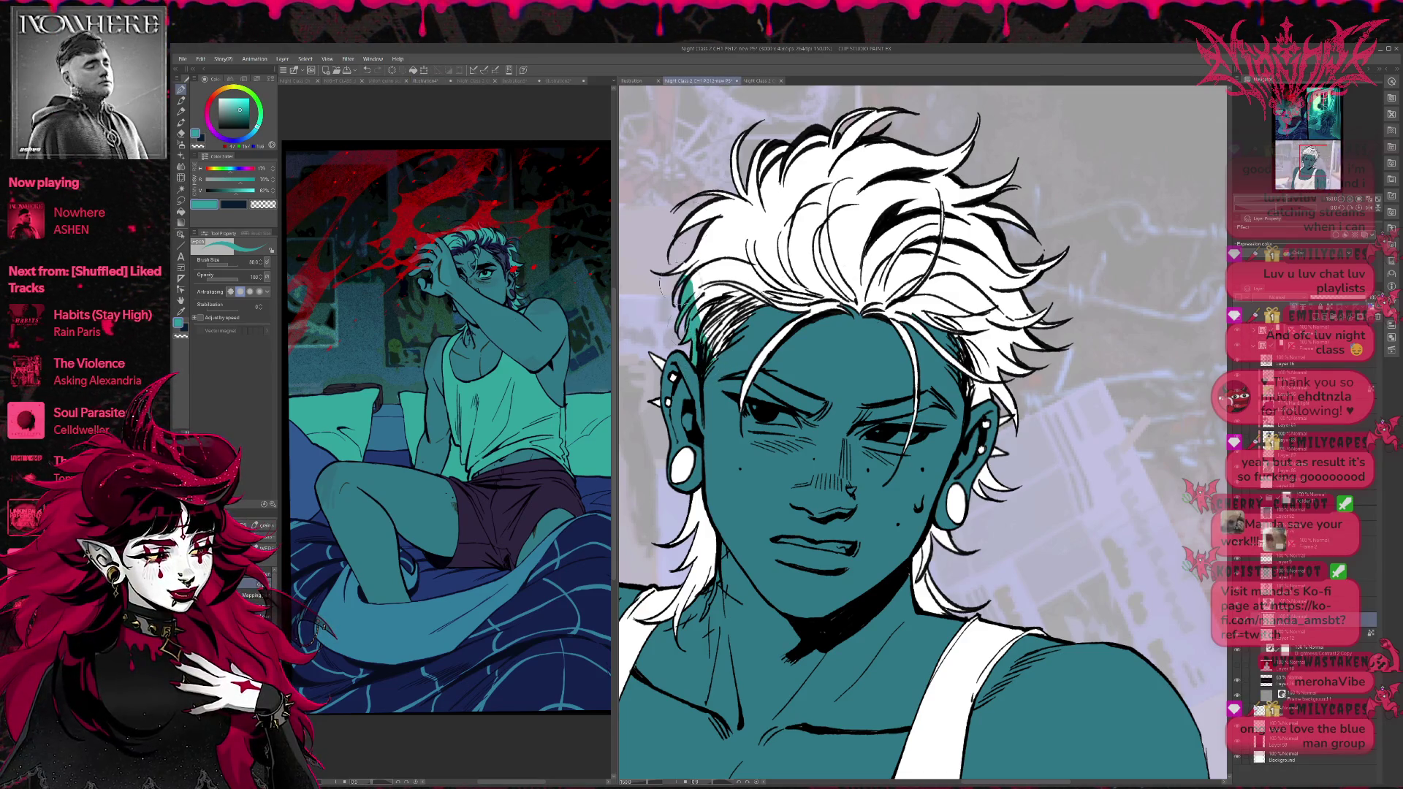
pyautogui.moveTo(672, 212); pyautogui.dragTo(892, 146)
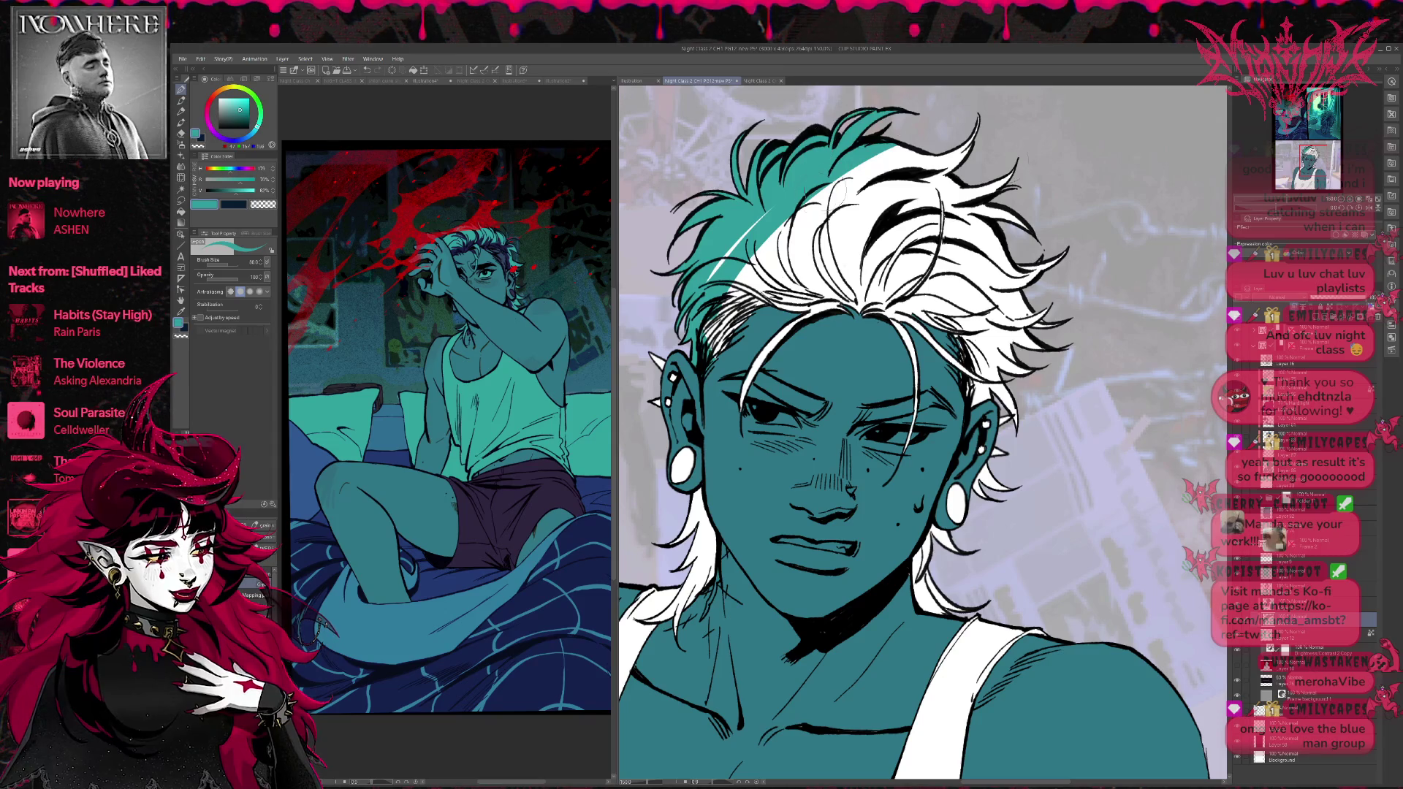
# At brush size 170, cover the rest of the hair with teal.
pyautogui.hotkey('ctrl', '-')
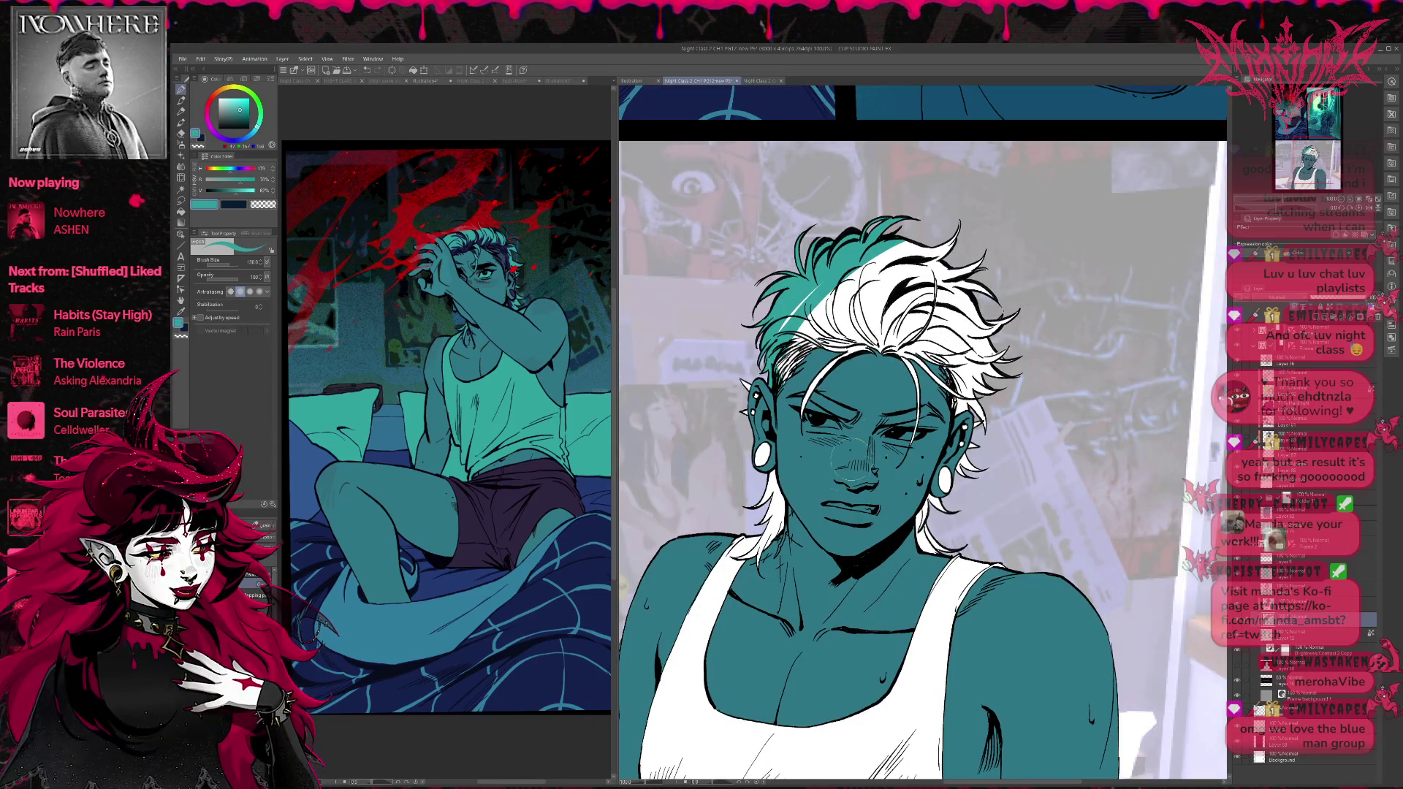
pyautogui.press(']')
pyautogui.press(']')
pyautogui.press(']')
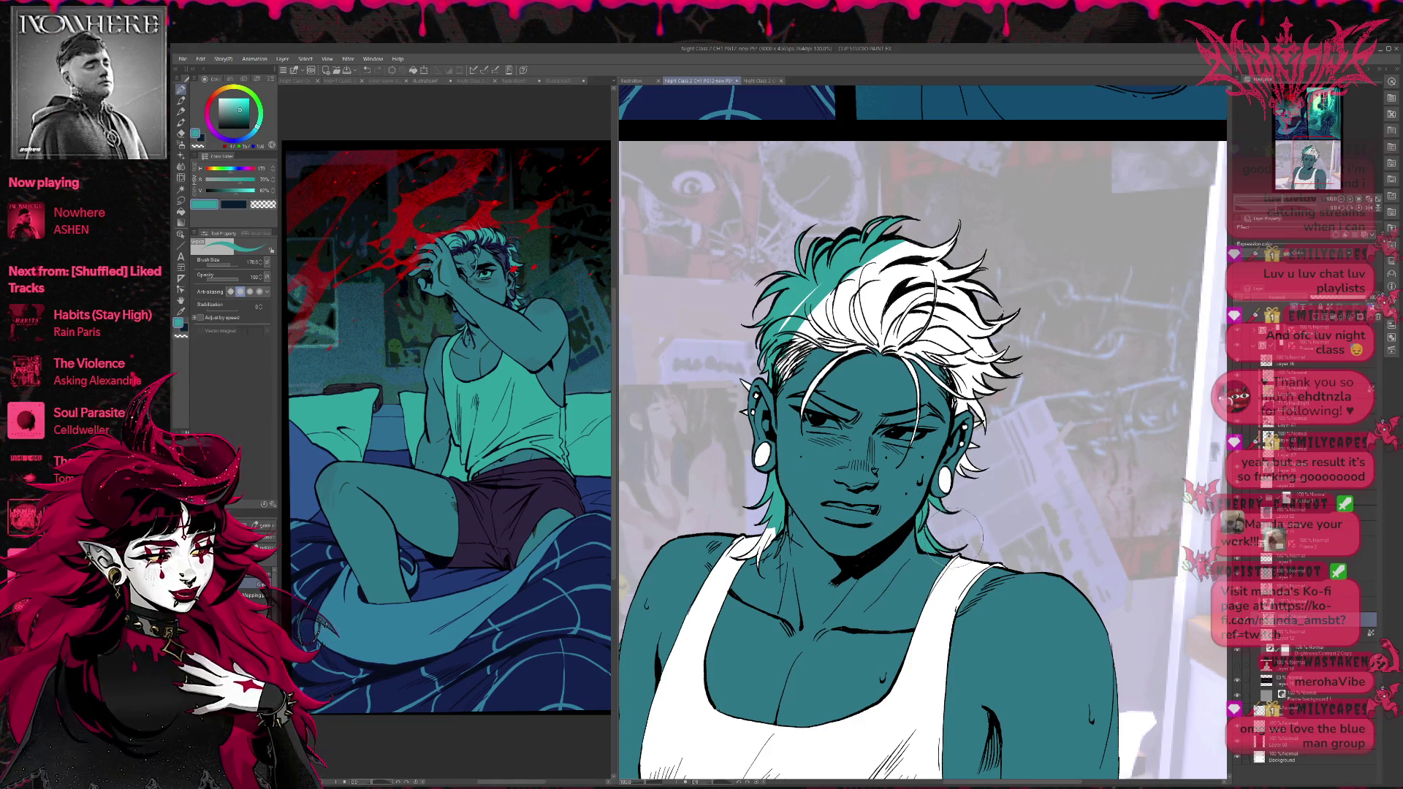
pyautogui.moveTo(953, 406)
pyautogui.mouseDown()
pyautogui.moveTo(980, 343)
pyautogui.moveTo(1012, 373)
pyautogui.moveTo(964, 307)
pyautogui.moveTo(914, 409)
pyautogui.mouseUp()
pyautogui.moveTo(899, 337)
pyautogui.mouseDown()
pyautogui.moveTo(852, 383)
pyautogui.moveTo(786, 325)
pyautogui.moveTo(946, 245)
pyautogui.mouseUp()
pyautogui.moveTo(862, 321); pyautogui.dragTo(935, 234)
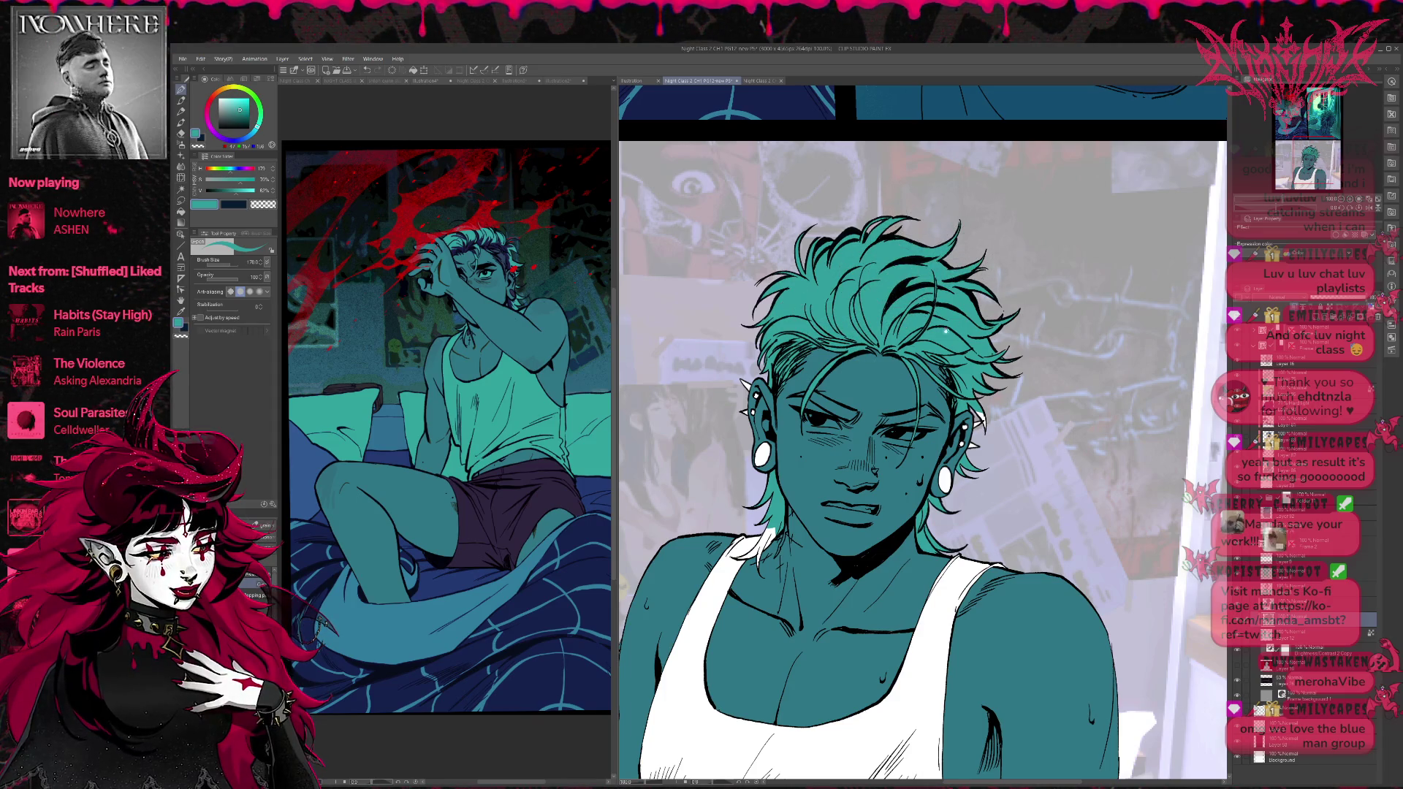
pyautogui.moveTo(923, 453); pyautogui.dragTo(910, 436)
# Fill the neck patch and the left, centre and right parts of the tank top teal.
pyautogui.press('g')
pyautogui.click(754, 521)
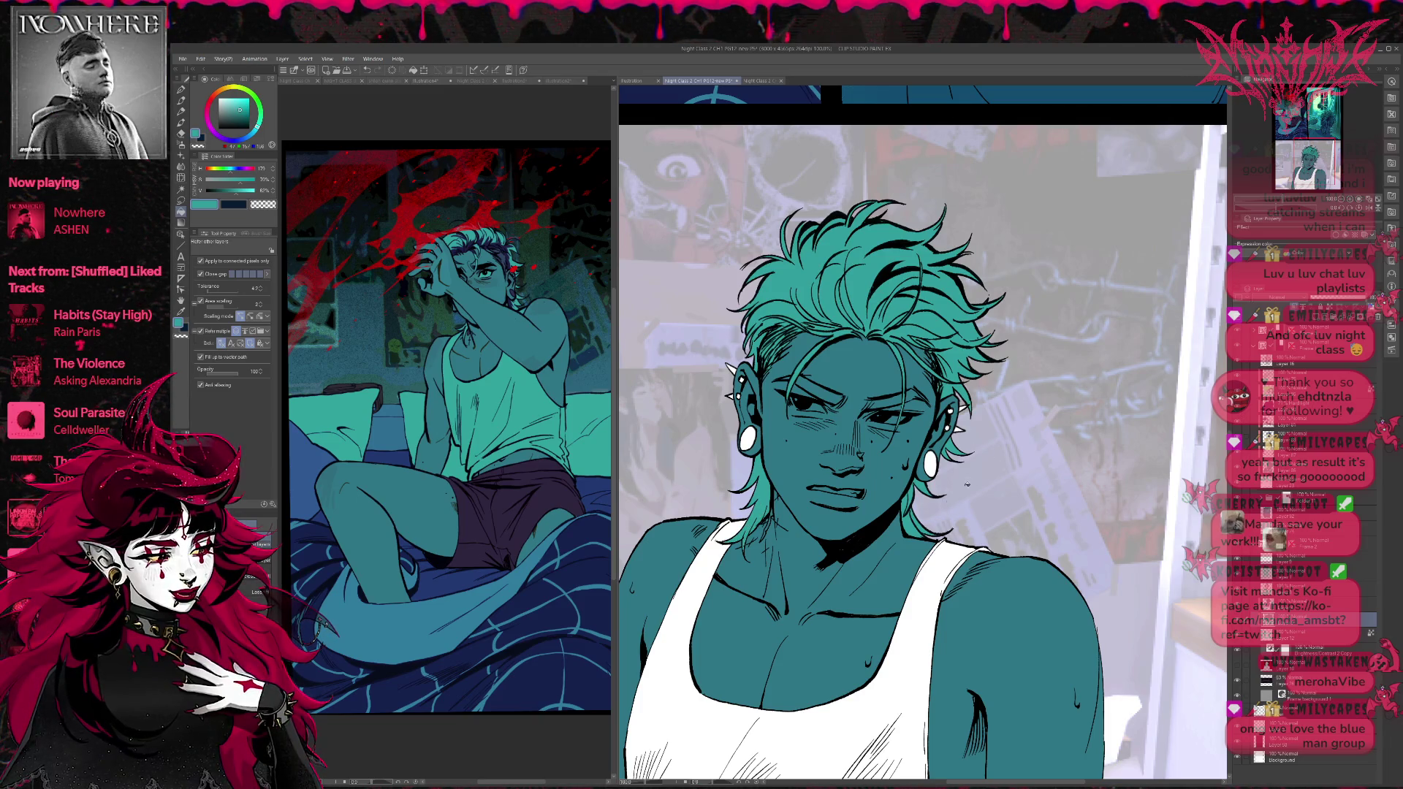
pyautogui.press('u')
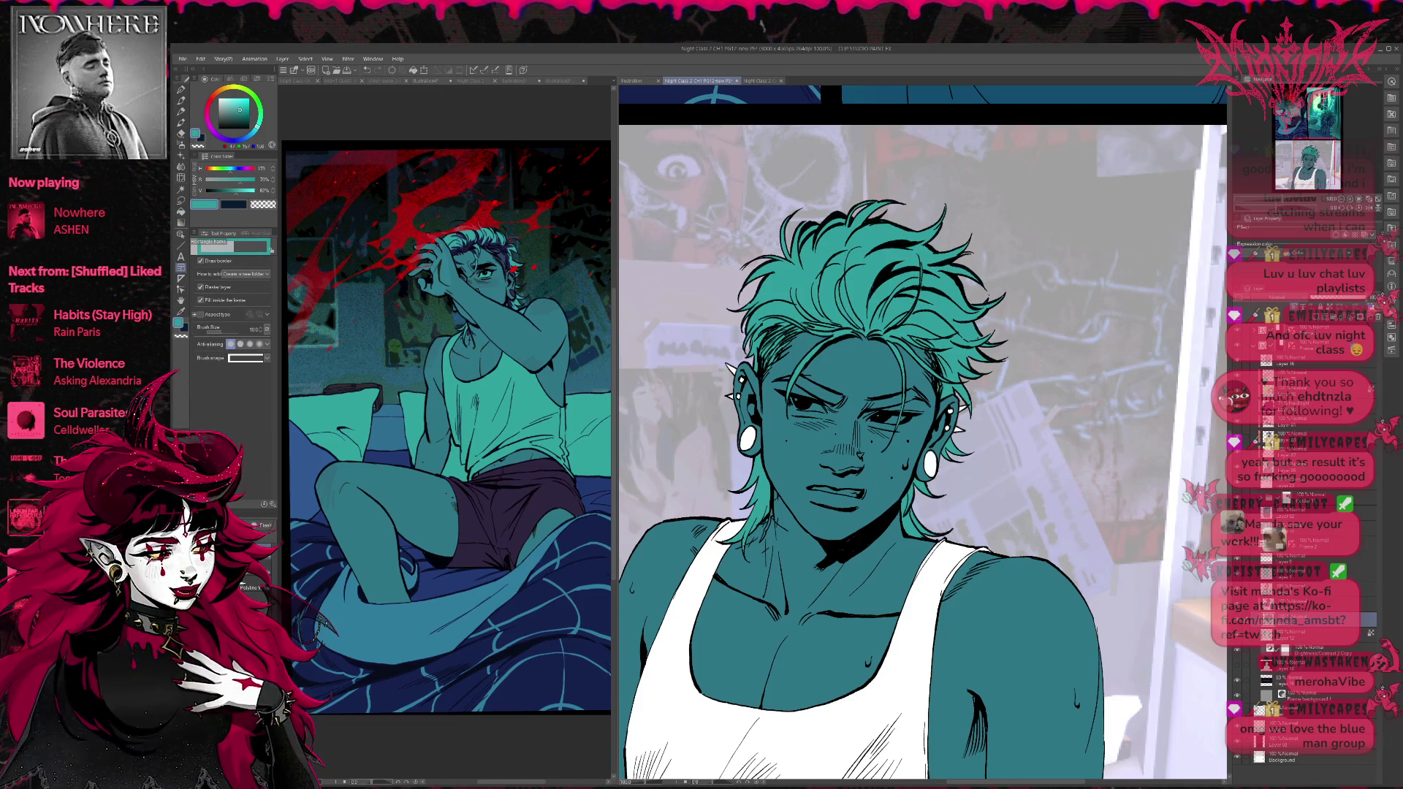
pyautogui.click(181, 213)
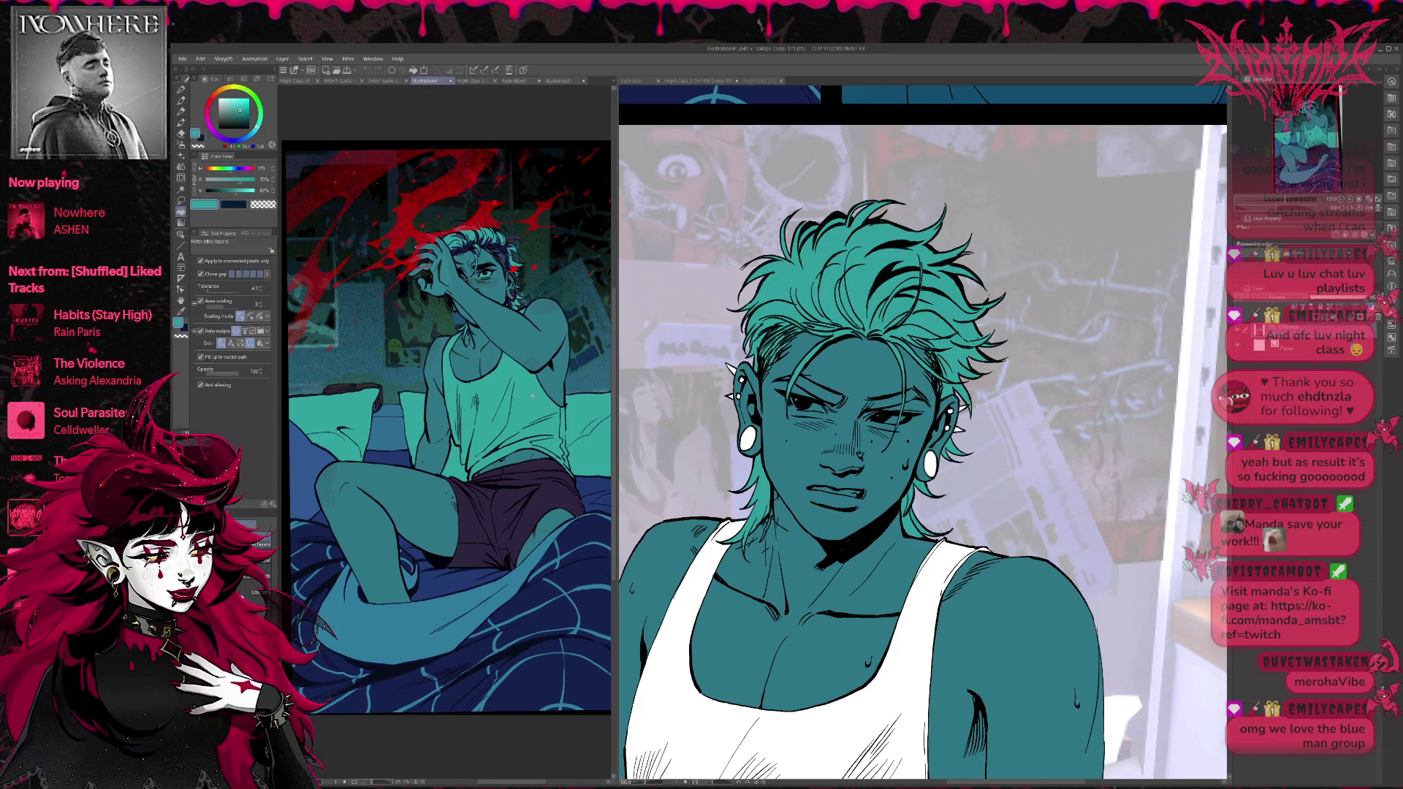
pyautogui.scroll(-3, 857, 603)
pyautogui.click(926, 630)
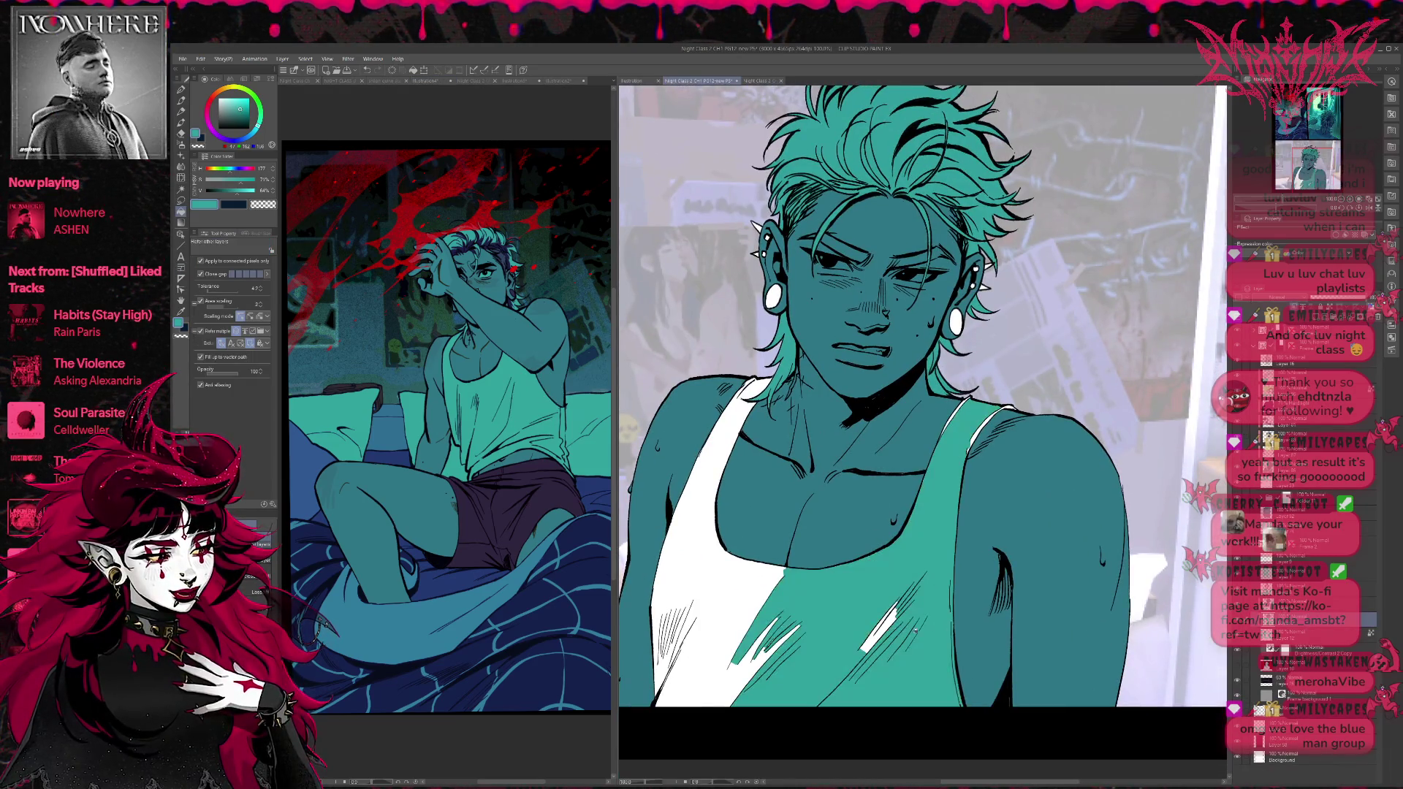
pyautogui.click(730, 572)
pyautogui.hotkey('ctrl', 'z')
pyautogui.hotkey('ctrl', 'z')
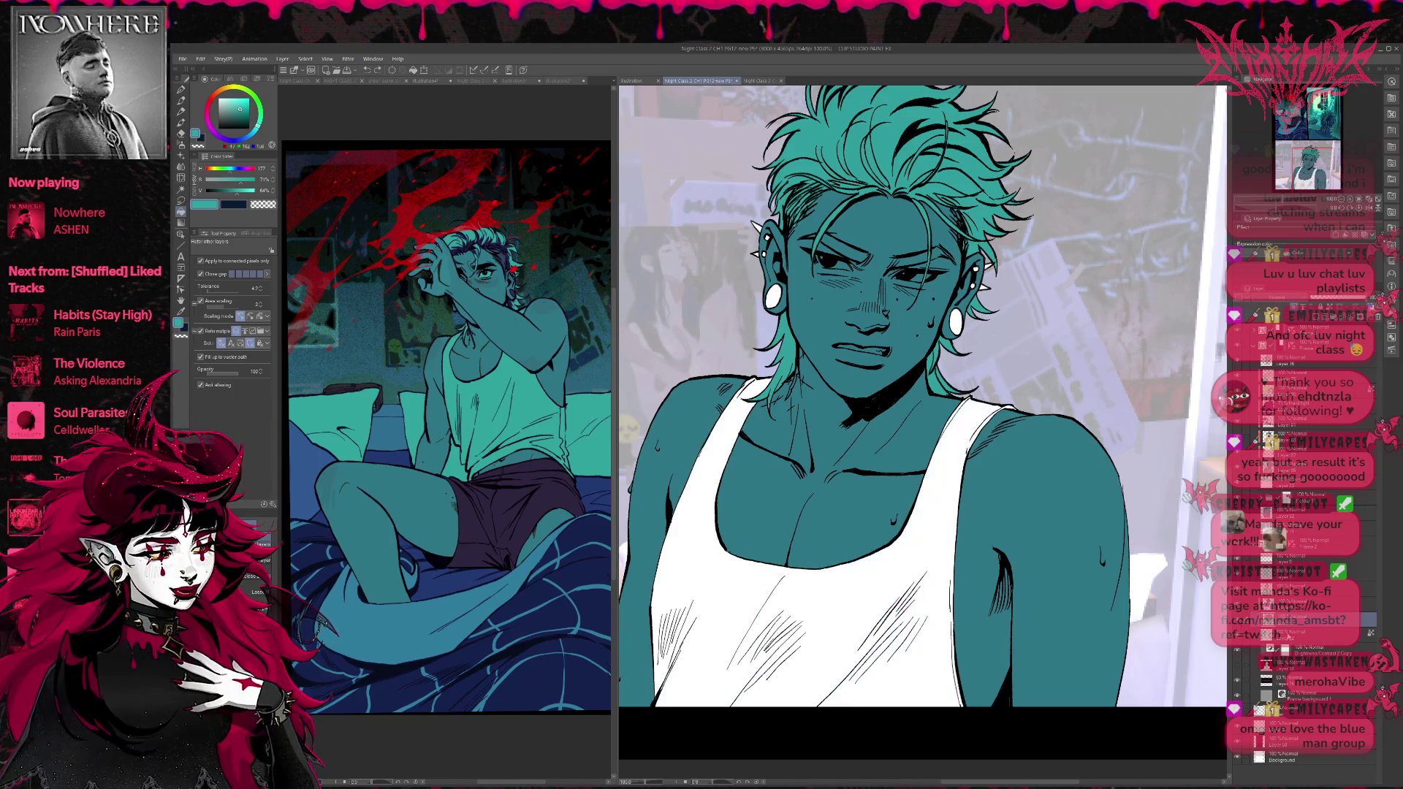
pyautogui.hotkey('ctrl', 'z')
pyautogui.click(914, 571)
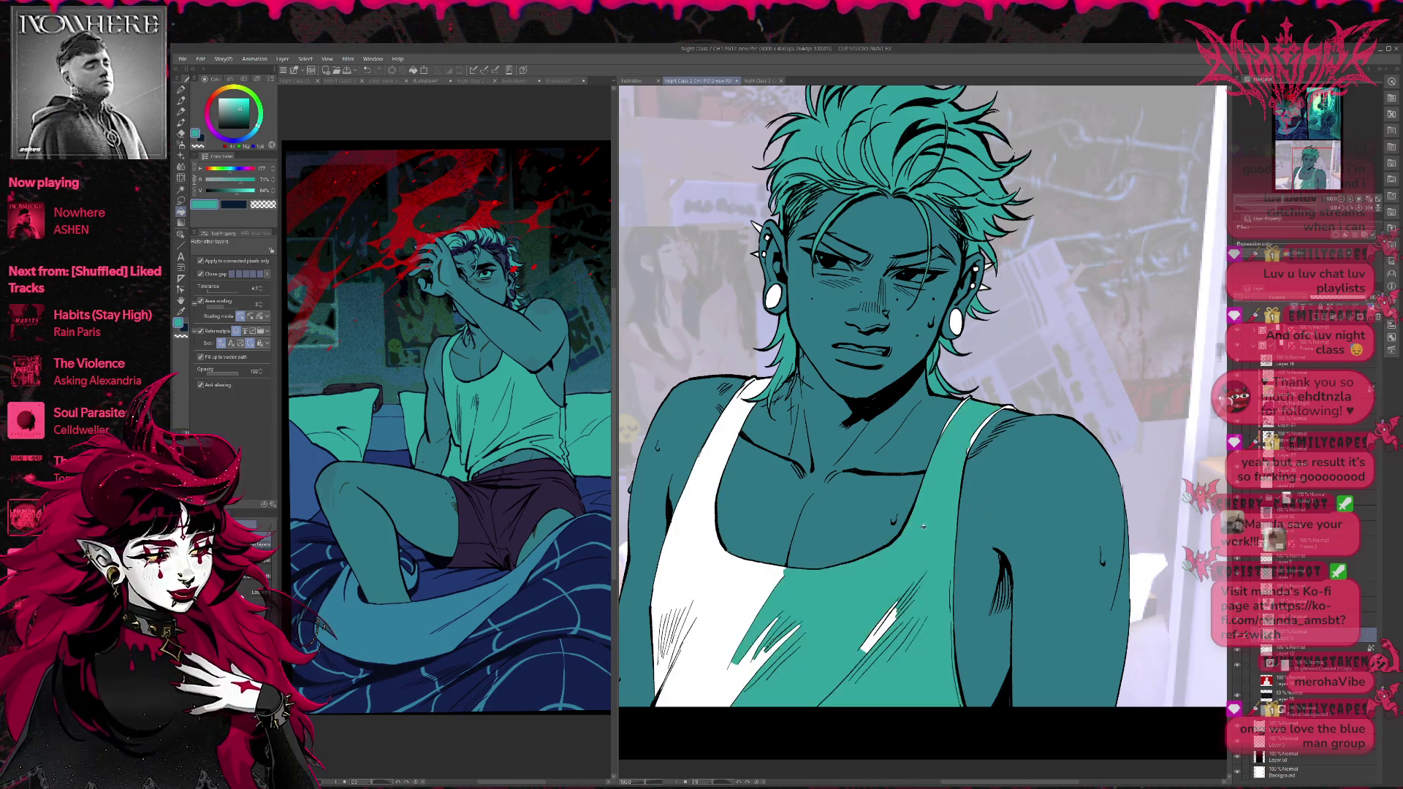
pyautogui.click(713, 542)
# Paint over the white highlight lines on the tank top strap with the pen.
pyautogui.press('p')
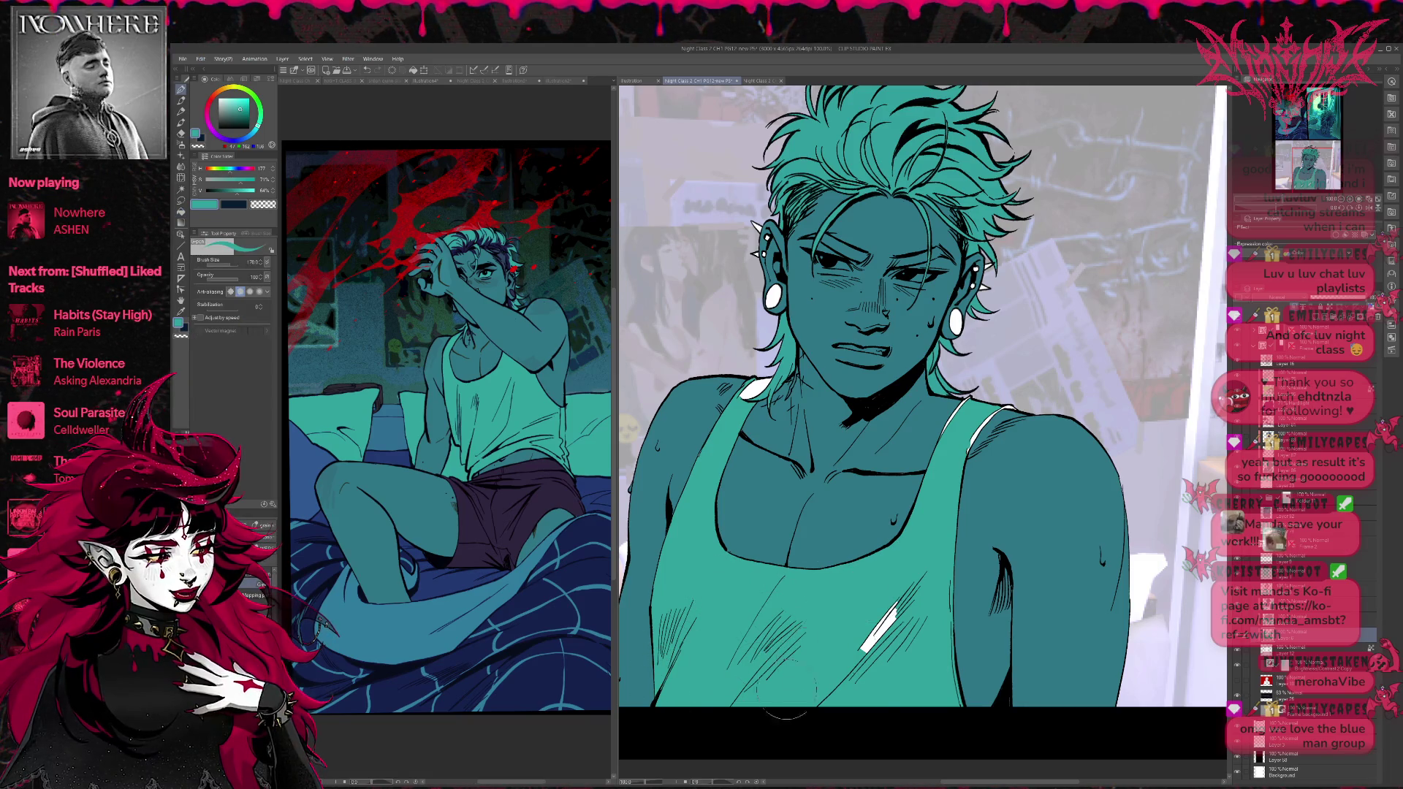
pyautogui.moveTo(1012, 410); pyautogui.dragTo(983, 504)
pyautogui.moveTo(968, 393); pyautogui.dragTo(946, 432)
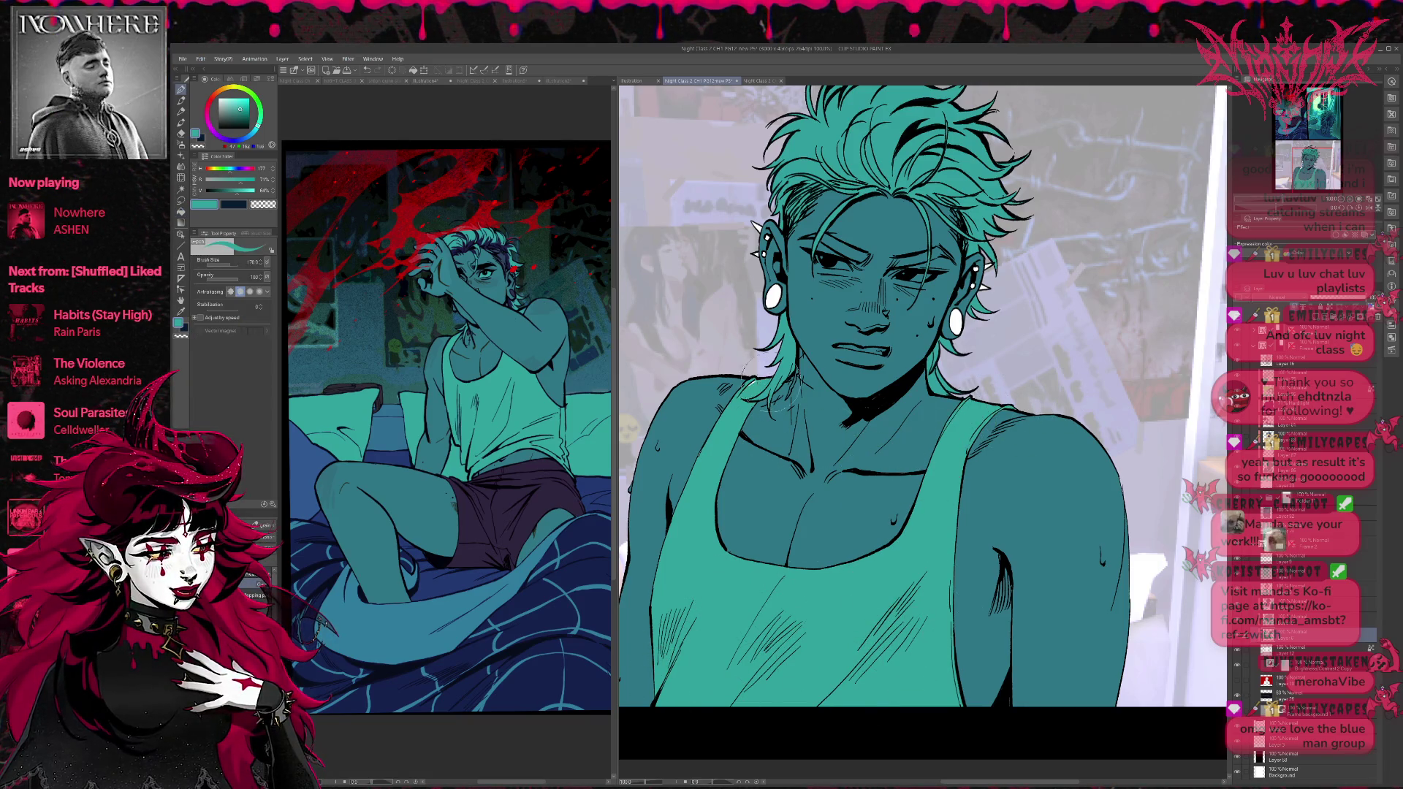
pyautogui.moveTo(789, 402); pyautogui.dragTo(838, 501)
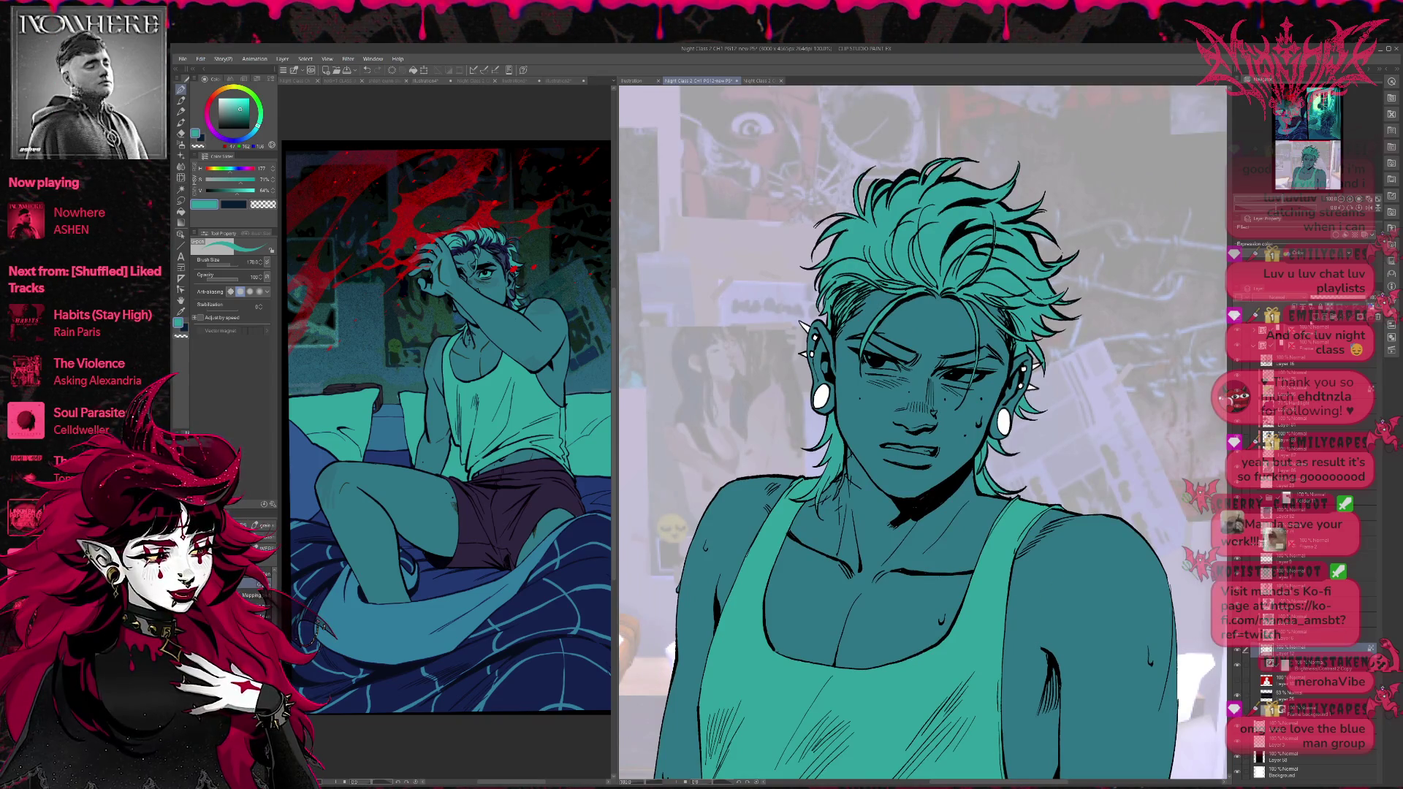
# On a new layer, paint both the left and right earrings dark navy.
pyautogui.hotkey('ctrl', 'shift', 'n')
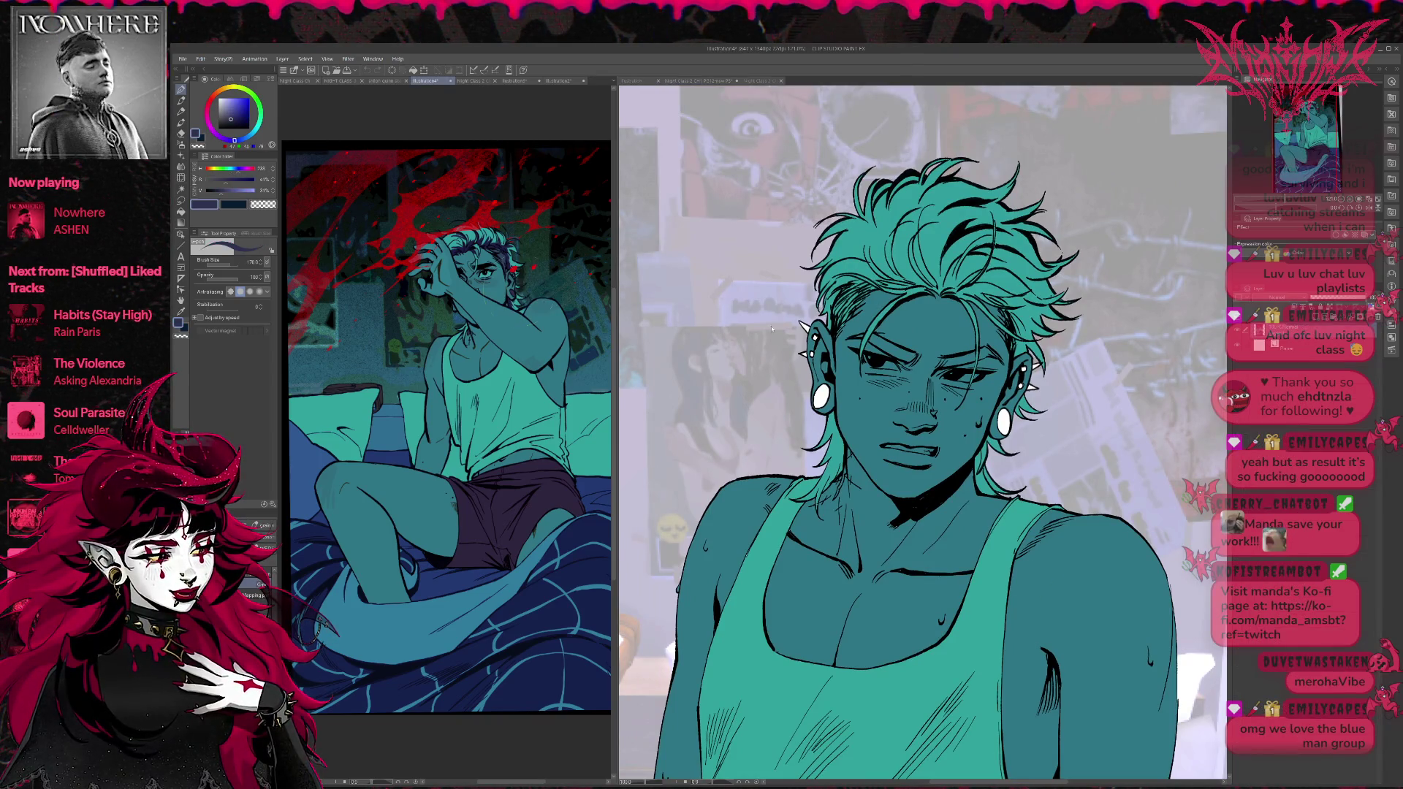
pyautogui.moveTo(819, 388); pyautogui.dragTo(824, 407)
pyautogui.click(513, 293)
pyautogui.click(1006, 417)
pyautogui.moveTo(1005, 411); pyautogui.dragTo(1007, 433)
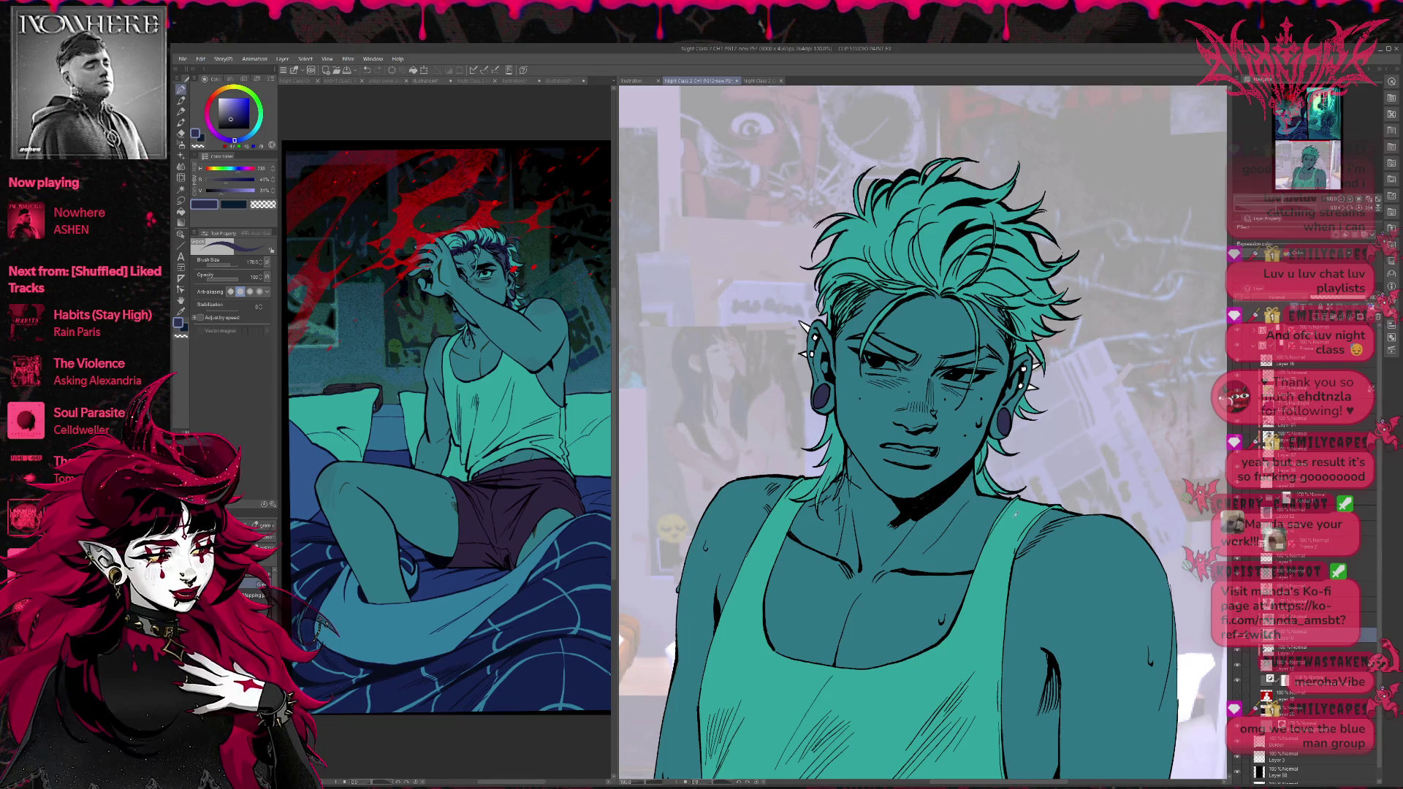
# Select the layer above and begin dark shading in the hair near the left temple.
pyautogui.keyDown('alt'); pyautogui.click(1014, 518); pyautogui.keyUp('alt')
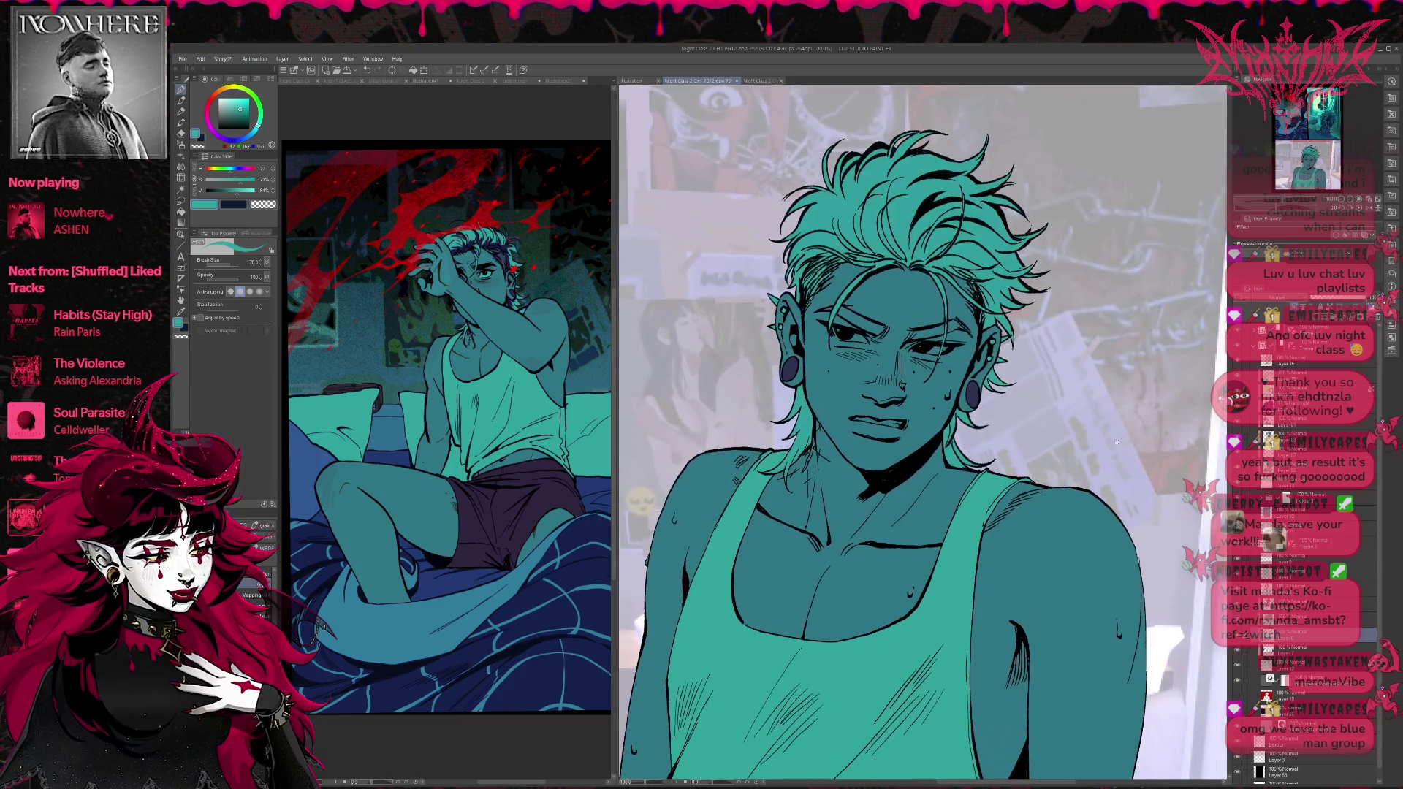
pyautogui.click(1309, 620)
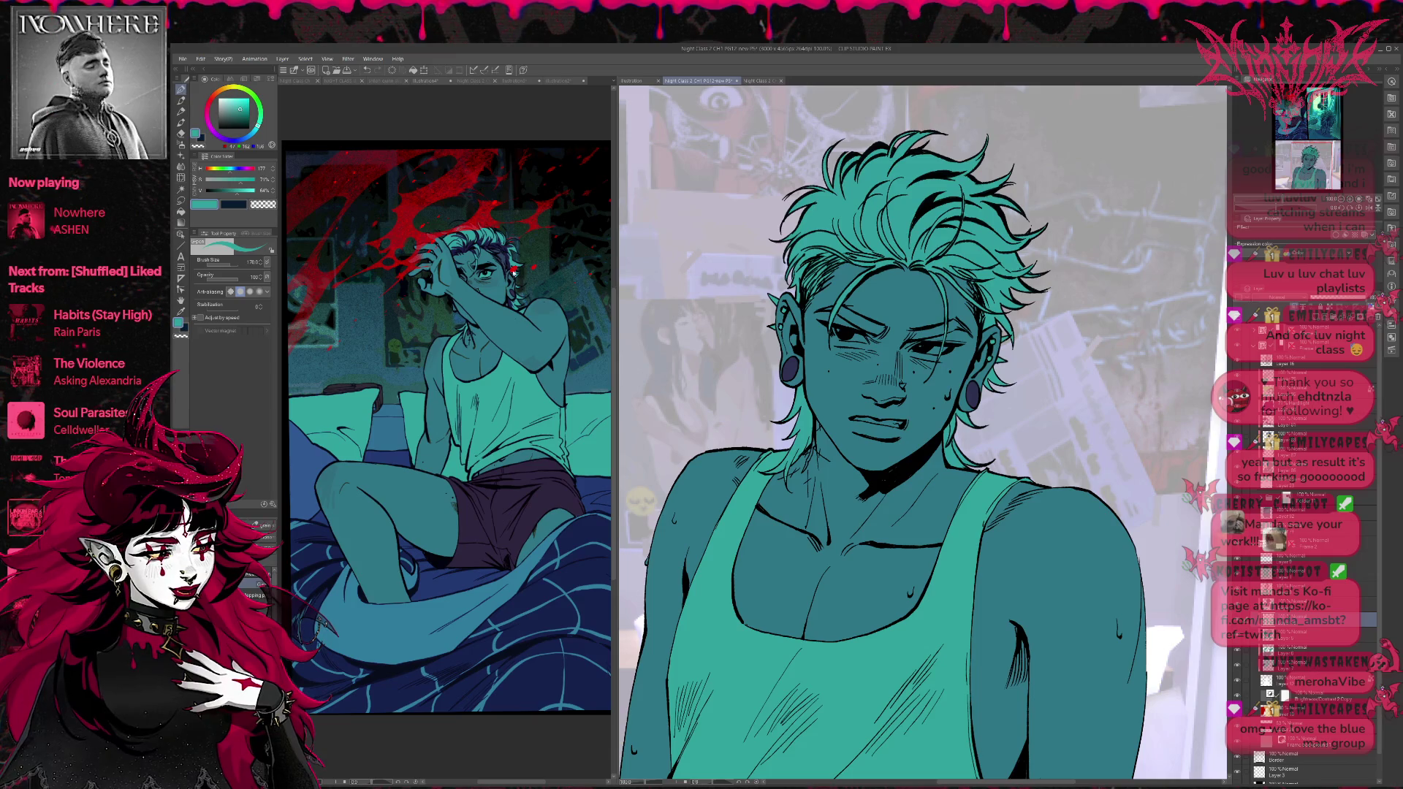
pyautogui.click(431, 80)
pyautogui.moveTo(506, 271); pyautogui.dragTo(504, 259)
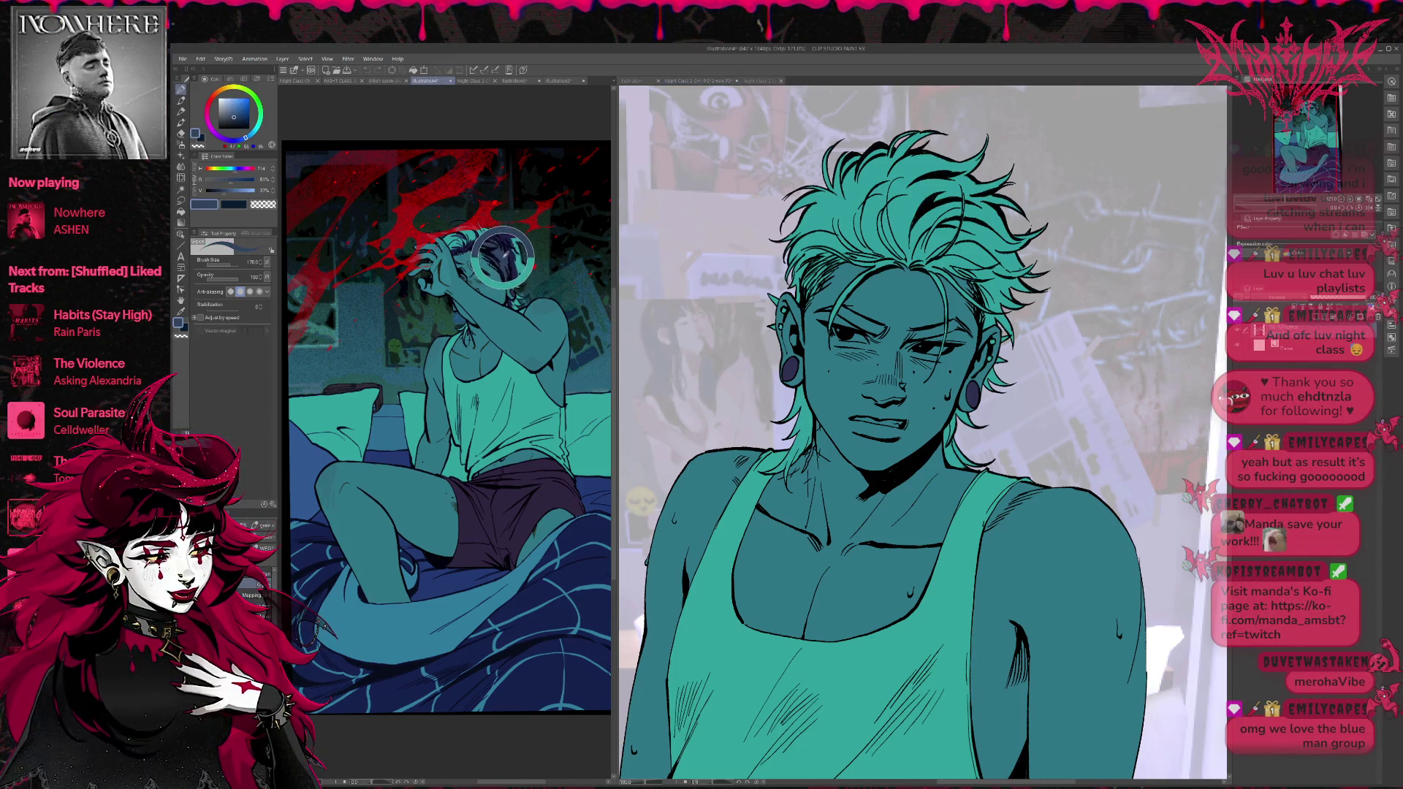
pyautogui.click(877, 363)
pyautogui.moveTo(800, 299); pyautogui.dragTo(825, 258)
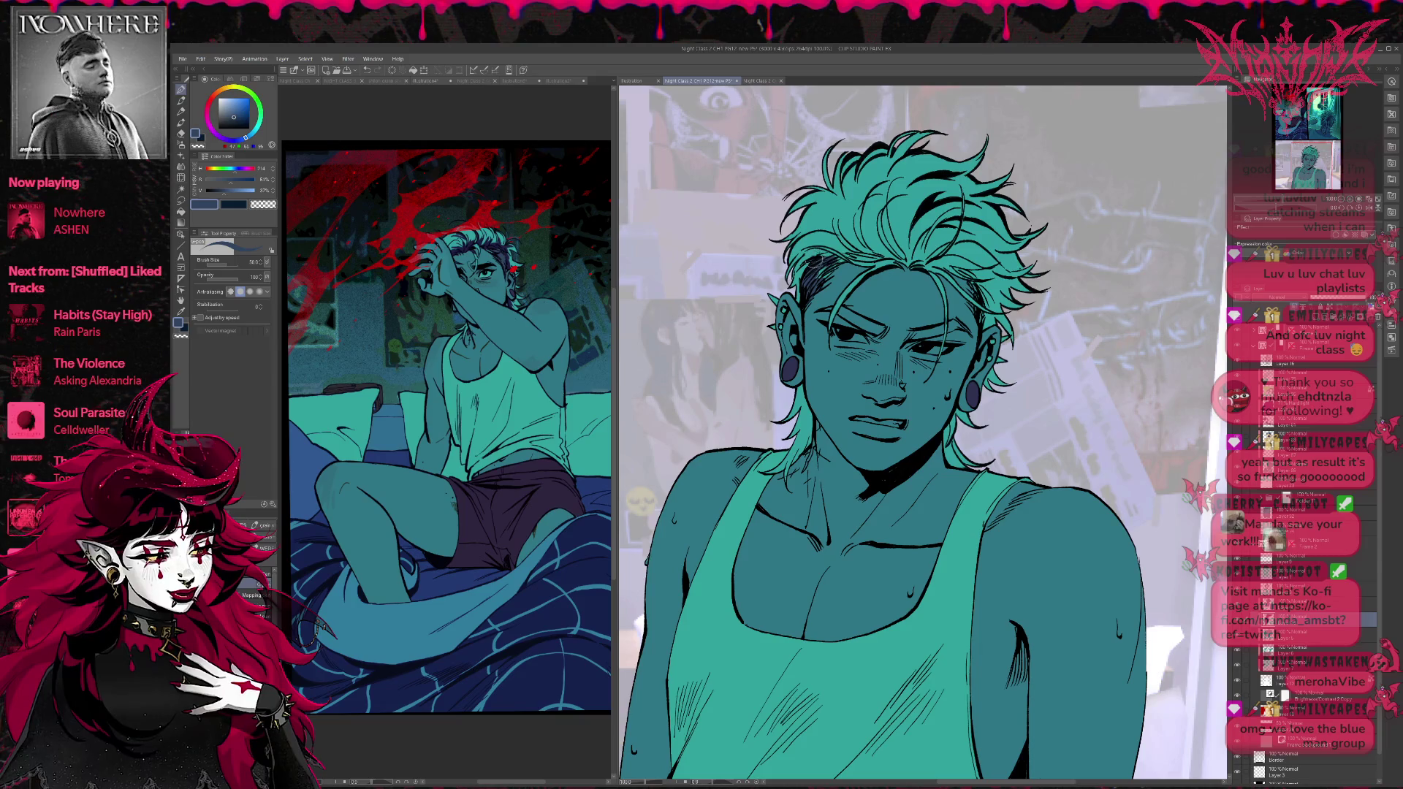
# Extend the dark hair shading near the temple, erasing stray strokes.
pyautogui.moveTo(822, 263); pyautogui.dragTo(844, 252)
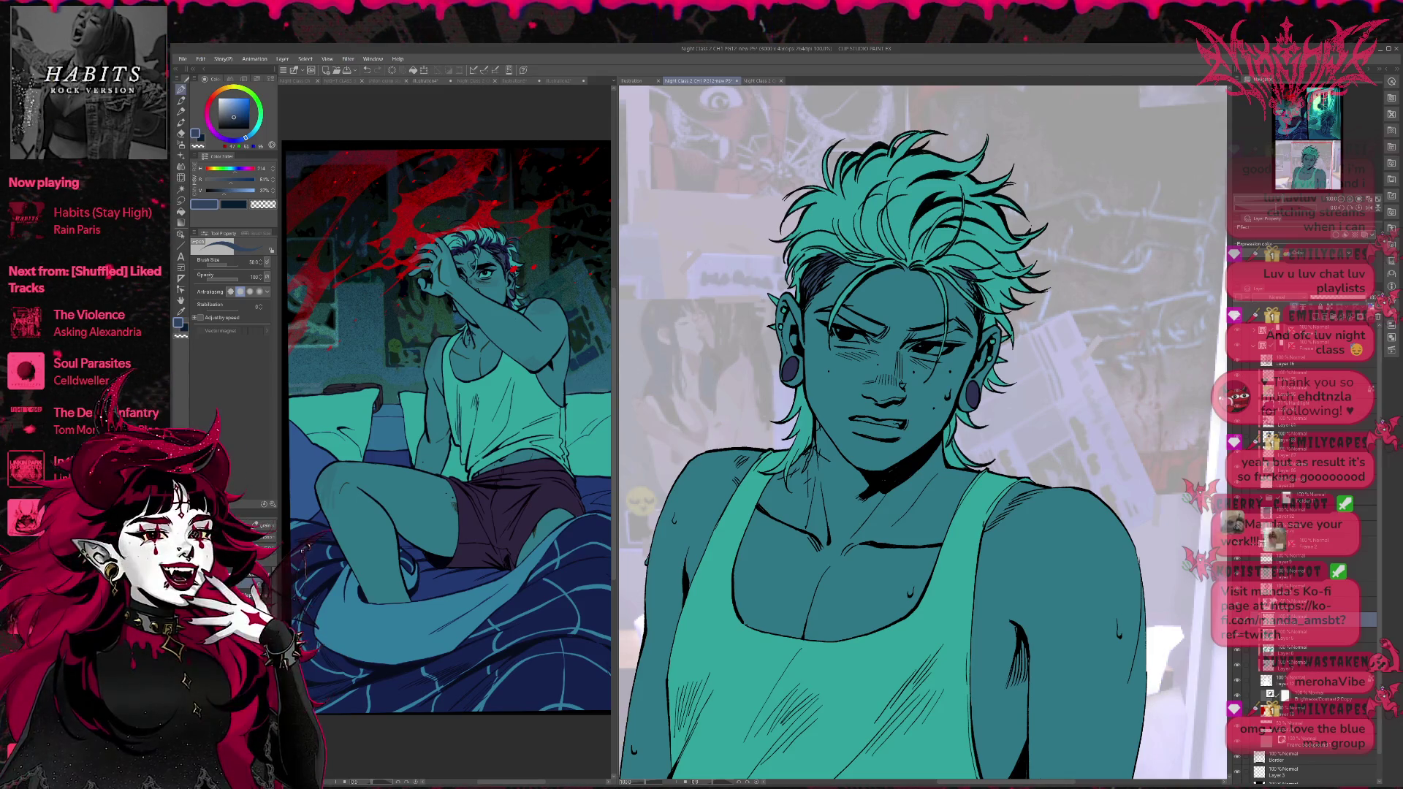
pyautogui.press('g')
pyautogui.press('g')
pyautogui.keyDown('alt'); pyautogui.click(903, 252); pyautogui.keyUp('alt')
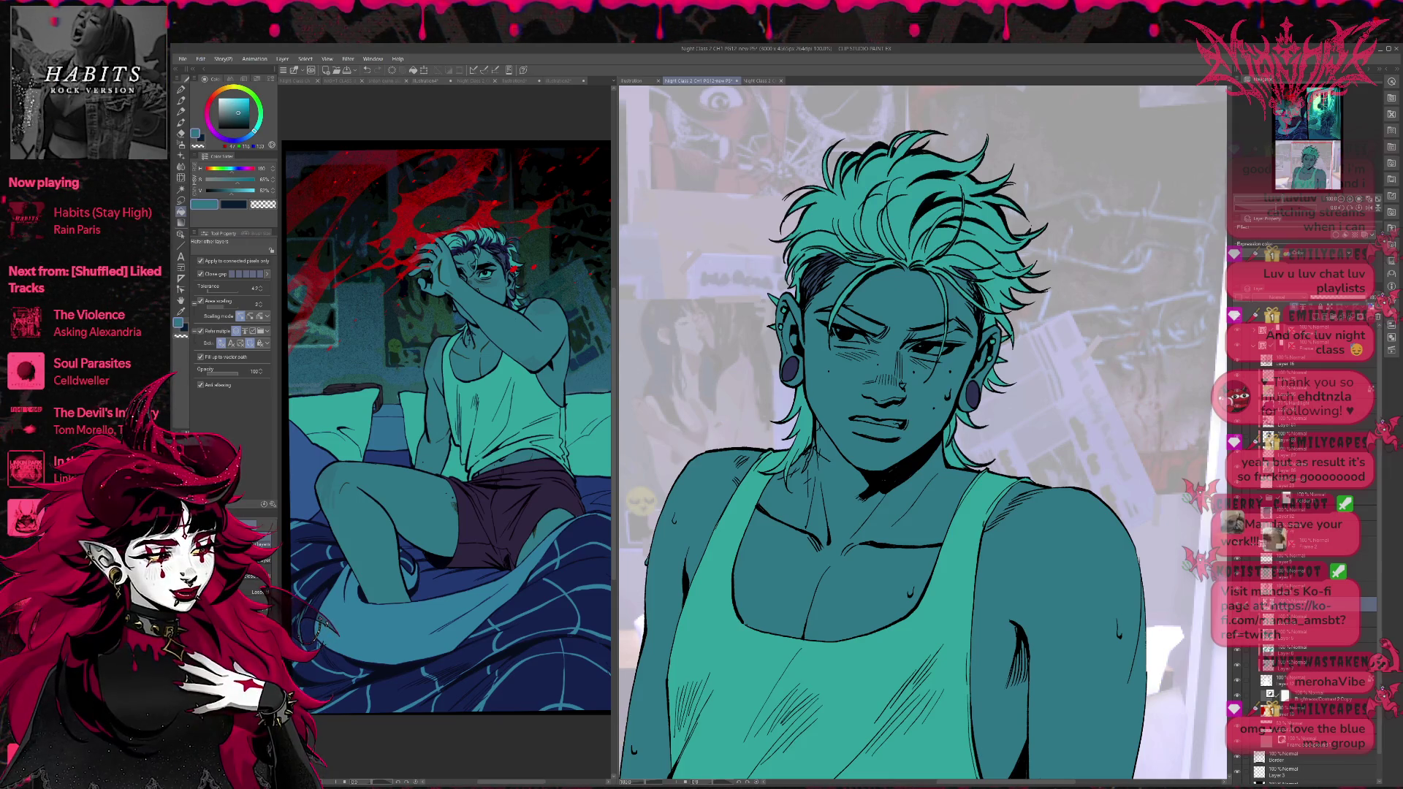
pyautogui.press('e')
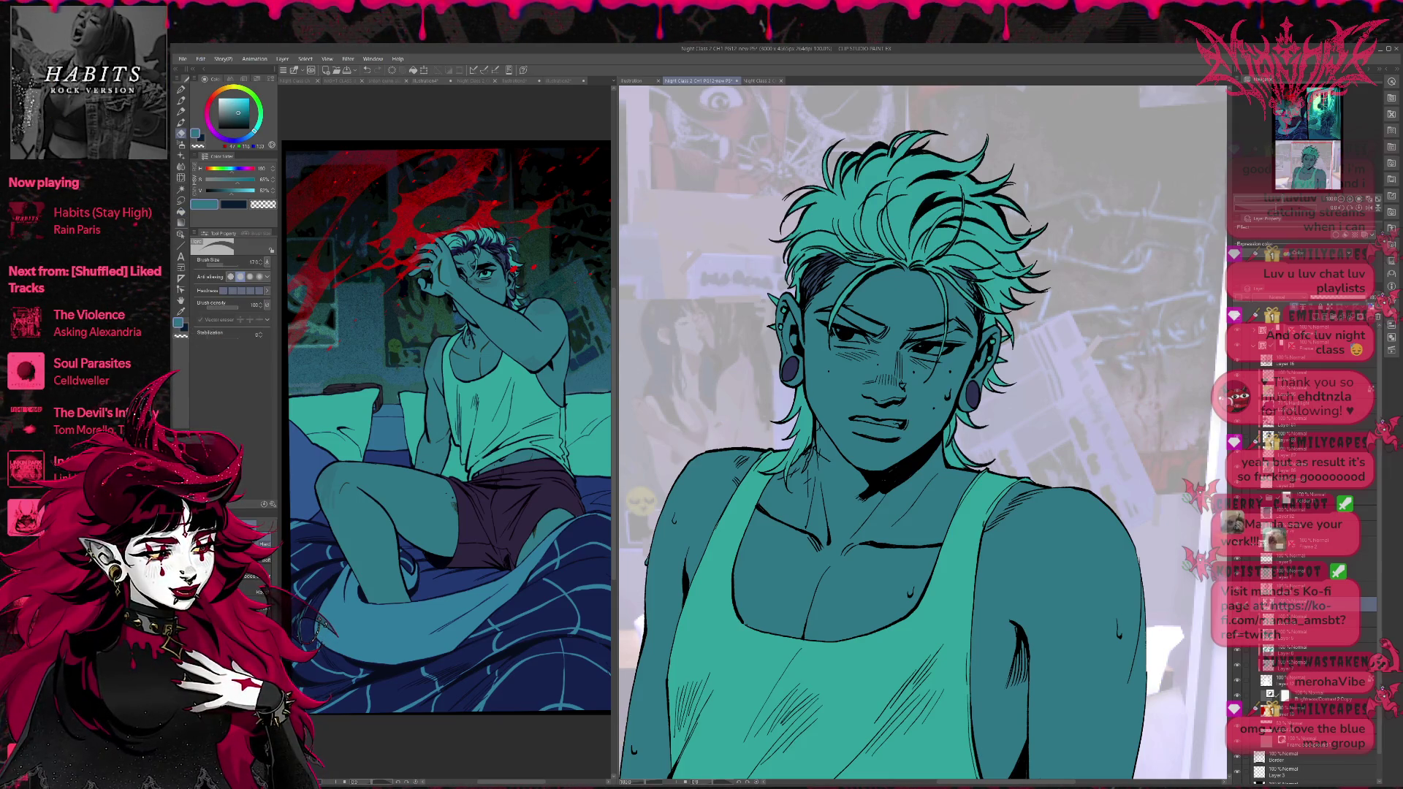
pyautogui.press('p')
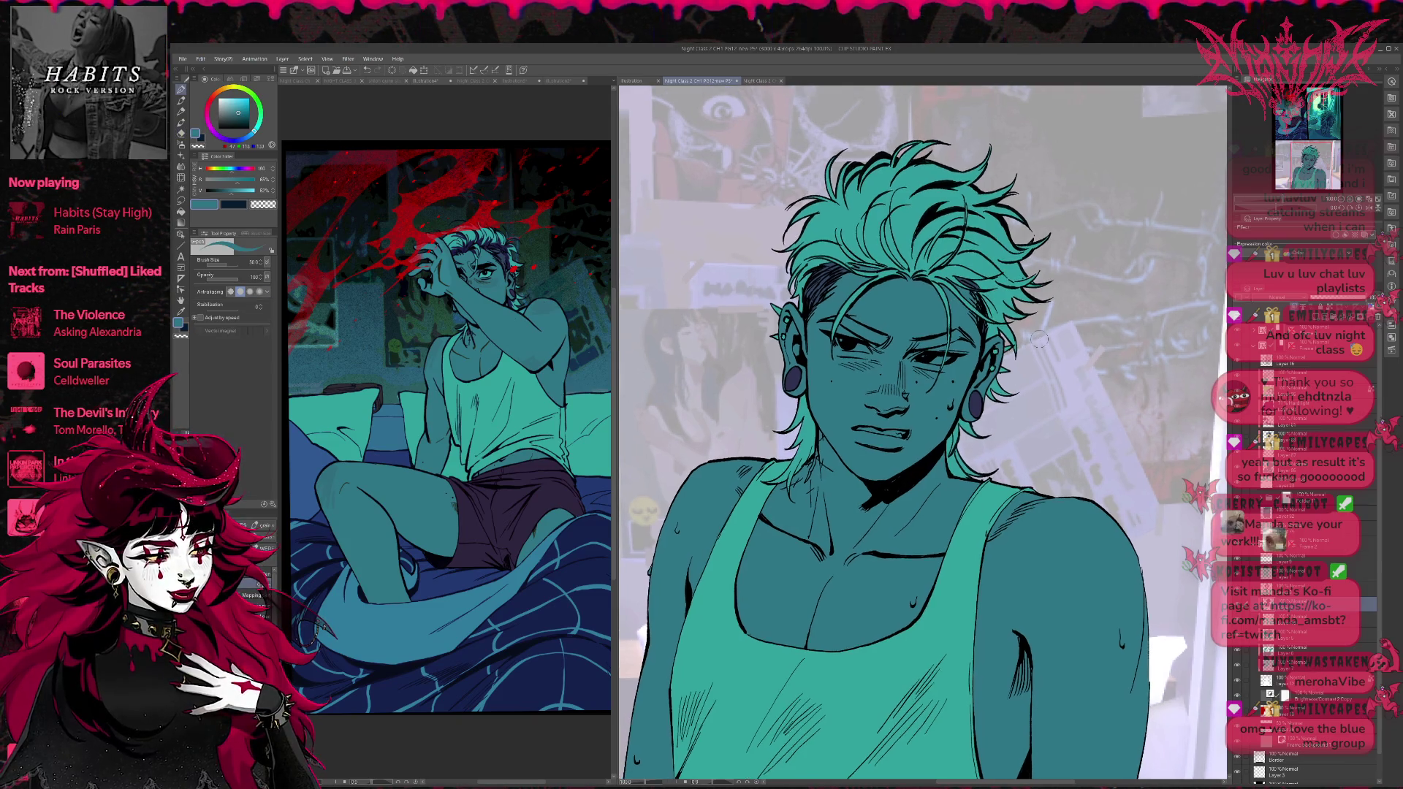
pyautogui.press('e')
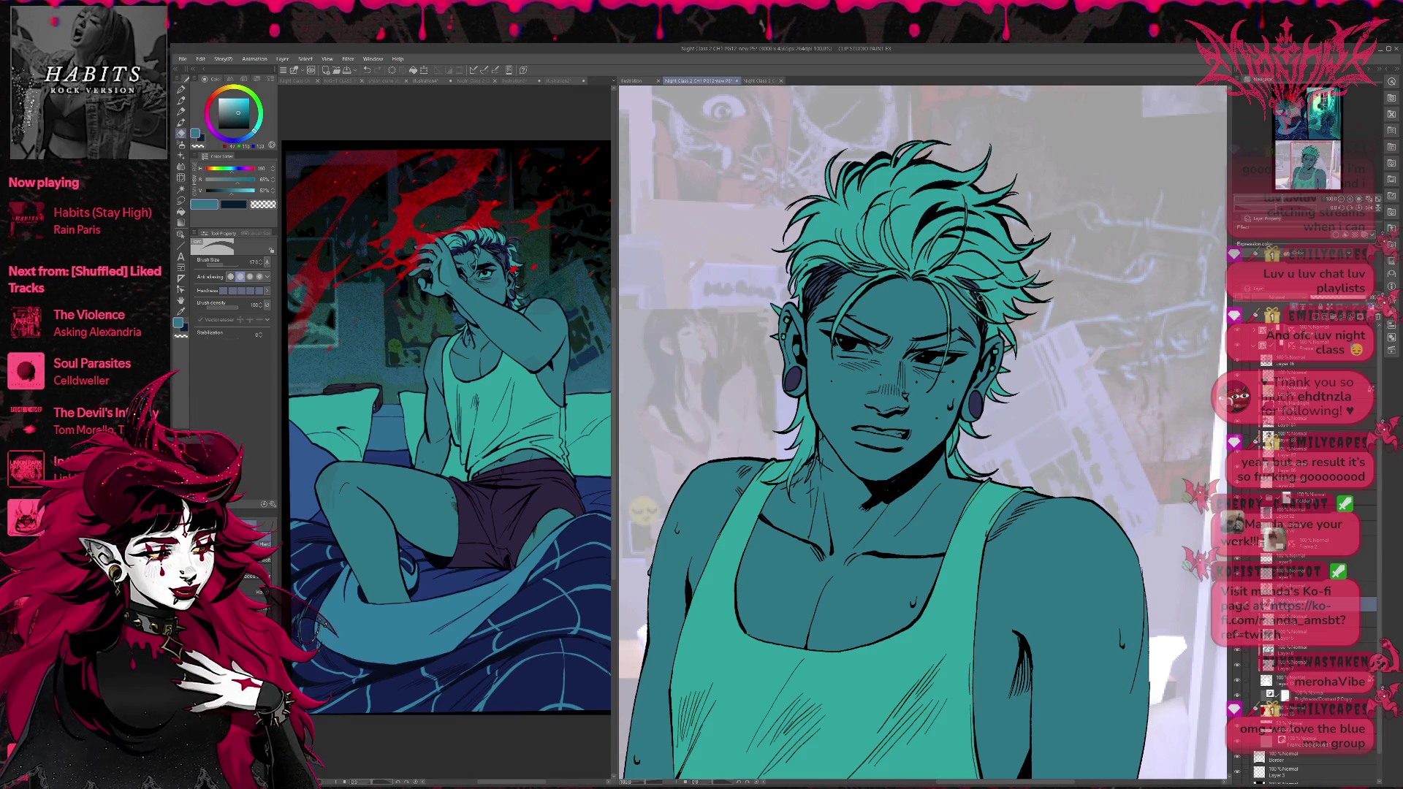
pyautogui.press('p')
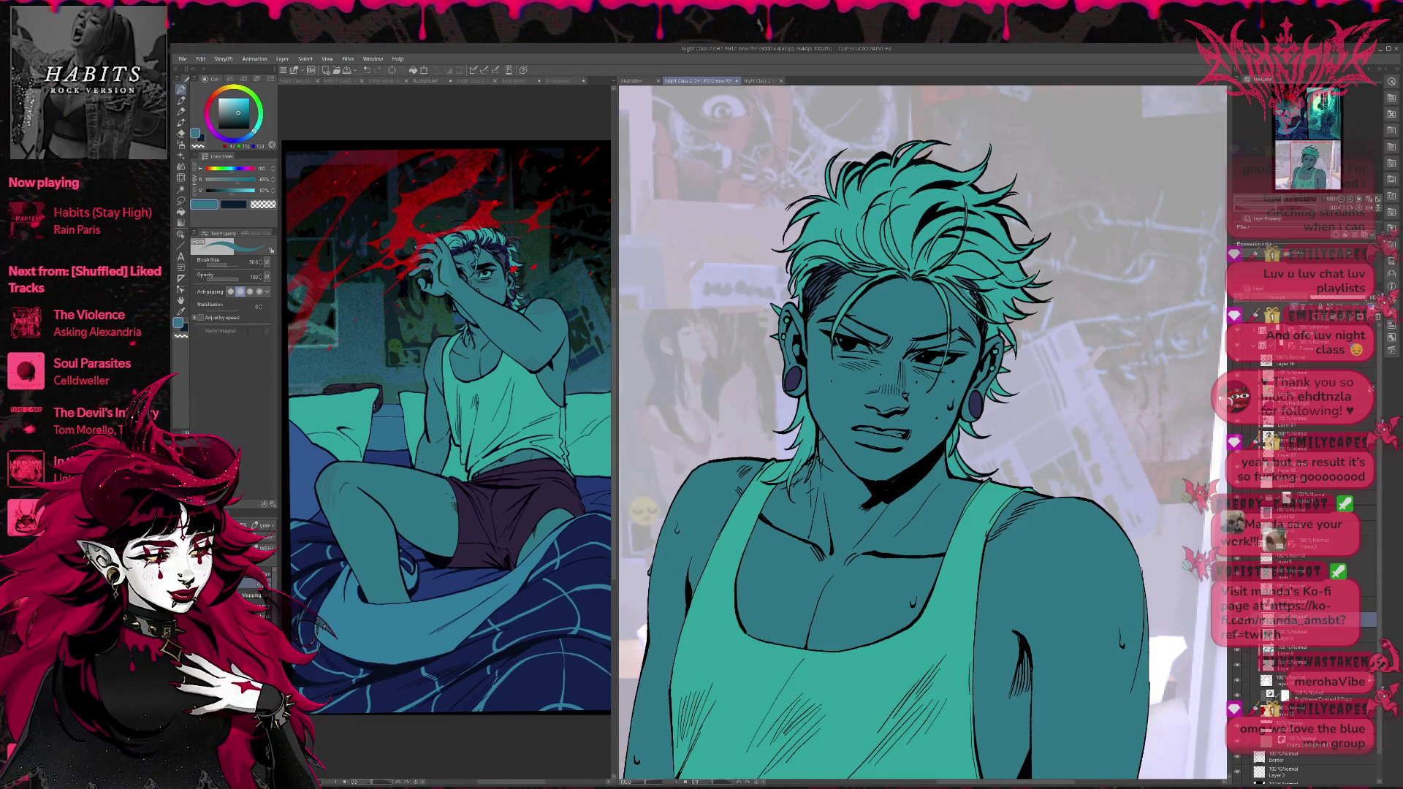
# Switch to dark navy and erase to refine the temple shading, ending back on the pen.
pyautogui.keyDown('alt'); pyautogui.click(942, 285); pyautogui.keyUp('alt')
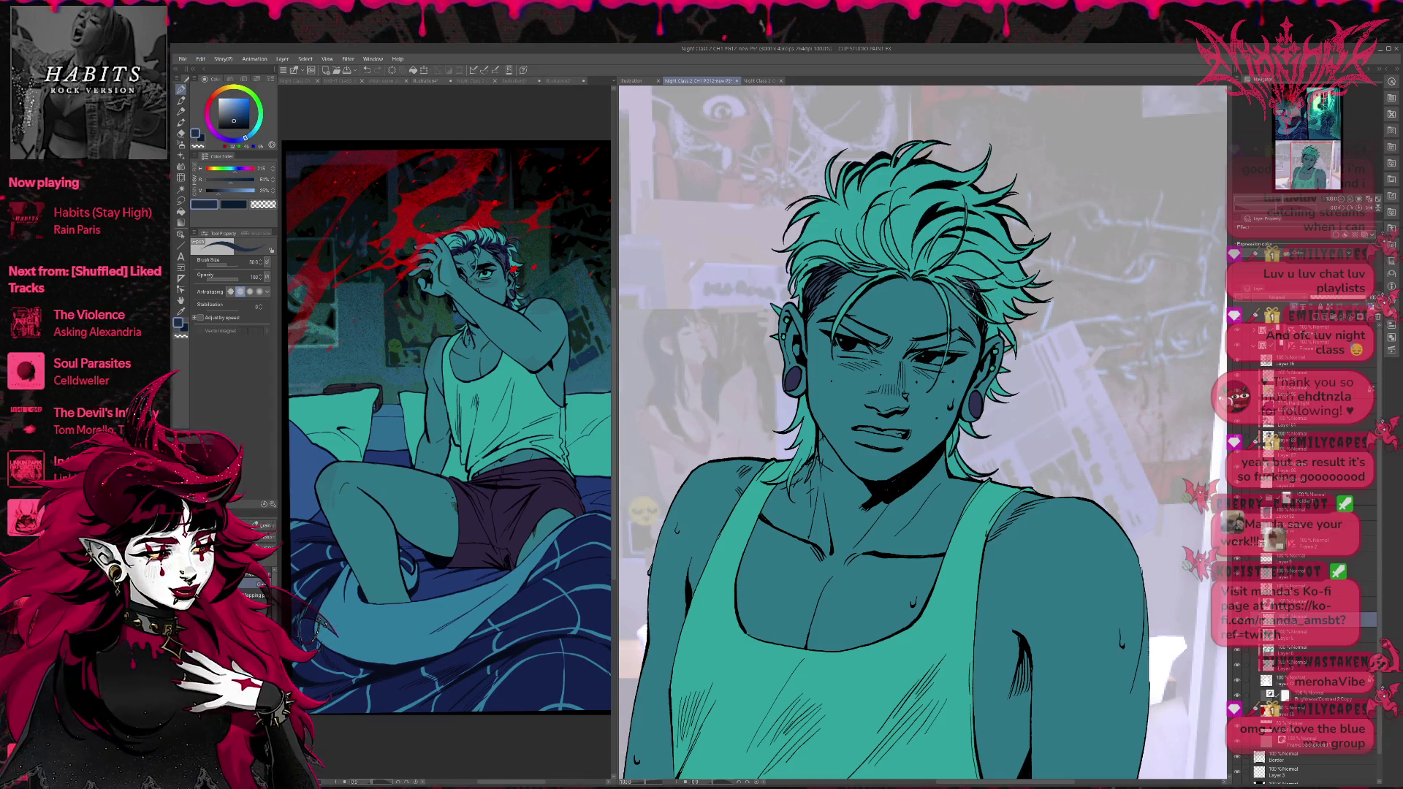
pyautogui.press('e')
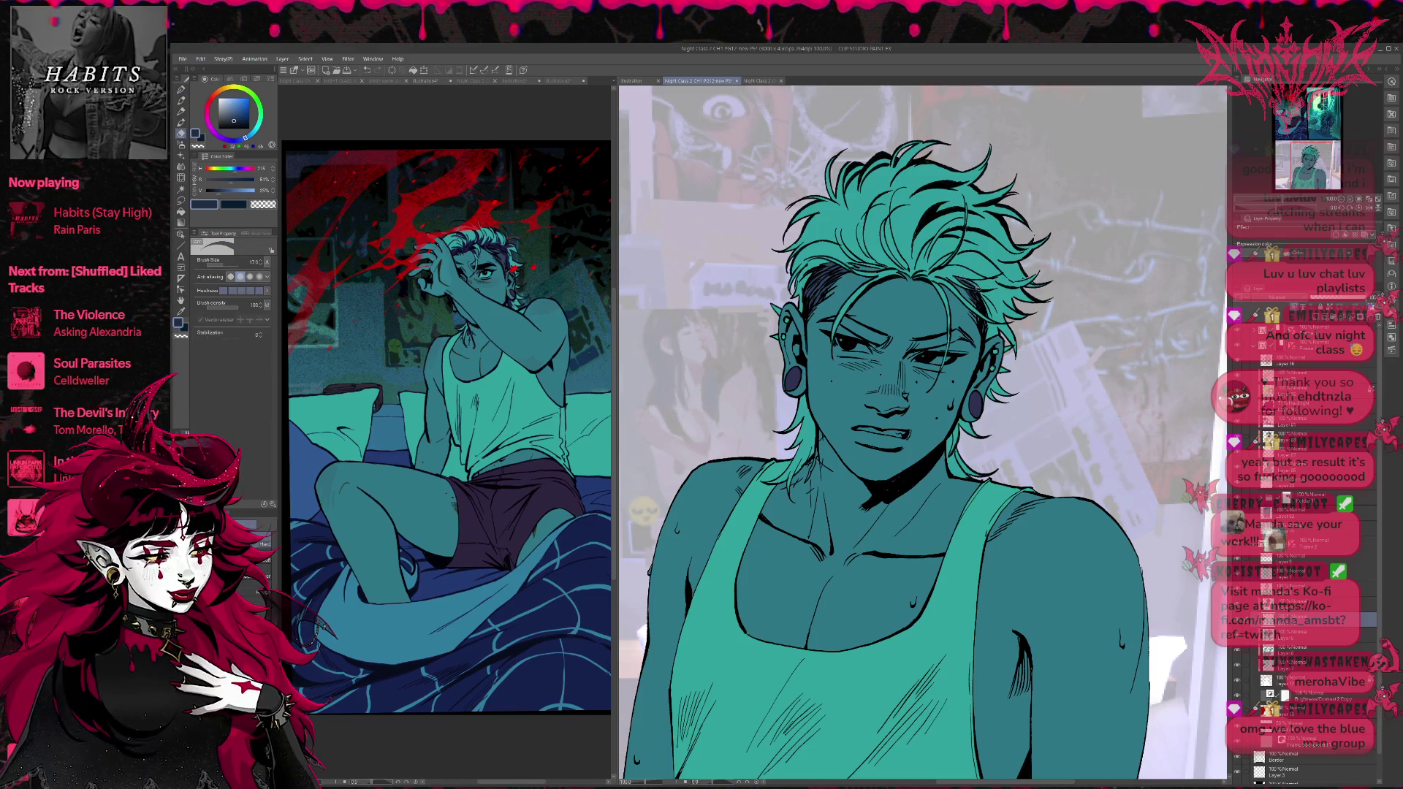
pyautogui.press('u')
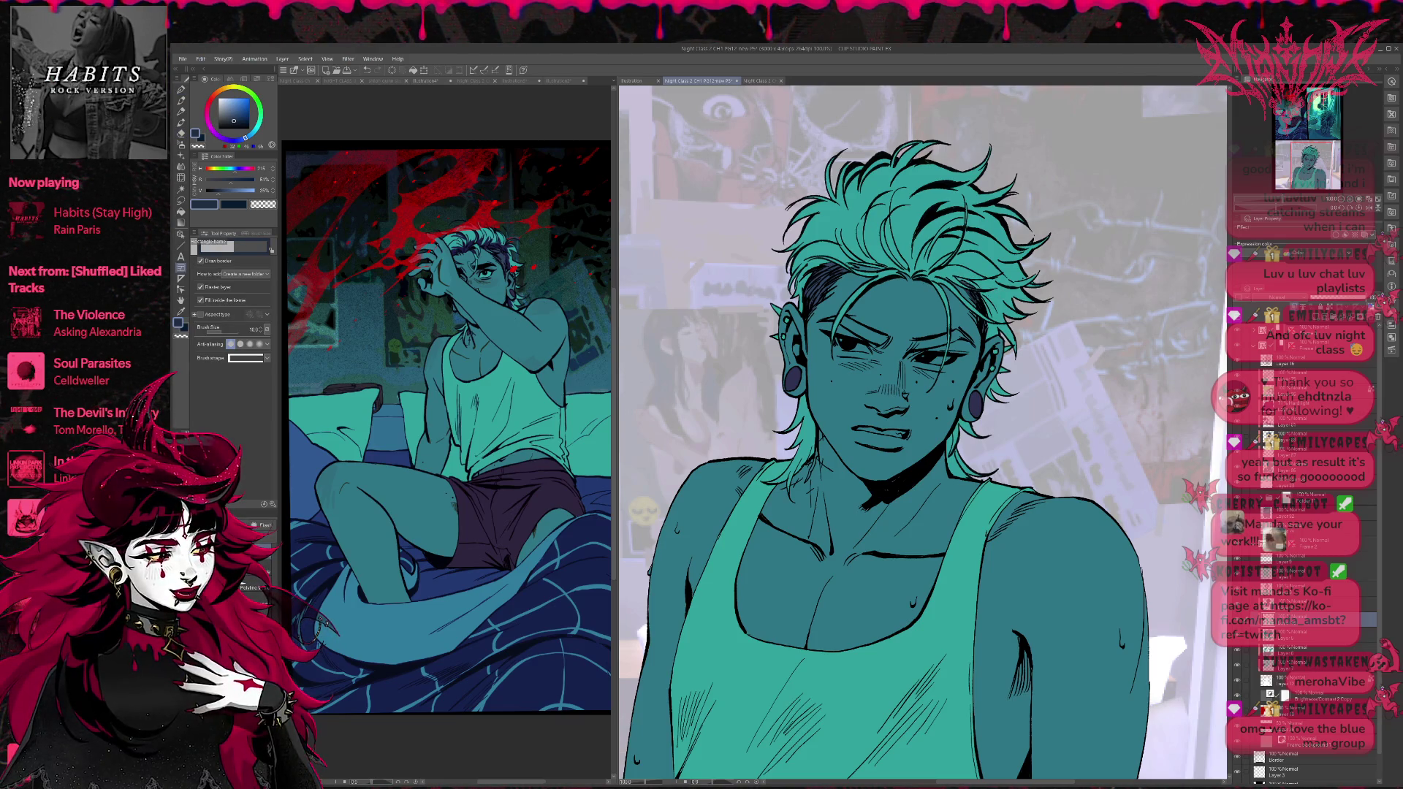
pyautogui.press('e')
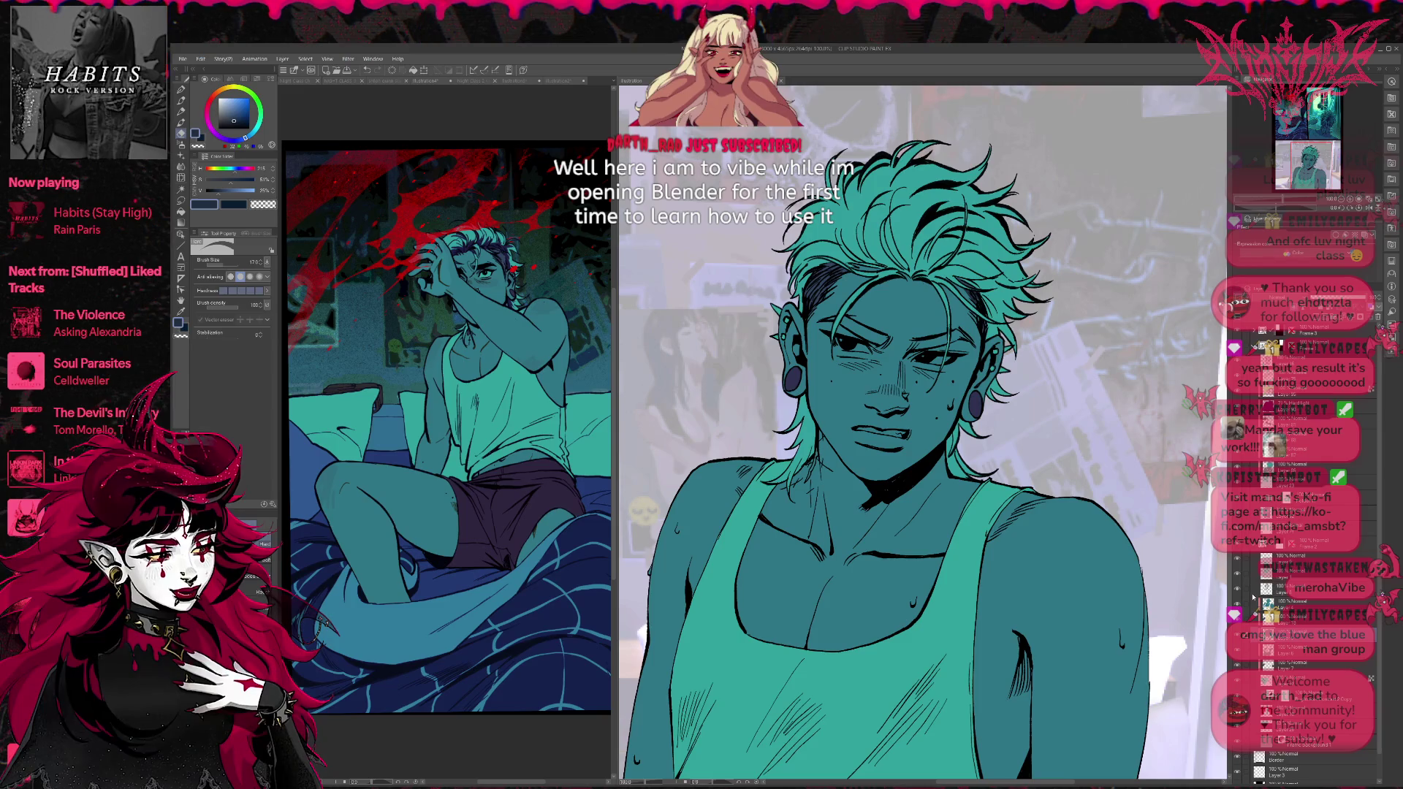
pyautogui.click(482, 244)
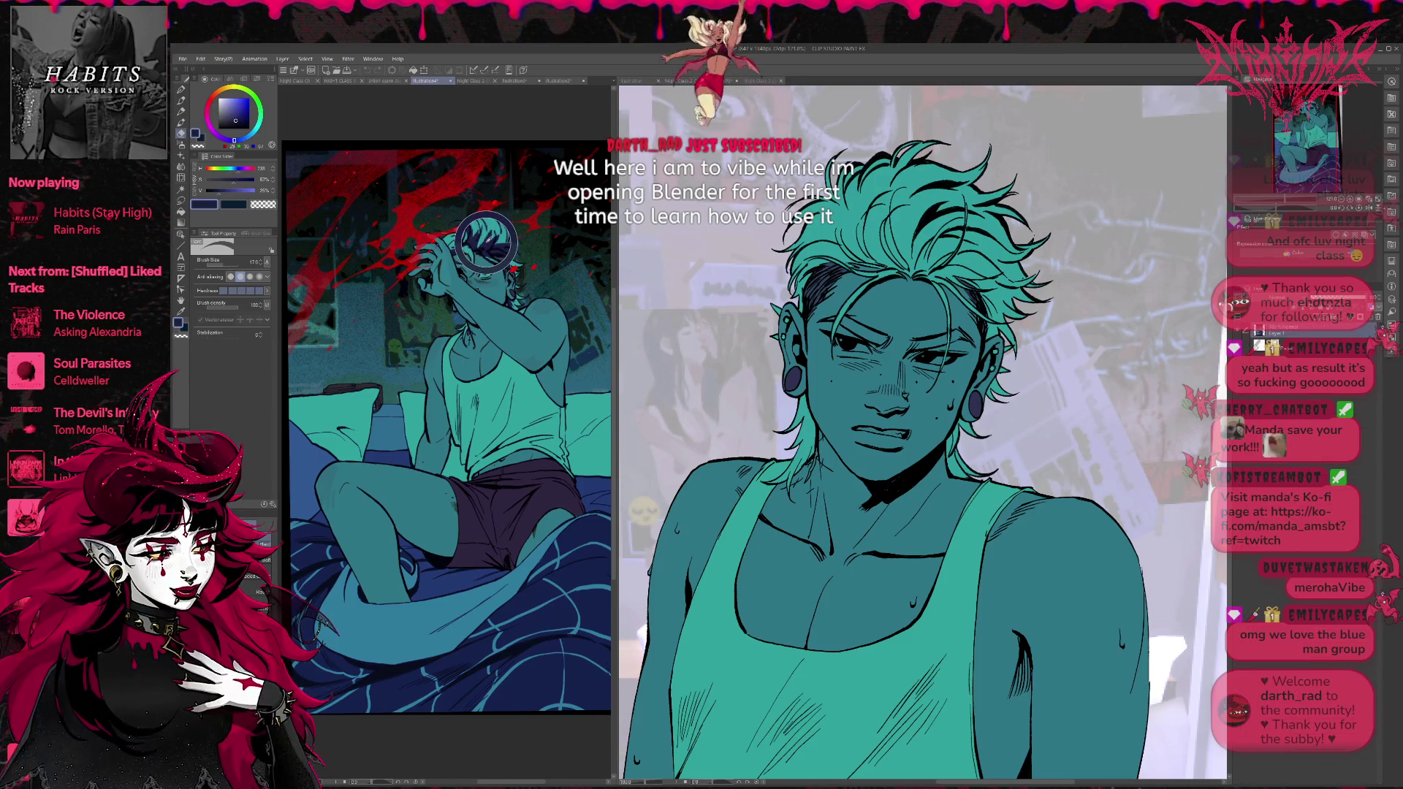
pyautogui.click(906, 268)
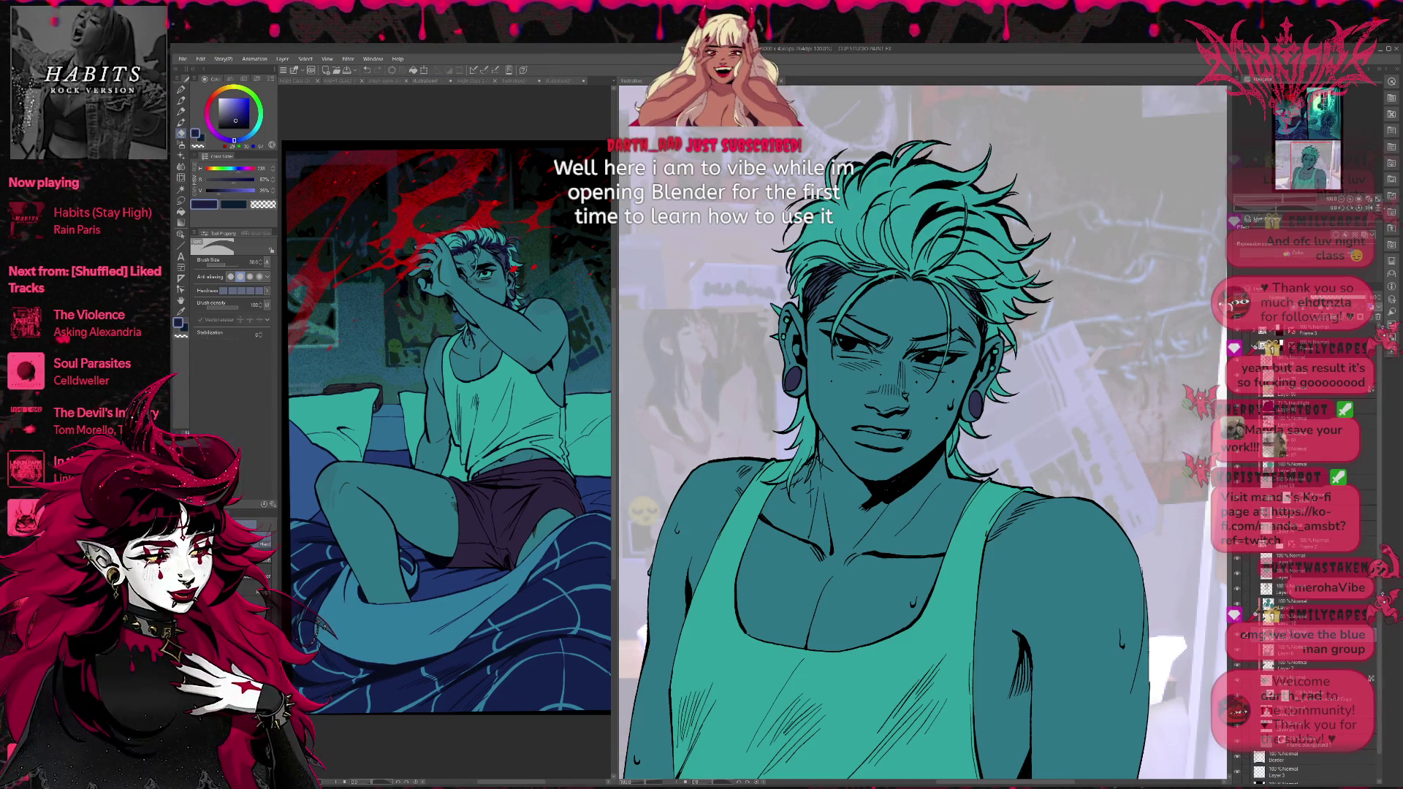
pyautogui.click(181, 89)
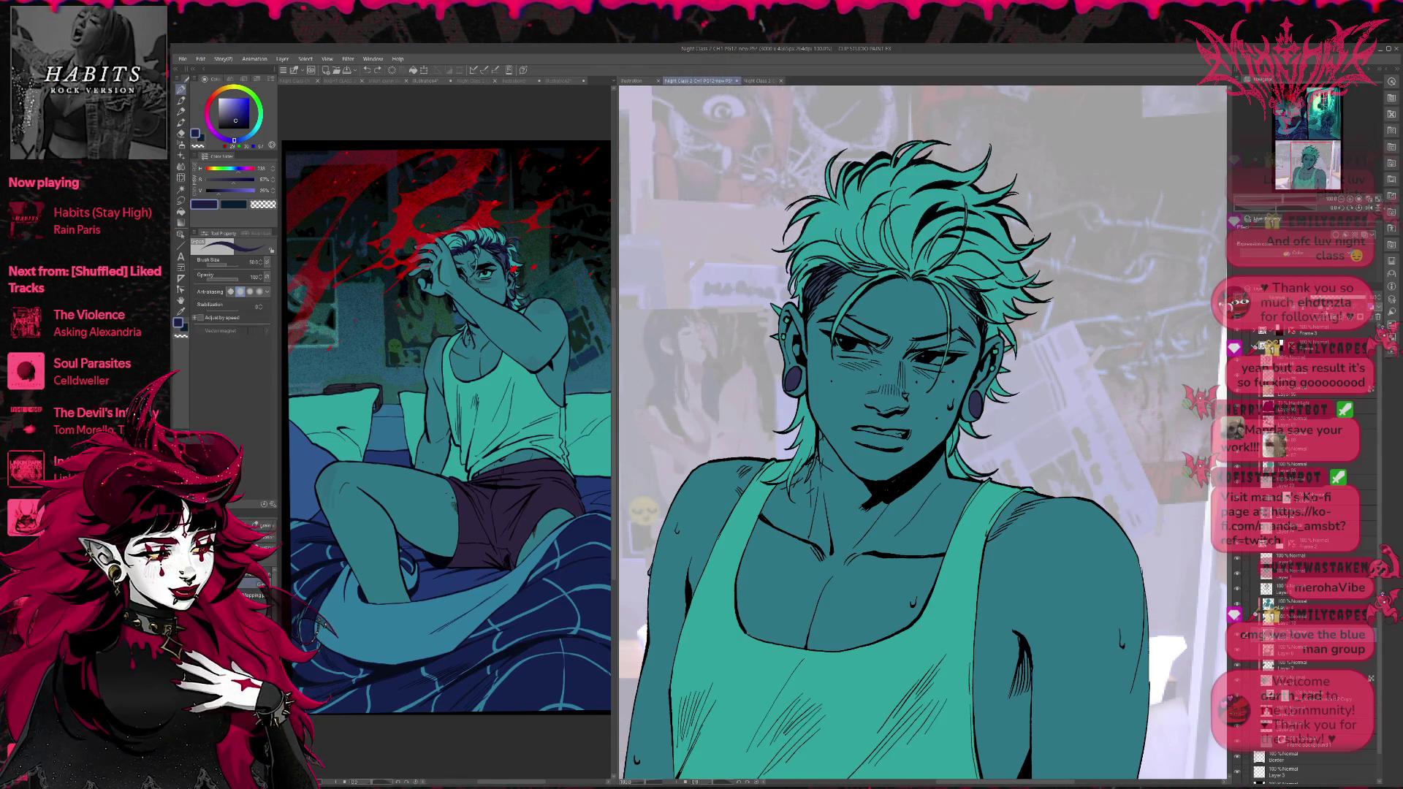
pyautogui.moveTo(881, 276); pyautogui.dragTo(907, 267)
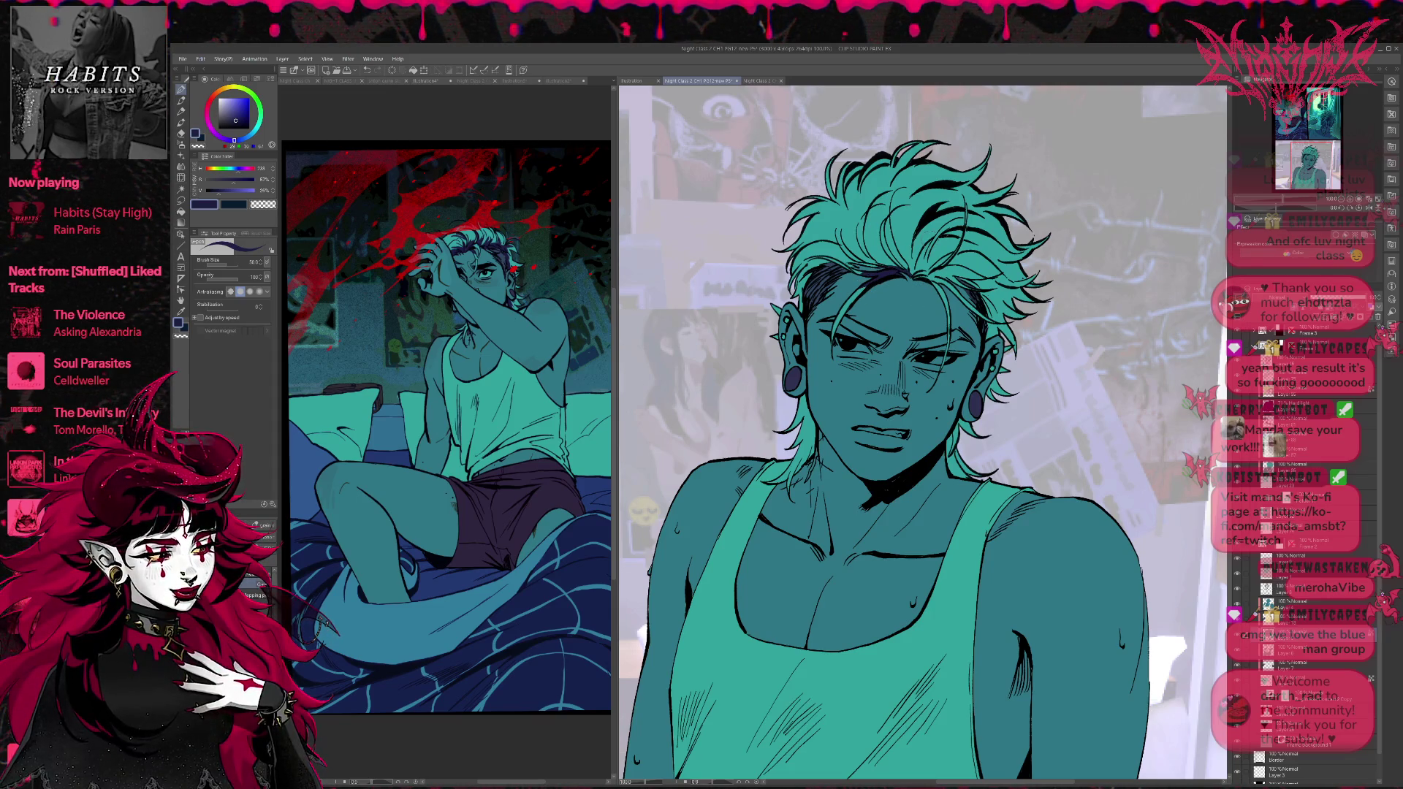
pyautogui.moveTo(864, 240); pyautogui.dragTo(882, 267)
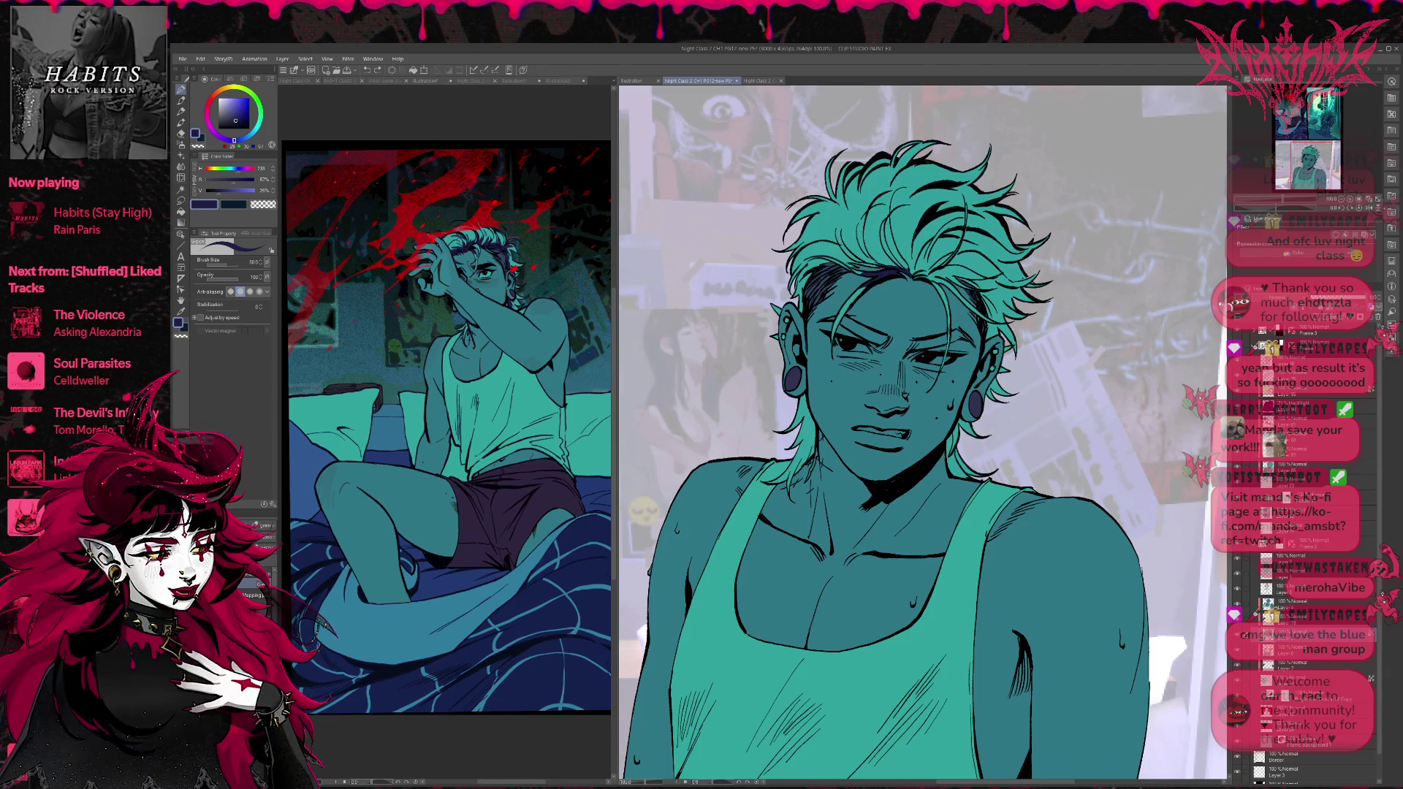
pyautogui.press('e')
pyautogui.moveTo(864, 232)
pyautogui.mouseDown()
pyautogui.moveTo(874, 266)
pyautogui.moveTo(909, 275)
pyautogui.moveTo(884, 258)
pyautogui.moveTo(906, 257)
pyautogui.mouseUp()
pyautogui.hotkey('ctrl', 'z')
pyautogui.hotkey('ctrl', 'z')
pyautogui.hotkey('ctrl', 'z')
pyautogui.hotkey('ctrl', 'z')
pyautogui.moveTo(866, 238); pyautogui.dragTo(888, 278)
pyautogui.moveTo(910, 231)
pyautogui.mouseDown()
pyautogui.moveTo(903, 274)
pyautogui.moveTo(930, 310)
pyautogui.mouseUp()
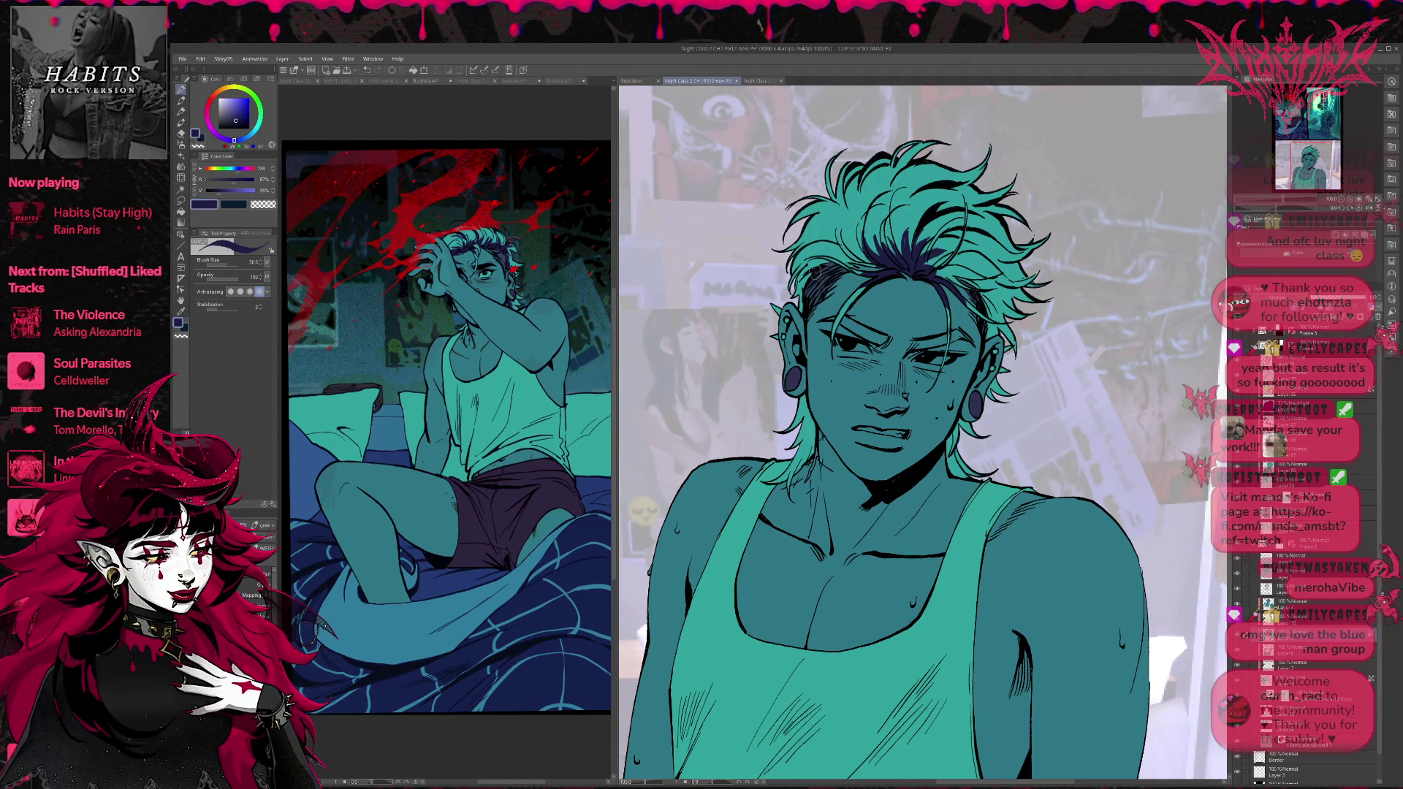
pyautogui.moveTo(804, 282); pyautogui.dragTo(826, 263)
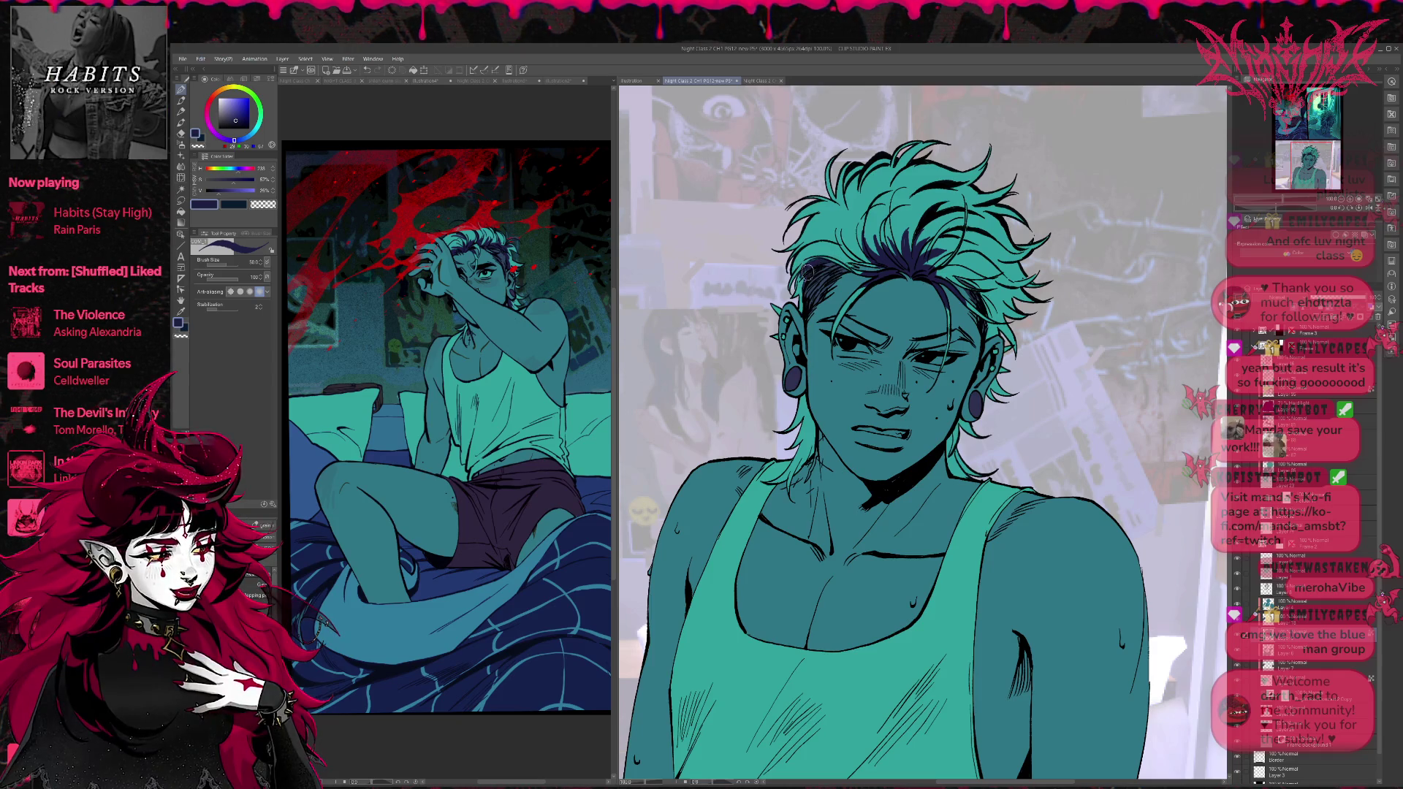
pyautogui.moveTo(859, 265); pyautogui.dragTo(840, 231)
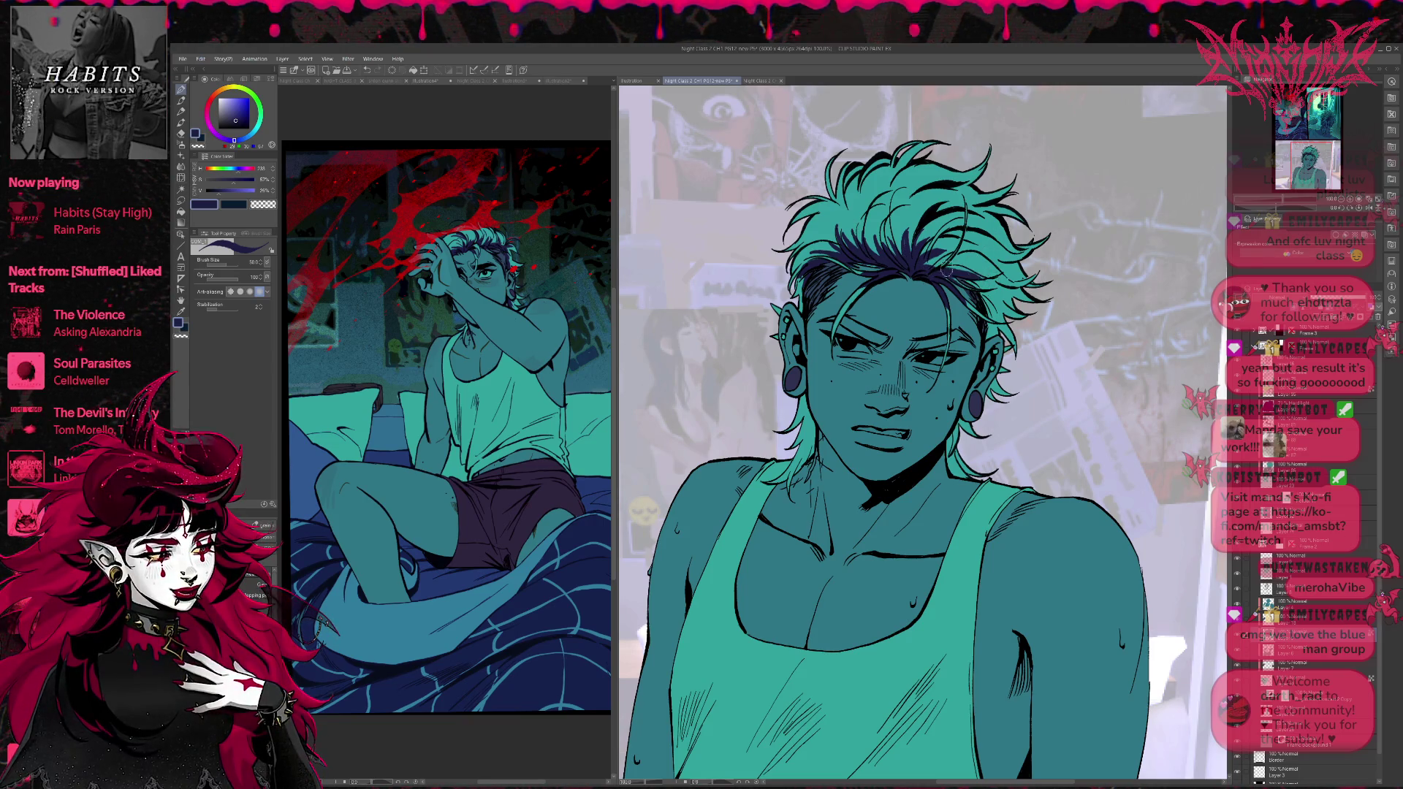
pyautogui.moveTo(930, 275)
pyautogui.mouseDown()
pyautogui.moveTo(968, 252)
pyautogui.moveTo(985, 343)
pyautogui.mouseUp()
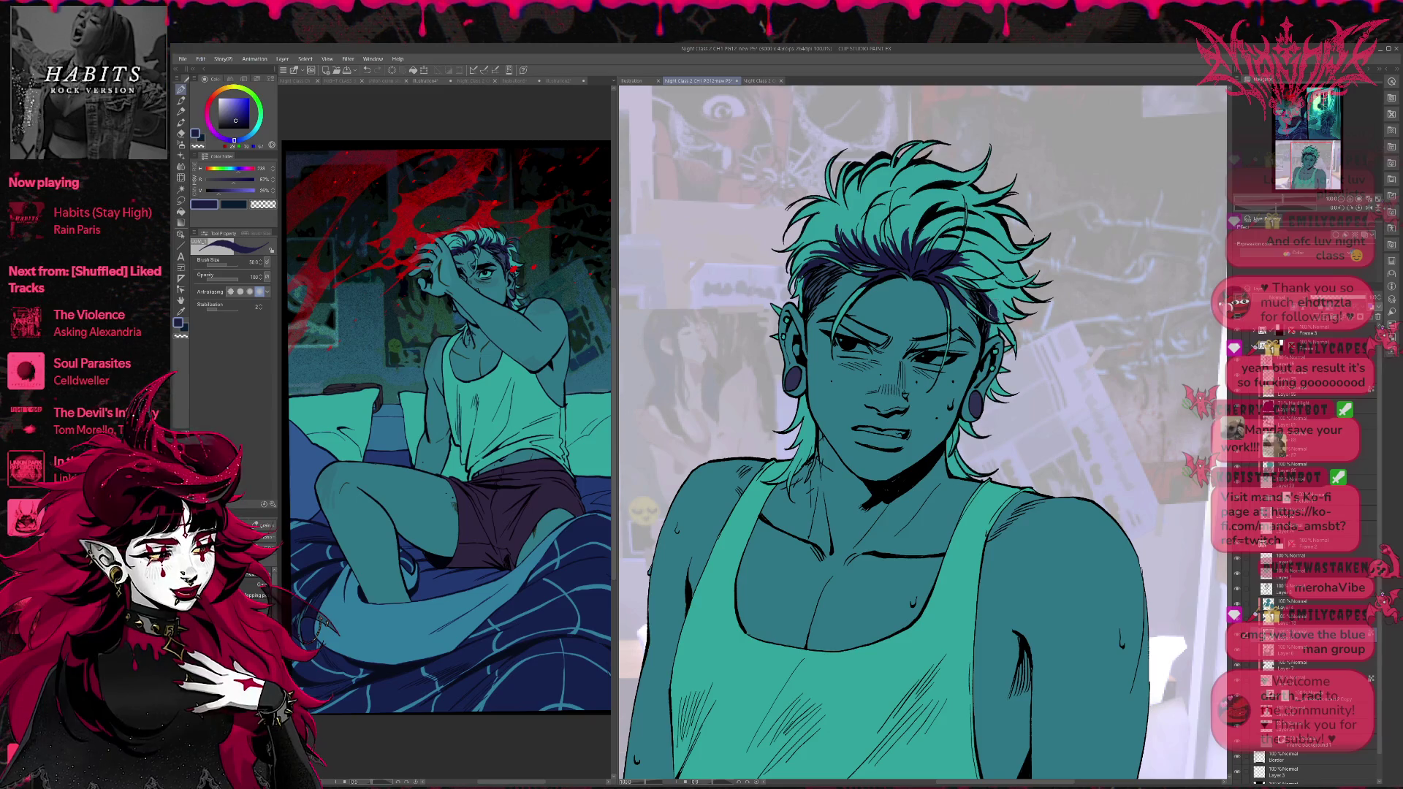
pyautogui.moveTo(981, 296)
pyautogui.mouseDown()
pyautogui.moveTo(954, 271)
pyautogui.moveTo(965, 233)
pyautogui.moveTo(927, 208)
pyautogui.moveTo(936, 195)
pyautogui.moveTo(890, 222)
pyautogui.mouseUp()
pyautogui.moveTo(950, 181)
pyautogui.mouseDown()
pyautogui.moveTo(899, 224)
pyautogui.moveTo(849, 222)
pyautogui.moveTo(868, 222)
pyautogui.mouseUp()
pyautogui.moveTo(901, 170); pyautogui.dragTo(874, 222)
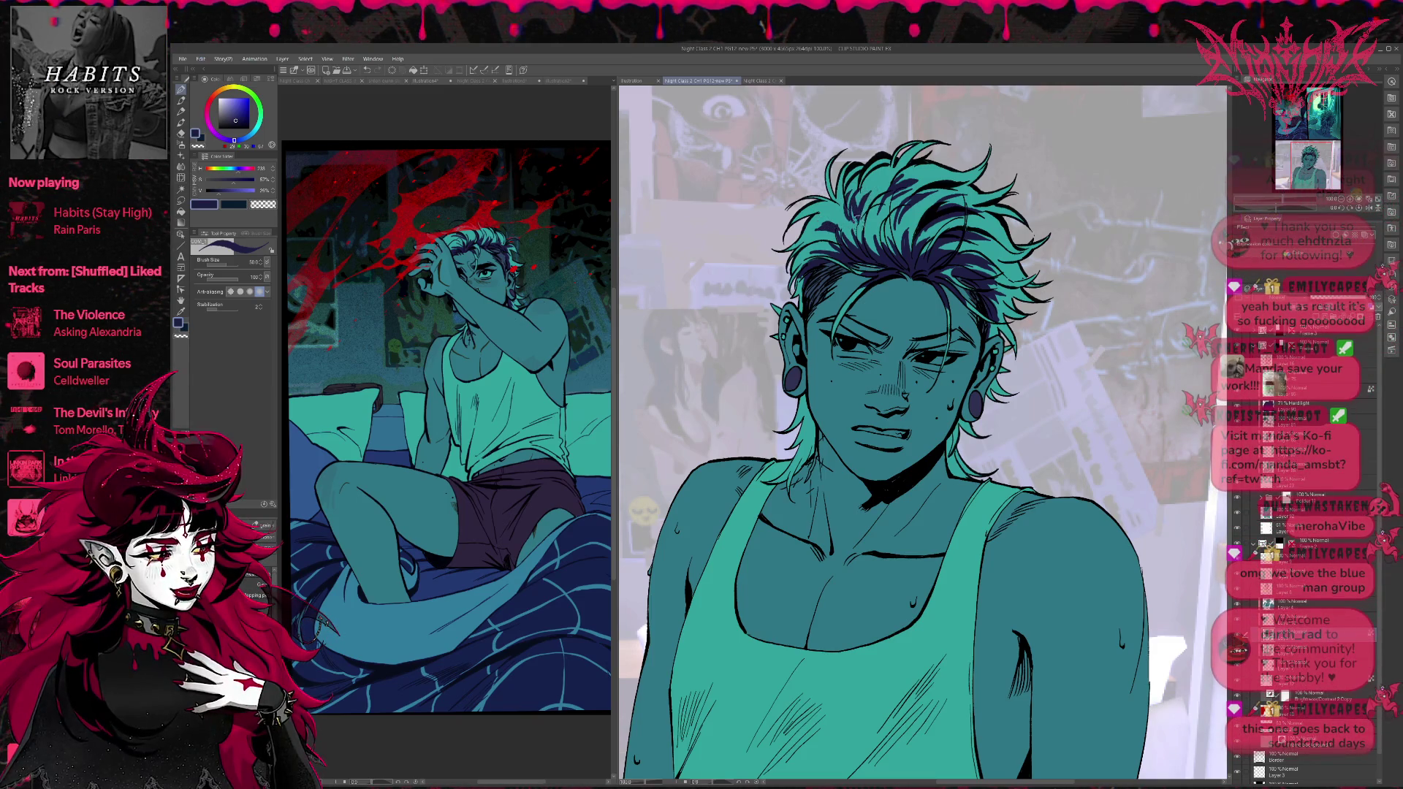
pyautogui.moveTo(877, 197); pyautogui.dragTo(893, 188)
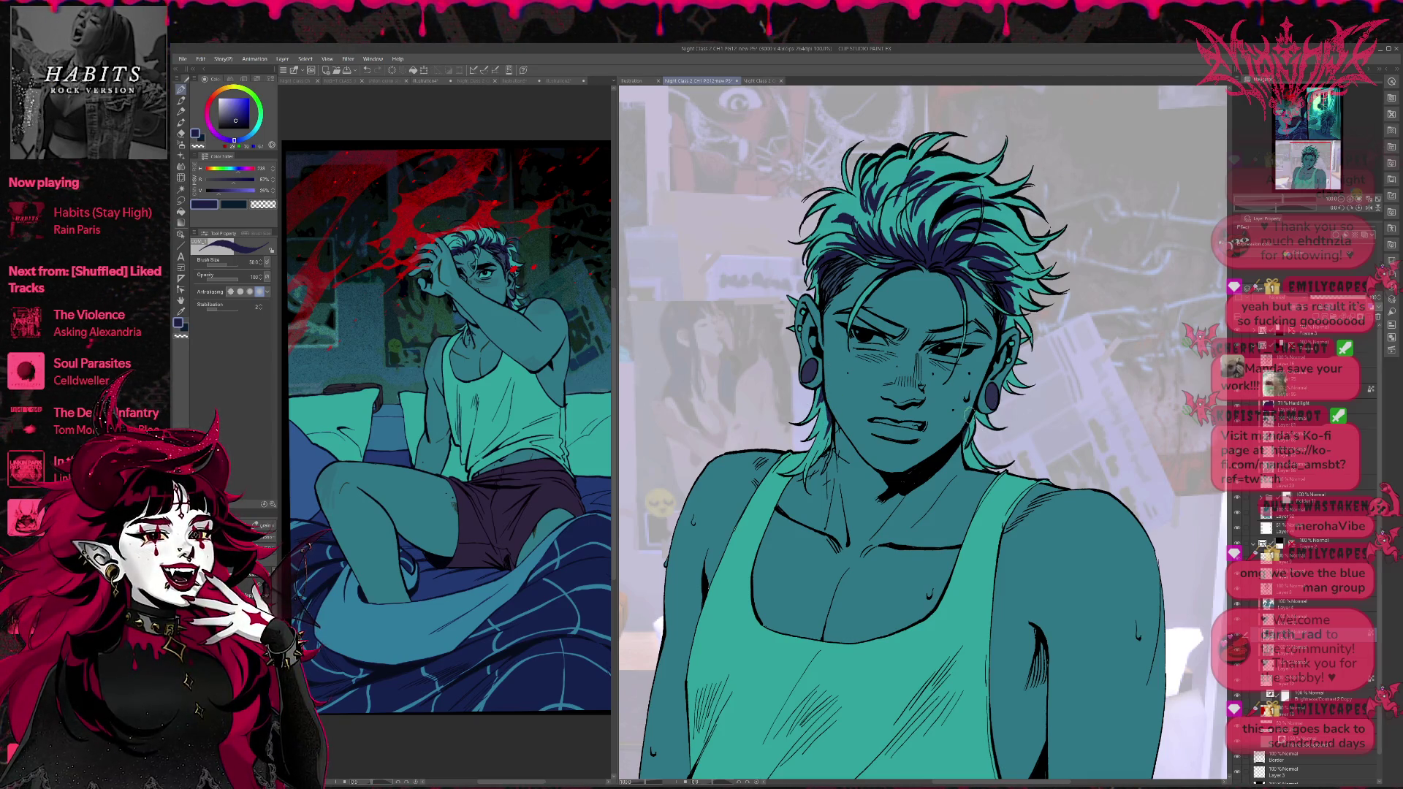
pyautogui.moveTo(1007, 308); pyautogui.dragTo(928, 398)
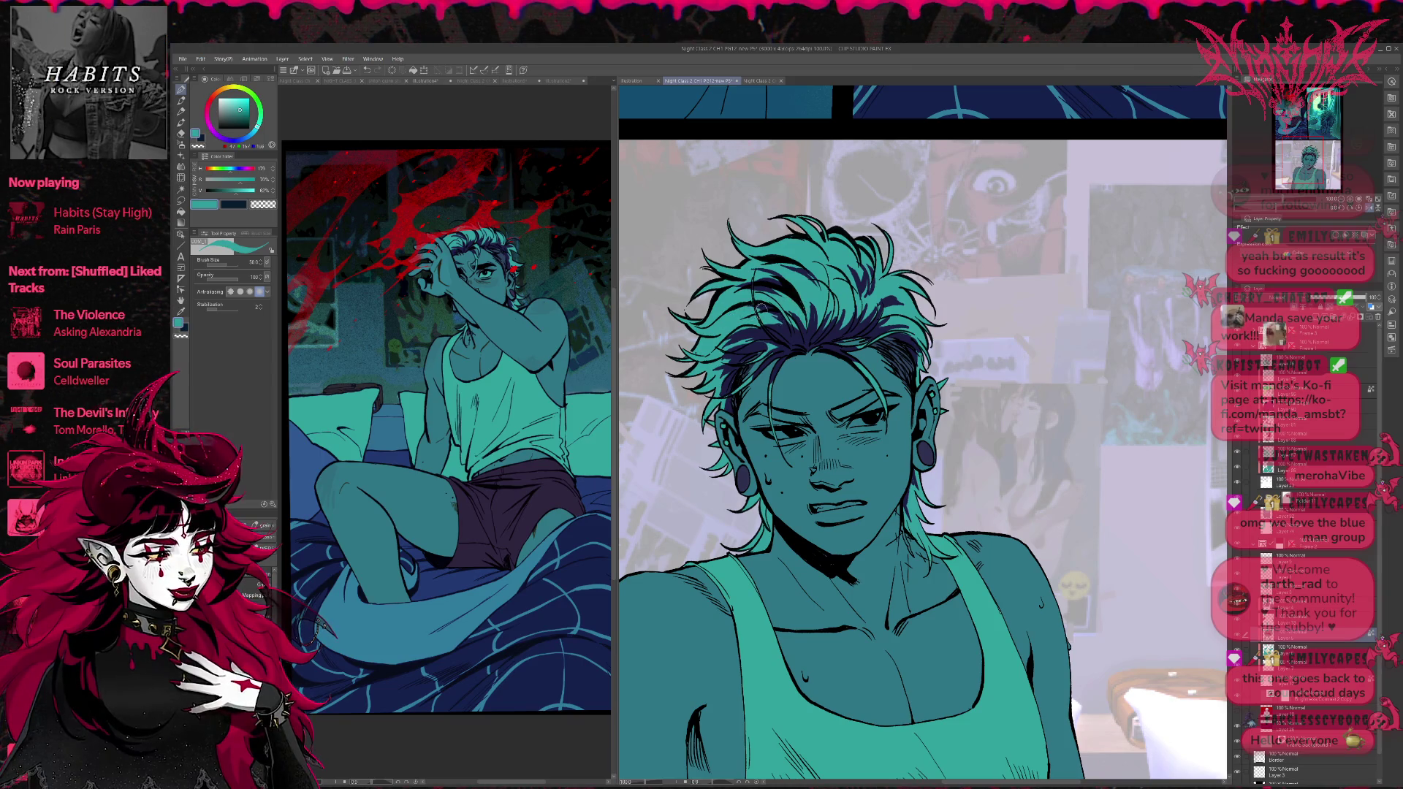
# Eyedrop back and forth between the hair's dark navy and teal, ending on teal.
pyautogui.keyDown('alt'); pyautogui.click(786, 329); pyautogui.keyUp('alt')
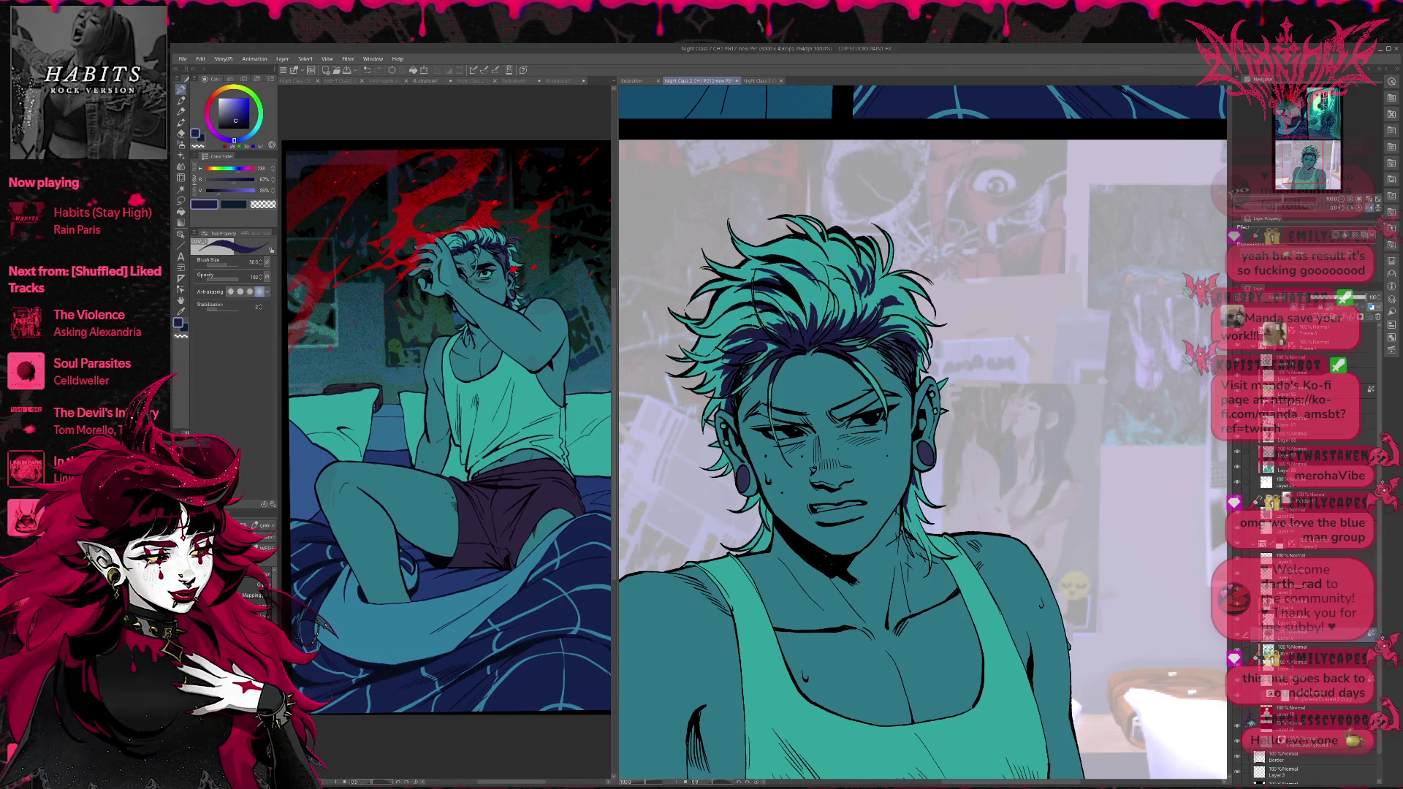
pyautogui.keyDown('alt'); pyautogui.click(771, 344); pyautogui.keyUp('alt')
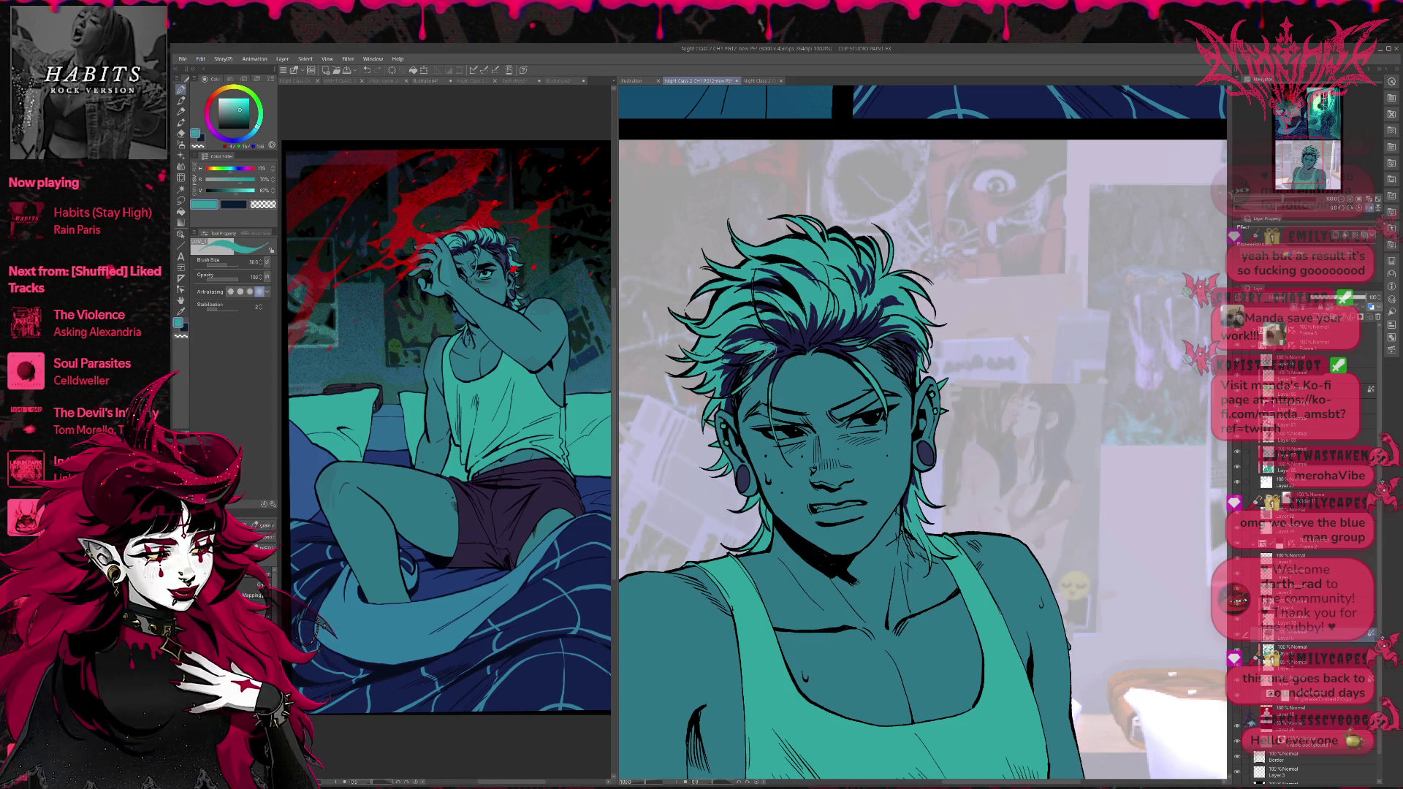
pyautogui.keyDown('alt'); pyautogui.click(738, 354); pyautogui.keyUp('alt')
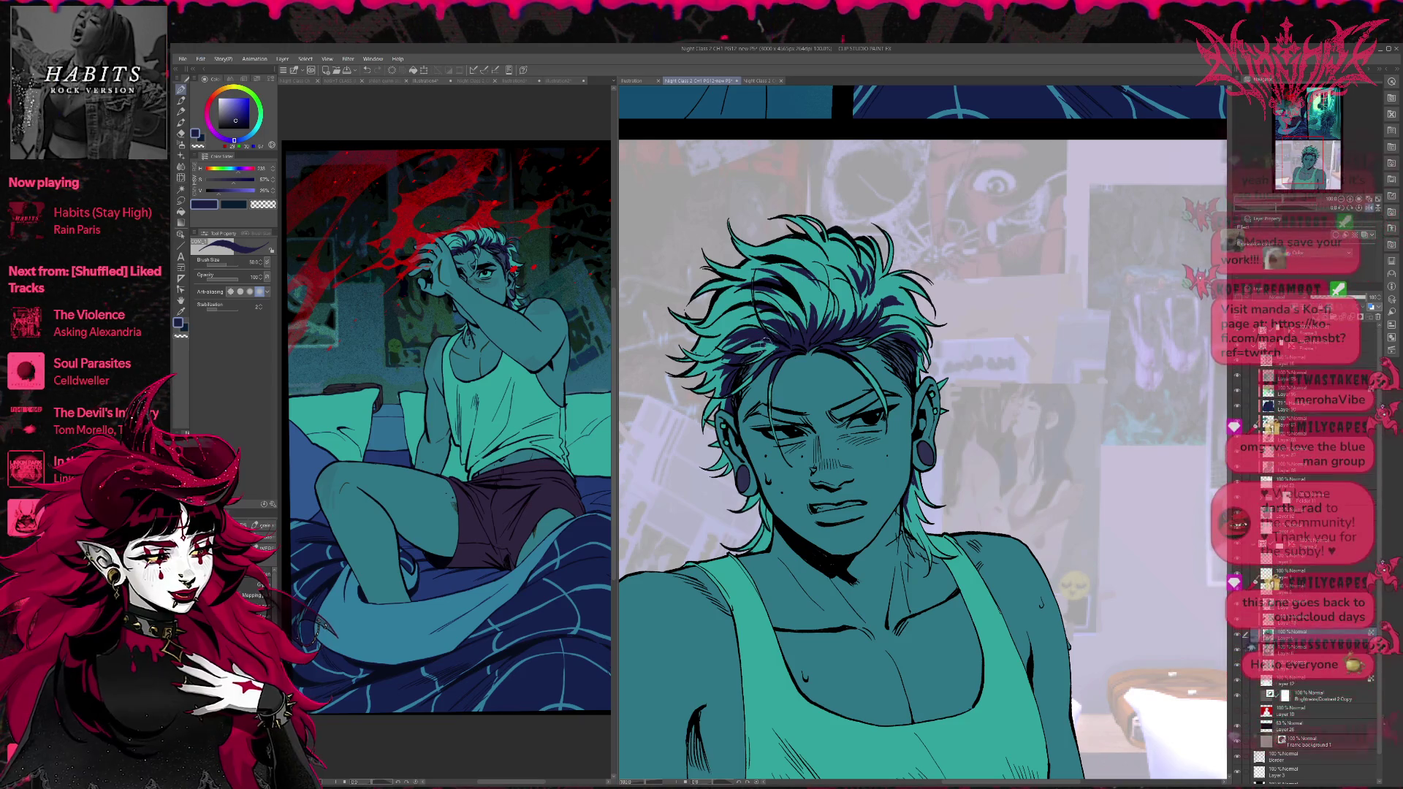
pyautogui.moveTo(836, 371); pyautogui.dragTo(864, 380)
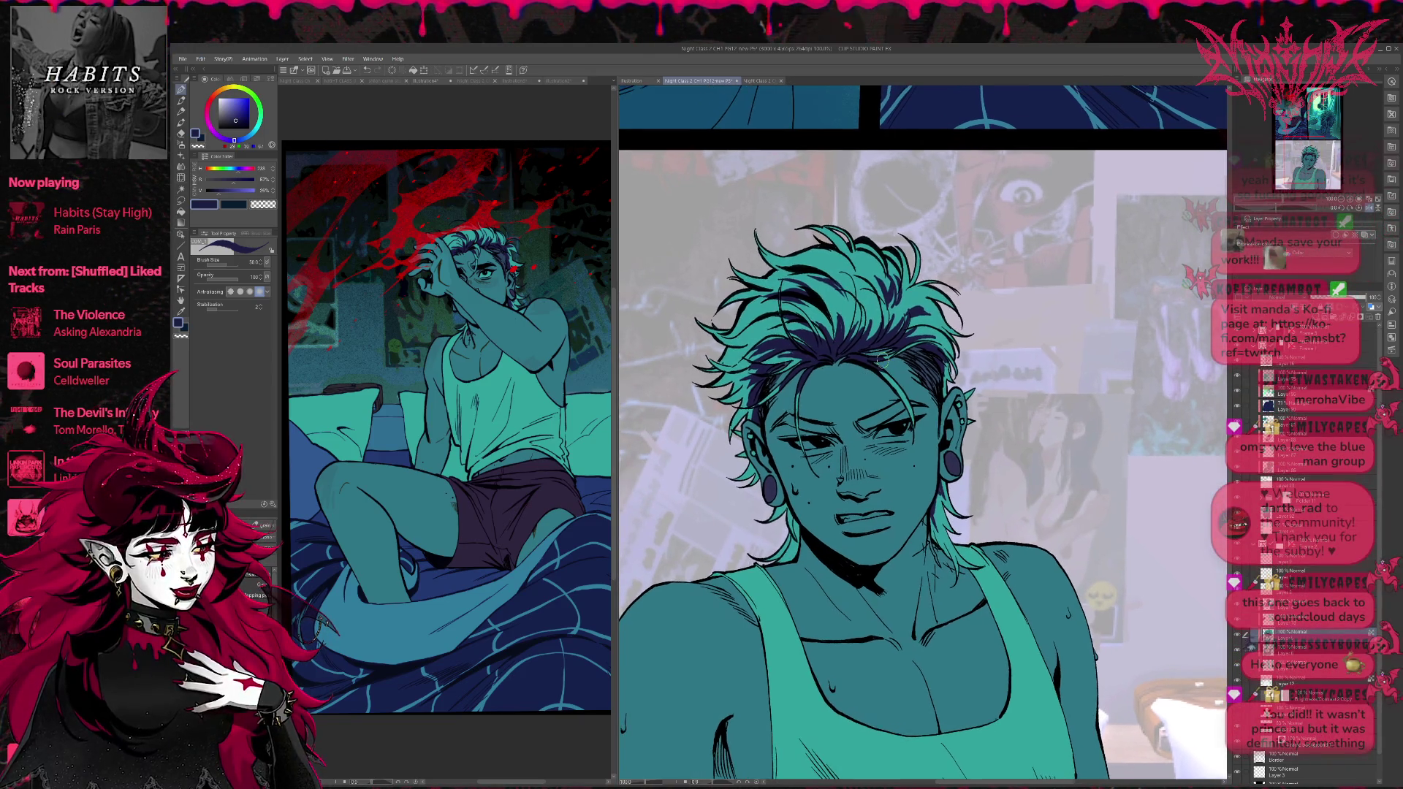
pyautogui.keyDown('alt'); pyautogui.click(904, 336); pyautogui.keyUp('alt')
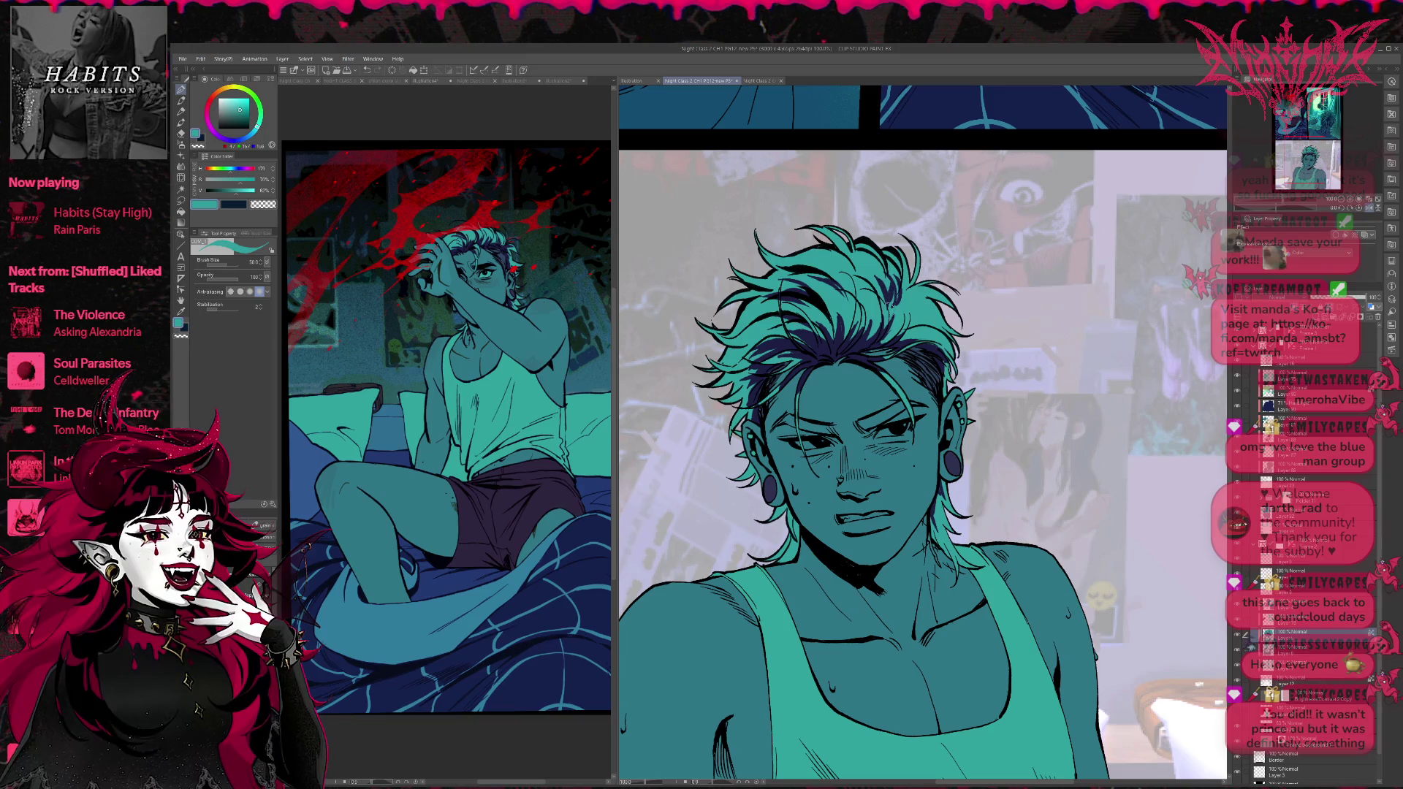
pyautogui.keyDown('alt'); pyautogui.click(891, 316); pyautogui.keyUp('alt')
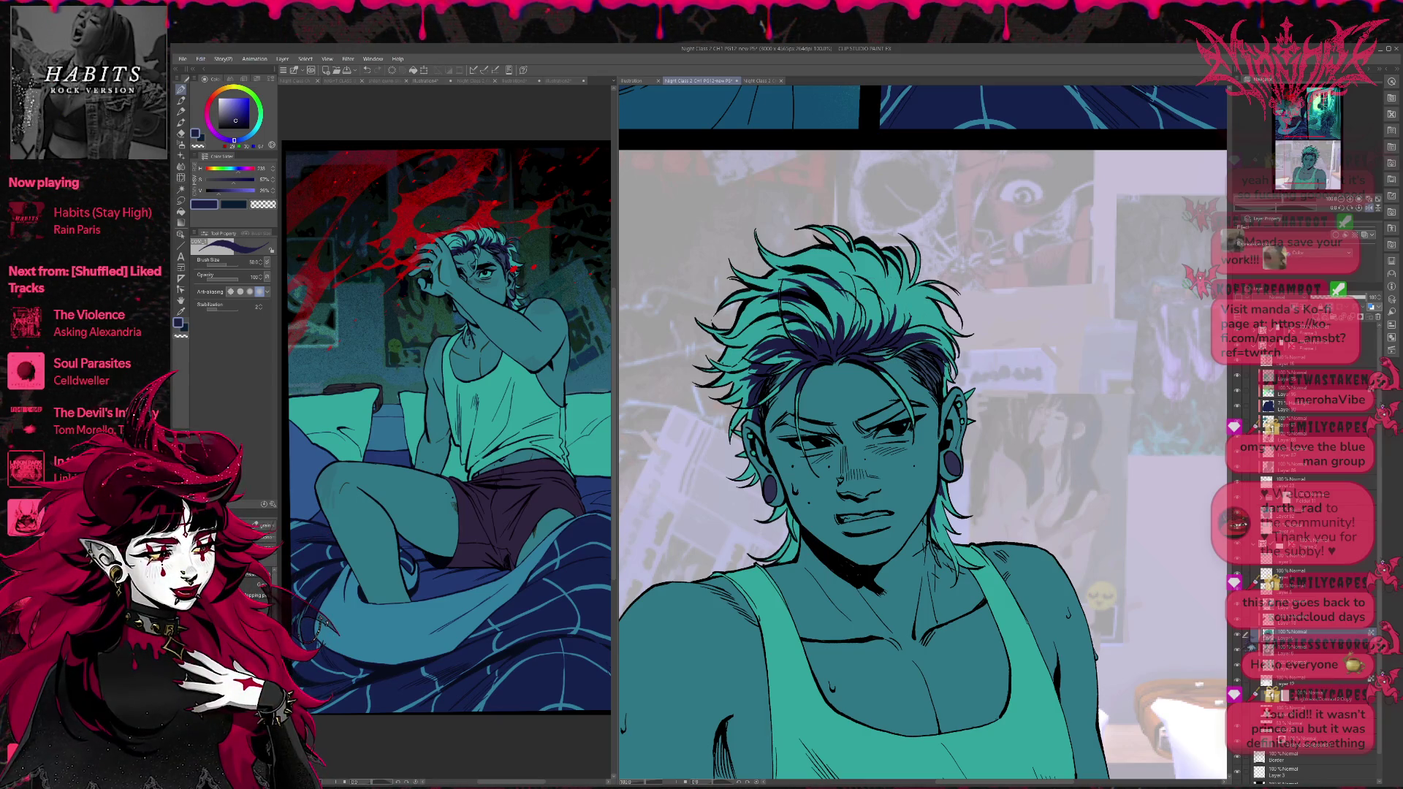
pyautogui.keyDown('alt'); pyautogui.click(841, 321); pyautogui.keyUp('alt')
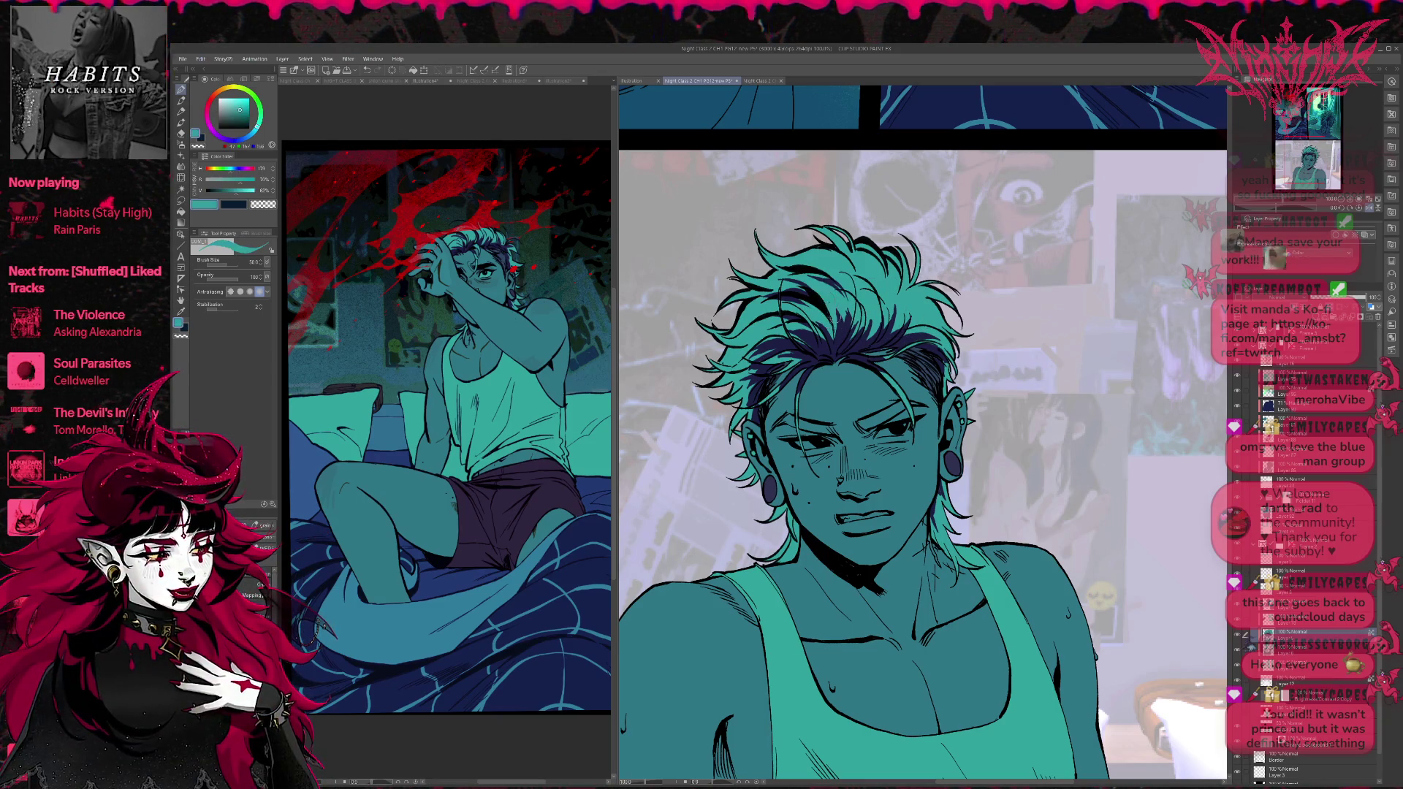
# Paint small teal and dark navy strands above the forehead, sampling each colour from the hair.
pyautogui.moveTo(839, 349); pyautogui.dragTo(848, 311)
pyautogui.keyDown('alt'); pyautogui.click(842, 337); pyautogui.keyUp('alt')
pyautogui.keyDown('alt'); pyautogui.click(842, 325); pyautogui.keyUp('alt')
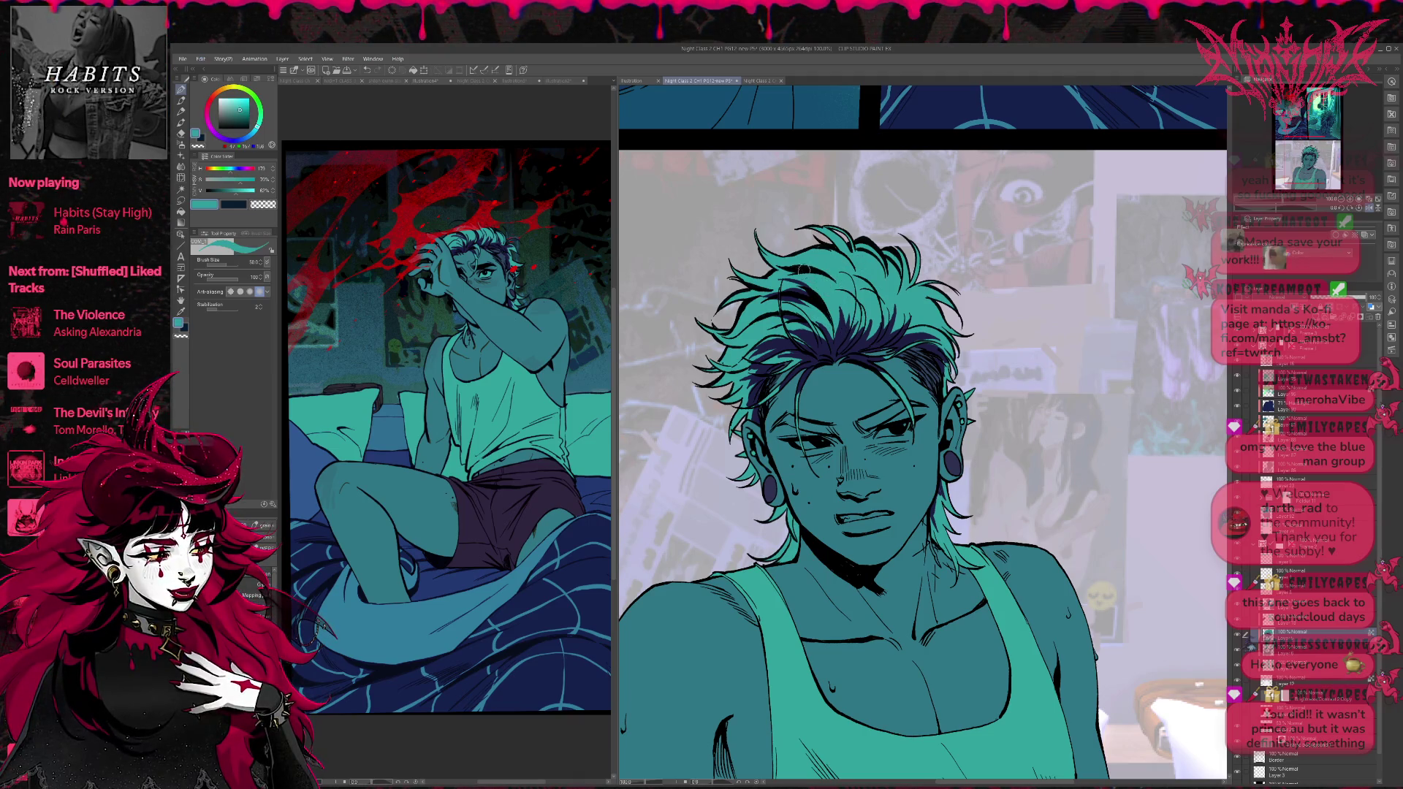
pyautogui.scroll(-2, 825, 374)
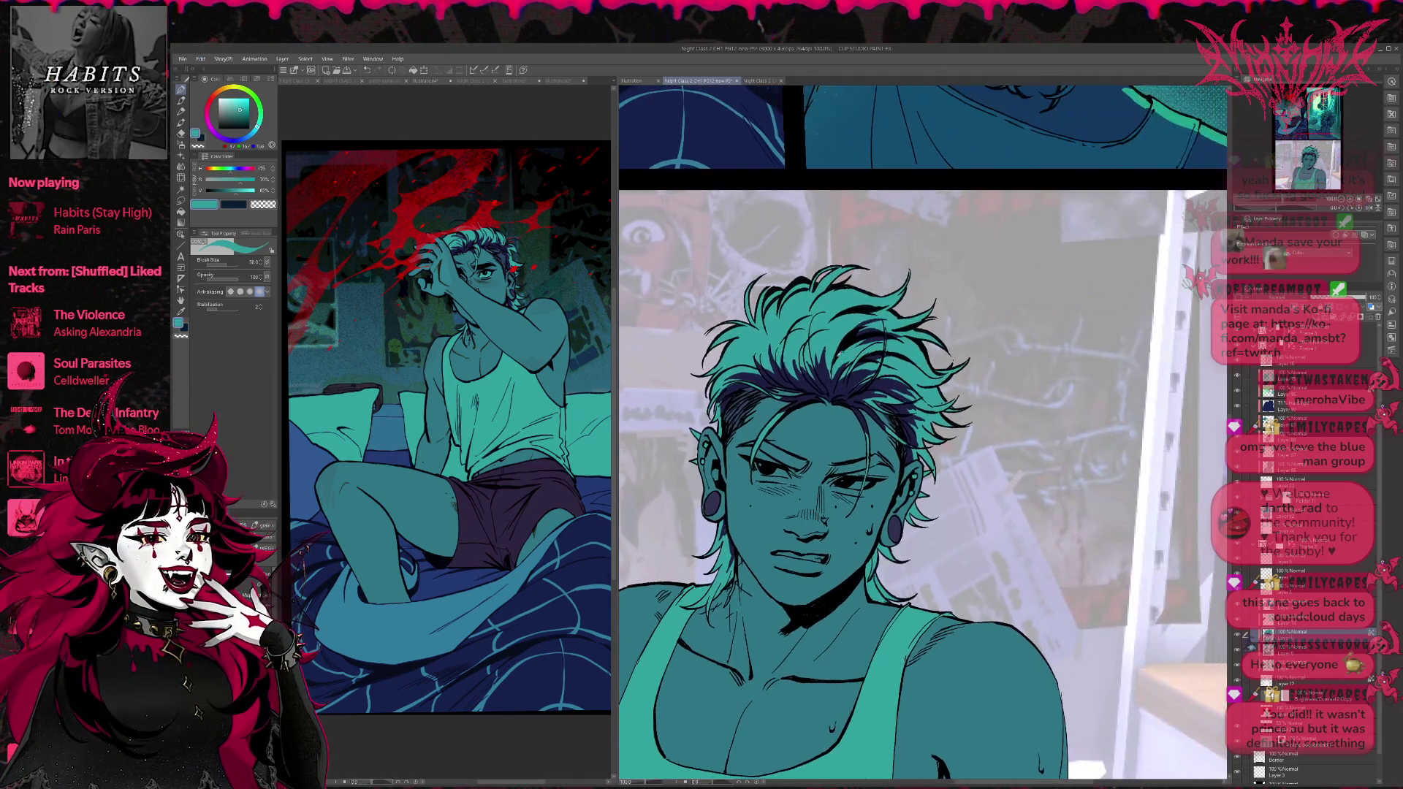
pyautogui.keyDown('alt'); pyautogui.click(826, 374); pyautogui.keyUp('alt')
pyautogui.keyDown('alt'); pyautogui.click(830, 362); pyautogui.keyUp('alt')
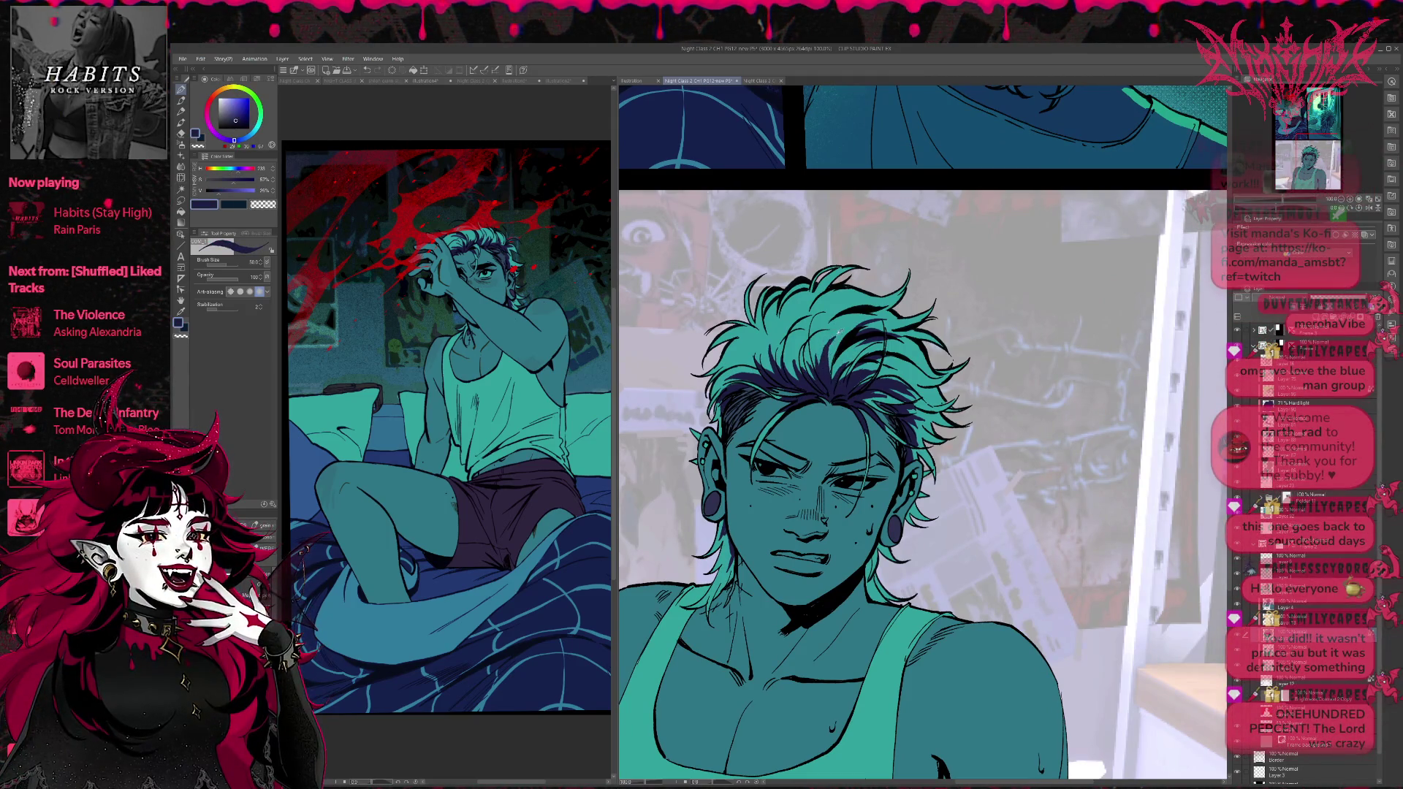
pyautogui.keyDown('alt'); pyautogui.click(828, 369); pyautogui.keyUp('alt')
pyautogui.keyDown('alt'); pyautogui.click(831, 387); pyautogui.keyUp('alt')
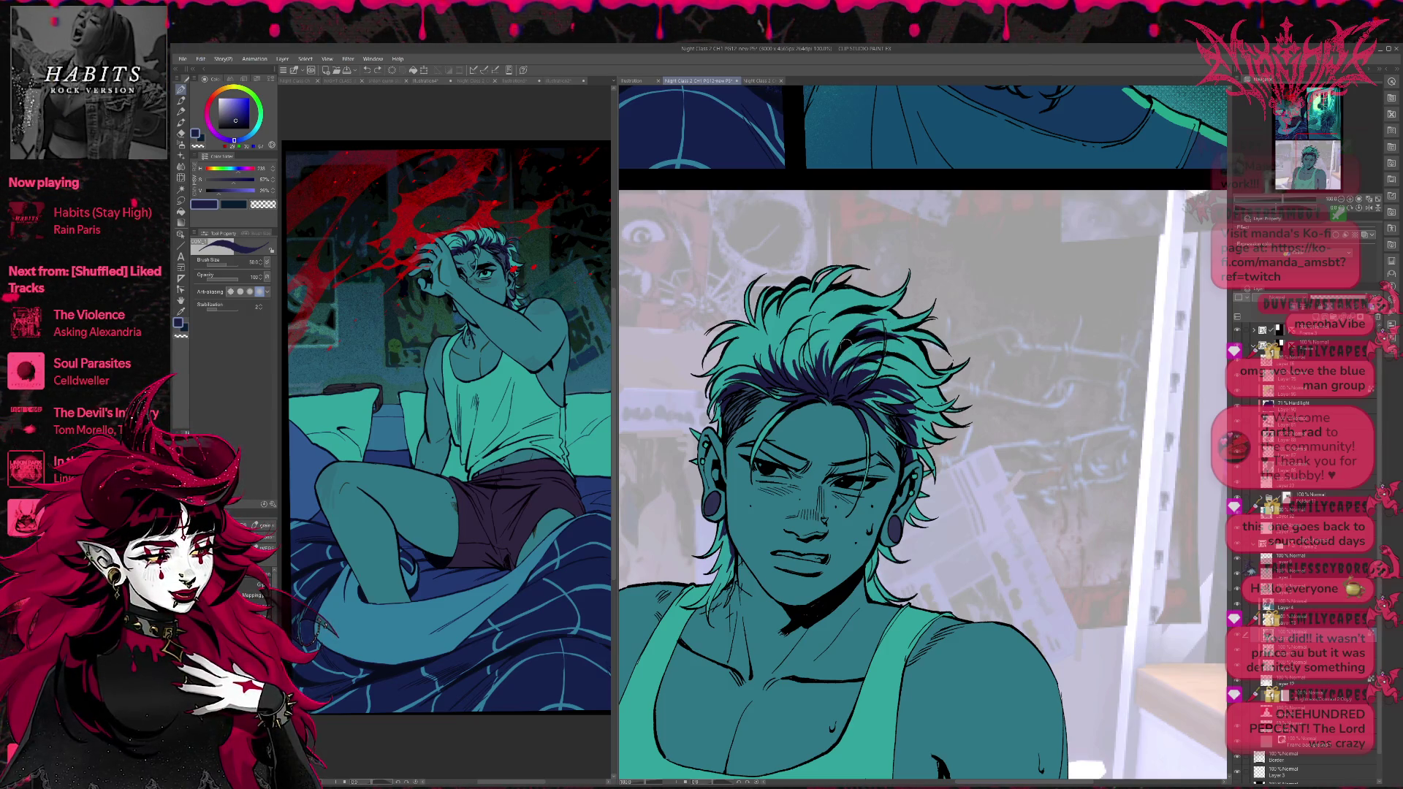
pyautogui.keyDown('alt'); pyautogui.click(832, 380); pyautogui.keyUp('alt')
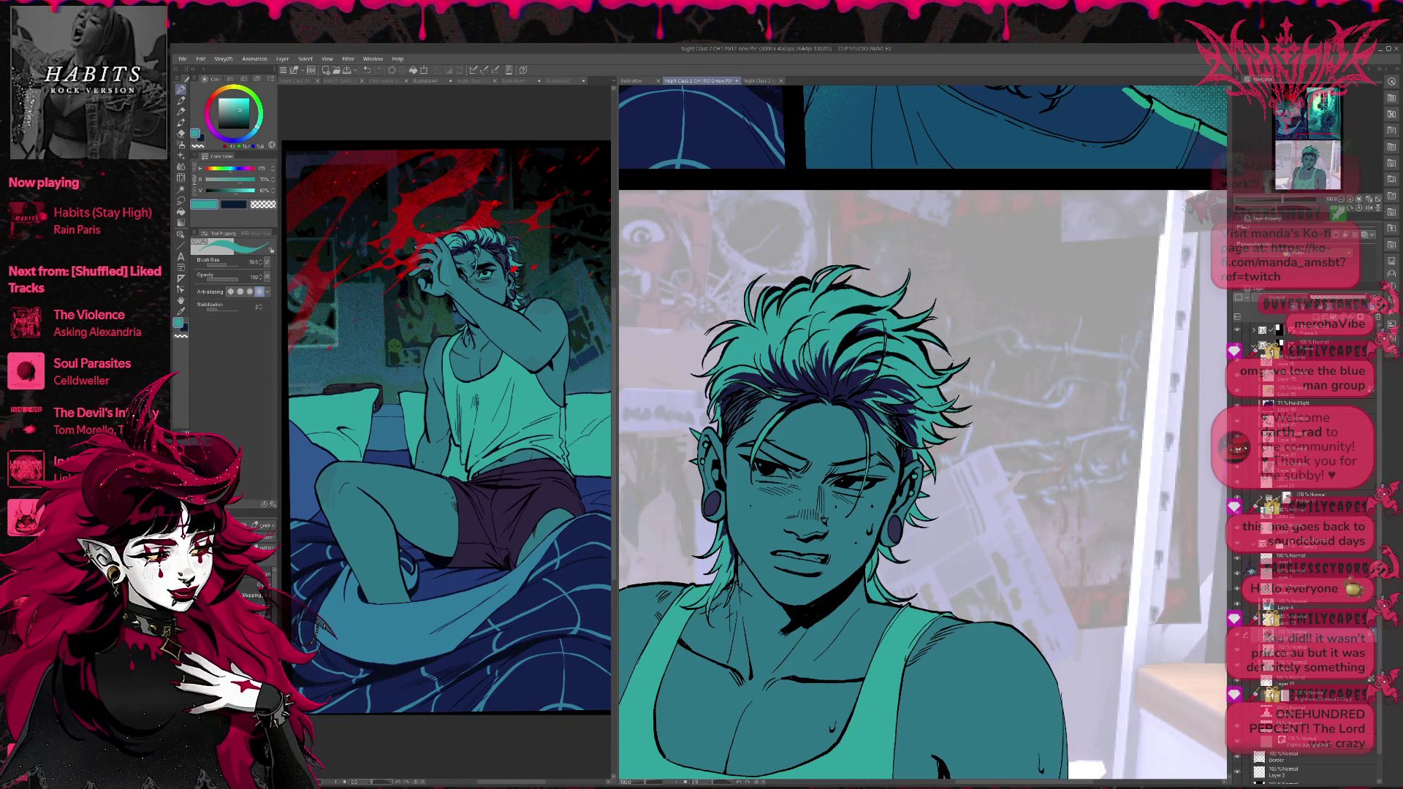
pyautogui.moveTo(877, 475); pyautogui.dragTo(891, 488)
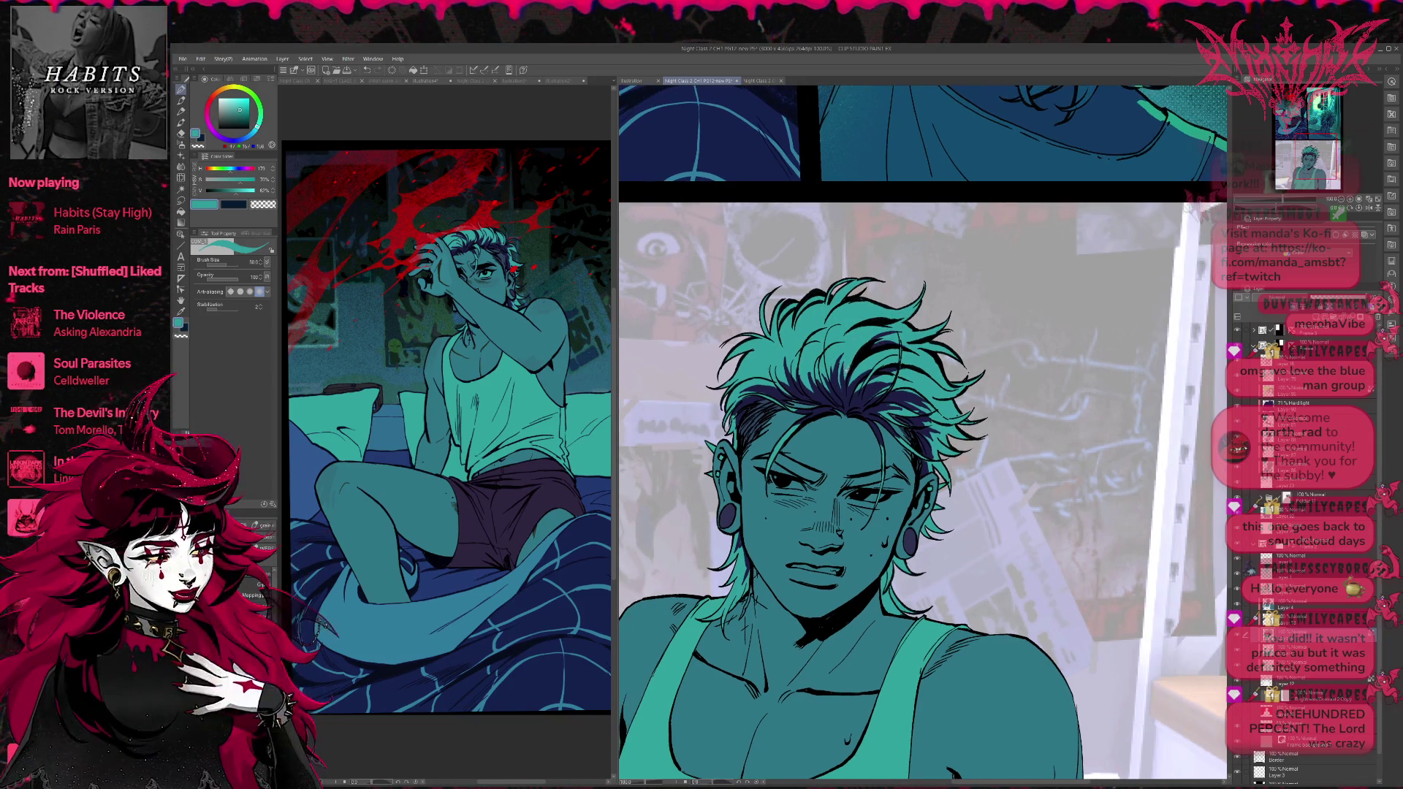
# Layer more dark navy and teal strands through the fringe and crown, sampled from the hair.
pyautogui.keyDown('alt'); pyautogui.click(840, 388); pyautogui.keyUp('alt')
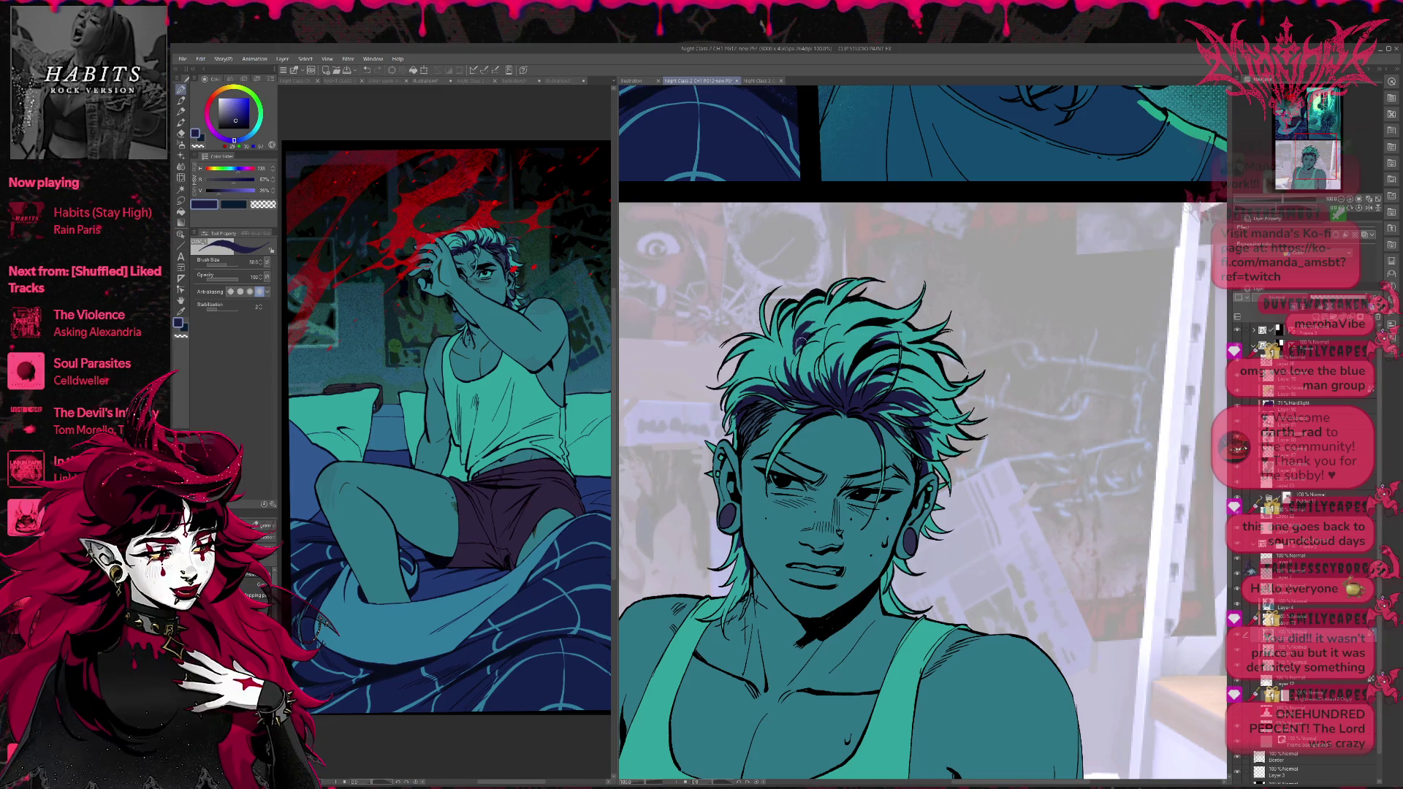
pyautogui.keyDown('alt'); pyautogui.click(804, 332); pyautogui.keyUp('alt')
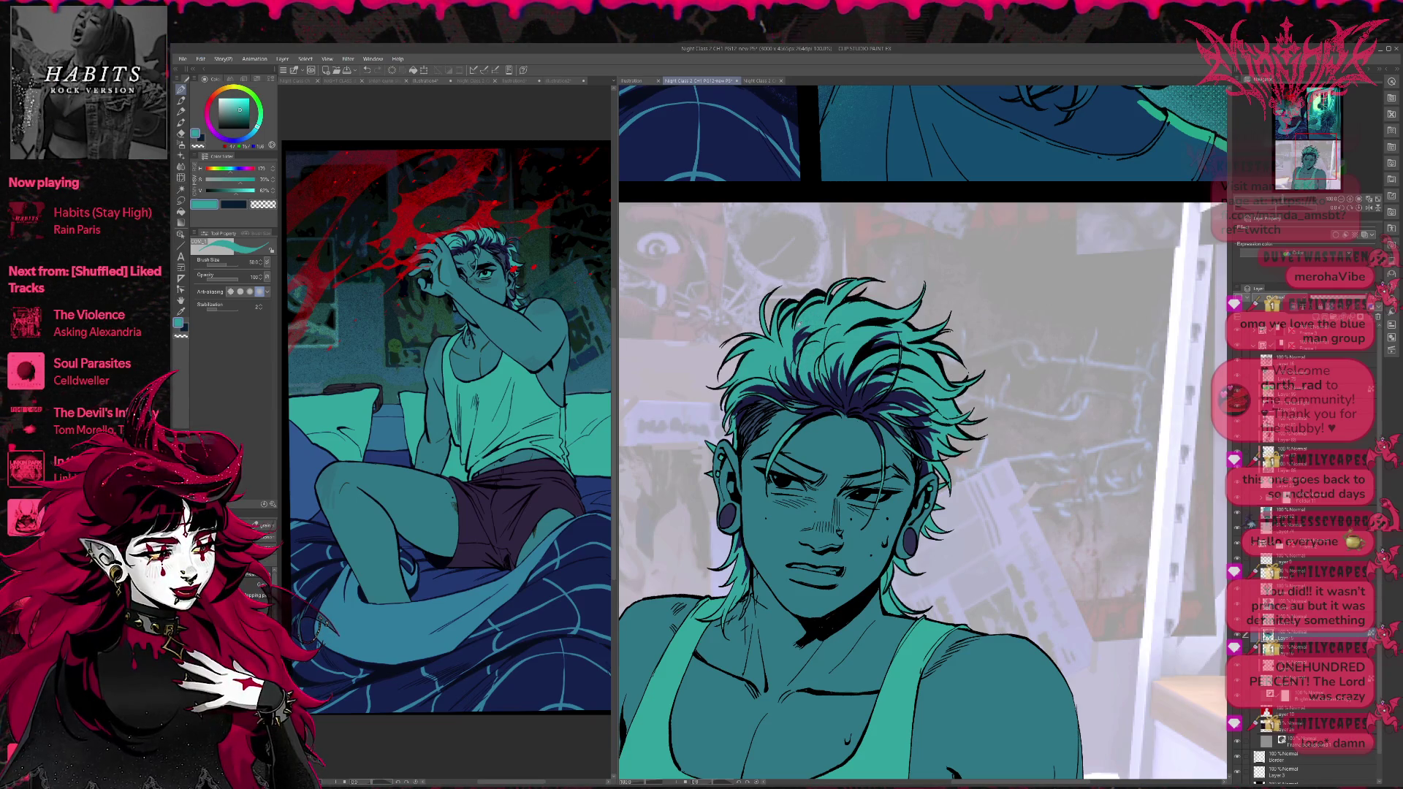
pyautogui.keyDown('alt'); pyautogui.click(804, 332); pyautogui.keyUp('alt')
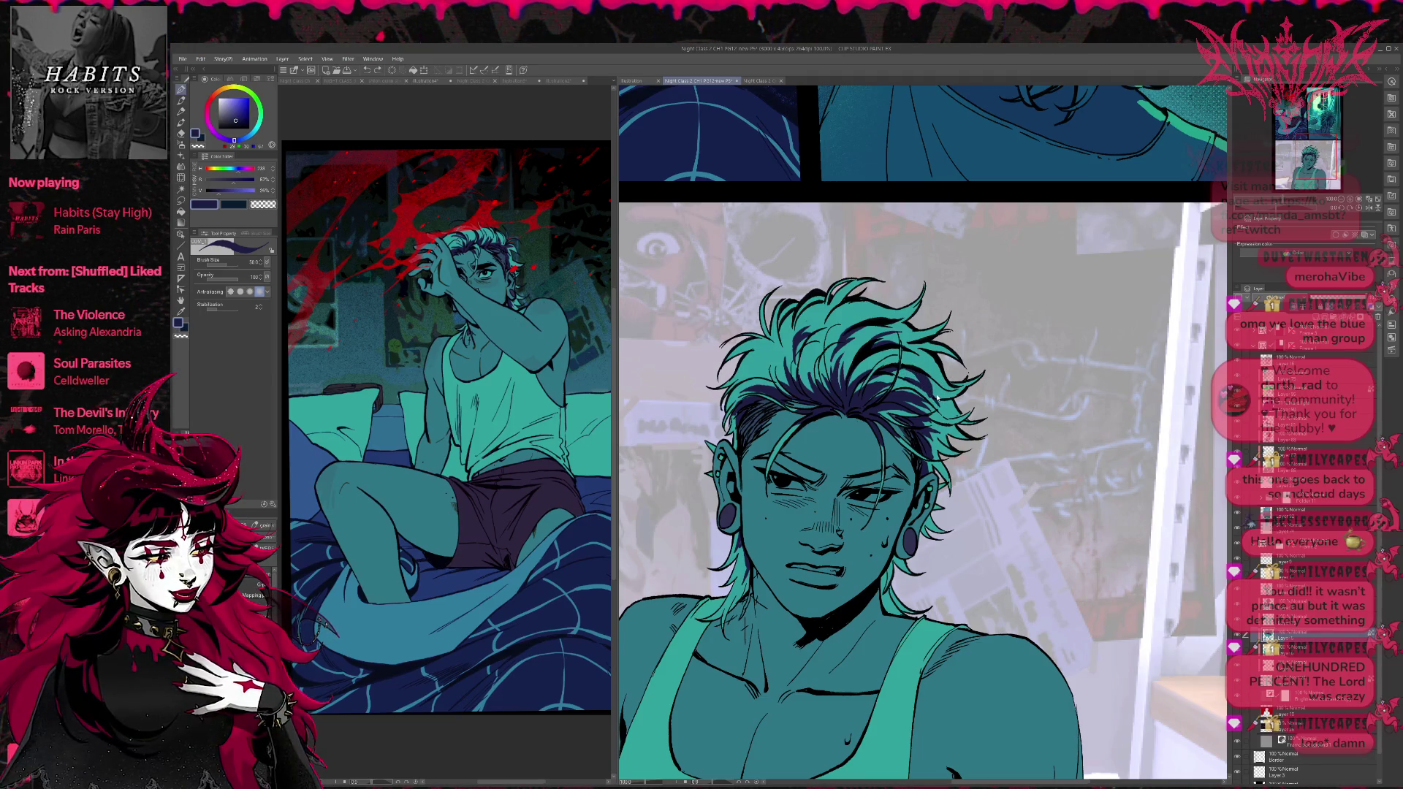
# Select the layer above and sample the teal skin colour from the bedroom illustration.
pyautogui.scroll(1, 950, 376)
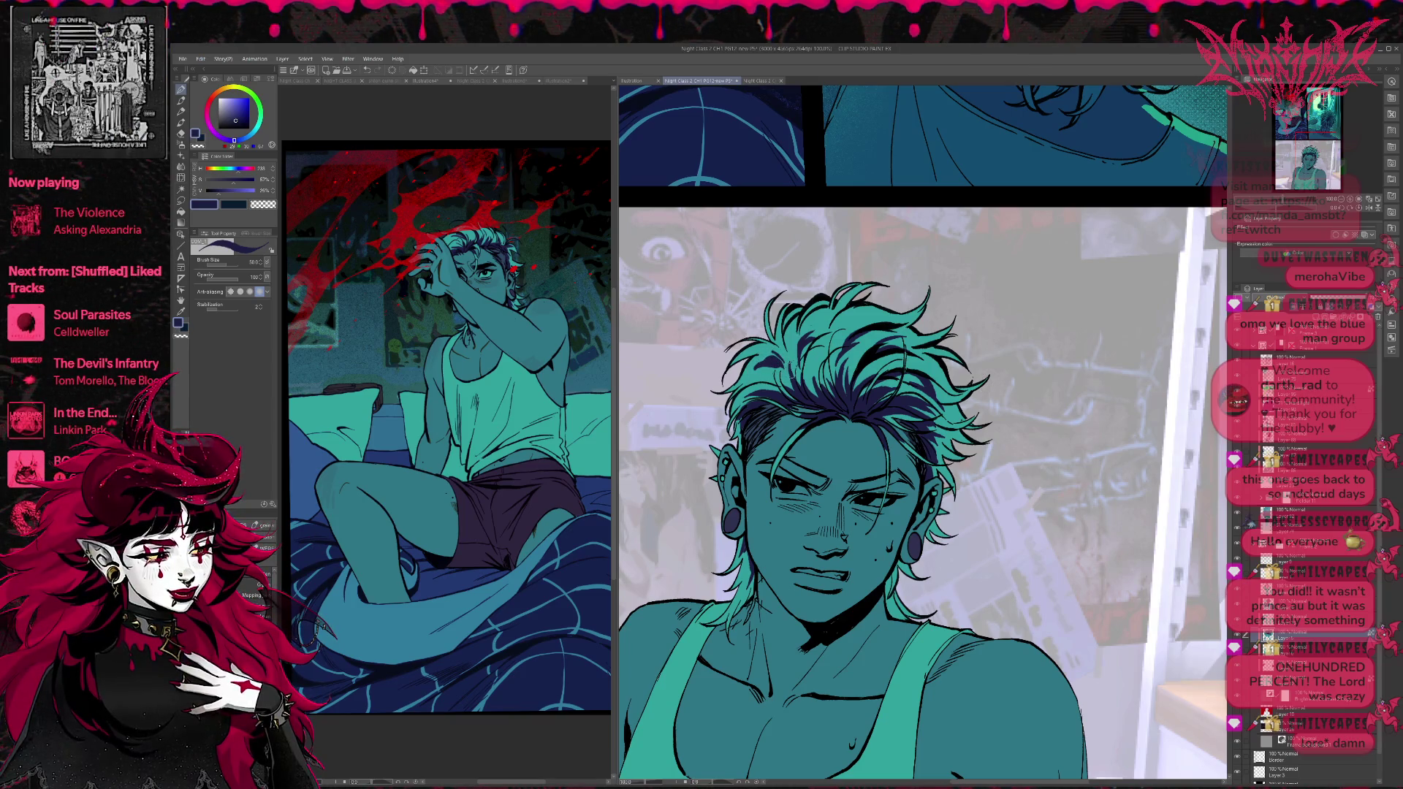
pyautogui.scroll(-1, 1023, 364)
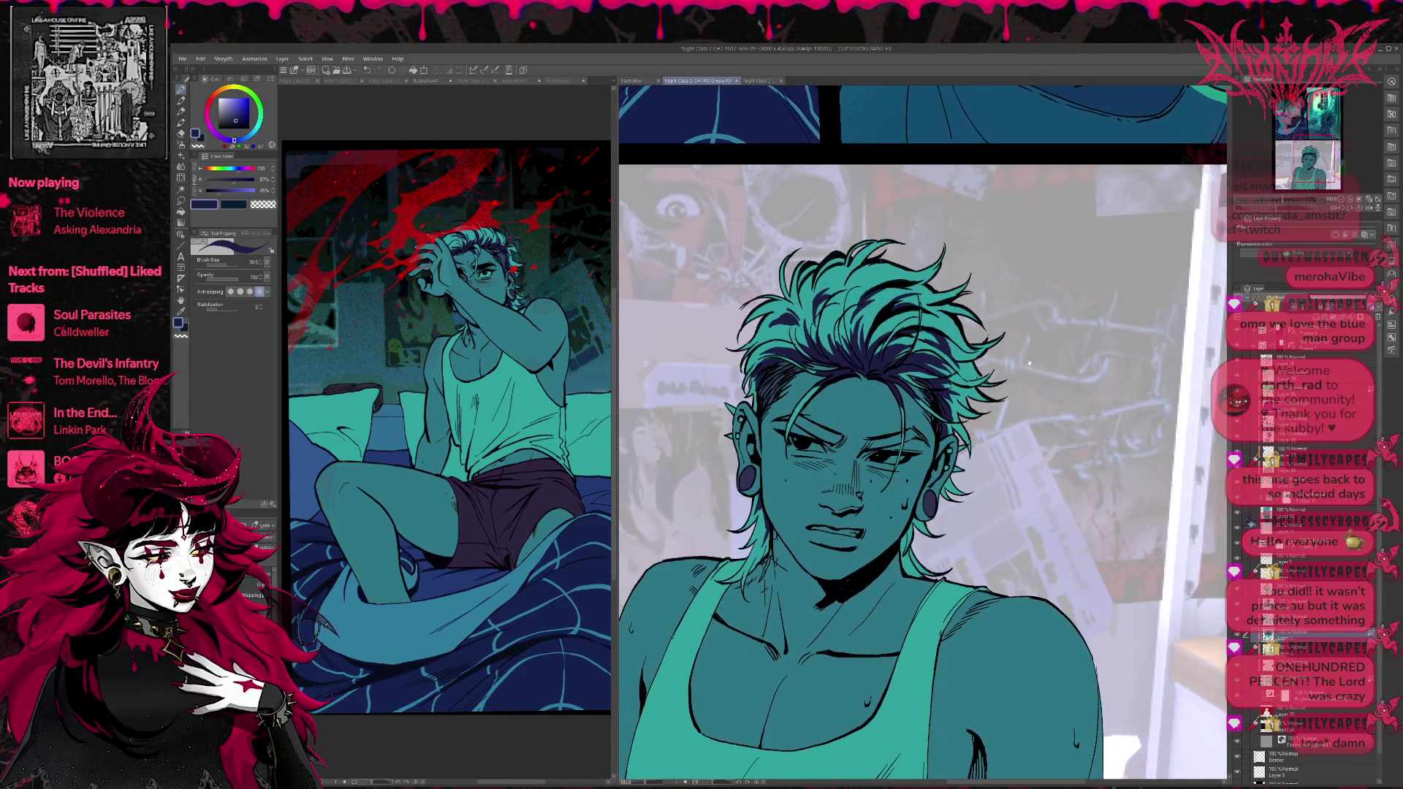
pyautogui.scroll(1, 993, 443)
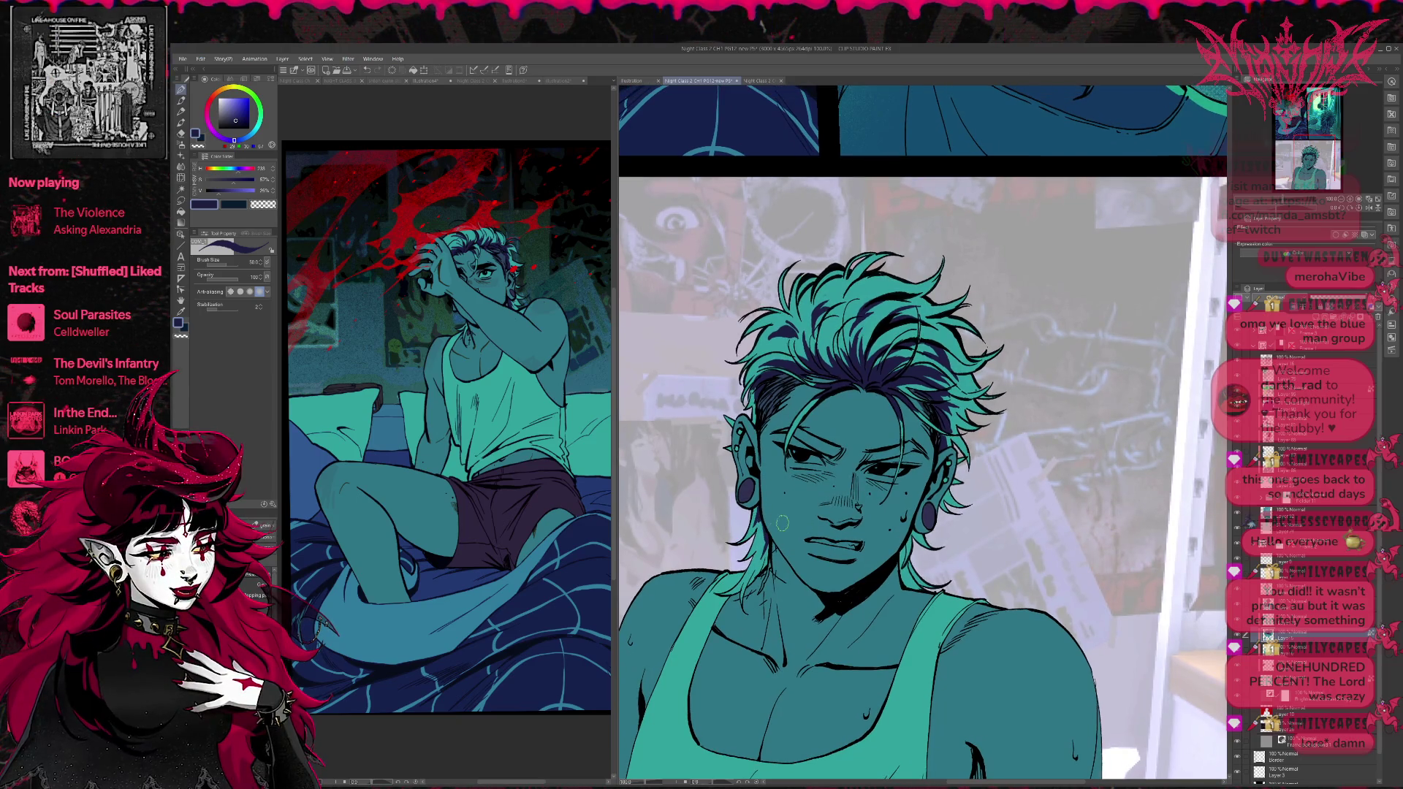
pyautogui.scroll(1, 985, 455)
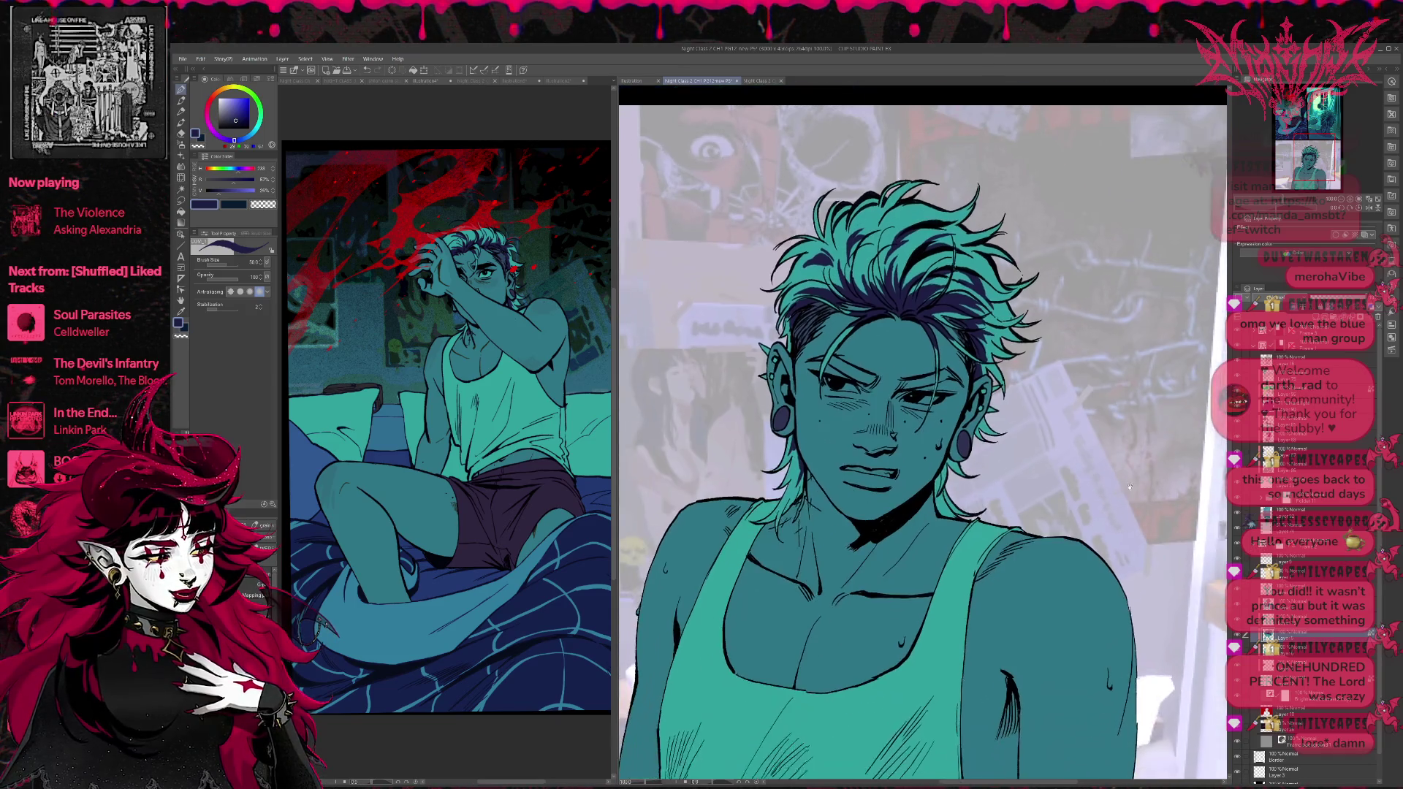
pyautogui.scroll(-3, 986, 454)
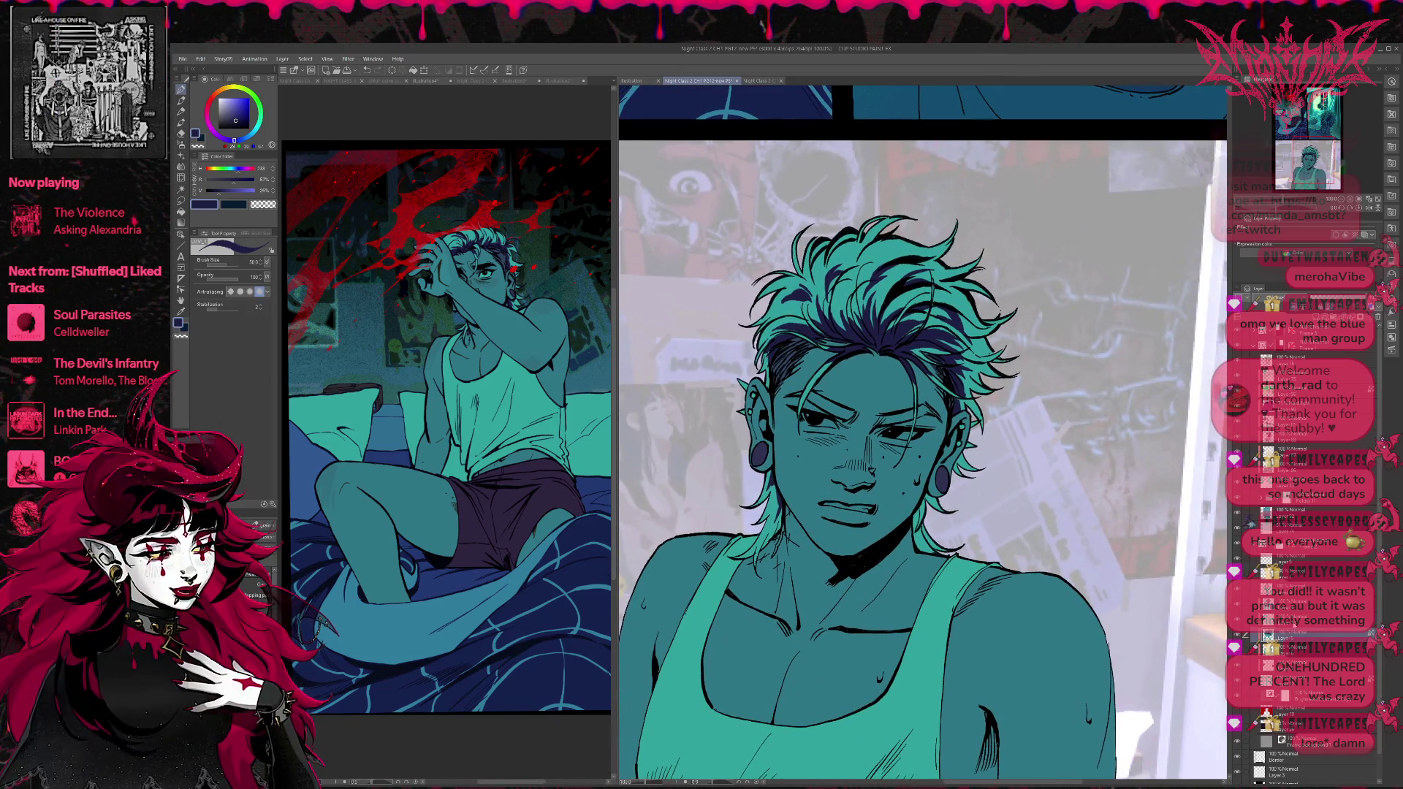
pyautogui.click(1308, 604)
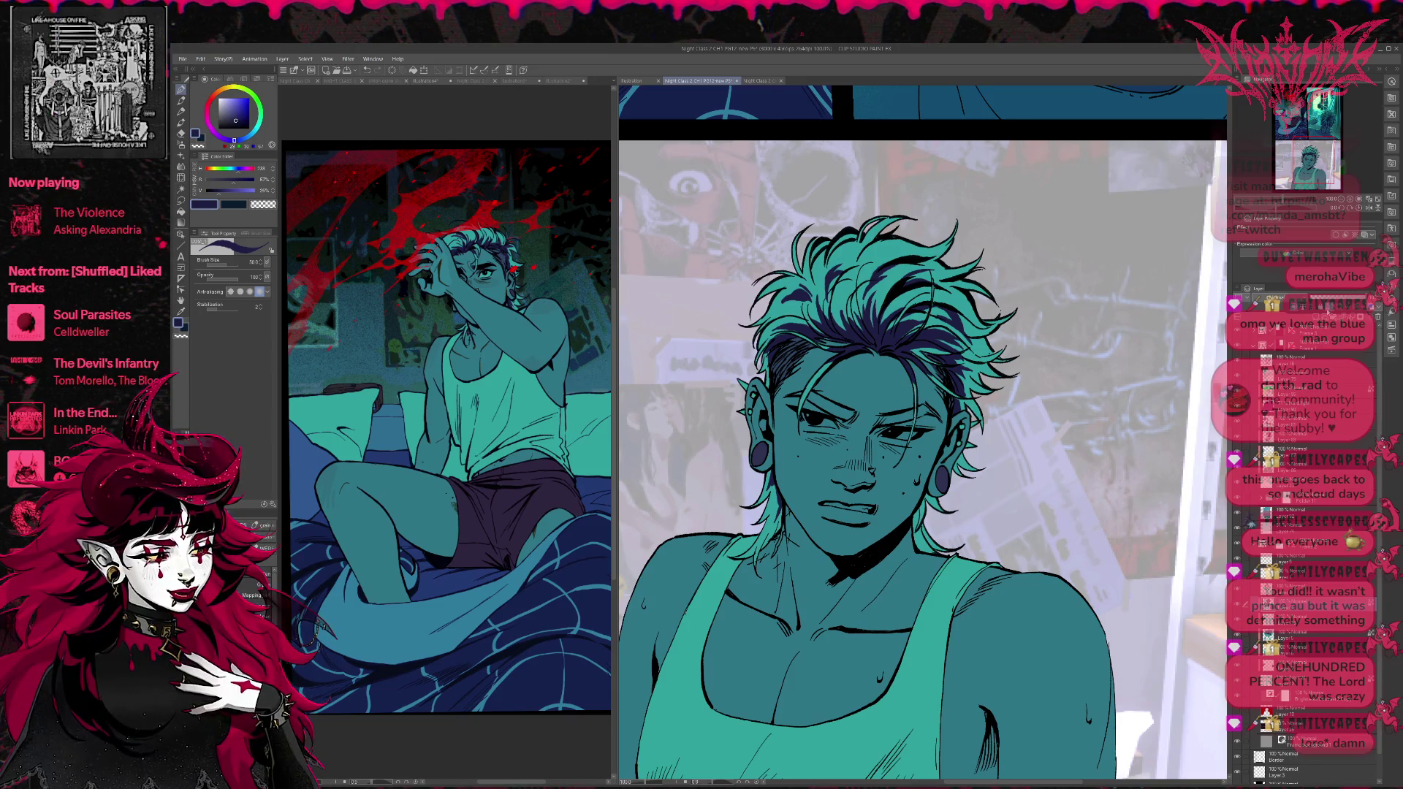
pyautogui.keyDown('alt'); pyautogui.click(491, 281); pyautogui.keyUp('alt')
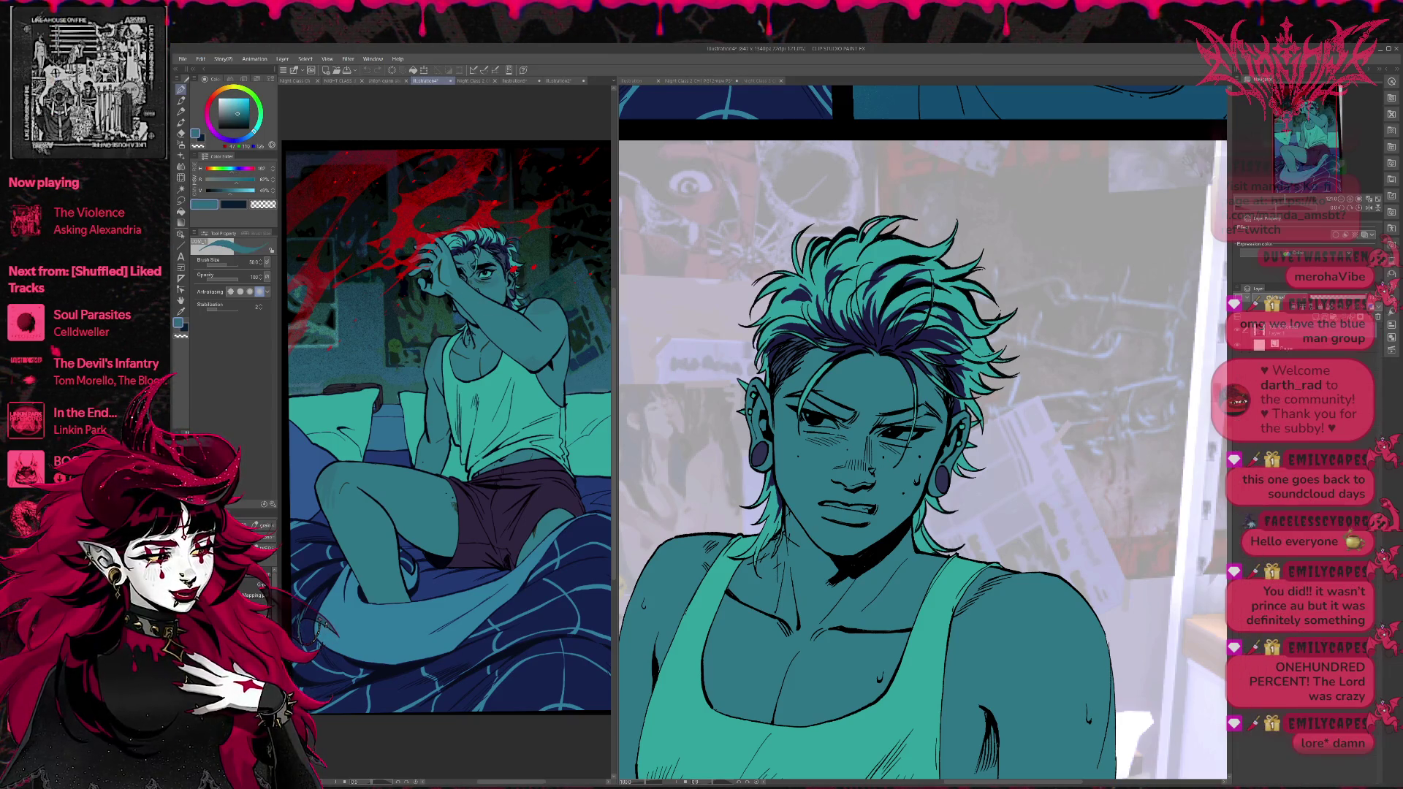
# Return to the Night Class page with a teal sampled from the bedroom illustration for the face flush.
pyautogui.click(878, 474)
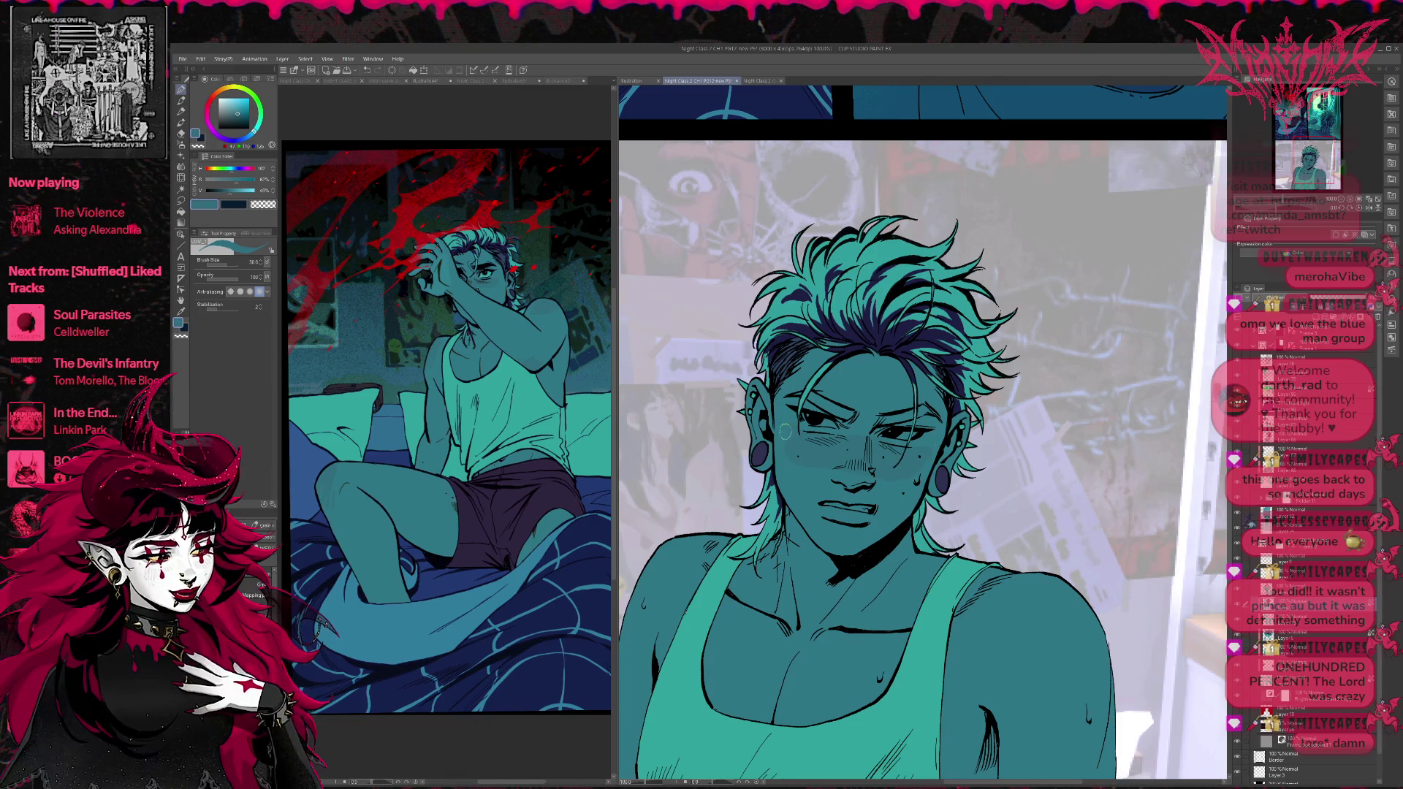
pyautogui.keyDown('alt'); pyautogui.click(505, 261); pyautogui.keyUp('alt')
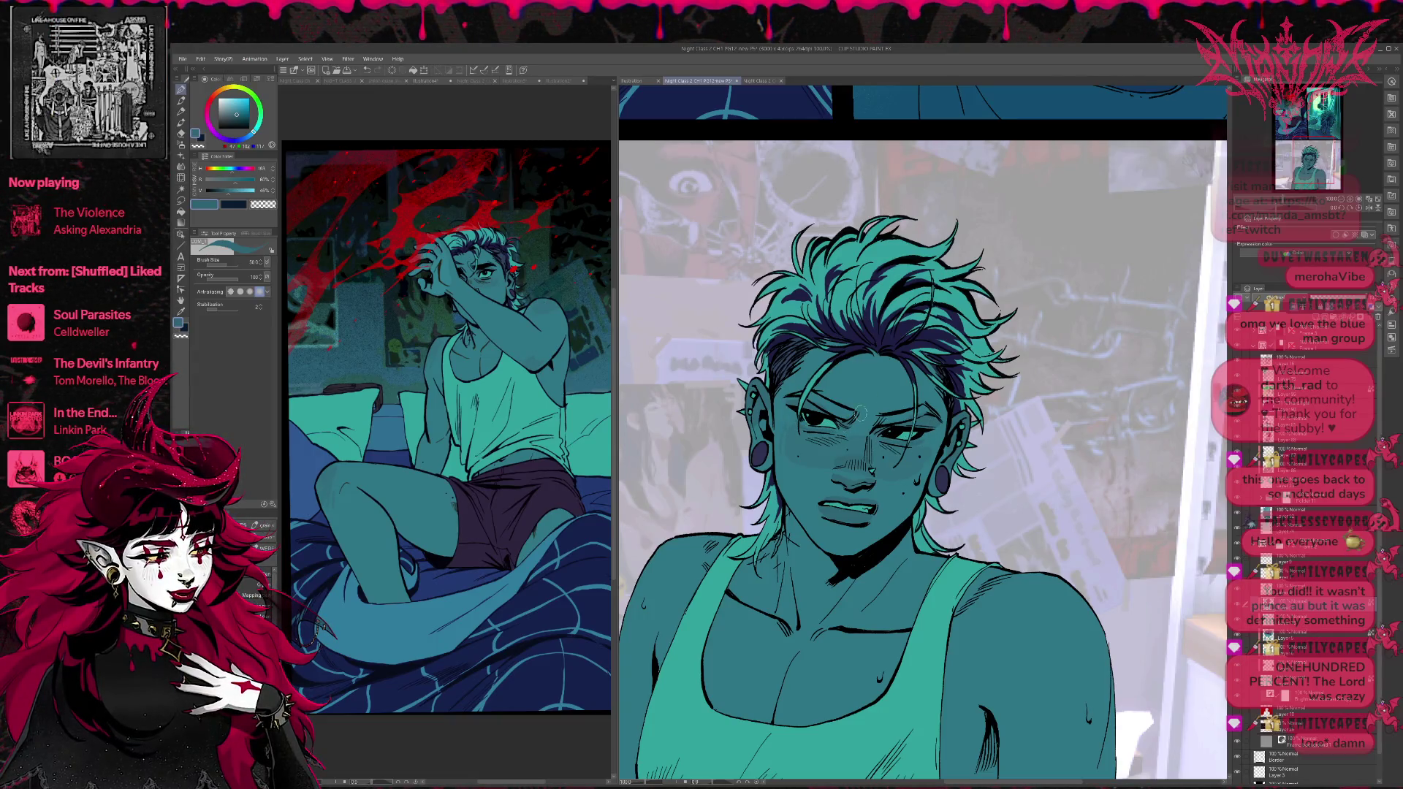
pyautogui.scroll(-1, 934, 368)
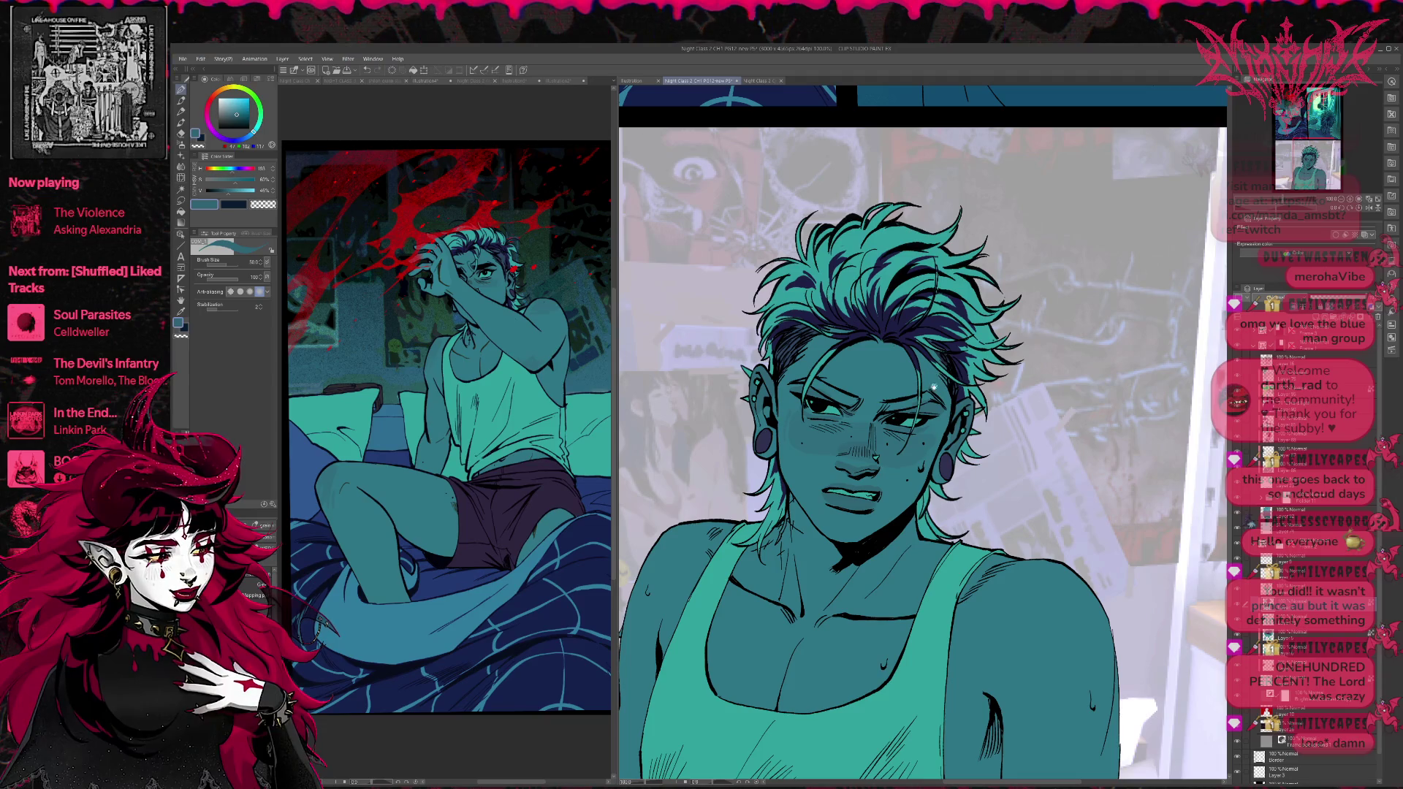
# Thicken the left eyebrow with the hair's dark navy, then switch the colour to black.
pyautogui.moveTo(937, 384); pyautogui.dragTo(944, 384)
pyautogui.keyDown('alt'); pyautogui.click(846, 514); pyautogui.keyUp('alt')
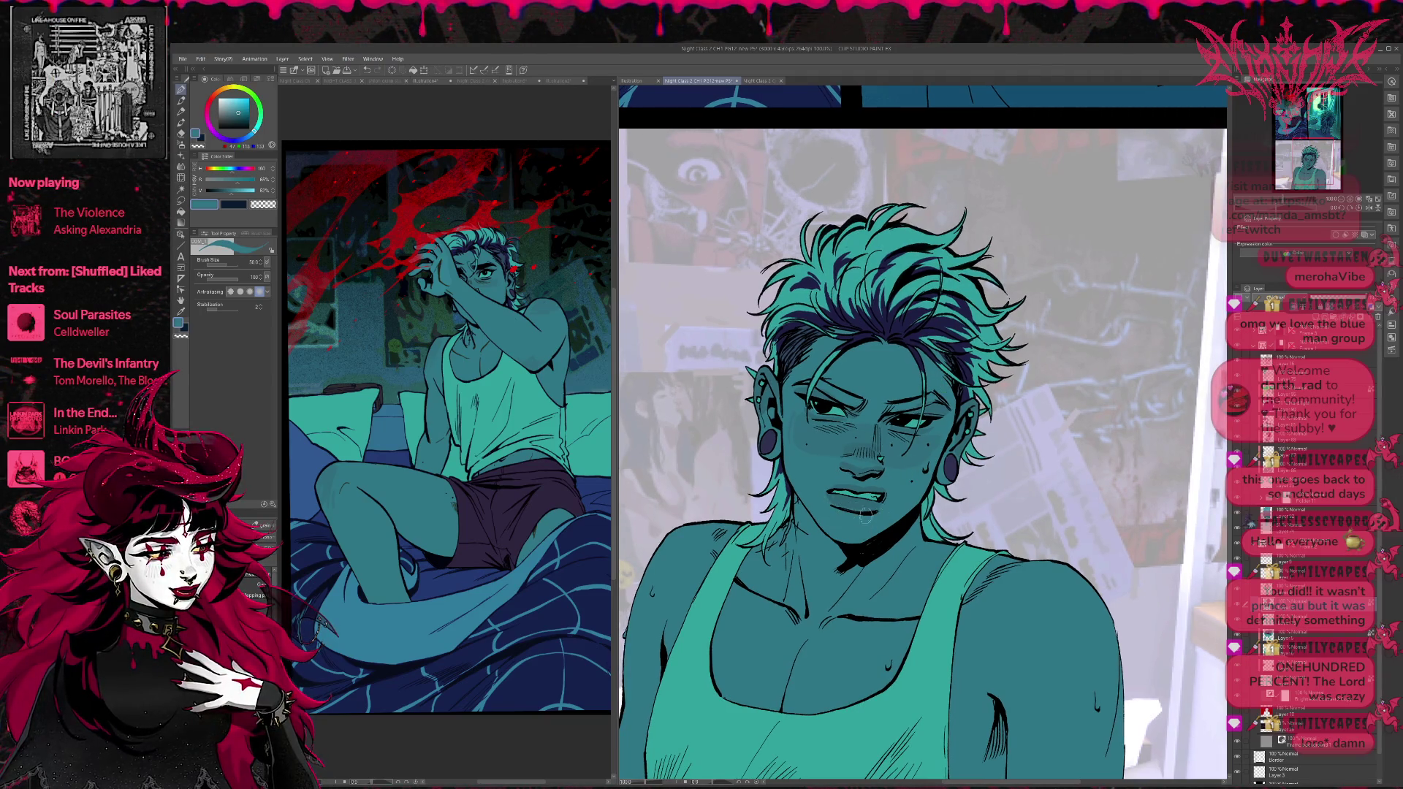
pyautogui.scroll(-3, 852, 431)
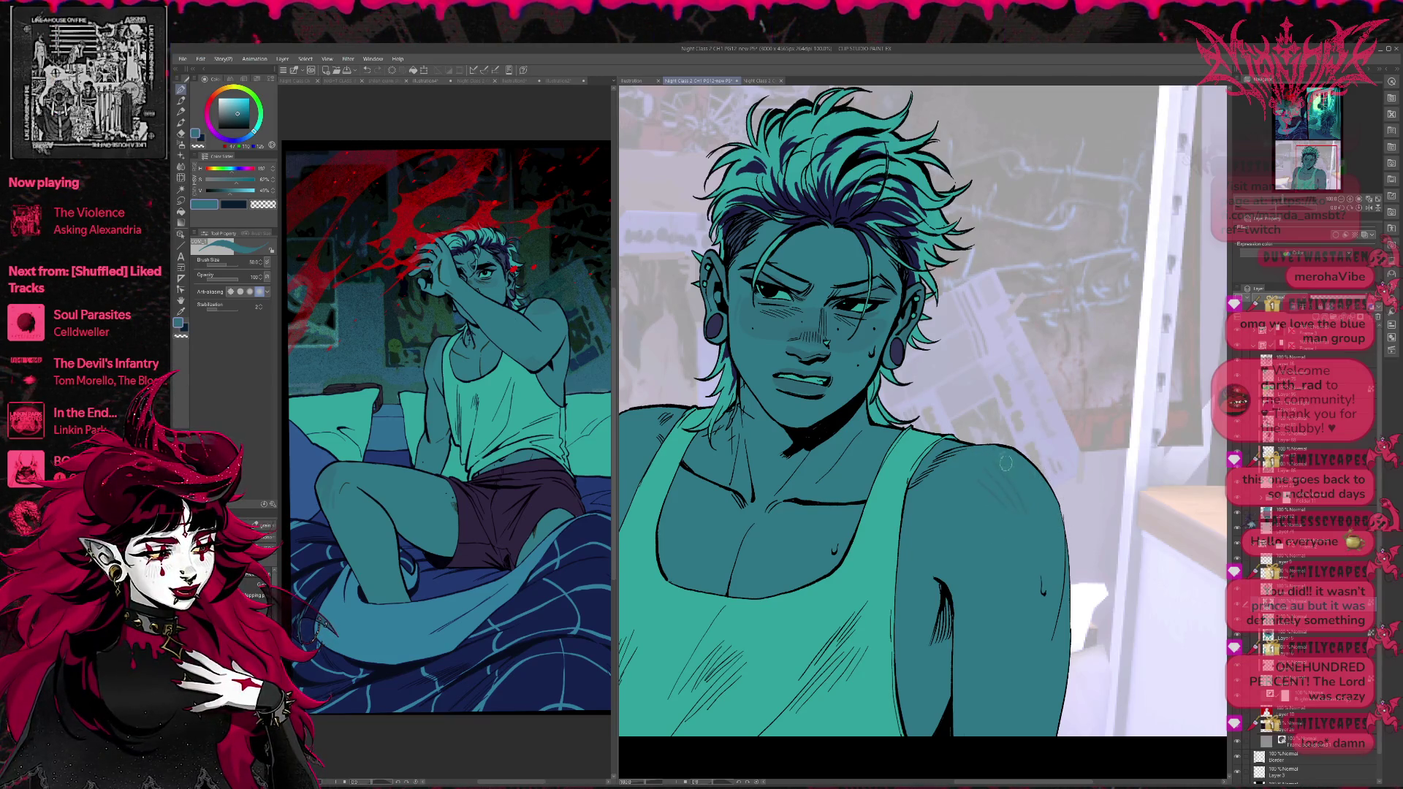
pyautogui.hscroll(-3, 1061, 547)
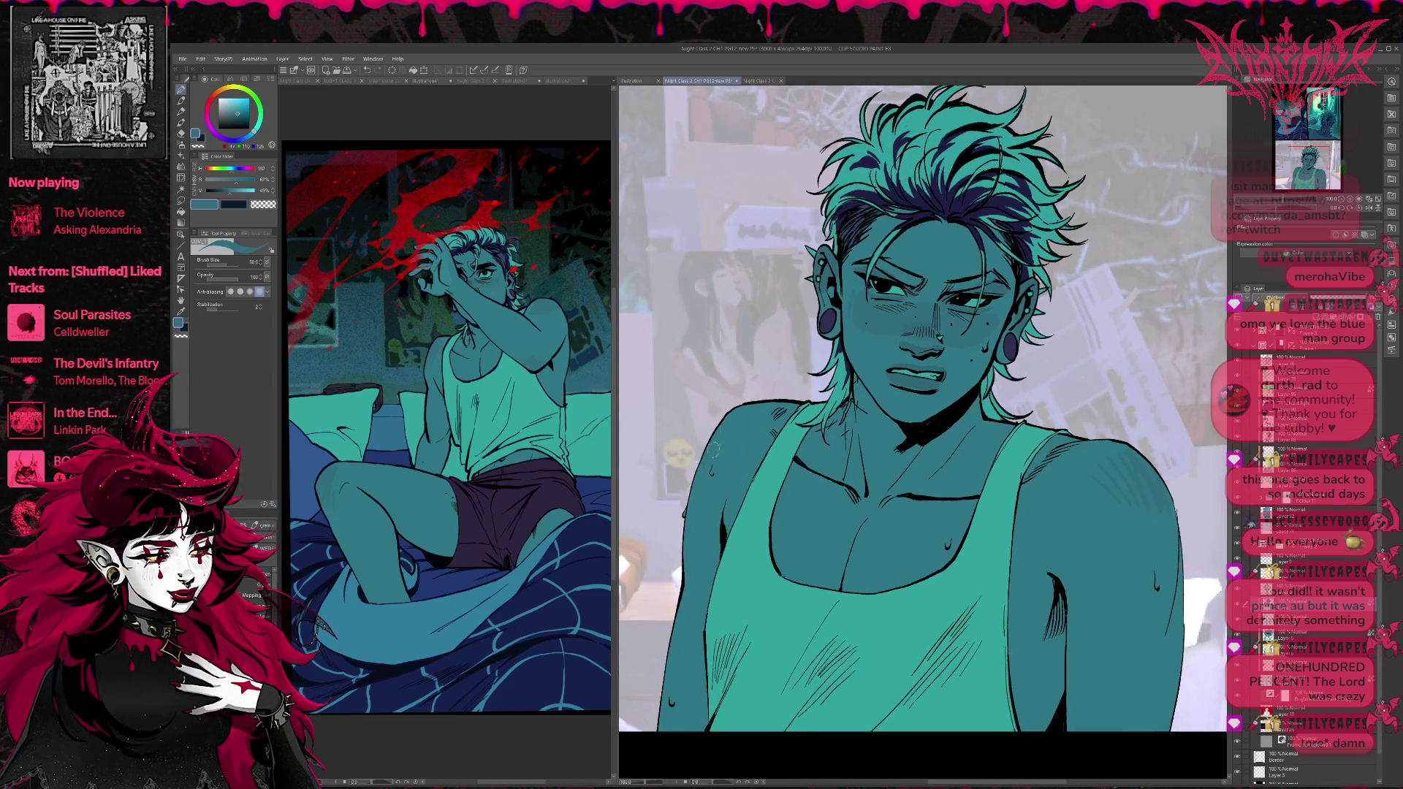
pyautogui.moveTo(780, 405); pyautogui.dragTo(752, 469)
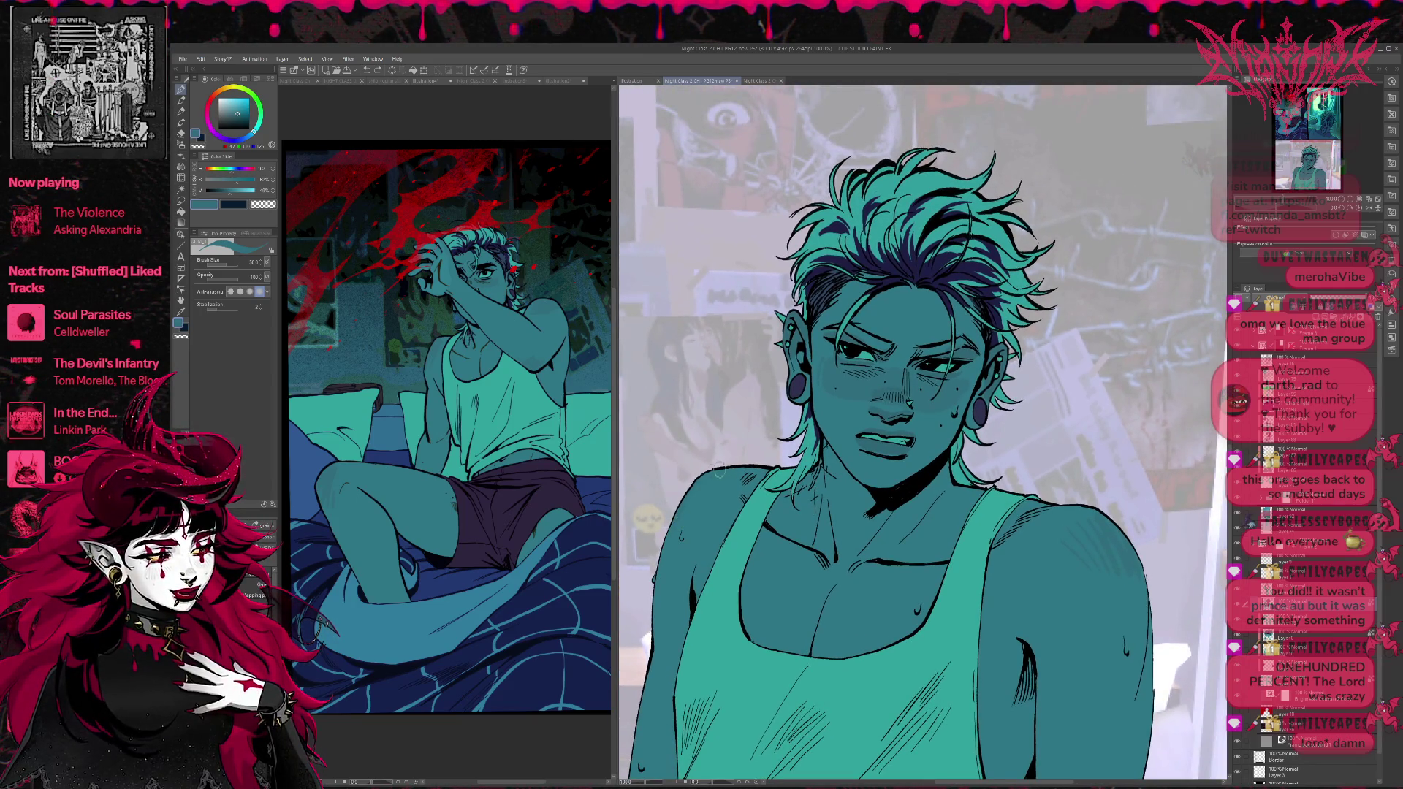
pyautogui.scroll(1, 1021, 400)
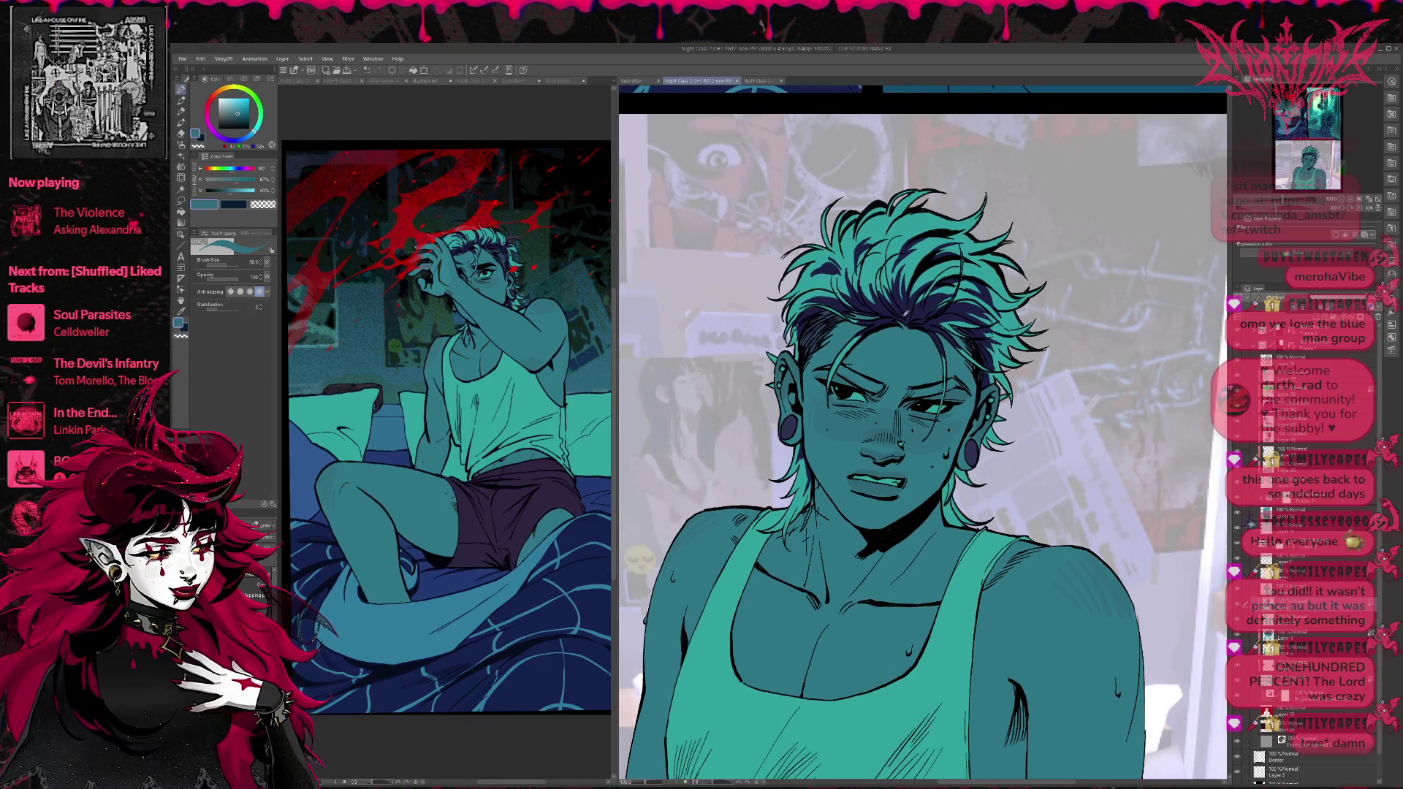
pyautogui.keyDown('alt'); pyautogui.click(911, 308); pyautogui.keyUp('alt')
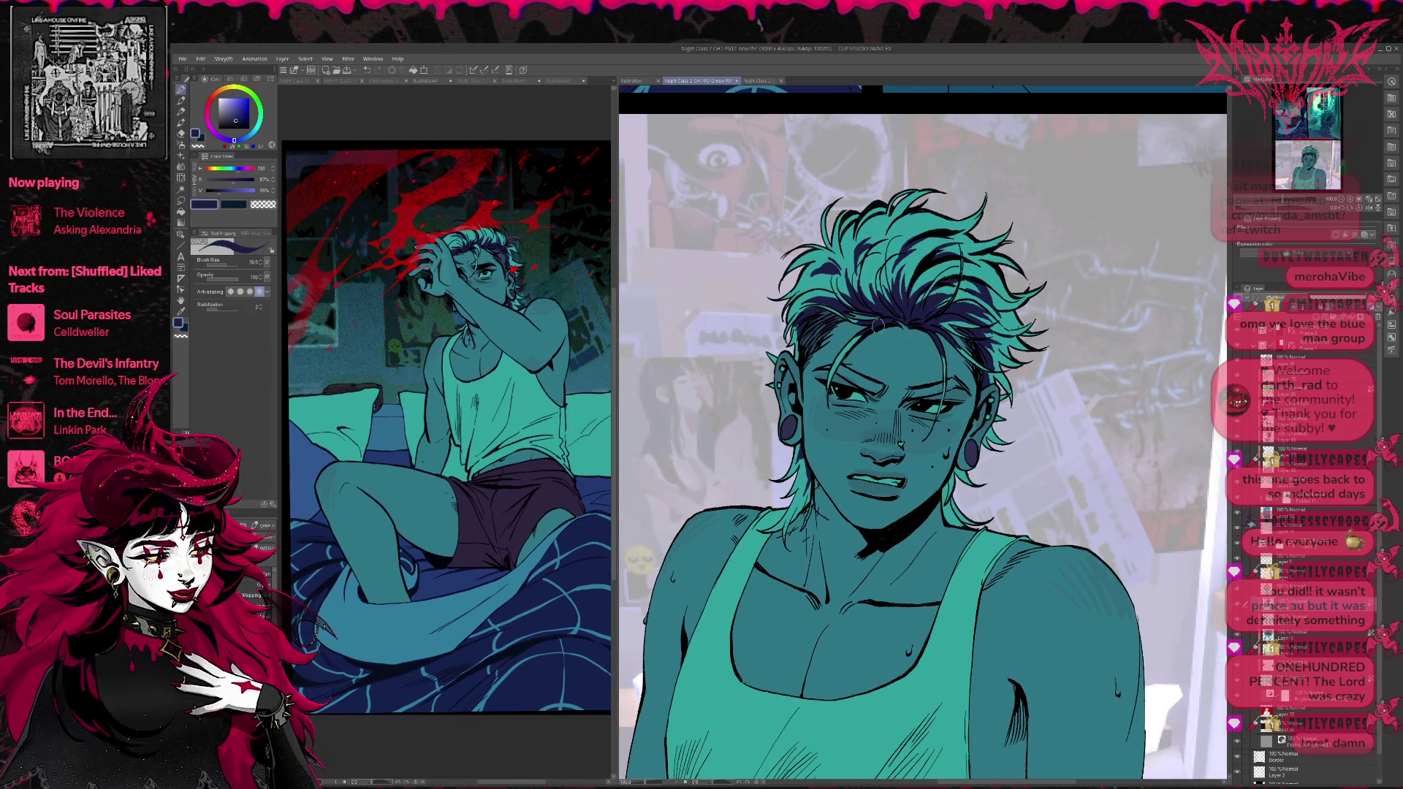
pyautogui.moveTo(842, 365); pyautogui.dragTo(877, 390)
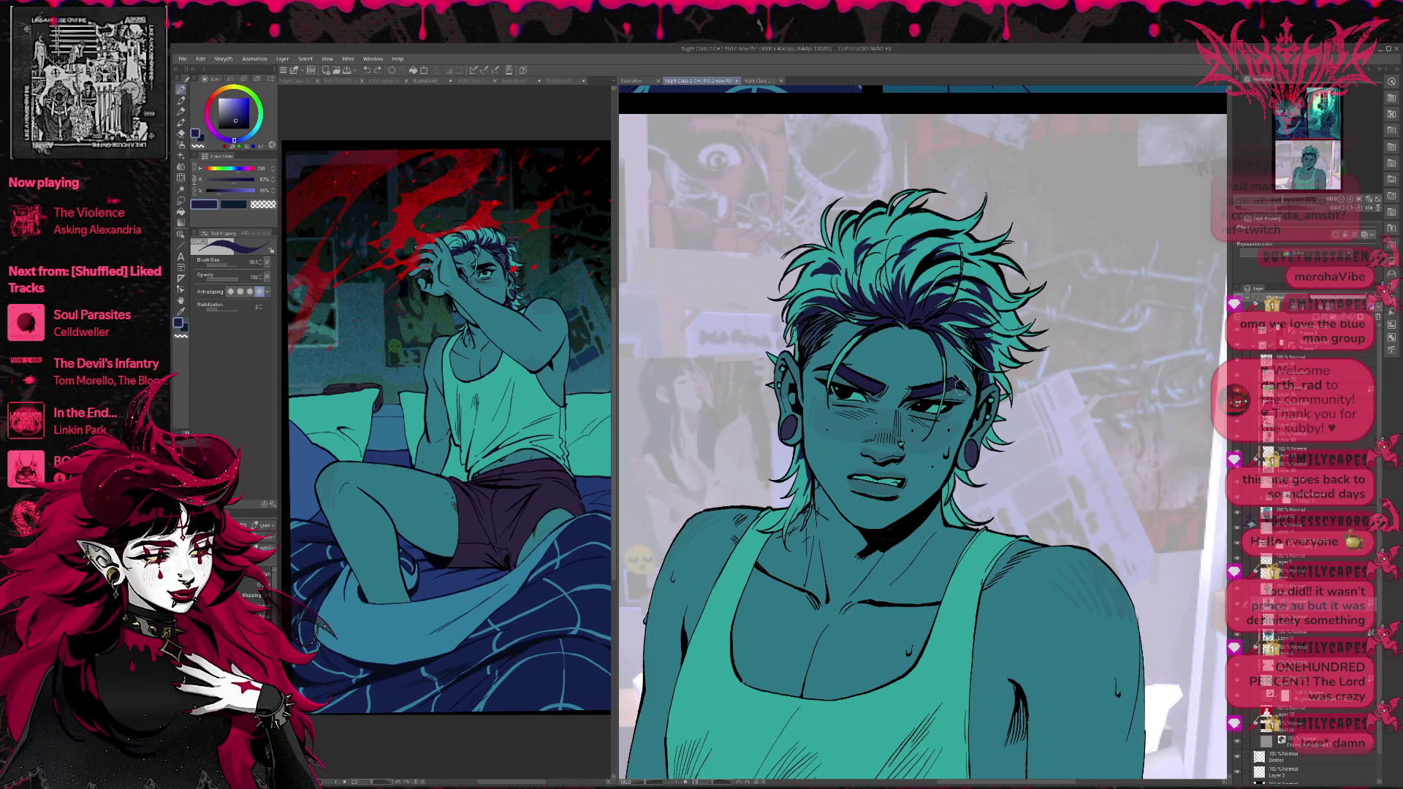
pyautogui.keyDown('alt'); pyautogui.click(948, 387); pyautogui.keyUp('alt')
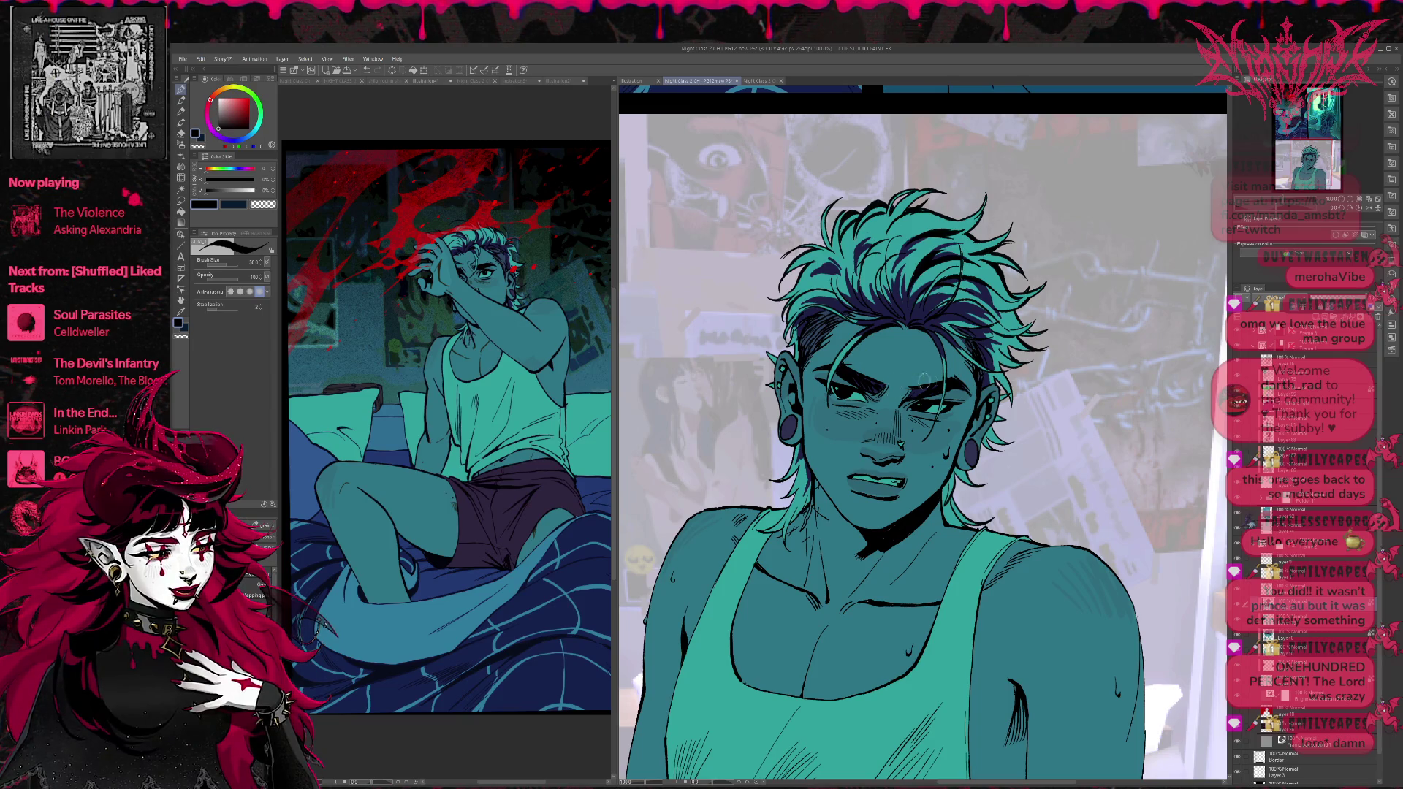
# Hatch dark strokes into the shadow under the arm and the armpit.
pyautogui.scroll(2, 946, 382)
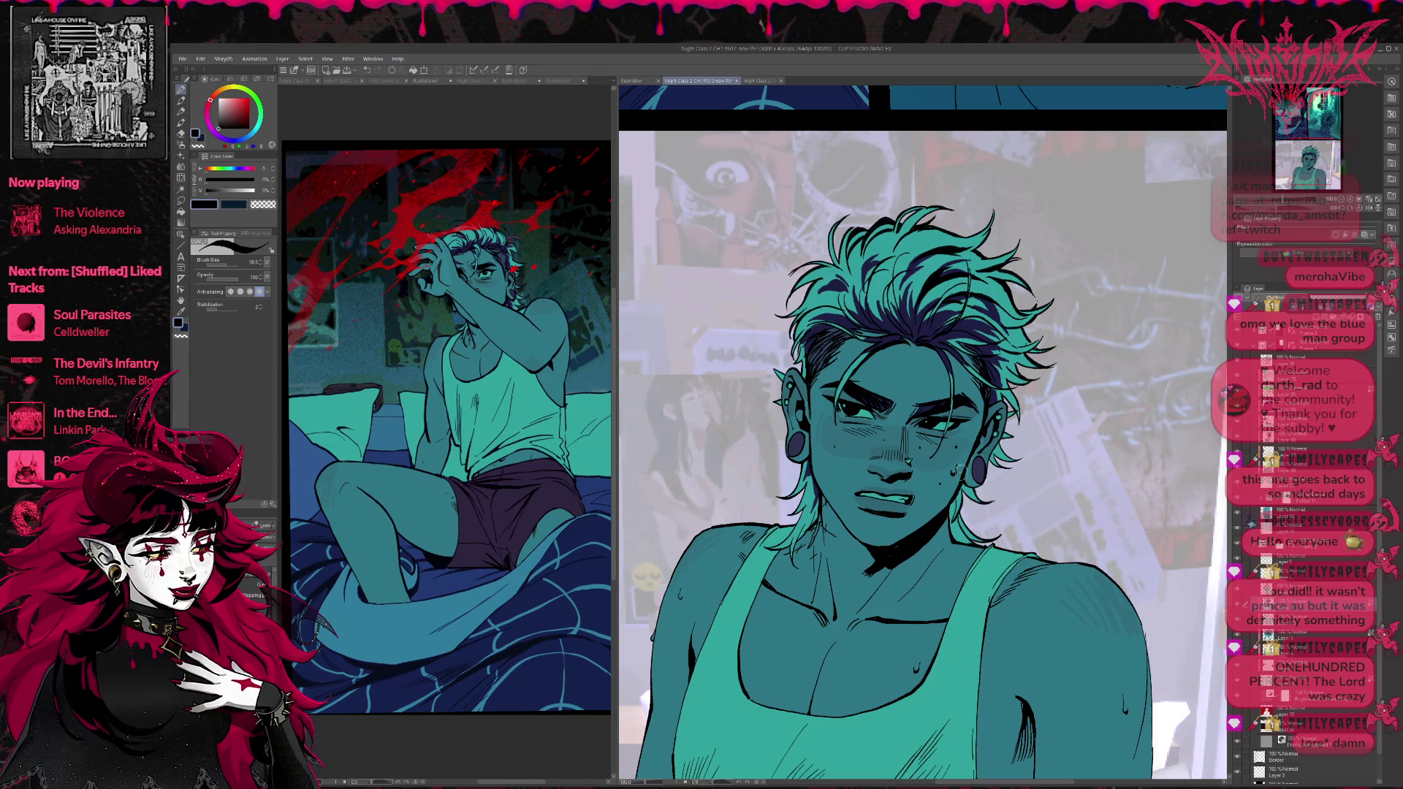
pyautogui.scroll(-2, 974, 484)
pyautogui.scroll(-2, 975, 504)
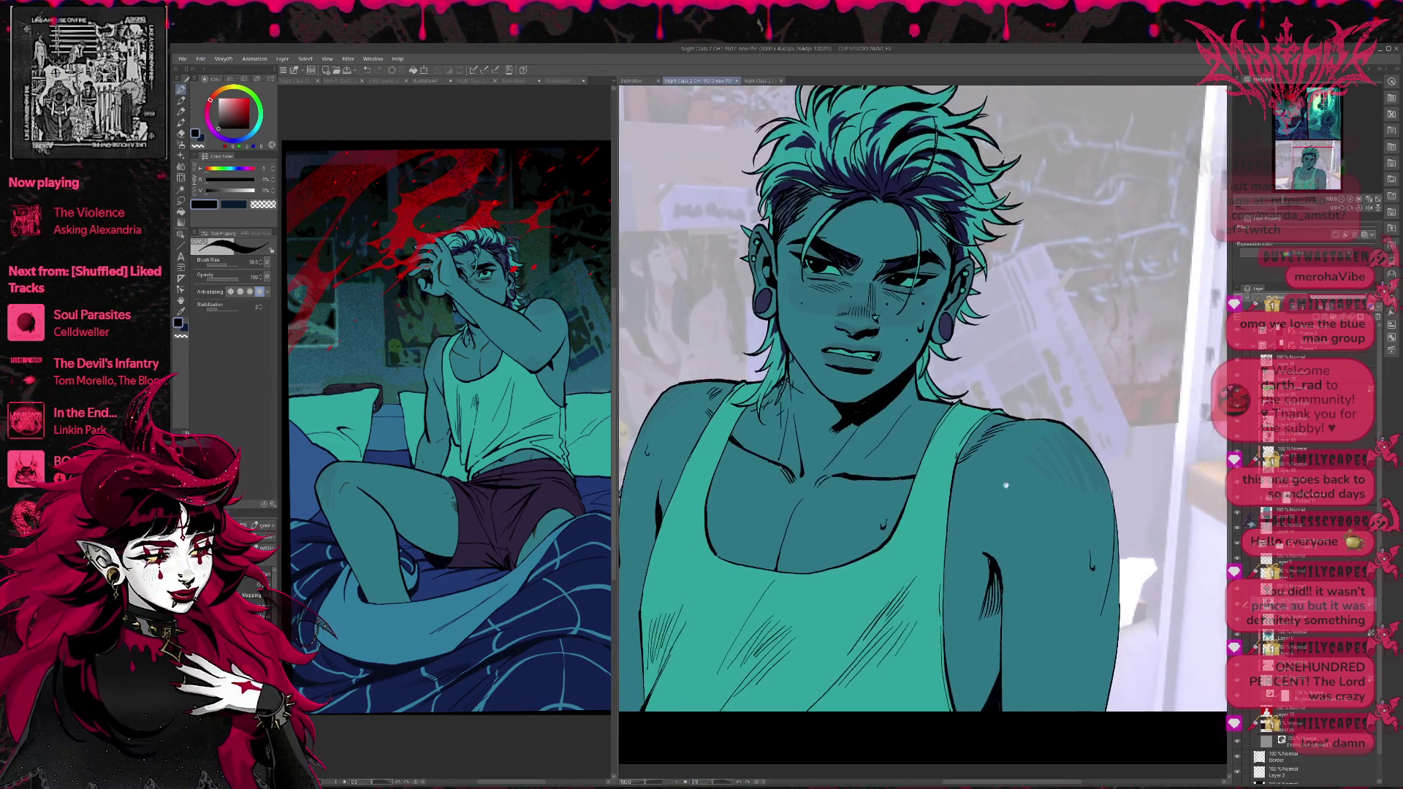
pyautogui.scroll(-2, 975, 523)
pyautogui.moveTo(972, 595)
pyautogui.mouseDown()
pyautogui.moveTo(934, 658)
pyautogui.moveTo(943, 673)
pyautogui.mouseUp()
pyautogui.moveTo(979, 524)
pyautogui.mouseDown()
pyautogui.moveTo(943, 614)
pyautogui.moveTo(965, 578)
pyautogui.moveTo(983, 637)
pyautogui.moveTo(985, 609)
pyautogui.mouseUp()
# On the line layer, ink extra hair strands beside the ear.
pyautogui.scroll(1, 1023, 511)
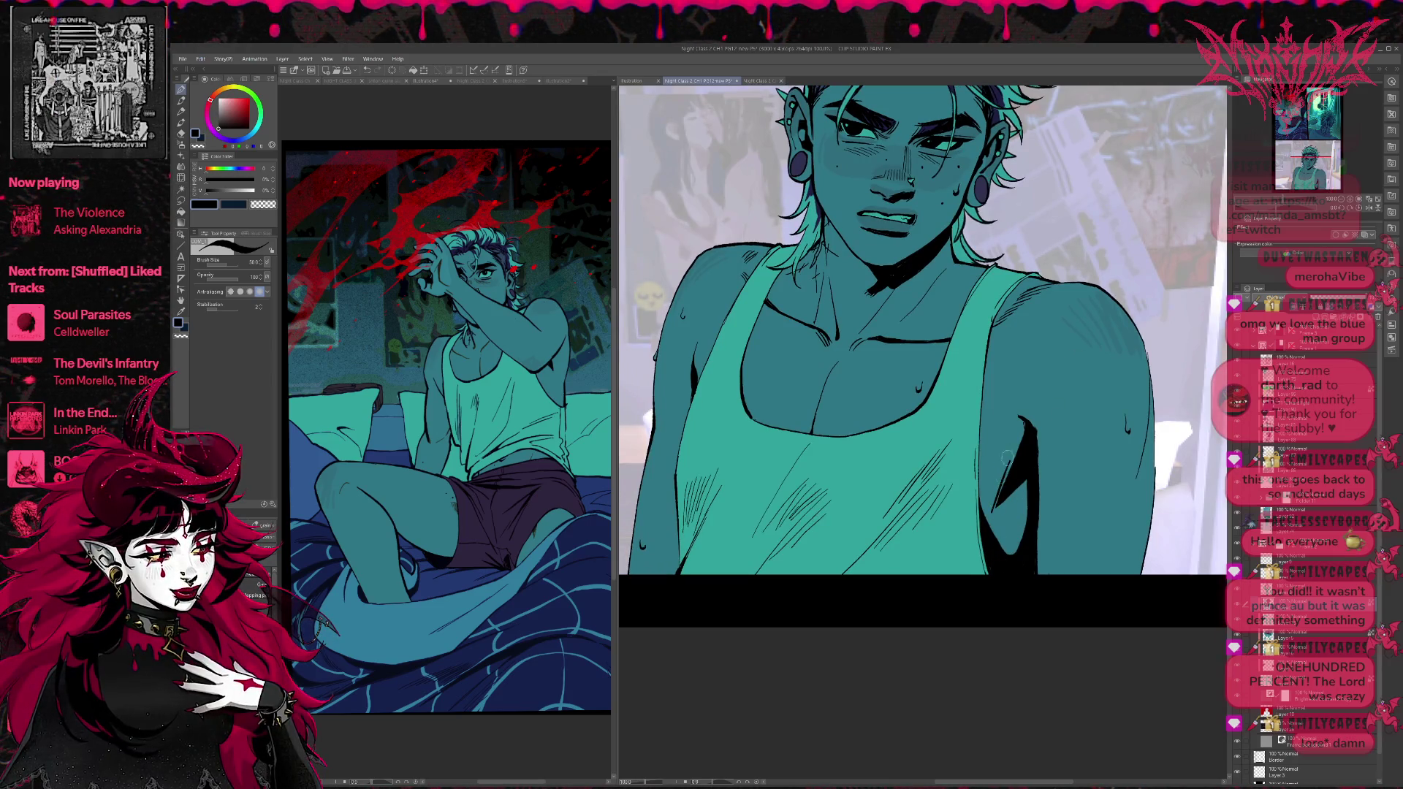
pyautogui.scroll(2, 1052, 504)
pyautogui.scroll(1, 1069, 495)
pyautogui.scroll(1, 913, 488)
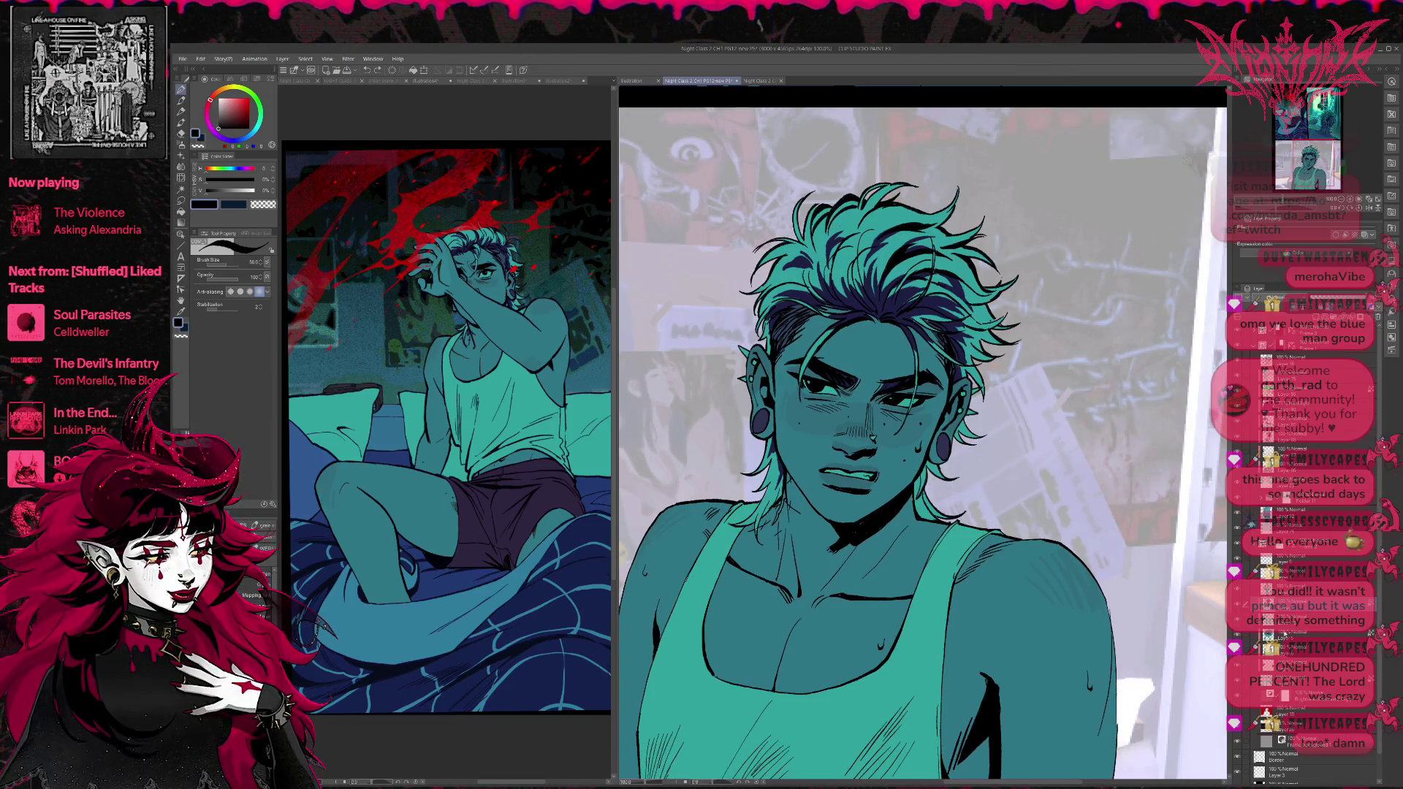
pyautogui.click(1280, 633)
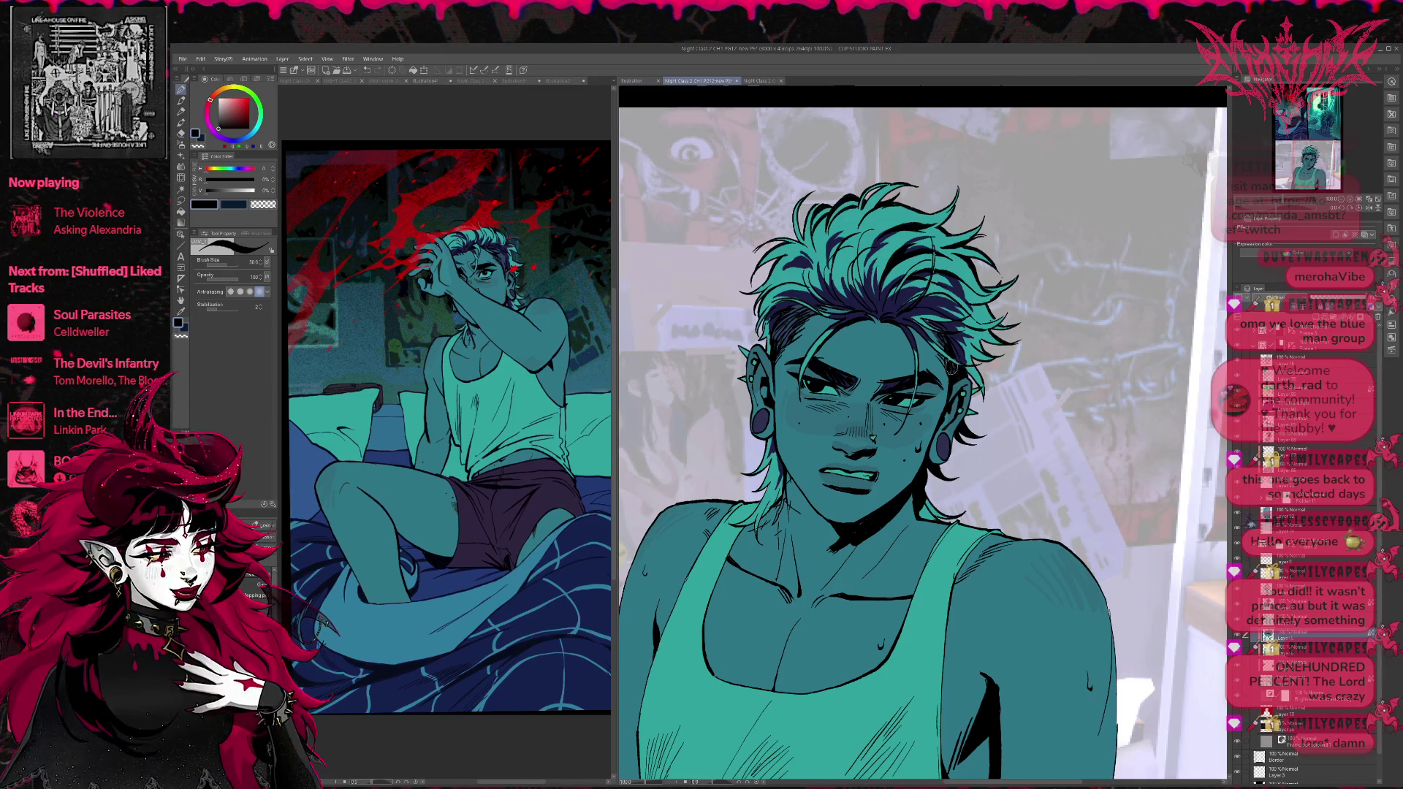
pyautogui.moveTo(952, 344)
pyautogui.mouseDown()
pyautogui.moveTo(979, 377)
pyautogui.moveTo(1022, 309)
pyautogui.mouseUp()
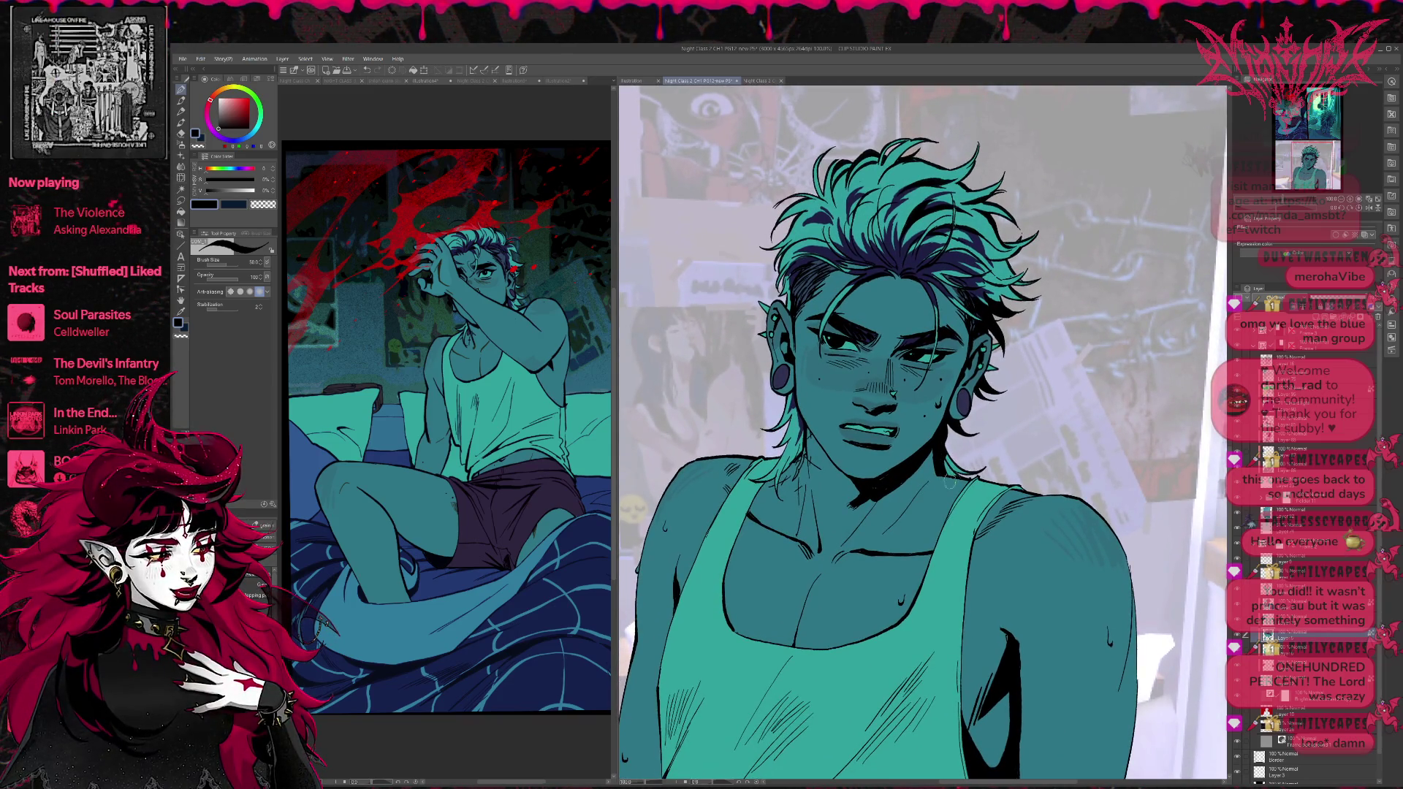
pyautogui.moveTo(1027, 387); pyautogui.dragTo(1025, 381)
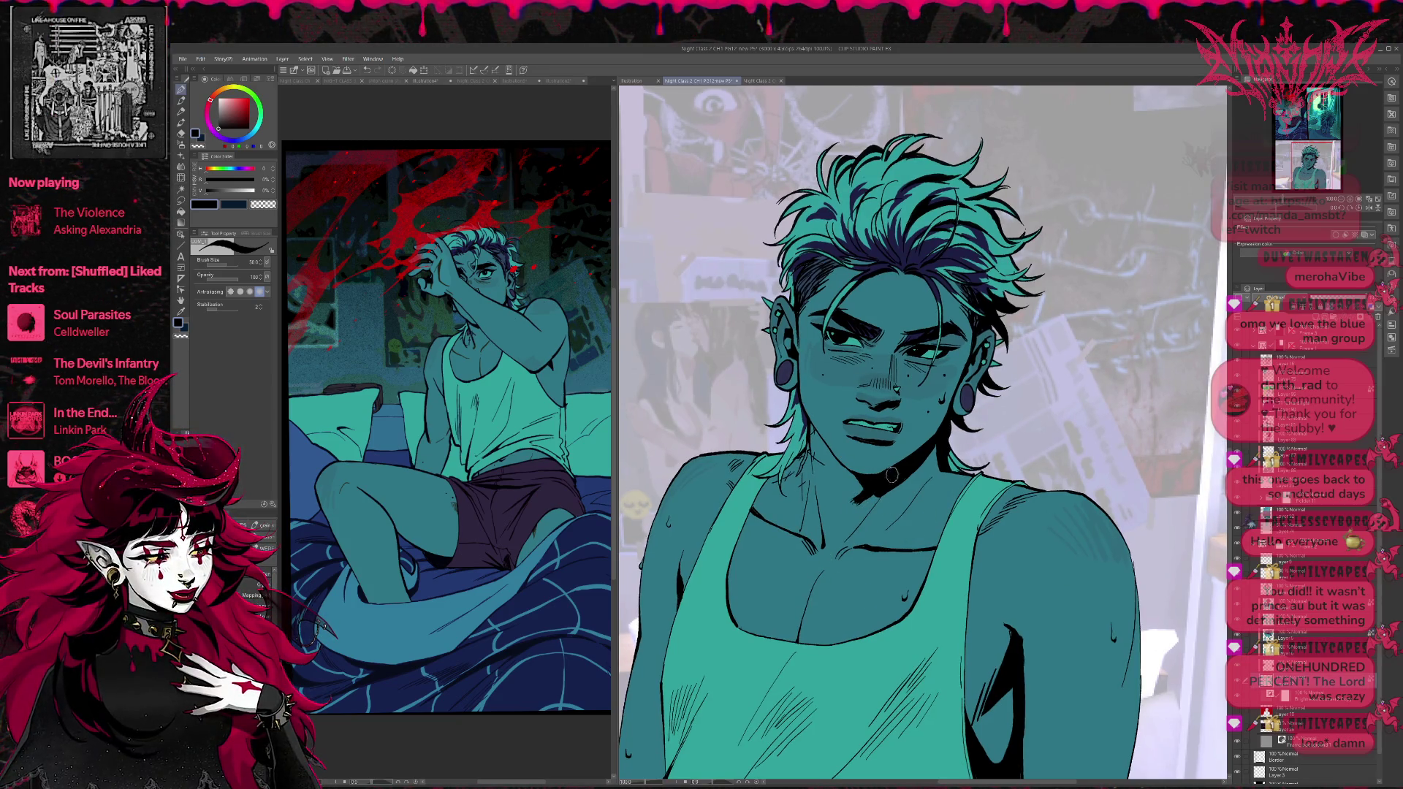
pyautogui.scroll(2, 922, 457)
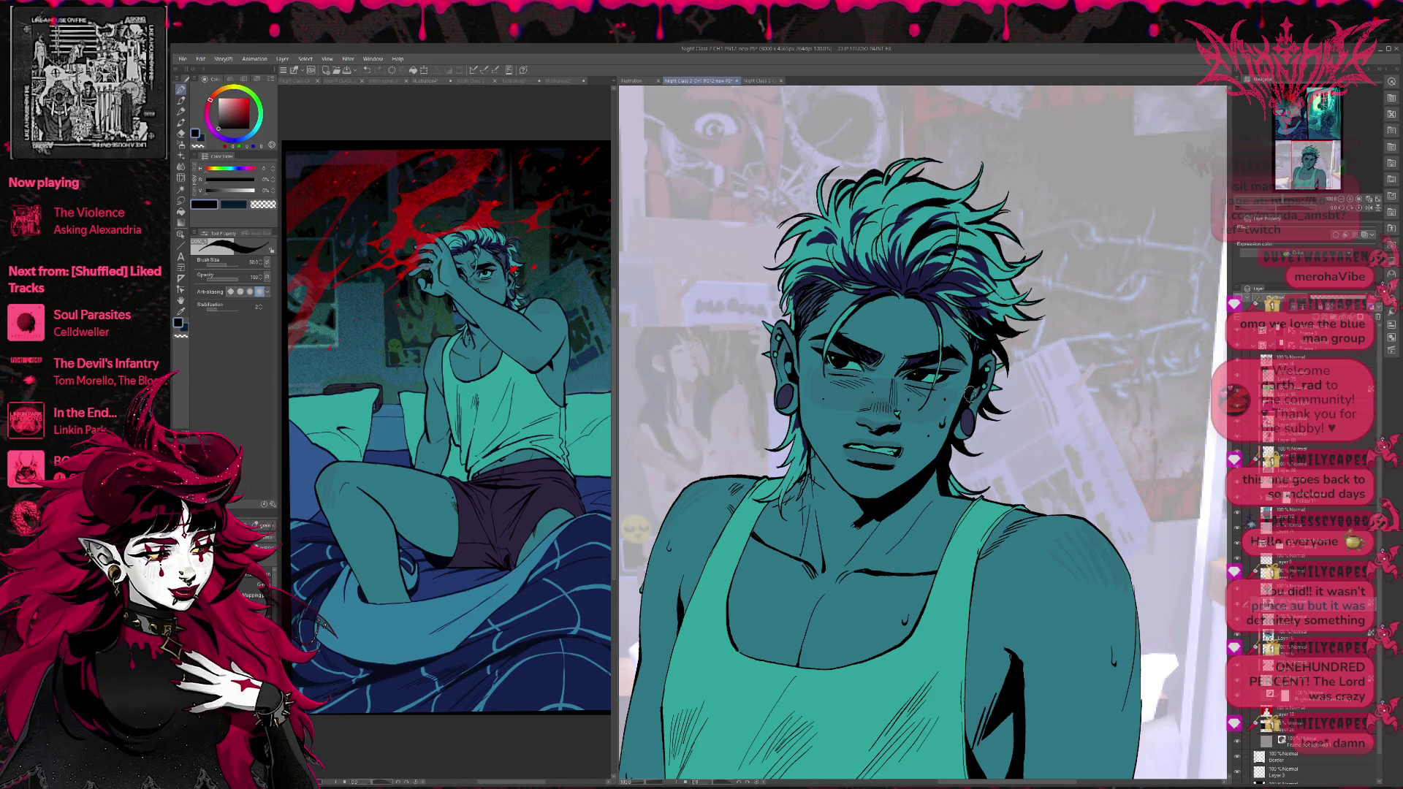
pyautogui.scroll(1, 1001, 375)
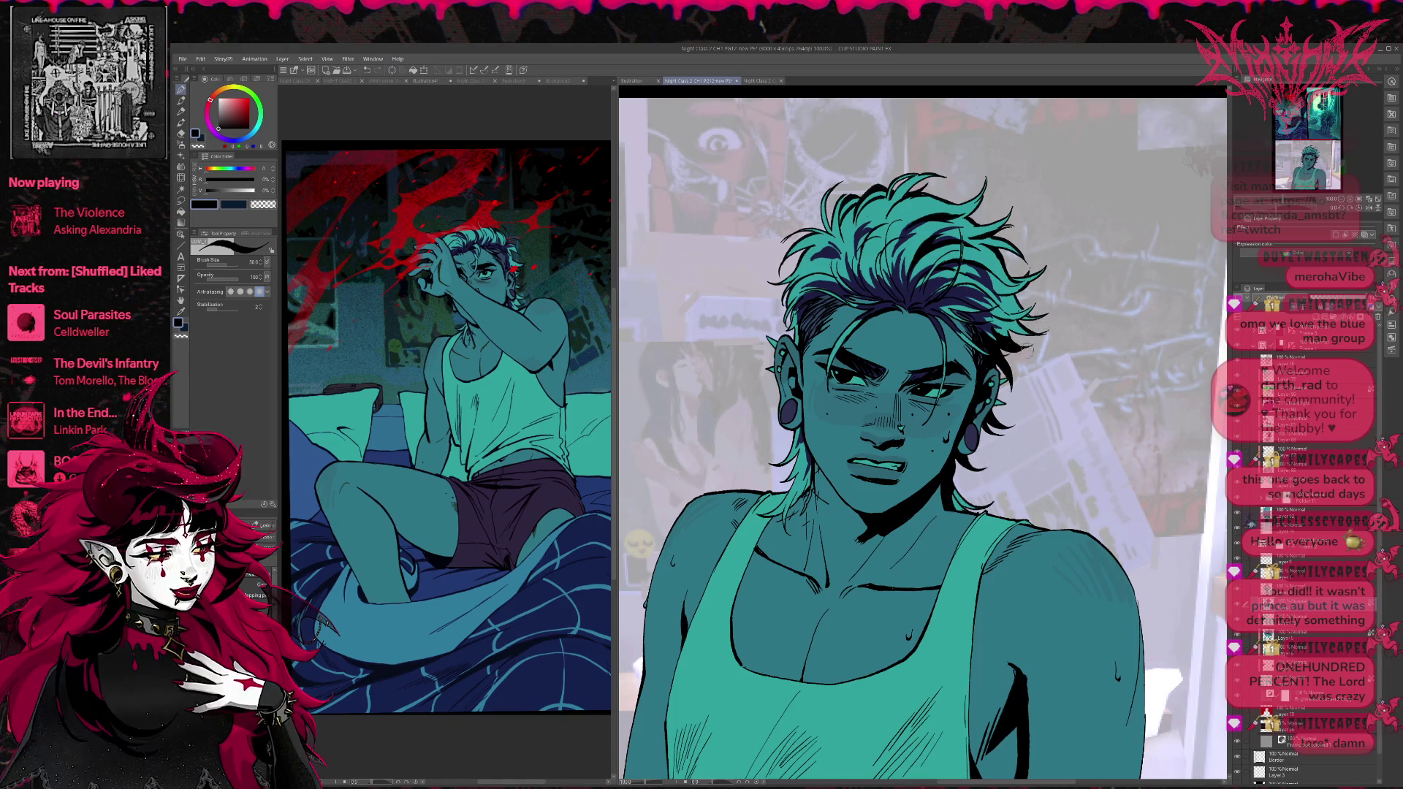
pyautogui.moveTo(1033, 353); pyautogui.dragTo(1076, 389)
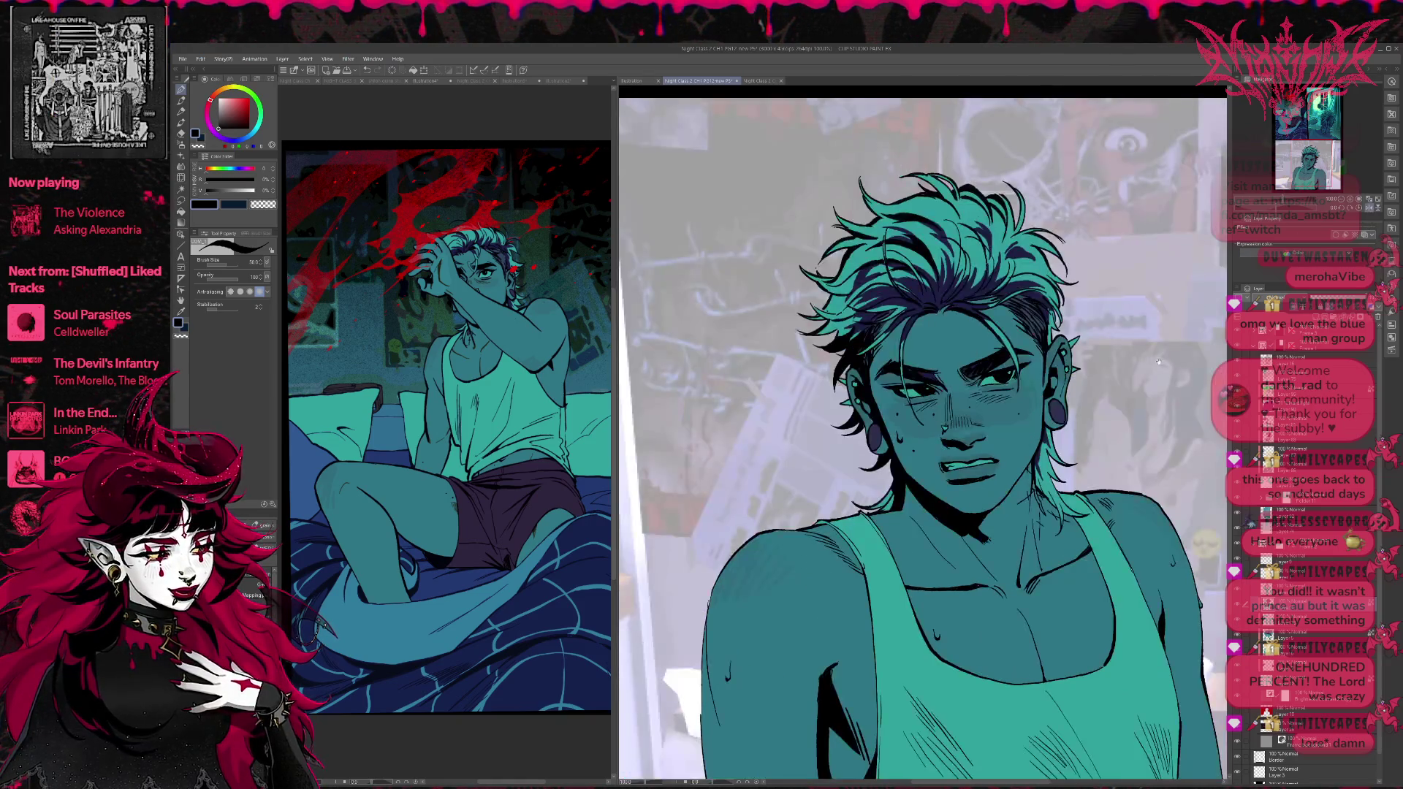
# Recentre on the face, then zoom out with Ctrl+- to see the full three-panel page.
pyautogui.scroll(1, 1076, 390)
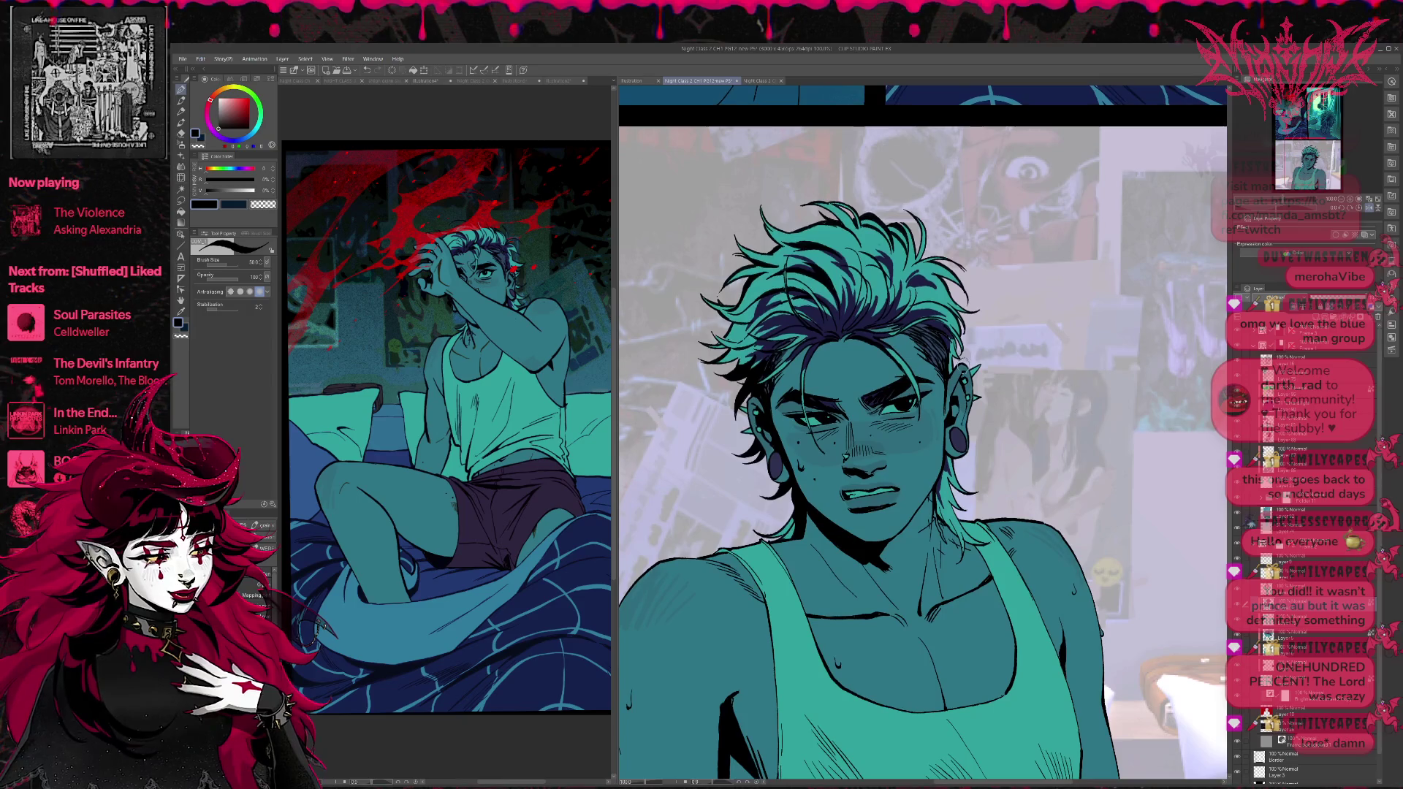
pyautogui.moveTo(776, 380); pyautogui.dragTo(882, 385)
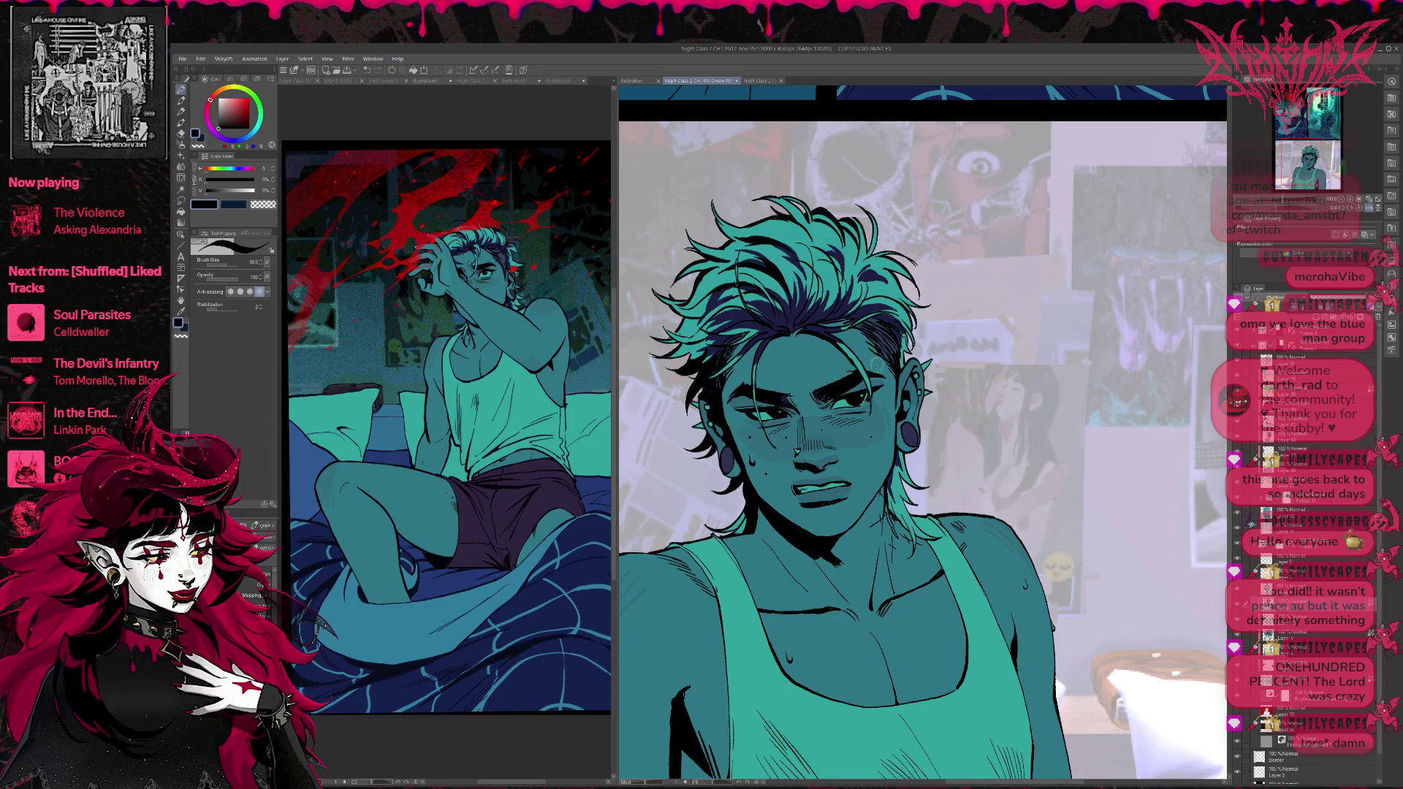
pyautogui.scroll(2, 812, 511)
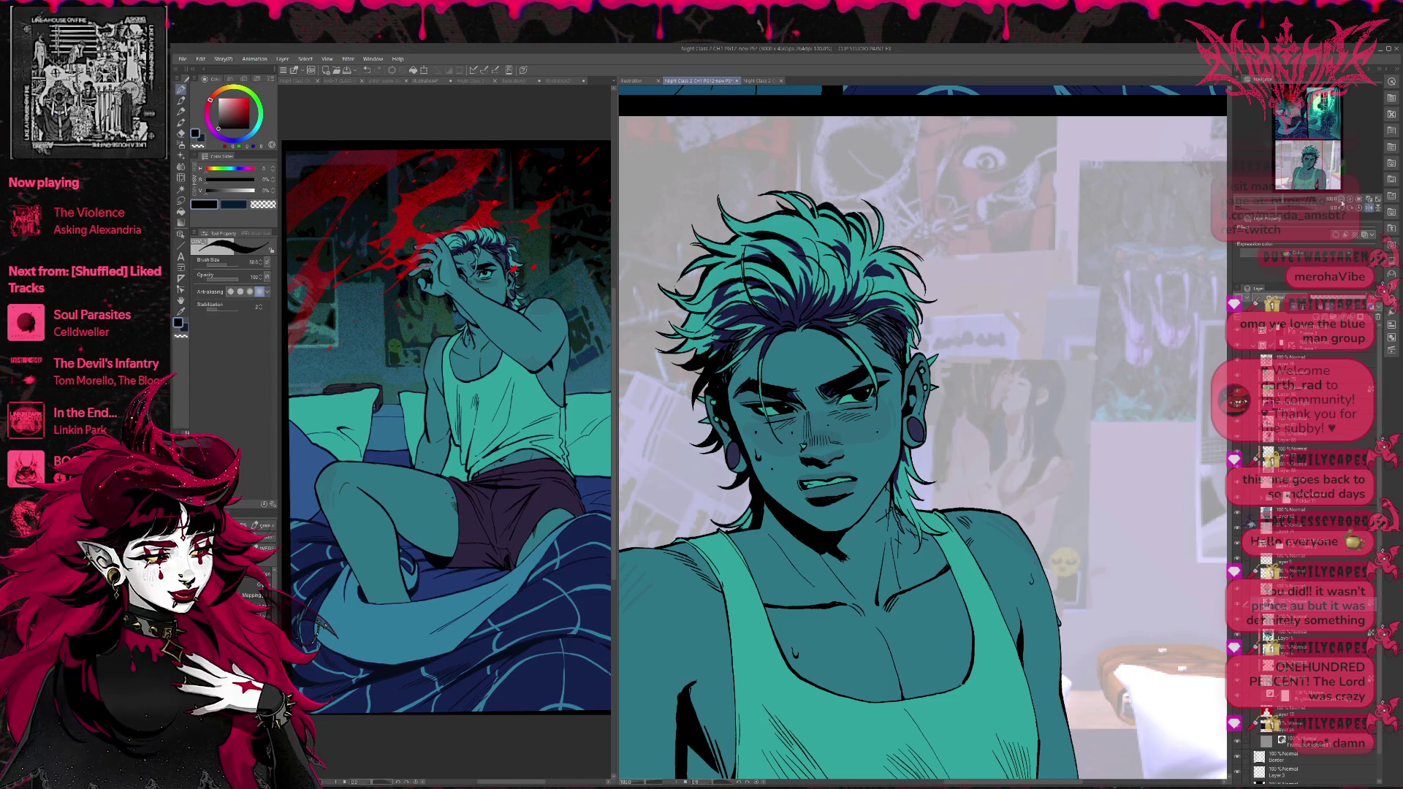
pyautogui.hotkey('ctrl', '-')
pyautogui.hotkey('ctrl', '-')
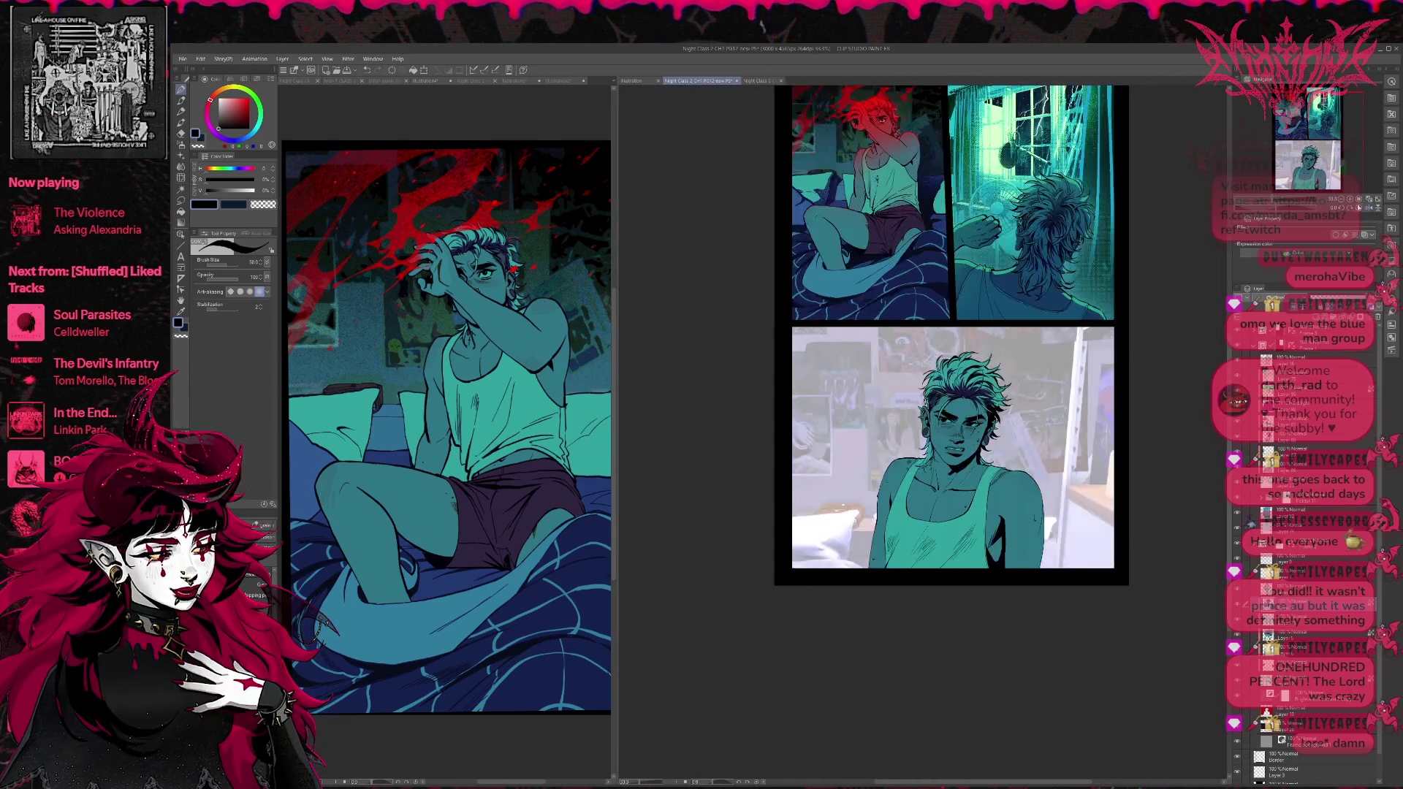
# Flip the page view horizontally and make the Illustration4 artwork the active document.
pyautogui.click(1368, 208)
pyautogui.scroll(1, 1031, 400)
pyautogui.scroll(1, 1032, 400)
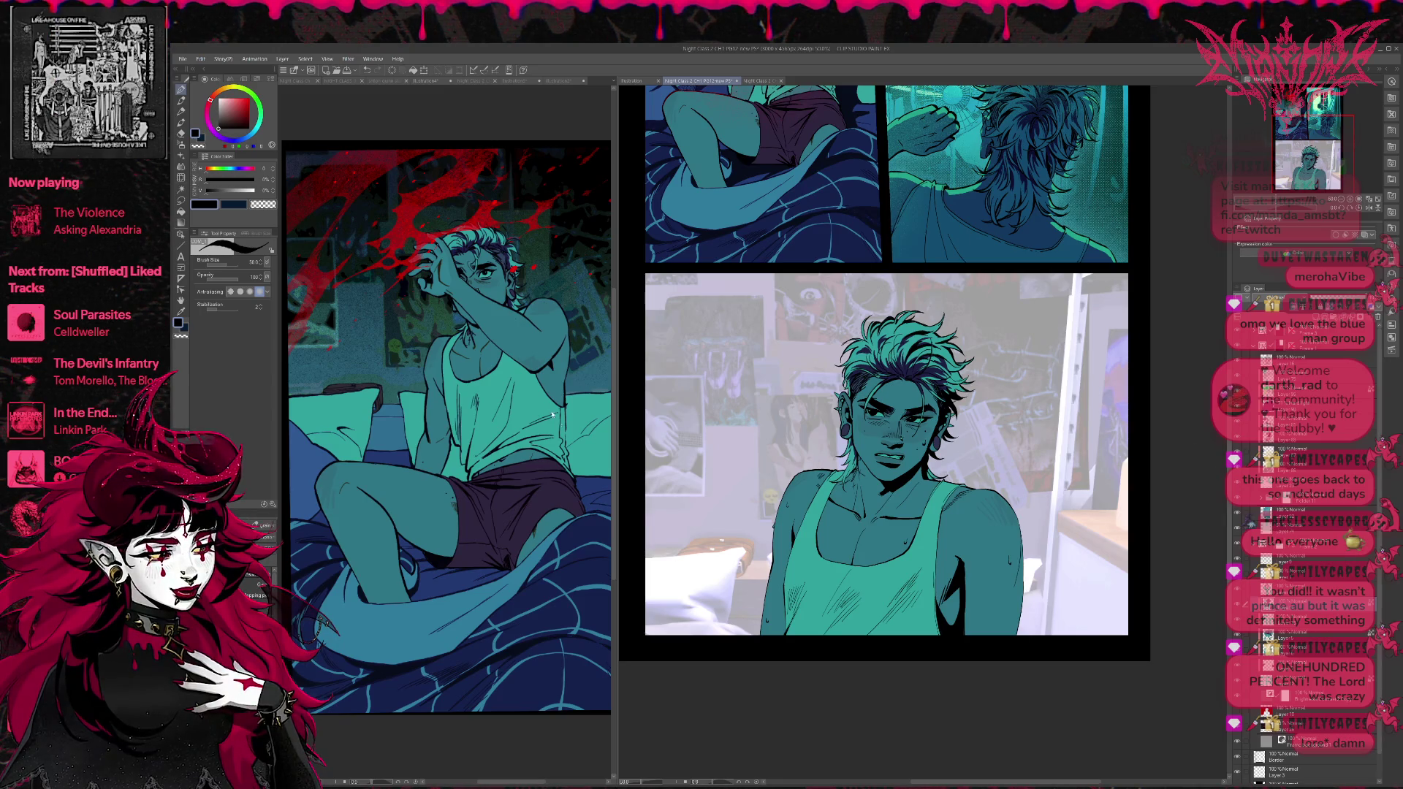
pyautogui.click(486, 362)
pyautogui.keyDown('alt'); pyautogui.click(482, 351); pyautogui.keyUp('alt')
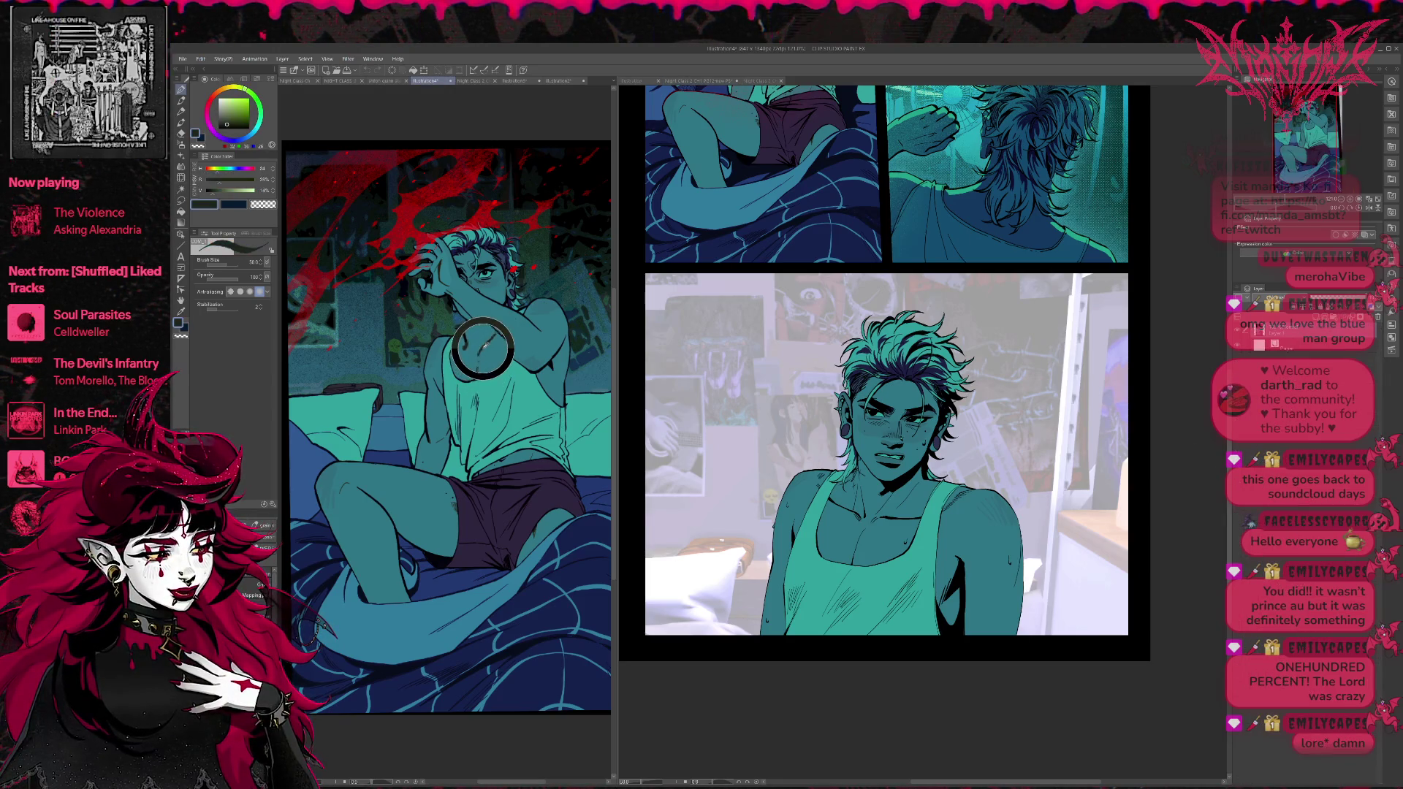
# Darken the bed figure's hair with dark blue strokes, then return to the Night Class page.
pyautogui.keyDown('alt'); pyautogui.click(483, 348); pyautogui.keyUp('alt')
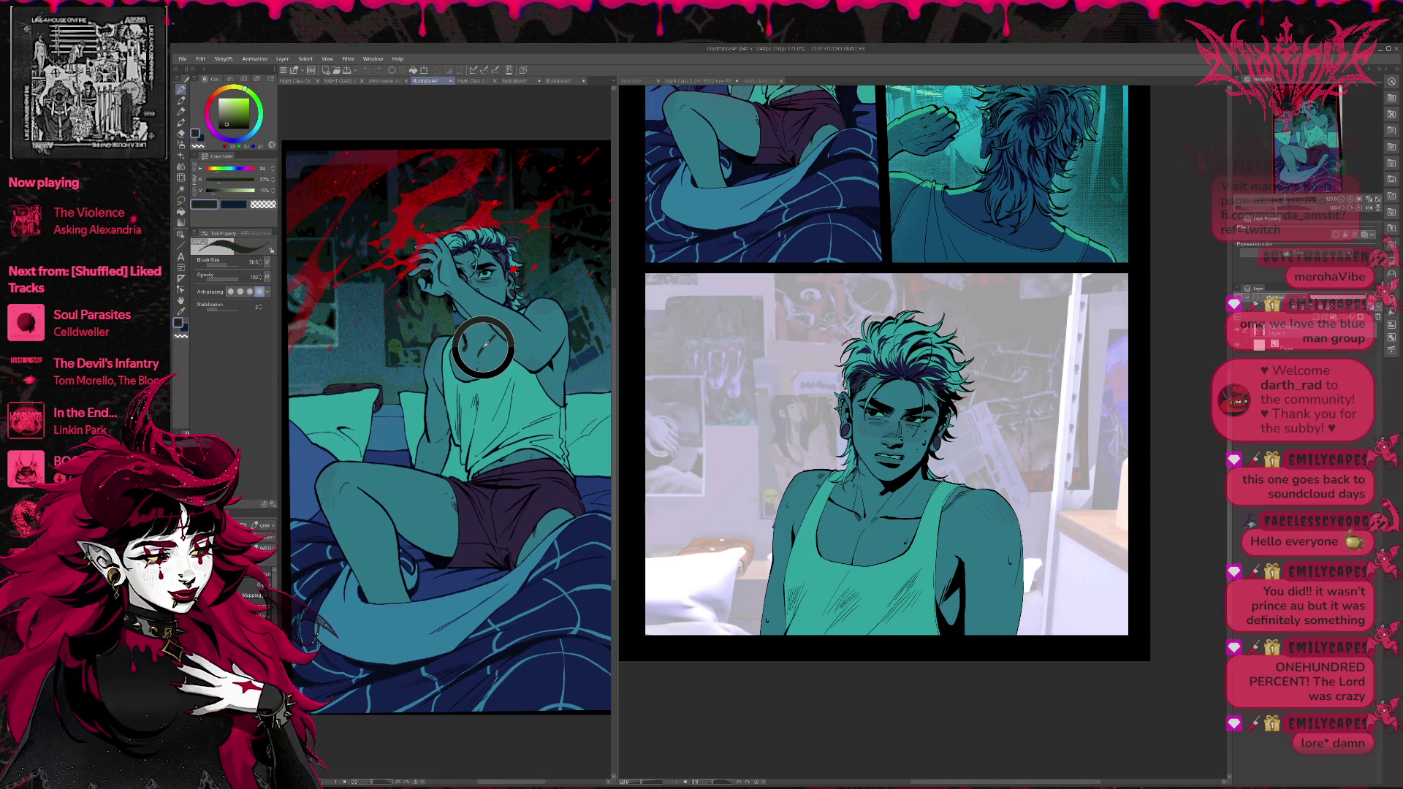
pyautogui.keyDown('alt'); pyautogui.click(502, 249); pyautogui.keyUp('alt')
pyautogui.moveTo(502, 249); pyautogui.dragTo(505, 248)
pyautogui.keyDown('alt'); pyautogui.click(502, 258); pyautogui.keyUp('alt')
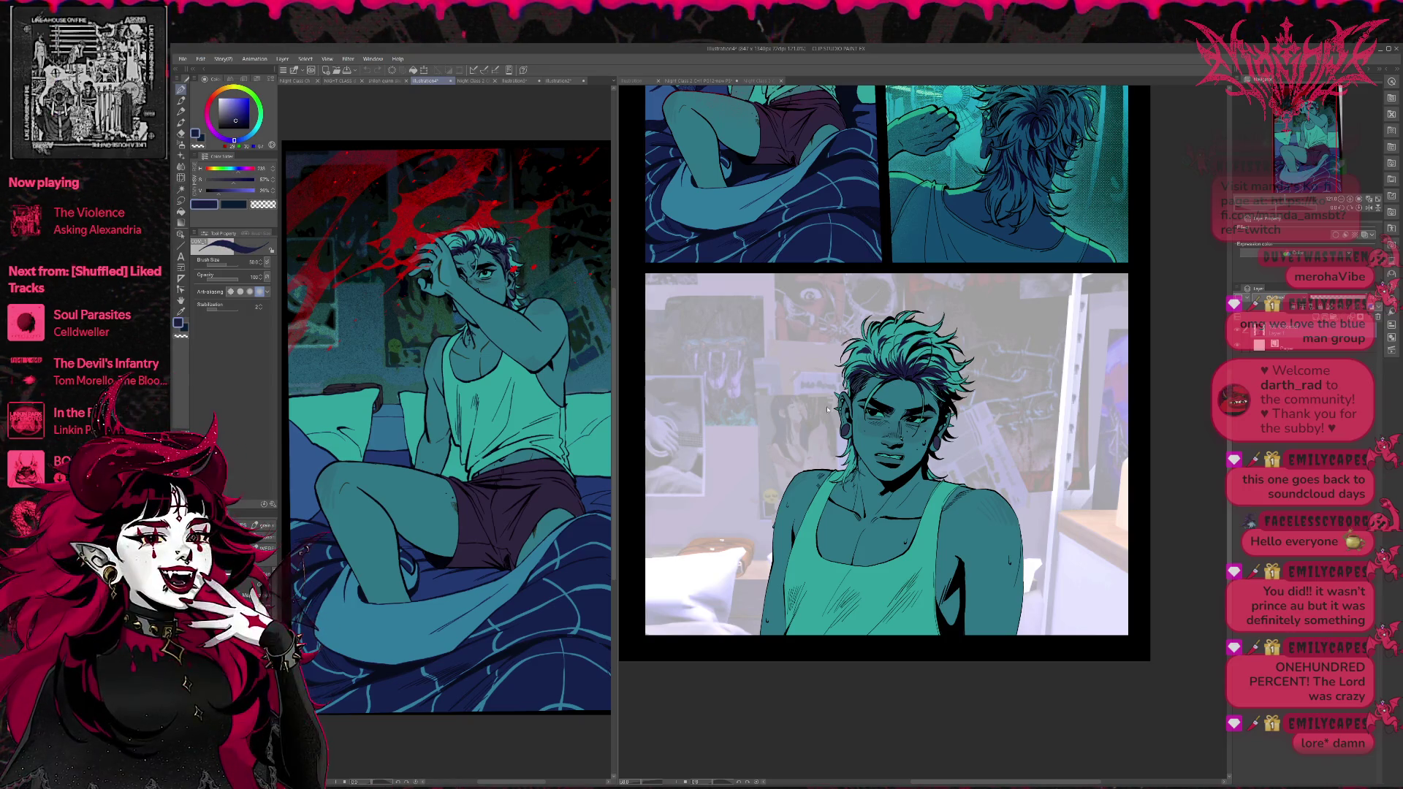
pyautogui.hotkey('ctrl', 'Tab')
pyautogui.scroll(2, 882, 419)
# Sample the tank-top green from Illustration4, shift it toward teal, and darken the collarbone line.
pyautogui.scroll(2, 914, 416)
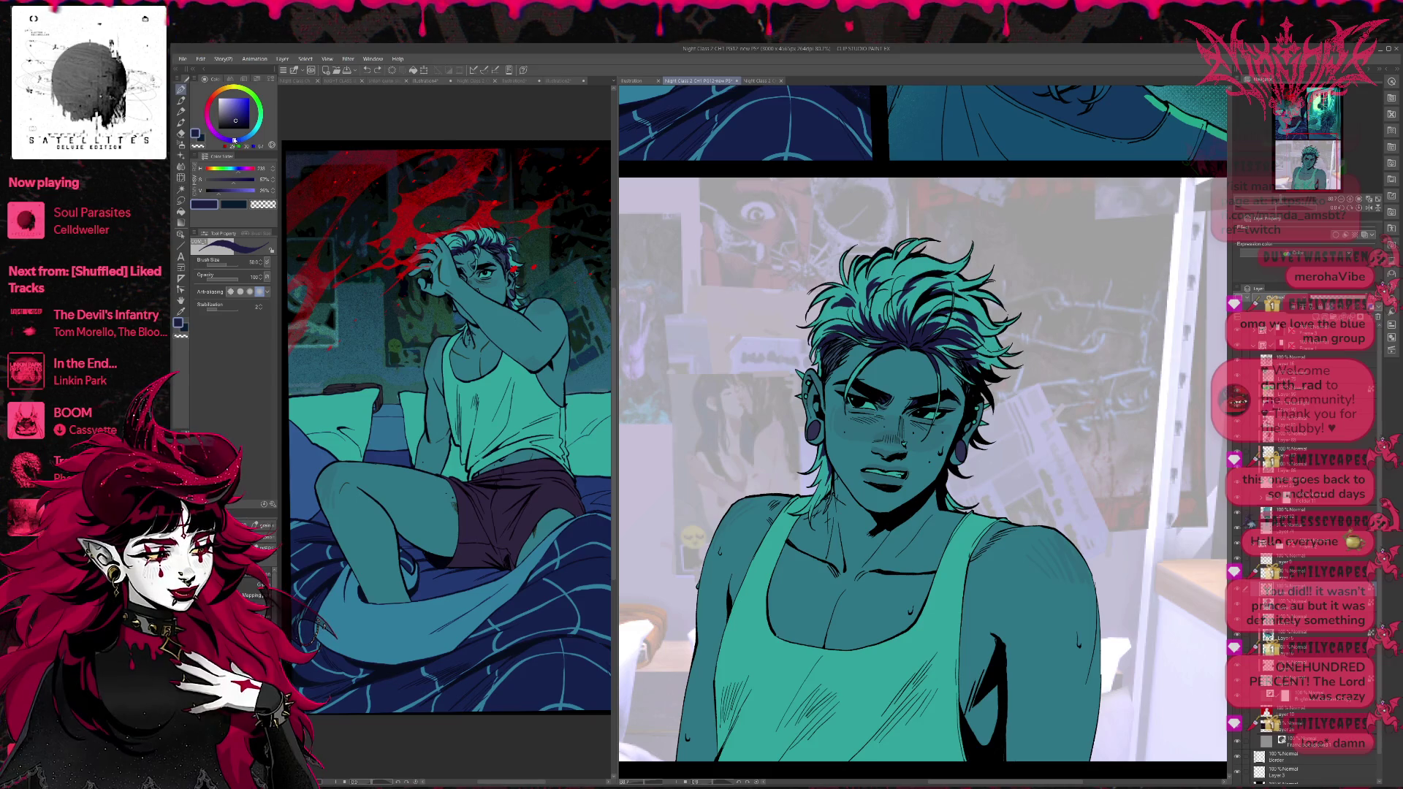
pyautogui.keyDown('alt'); pyautogui.click(480, 353); pyautogui.keyUp('alt')
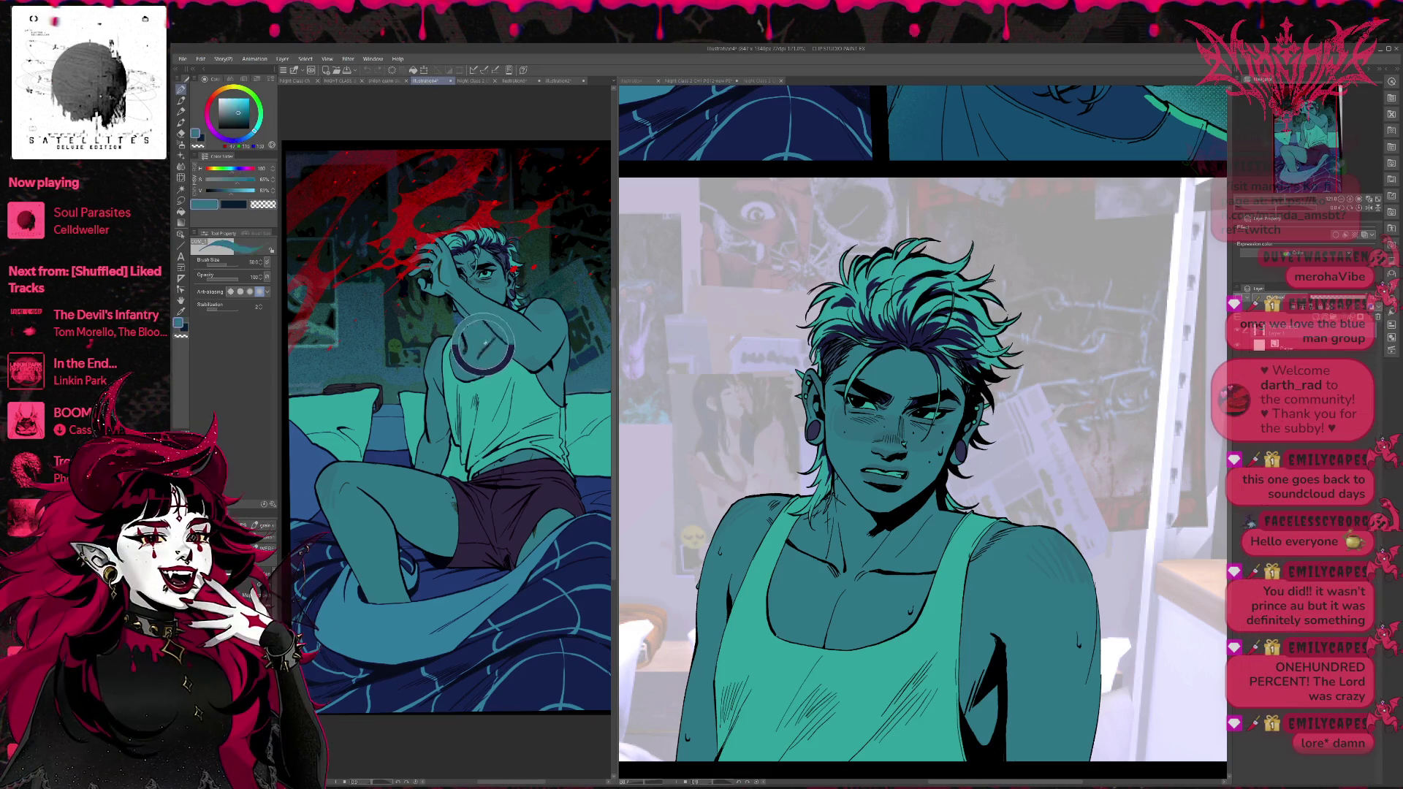
pyautogui.click(261, 125)
pyautogui.click(869, 578)
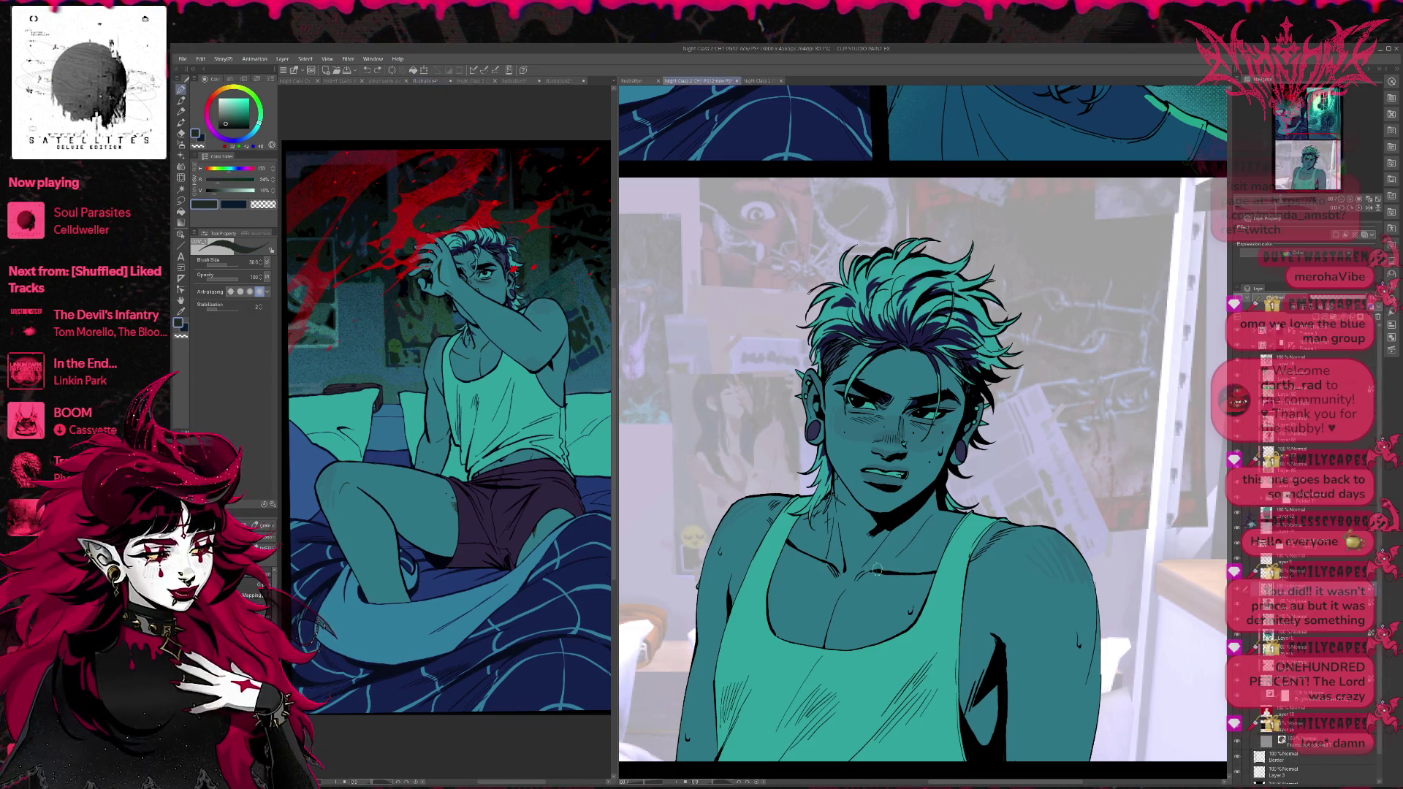
pyautogui.moveTo(868, 576)
pyautogui.mouseDown()
pyautogui.moveTo(912, 570)
pyautogui.moveTo(884, 575)
pyautogui.mouseUp()
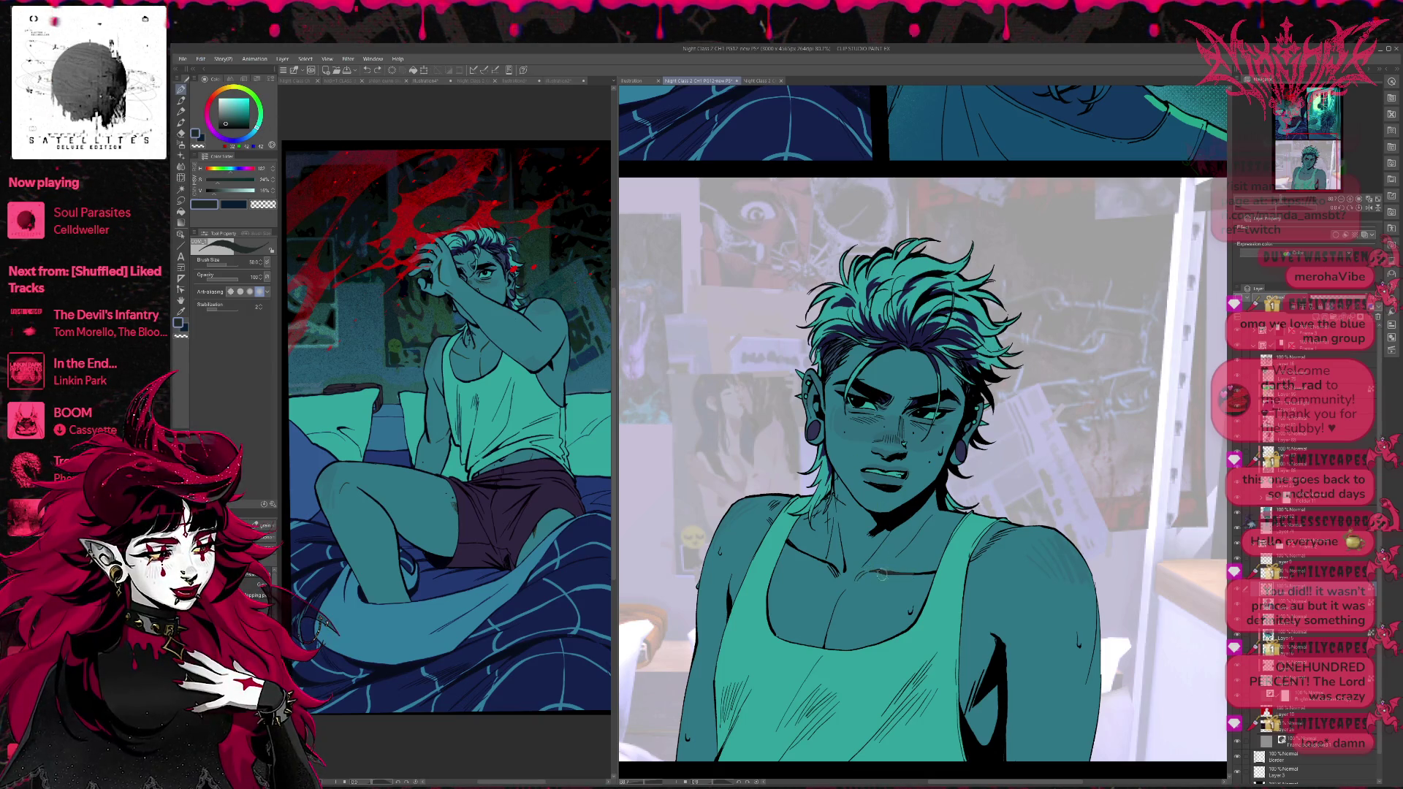
# Sample the teal skin, collarbone shadow and cheek tones, nudging each hue toward blue.
pyautogui.click(247, 139)
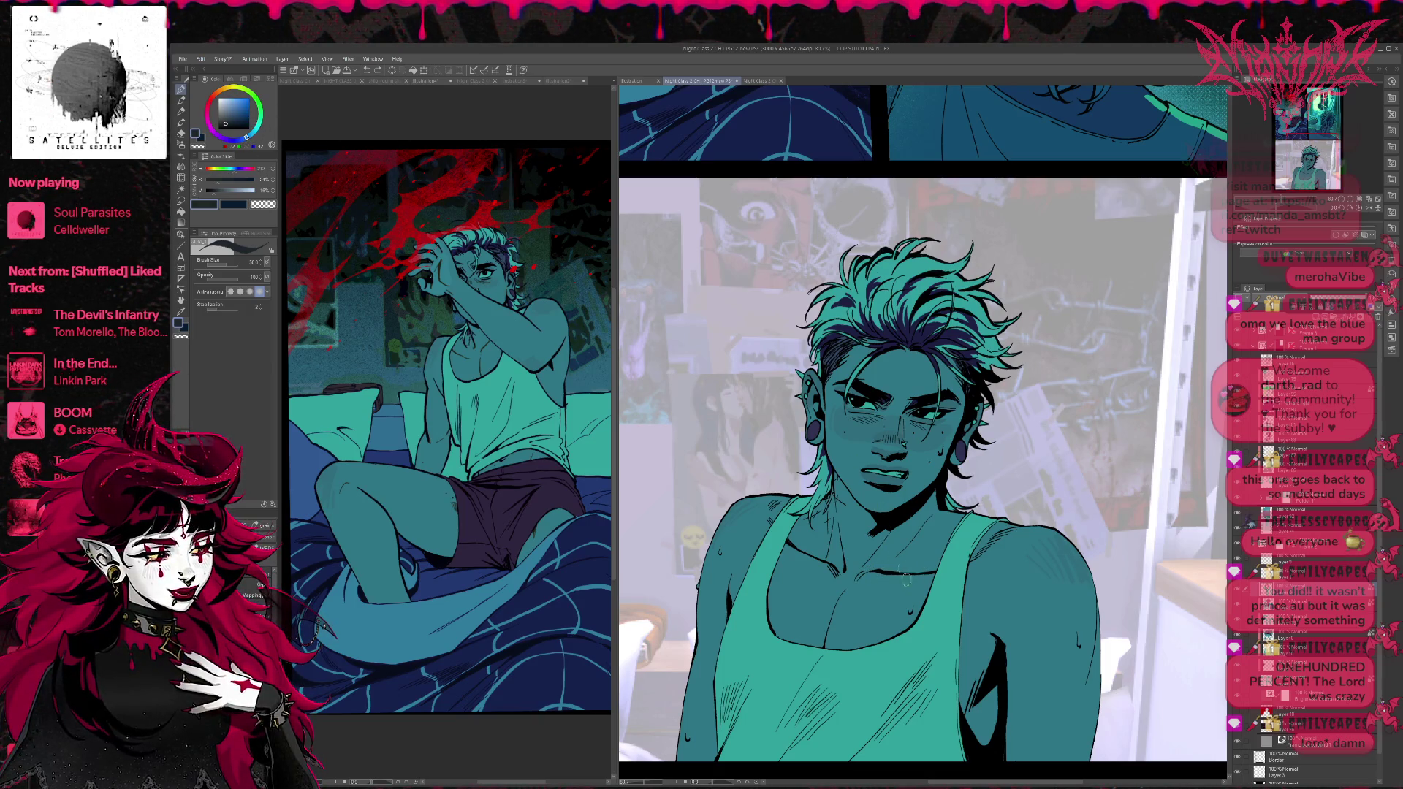
pyautogui.keyDown('alt'); pyautogui.click(880, 574); pyautogui.keyUp('alt')
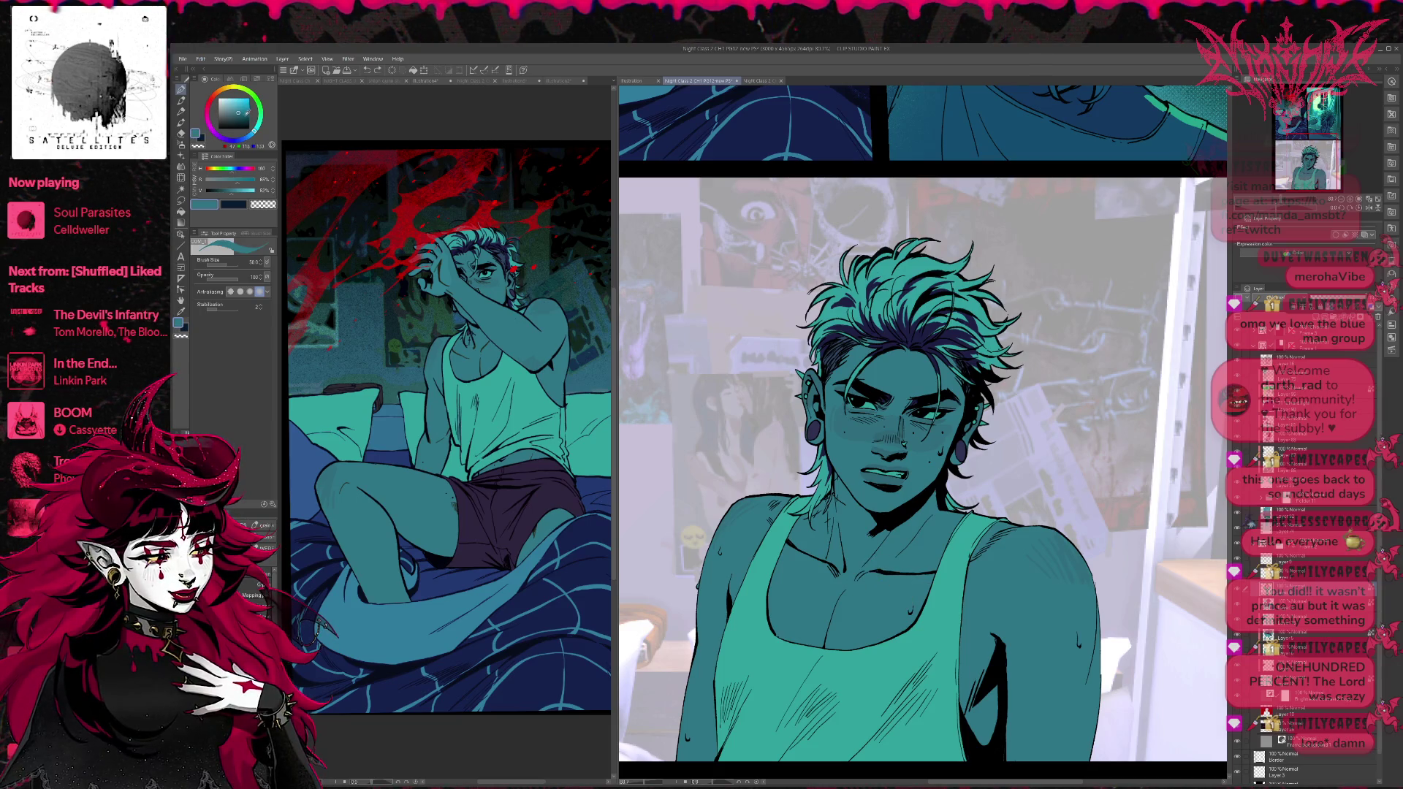
pyautogui.keyDown('alt'); pyautogui.click(872, 571); pyautogui.keyUp('alt')
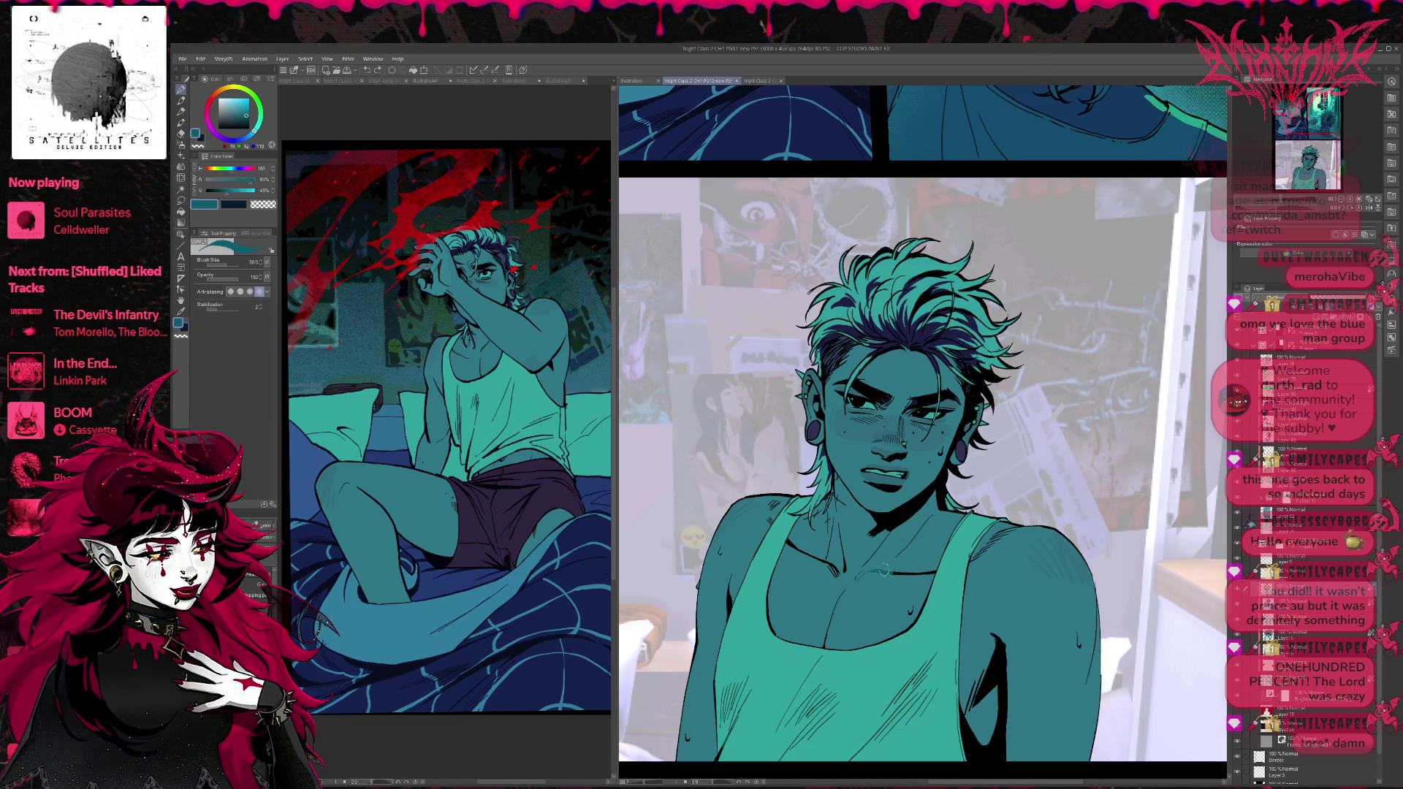
pyautogui.keyDown('alt'); pyautogui.click(865, 561); pyautogui.keyUp('alt')
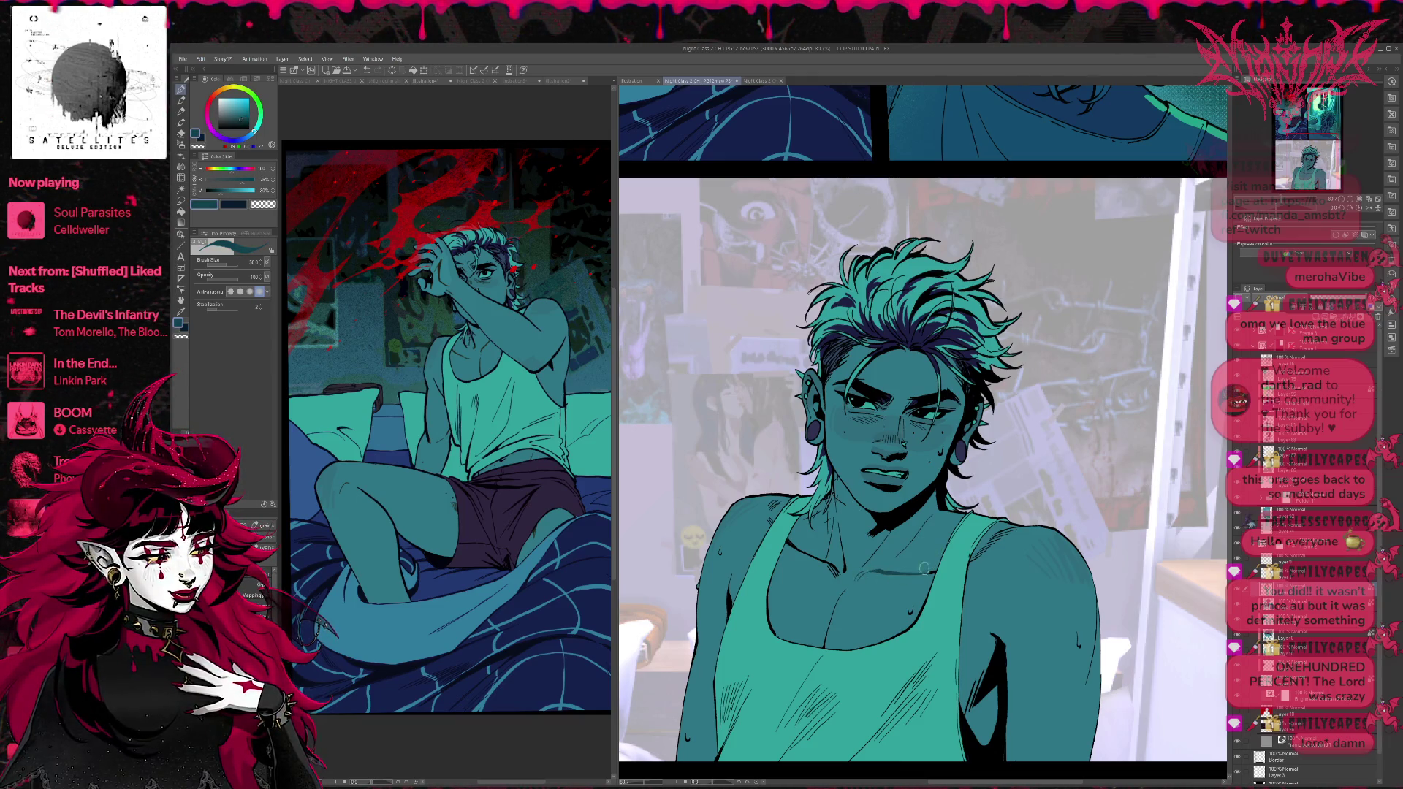
pyautogui.click(249, 137)
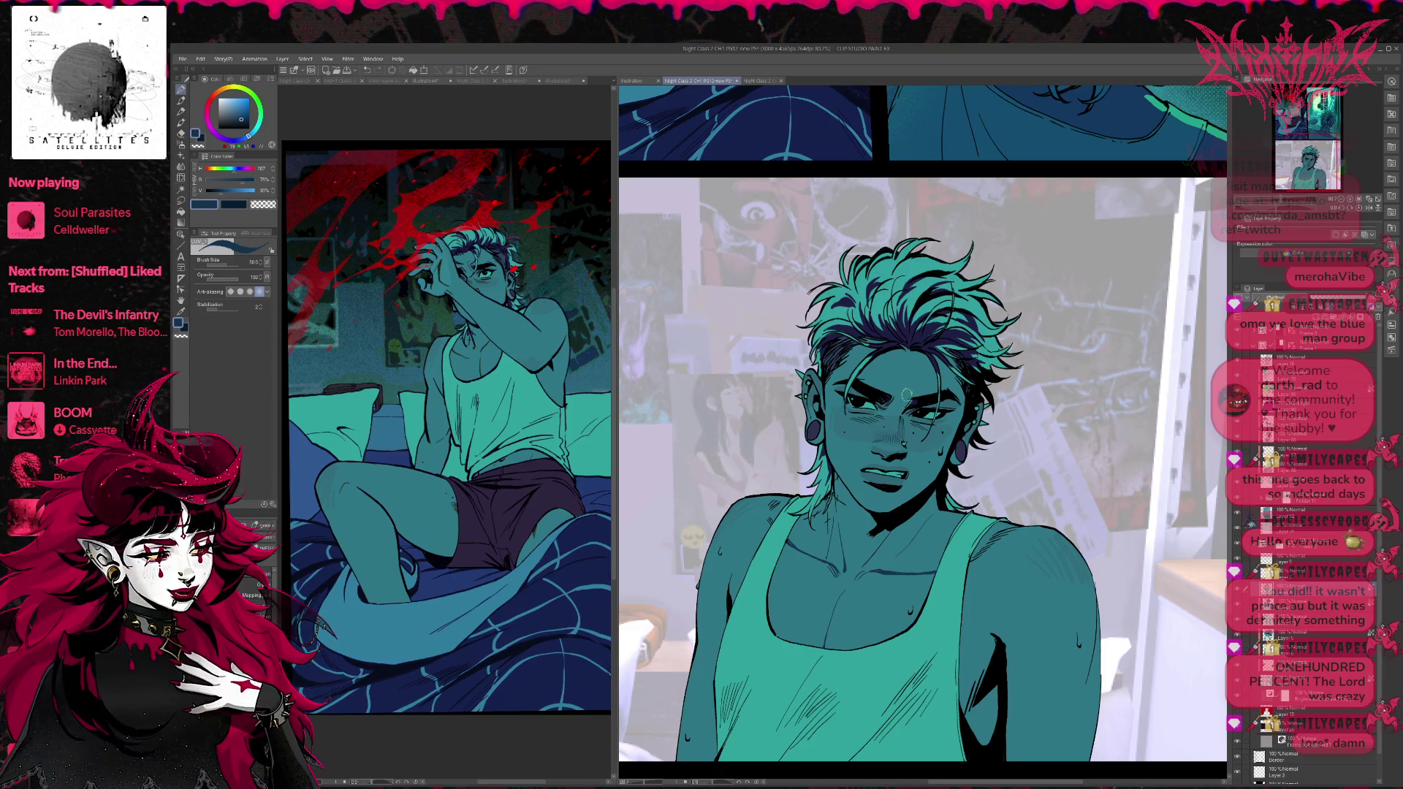
pyautogui.keyDown('alt'); pyautogui.click(879, 437); pyautogui.keyUp('alt')
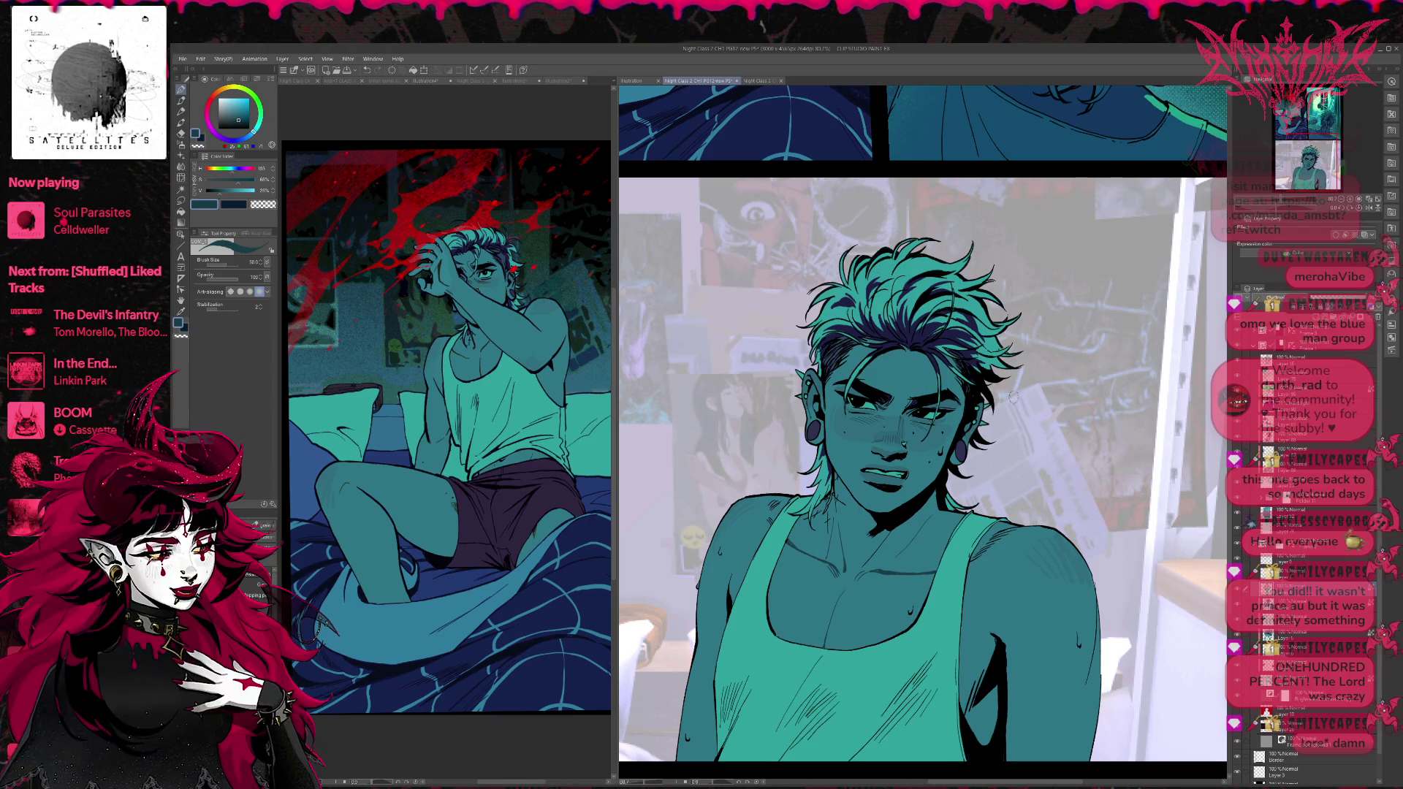
pyautogui.moveTo(923, 431); pyautogui.dragTo(905, 411)
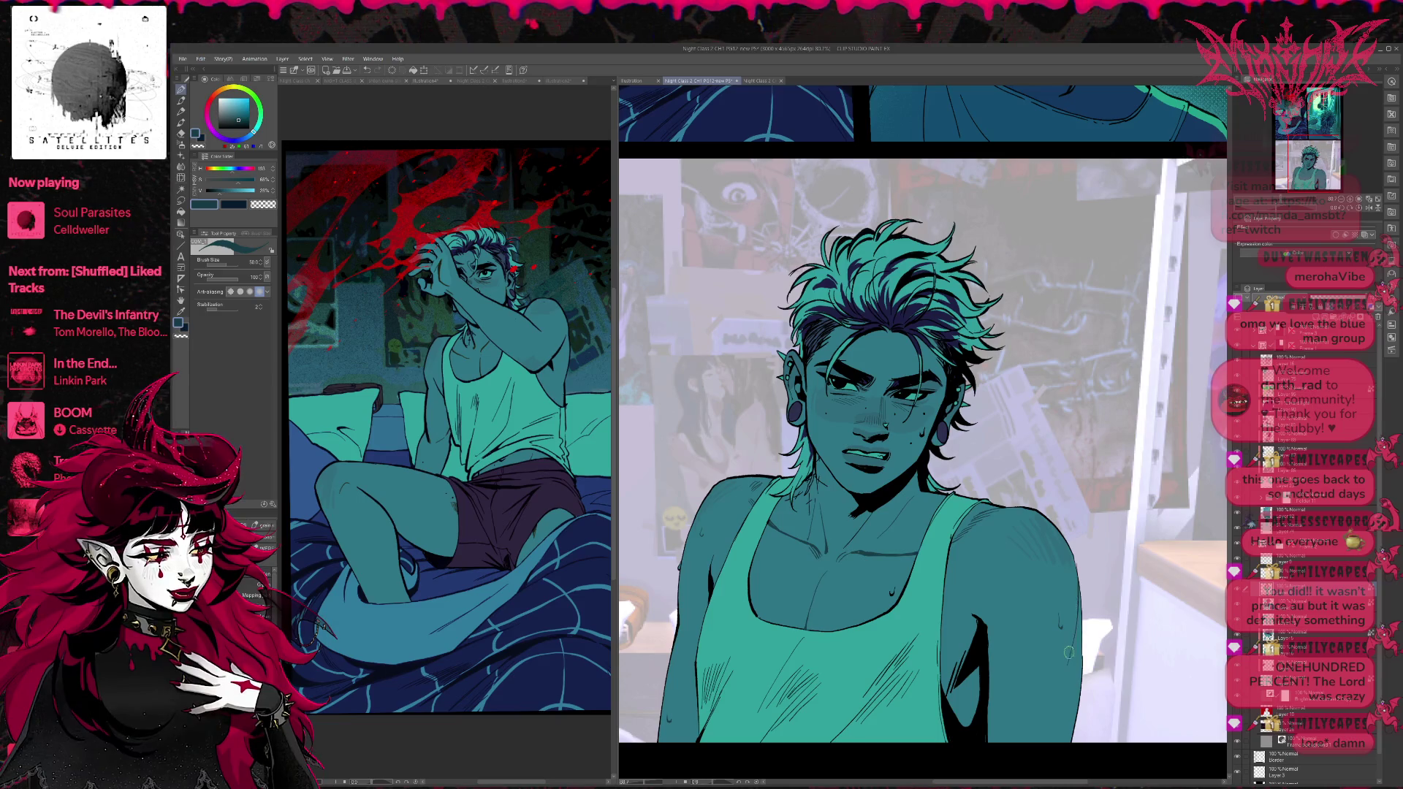
pyautogui.moveTo(1037, 488); pyautogui.dragTo(1049, 507)
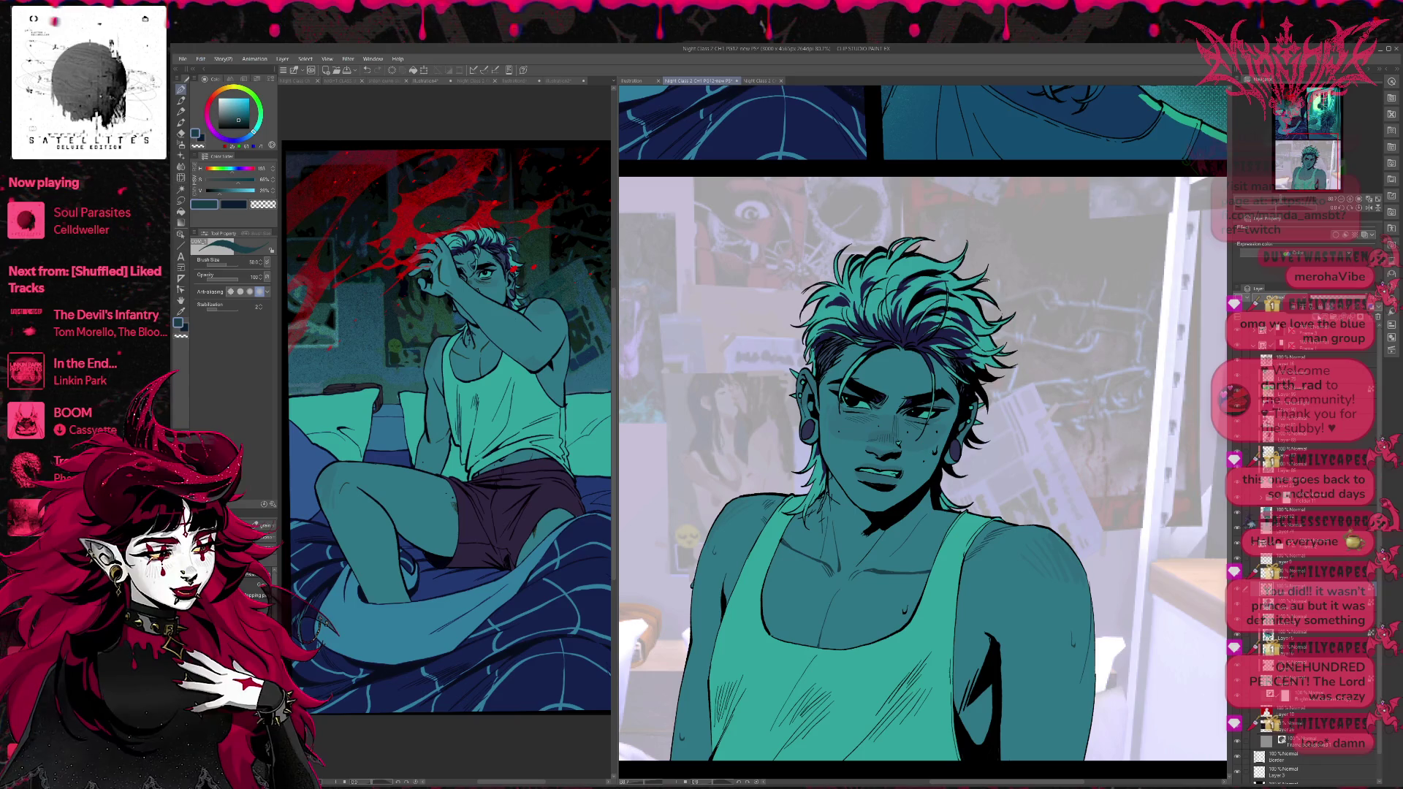
# Sample the shirt teal, enlarge the brush to size 170, and choose a dark navy colour.
pyautogui.keyDown('alt'); pyautogui.click(735, 621); pyautogui.keyUp('alt')
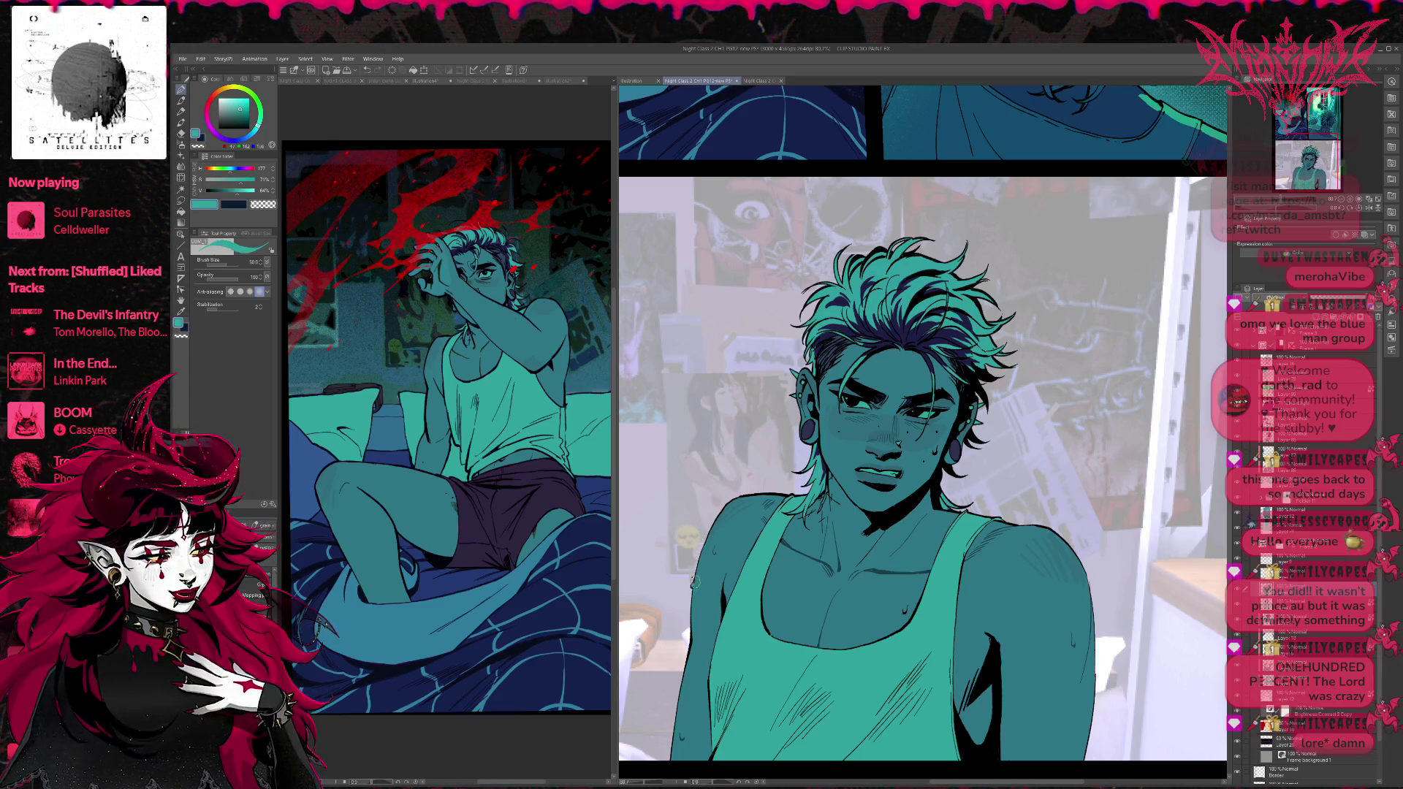
pyautogui.moveTo(702, 548); pyautogui.dragTo(692, 584)
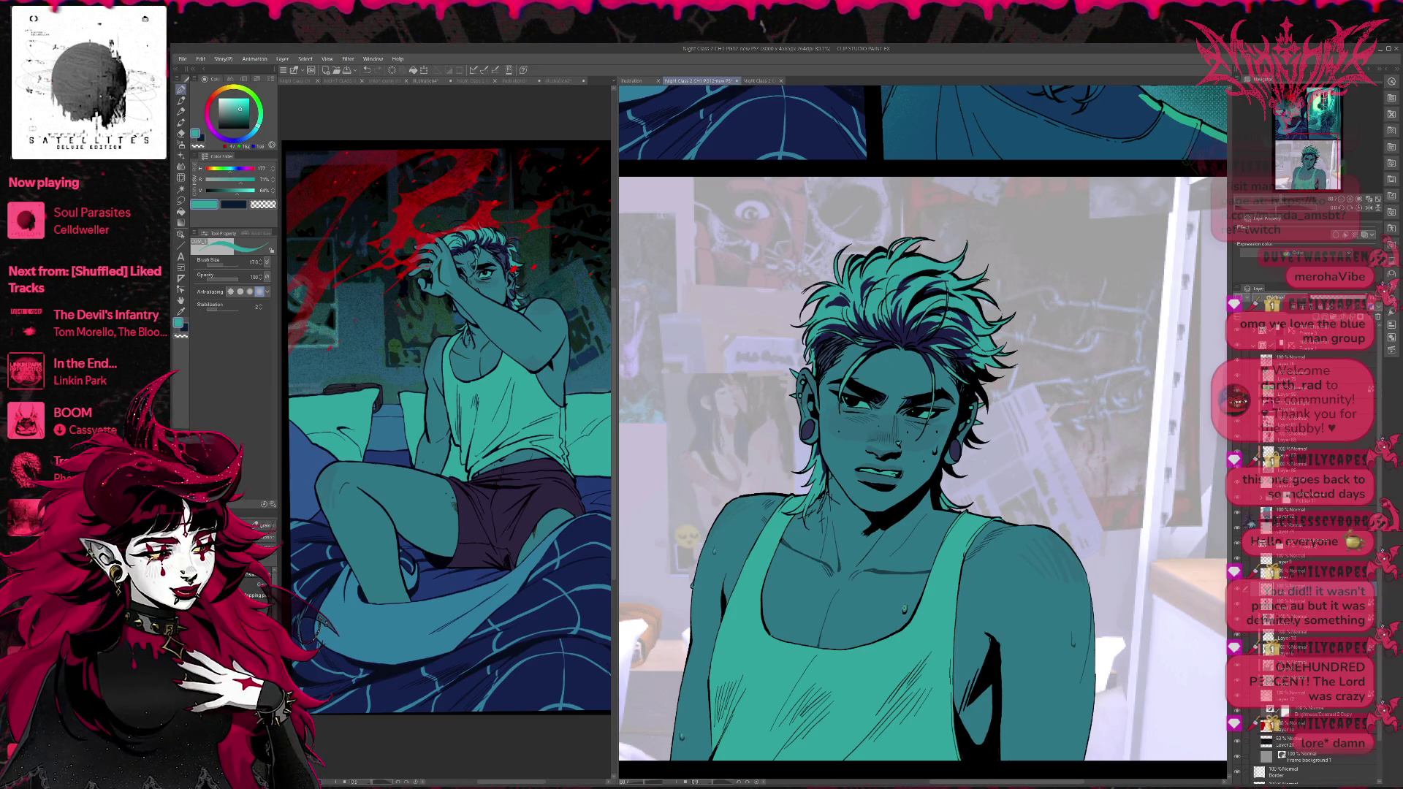
pyautogui.scroll(2, 923, 431)
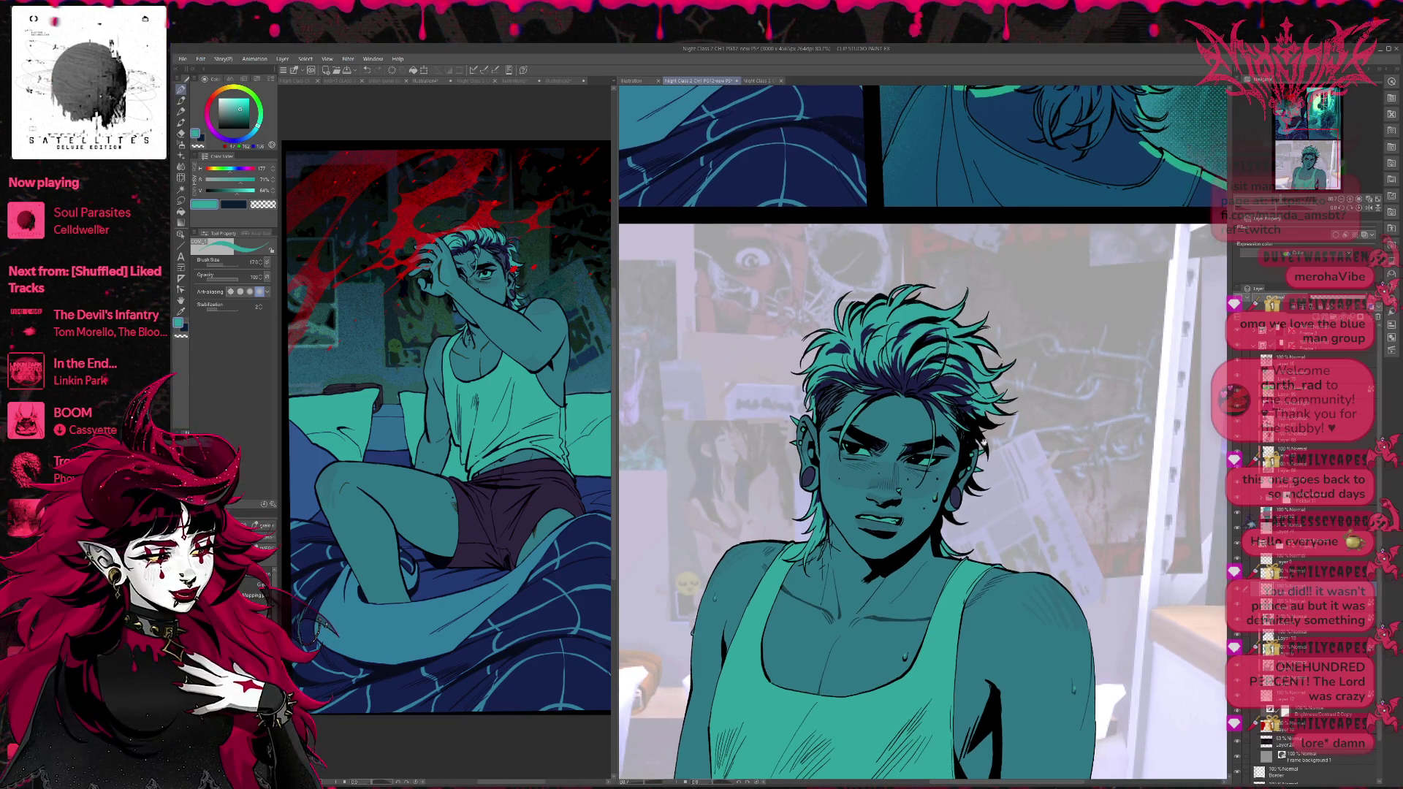
pyautogui.scroll(-1, 983, 421)
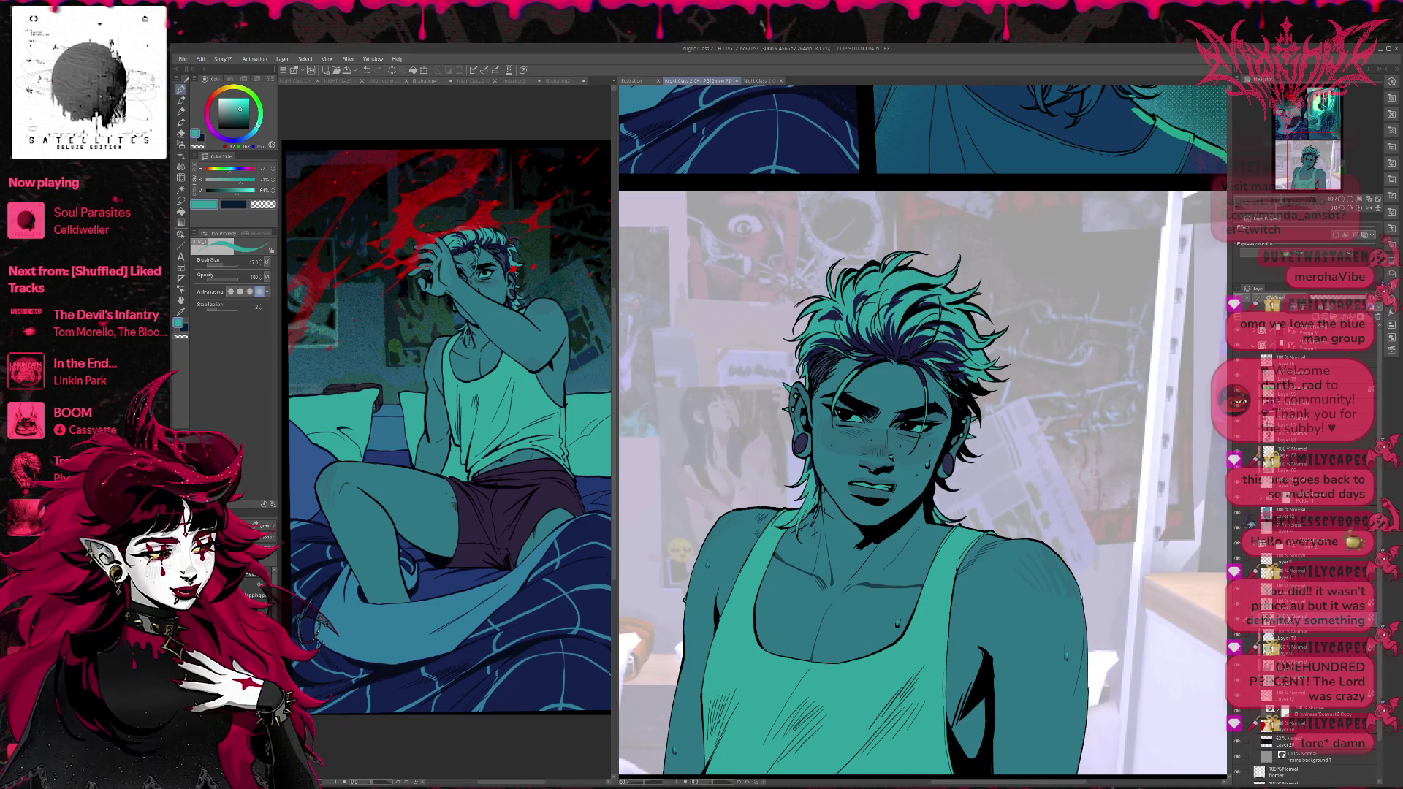
pyautogui.keyDown('alt'); pyautogui.click(821, 514); pyautogui.keyUp('alt')
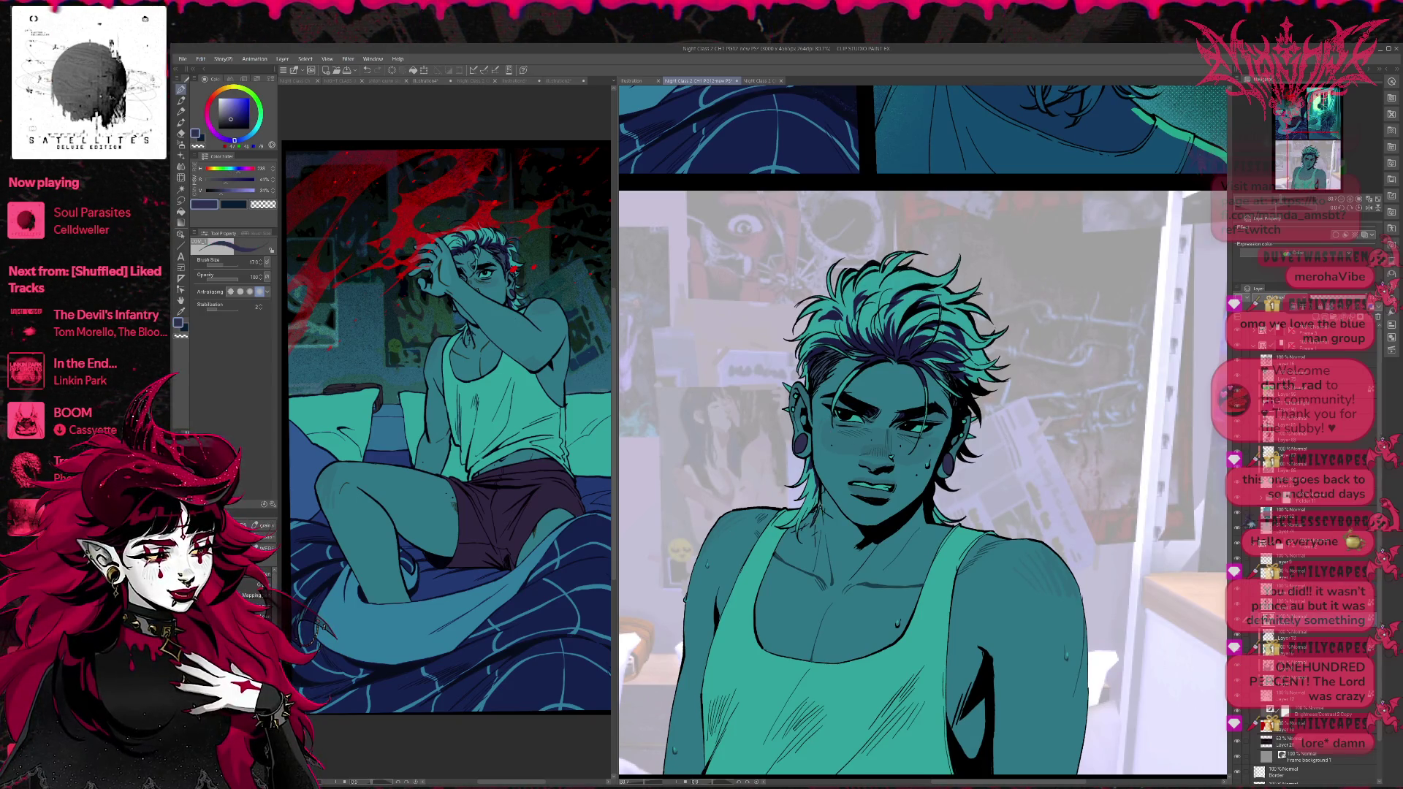
pyautogui.moveTo(831, 466); pyautogui.dragTo(823, 472)
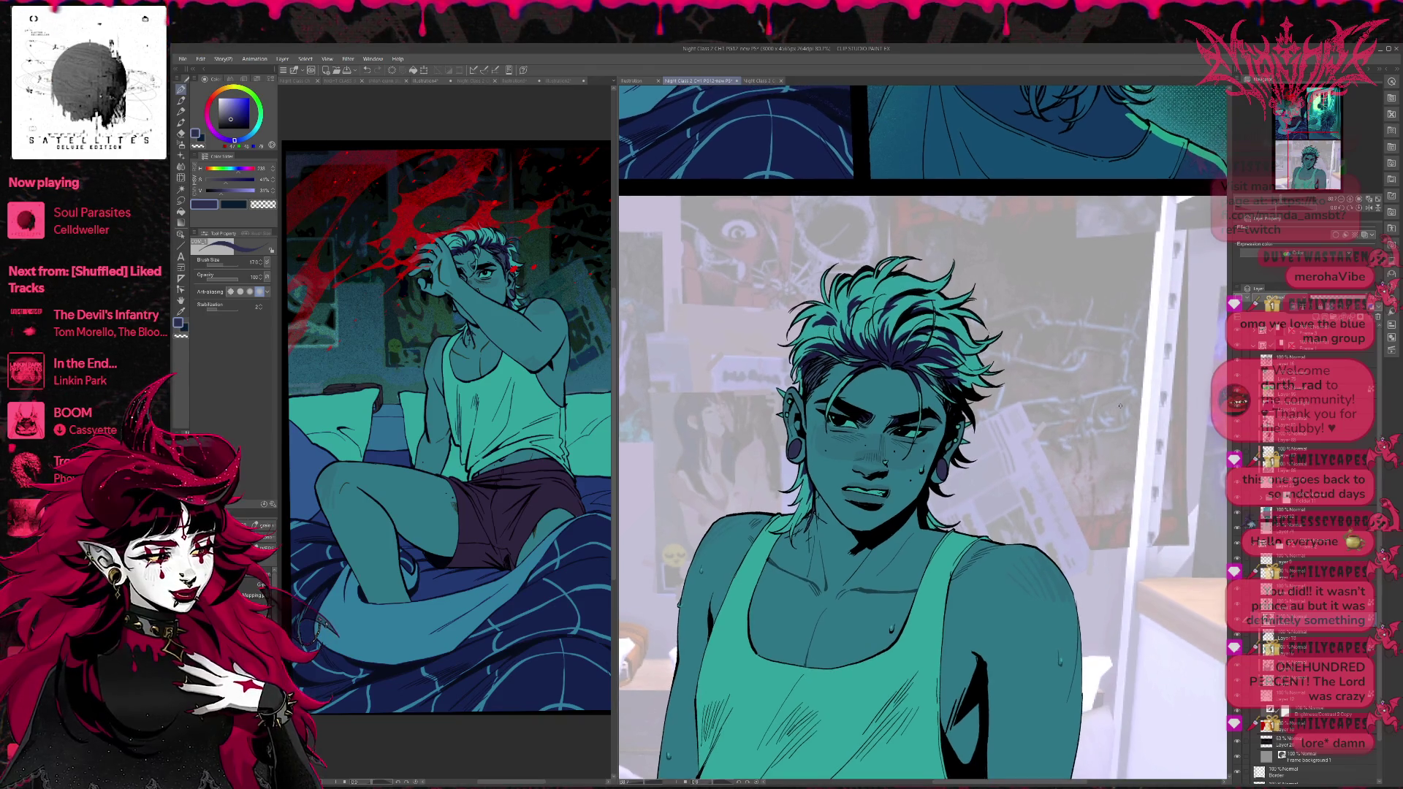
pyautogui.scroll(-2, 823, 471)
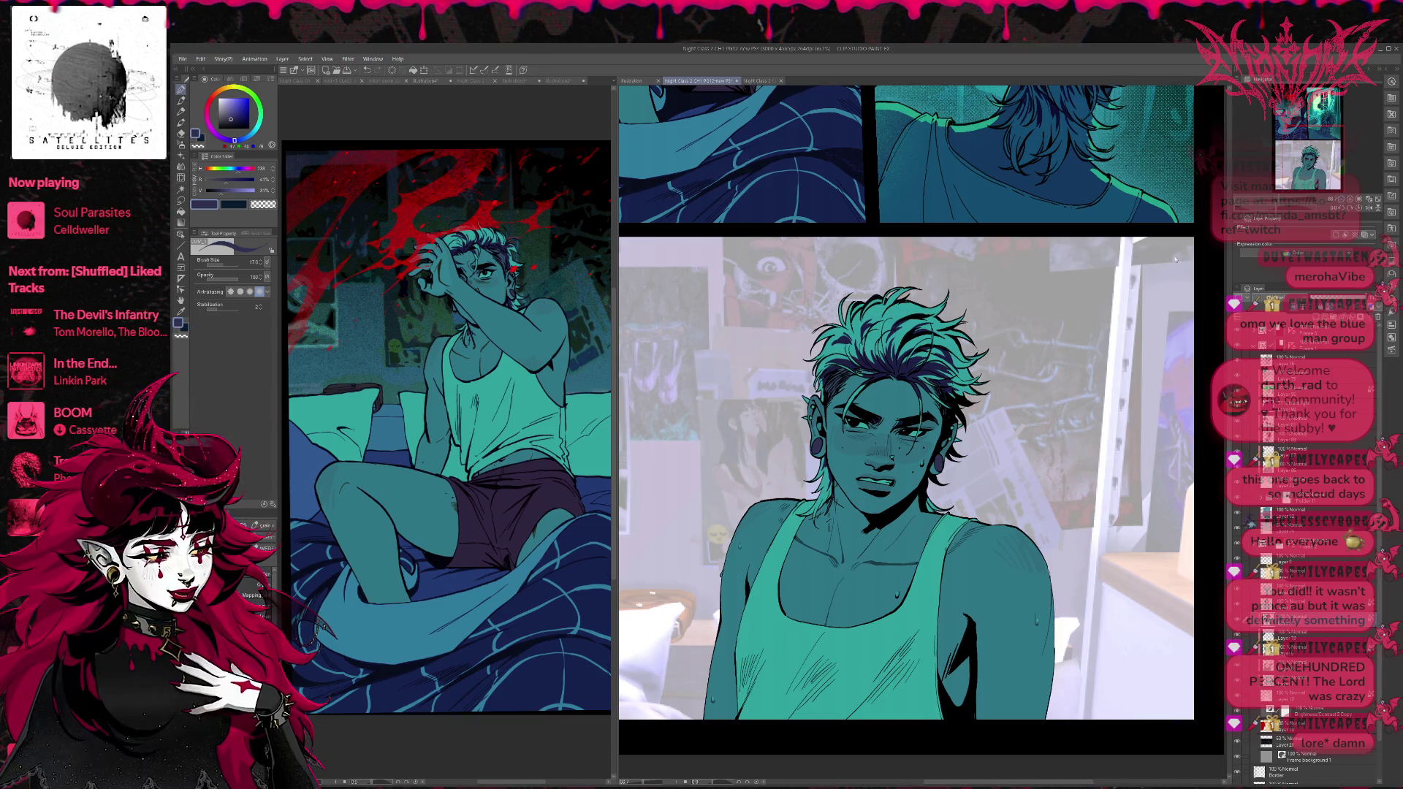
pyautogui.scroll(-1, 1137, 259)
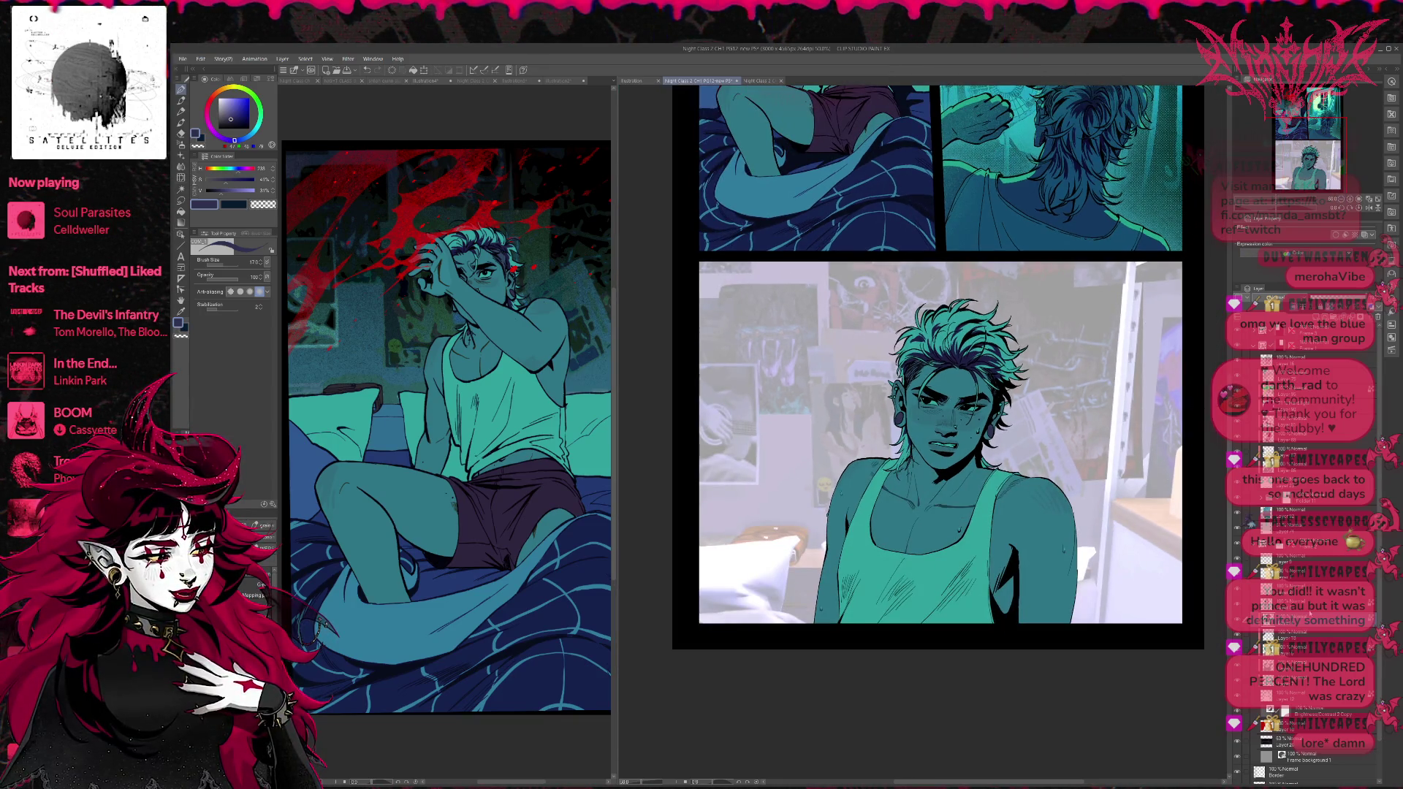
pyautogui.scroll(-2, 1309, 612)
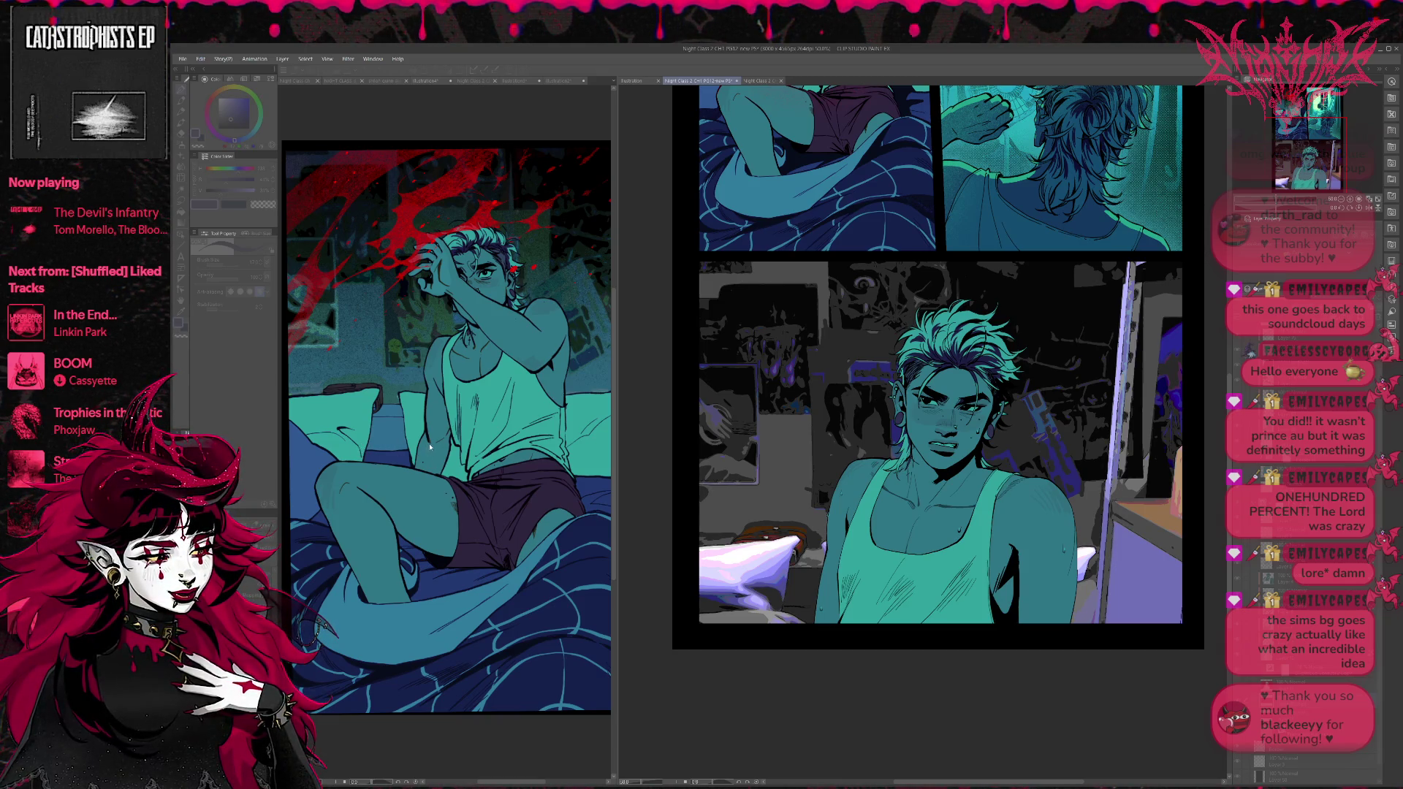
# Bring the hidden palettes back into view.
pyautogui.press('Tab')
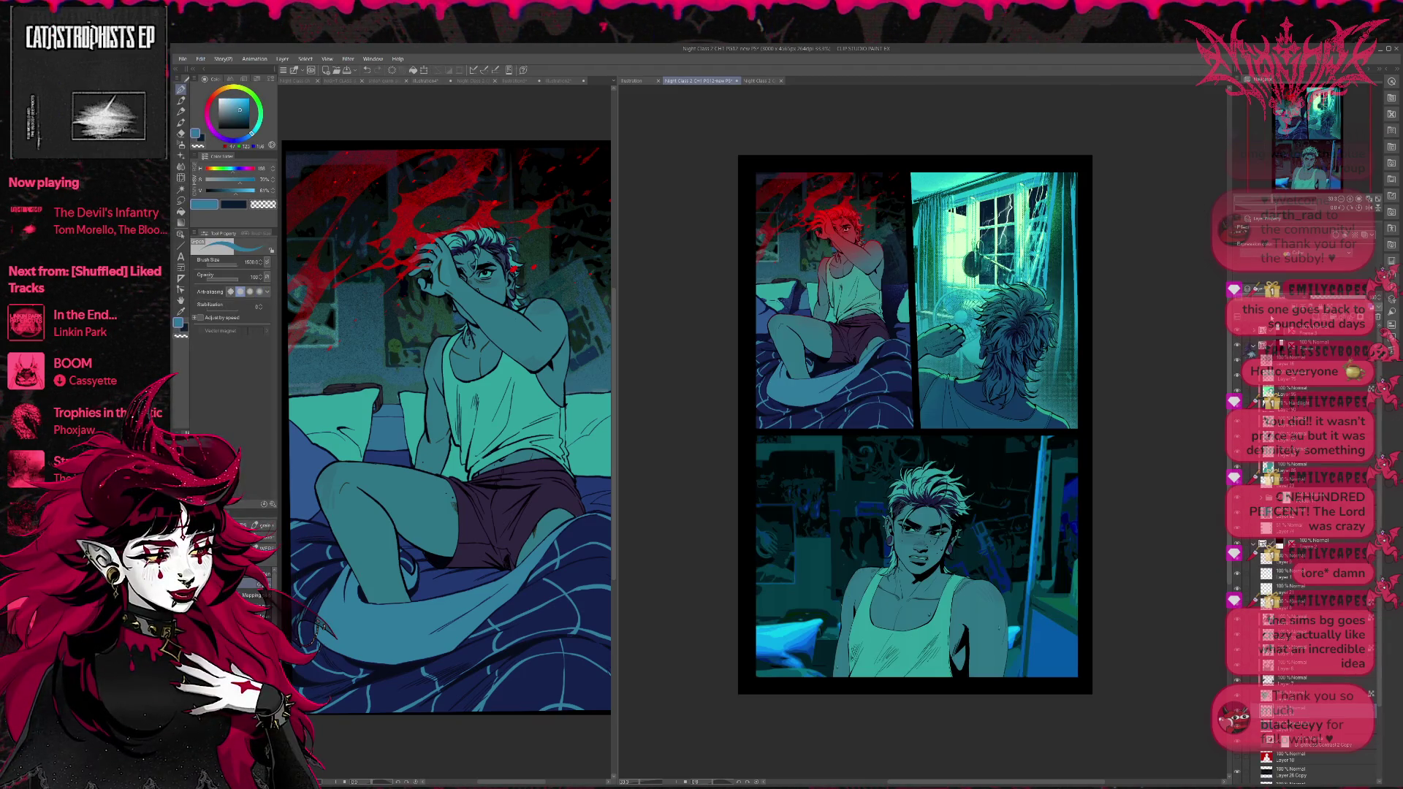
# Spray very dark teal speckles over the bottom panel's upper right with a large soft brush.
pyautogui.keyDown('alt'); pyautogui.click(592, 469); pyautogui.keyUp('alt')
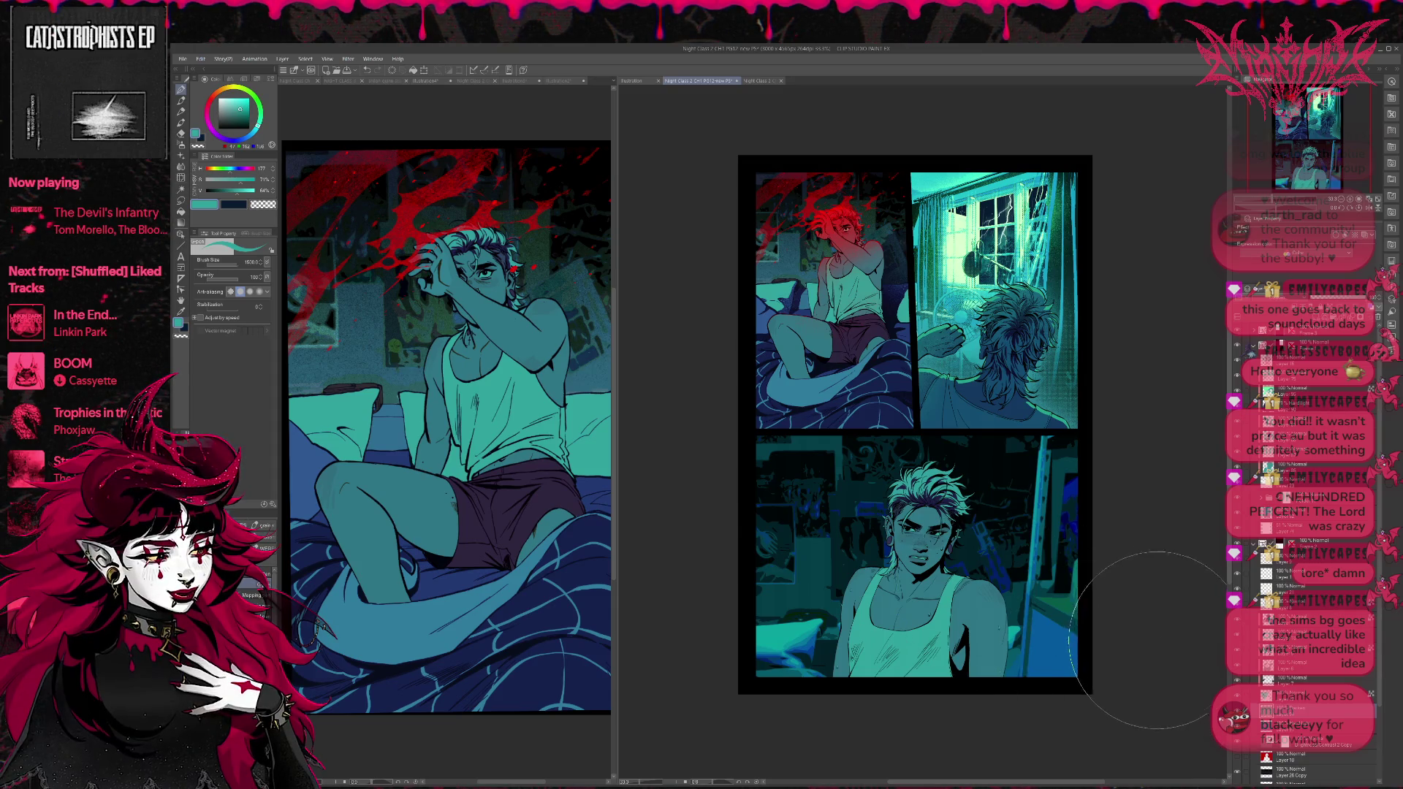
pyautogui.scroll(-1, 1168, 585)
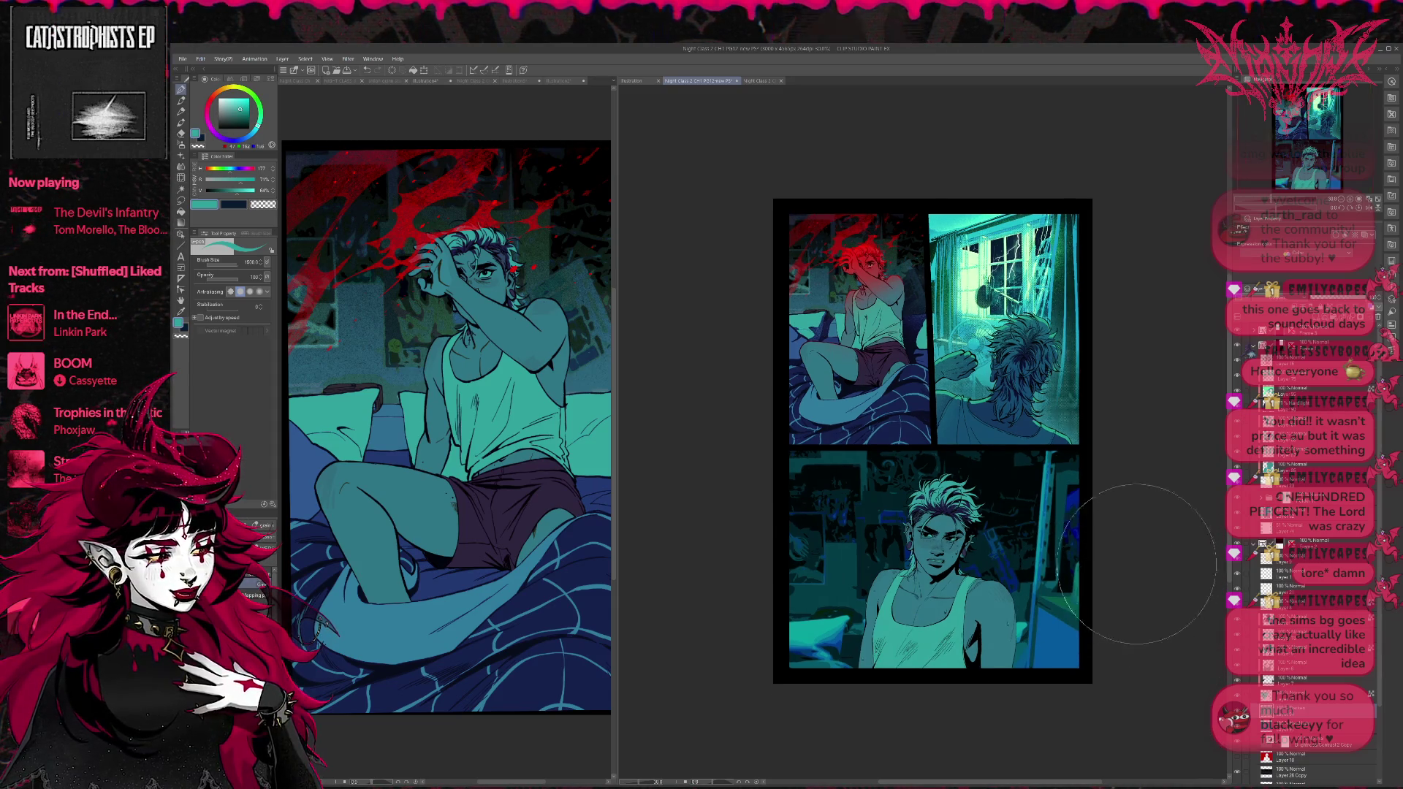
pyautogui.scroll(2, 1162, 589)
pyautogui.scroll(1, 1160, 592)
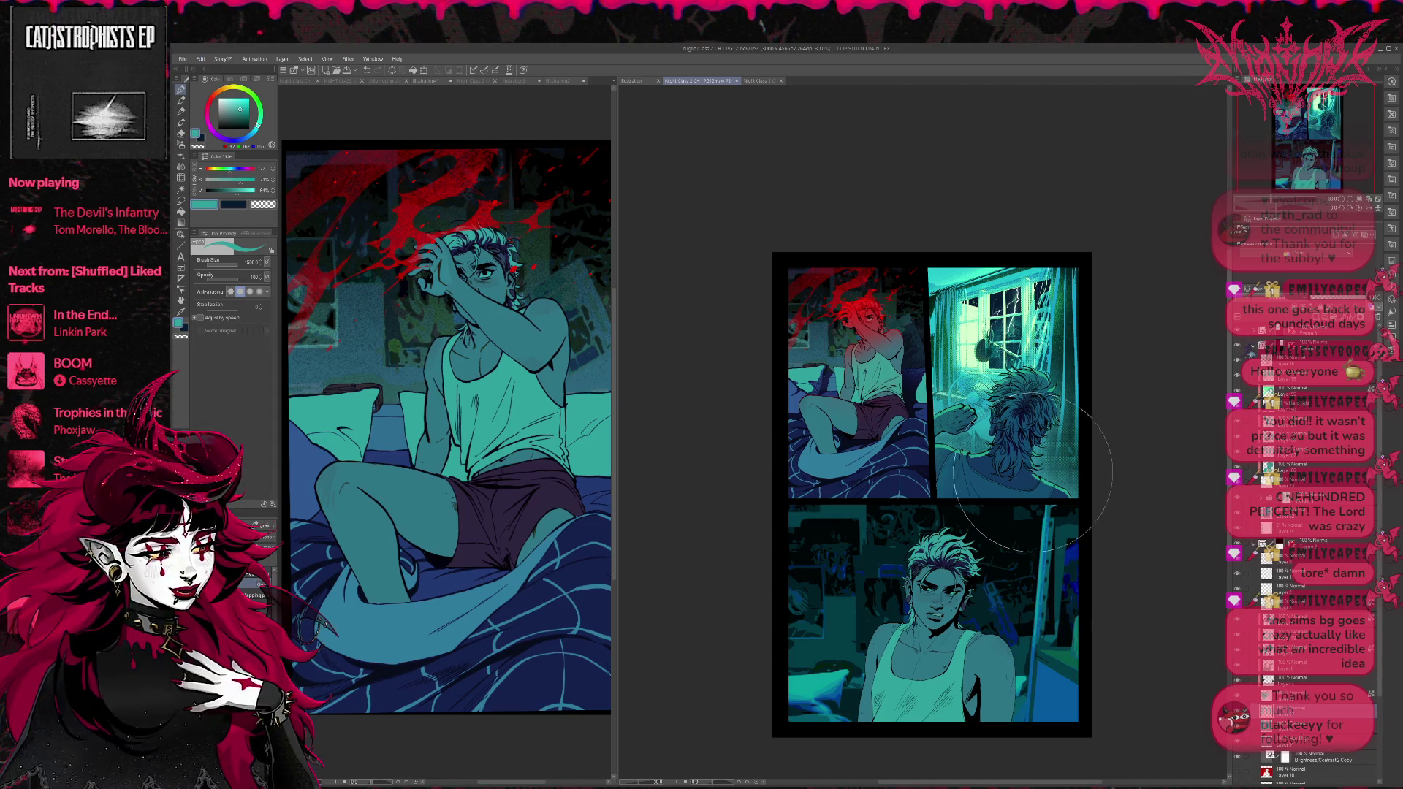
pyautogui.keyDown('alt'); pyautogui.click(987, 521); pyautogui.keyUp('alt')
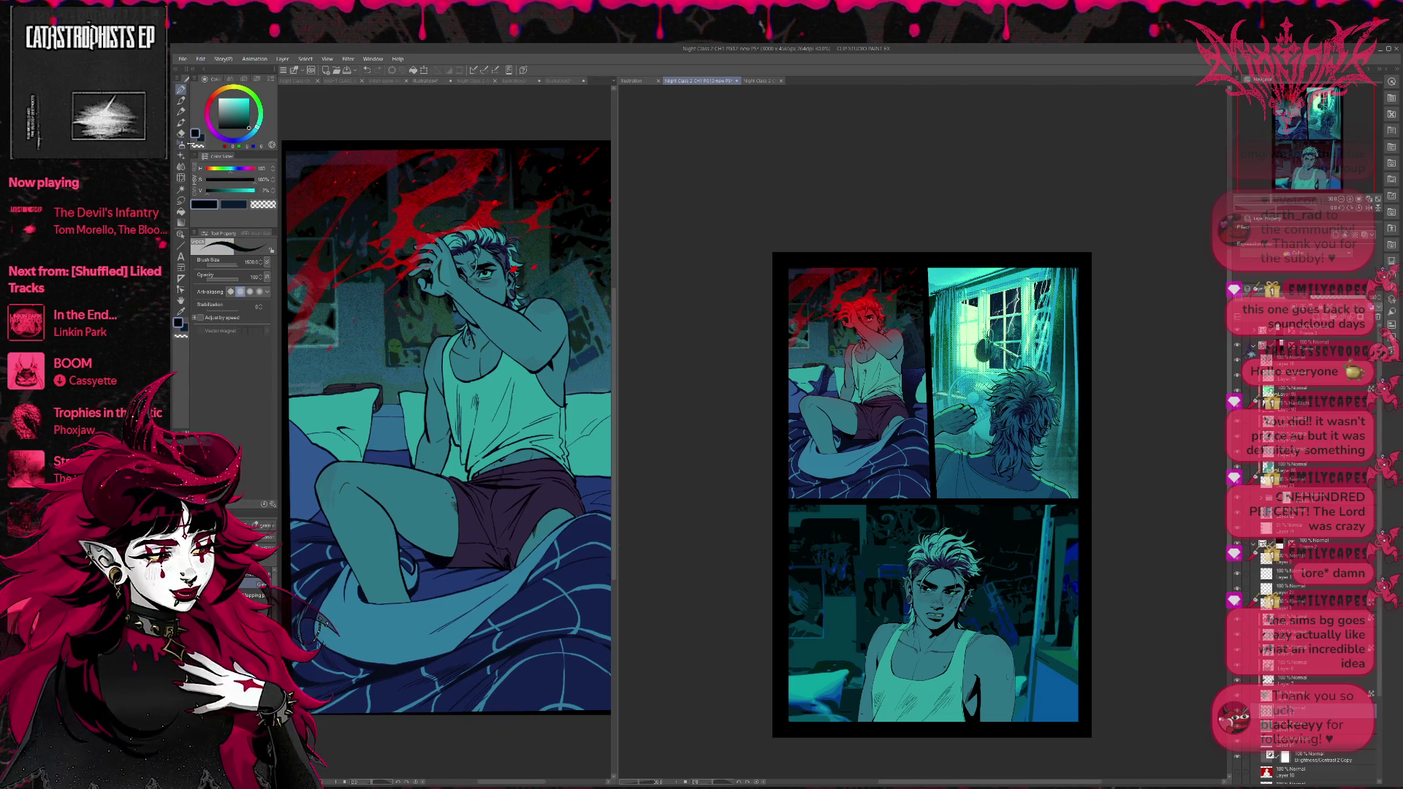
pyautogui.press('b')
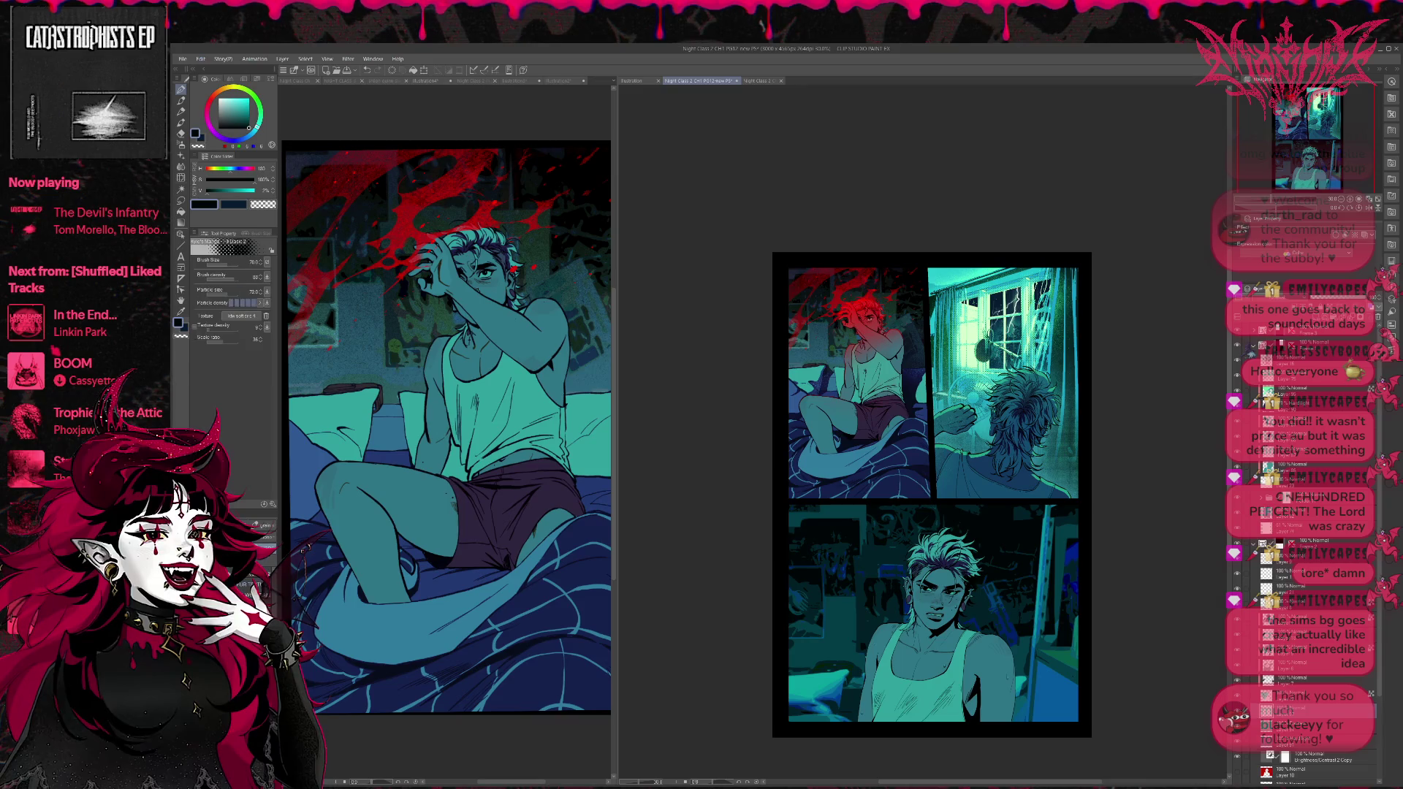
pyautogui.click(255, 597)
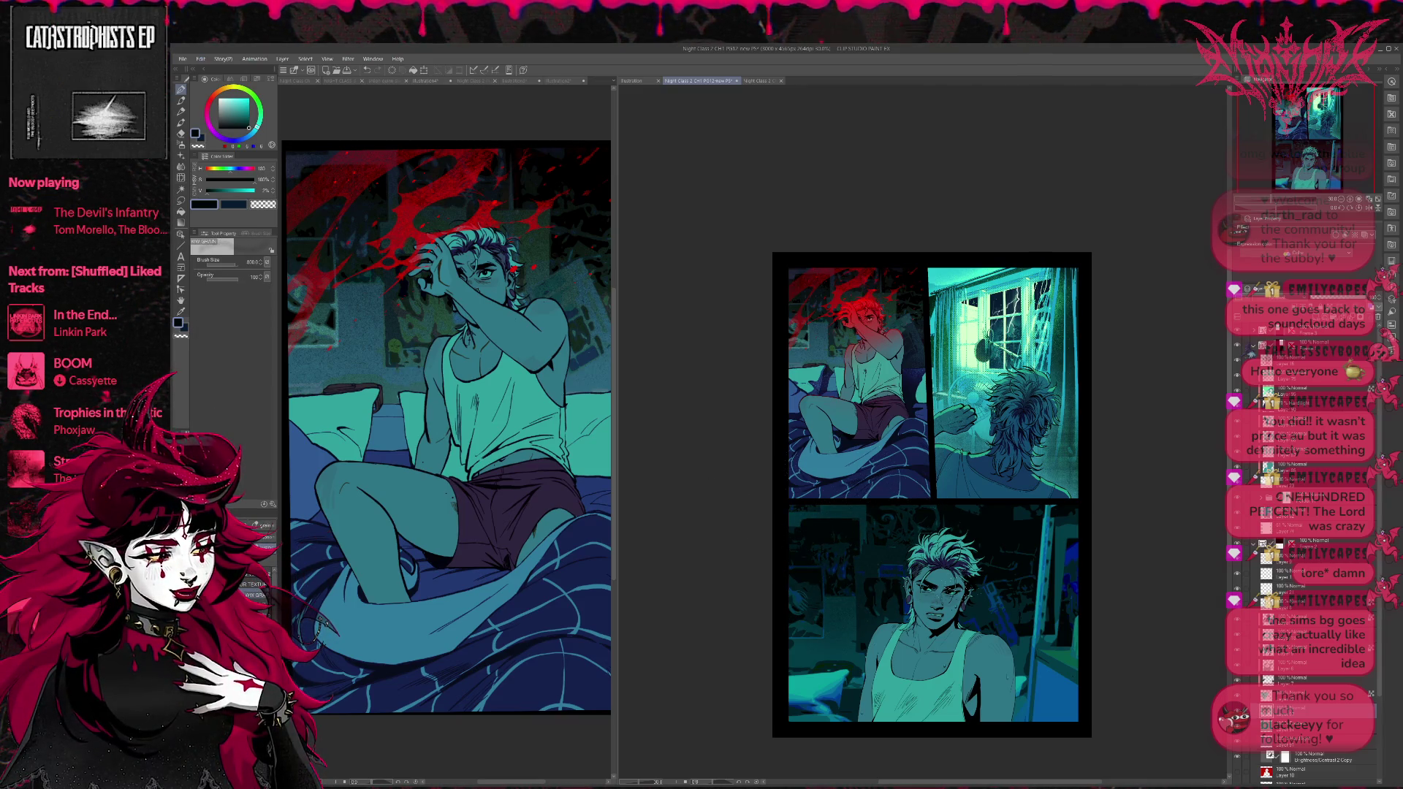
pyautogui.moveTo(1045, 591); pyautogui.dragTo(1052, 512)
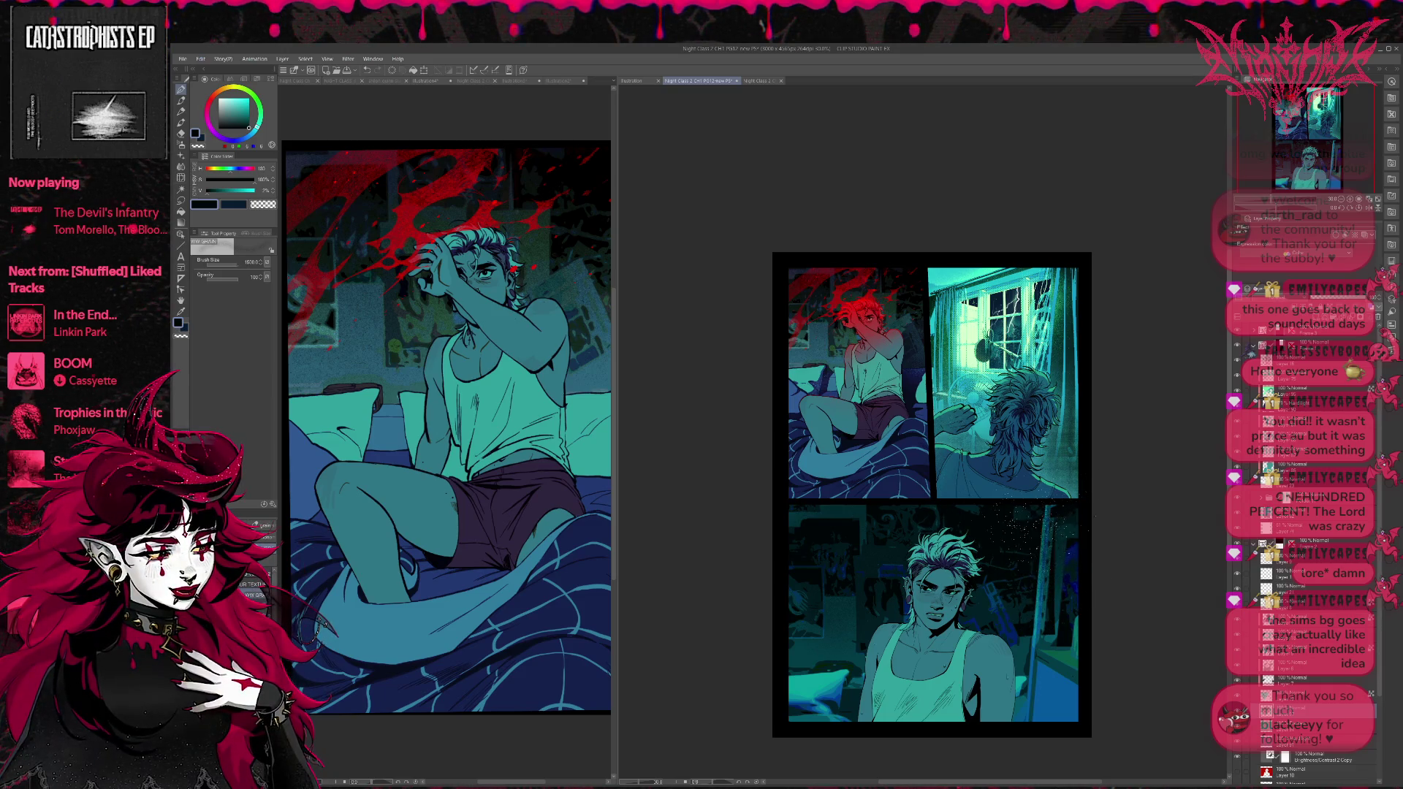
# Spray blue speckles over panel 3's lower corners and bottom edge, then enlarge the airbrush to 500.
pyautogui.moveTo(989, 550); pyautogui.dragTo(938, 502)
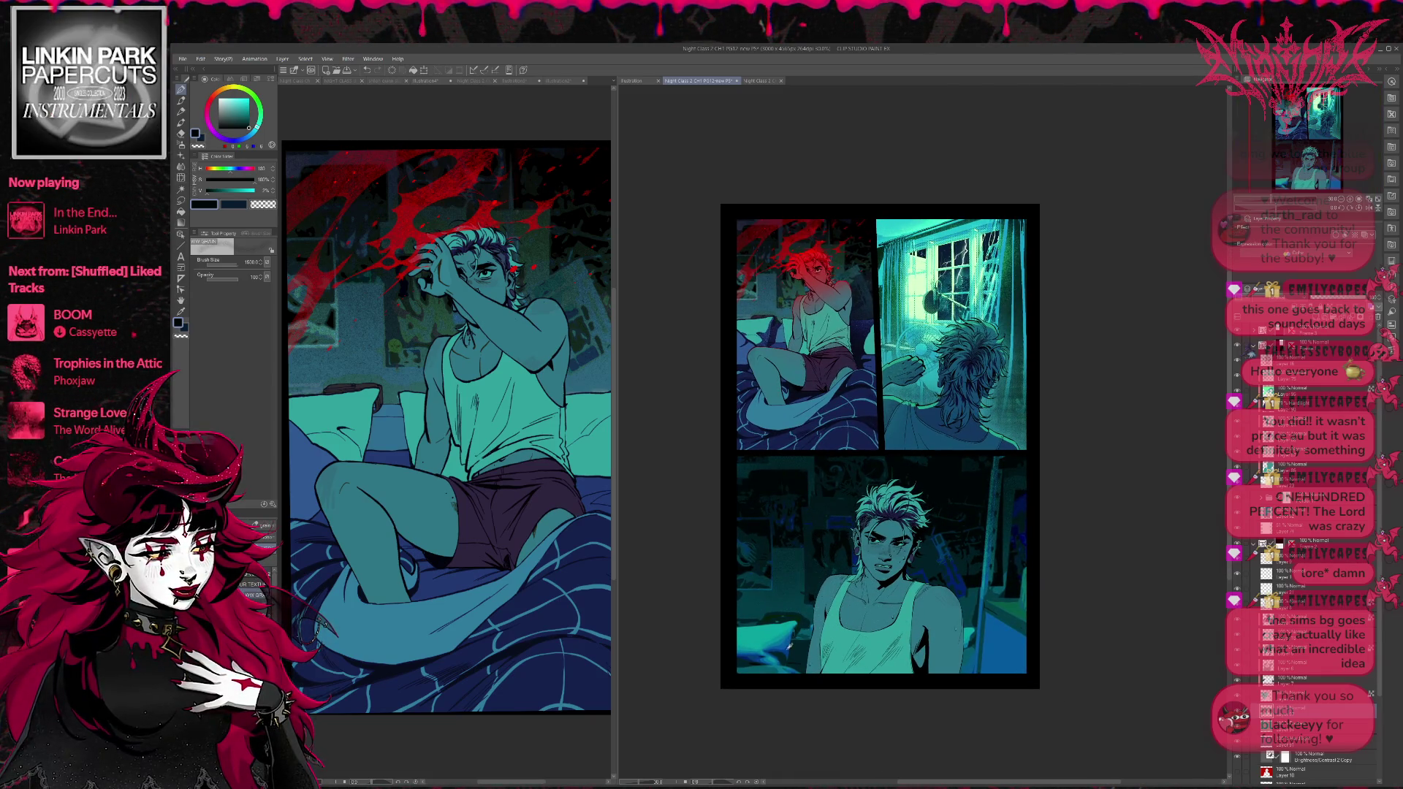
pyautogui.moveTo(1033, 618); pyautogui.dragTo(1013, 605)
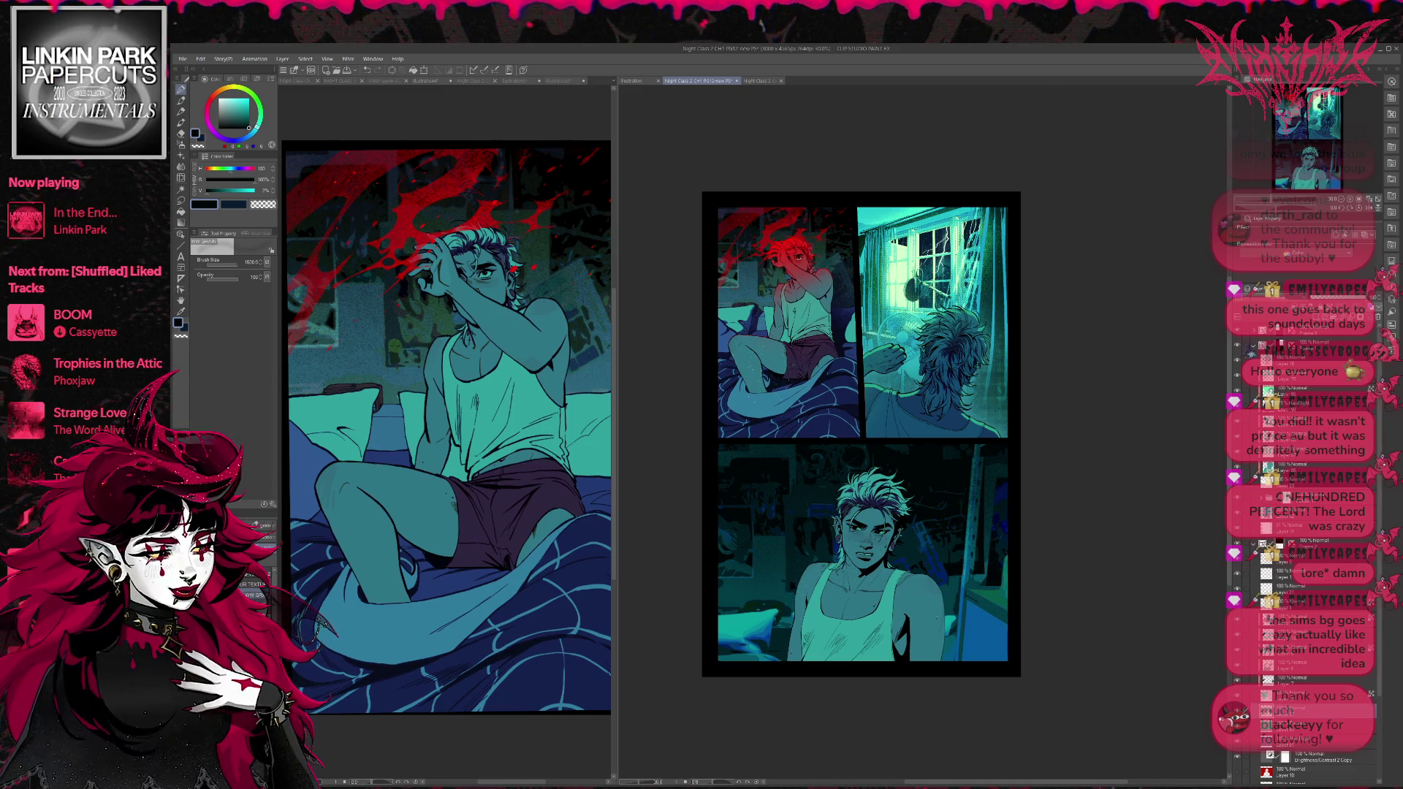
pyautogui.keyDown('alt'); pyautogui.click(720, 333); pyautogui.keyUp('alt')
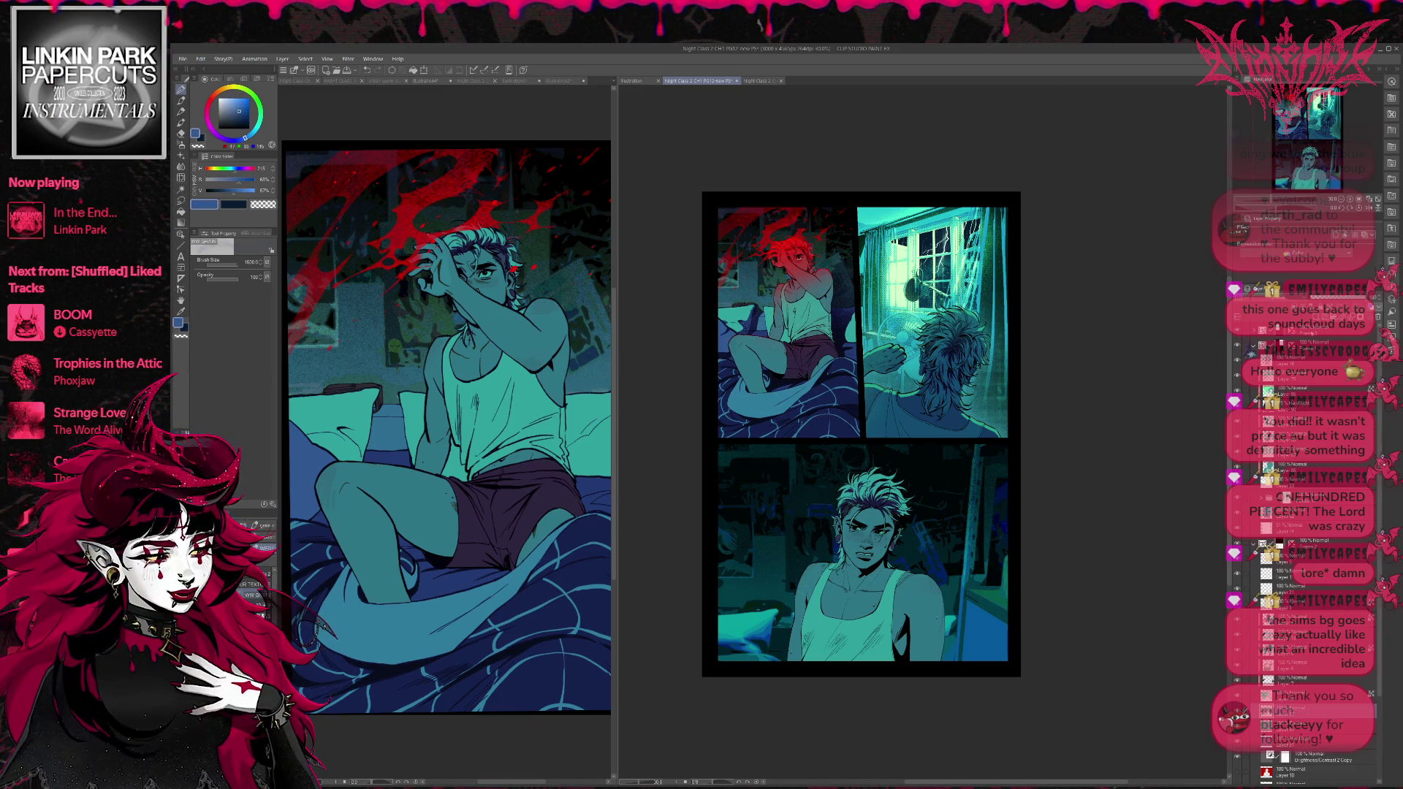
pyautogui.moveTo(731, 621); pyautogui.dragTo(785, 650)
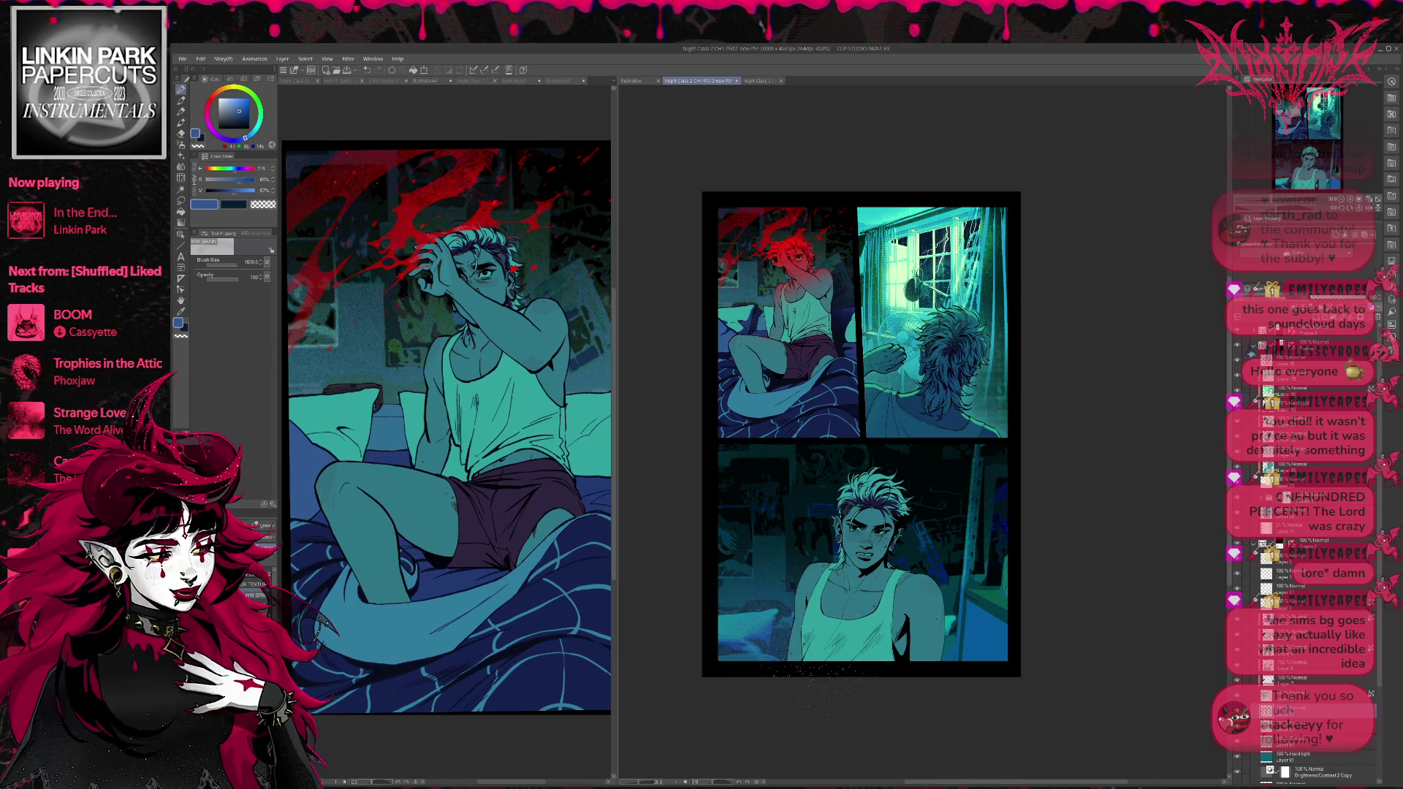
pyautogui.moveTo(943, 662); pyautogui.dragTo(1023, 691)
pyautogui.moveTo(767, 668); pyautogui.dragTo(841, 690)
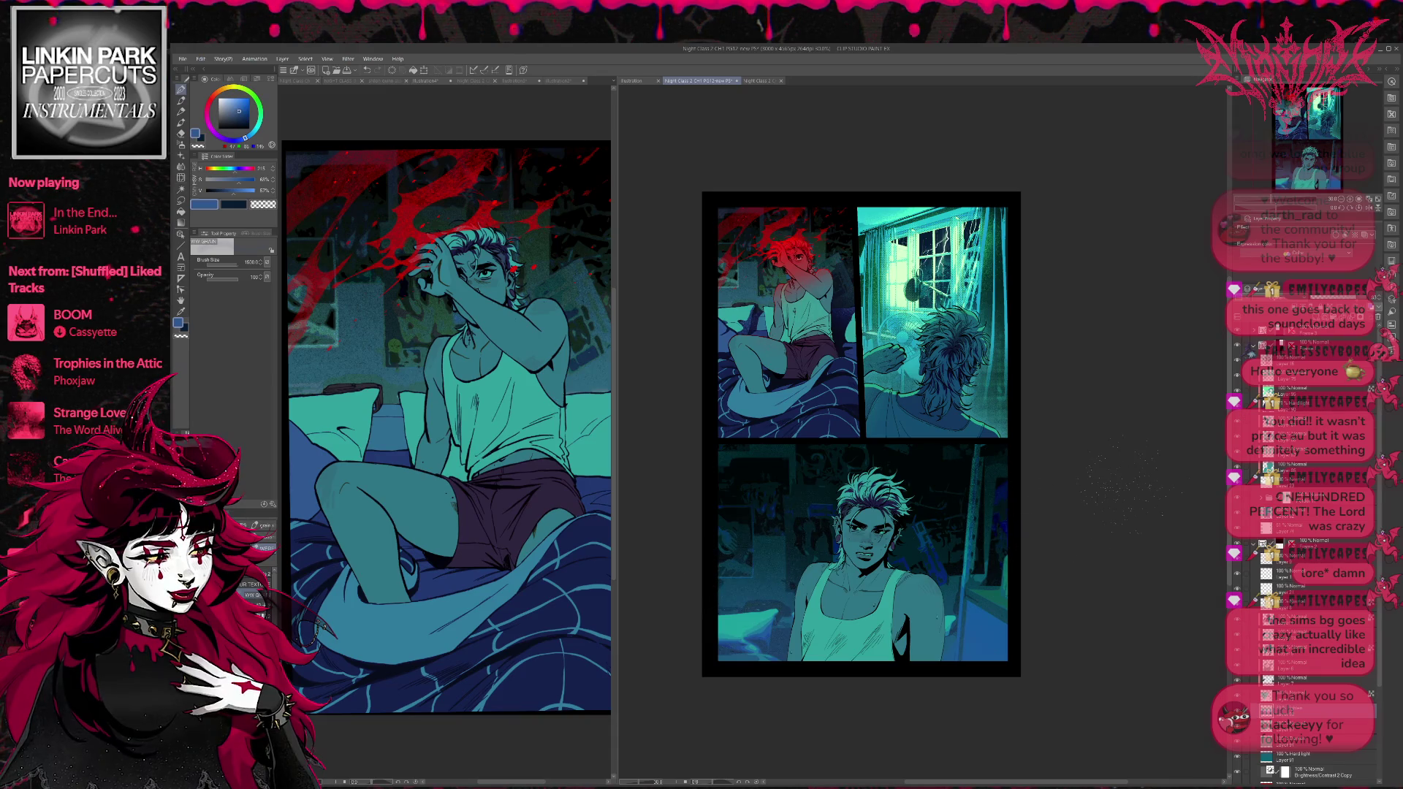
pyautogui.press('b')
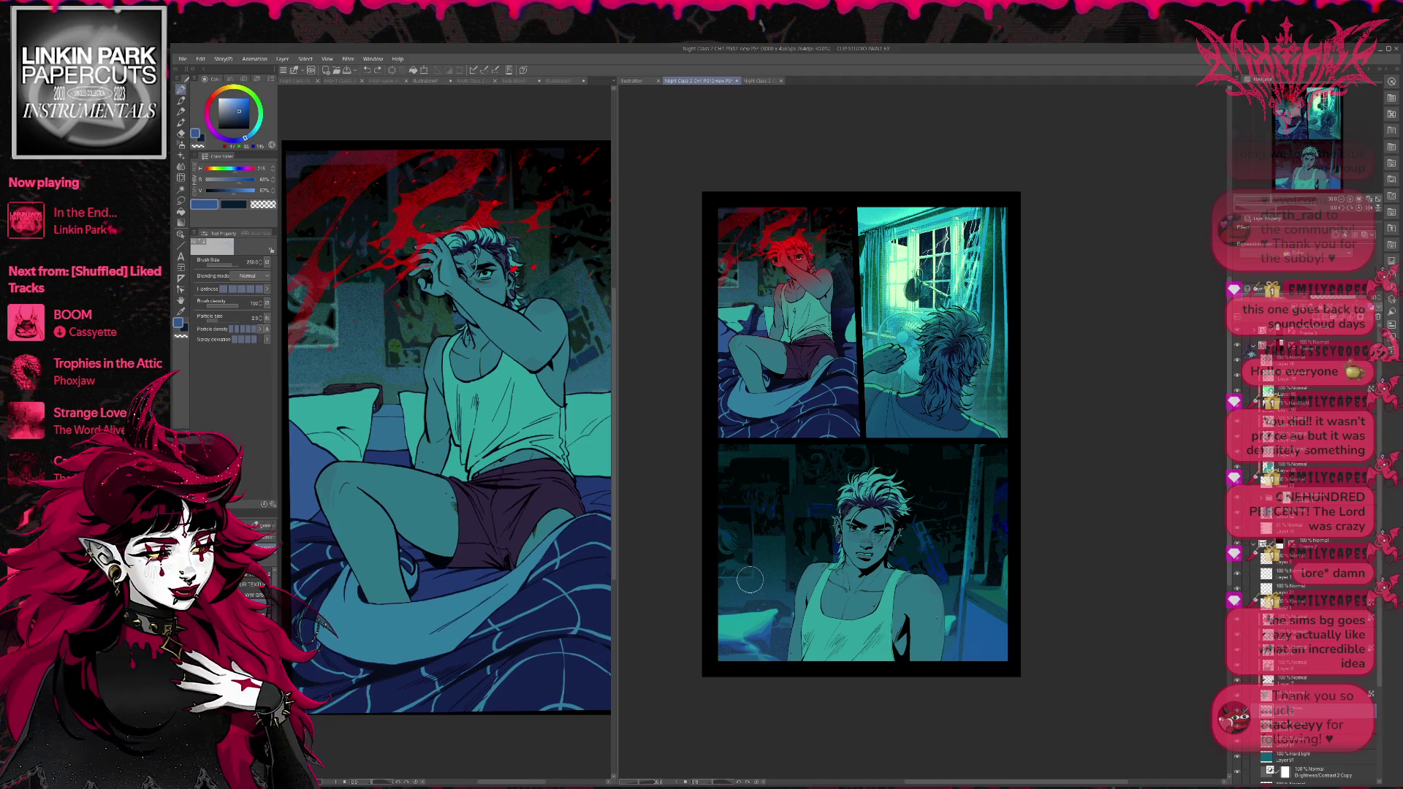
pyautogui.press(']')
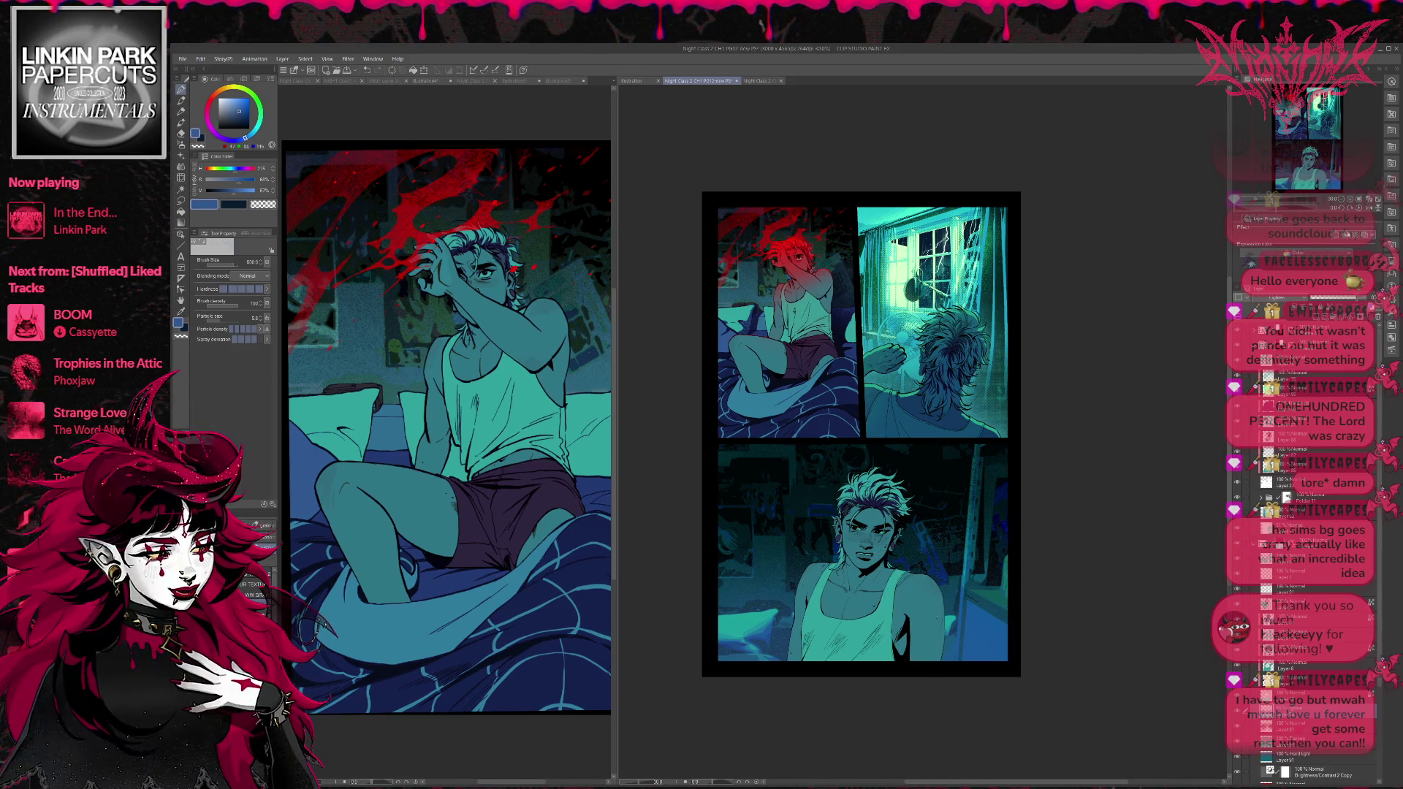
# Mirror the page, select the layer below, and pick a slightly different blue with a larger brush.
pyautogui.press('h')
pyautogui.moveTo(1140, 522); pyautogui.dragTo(975, 522)
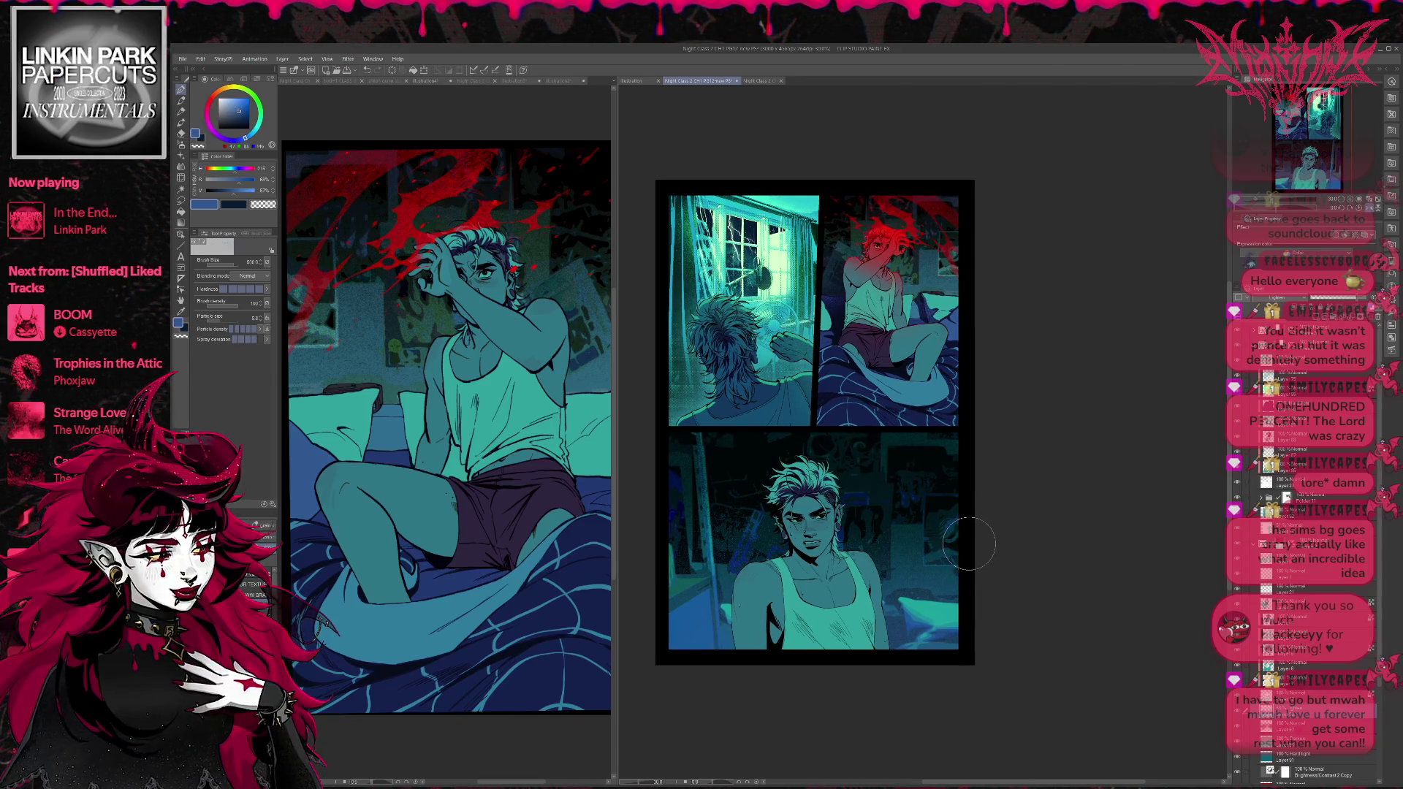
pyautogui.moveTo(970, 545); pyautogui.dragTo(976, 545)
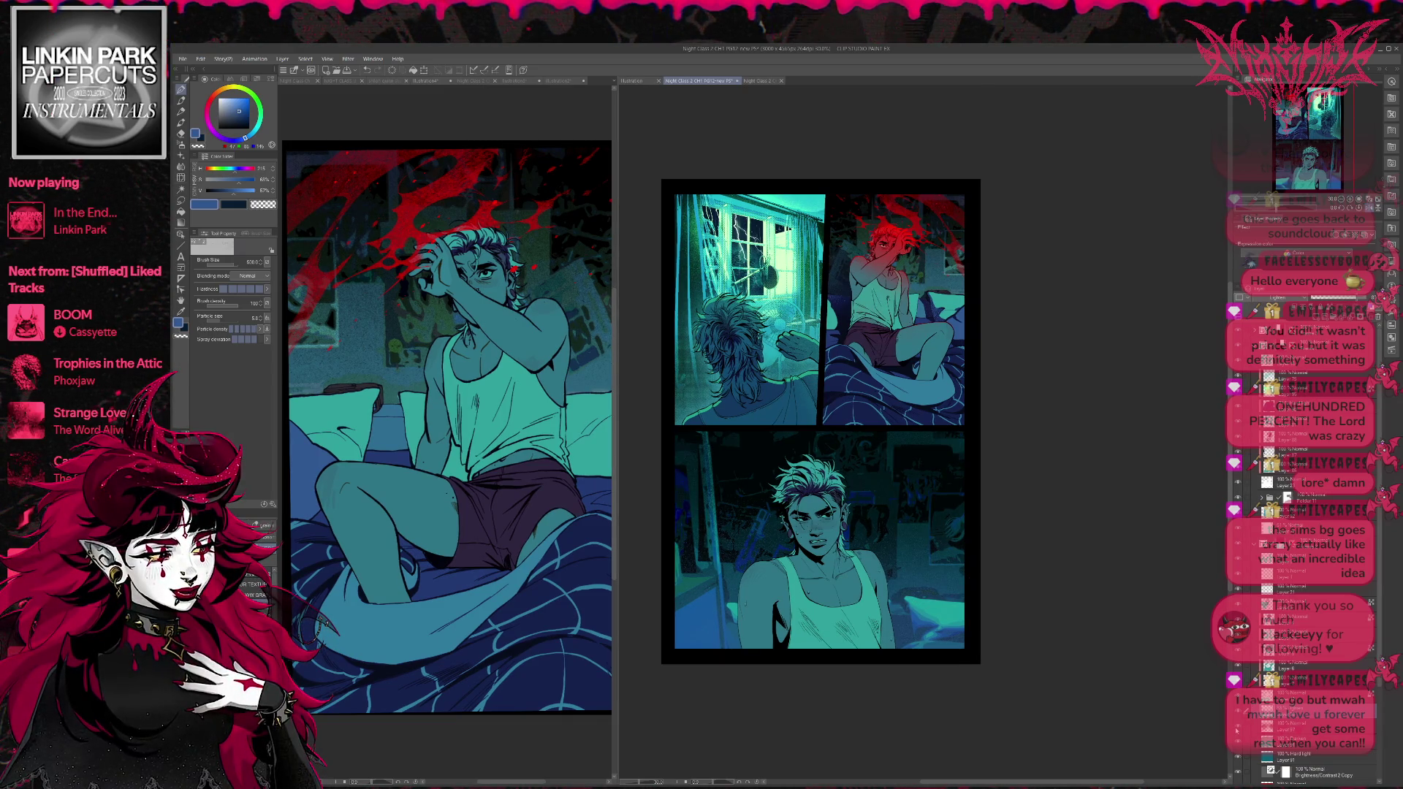
pyautogui.click(1287, 730)
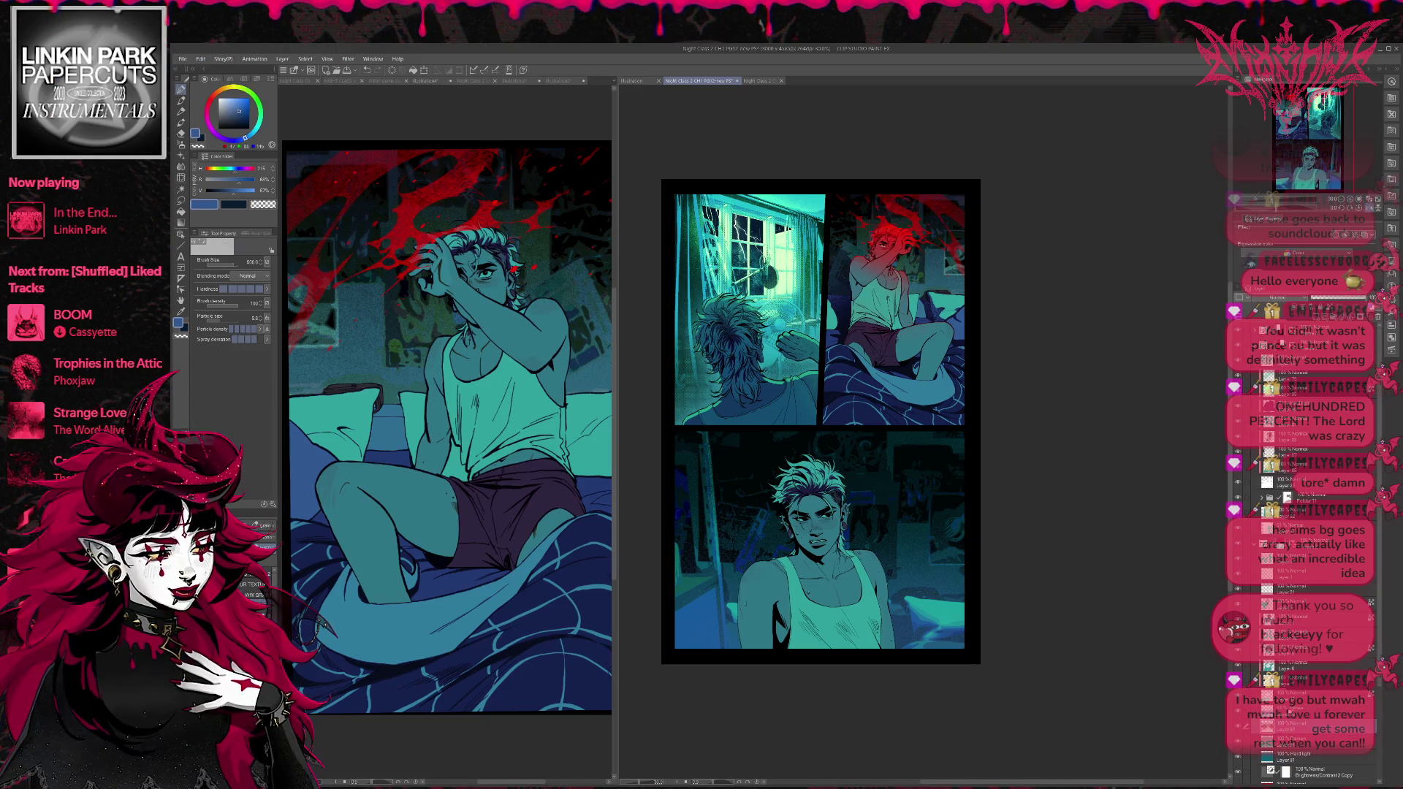
pyautogui.keyDown('alt'); pyautogui.click(730, 612); pyautogui.keyUp('alt')
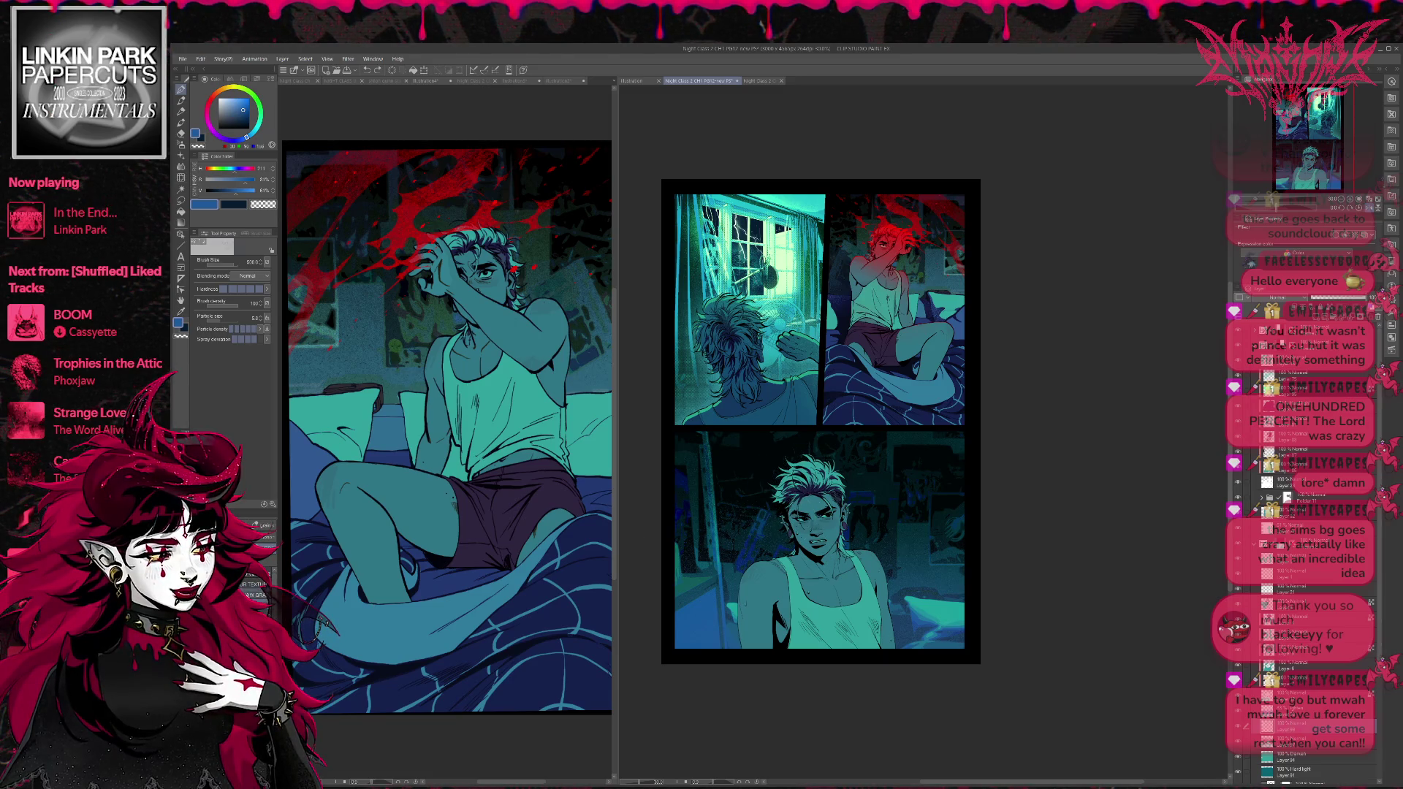
pyautogui.press('e')
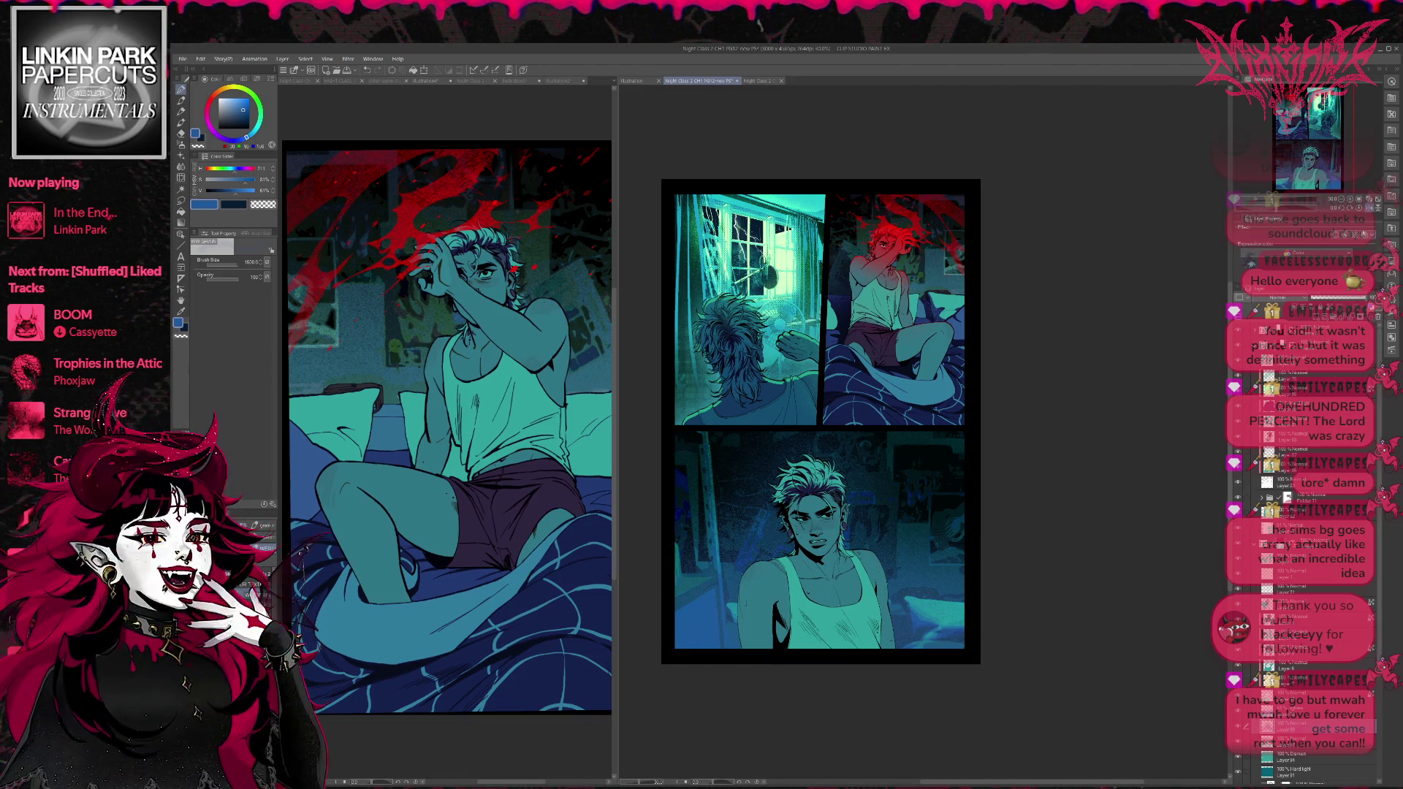
# Restore the page orientation, zoom in, and switch to the black pen at brush size 50.
pyautogui.click(1368, 199)
pyautogui.moveTo(1334, 174); pyautogui.dragTo(1342, 174)
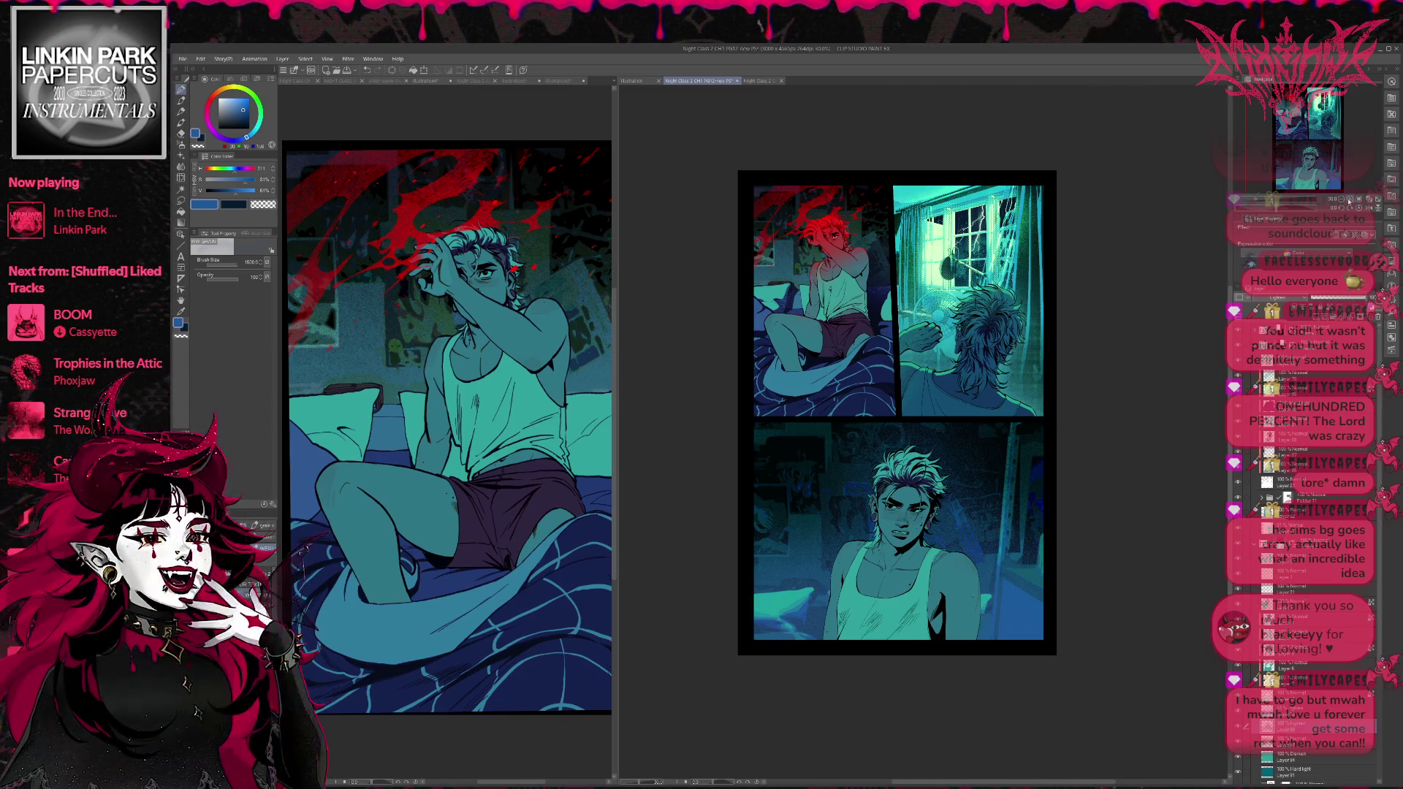
pyautogui.scroll(2, 1058, 318)
pyautogui.scroll(2, 1058, 318)
pyautogui.press('x')
pyautogui.press('p')
pyautogui.moveTo(690, 555); pyautogui.dragTo(833, 511)
pyautogui.press('[')
pyautogui.press('[')
pyautogui.press('[')
pyautogui.press('[')
pyautogui.press('[')
pyautogui.press('[')
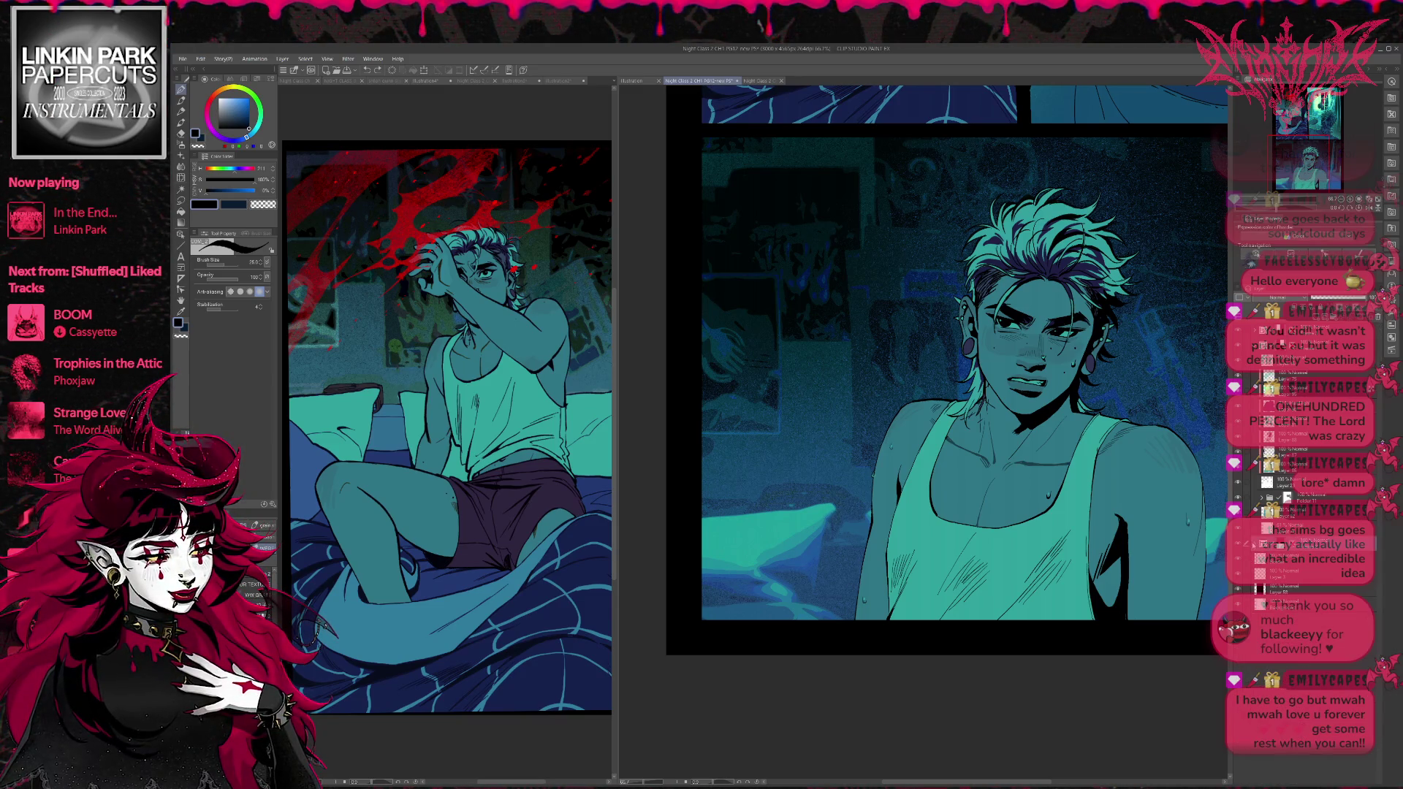
# Add a new layer and ink the pillow's top edge with a line running down from it.
pyautogui.click(1308, 713)
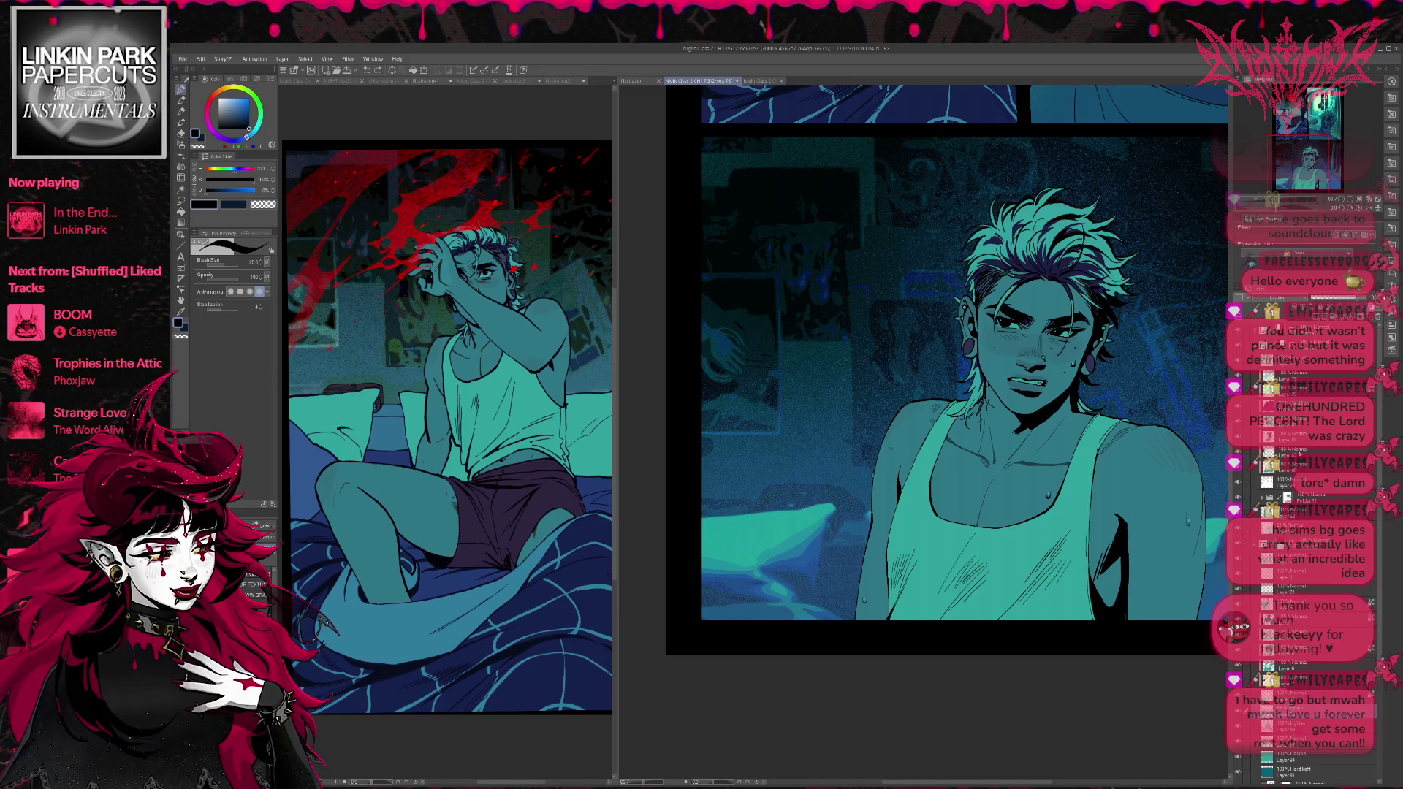
pyautogui.hotkey('ctrl', 'shift', 'n')
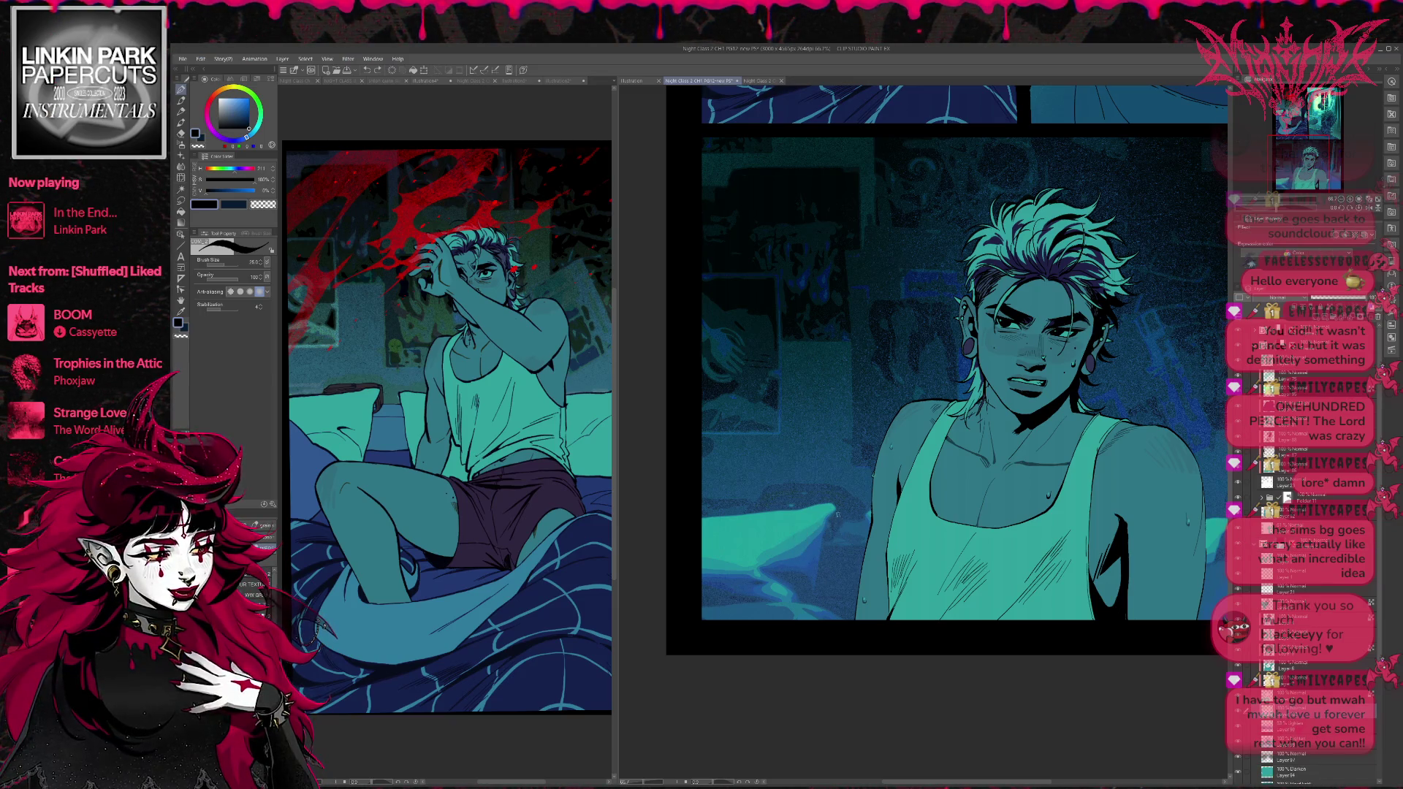
pyautogui.moveTo(830, 520); pyautogui.dragTo(817, 600)
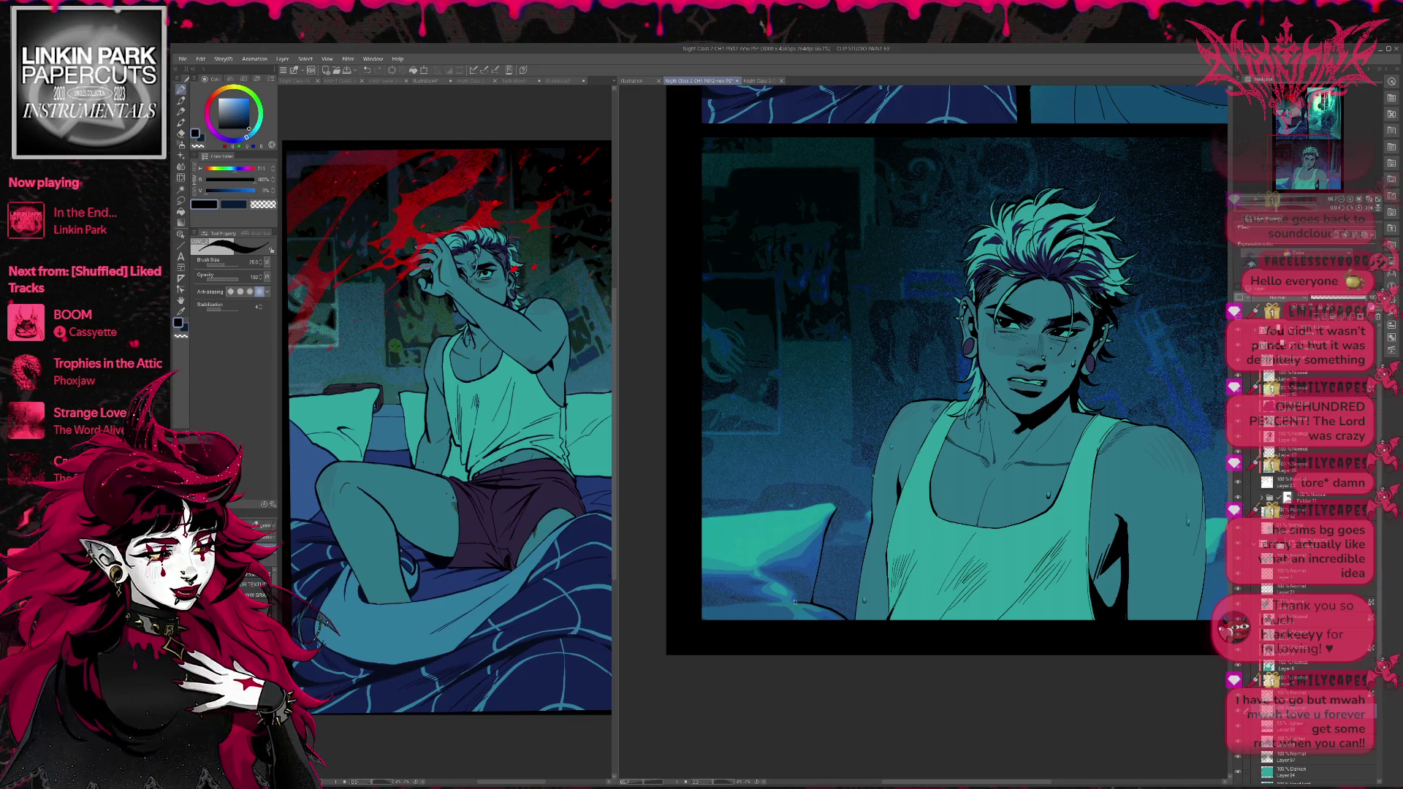
pyautogui.moveTo(836, 507); pyautogui.dragTo(747, 512)
# Hide the blue overlay layer covering the close-up's room background.
pyautogui.moveTo(1096, 523)
pyautogui.mouseDown()
pyautogui.moveTo(908, 509)
pyautogui.moveTo(987, 544)
pyautogui.mouseUp()
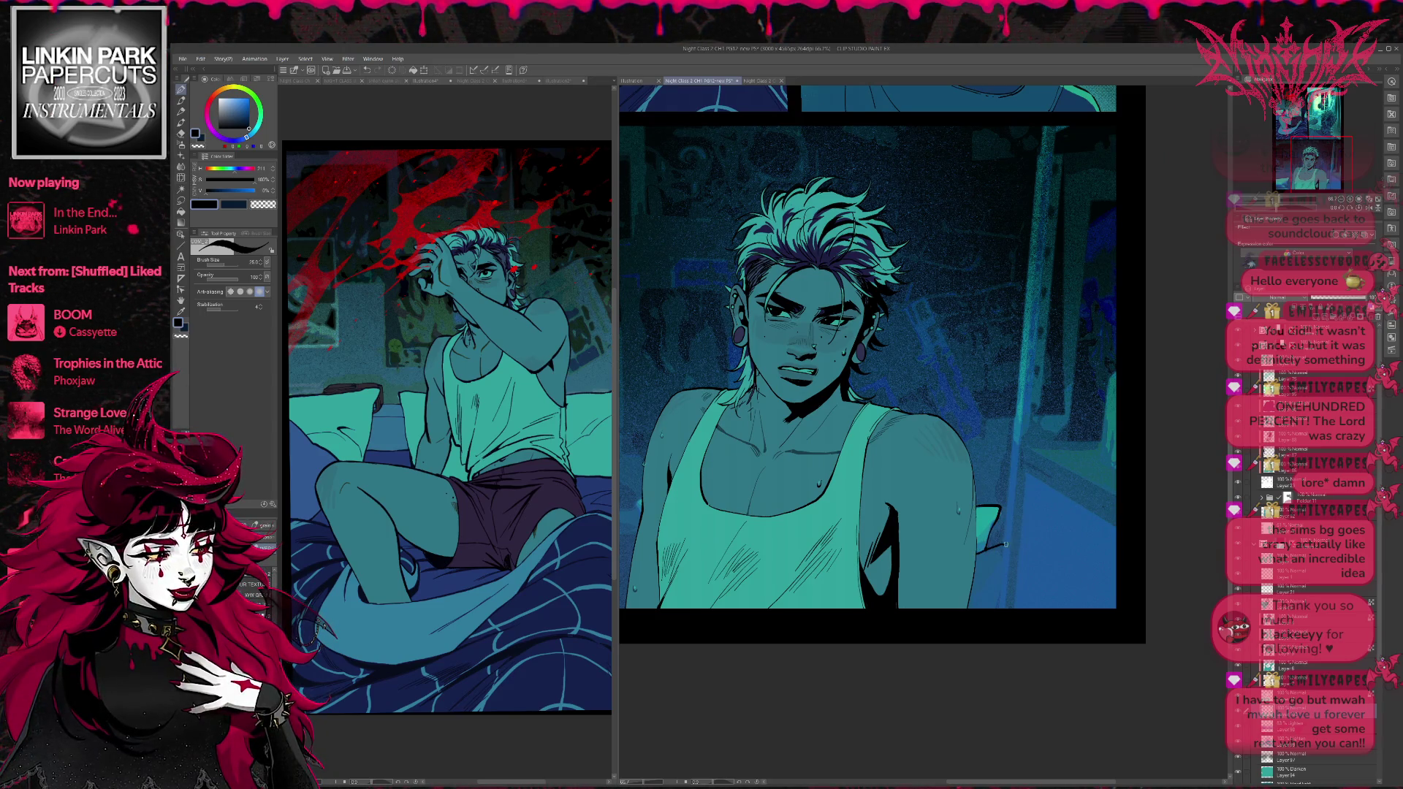
pyautogui.moveTo(720, 479); pyautogui.dragTo(934, 490)
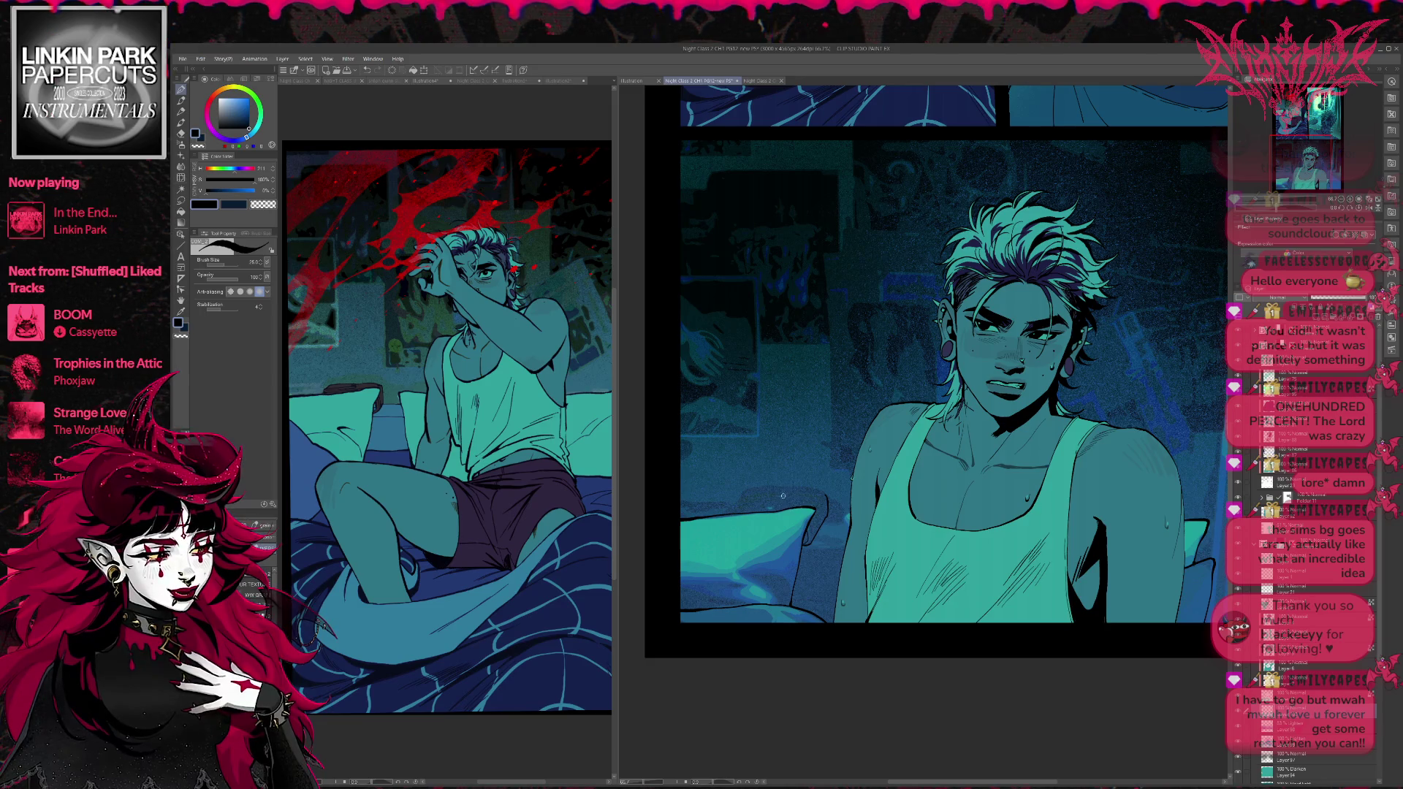
pyautogui.scroll(-10, 1349, 617)
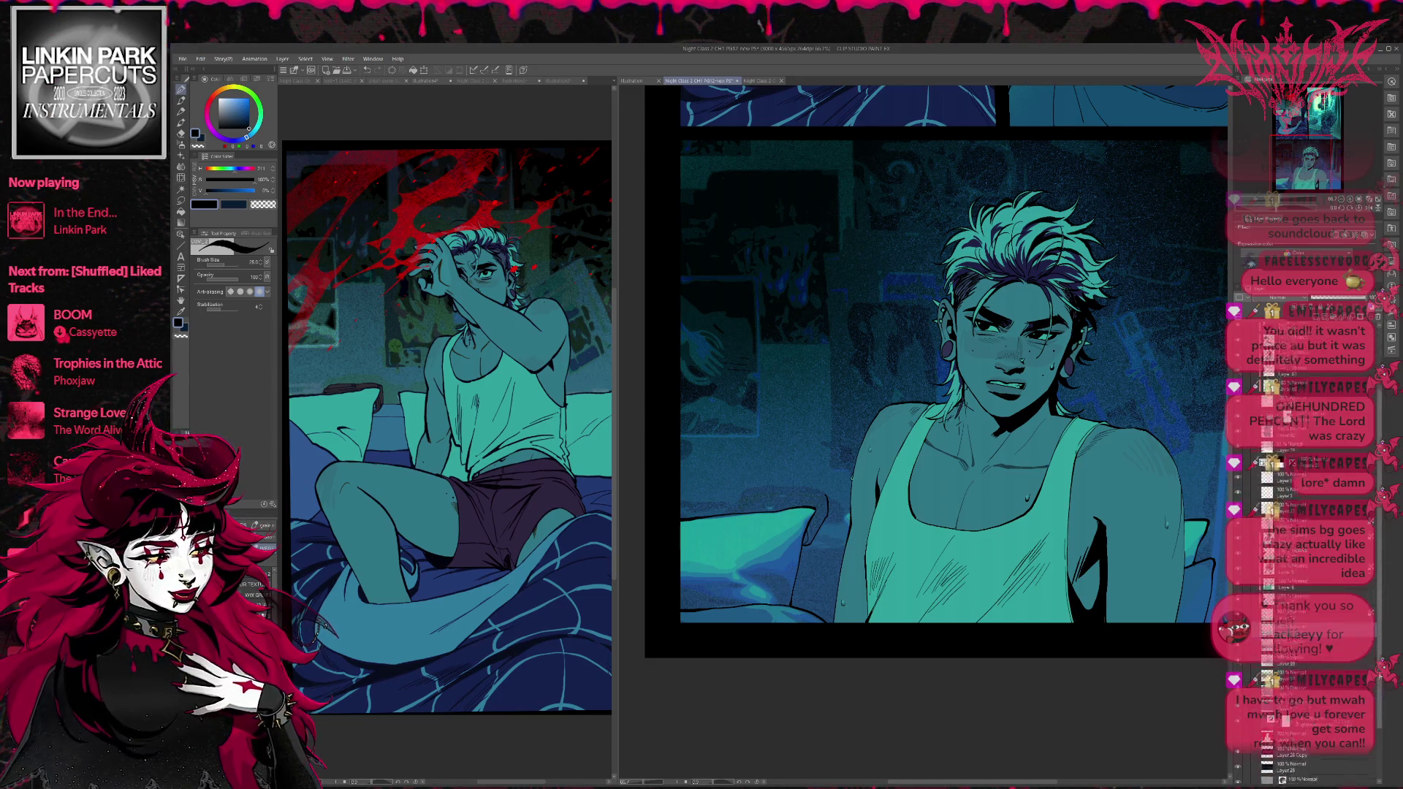
pyautogui.click(1263, 457)
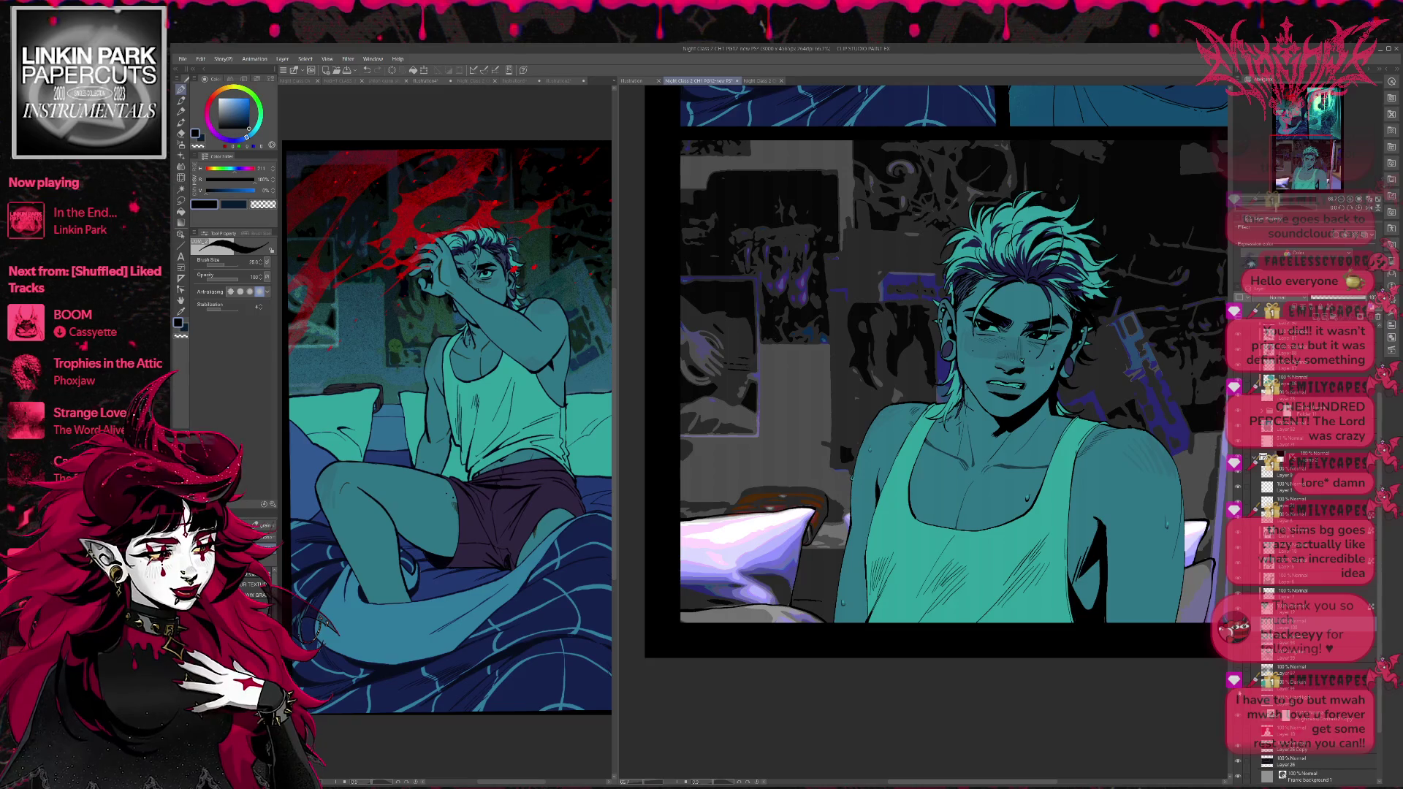
# Show the full-colour room photo layer and zoom and tilt the view onto the pillow.
pyautogui.click(1239, 747)
pyautogui.press('e')
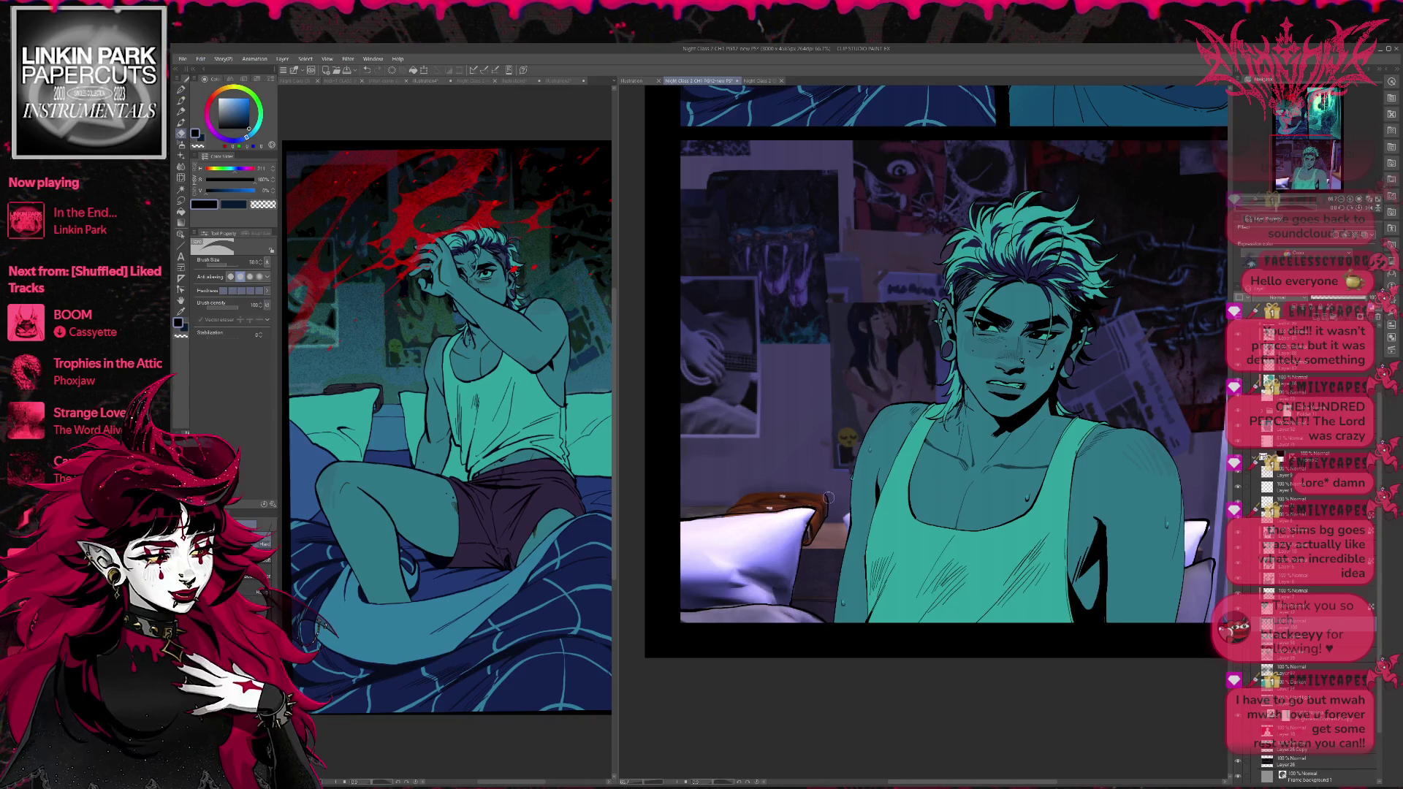
pyautogui.scroll(3, 920, 494)
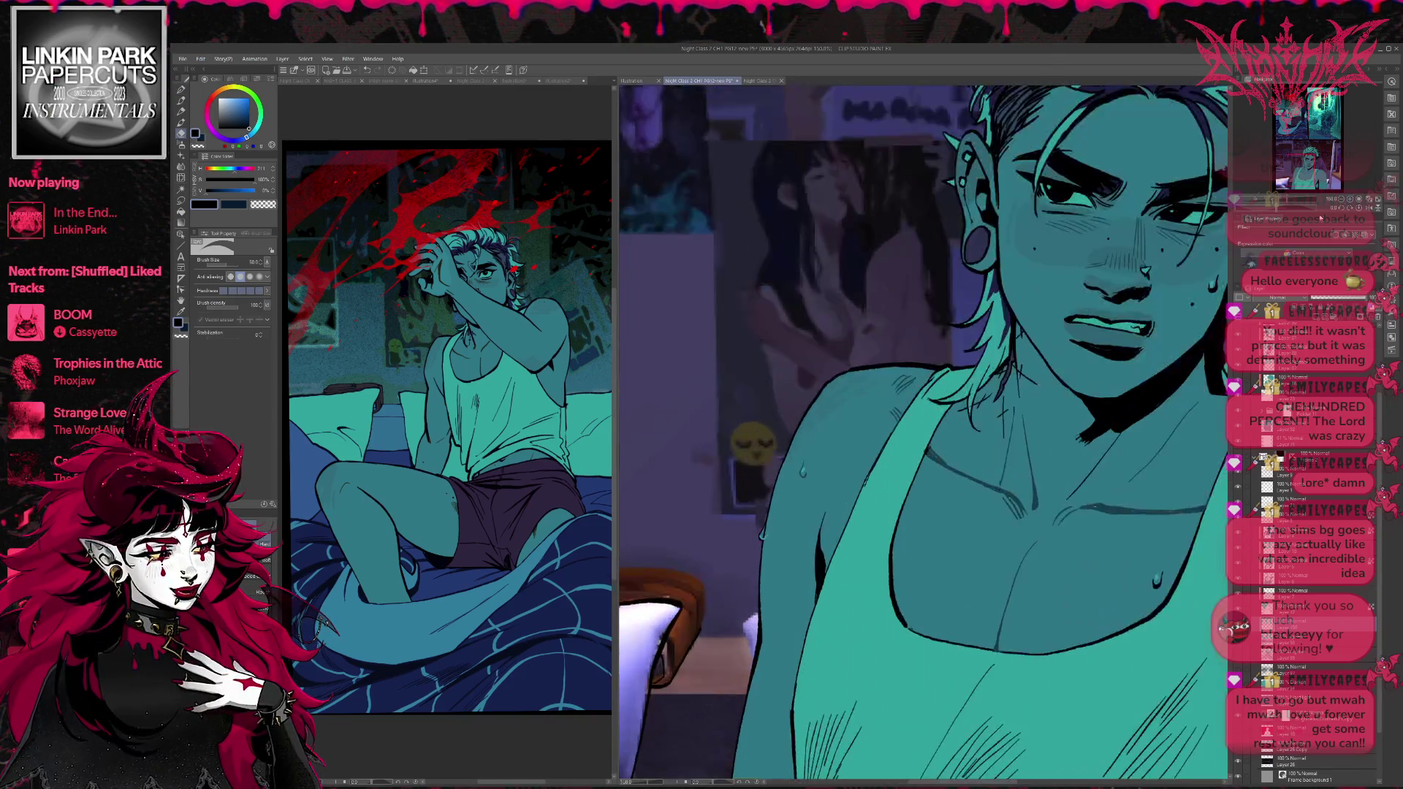
pyautogui.press('p')
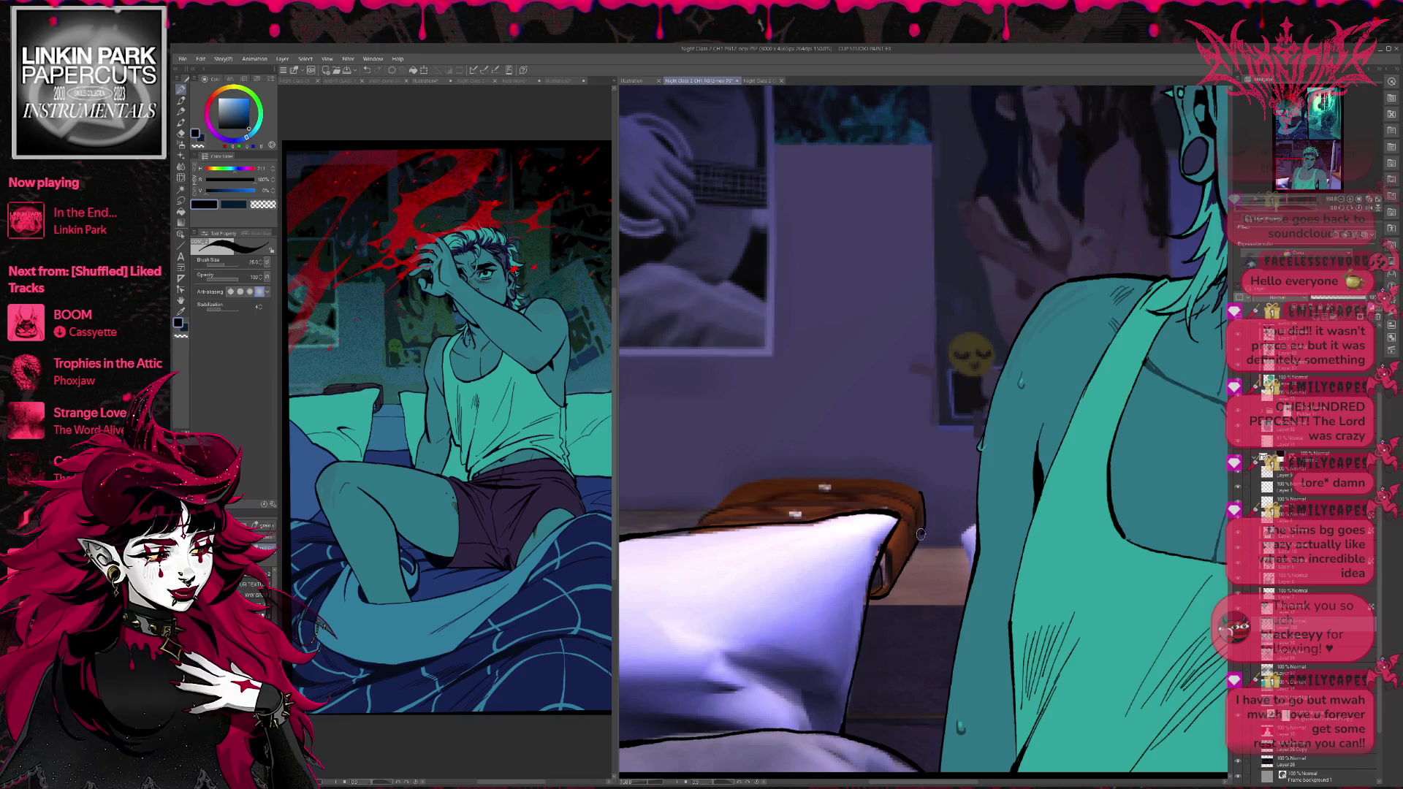
pyautogui.moveTo(920, 495)
pyautogui.mouseDown()
pyautogui.moveTo(746, 616)
pyautogui.moveTo(819, 526)
pyautogui.moveTo(943, 486)
pyautogui.mouseUp()
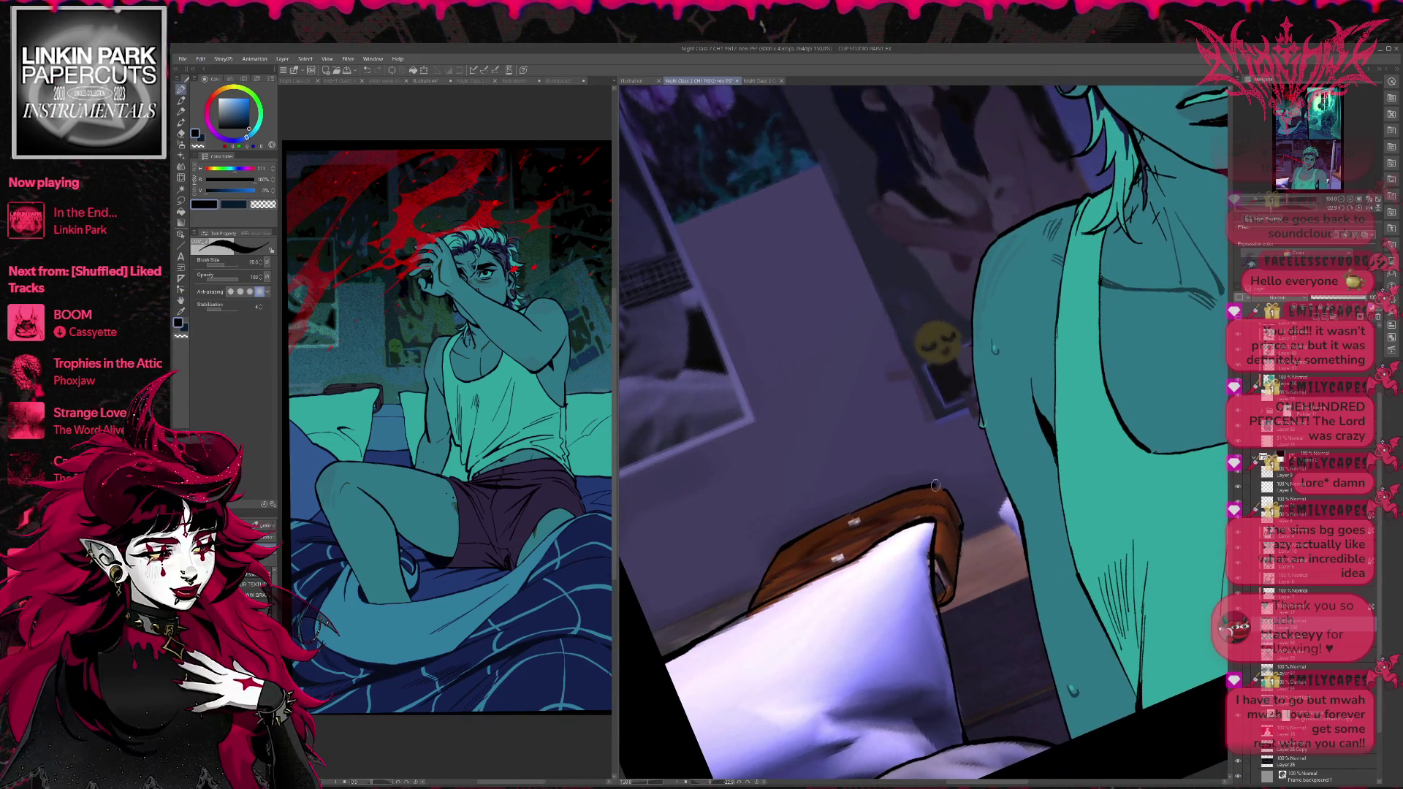
# Erase and redraw the pillow's top, right and bottom edge lines.
pyautogui.press('e')
pyautogui.moveTo(741, 611); pyautogui.dragTo(910, 528)
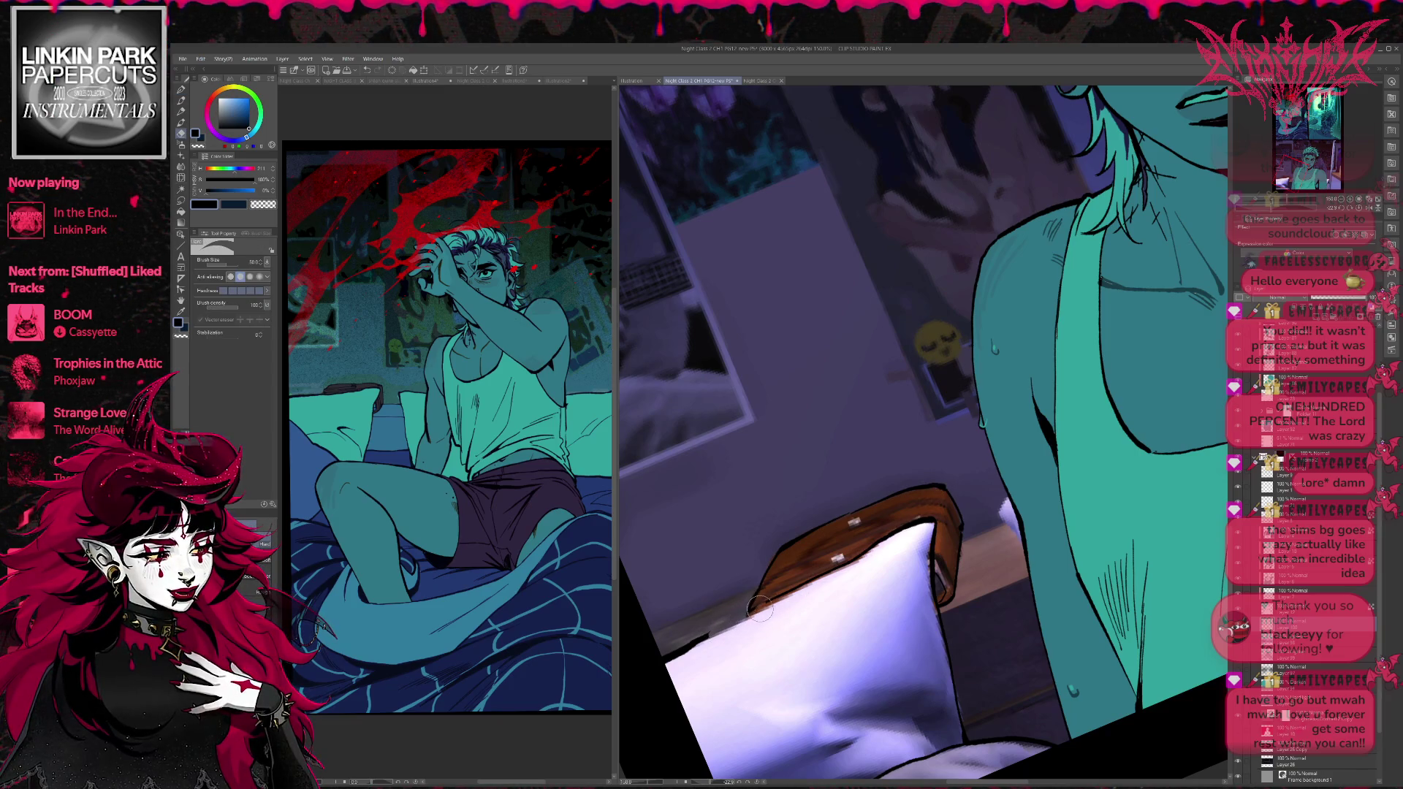
pyautogui.press('p')
pyautogui.moveTo(707, 637)
pyautogui.mouseDown()
pyautogui.moveTo(933, 515)
pyautogui.moveTo(855, 488)
pyautogui.moveTo(848, 572)
pyautogui.moveTo(842, 479)
pyautogui.moveTo(860, 636)
pyautogui.mouseUp()
pyautogui.press('e')
pyautogui.press('p')
pyautogui.scroll(-3, 844, 548)
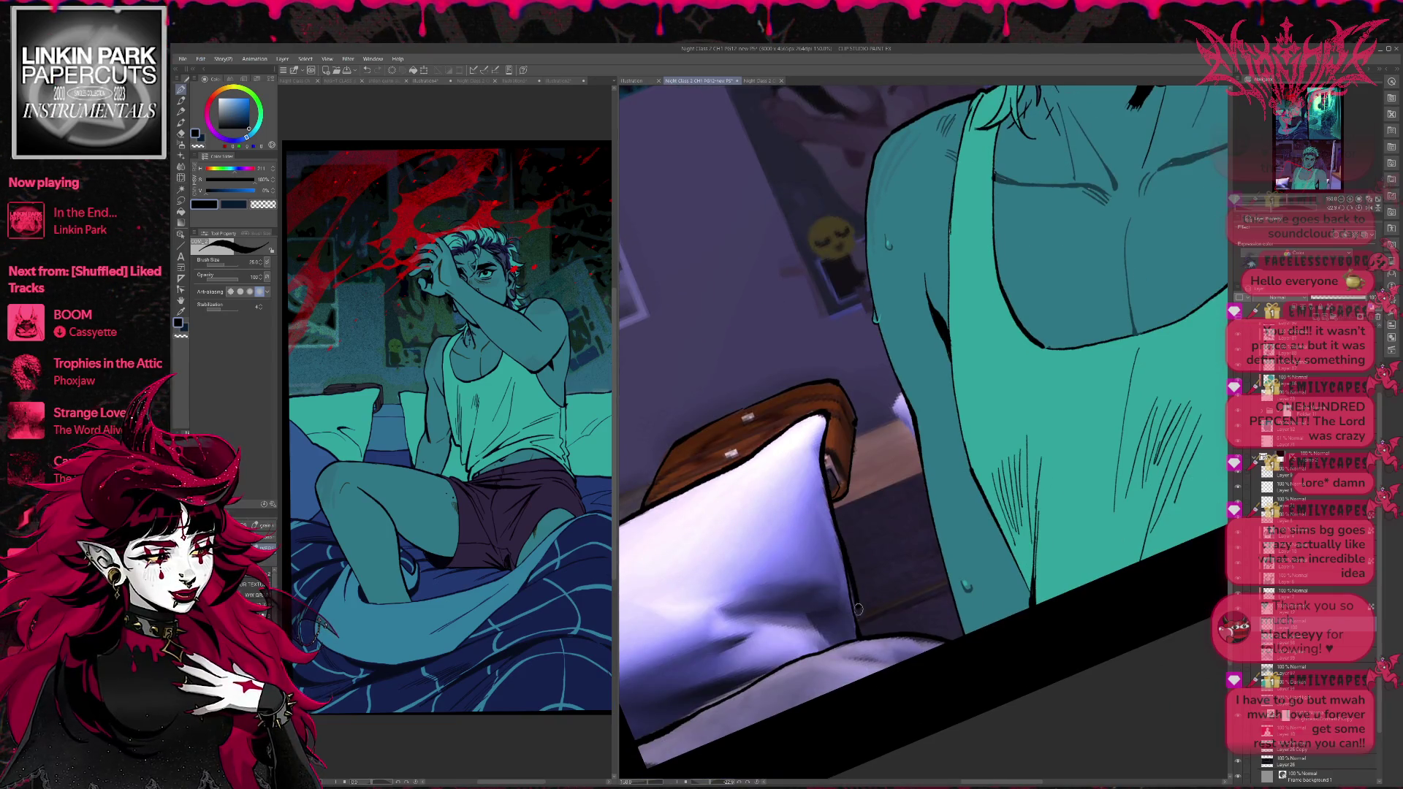
pyautogui.press('e')
pyautogui.moveTo(693, 715)
pyautogui.mouseDown()
pyautogui.moveTo(784, 641)
pyautogui.moveTo(880, 595)
pyautogui.mouseUp()
pyautogui.press('p')
pyautogui.moveTo(754, 658); pyautogui.dragTo(906, 579)
# Hatch shading across the pillow's lower left, then zoom out to see the whole panel.
pyautogui.scroll(3, 926, 569)
pyautogui.moveTo(758, 611)
pyautogui.mouseDown()
pyautogui.moveTo(847, 593)
pyautogui.moveTo(855, 635)
pyautogui.moveTo(839, 614)
pyautogui.mouseUp()
pyautogui.moveTo(644, 698)
pyautogui.mouseDown()
pyautogui.moveTo(705, 646)
pyautogui.moveTo(776, 627)
pyautogui.mouseUp()
pyautogui.moveTo(645, 722)
pyautogui.mouseDown()
pyautogui.moveTo(767, 669)
pyautogui.moveTo(752, 678)
pyautogui.mouseUp()
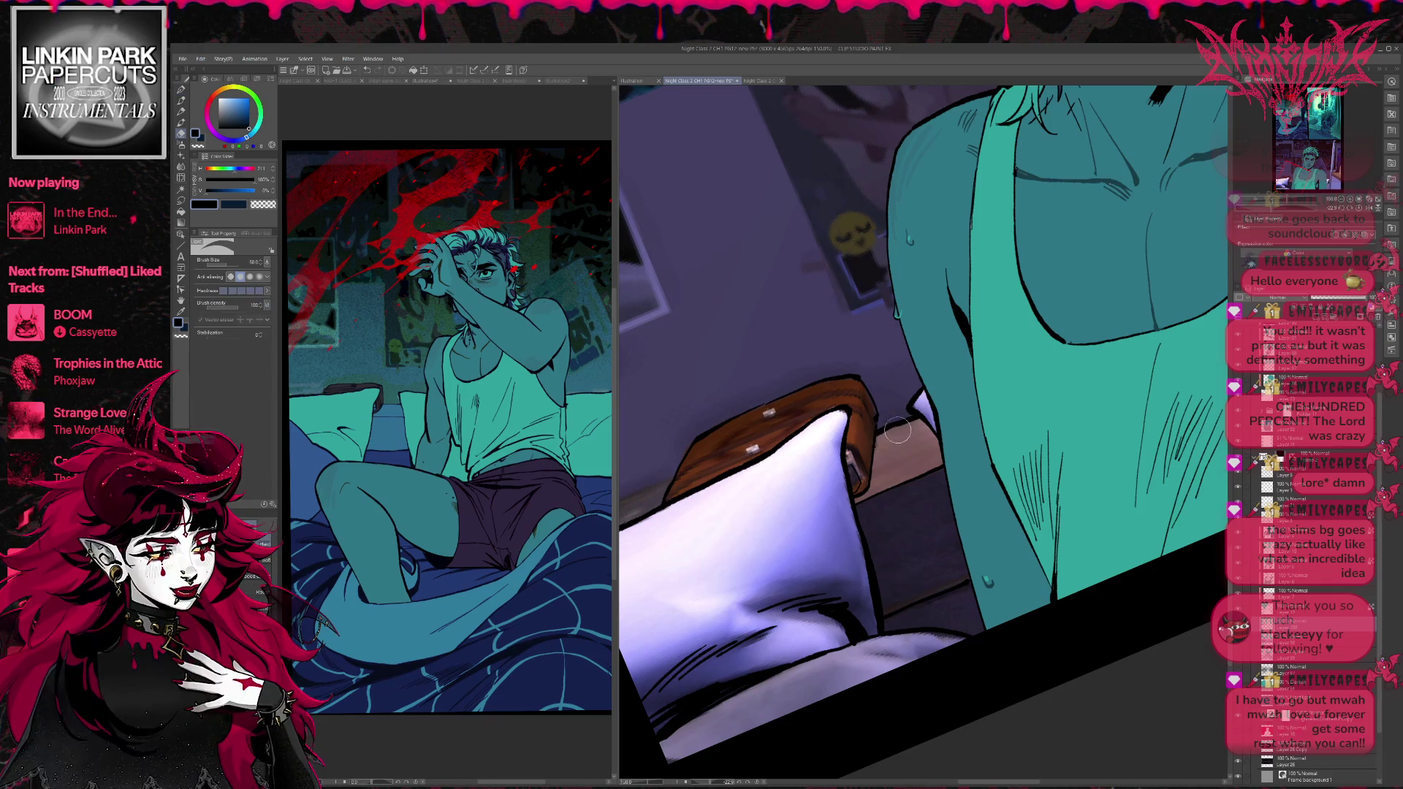
pyautogui.moveTo(920, 416); pyautogui.dragTo(1080, 402)
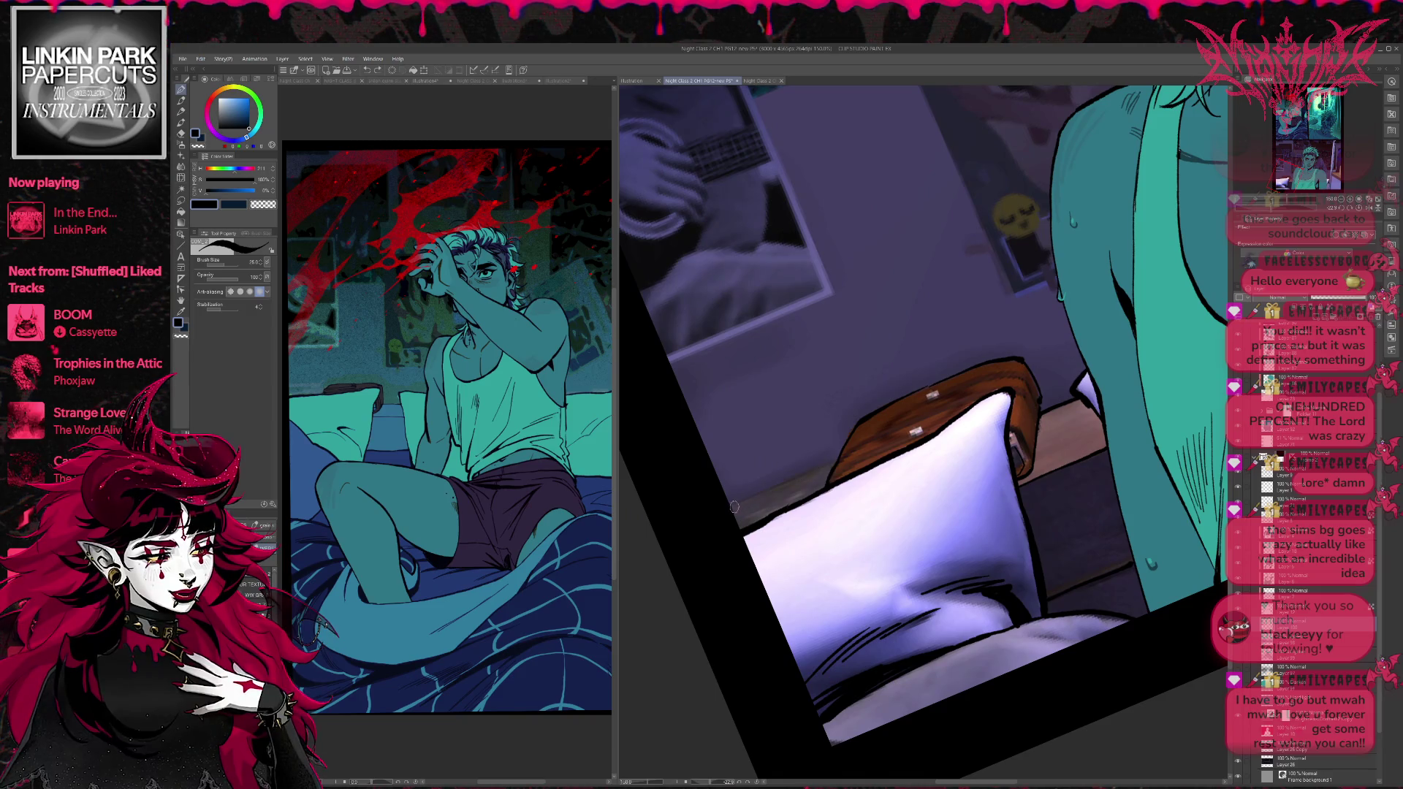
pyautogui.scroll(5, 1077, 426)
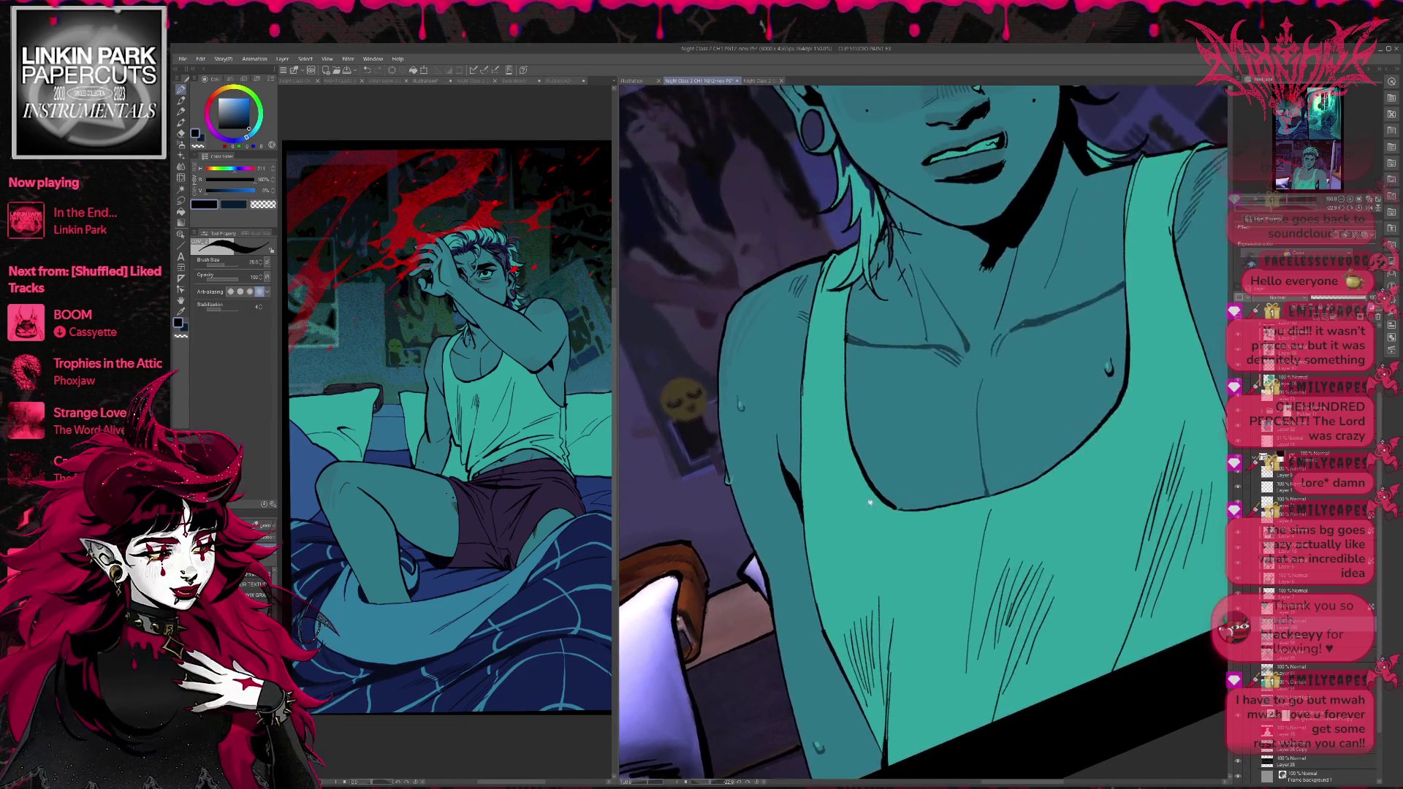
pyautogui.scroll(-5, 1059, 475)
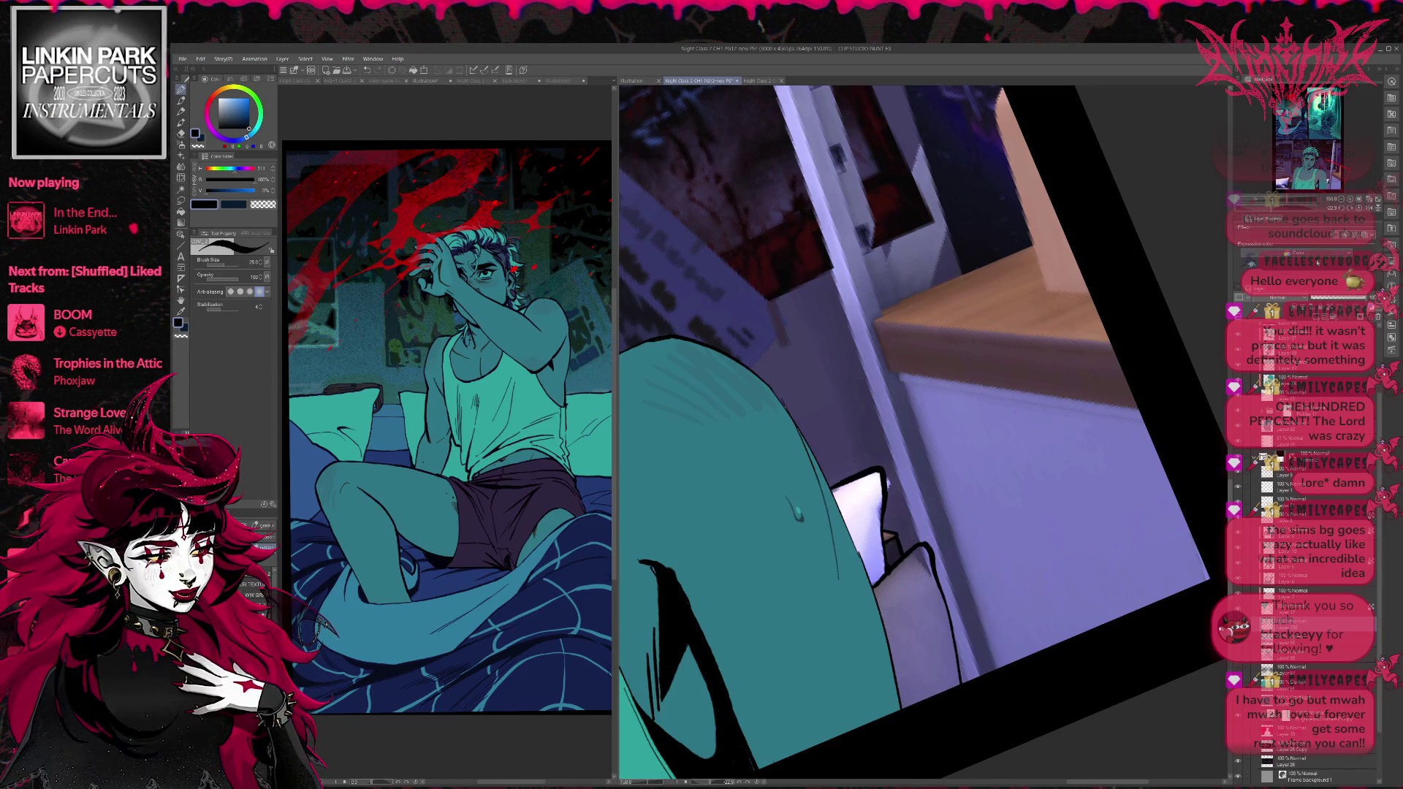
pyautogui.hotkey('ctrl', '-')
pyautogui.hotkey('ctrl', '-')
pyautogui.hotkey('ctrl', '-')
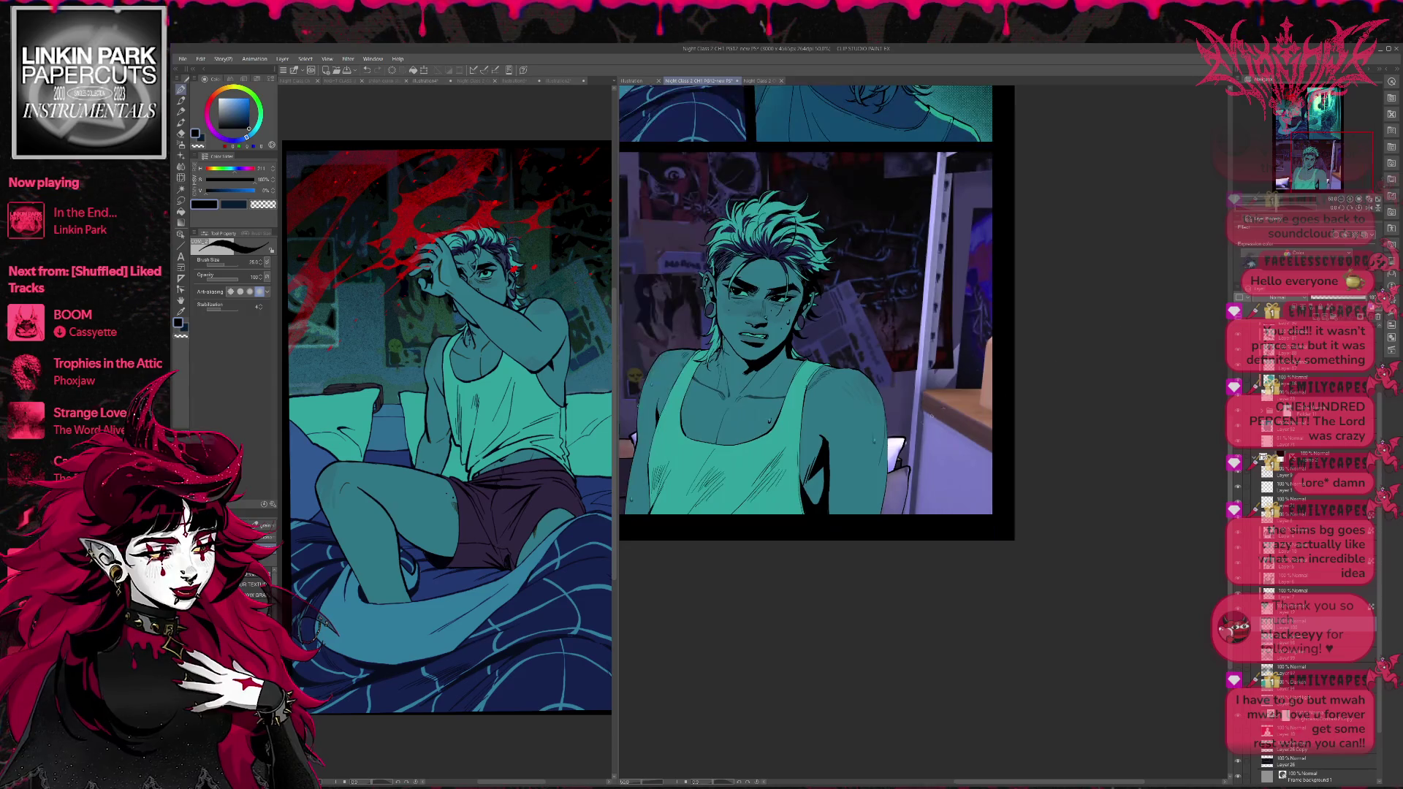
# Show the dark blue overlay layer over the bottom panel's room background and zoom in.
pyautogui.hotkey('ctrl', '+')
pyautogui.press('e')
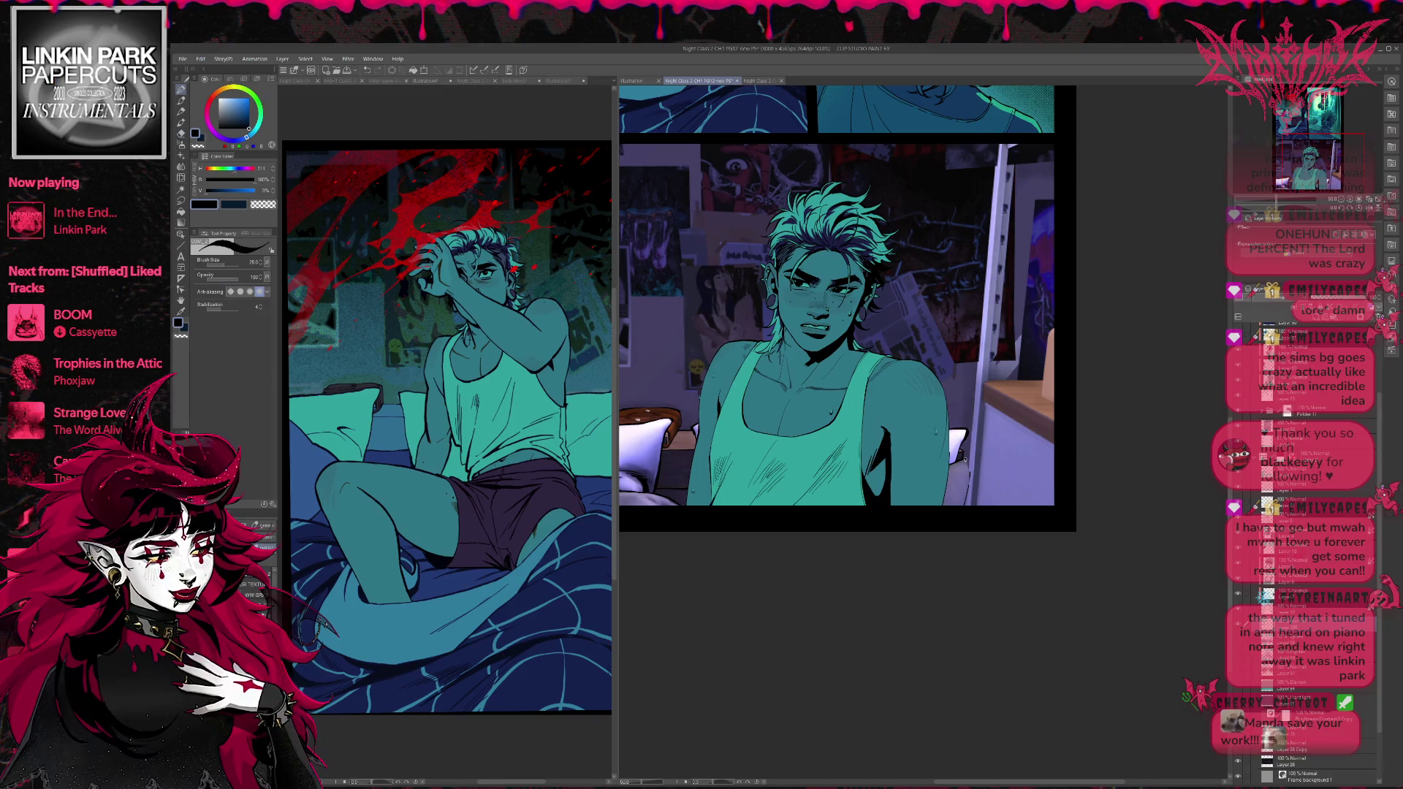
pyautogui.press('p')
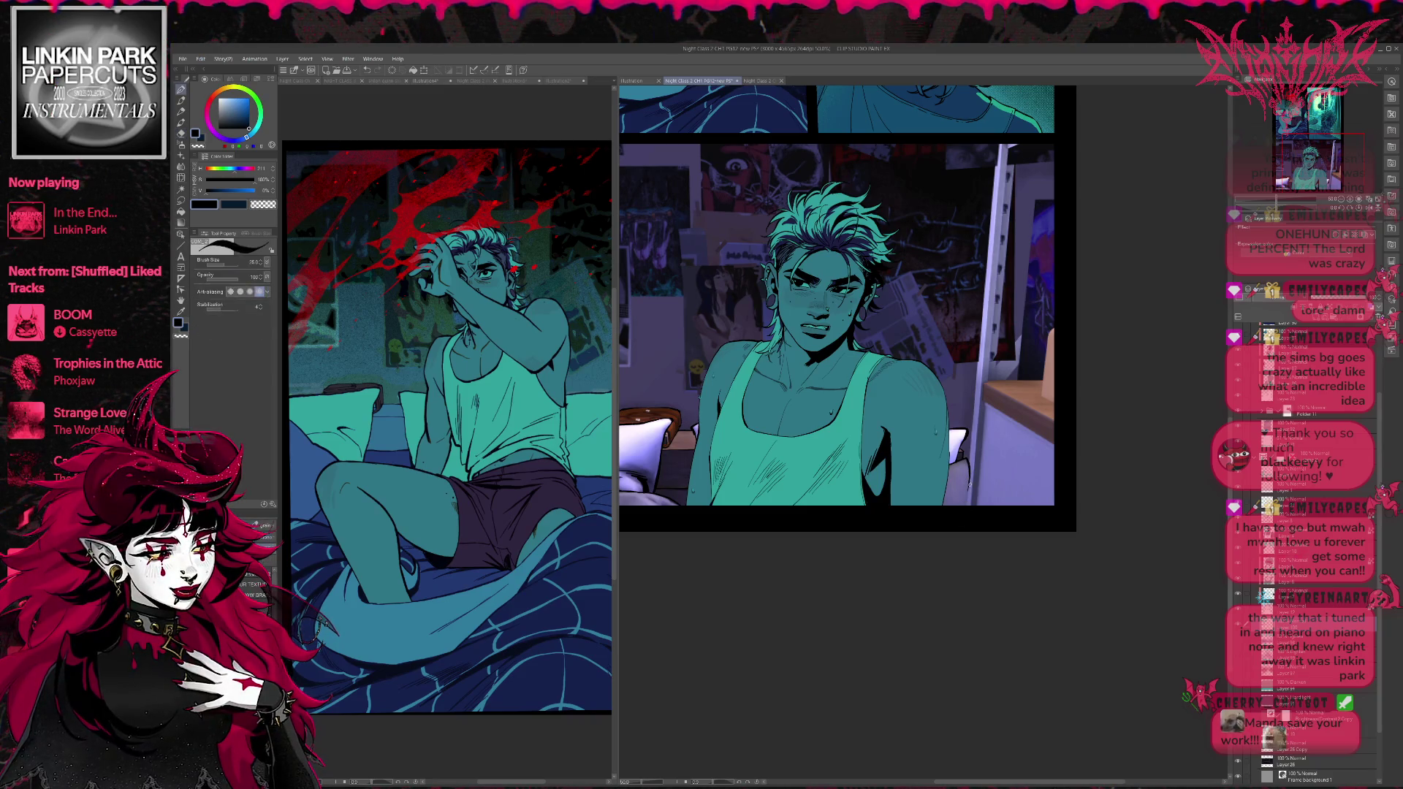
pyautogui.hotkey('ctrl', '+')
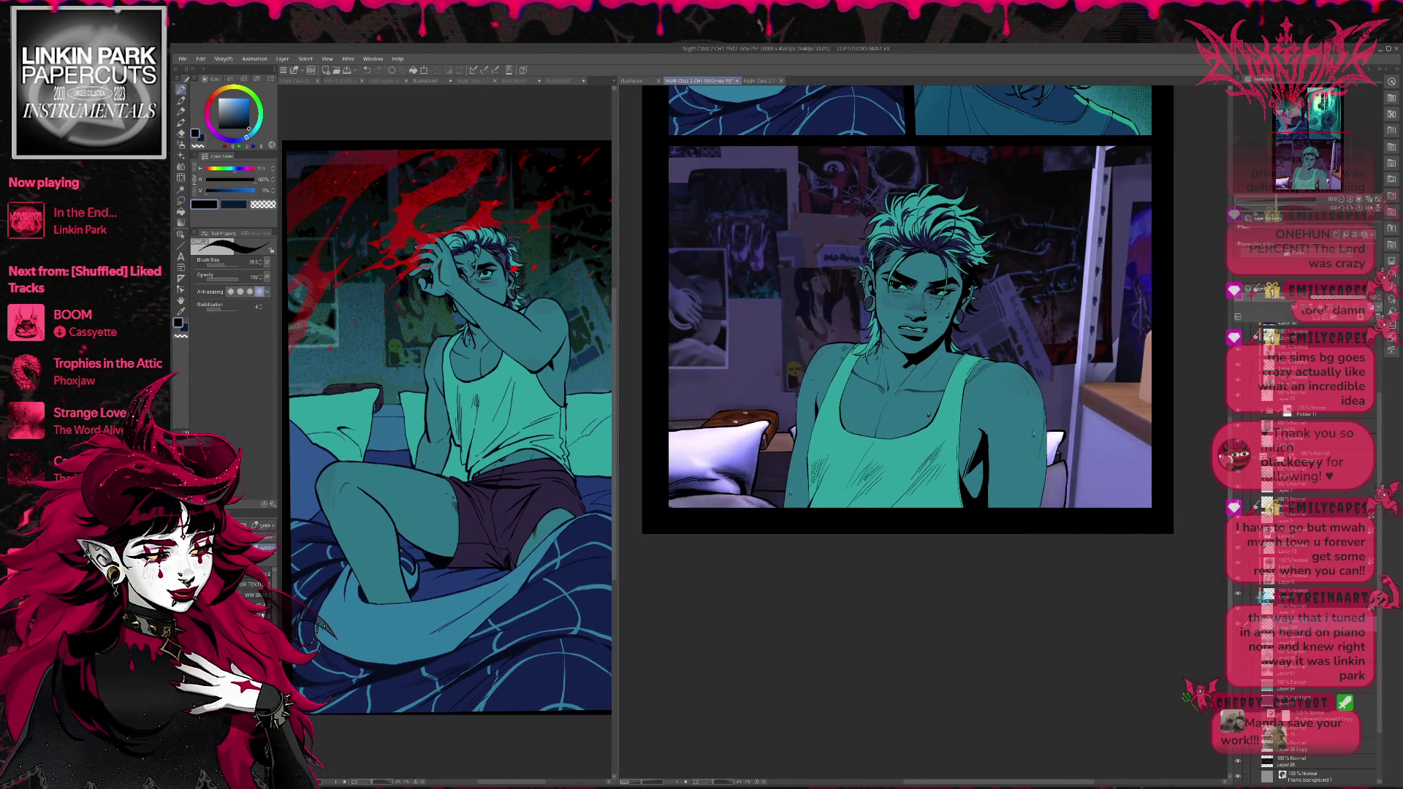
pyautogui.moveTo(910, 329); pyautogui.dragTo(923, 352)
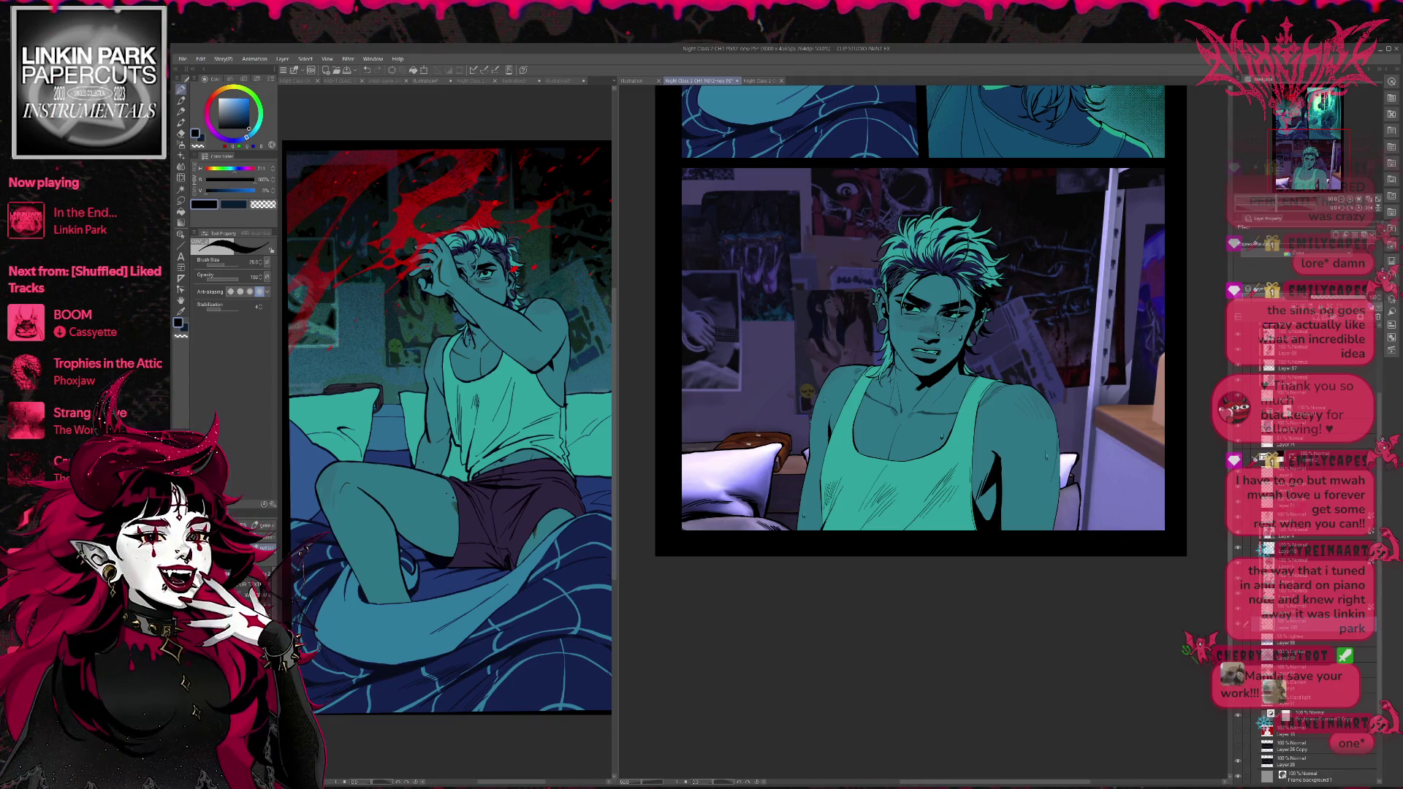
pyautogui.scroll(-1, 939, 582)
pyautogui.moveTo(1083, 469); pyautogui.dragTo(1083, 568)
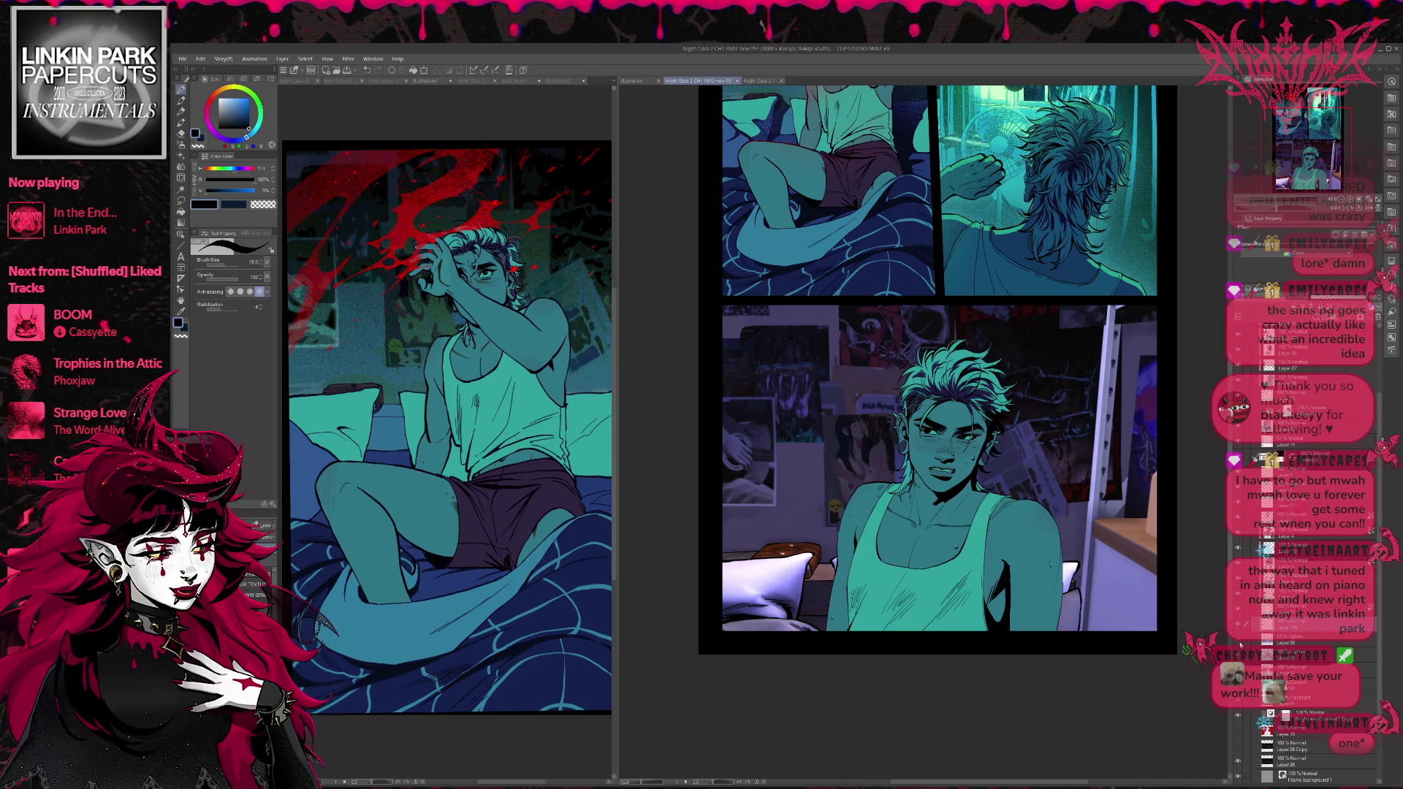
pyautogui.click(1240, 646)
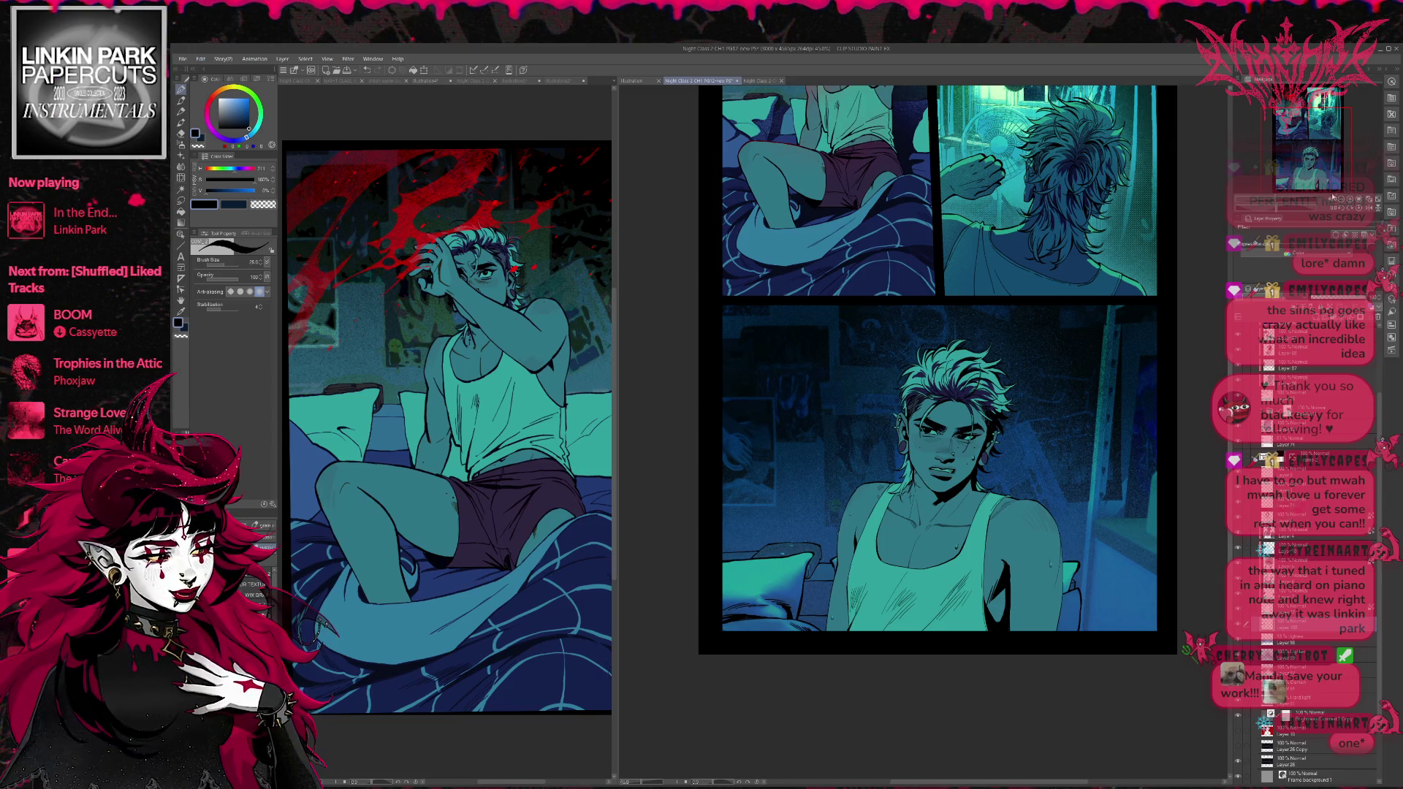
pyautogui.scroll(1, 672, 583)
pyautogui.scroll(2, 673, 583)
pyautogui.scroll(1, 673, 583)
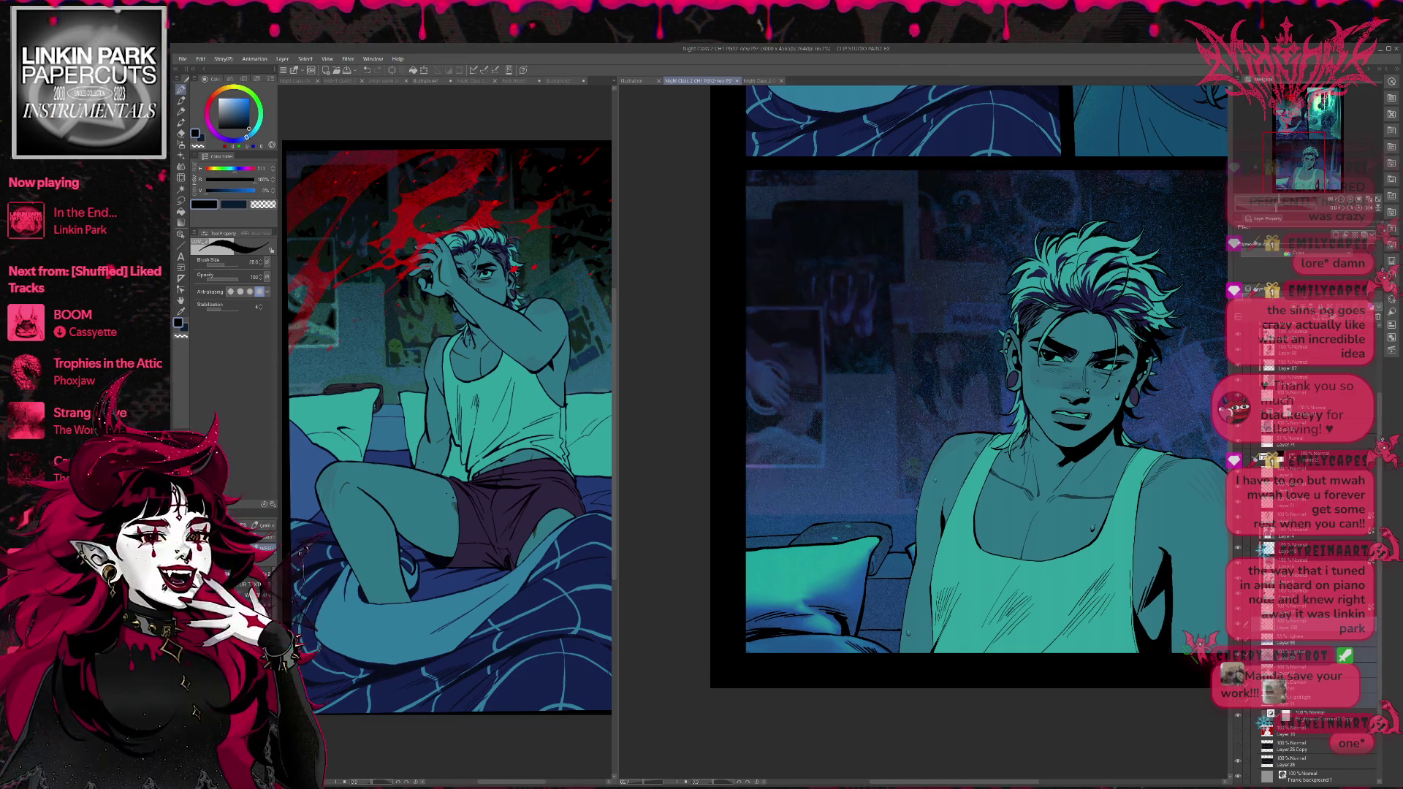
# Hide the blue overlay layer to reveal the purple collage room and outlined pillow.
pyautogui.click(1238, 700)
pyautogui.click(1238, 623)
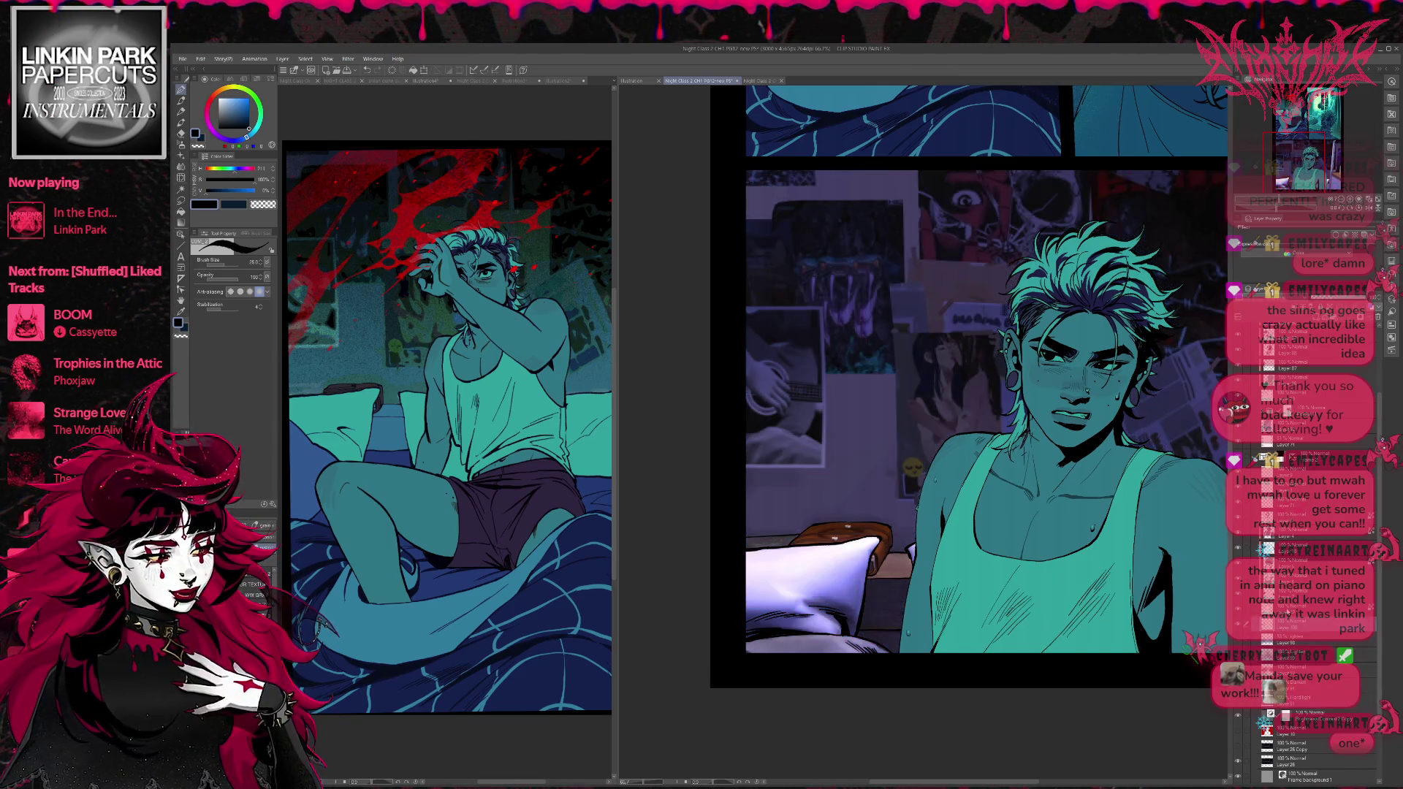
pyautogui.scroll(1, 931, 543)
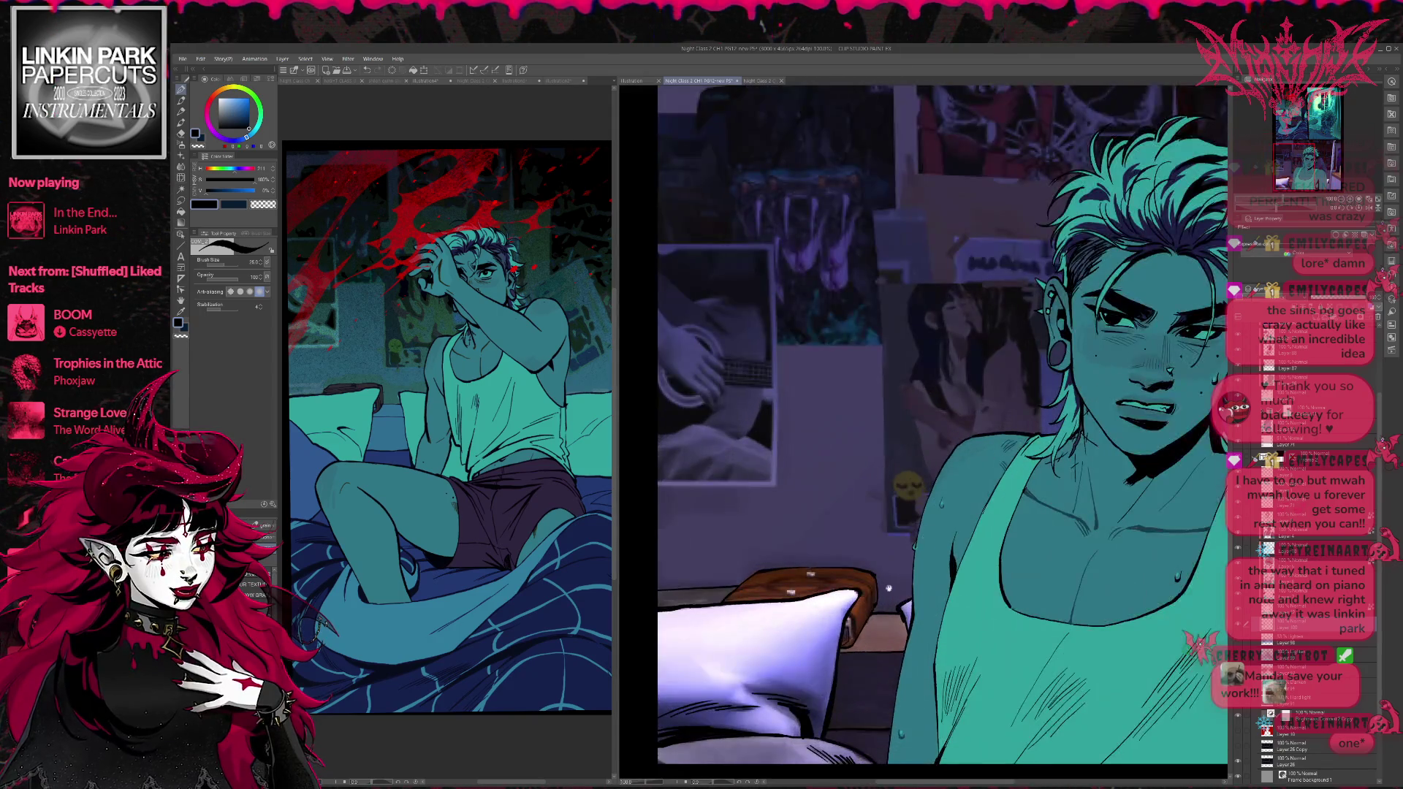
pyautogui.scroll(1, 931, 543)
pyautogui.press('e')
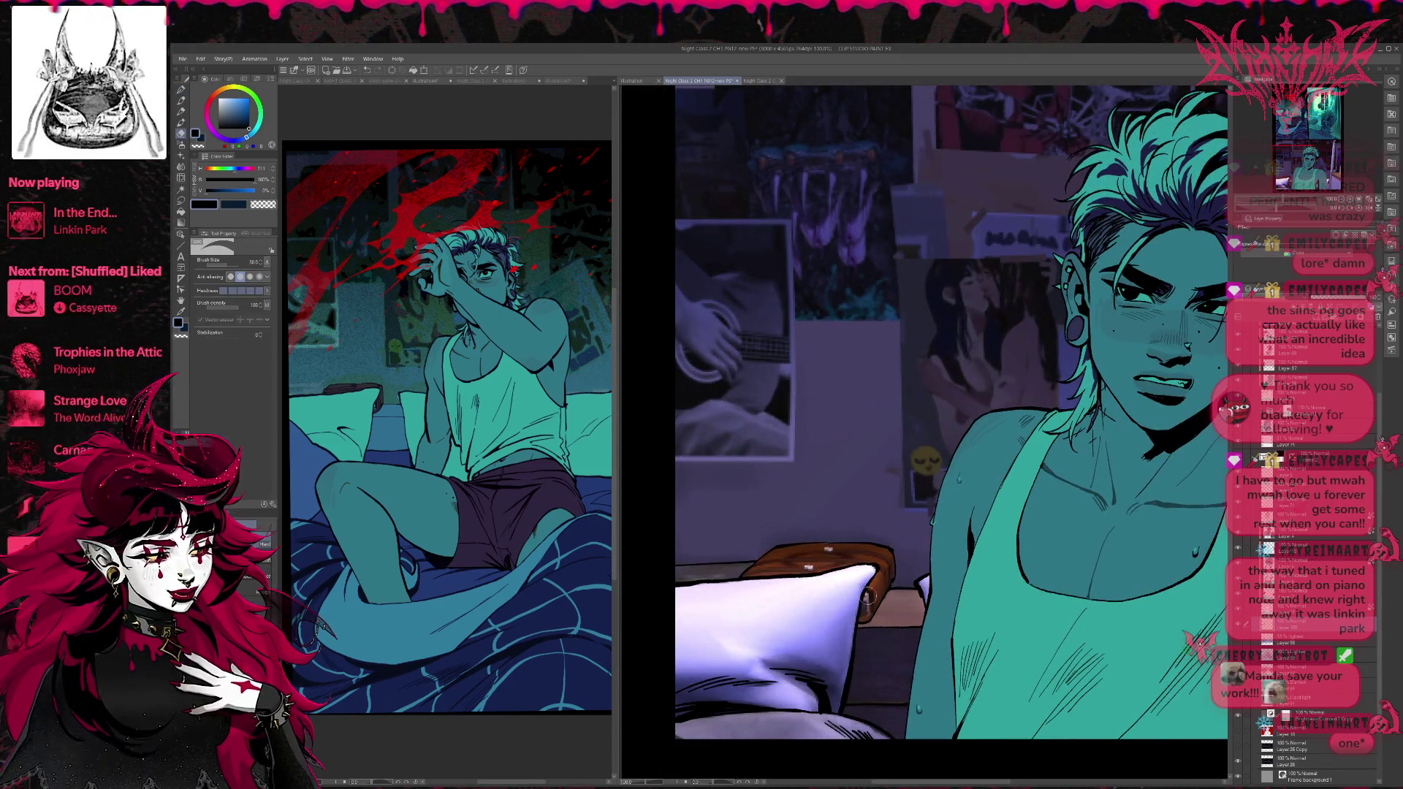
pyautogui.press('p')
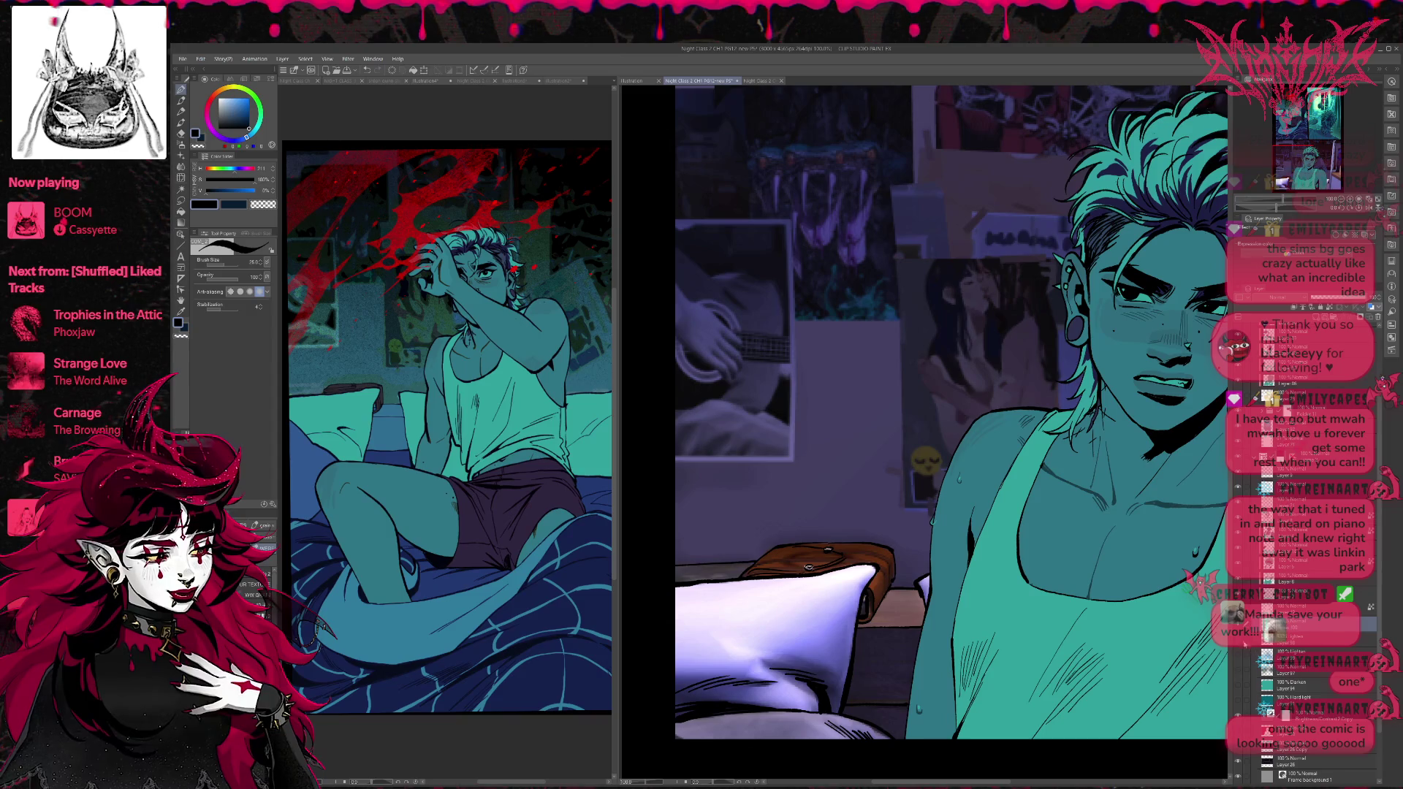
# Toggle the blue-teal tint layer on the room background and make the left Illustration4 window active.
pyautogui.click(1240, 683)
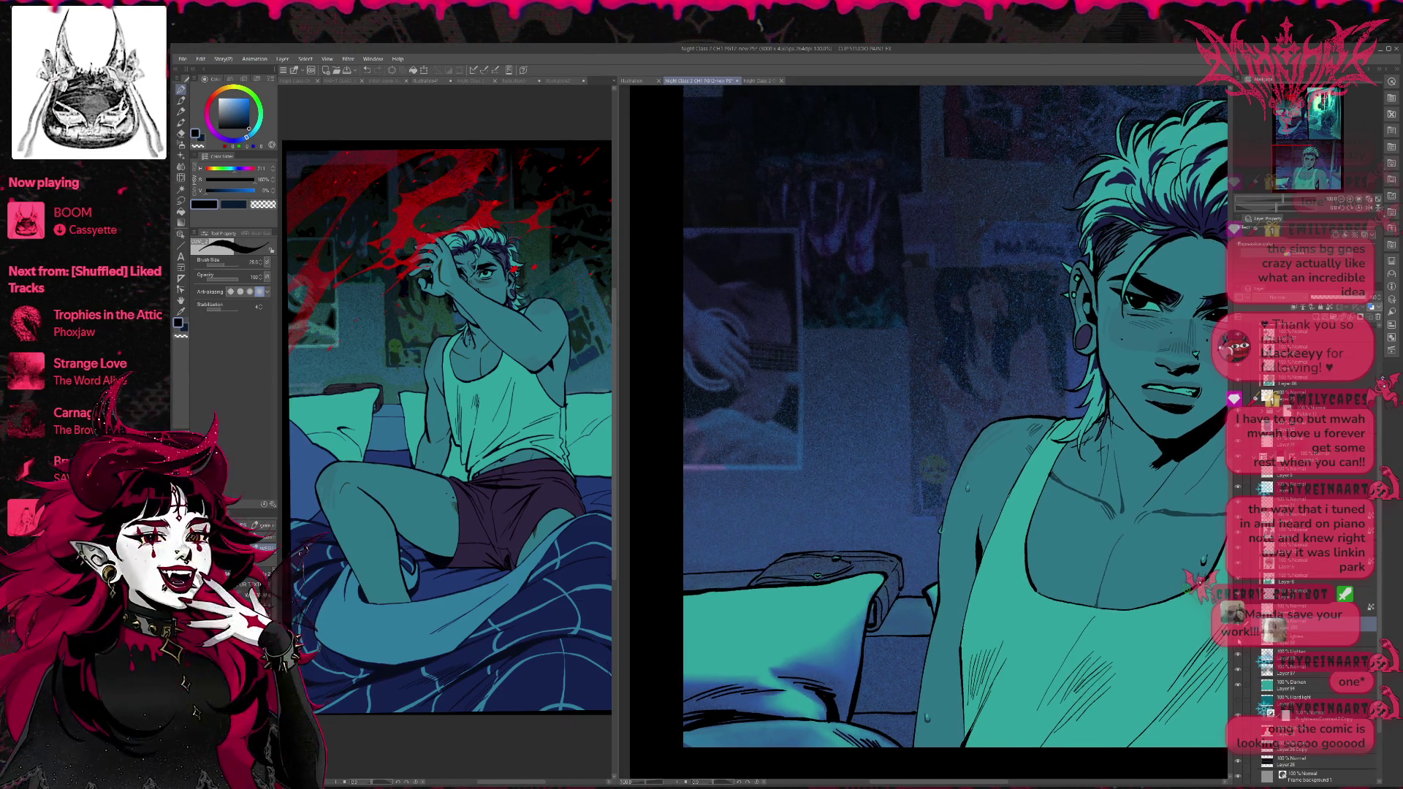
pyautogui.scroll(2, 1134, 601)
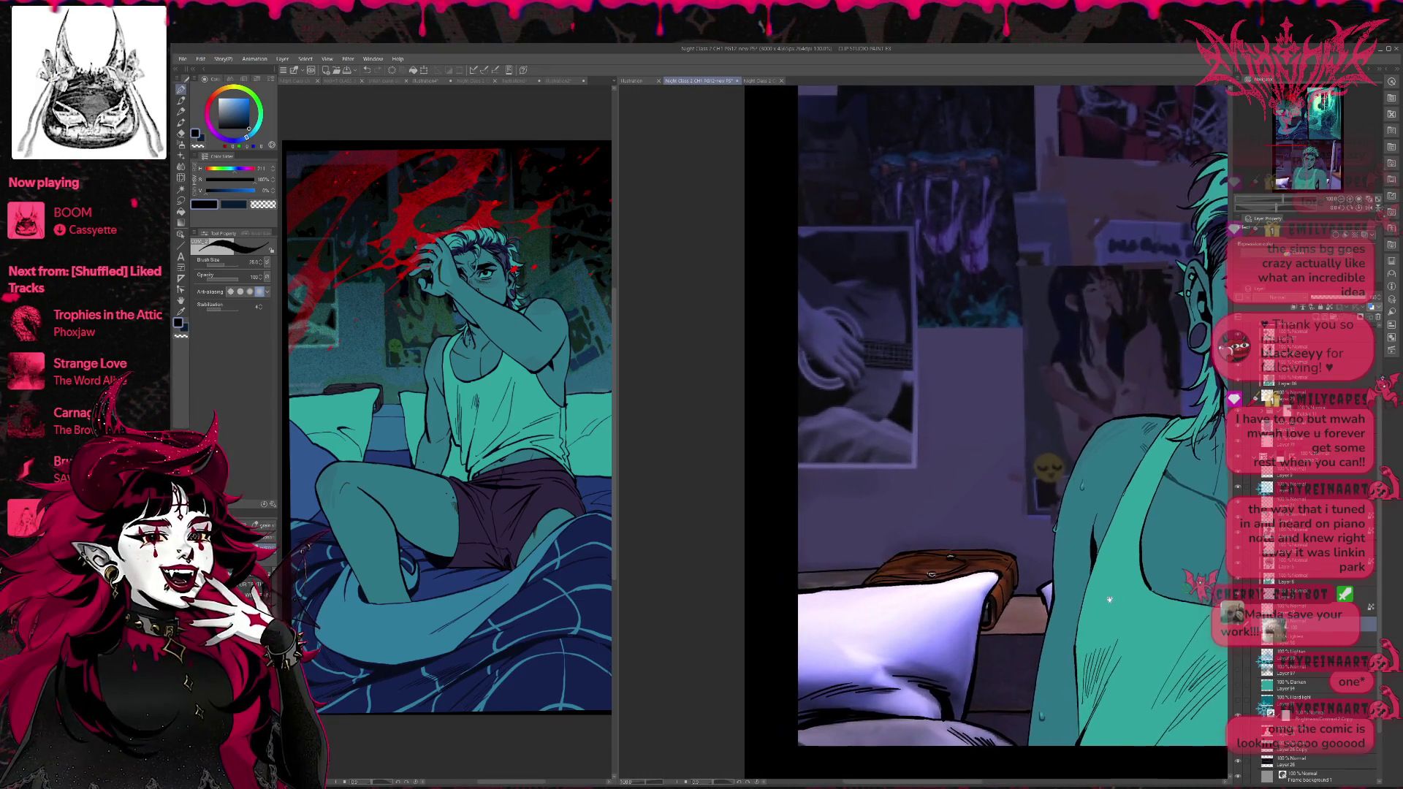
pyautogui.press('e')
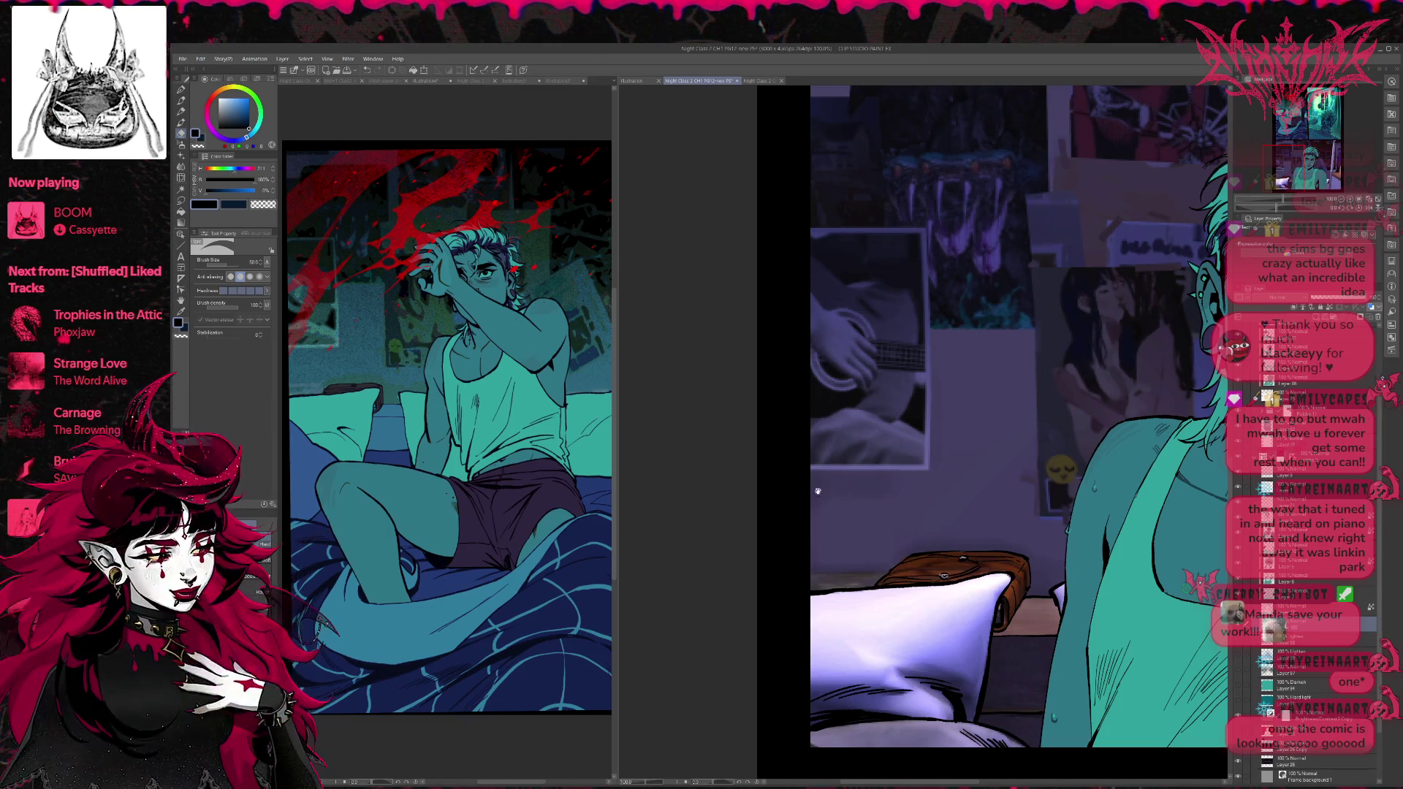
pyautogui.click(565, 582)
pyautogui.moveTo(565, 583); pyautogui.dragTo(564, 605)
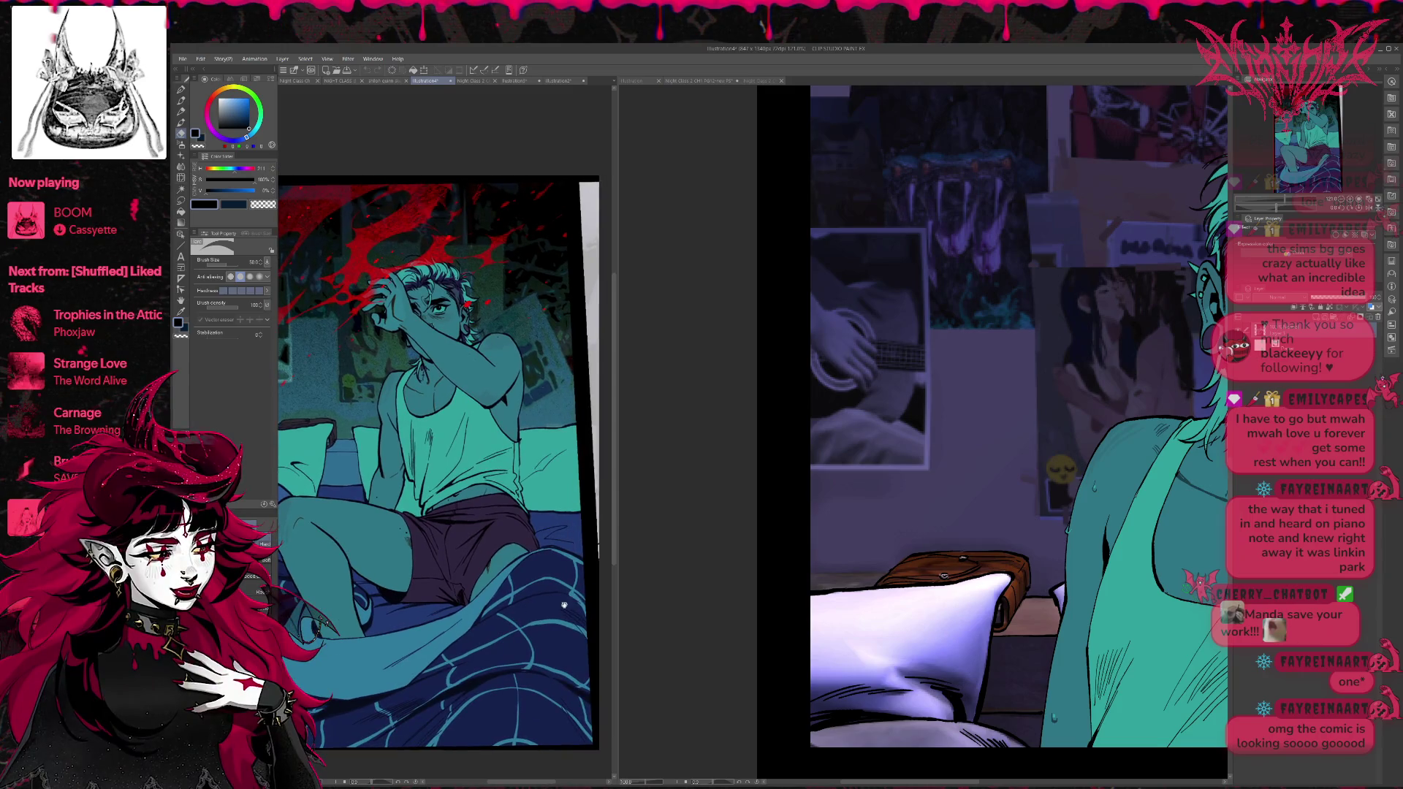
# Return to the comic page with the pen tool and pan down to the bottom panel.
pyautogui.click(951, 547)
pyautogui.press('p')
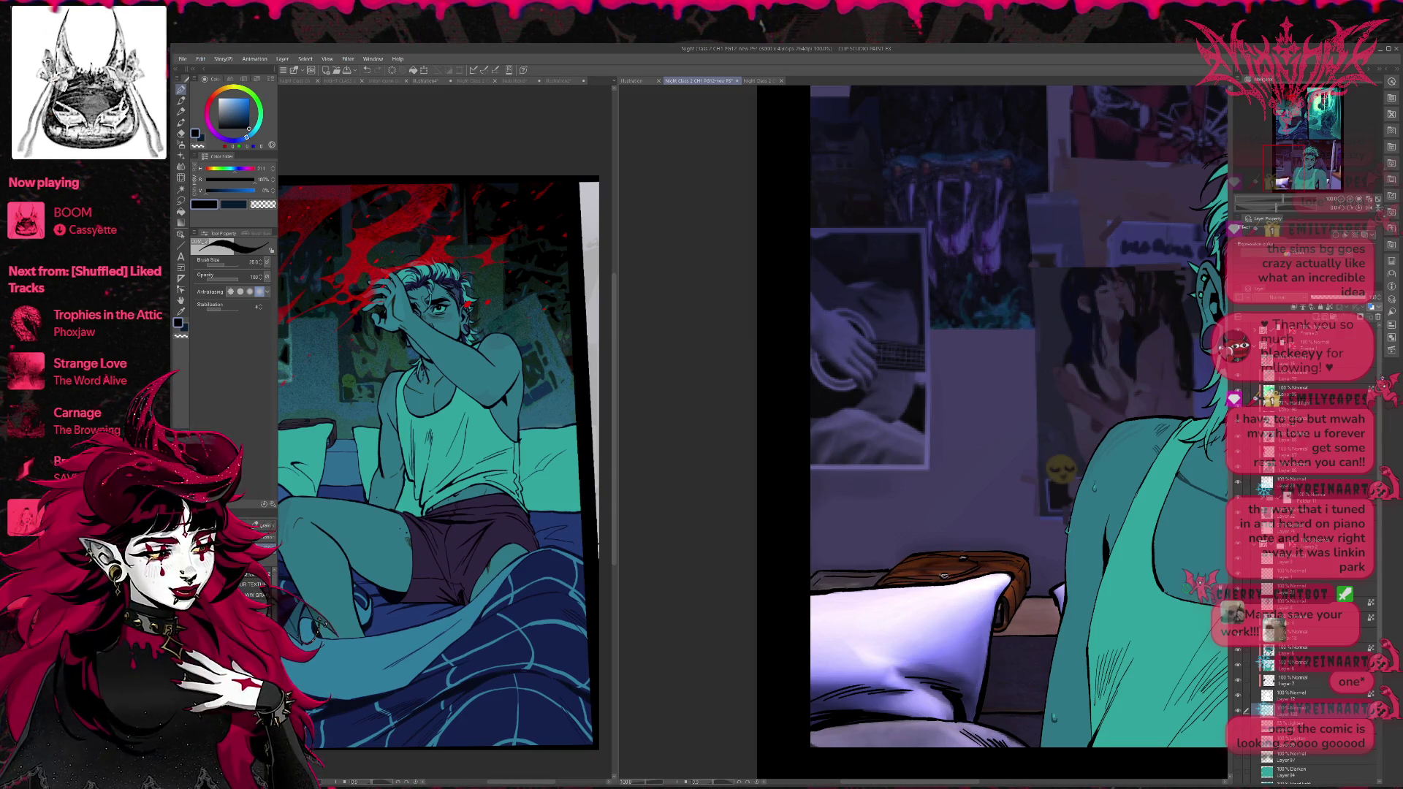
pyautogui.moveTo(1191, 523); pyautogui.dragTo(1140, 505)
pyautogui.scroll(-3, 936, 409)
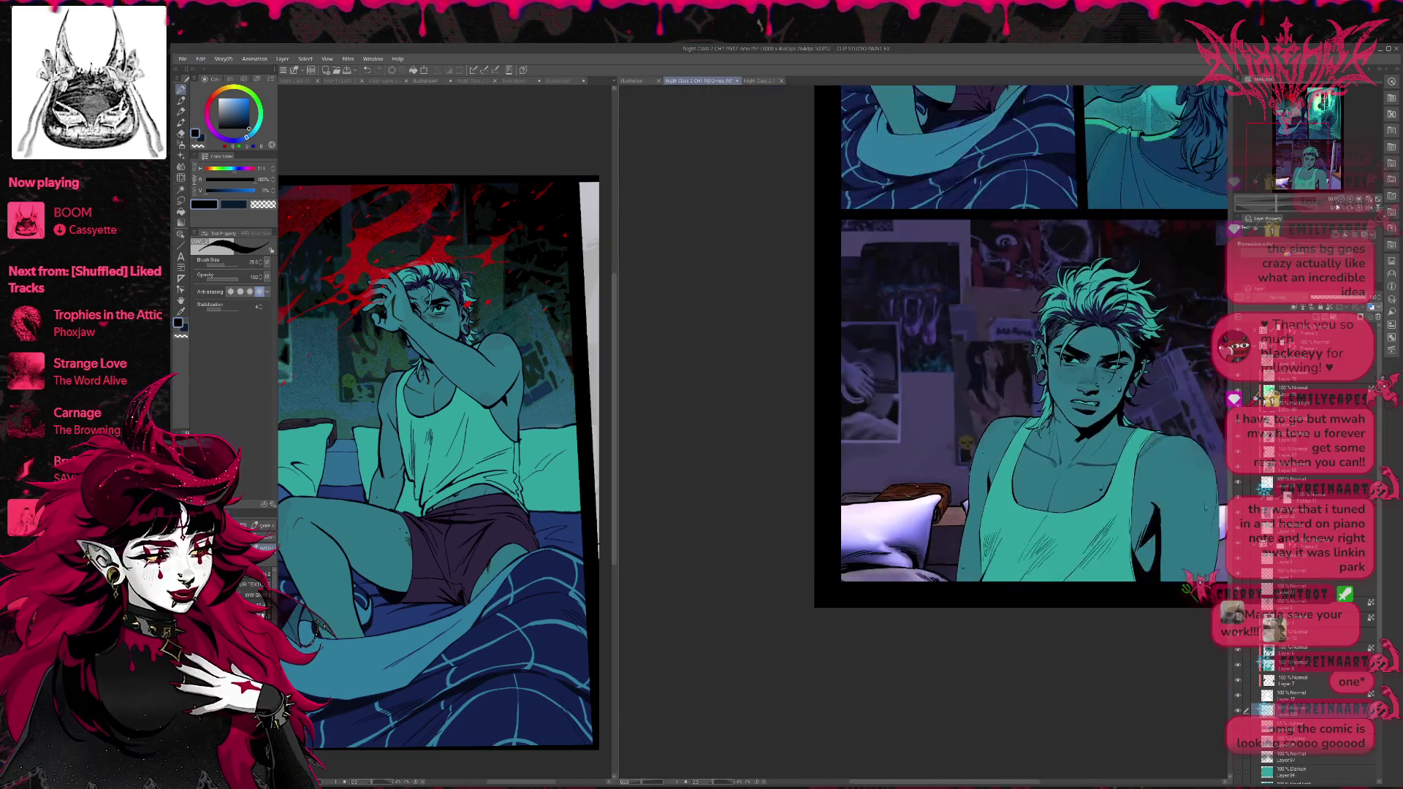
# Toggle the blue darkening layers to compare the bottom panel's room background with and without them.
pyautogui.click(1238, 774)
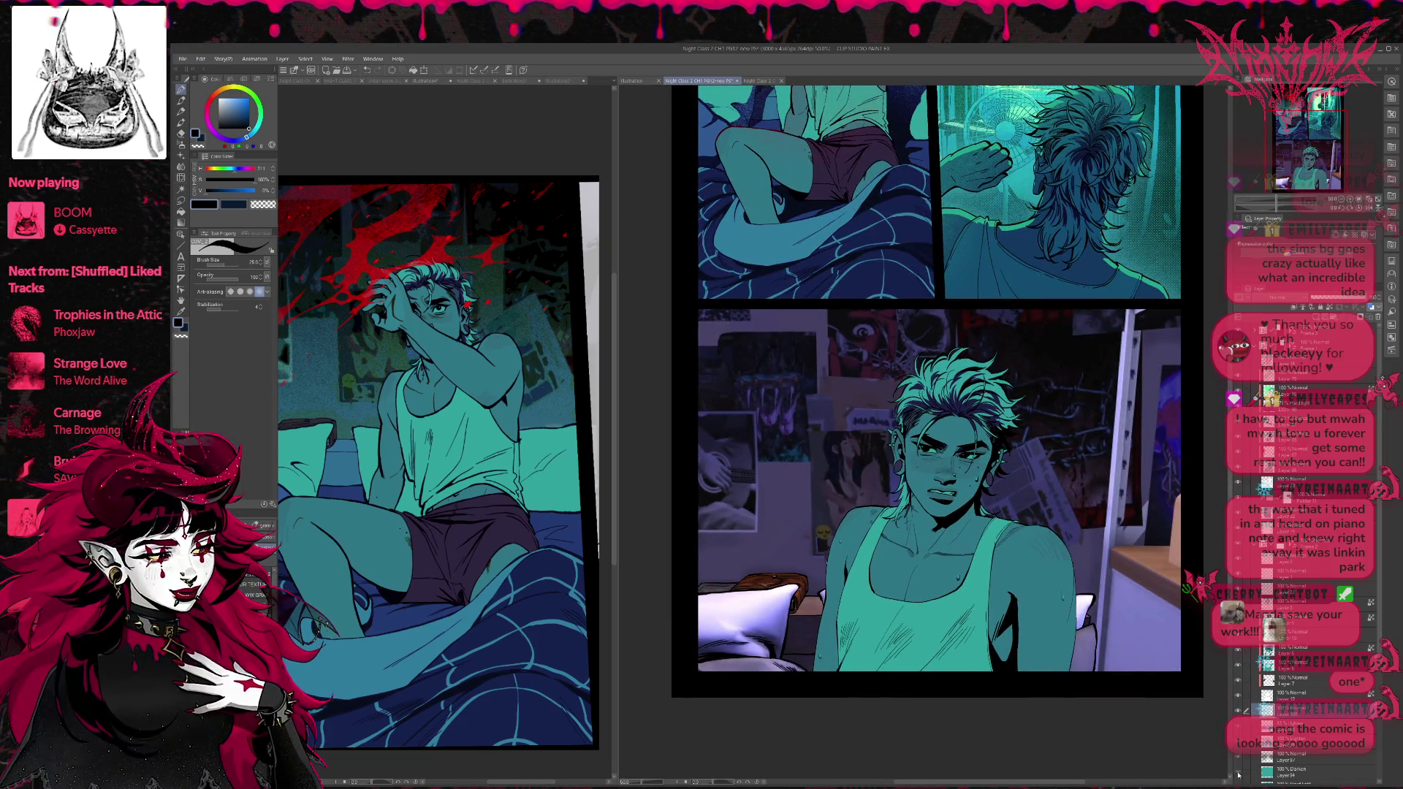
pyautogui.scroll(-3, 1301, 694)
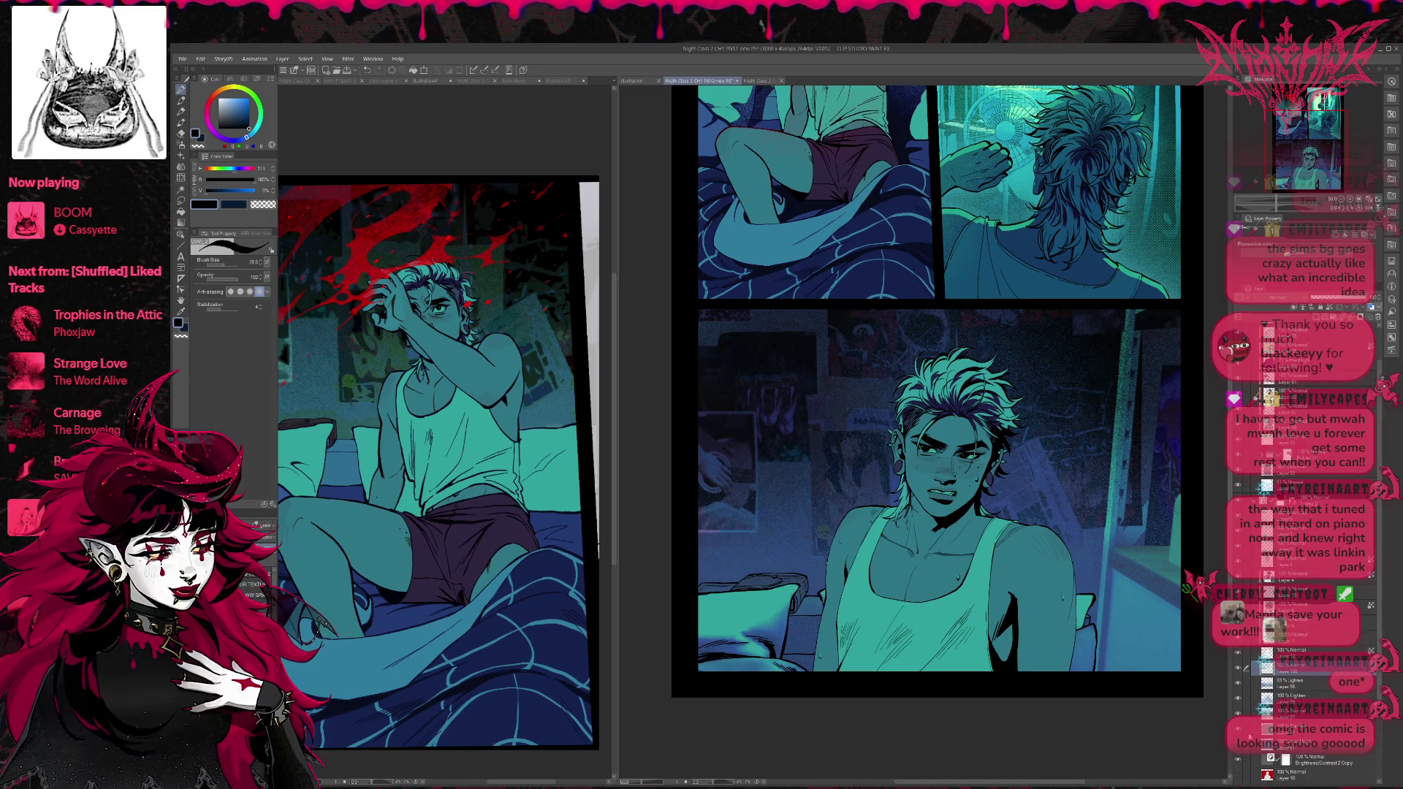
pyautogui.click(1238, 746)
pyautogui.click(1238, 747)
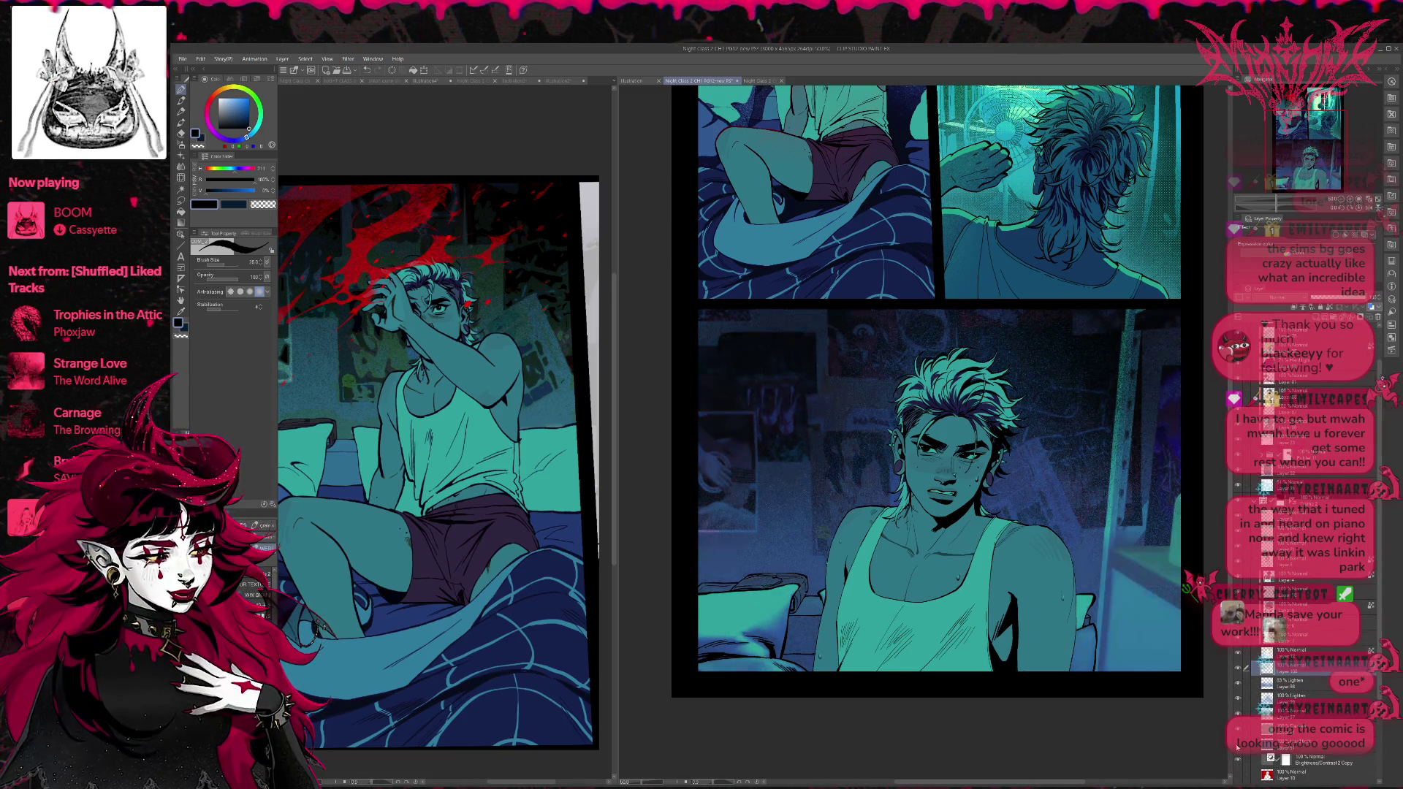
pyautogui.click(1238, 747)
pyautogui.click(1238, 747)
pyautogui.click(1238, 747)
pyautogui.scroll(-2, 1238, 746)
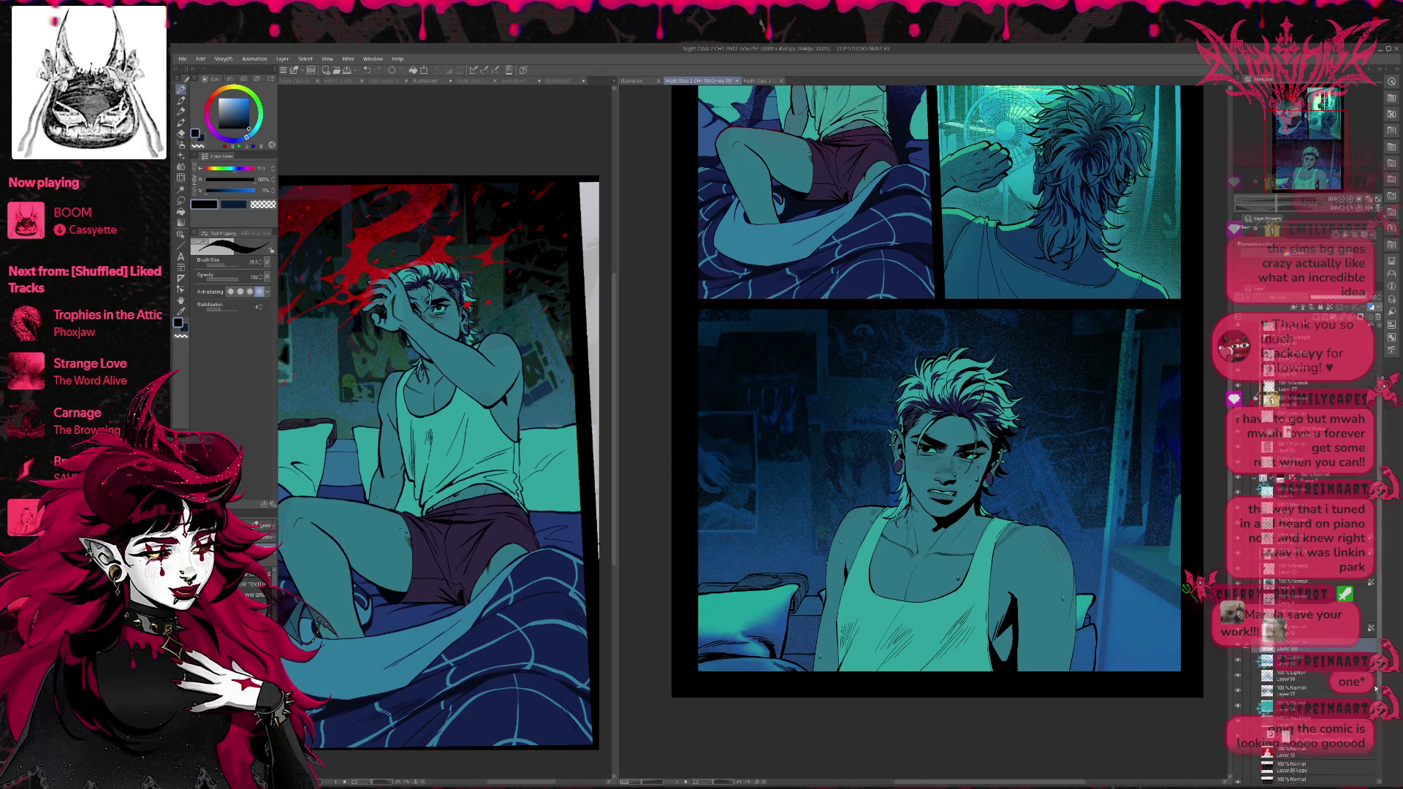
pyautogui.scroll(-2, 1238, 731)
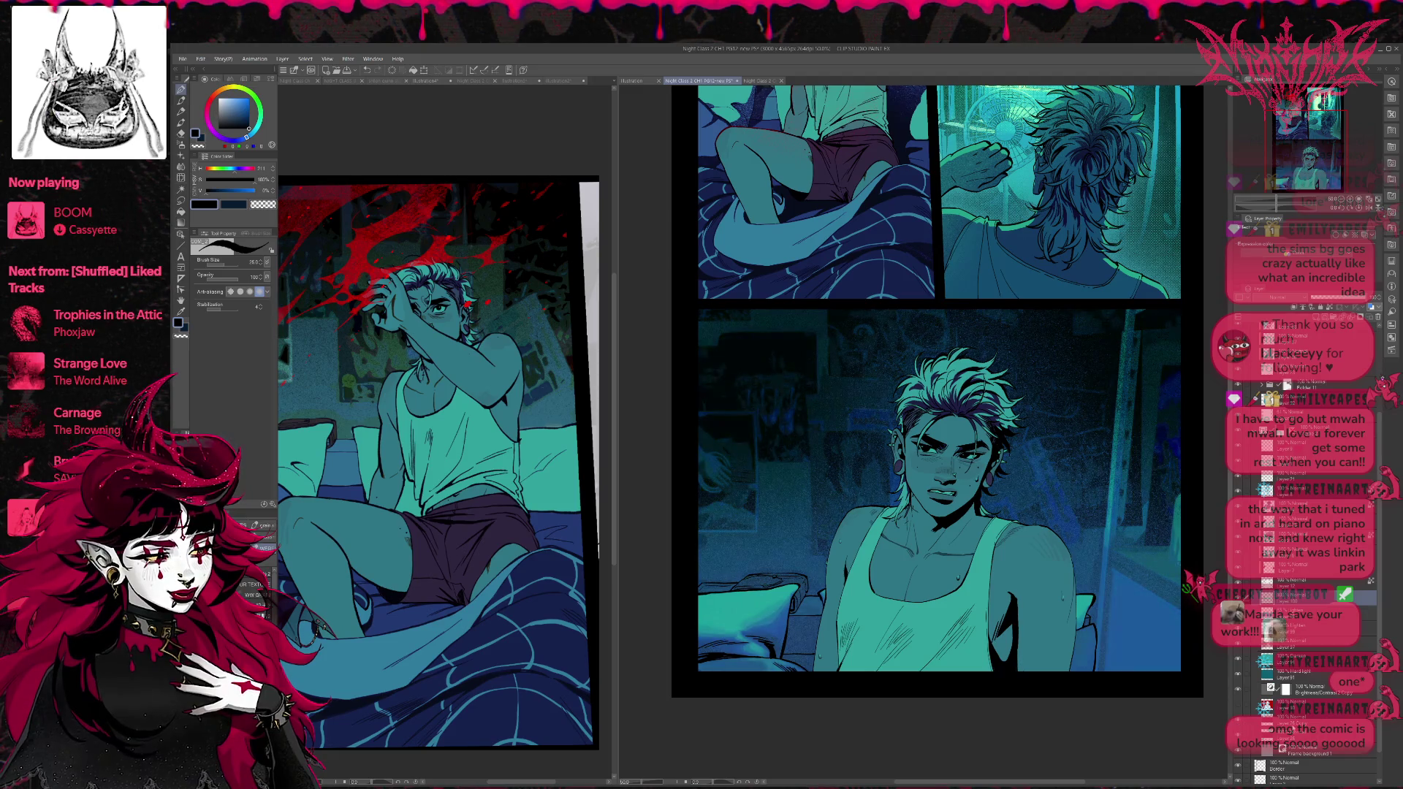
pyautogui.click(1238, 731)
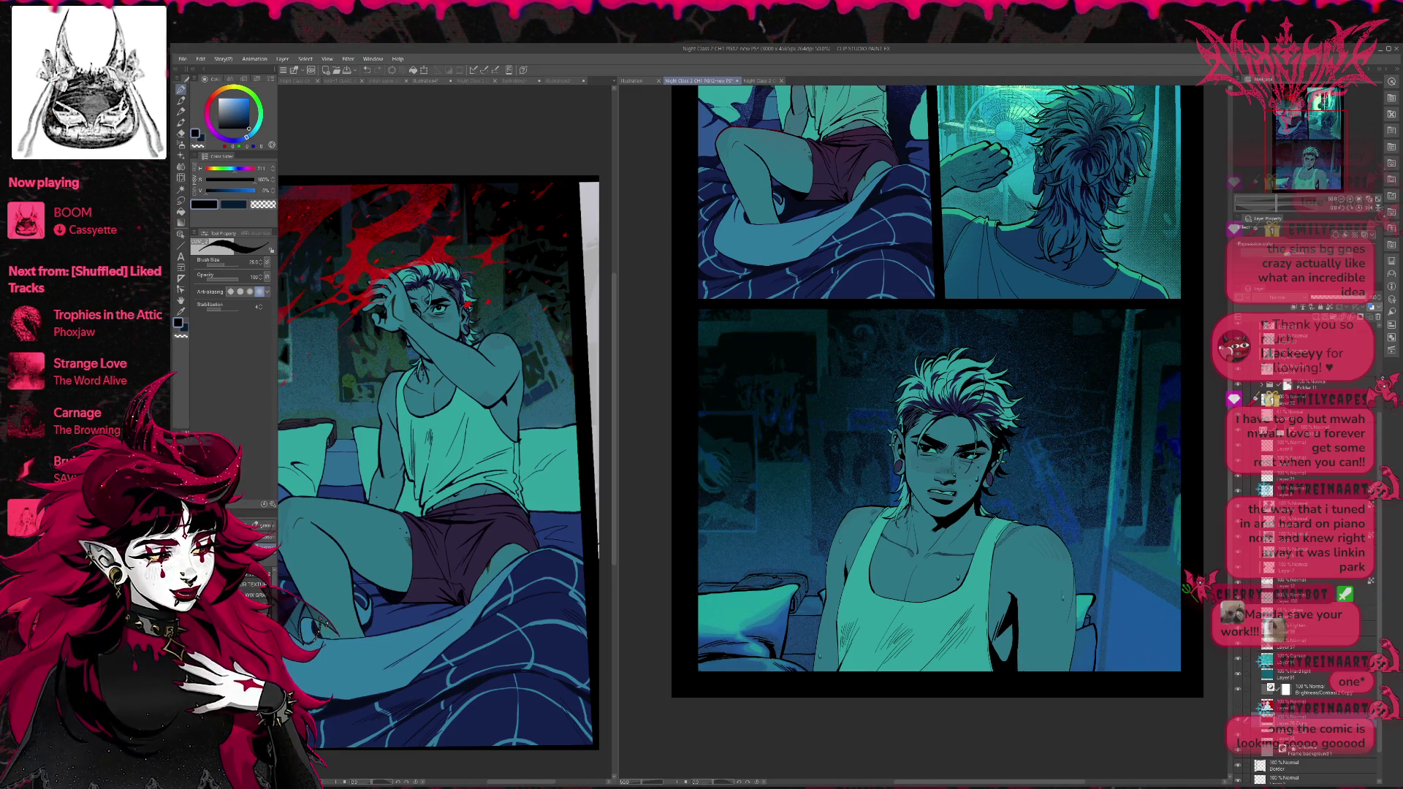
pyautogui.scroll(-1, 1186, 629)
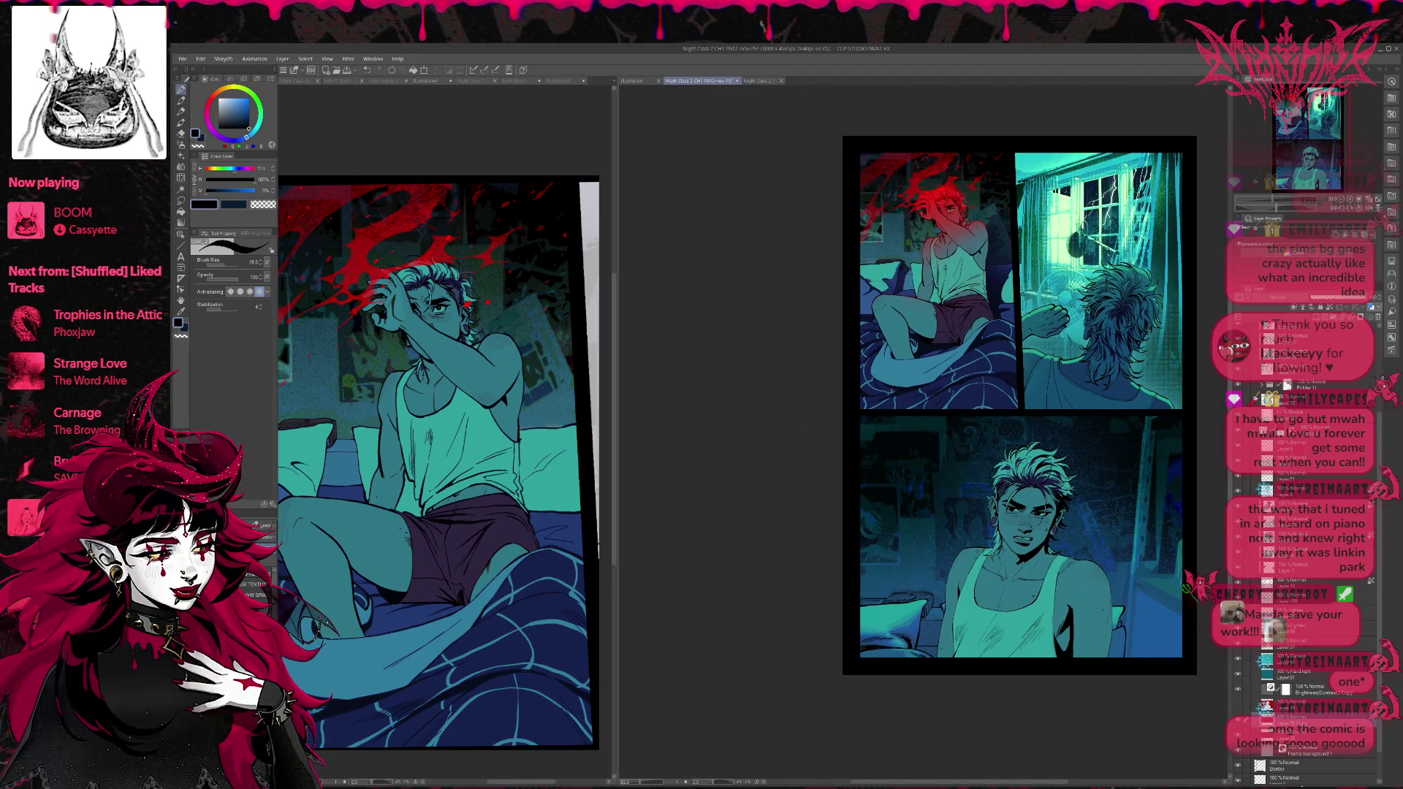
# Turn on the Hard Light layer, compare the right and left sides, then bring up the page-thumbnails sheet.
pyautogui.click(1238, 674)
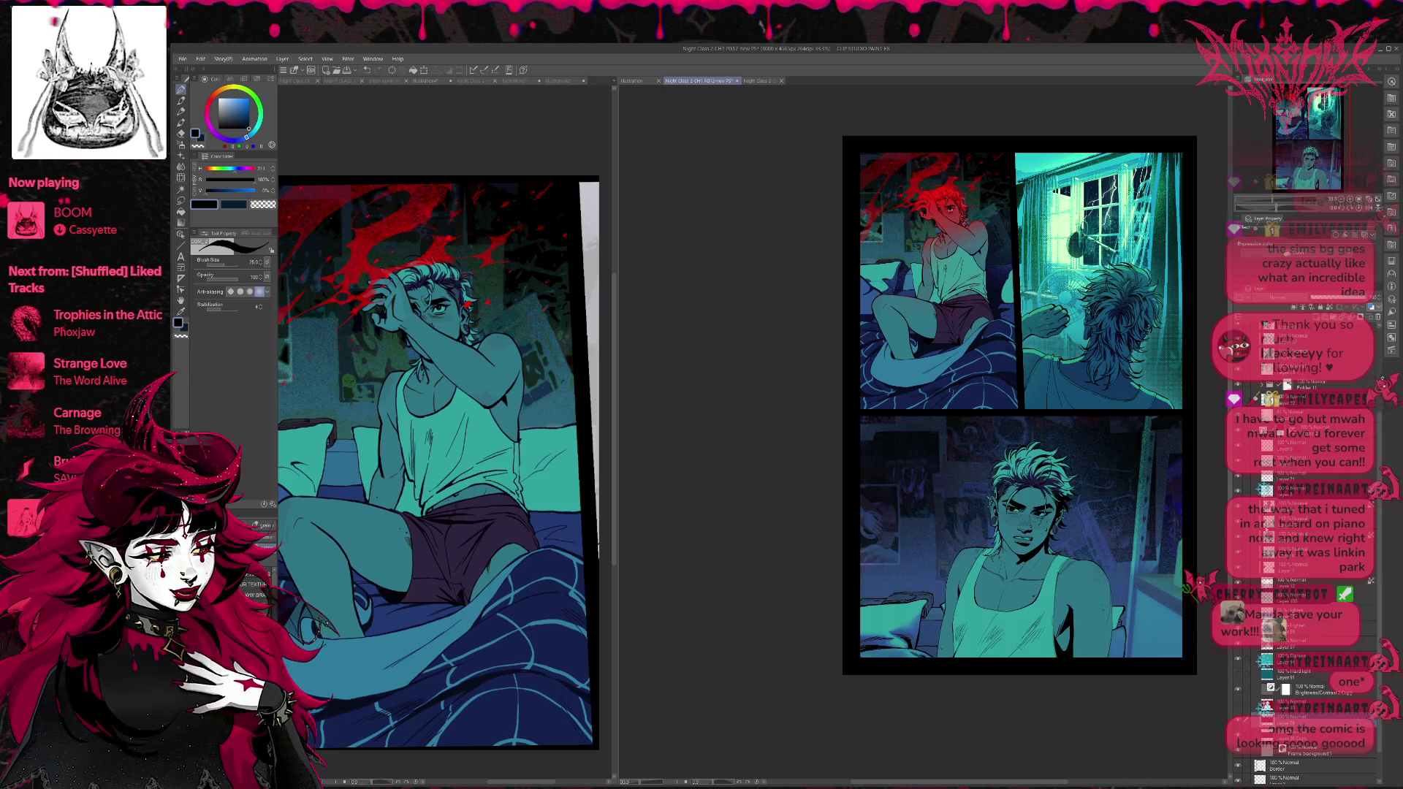
pyautogui.click(1239, 676)
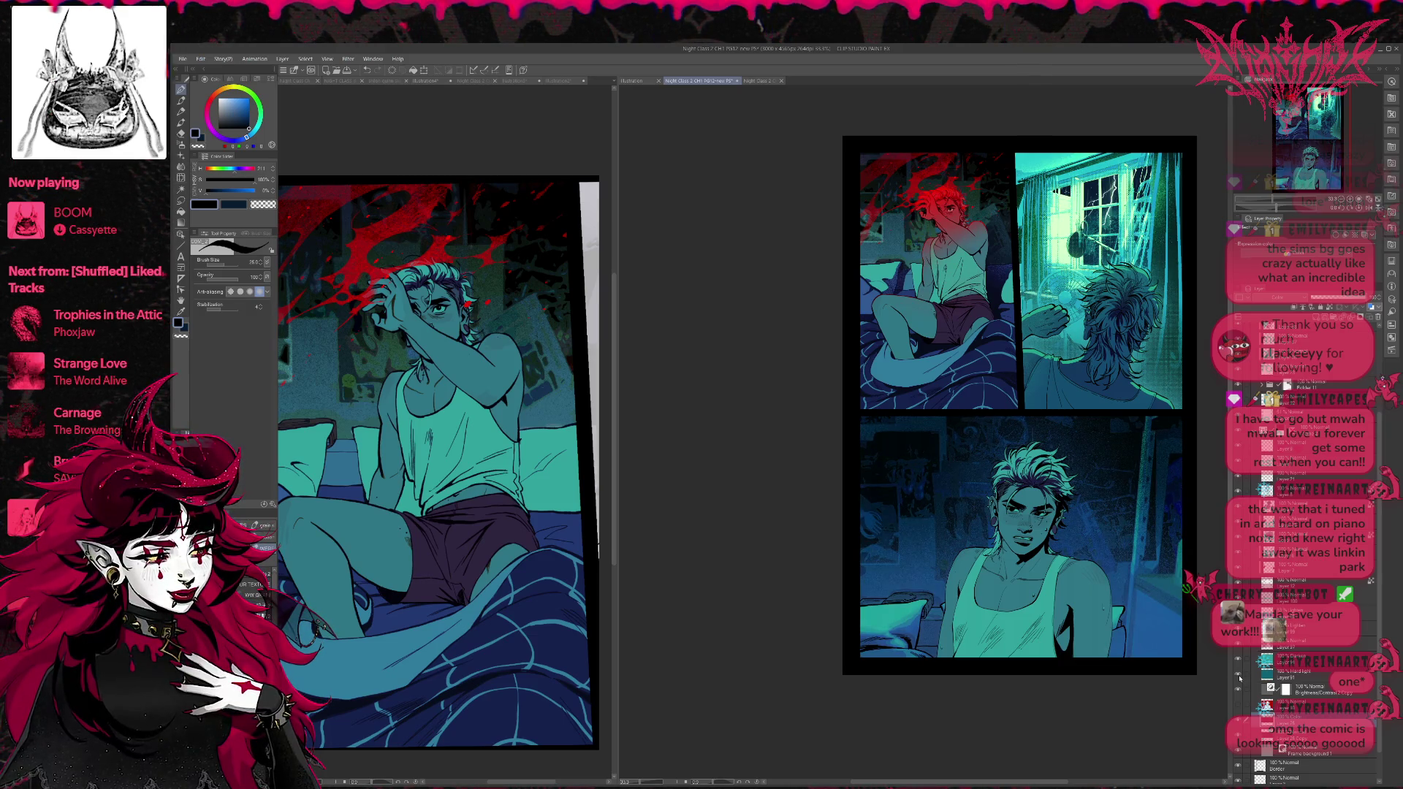
pyautogui.scroll(-1, 1090, 623)
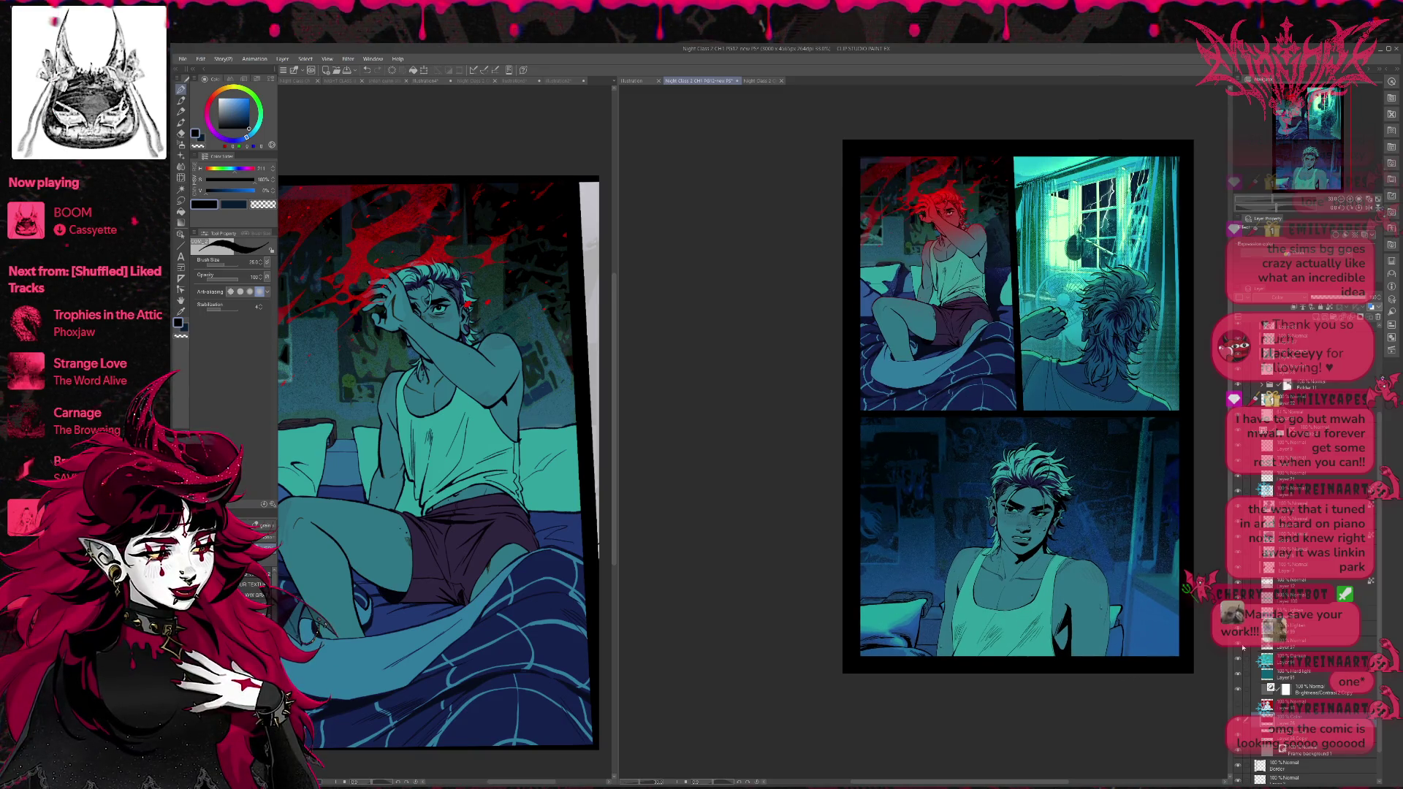
pyautogui.click(1238, 646)
pyautogui.click(1236, 647)
pyautogui.click(1237, 646)
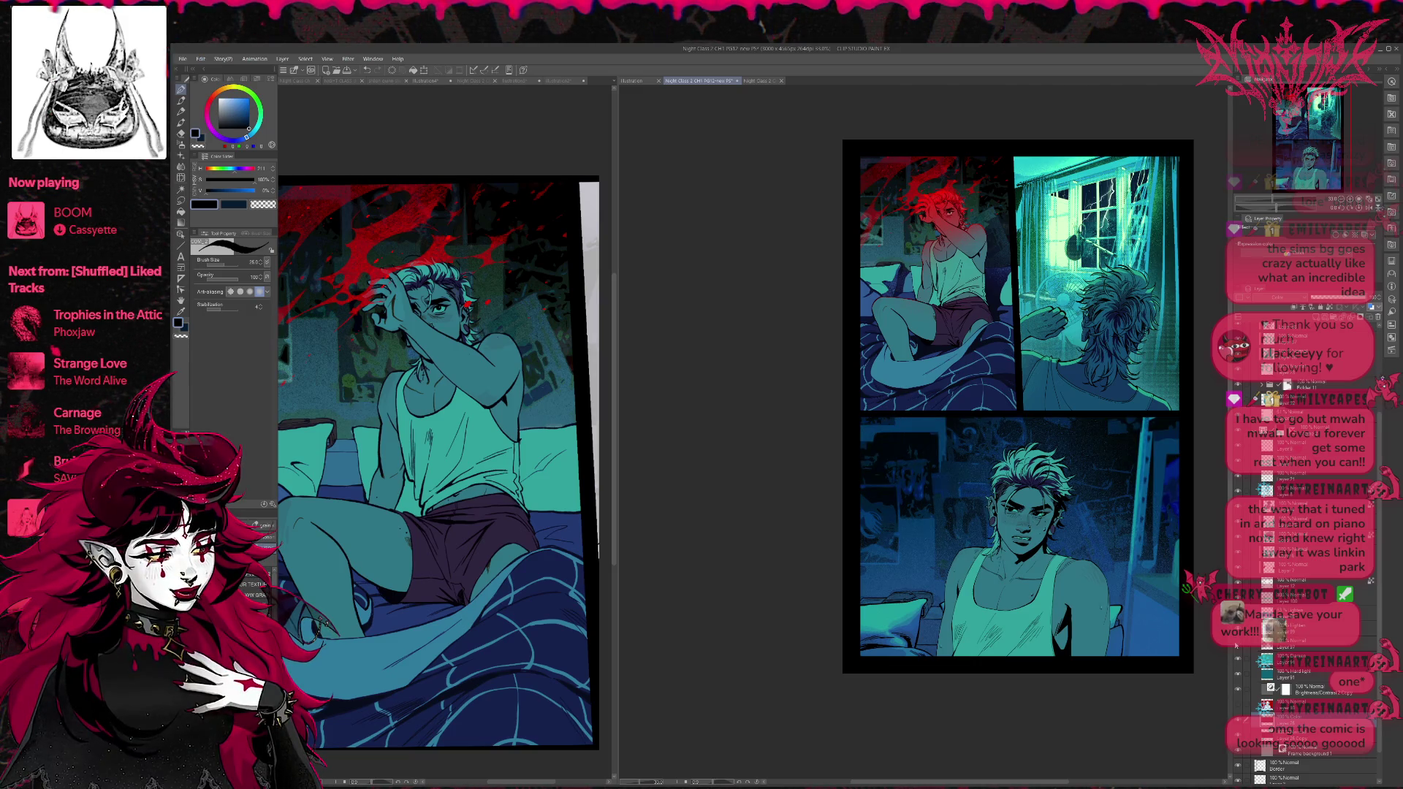
pyautogui.click(1237, 658)
pyautogui.click(1238, 658)
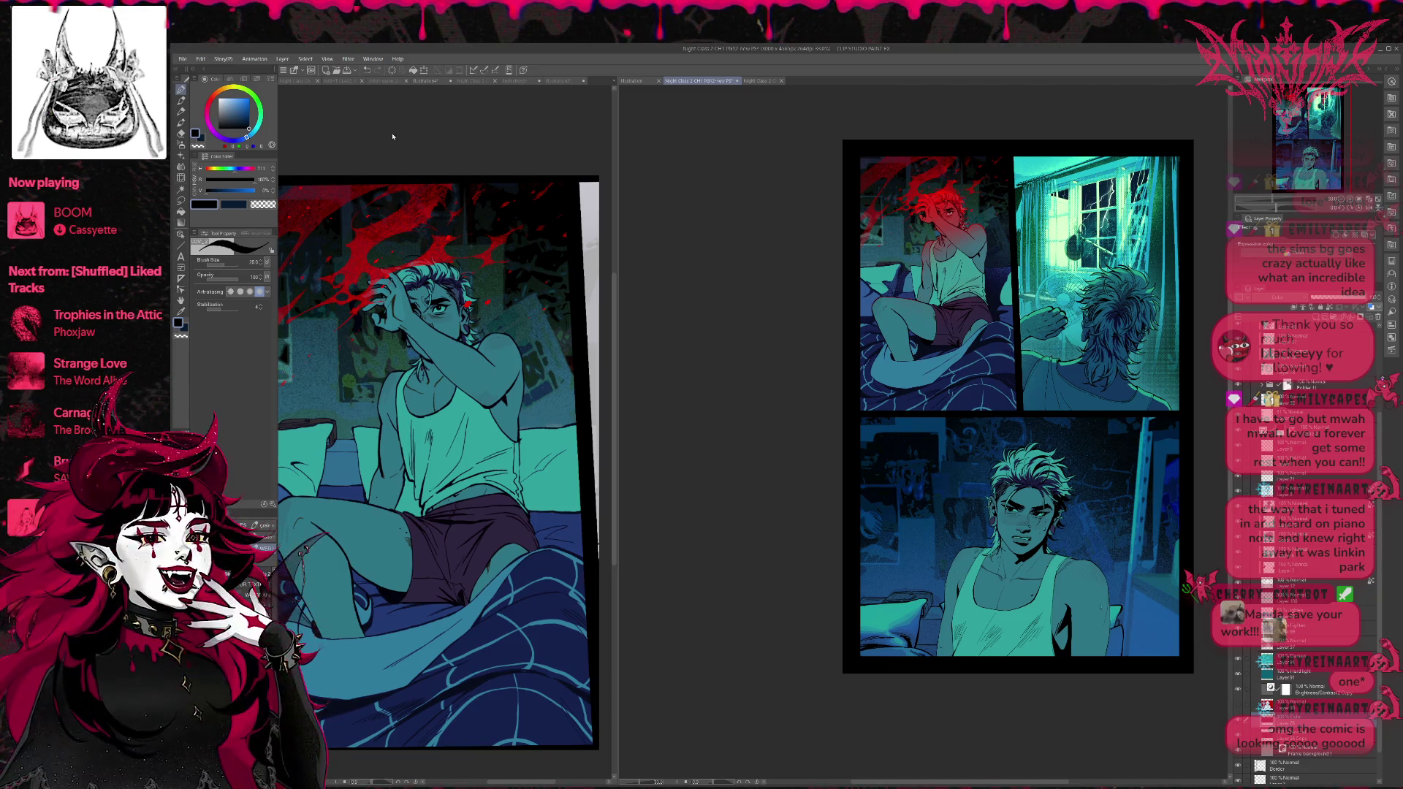
pyautogui.click(426, 80)
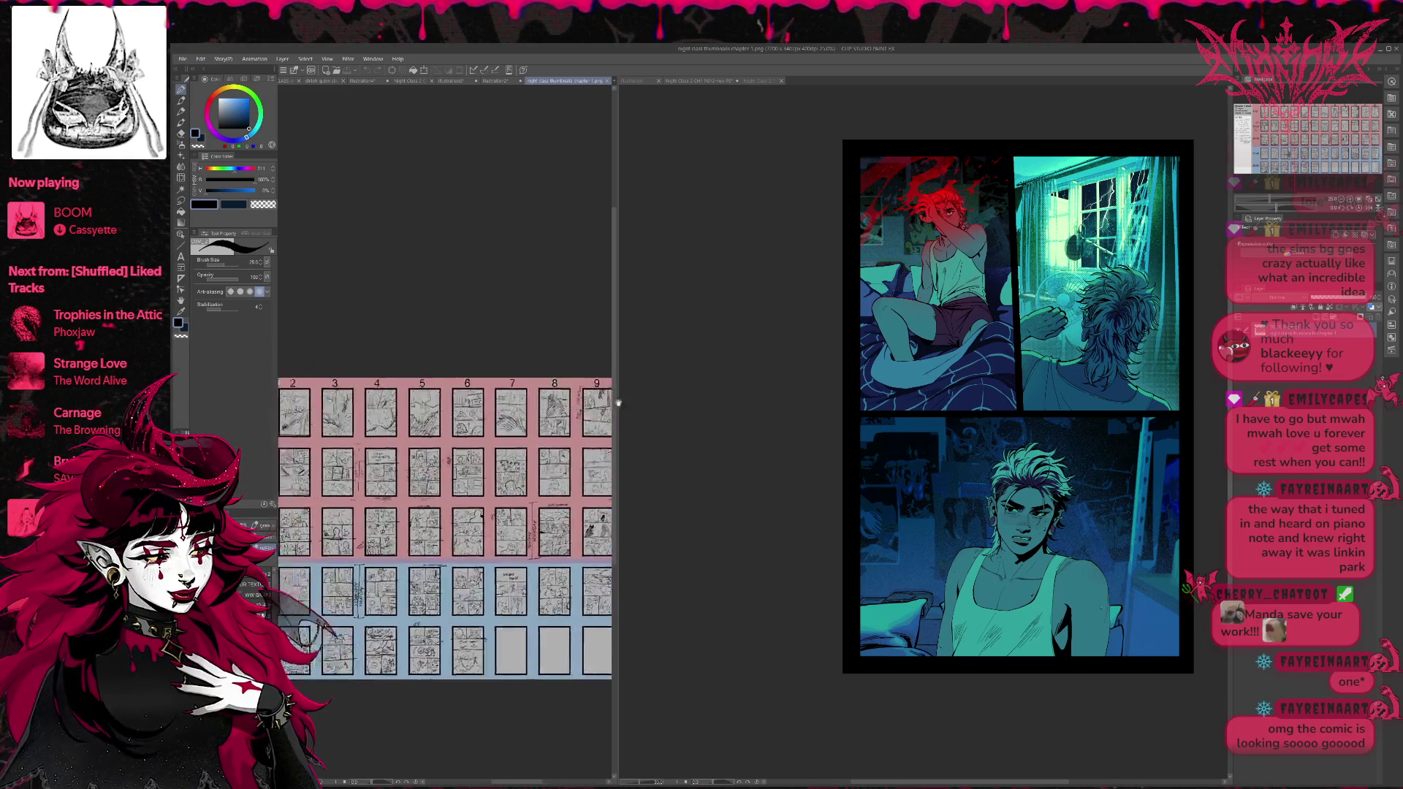
# Browse the thumbnail grid, then return to the Night Class 2 CH1 PG12 page centered in view.
pyautogui.moveTo(600, 400)
pyautogui.mouseDown()
pyautogui.moveTo(403, 416)
pyautogui.moveTo(695, 410)
pyautogui.mouseUp()
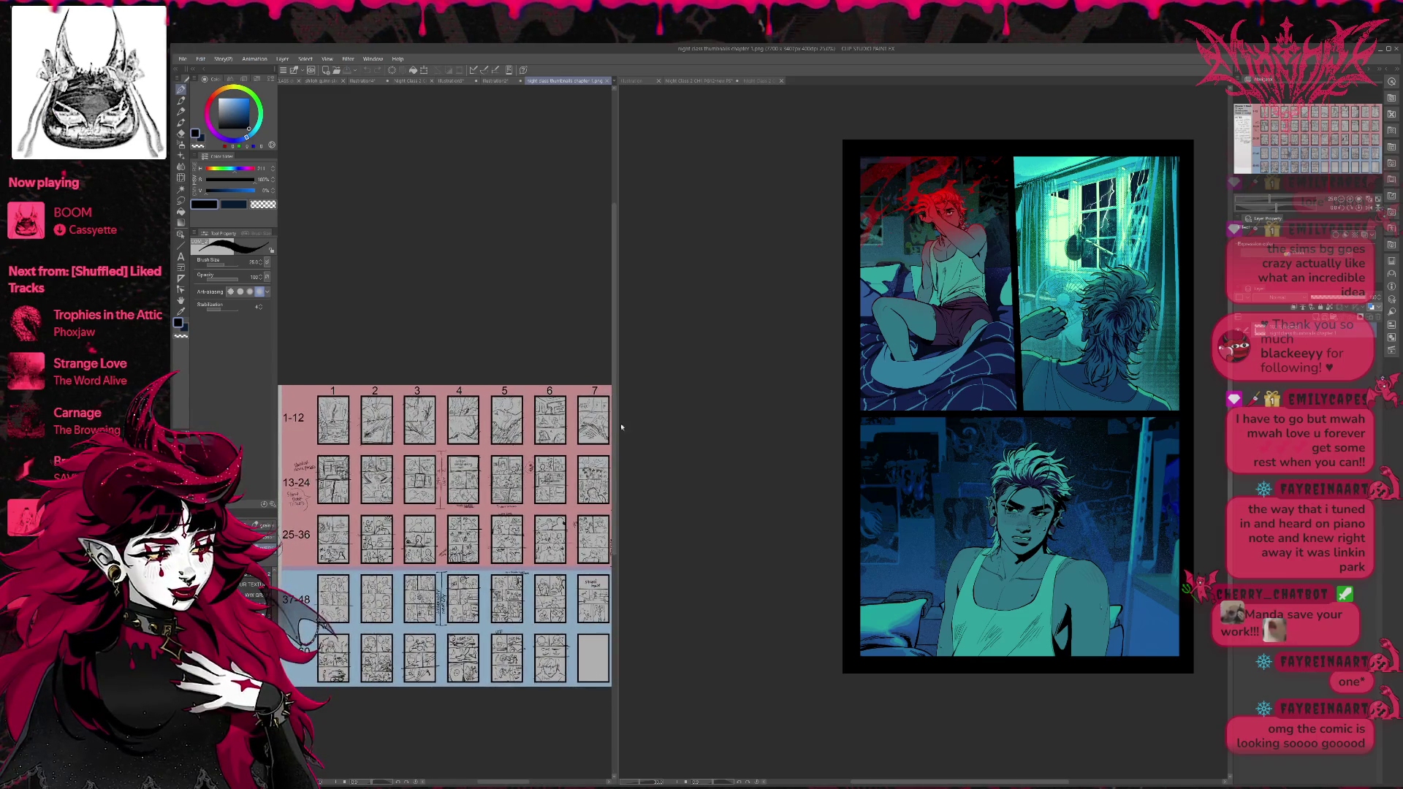
pyautogui.scroll(1, 491, 462)
pyautogui.scroll(1, 491, 462)
pyautogui.scroll(1, 491, 462)
pyautogui.scroll(1, 491, 462)
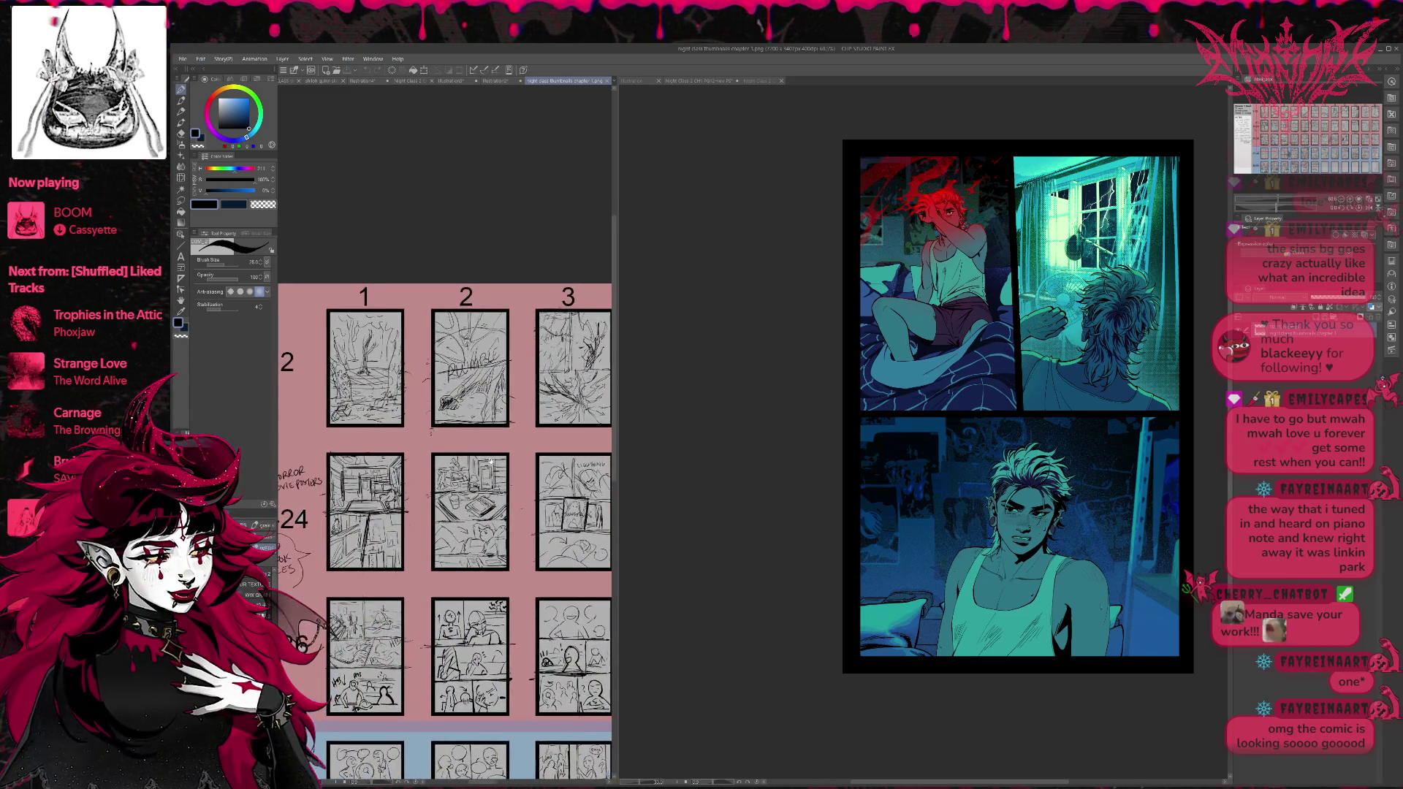
pyautogui.scroll(1, 491, 461)
pyautogui.scroll(1, 492, 462)
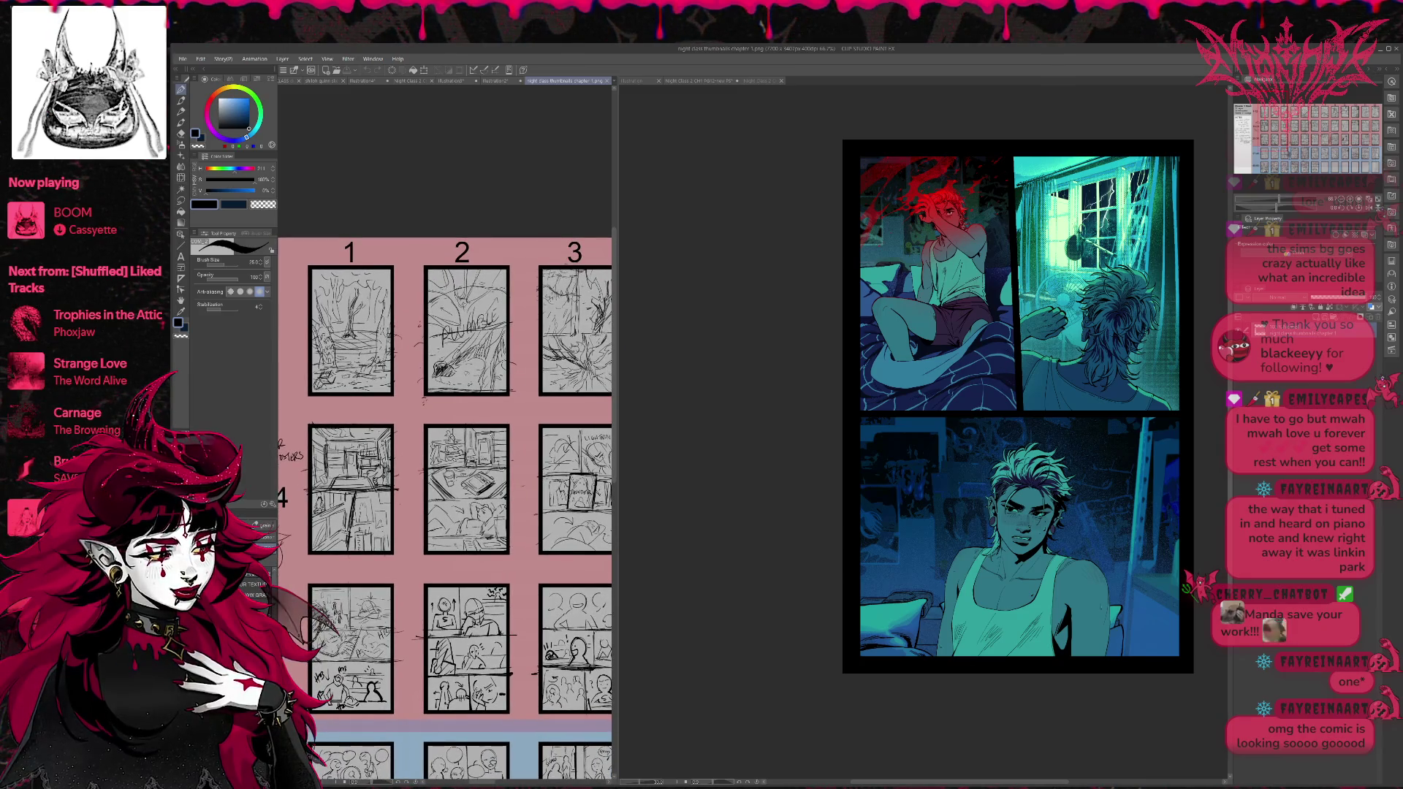
pyautogui.scroll(1, 501, 414)
pyautogui.scroll(1, 501, 414)
pyautogui.scroll(1, 502, 414)
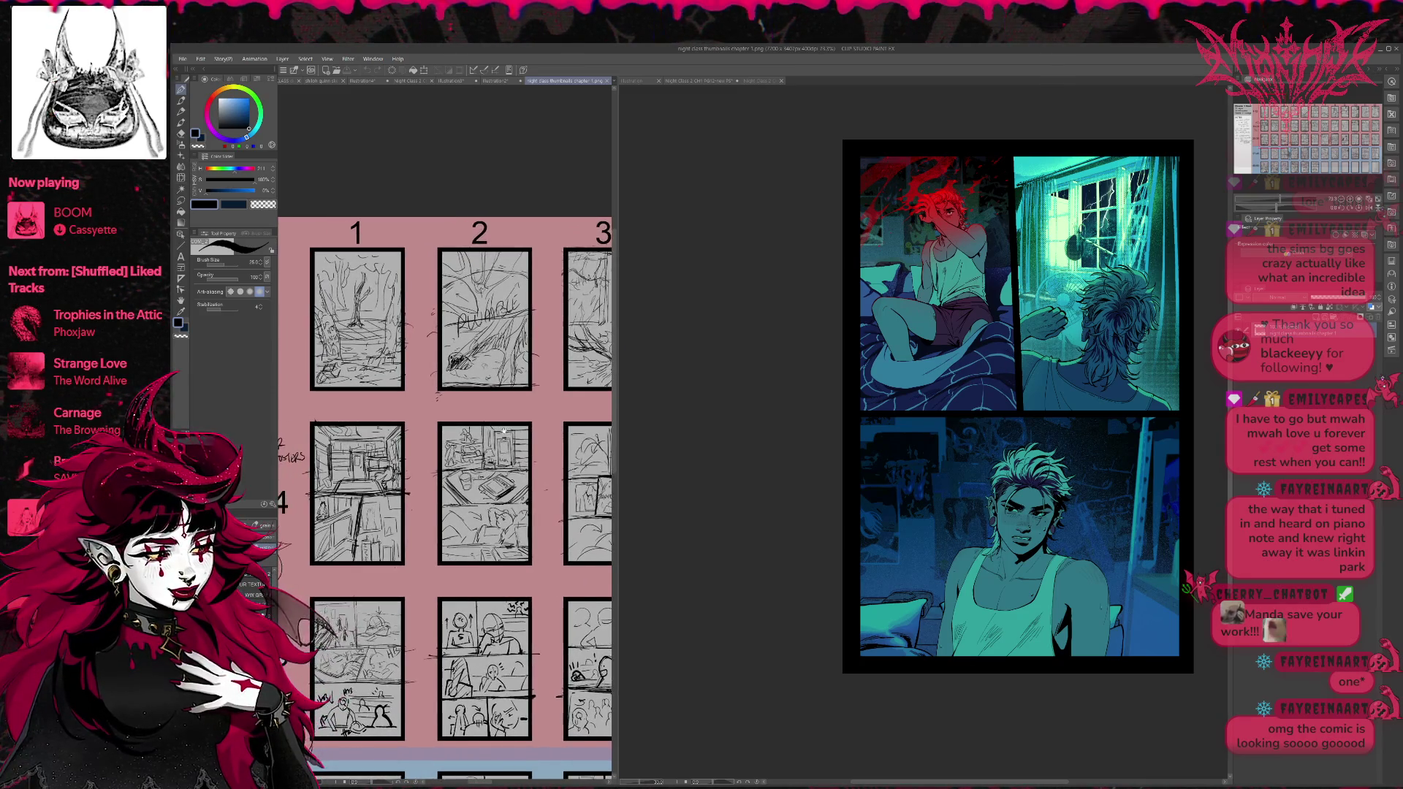
pyautogui.scroll(1, 501, 413)
pyautogui.scroll(1, 501, 413)
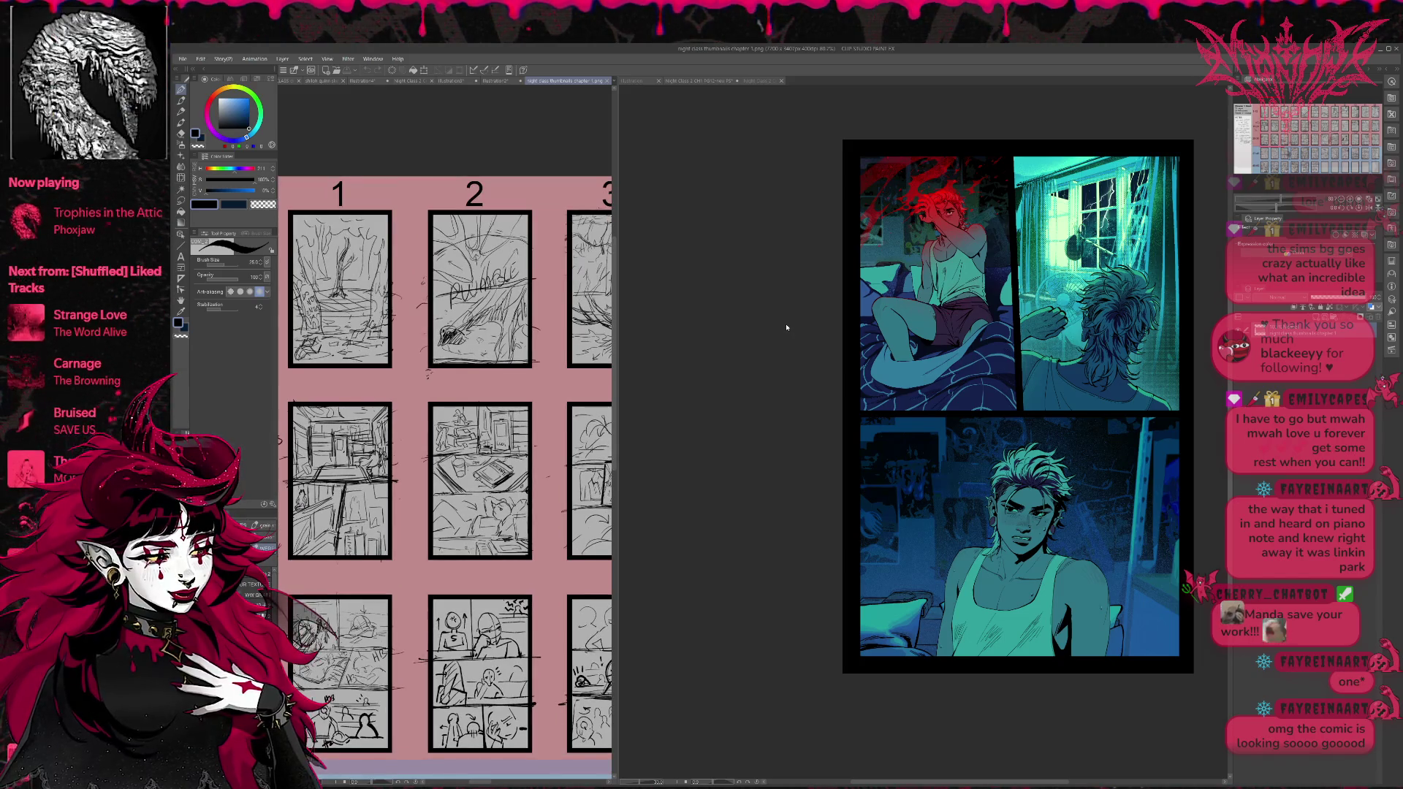
pyautogui.click(954, 448)
pyautogui.moveTo(1133, 478)
pyautogui.mouseDown()
pyautogui.moveTo(910, 453)
pyautogui.moveTo(966, 460)
pyautogui.mouseUp()
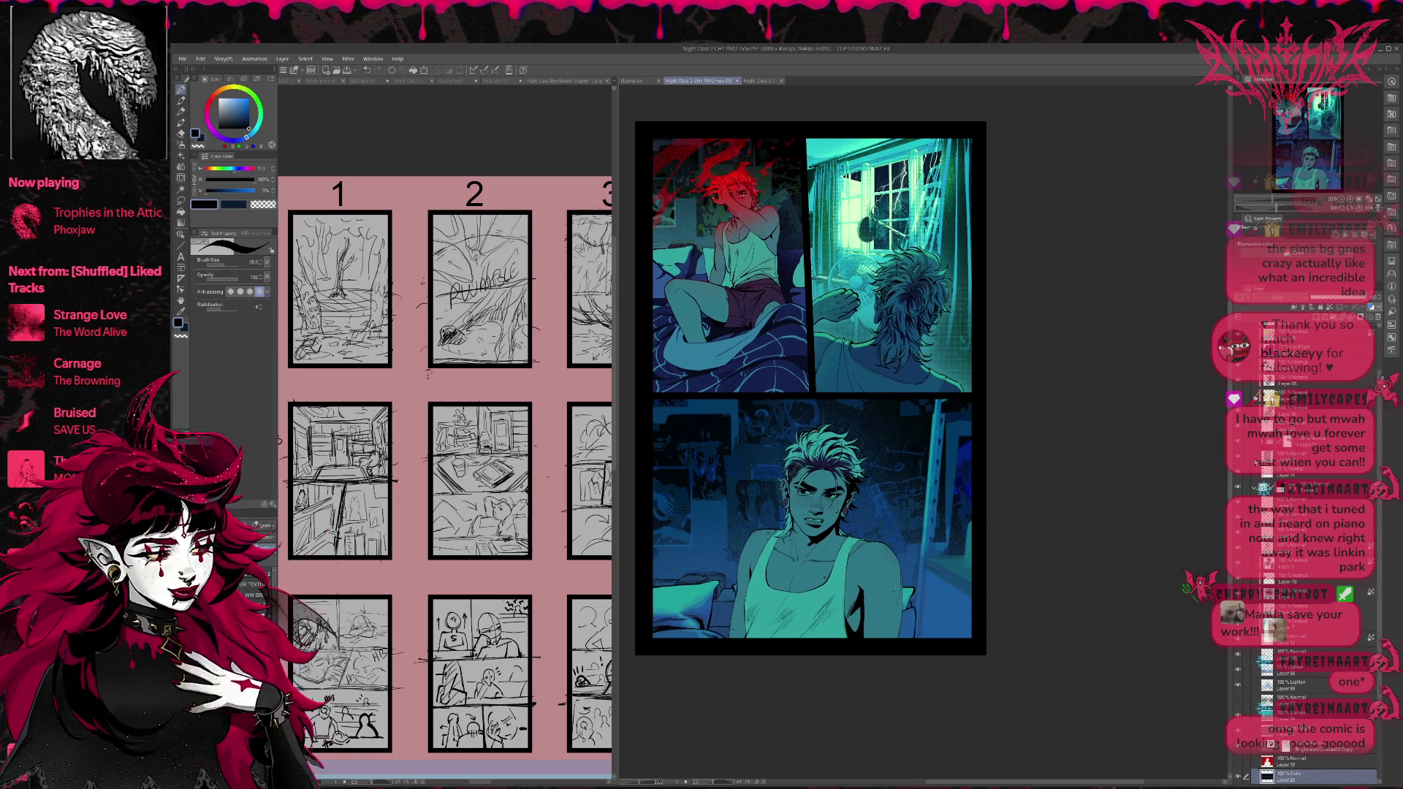
# Select the Frame 2 Copy layer inside its folder and begin a free transform of the bottom panel.
pyautogui.click(1254, 491)
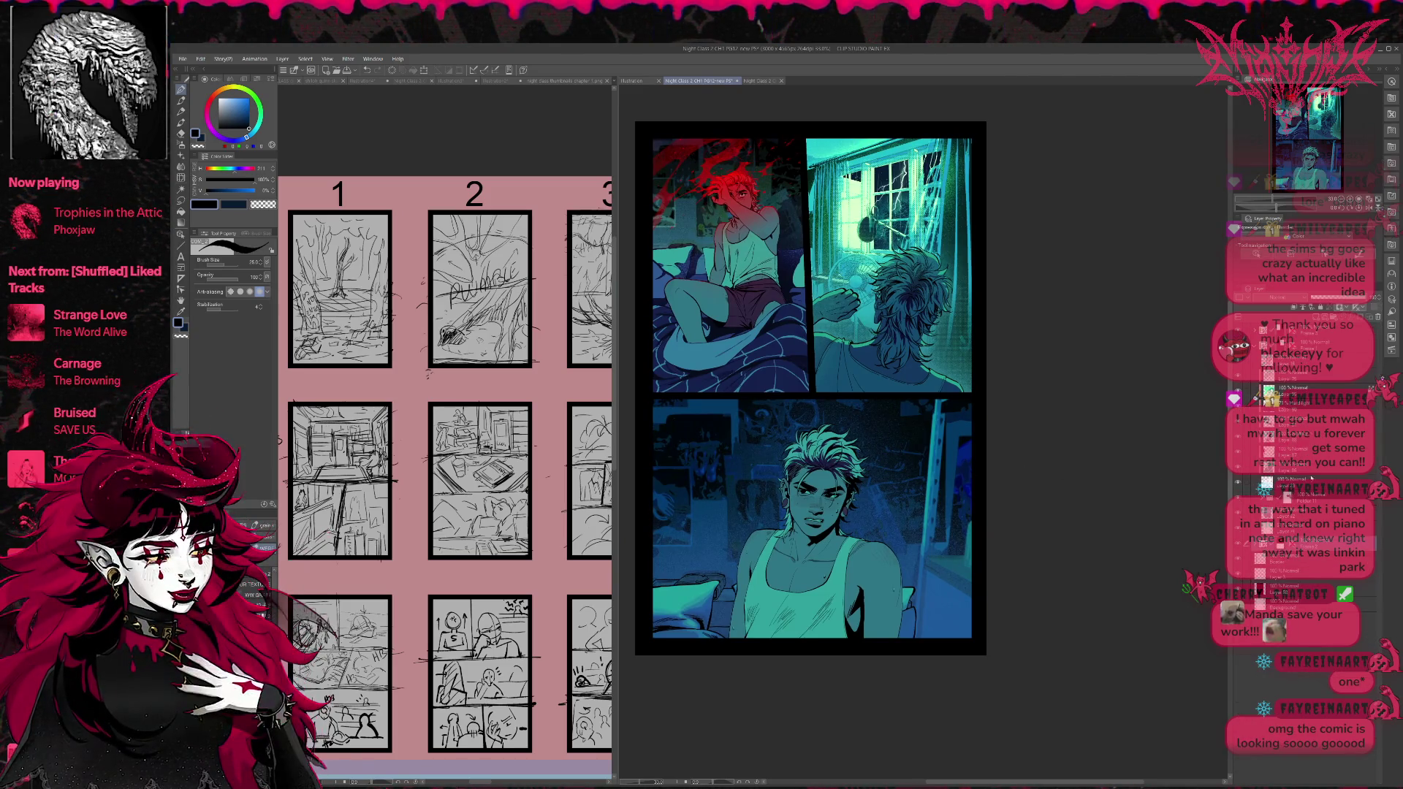
pyautogui.click(1292, 562)
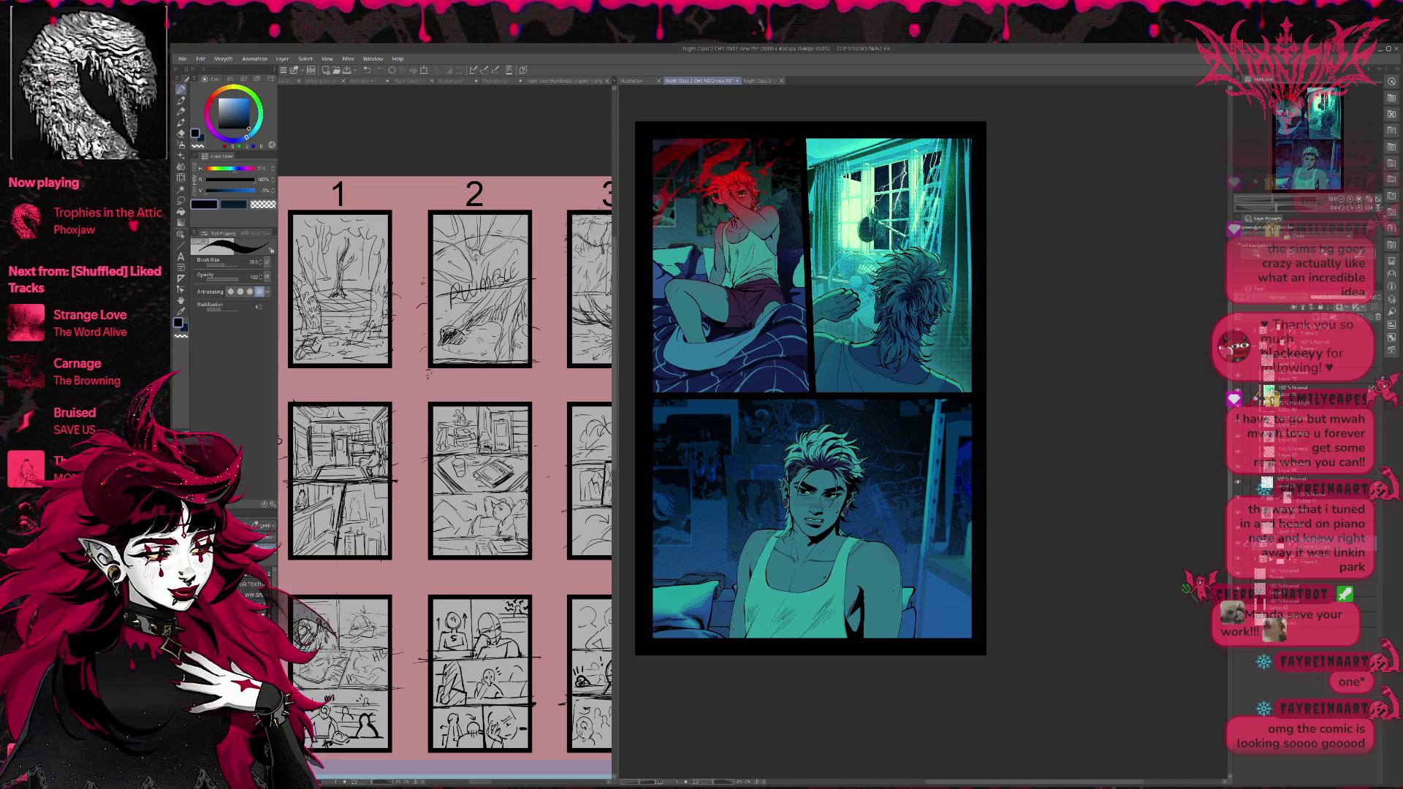
pyautogui.click(1254, 559)
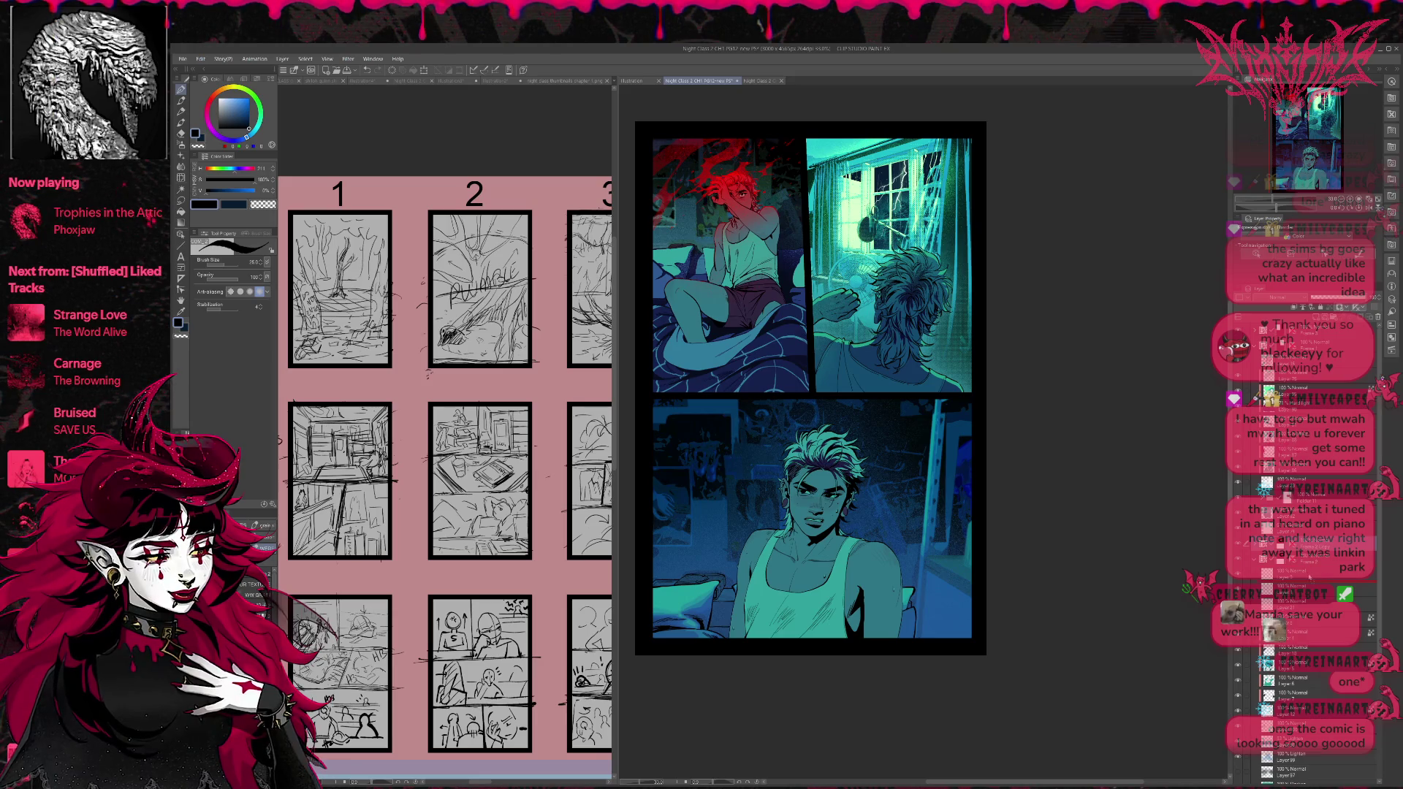
pyautogui.click(1308, 561)
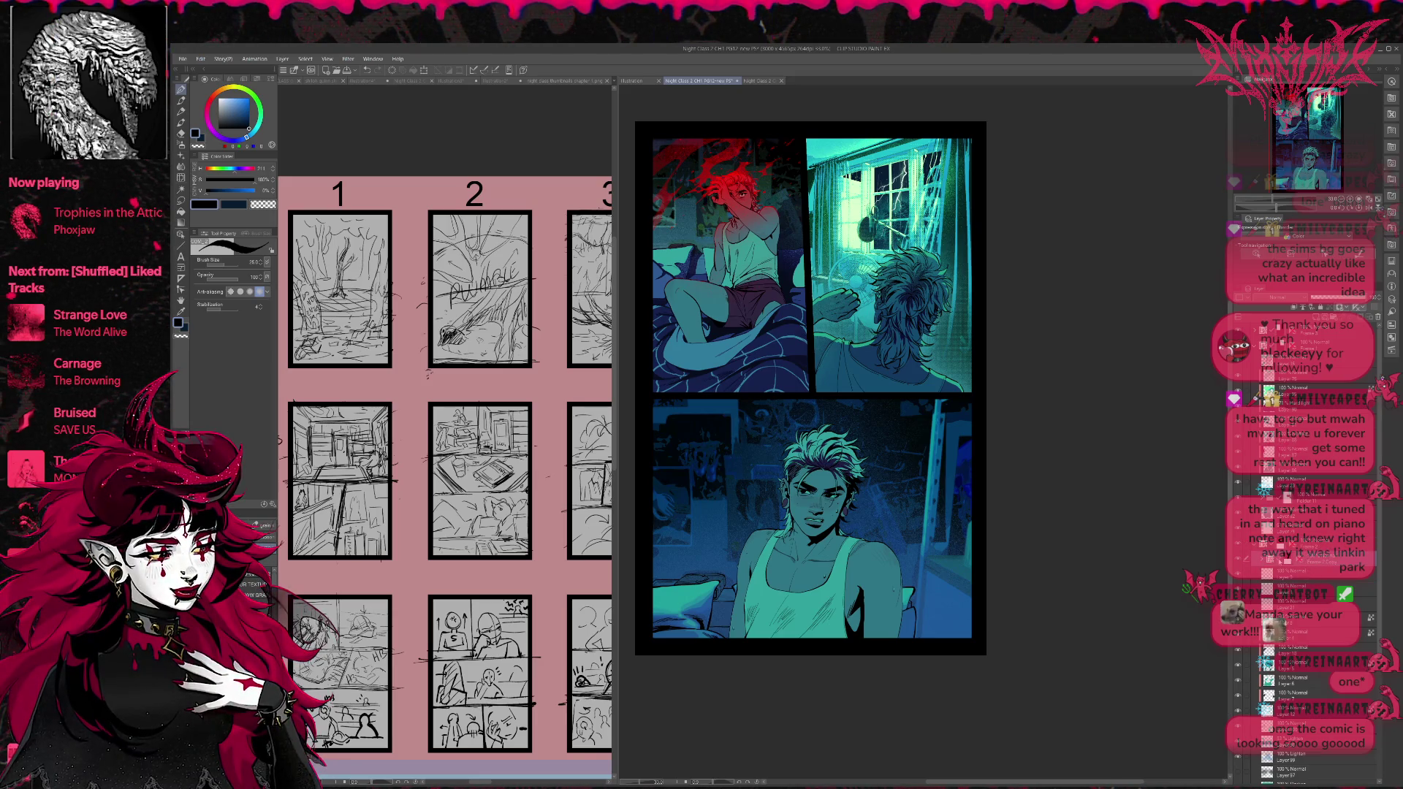
pyautogui.hotkey('ctrl', 't')
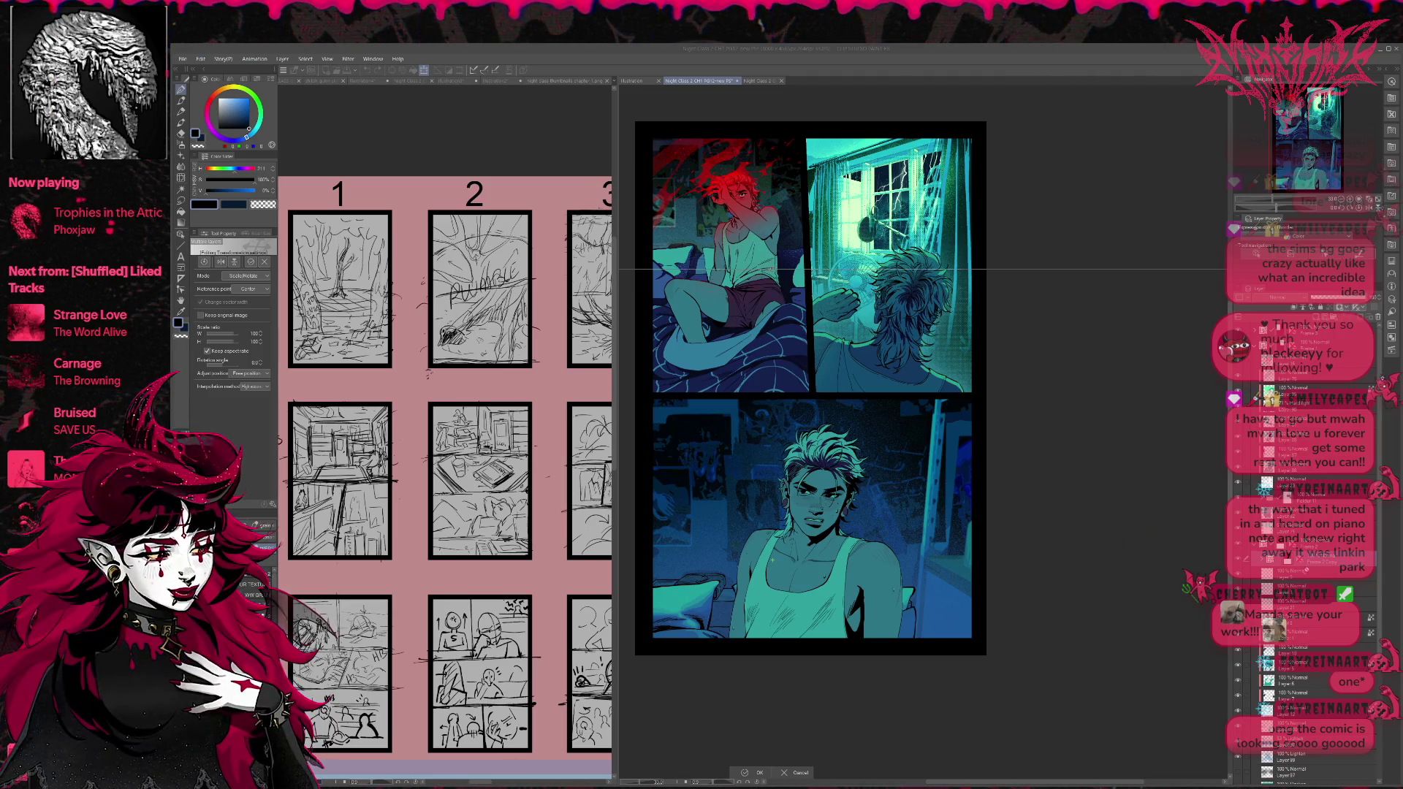
# Commit the first transform, then try shifting the bottom panel art and cancel it.
pyautogui.press('Return')
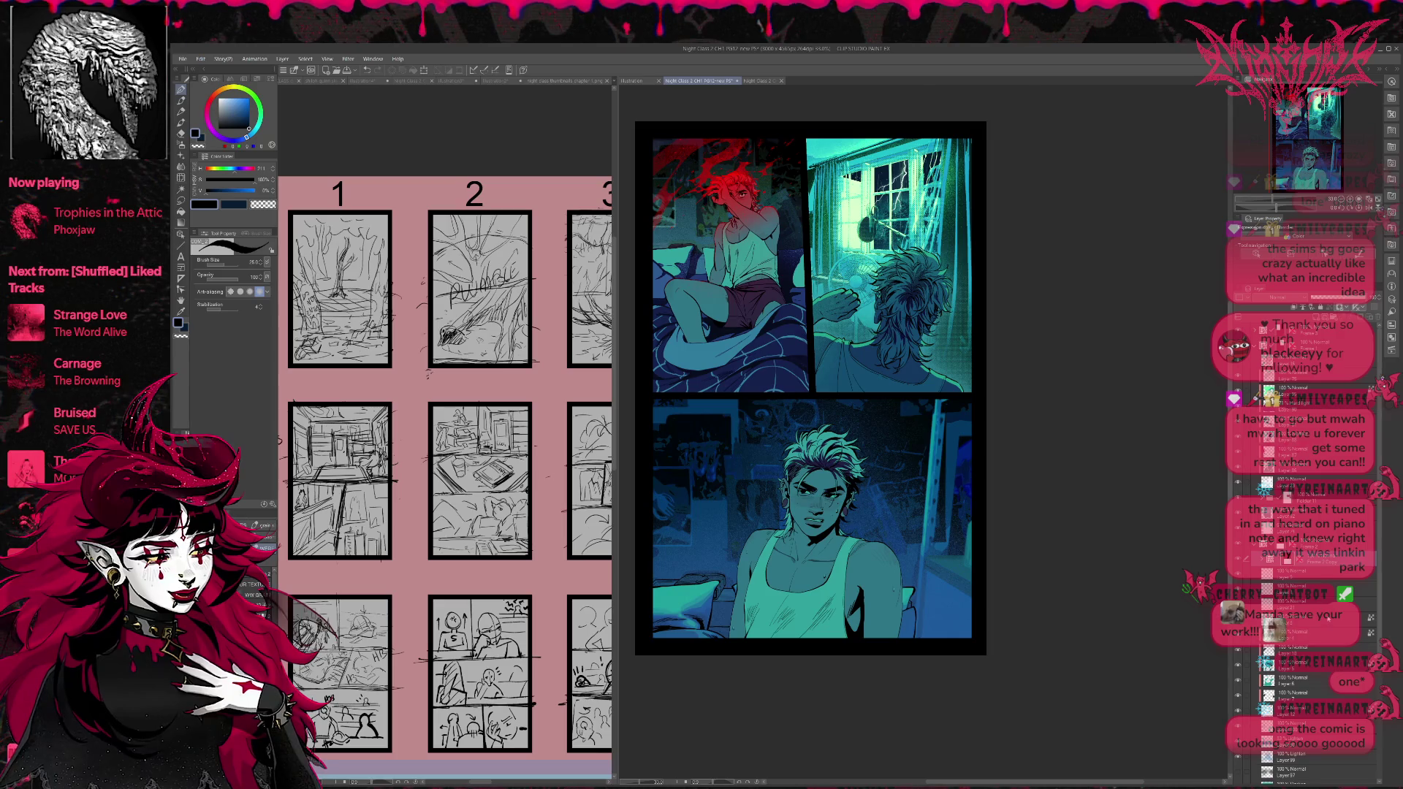
pyautogui.hotkey('ctrl', 't')
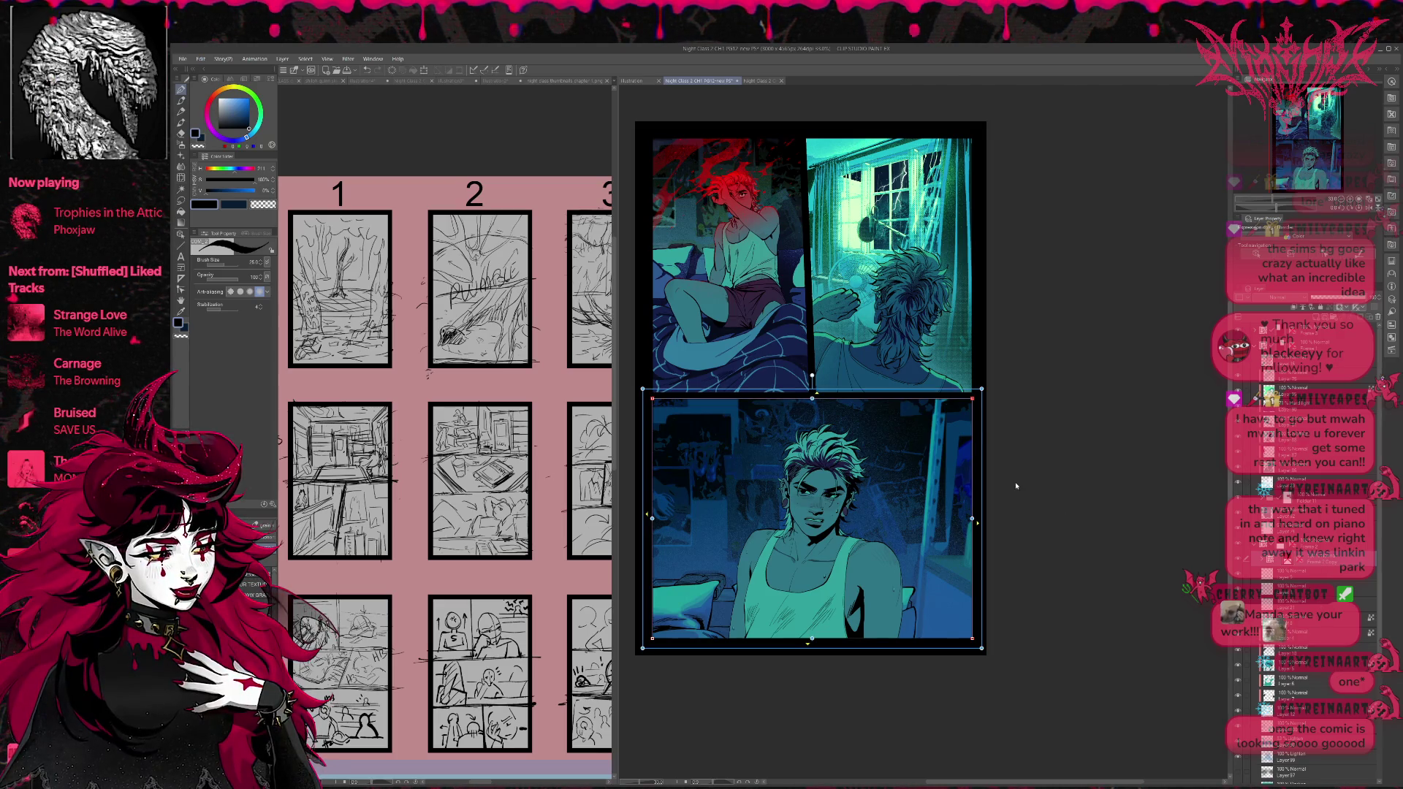
pyautogui.moveTo(811, 512); pyautogui.dragTo(845, 498)
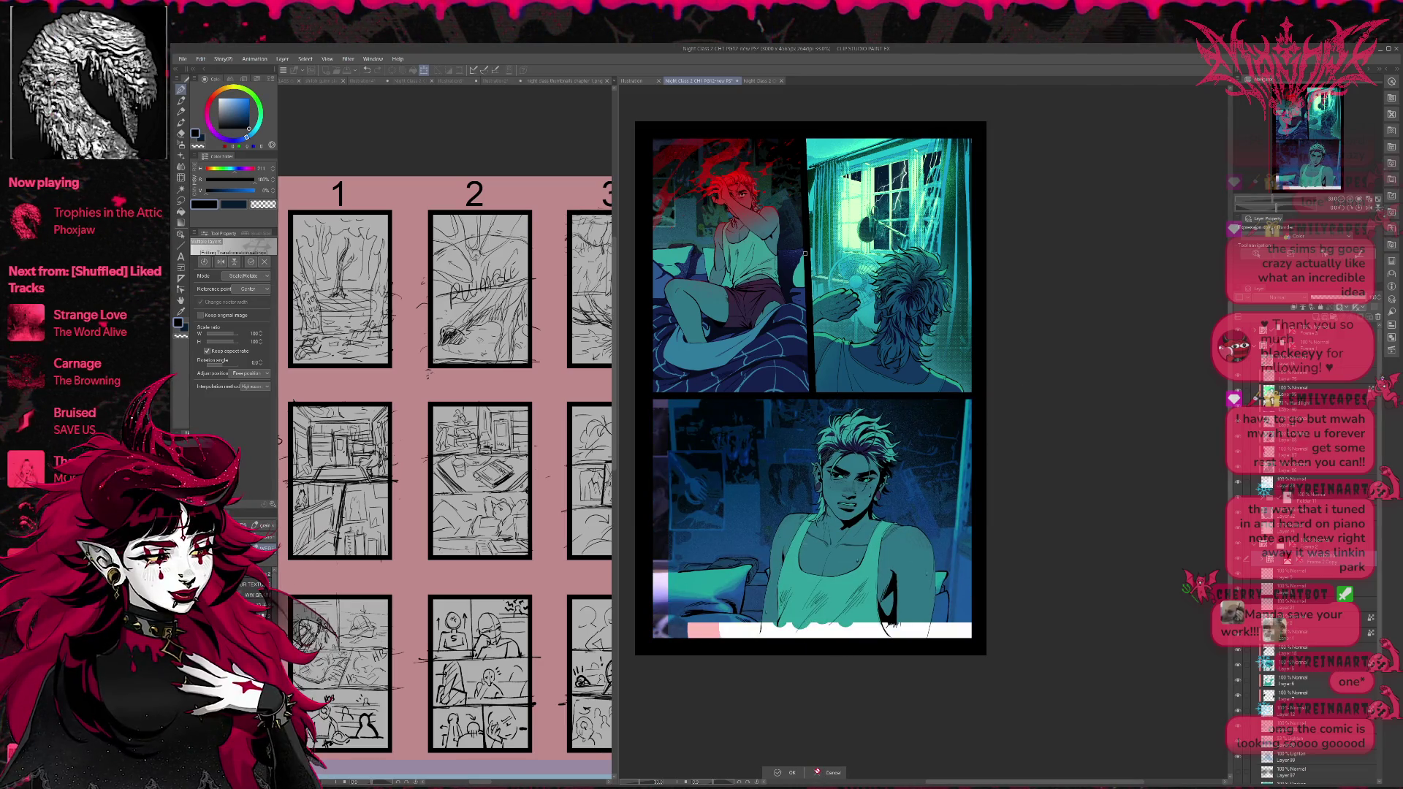
pyautogui.click(820, 772)
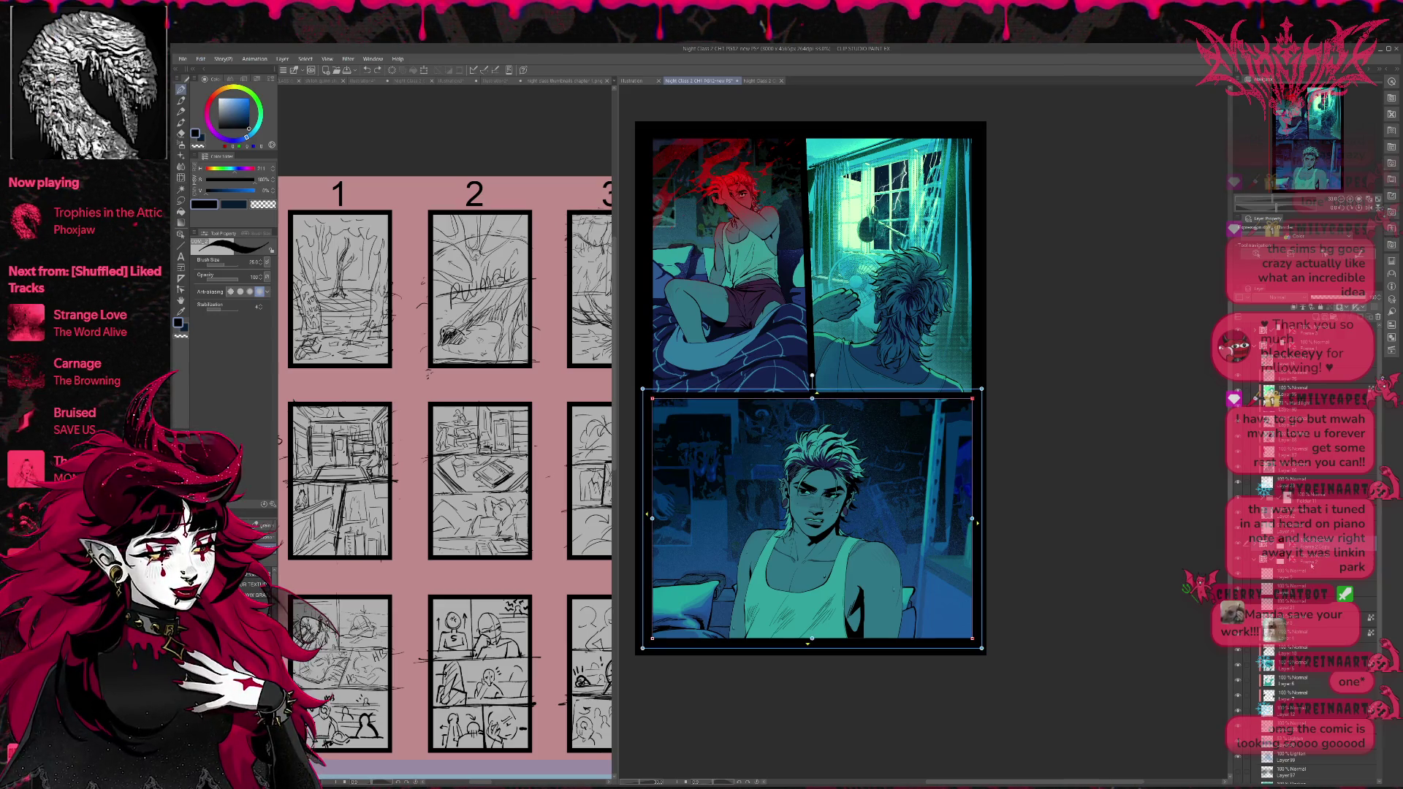
# Shift-select the bottom panel's range of layers and group them into Folder 1.
pyautogui.scroll(-3, 1299, 558)
pyautogui.scroll(-3, 1303, 578)
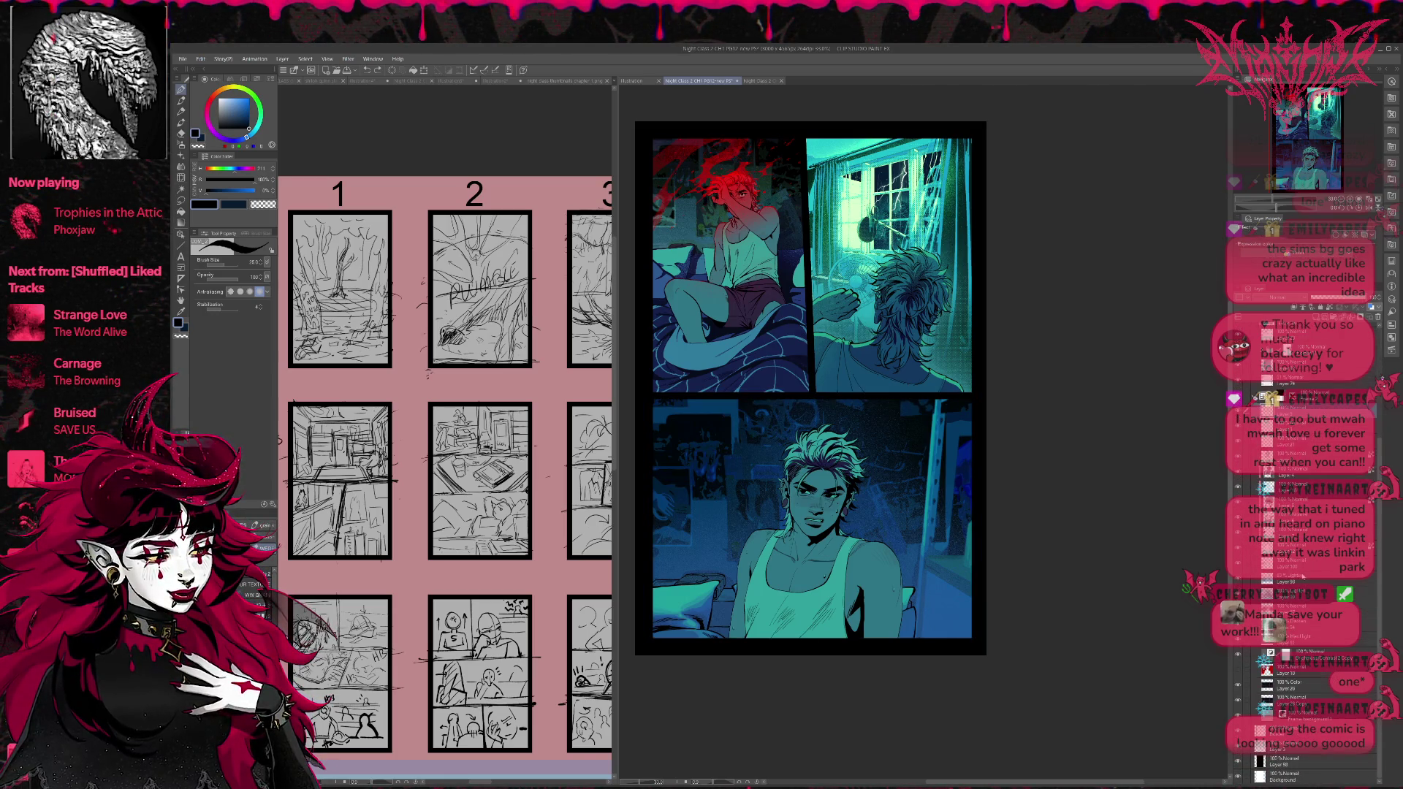
pyautogui.keyDown('shift'); pyautogui.click(1291, 716); pyautogui.keyUp('shift')
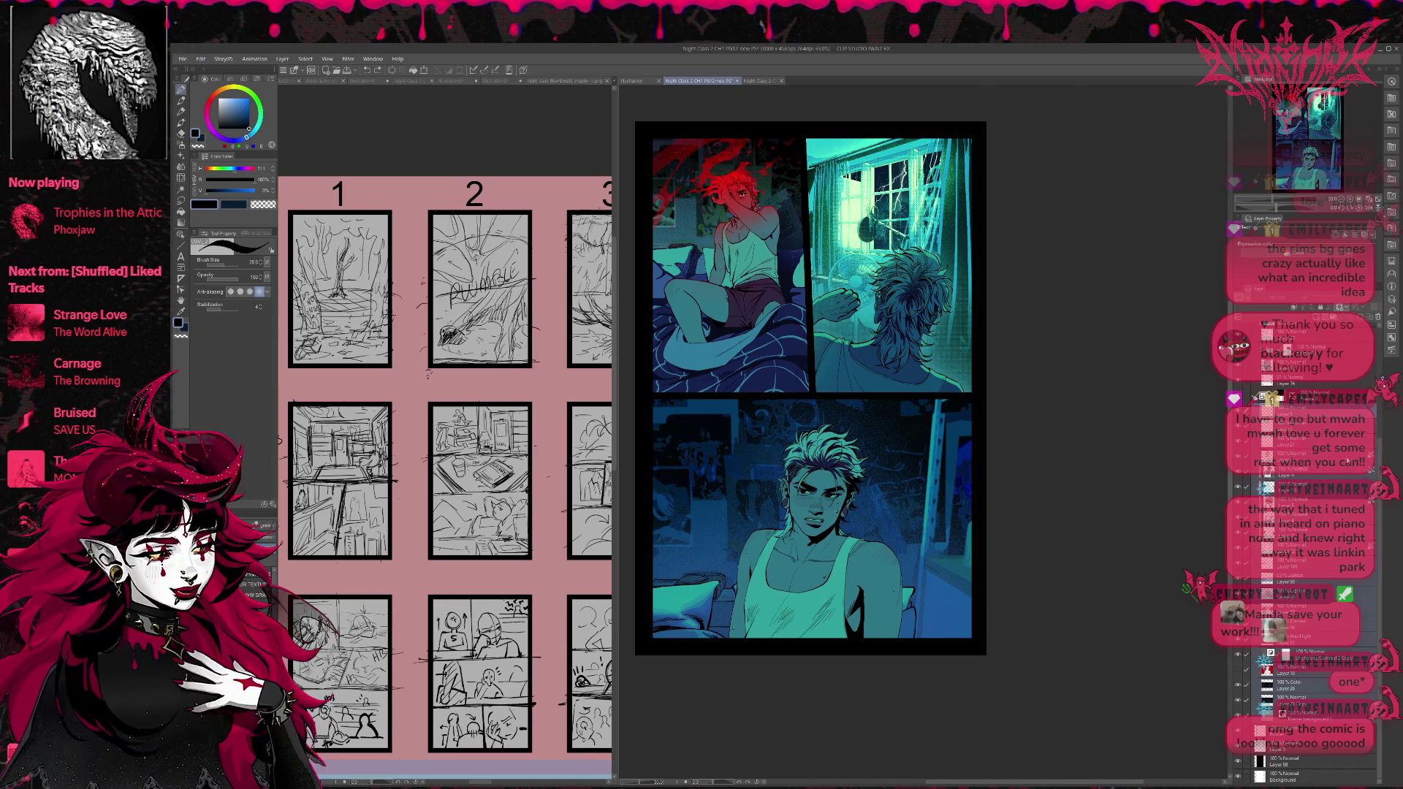
pyautogui.hotkey('ctrl', 'g')
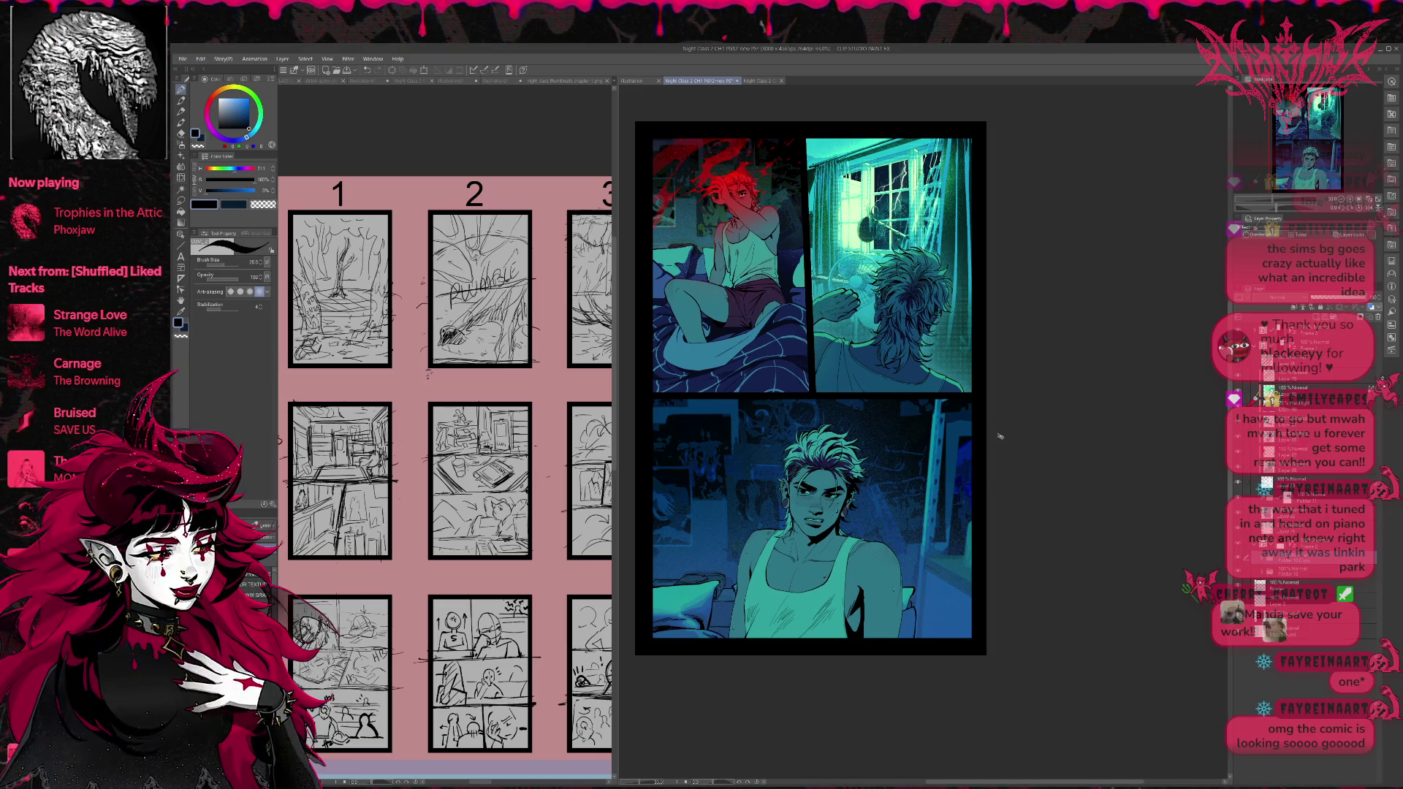
pyautogui.hotkey('ctrl', 't')
pyautogui.scroll(-1, 1000, 437)
# Scale the bottom panel's Folder 1 art to about 112% and drag it slightly upward.
pyautogui.scroll(-2, 1003, 438)
pyautogui.scroll(-1, 1003, 439)
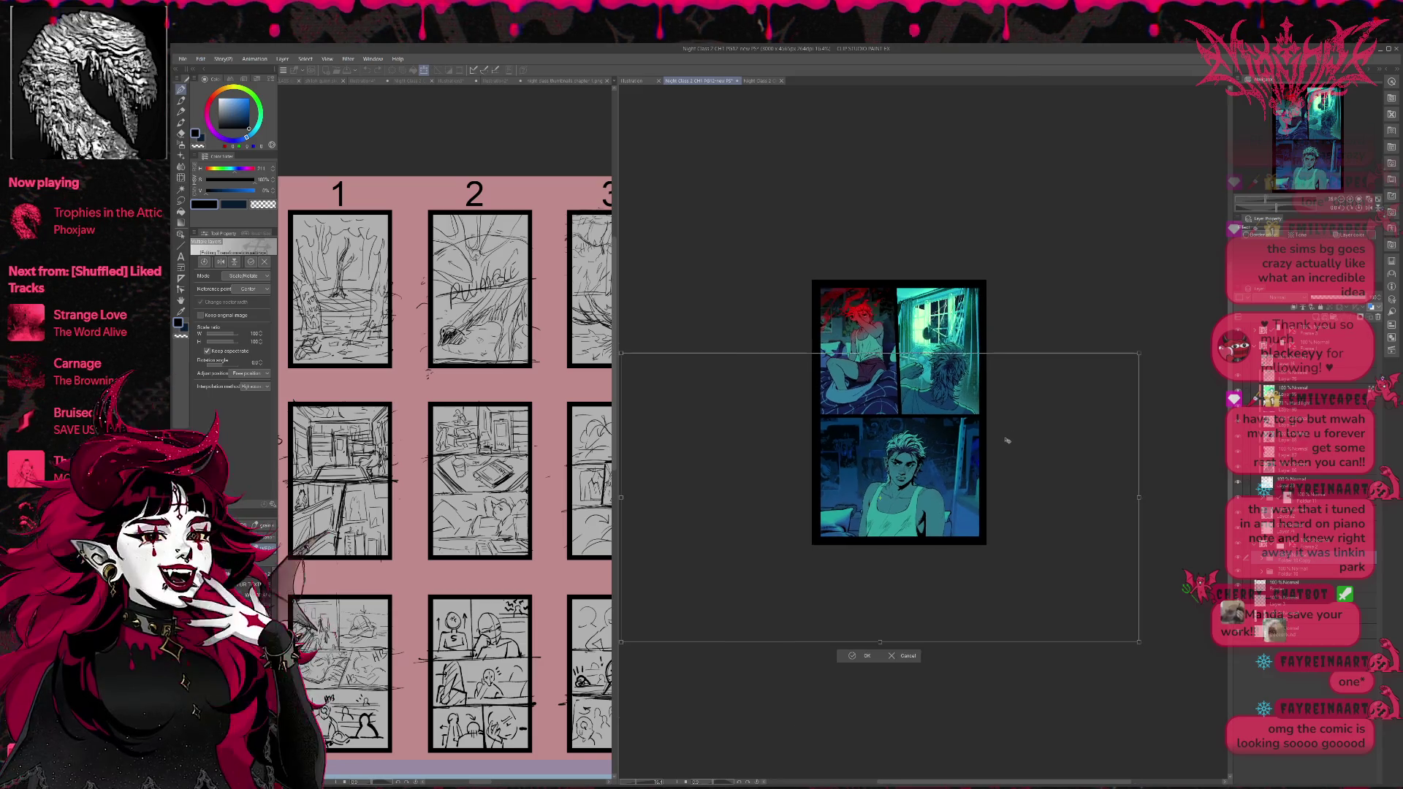
pyautogui.click(893, 657)
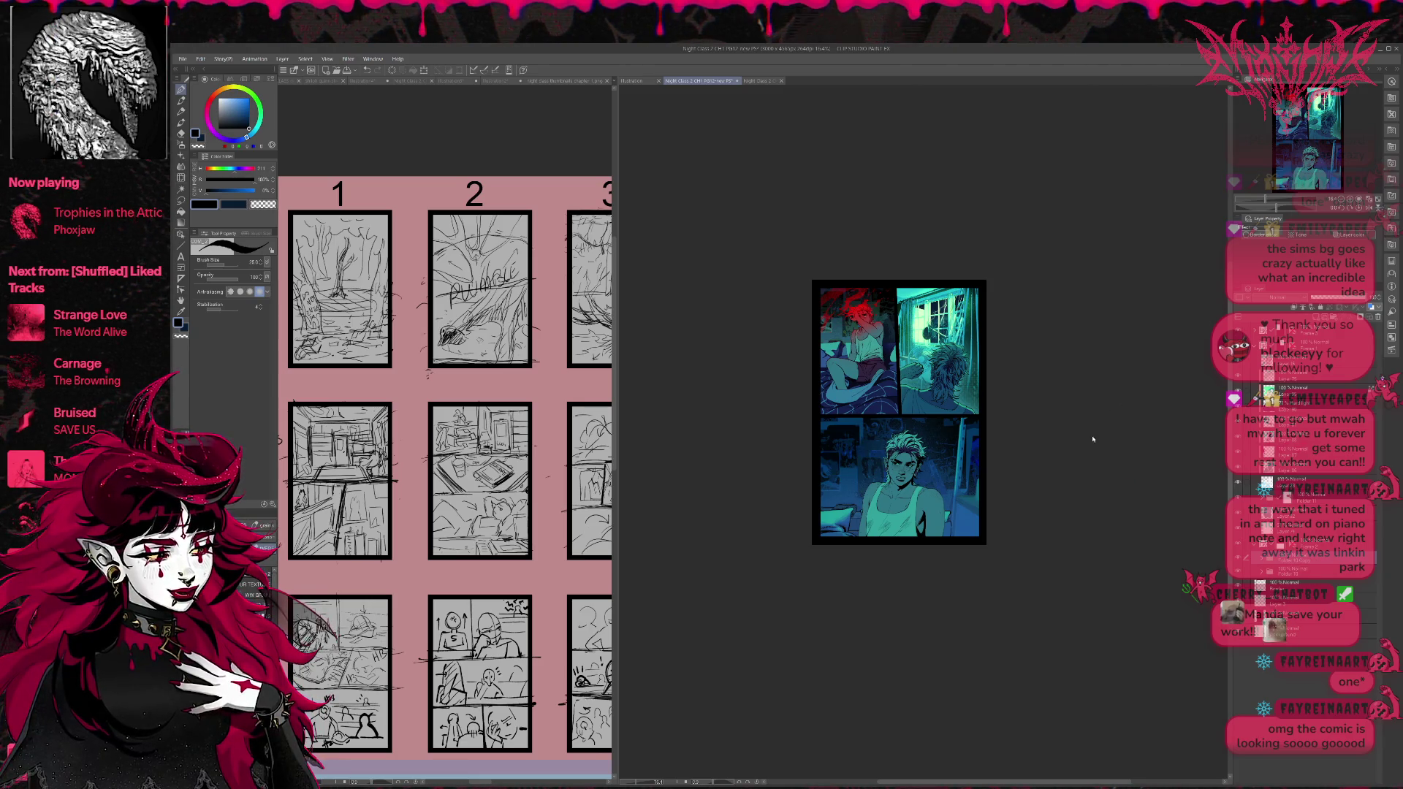
pyautogui.hotkey('ctrl', 't')
pyautogui.moveTo(1139, 352); pyautogui.dragTo(1195, 321)
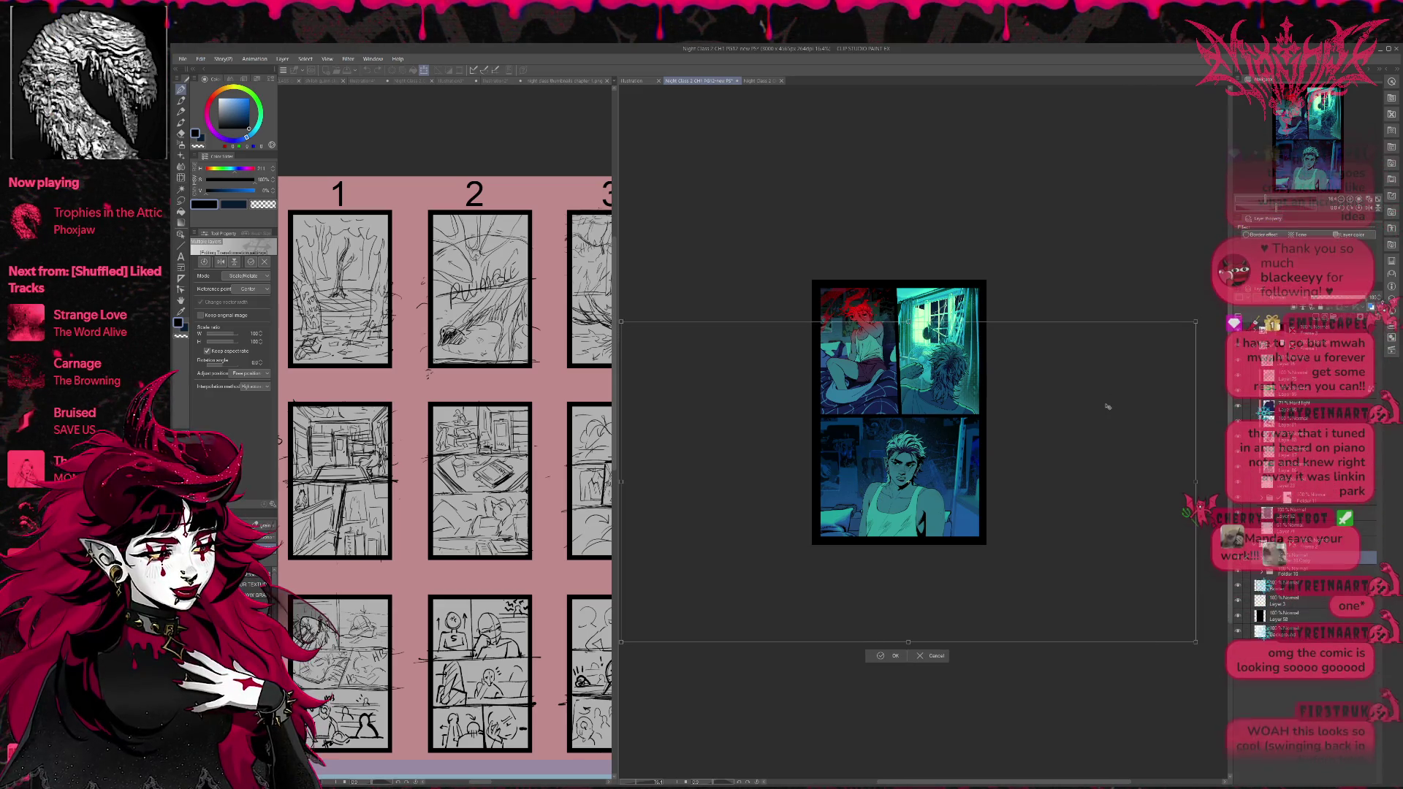
pyautogui.moveTo(1097, 410)
pyautogui.mouseDown()
pyautogui.moveTo(1061, 443)
pyautogui.moveTo(1065, 432)
pyautogui.mouseUp()
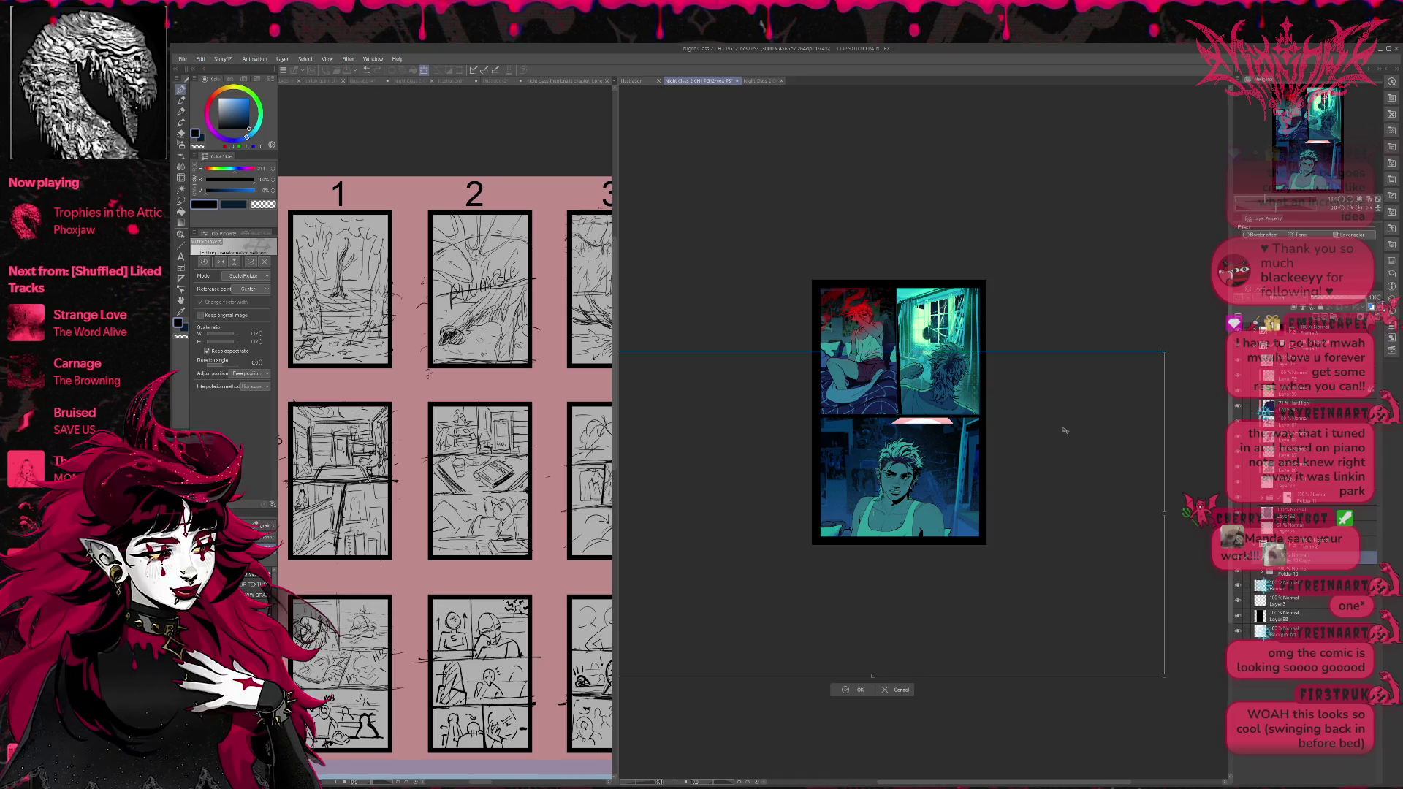
pyautogui.moveTo(1064, 431); pyautogui.dragTo(1070, 428)
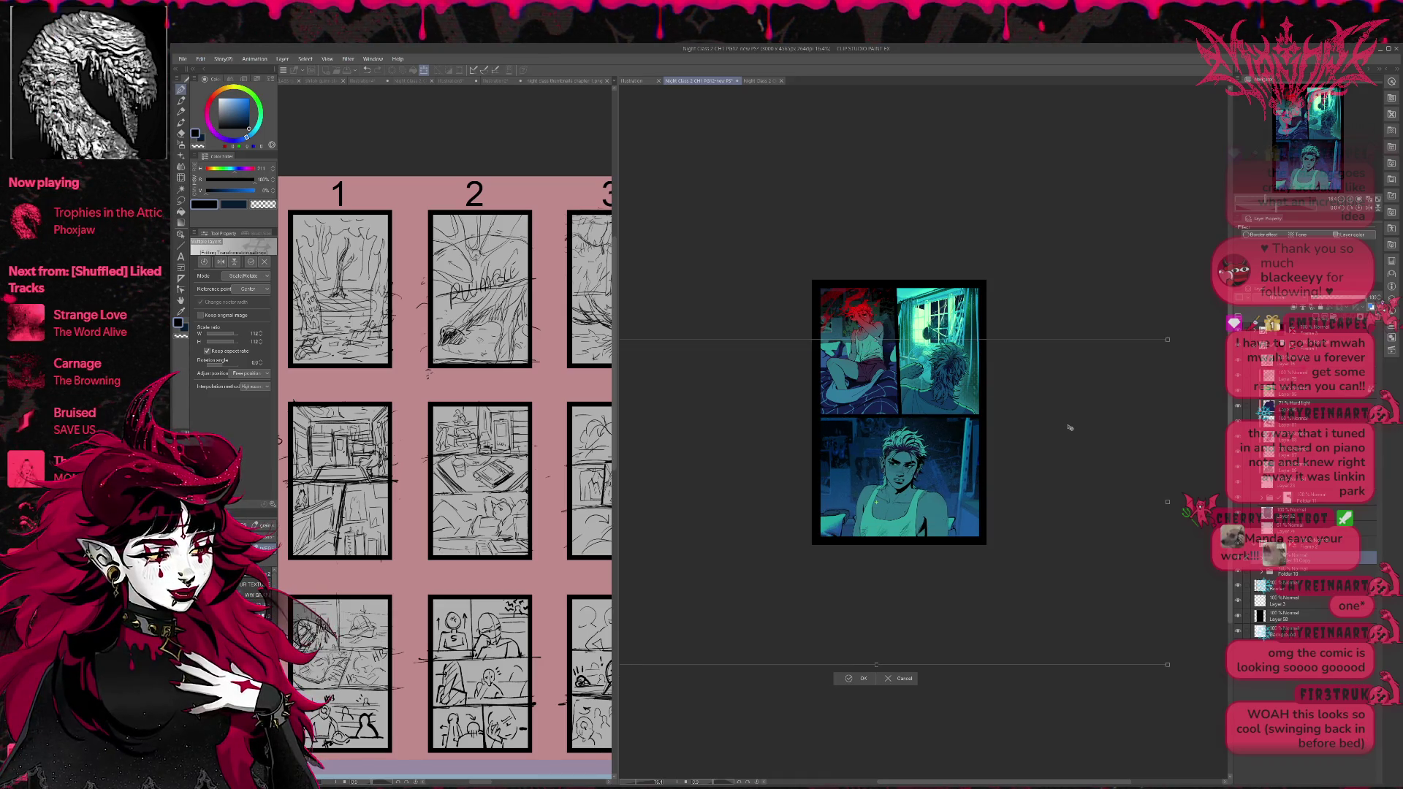
pyautogui.moveTo(1069, 427); pyautogui.dragTo(1065, 418)
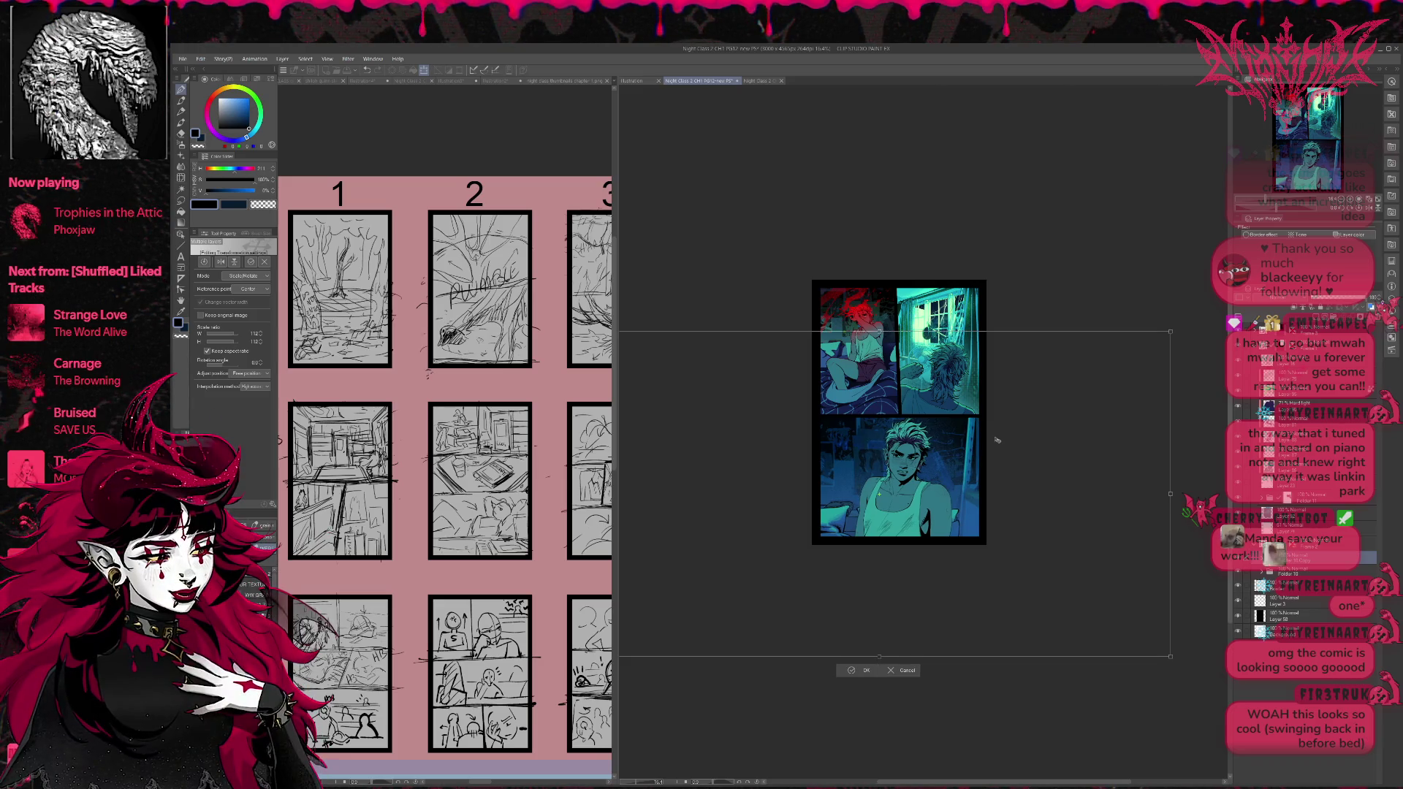
# Nudge the enlarged art a few pixels left and right, then confirm the new size and position.
pyautogui.press('Left')
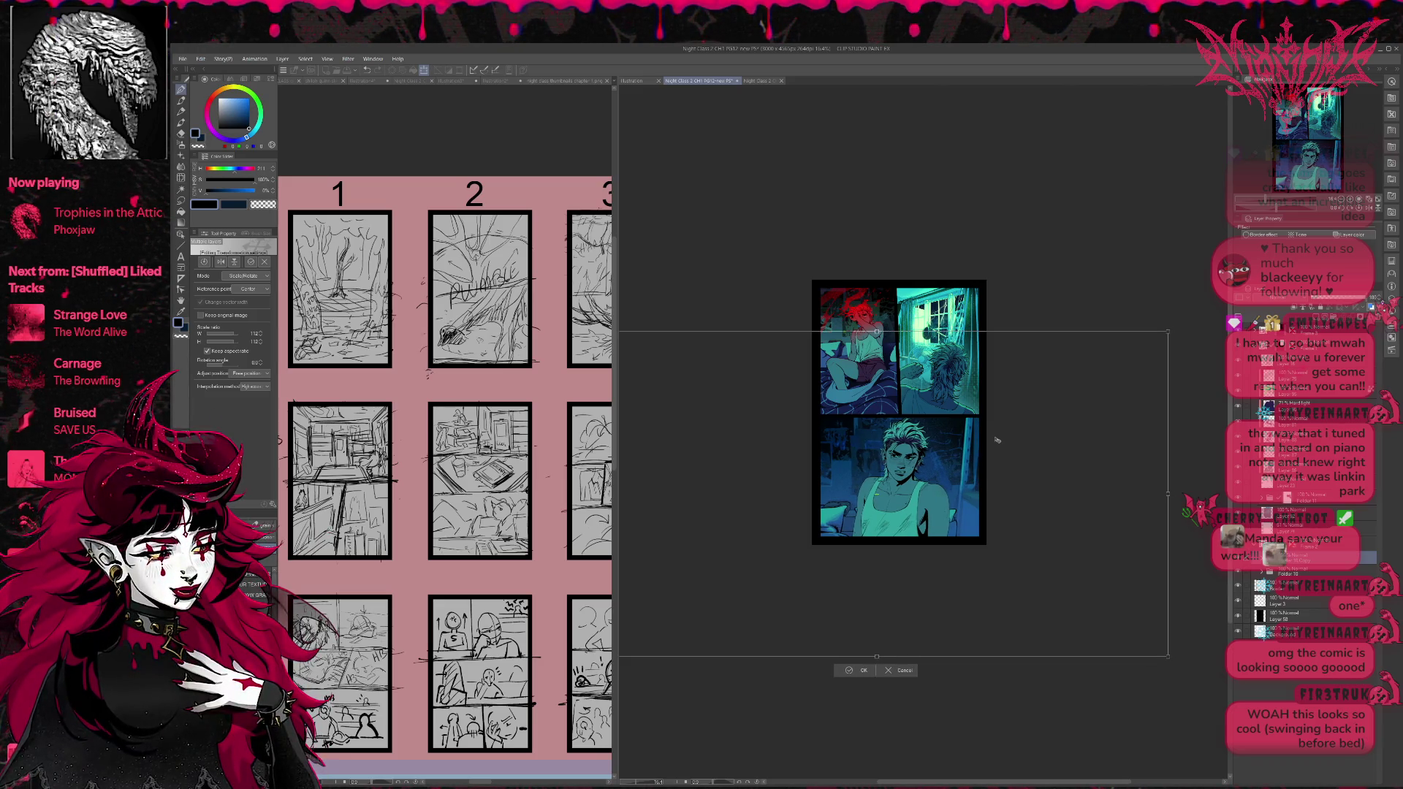
pyautogui.press('Left')
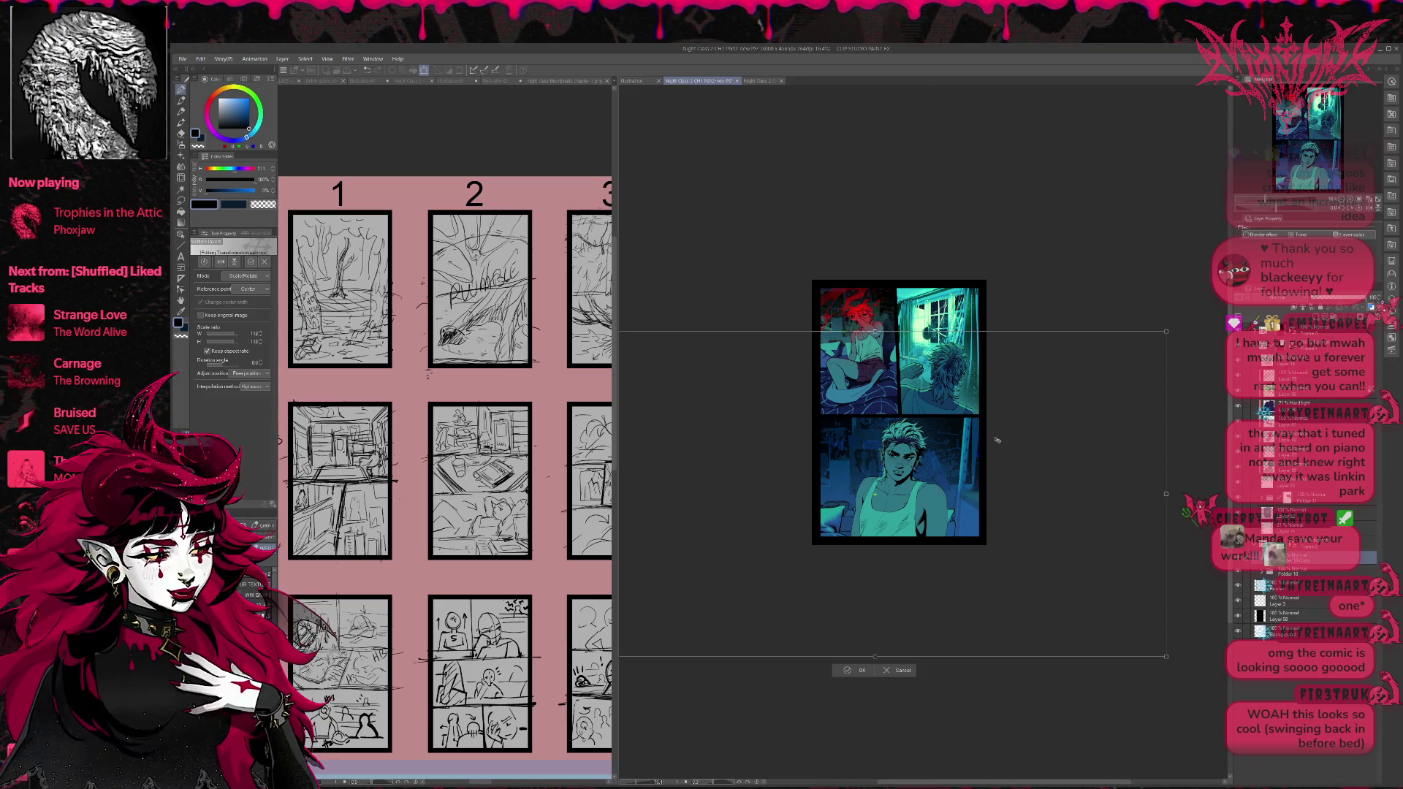
pyautogui.press('Right')
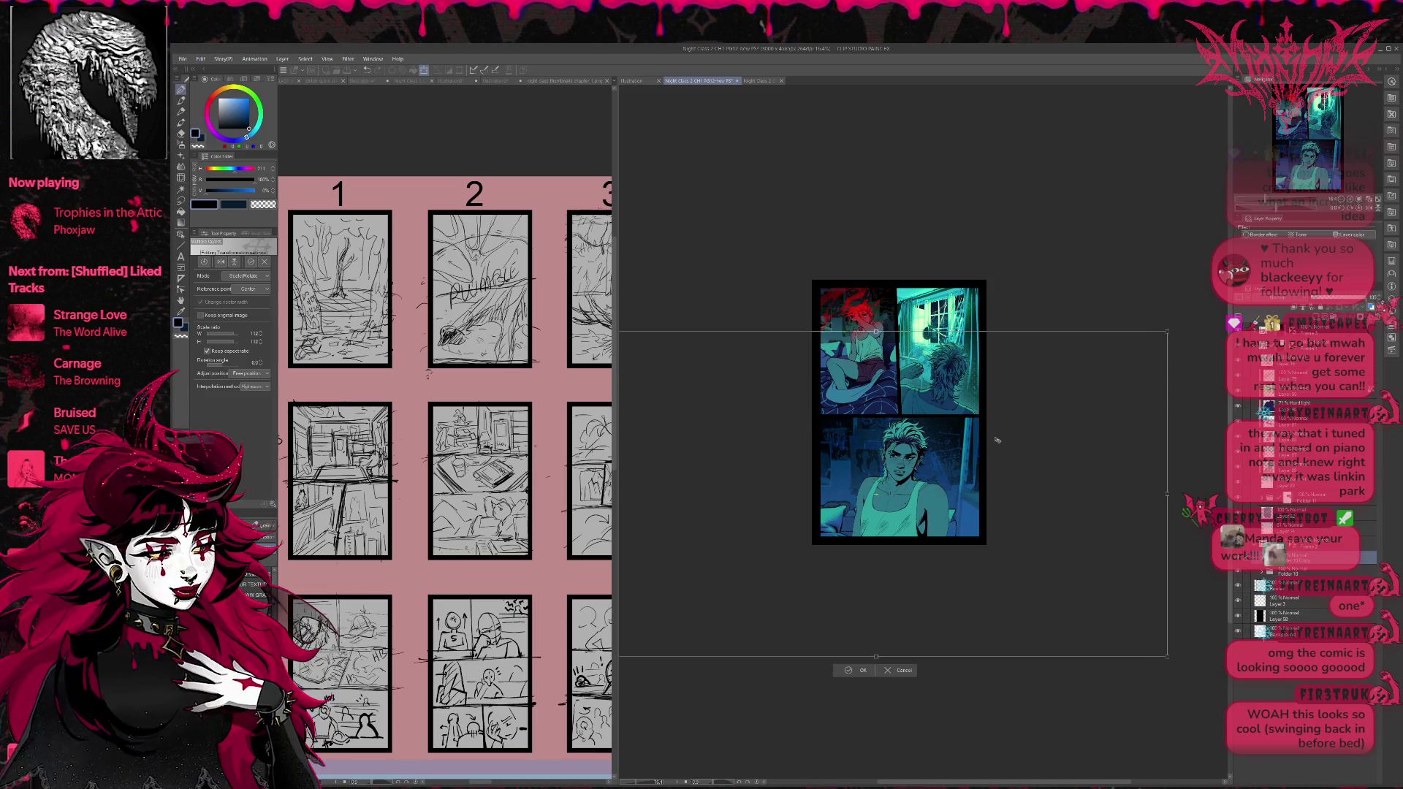
pyautogui.press('Right')
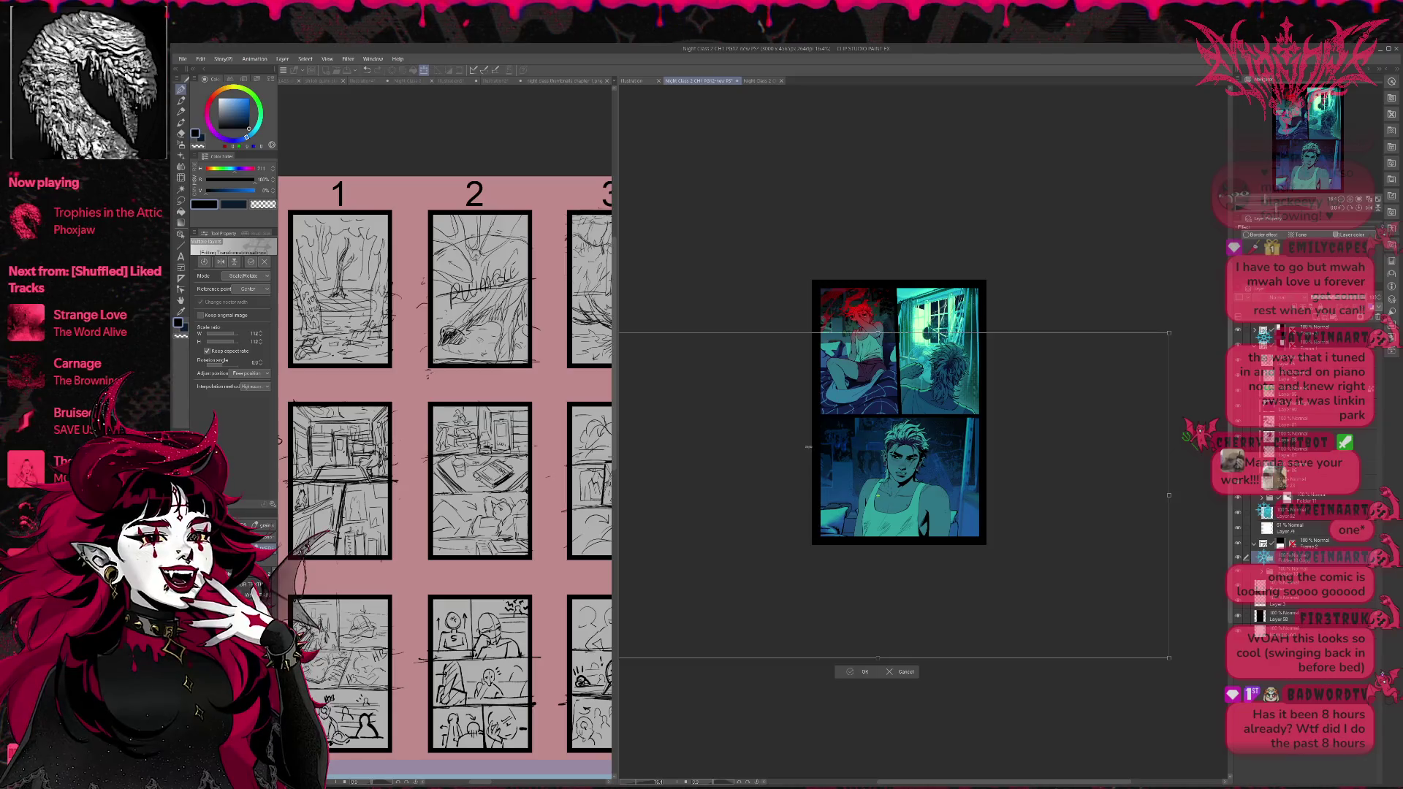
pyautogui.press('Return')
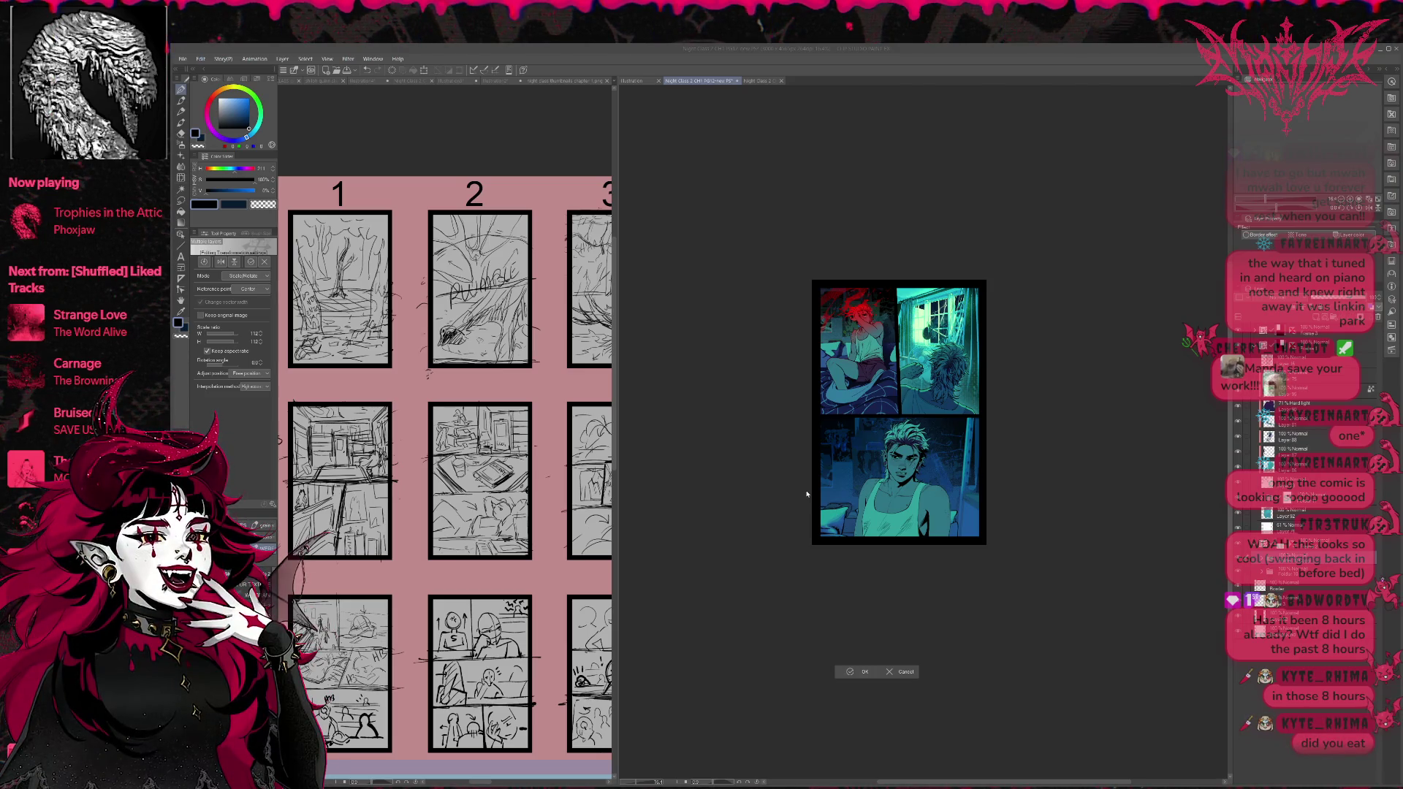
pyautogui.press('Return')
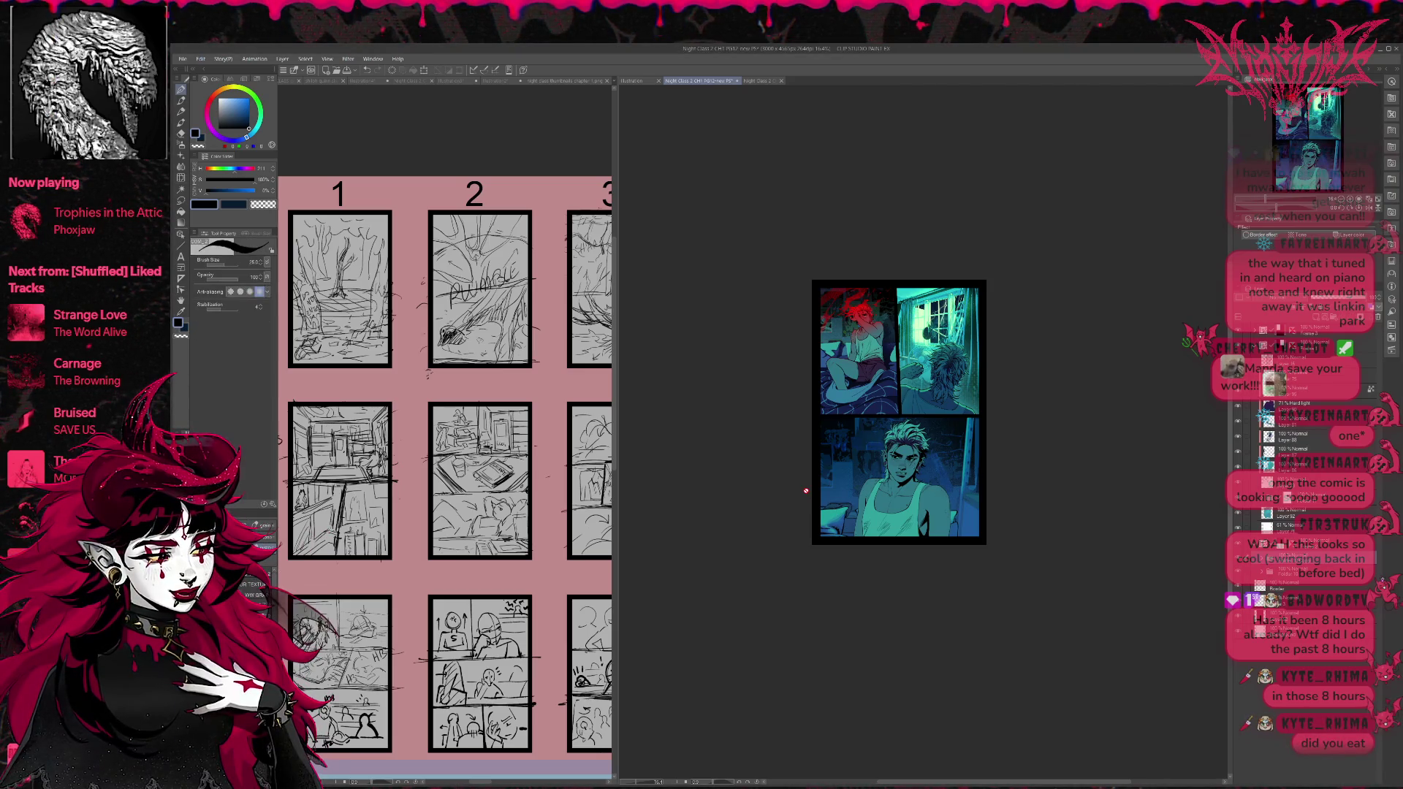
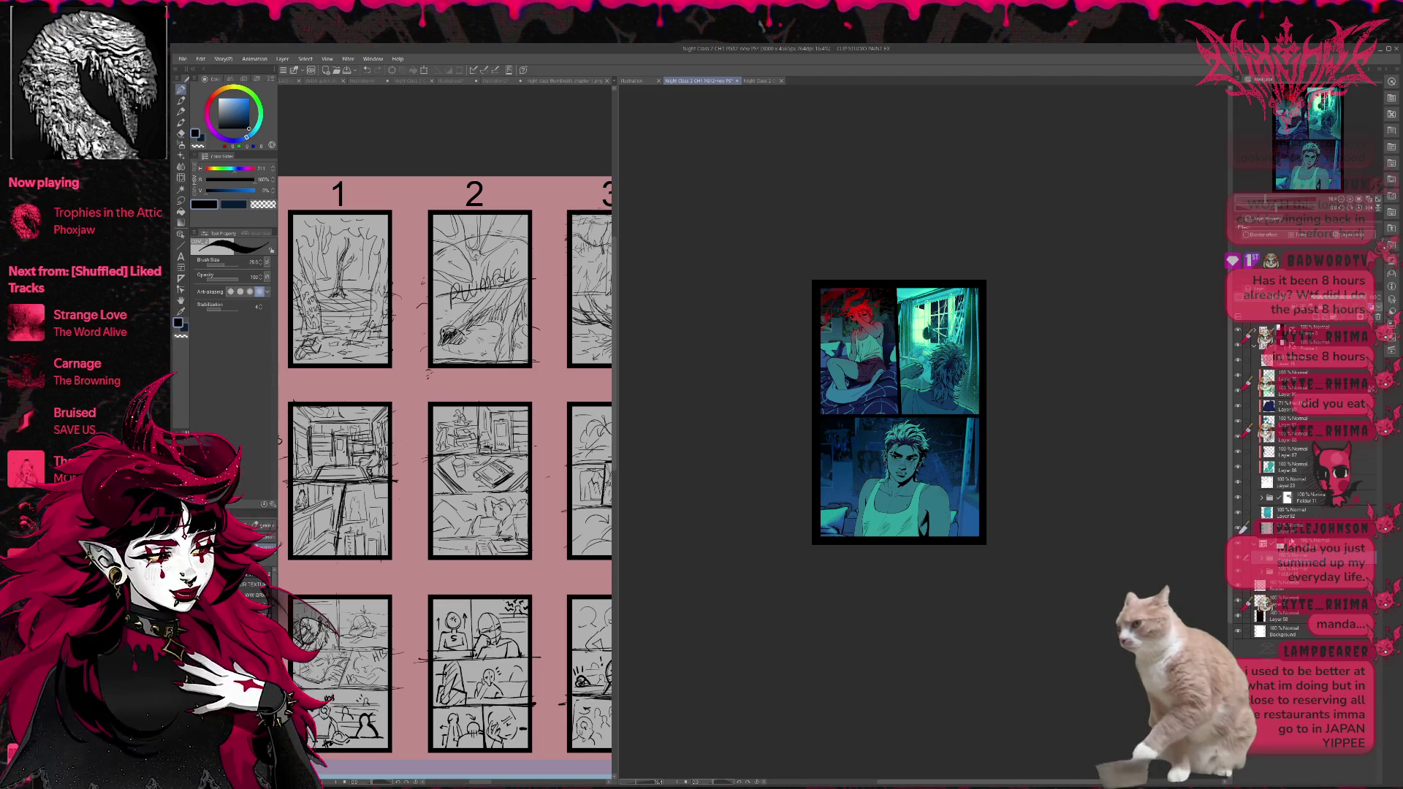
# Select Folder 10 Copy, then Layer 95 Copy, and zoom in close on the bottom panel's character.
pyautogui.click(1285, 565)
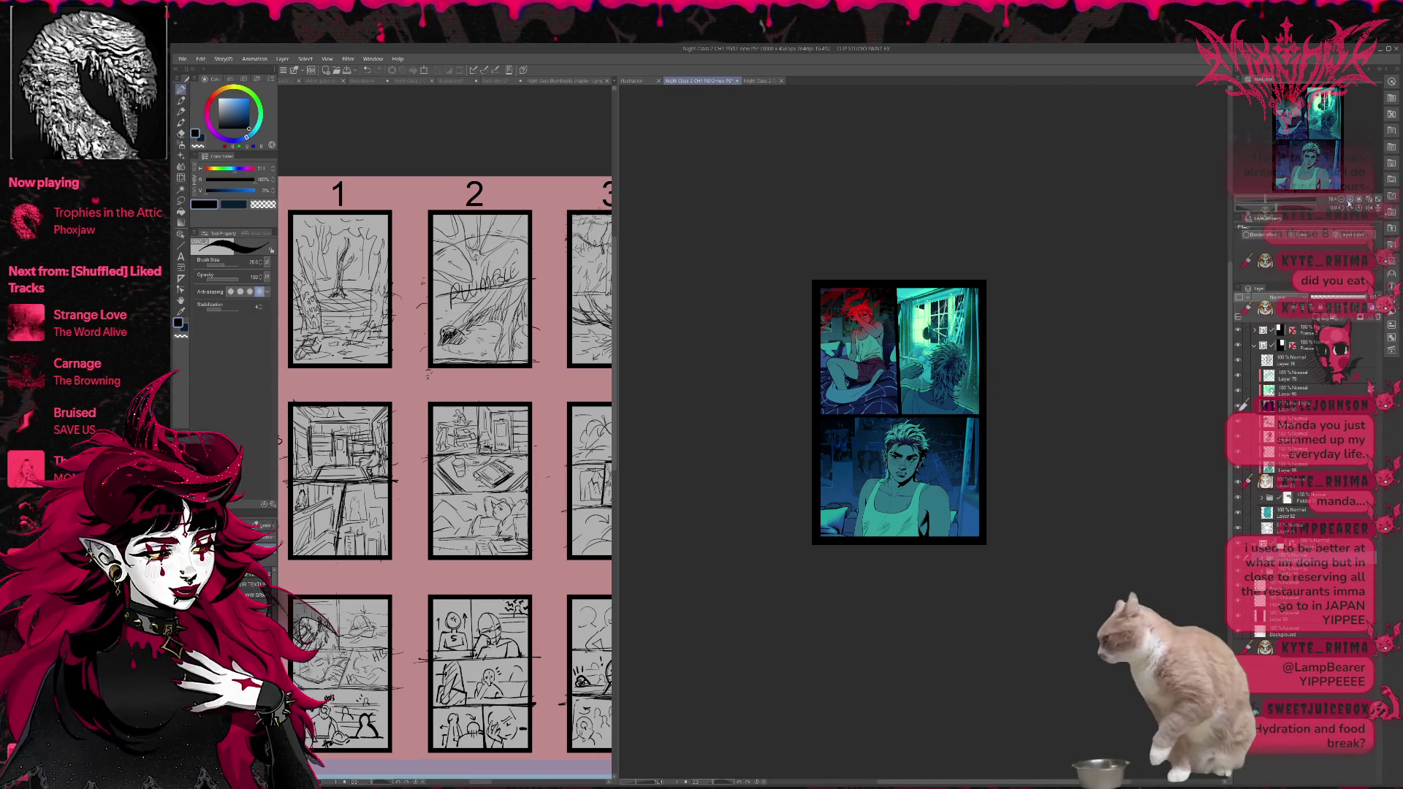
pyautogui.hotkey('ctrl', '+')
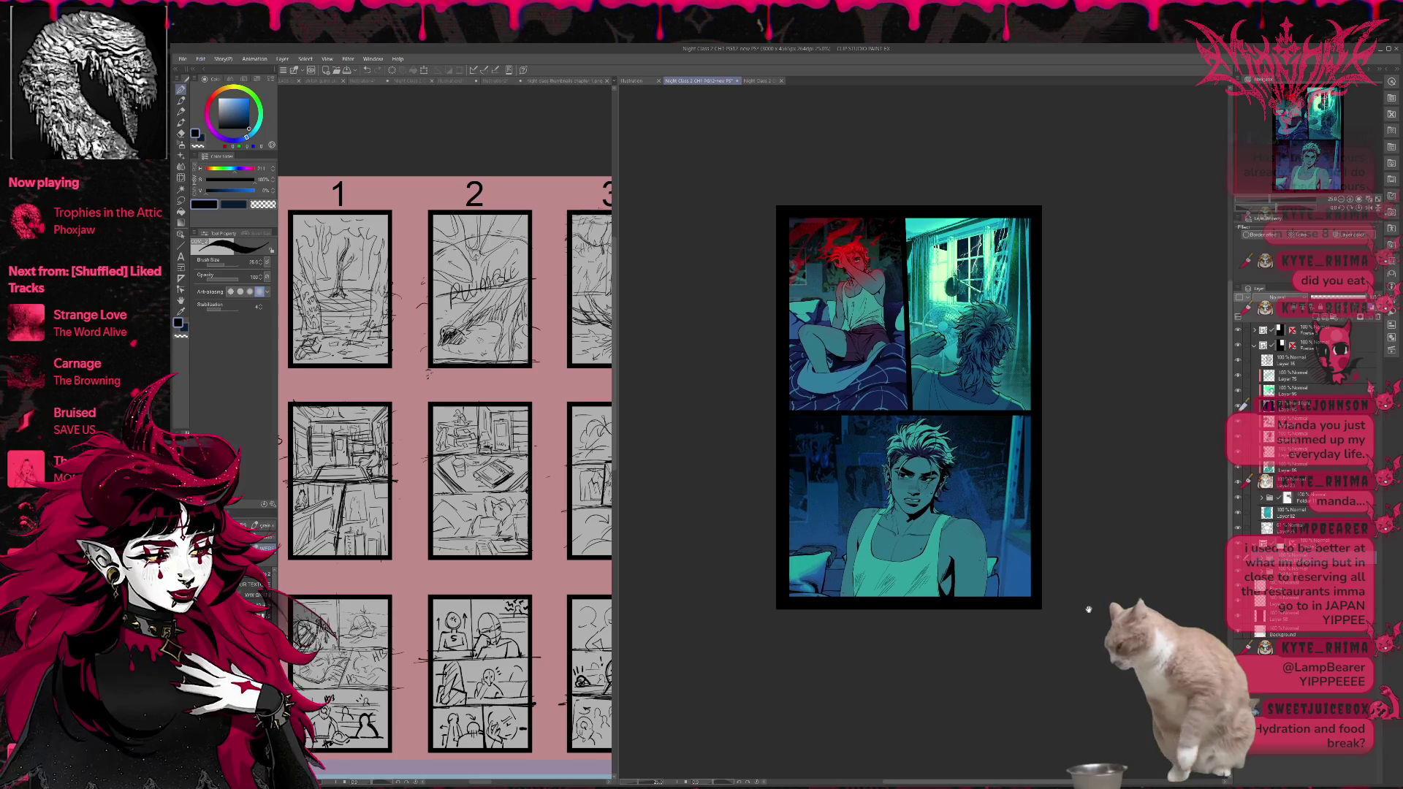
pyautogui.scroll(-3, 1374, 585)
pyautogui.scroll(-5, 1374, 585)
pyautogui.scroll(-3, 1374, 585)
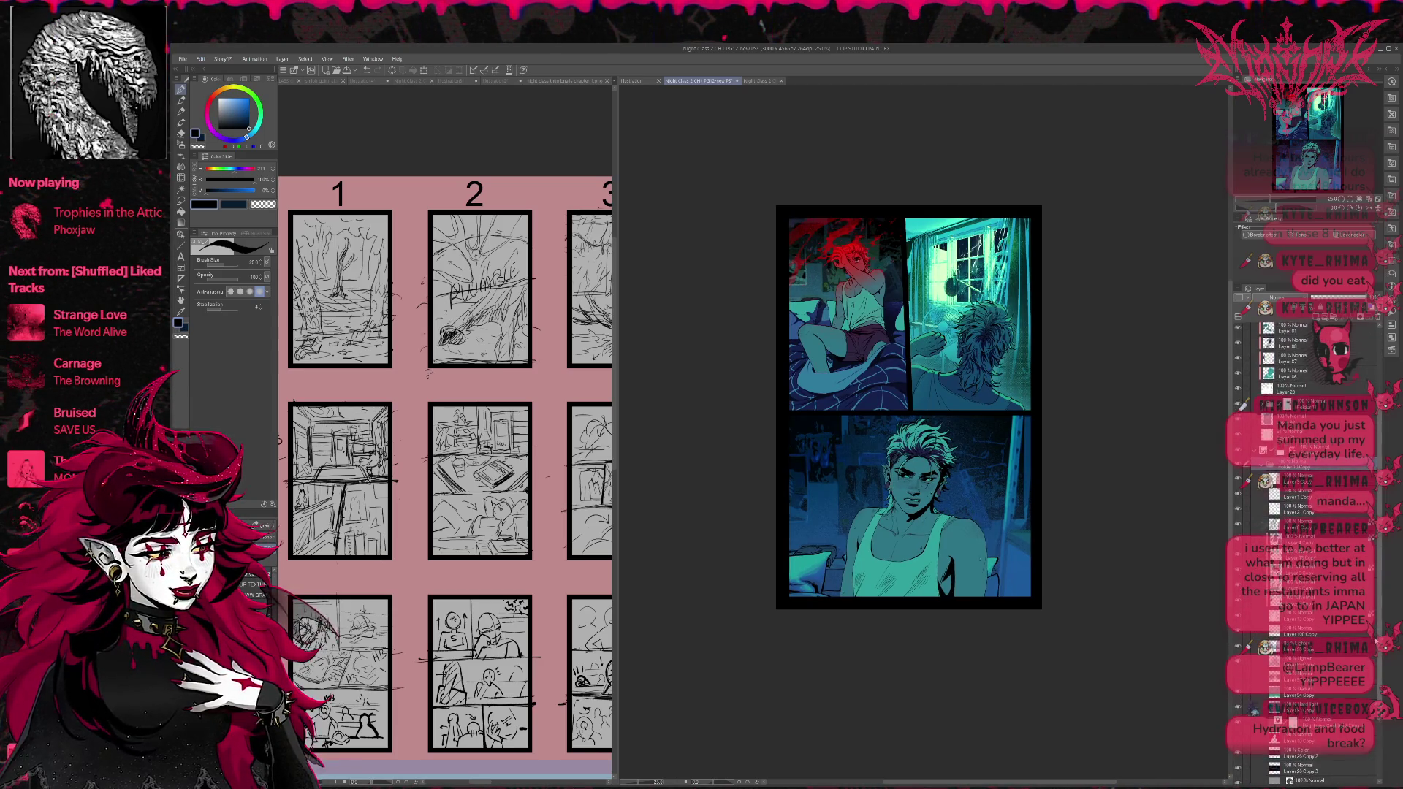
pyautogui.scroll(-1, 1309, 512)
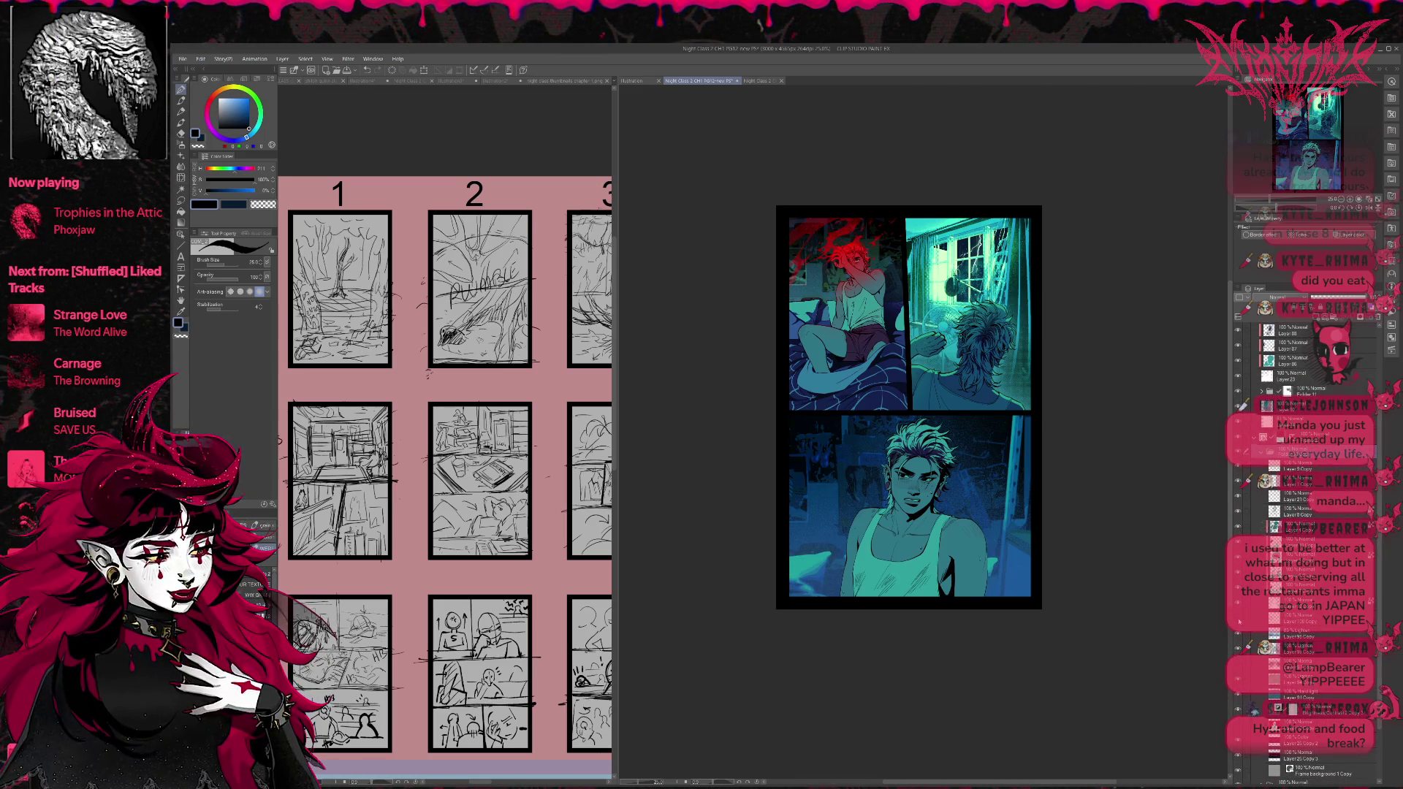
pyautogui.click(1246, 634)
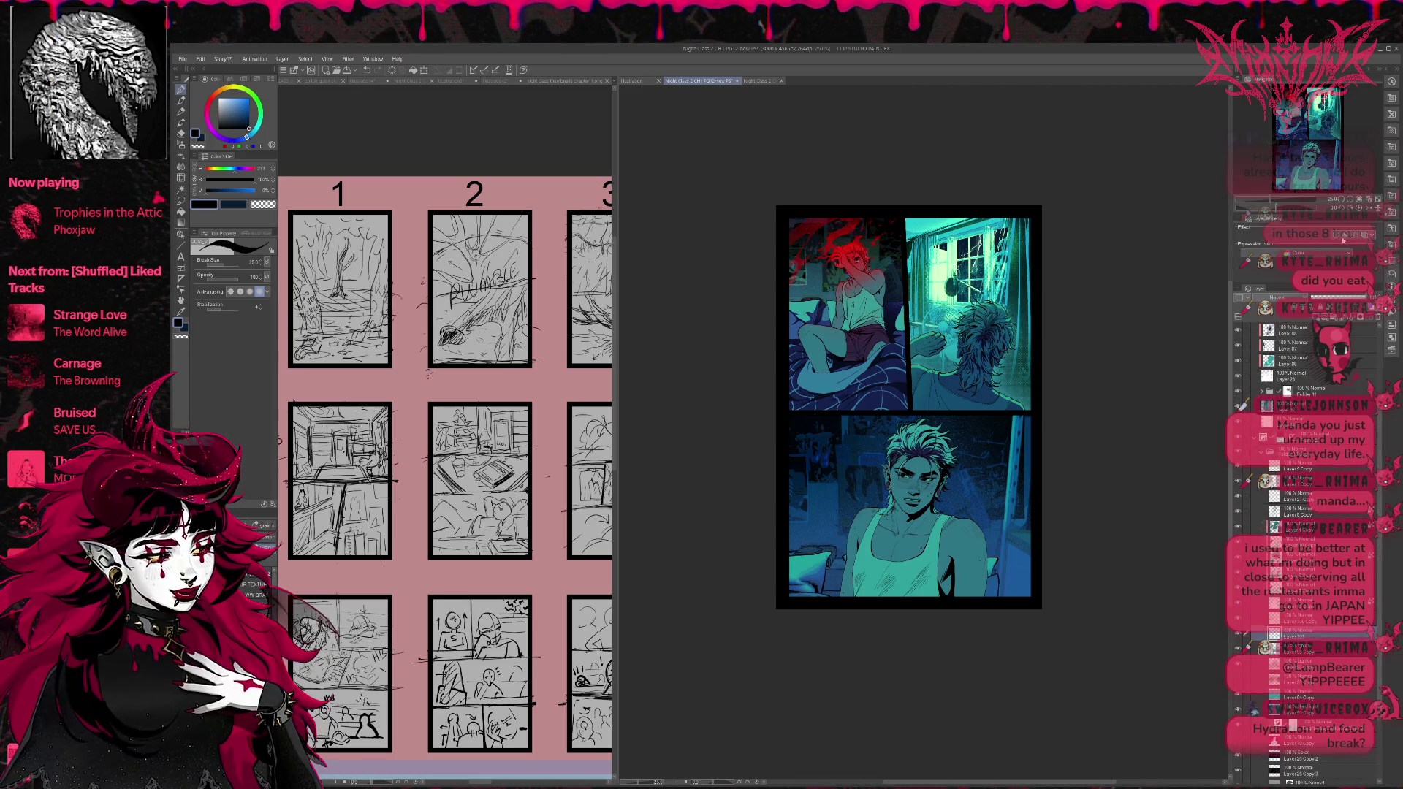
pyautogui.hotkey('ctrl', '+')
pyautogui.scroll(1, 1044, 576)
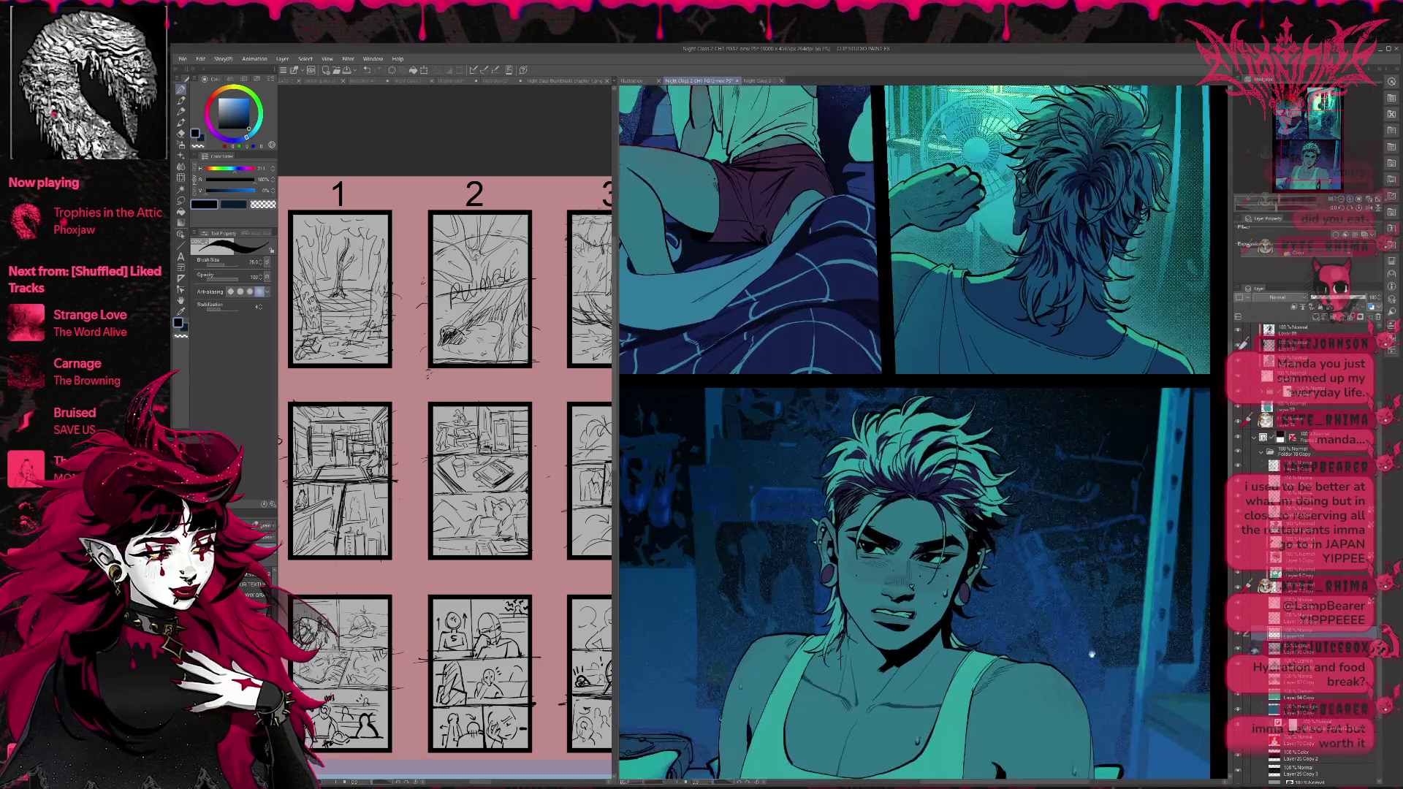
# Sample the pillow's teal for the Fill tool and undo an overly broad fill at tolerance 73.
pyautogui.press('p')
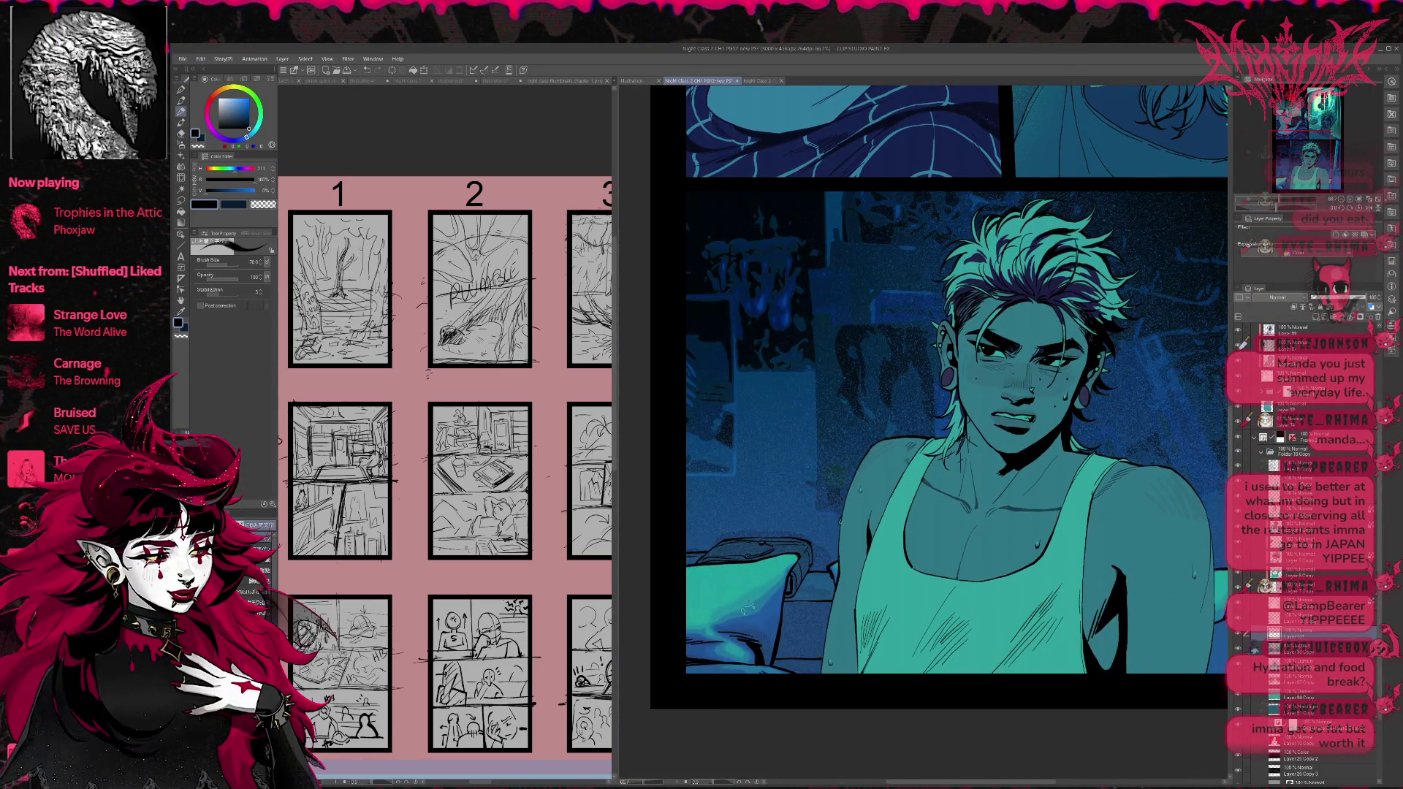
pyautogui.press('g')
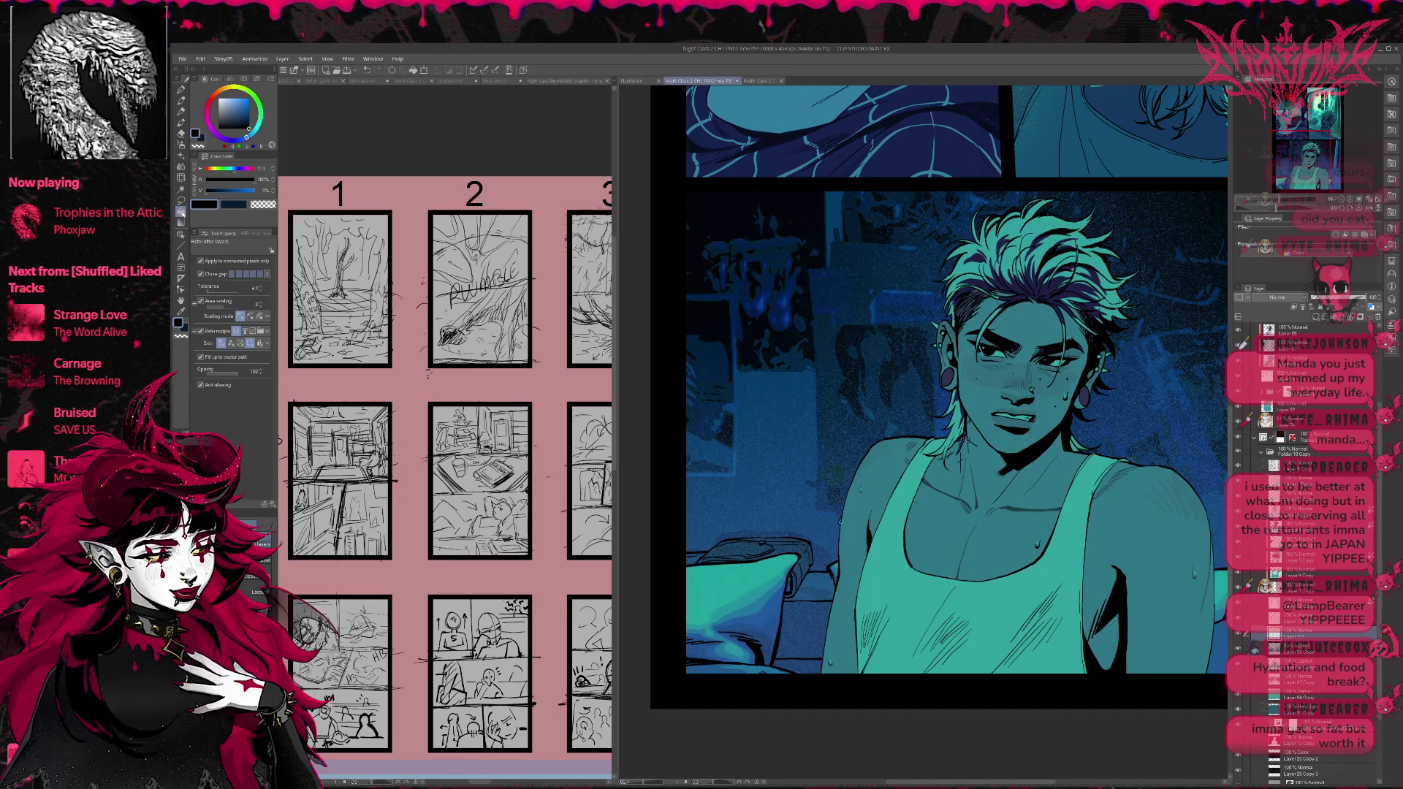
pyautogui.keyDown('alt'); pyautogui.click(750, 585); pyautogui.keyUp('alt')
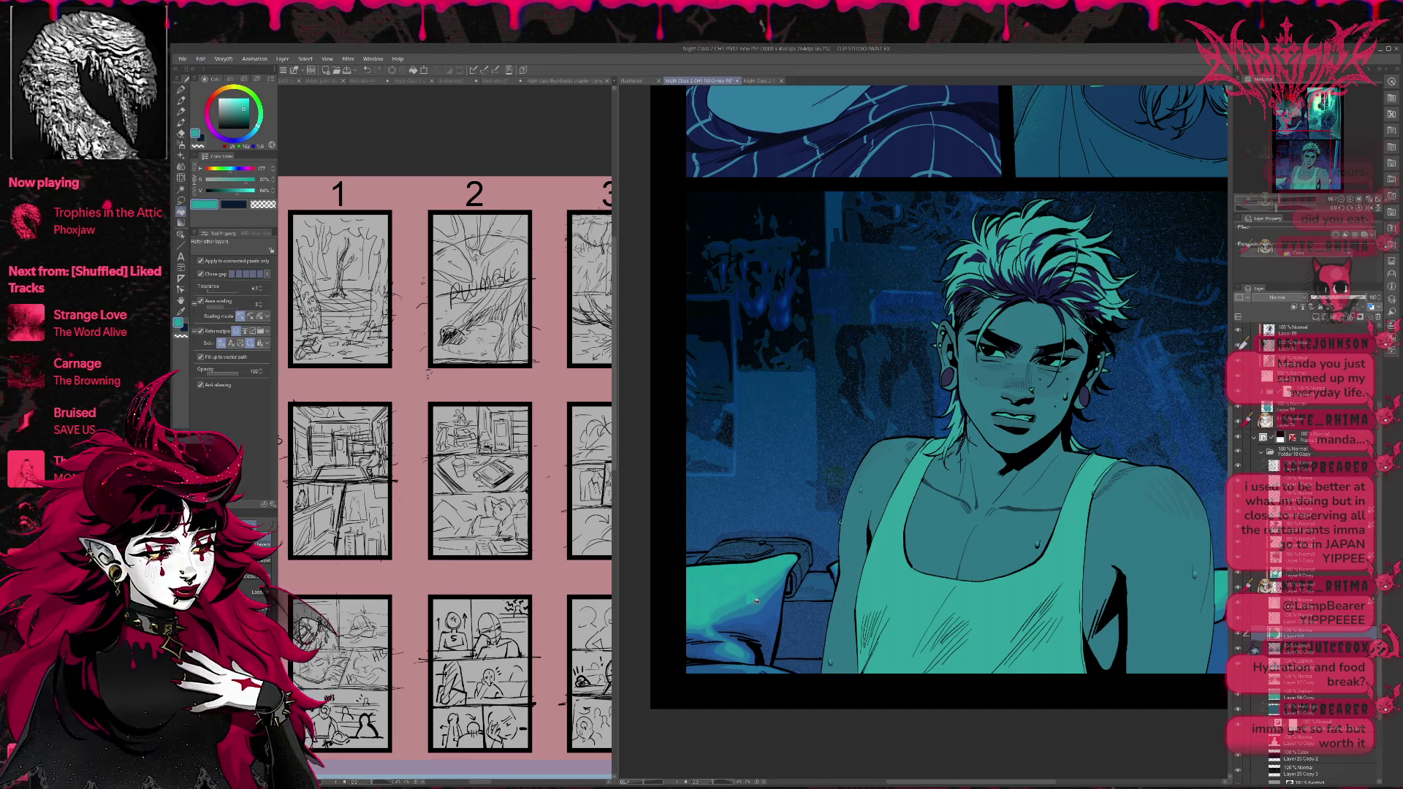
pyautogui.click(214, 292)
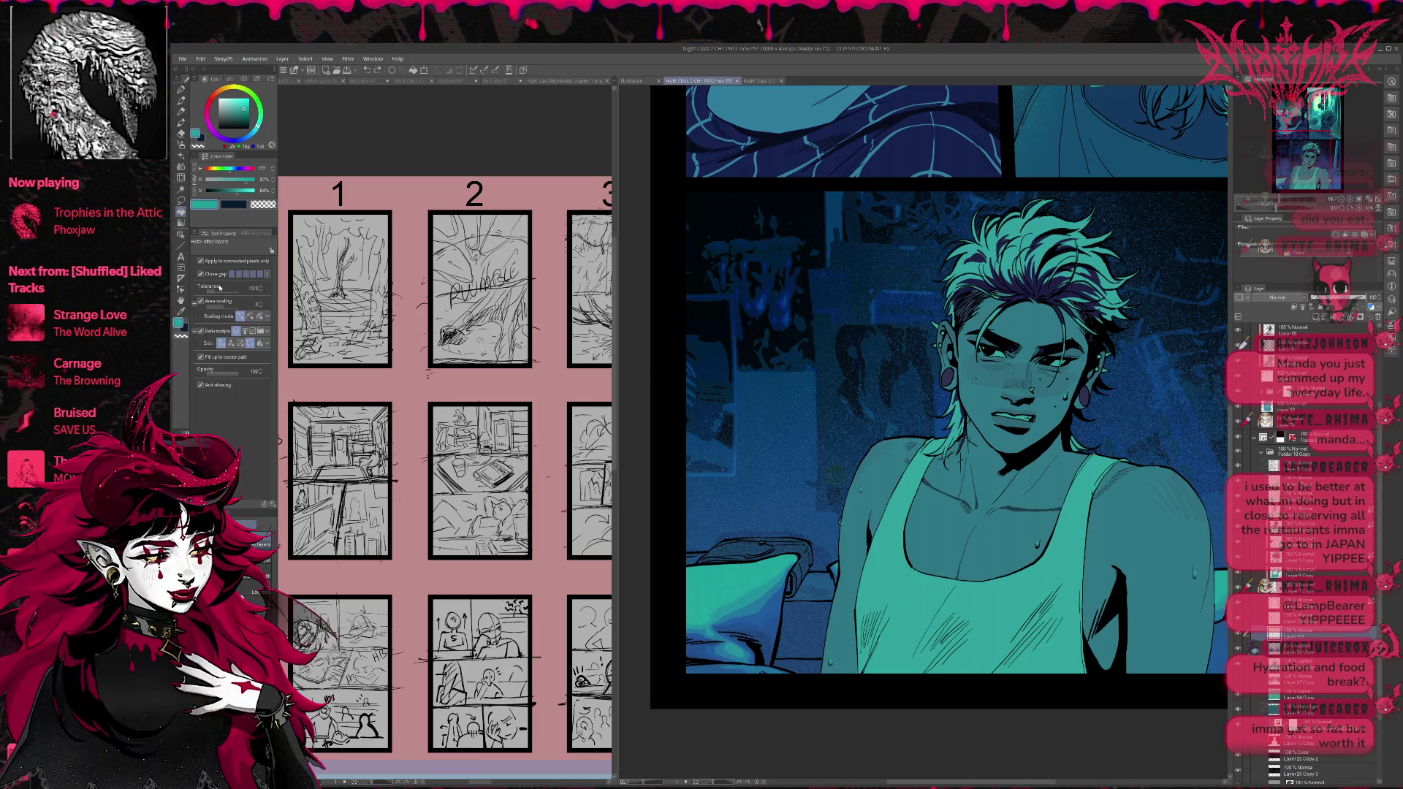
pyautogui.click(760, 566)
pyautogui.hotkey('ctrl', 'z')
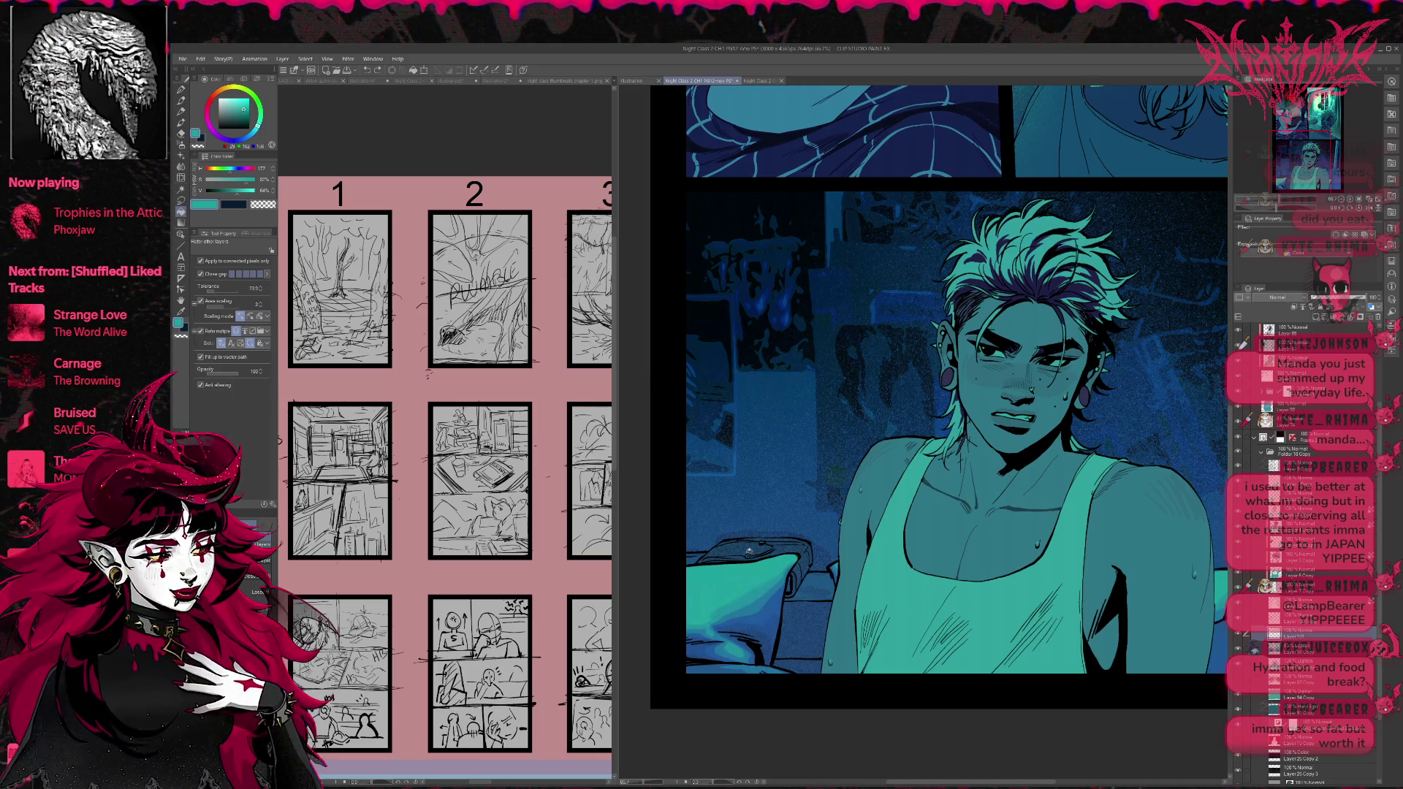
# At fill tolerance about 9, fill the pillow's six dark patches with teal, then zoom out.
pyautogui.moveTo(262, 292); pyautogui.dragTo(221, 283)
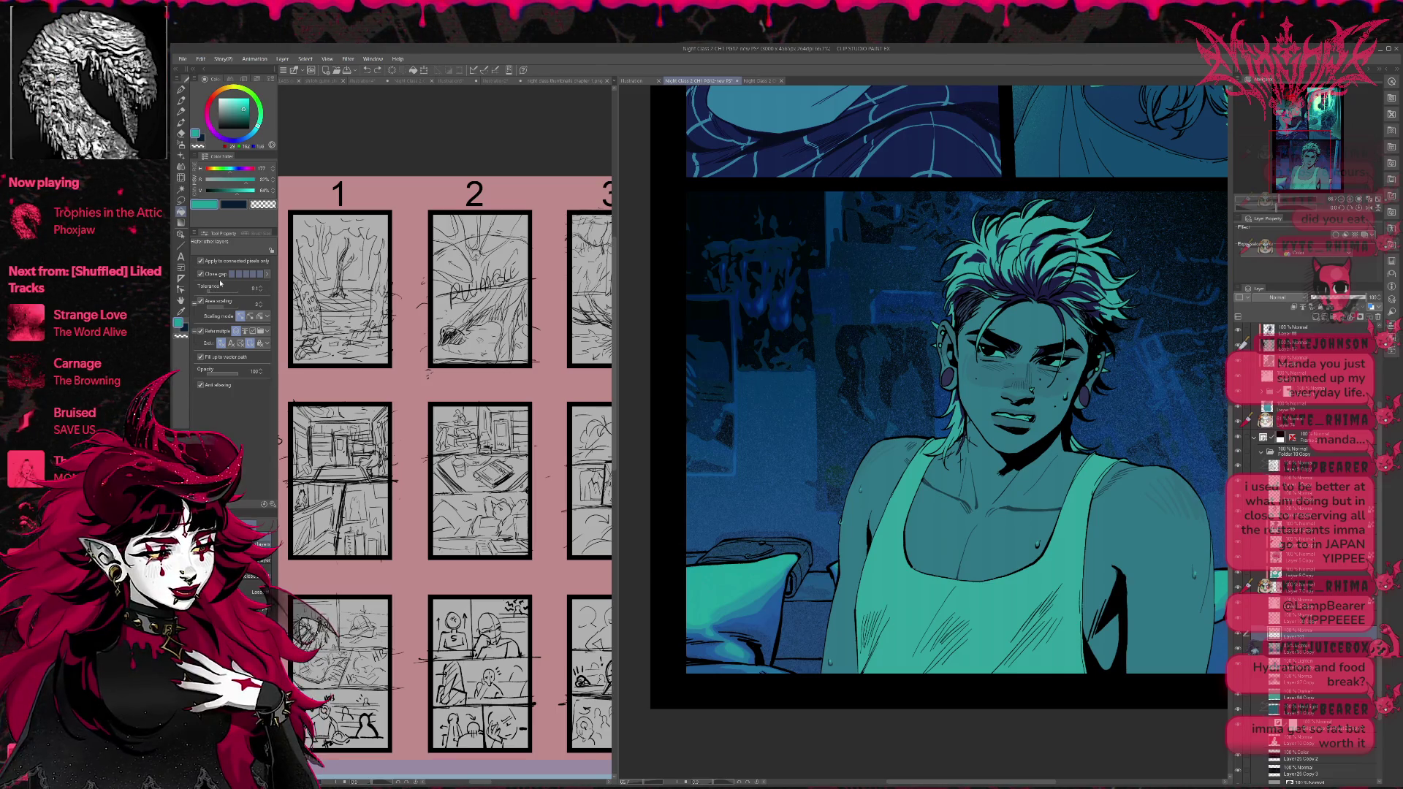
pyautogui.click(747, 555)
pyautogui.click(715, 629)
pyautogui.click(727, 627)
pyautogui.click(740, 647)
pyautogui.click(732, 653)
pyautogui.click(723, 643)
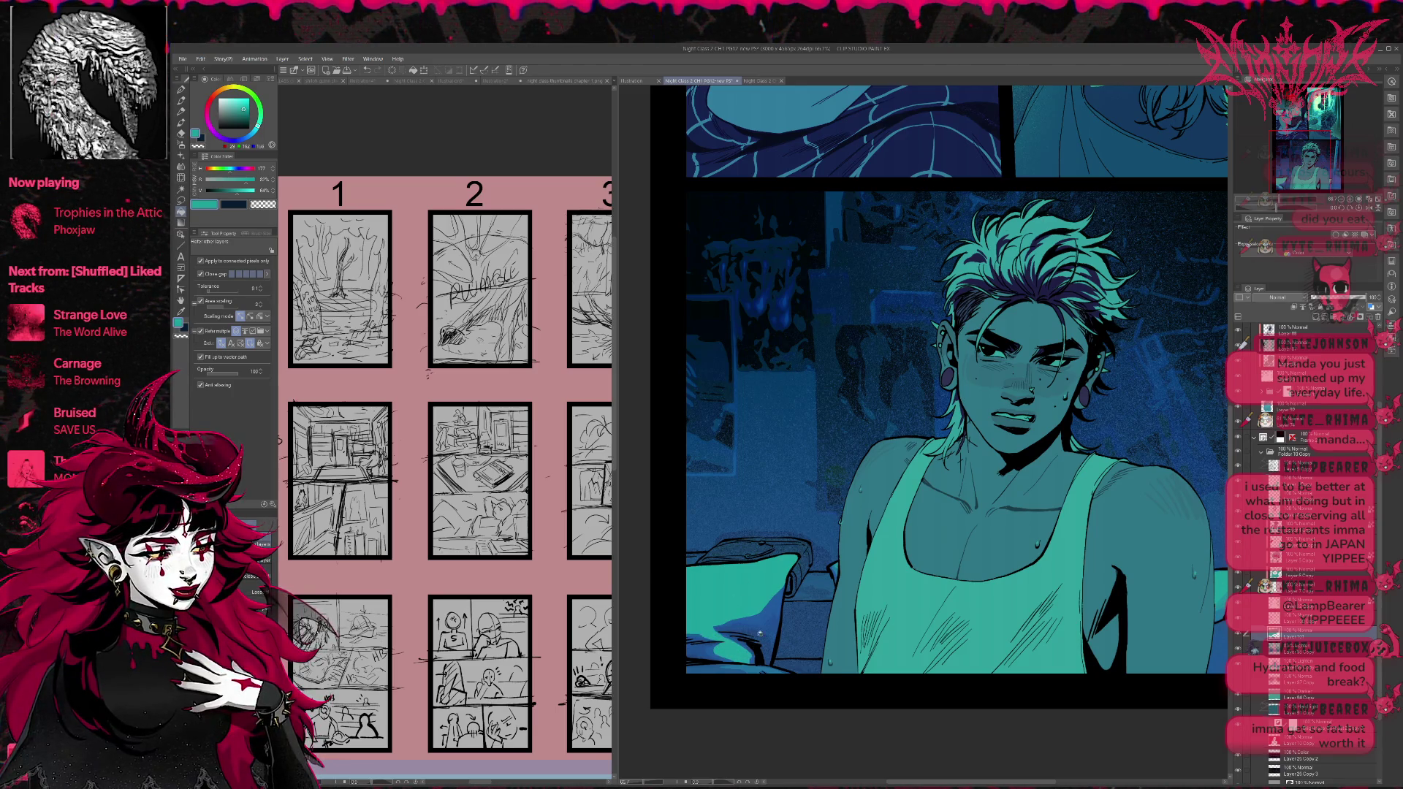
pyautogui.moveTo(948, 575); pyautogui.dragTo(861, 566)
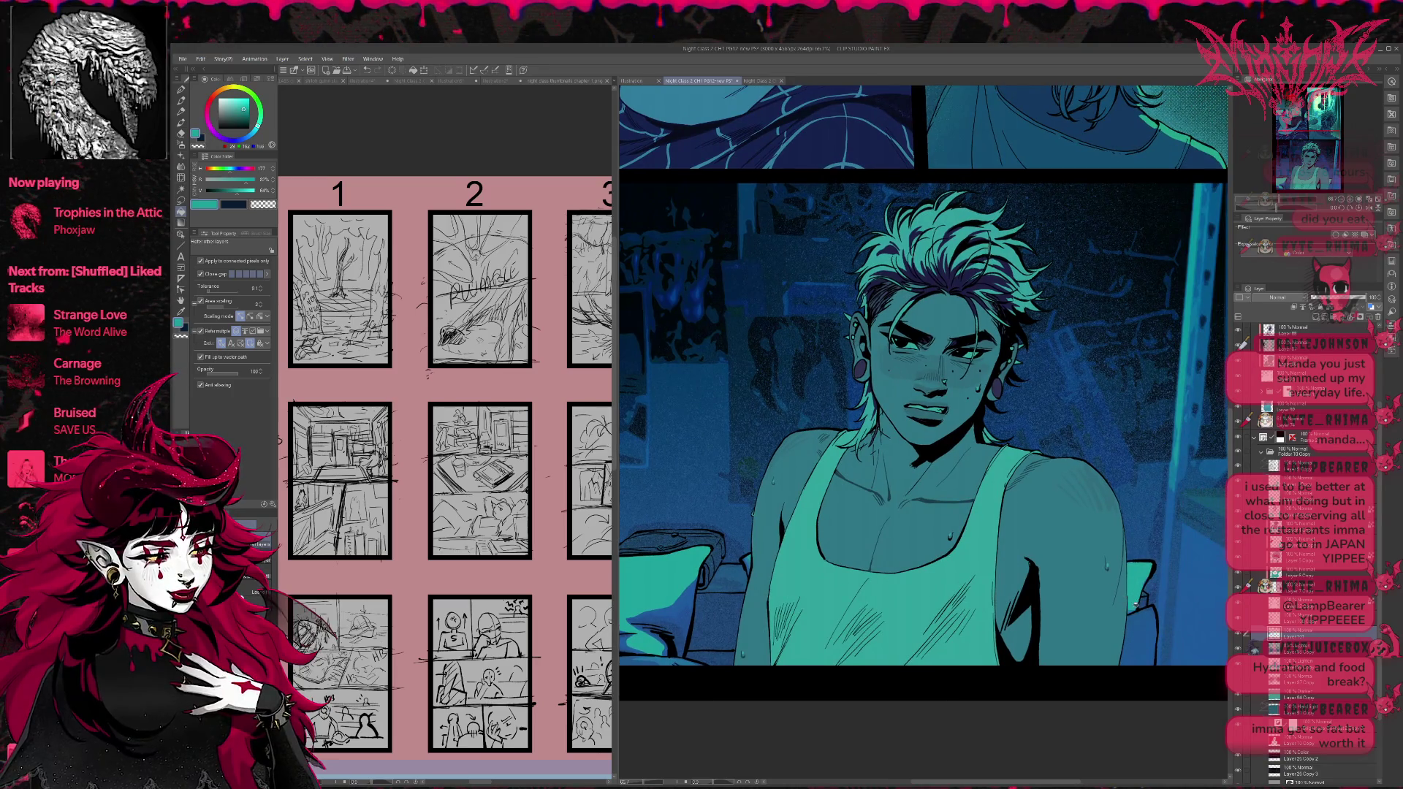
pyautogui.moveTo(745, 562); pyautogui.dragTo(775, 553)
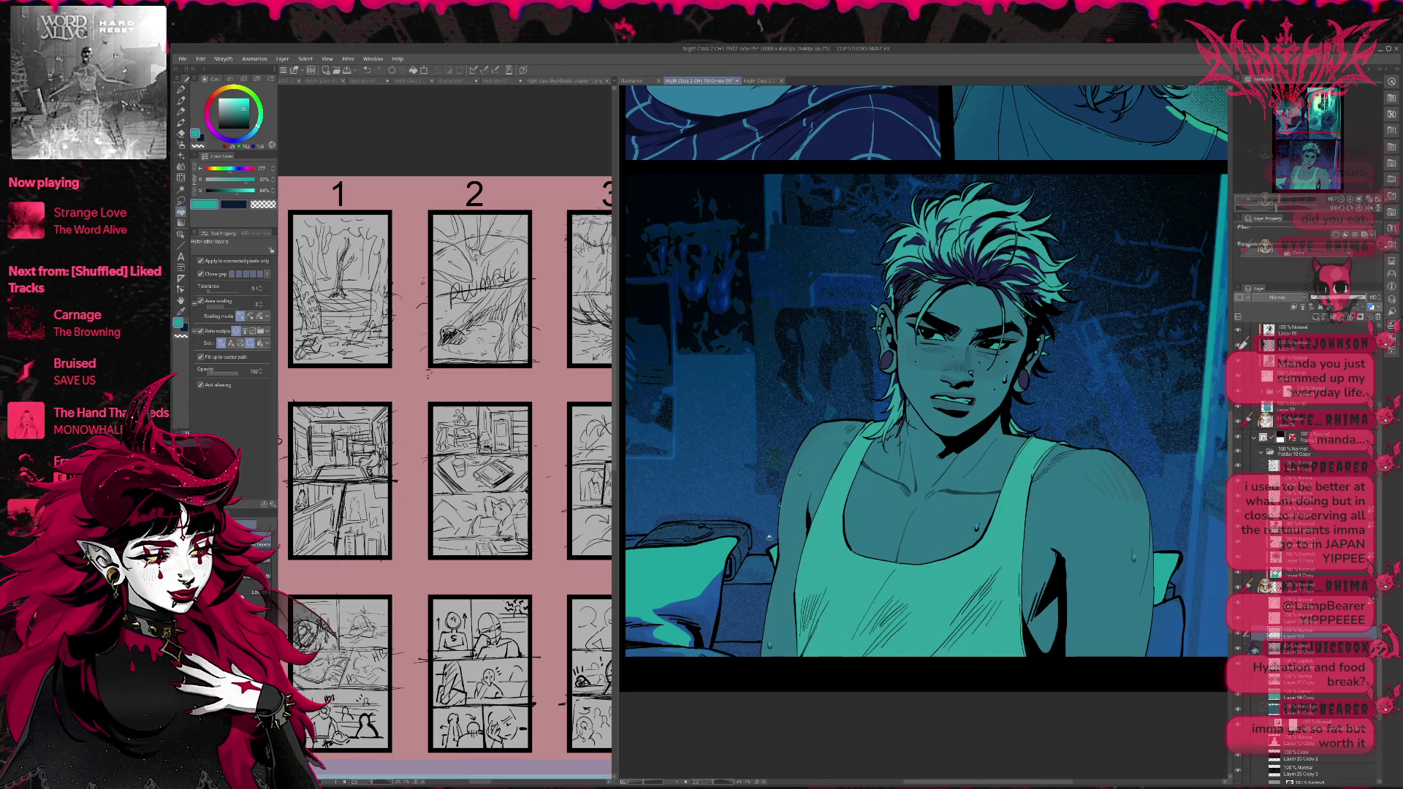
pyautogui.moveTo(776, 560); pyautogui.dragTo(807, 556)
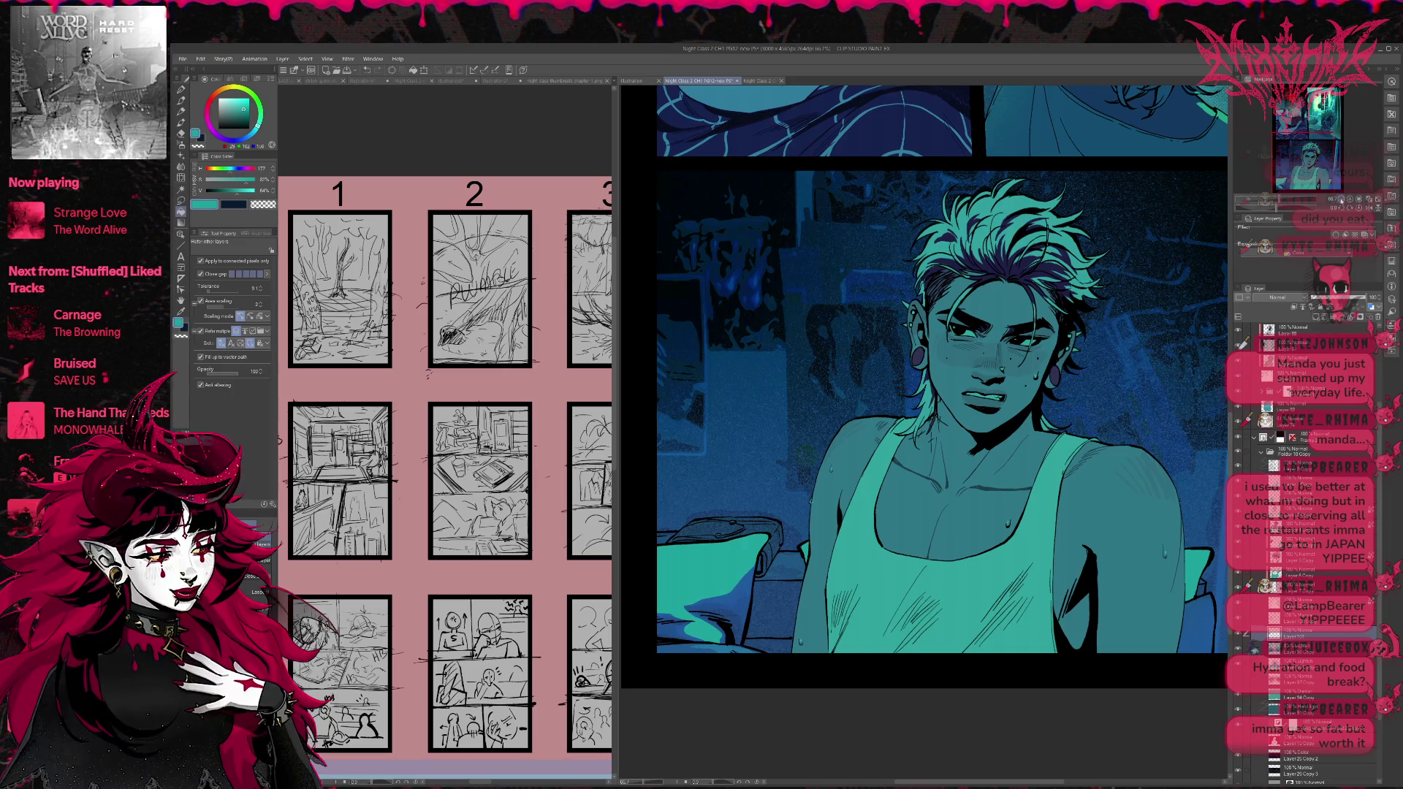
pyautogui.scroll(-1, 1175, 362)
pyautogui.scroll(-1, 1175, 362)
pyautogui.scroll(-2, 1176, 362)
pyautogui.scroll(-1, 1059, 536)
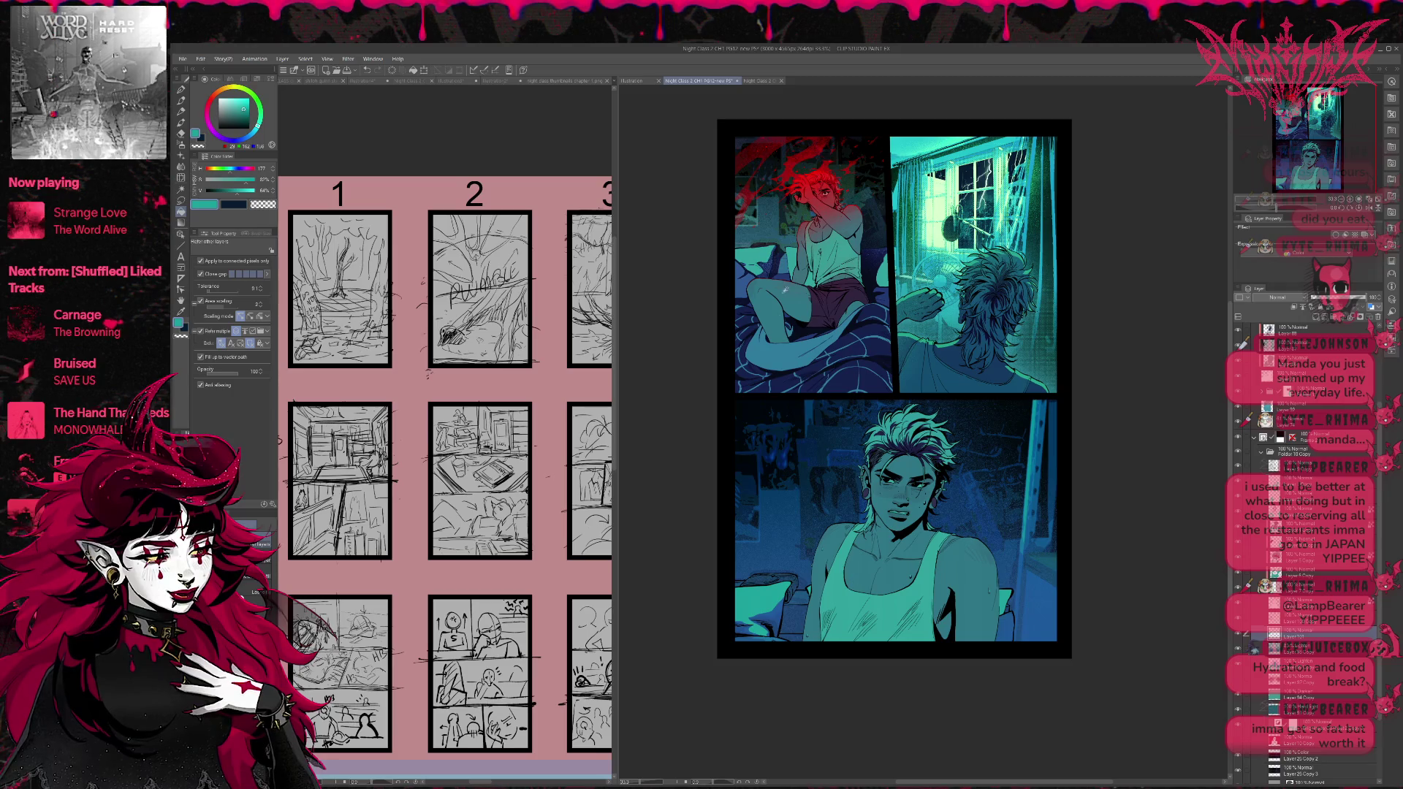
# Sample several blues and teal-blues from the artwork, ending on a dark purple drawing colour.
pyautogui.keyDown('alt'); pyautogui.click(784, 293); pyautogui.keyUp('alt')
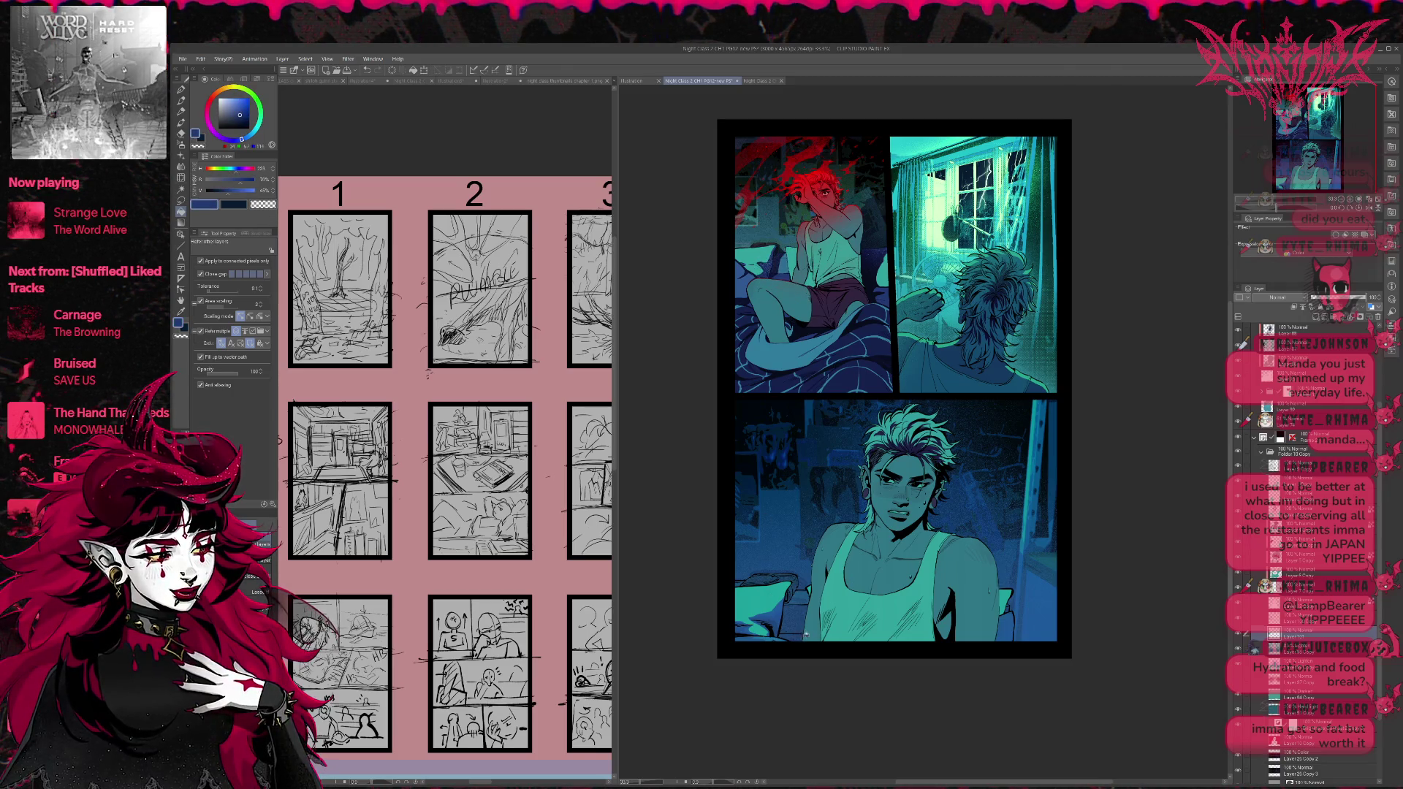
pyautogui.press('p')
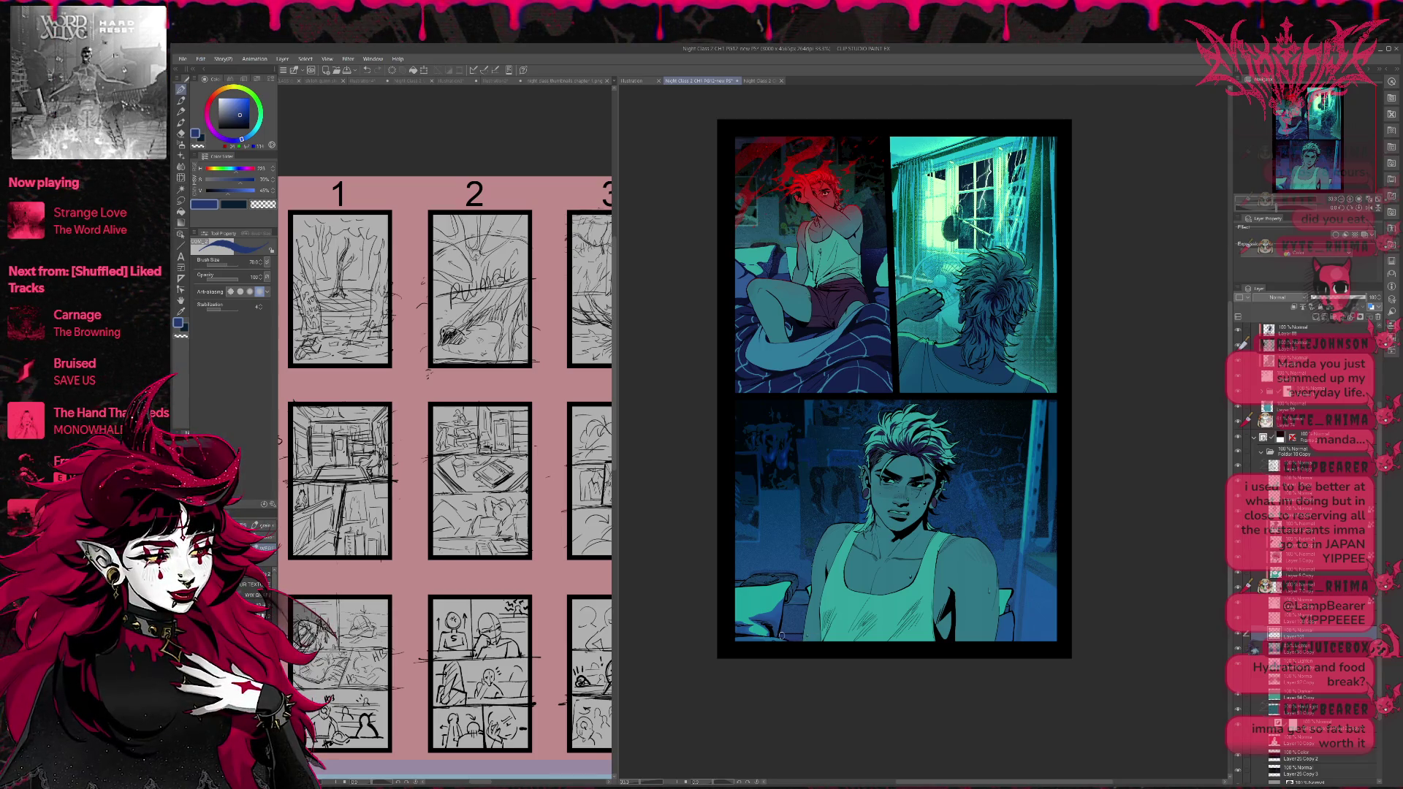
pyautogui.keyDown('alt'); pyautogui.click(763, 355); pyautogui.keyUp('alt')
pyautogui.keyDown('alt'); pyautogui.click(736, 316); pyautogui.keyUp('alt')
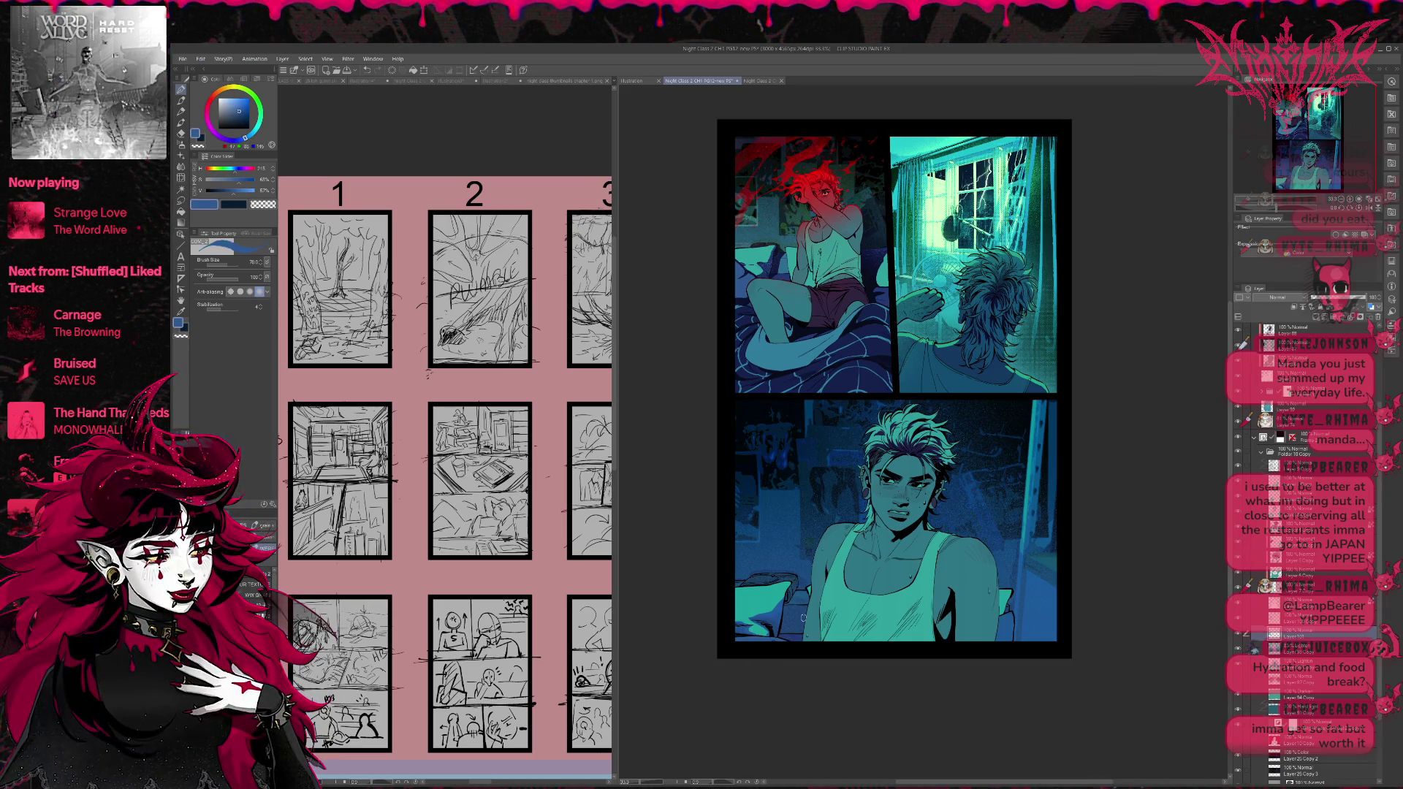
pyautogui.moveTo(1054, 572); pyautogui.dragTo(1048, 570)
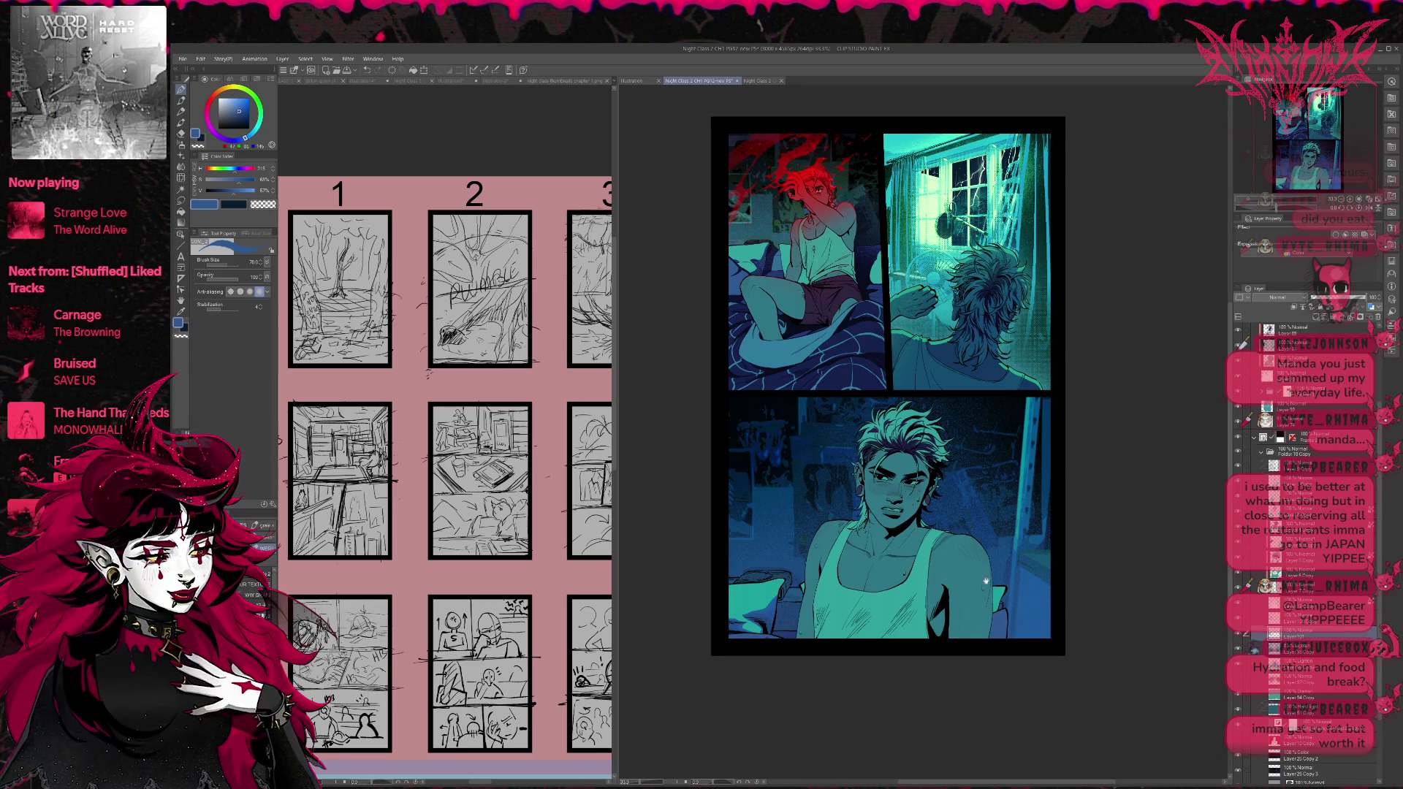
pyautogui.moveTo(983, 581); pyautogui.dragTo(998, 575)
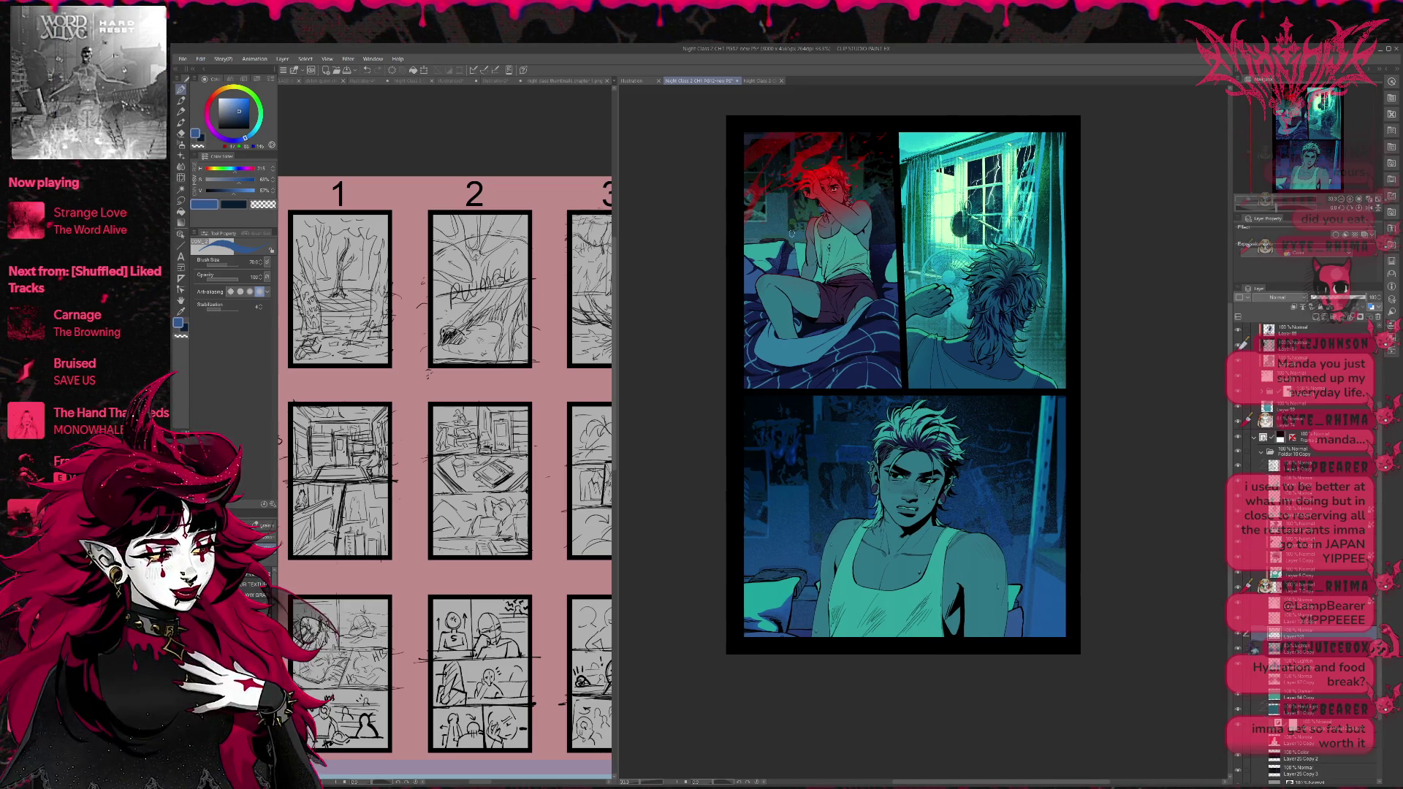
pyautogui.keyDown('alt'); pyautogui.click(792, 263); pyautogui.keyUp('alt')
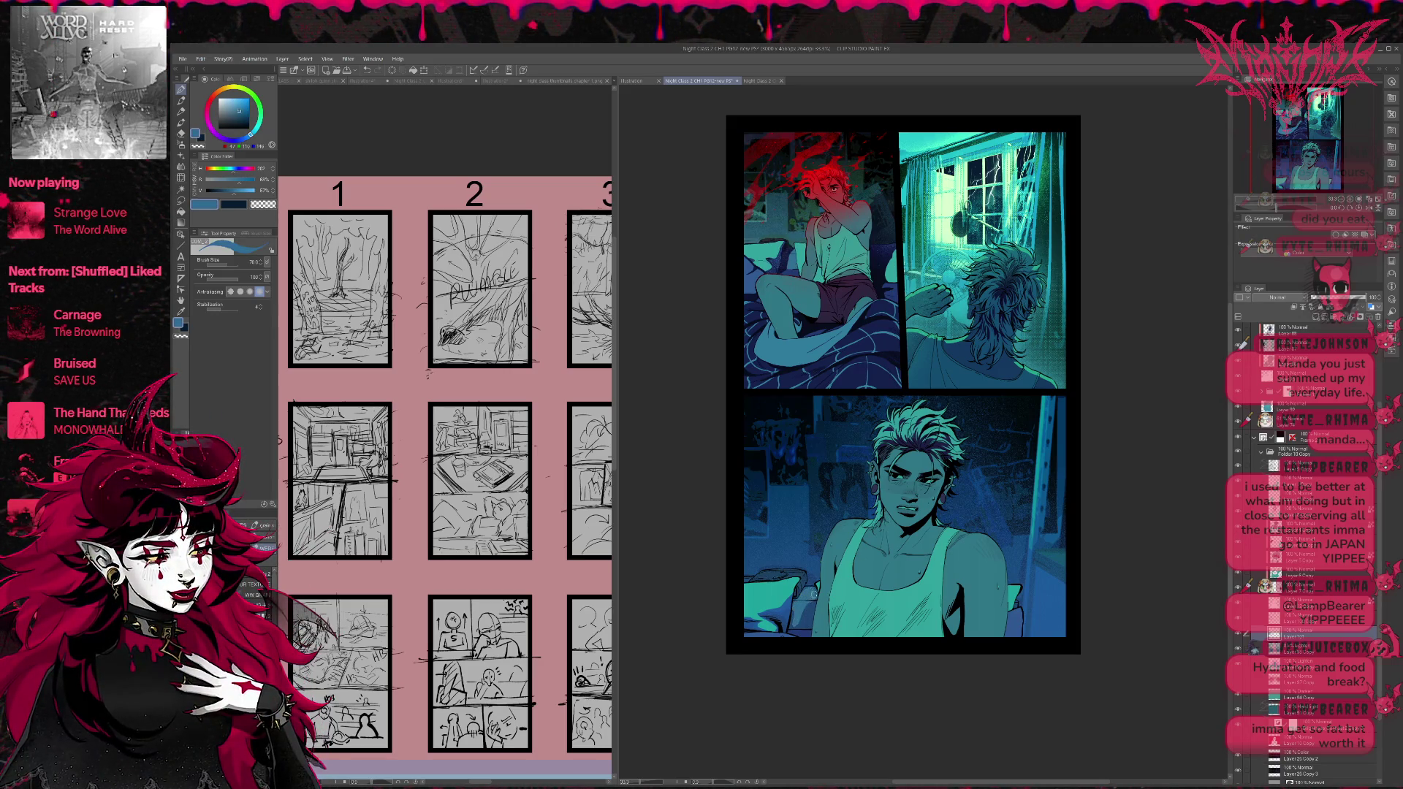
pyautogui.keyDown('alt'); pyautogui.click(770, 244); pyautogui.keyUp('alt')
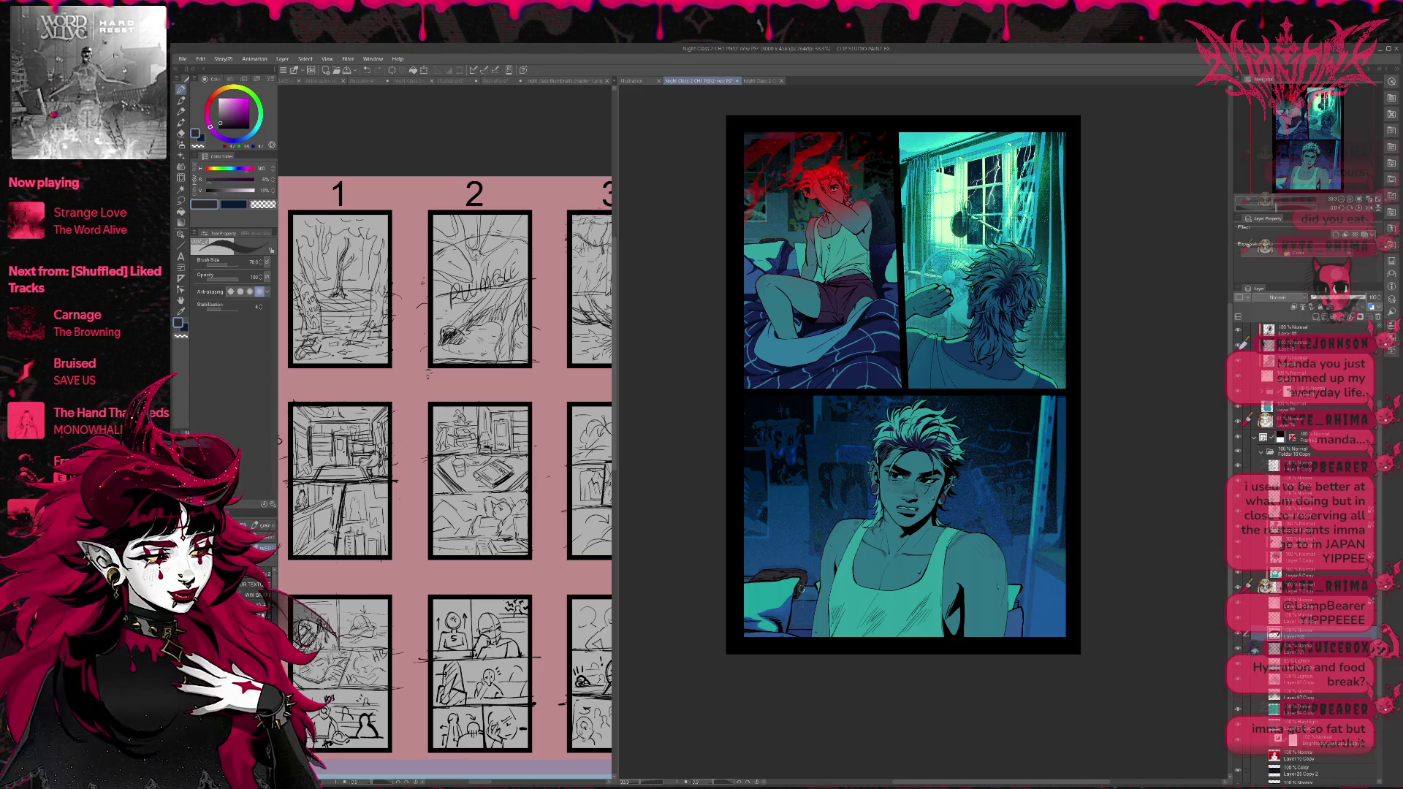
# Erase briefly, sample a dark teal from the canvas, and return to the Pen tool.
pyautogui.press('e')
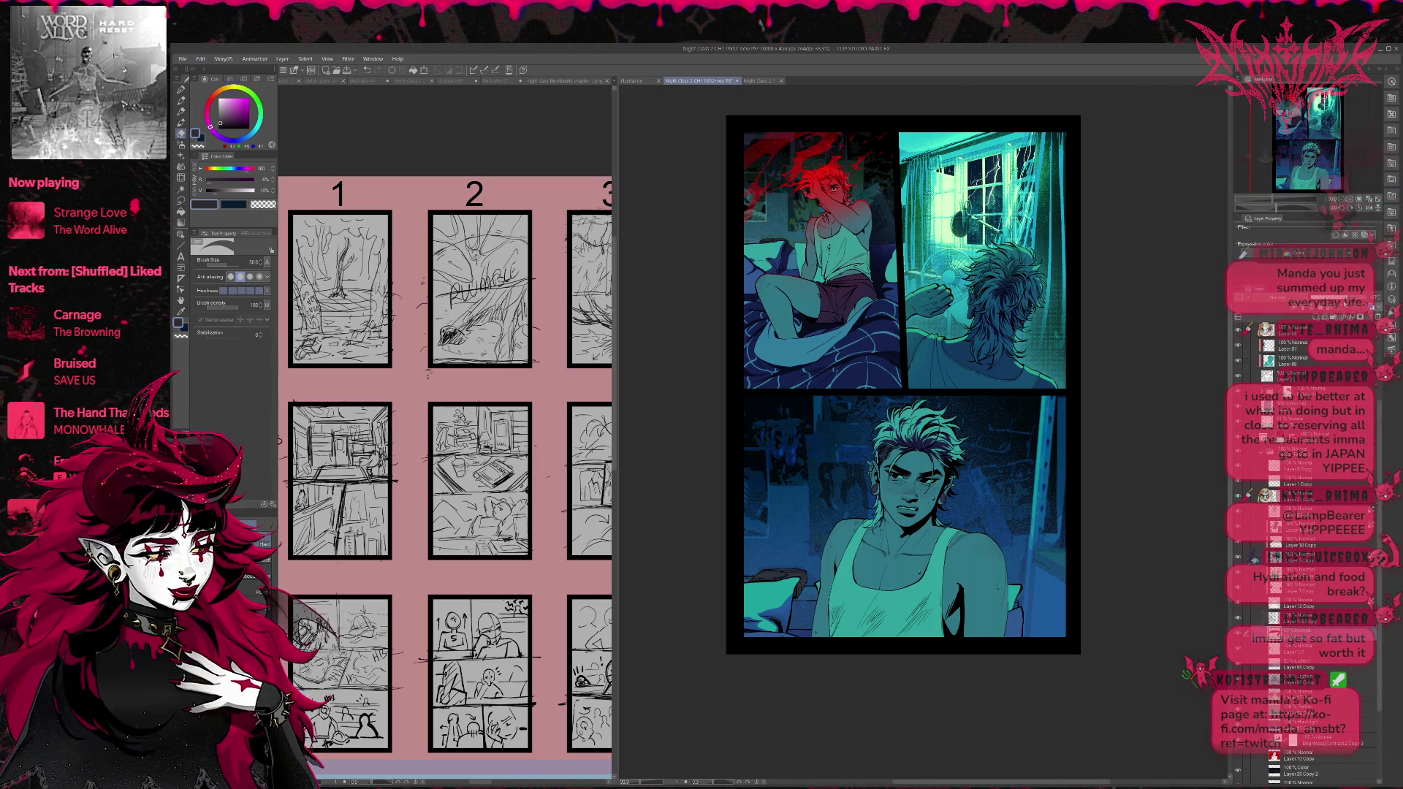
pyautogui.moveTo(1056, 532); pyautogui.dragTo(1024, 571)
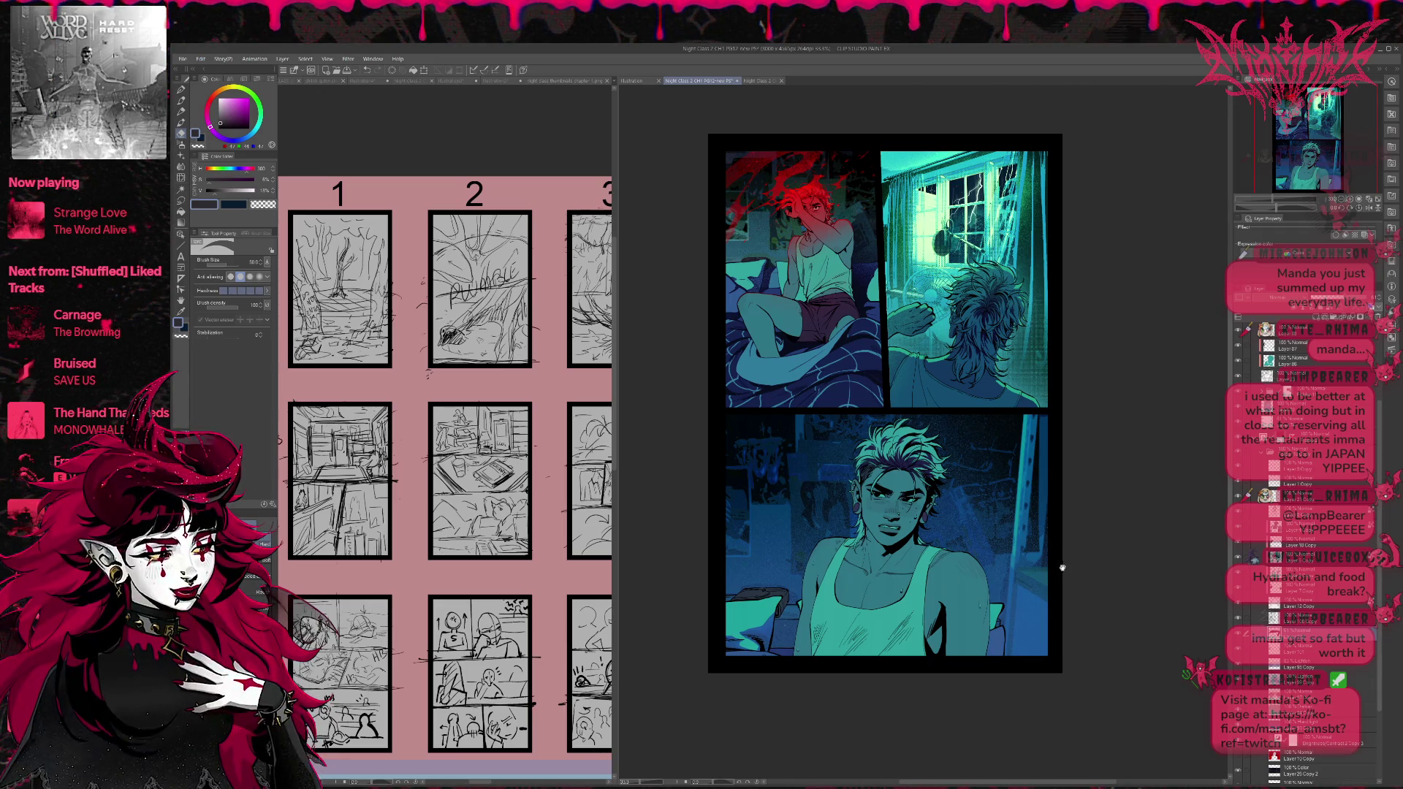
pyautogui.moveTo(1058, 564); pyautogui.dragTo(1065, 552)
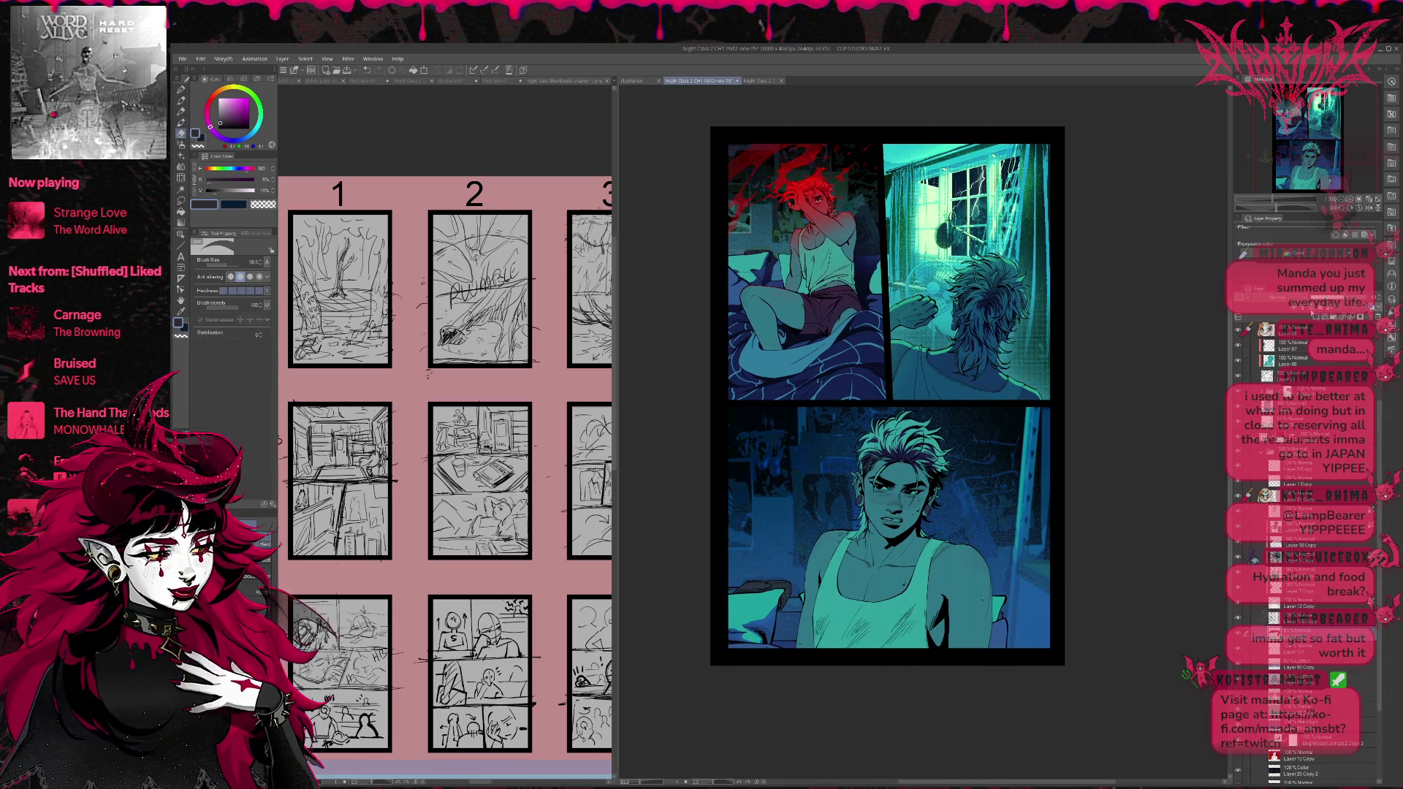
pyautogui.keyDown('alt'); pyautogui.click(1021, 410); pyautogui.keyUp('alt')
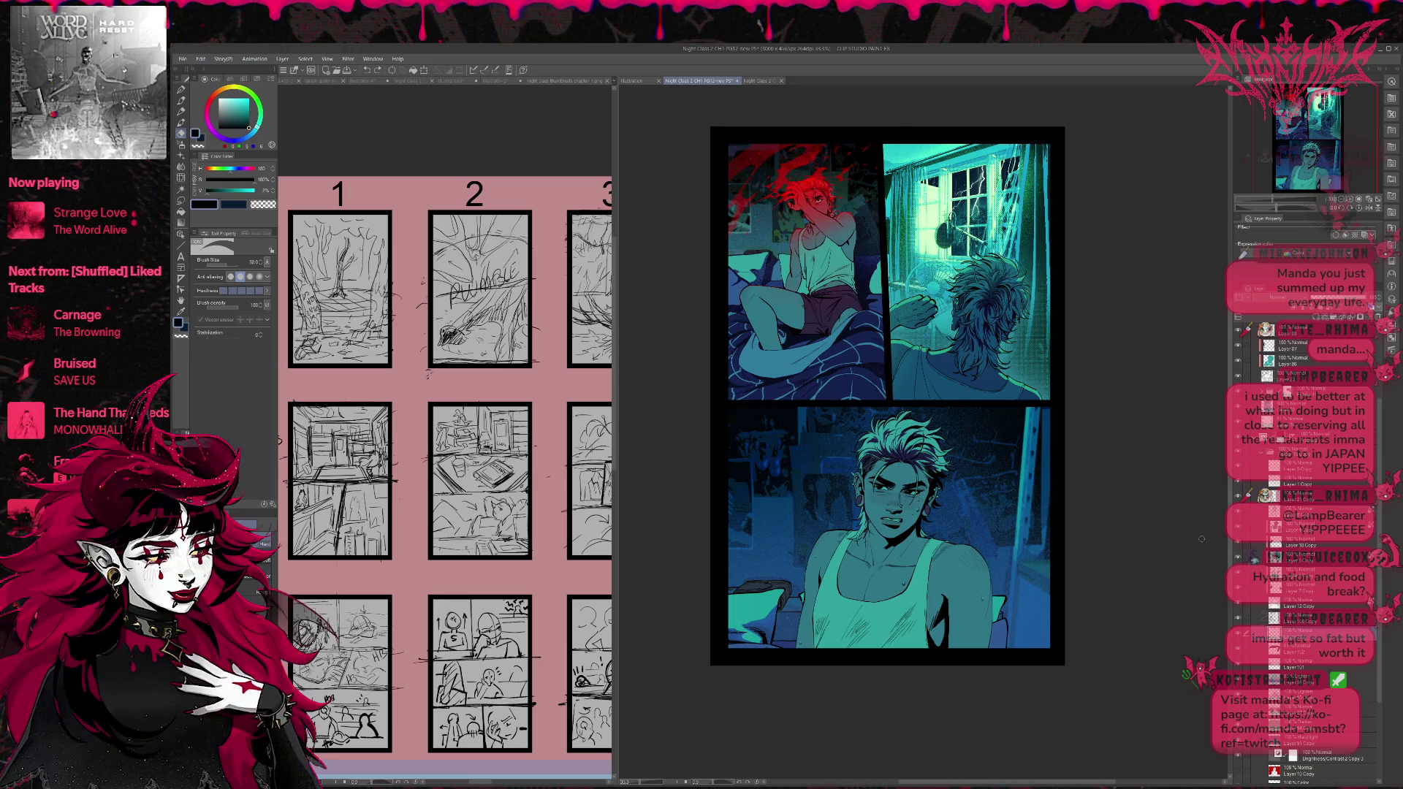
pyautogui.press('p')
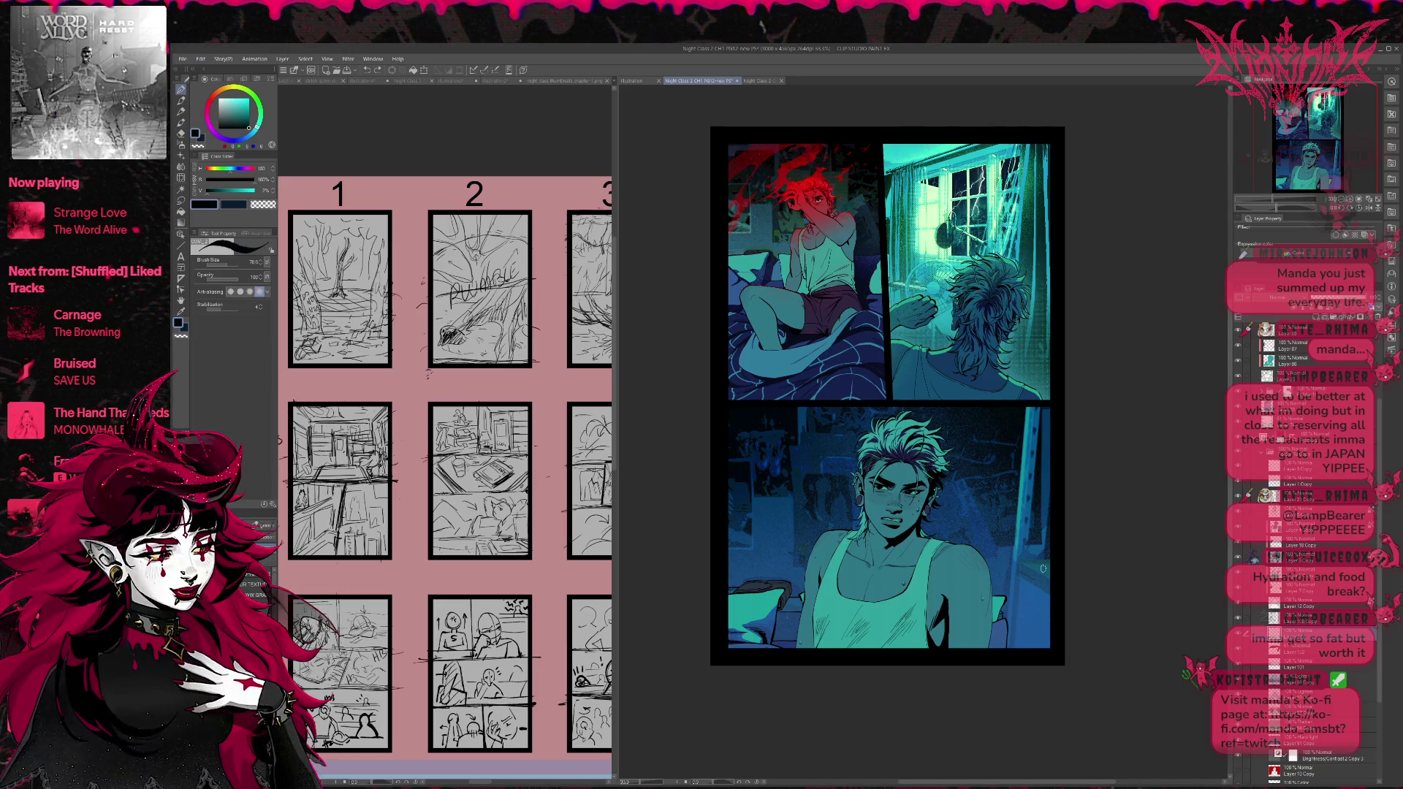
# Paint black shadow down the bottom panel's right edge, enlarging the pen for broader strokes.
pyautogui.moveTo(990, 562)
pyautogui.mouseDown()
pyautogui.moveTo(1013, 542)
pyautogui.moveTo(1041, 563)
pyautogui.moveTo(1041, 647)
pyautogui.mouseUp()
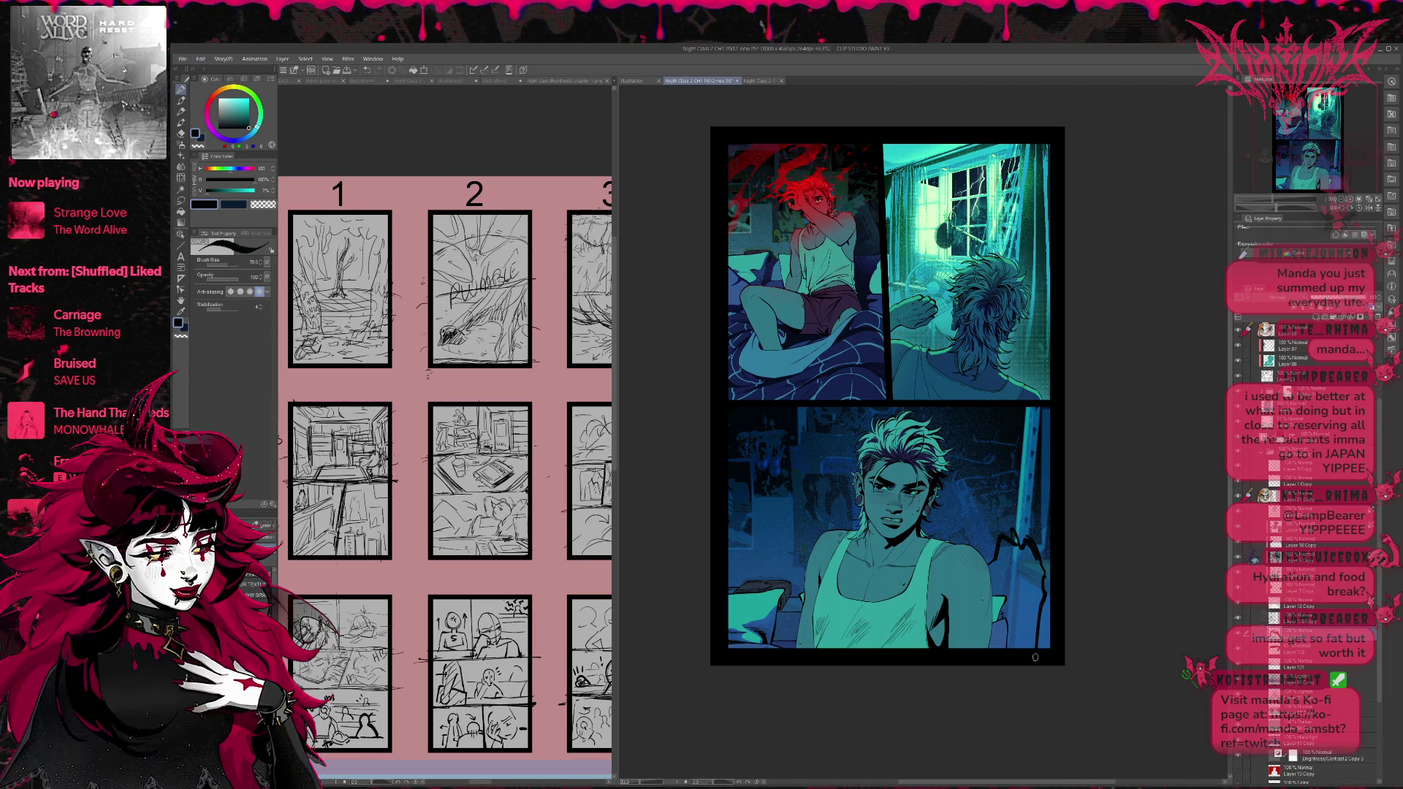
pyautogui.moveTo(987, 567)
pyautogui.mouseDown()
pyautogui.moveTo(1001, 518)
pyautogui.moveTo(1030, 505)
pyautogui.moveTo(1016, 539)
pyautogui.moveTo(1047, 527)
pyautogui.moveTo(1041, 569)
pyautogui.moveTo(1043, 536)
pyautogui.mouseUp()
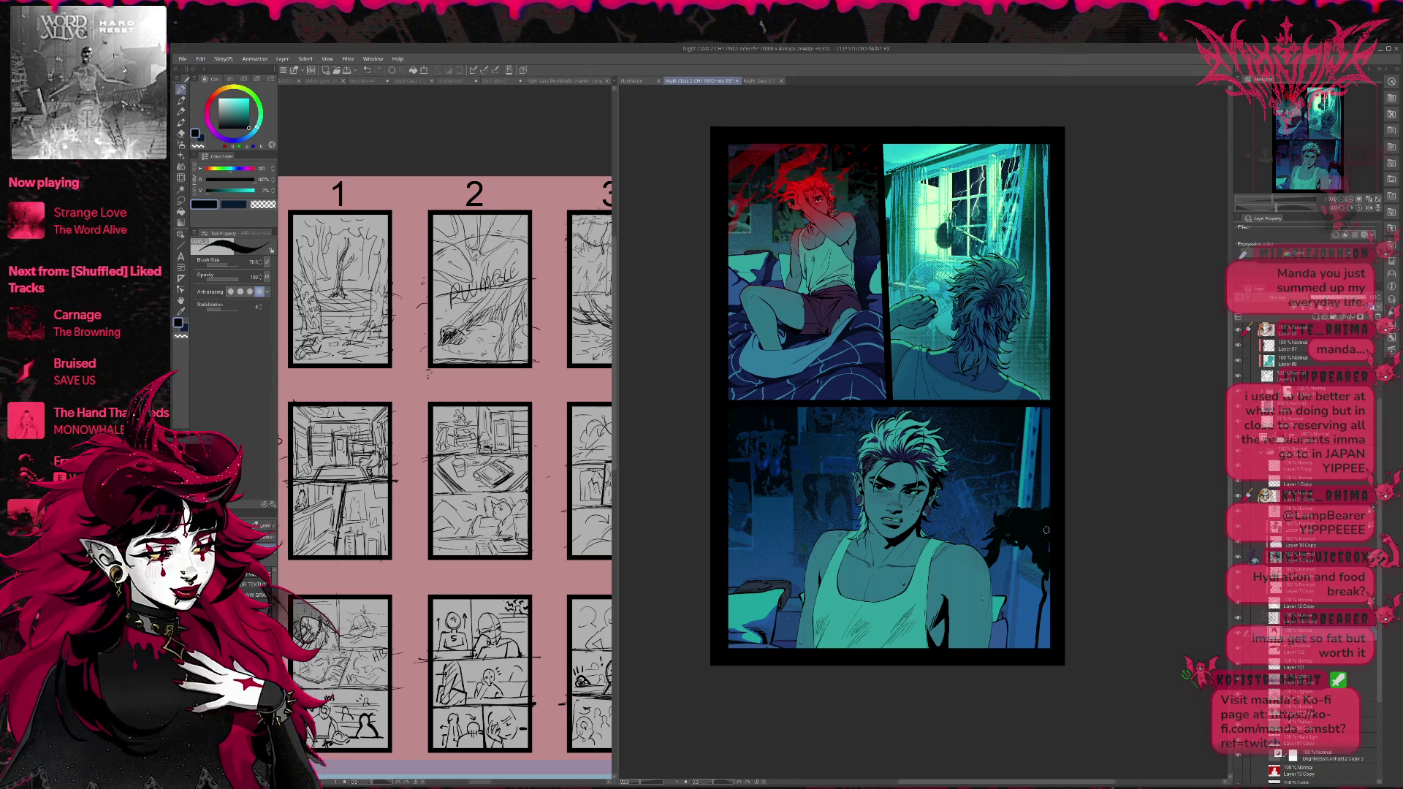
pyautogui.press(']')
pyautogui.press(']')
pyautogui.press(']')
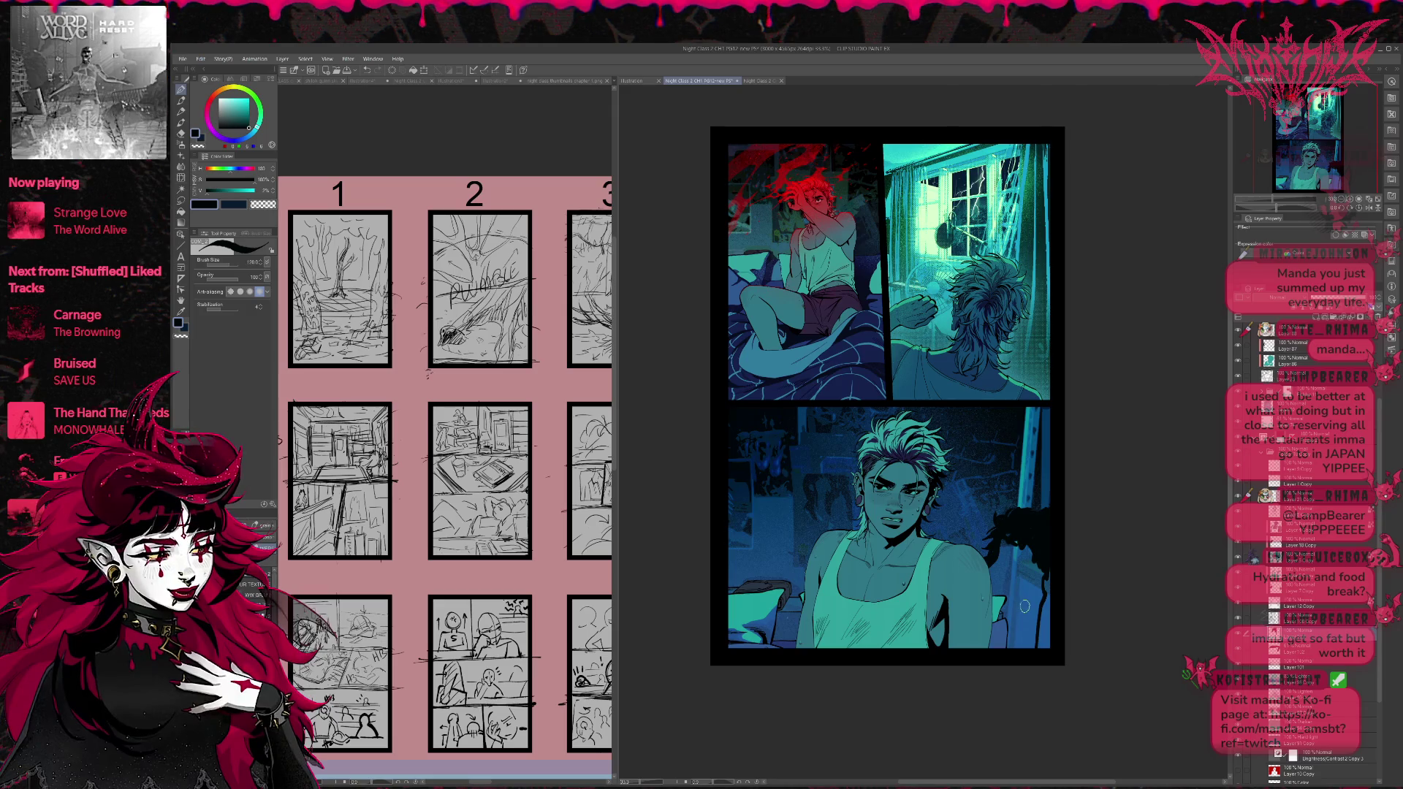
pyautogui.moveTo(1005, 545)
pyautogui.mouseDown()
pyautogui.moveTo(994, 634)
pyautogui.moveTo(1008, 563)
pyautogui.moveTo(1038, 636)
pyautogui.moveTo(1022, 611)
pyautogui.moveTo(1012, 646)
pyautogui.moveTo(1056, 592)
pyautogui.moveTo(1042, 657)
pyautogui.moveTo(1048, 622)
pyautogui.mouseUp()
pyautogui.moveTo(1027, 515); pyautogui.dragTo(1038, 517)
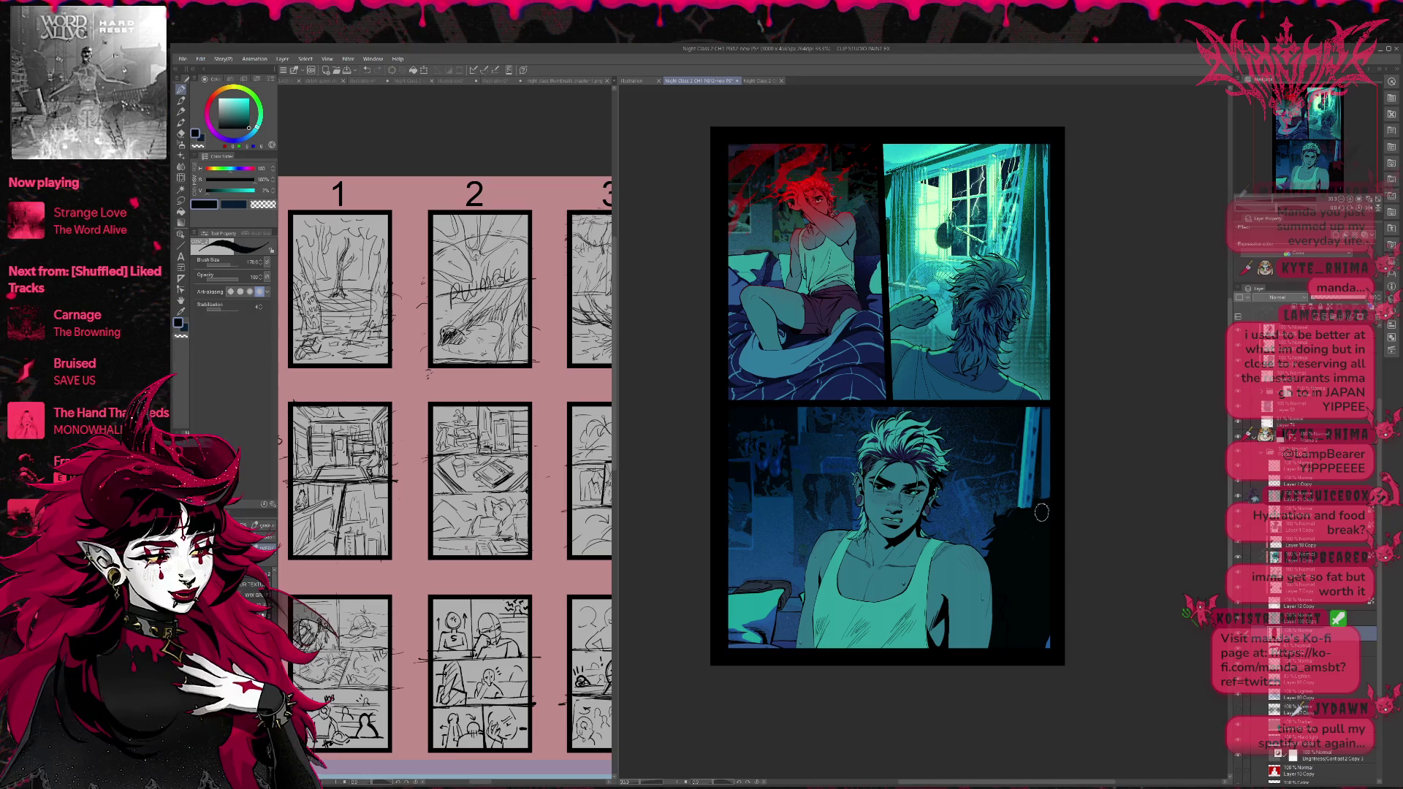
# On the masked layer, erase and rework grain along the right edge with the WW GRAIN brush in transparent colour.
pyautogui.click(1293, 633)
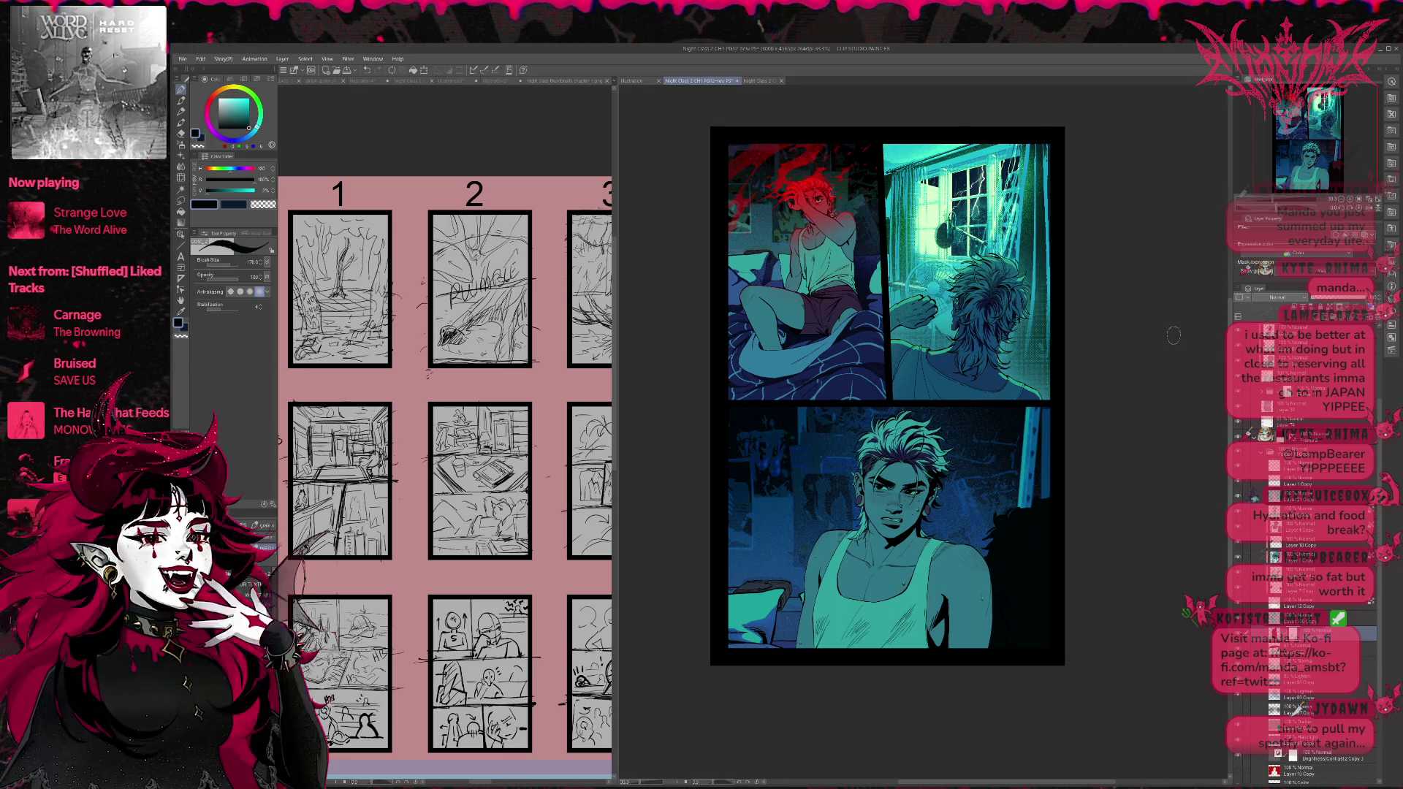
pyautogui.click(252, 595)
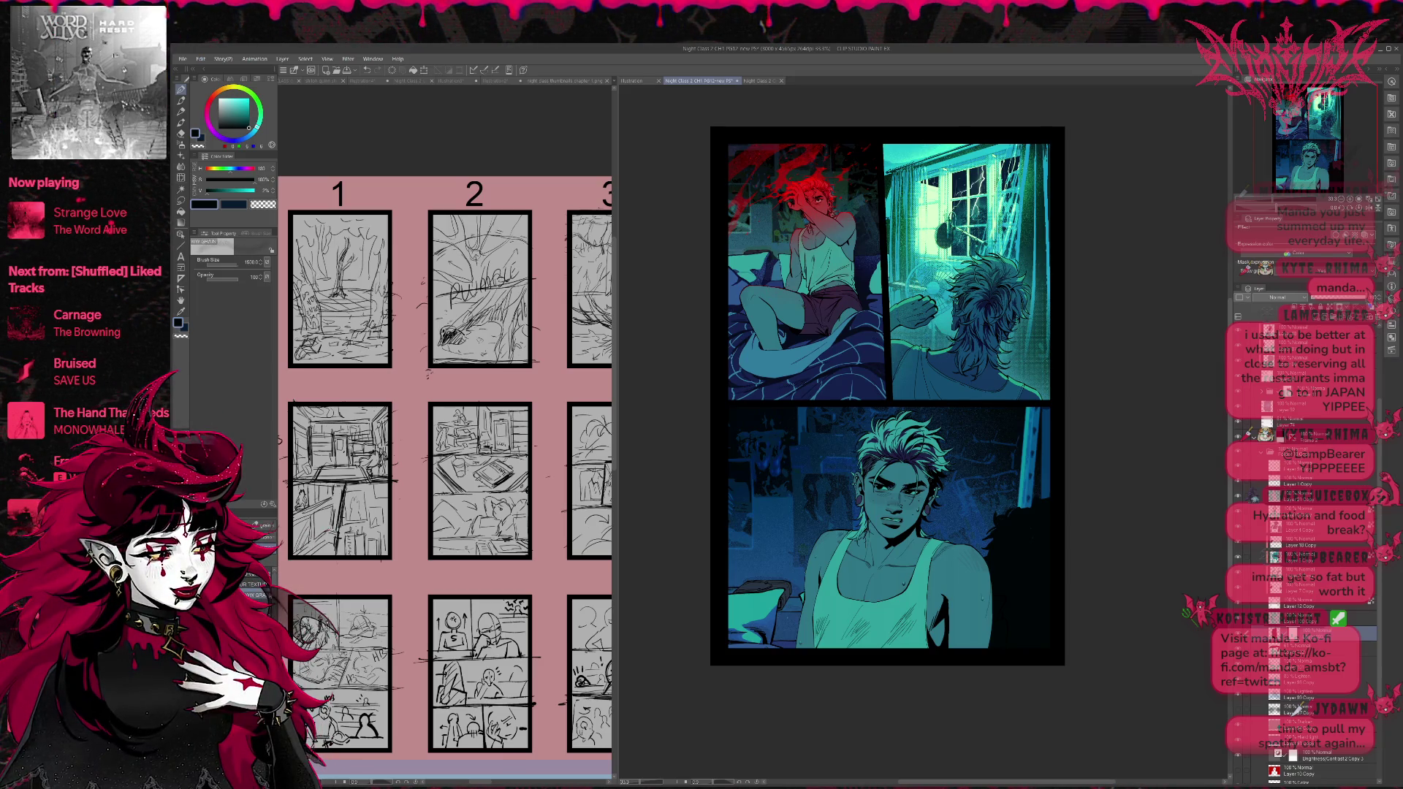
pyautogui.click(185, 335)
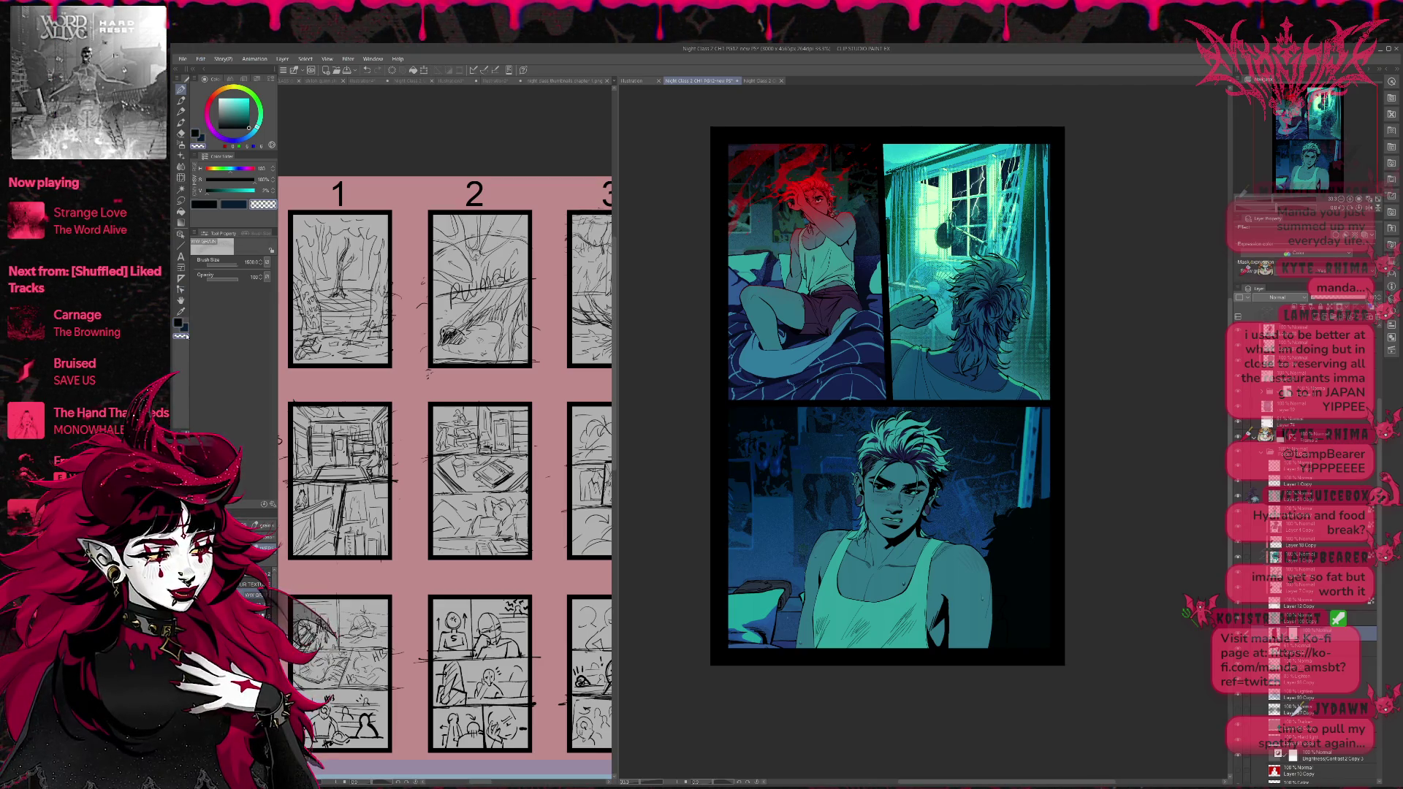
pyautogui.moveTo(1027, 556)
pyautogui.mouseDown()
pyautogui.moveTo(1019, 510)
pyautogui.moveTo(1038, 483)
pyautogui.moveTo(998, 635)
pyautogui.moveTo(1045, 621)
pyautogui.mouseUp()
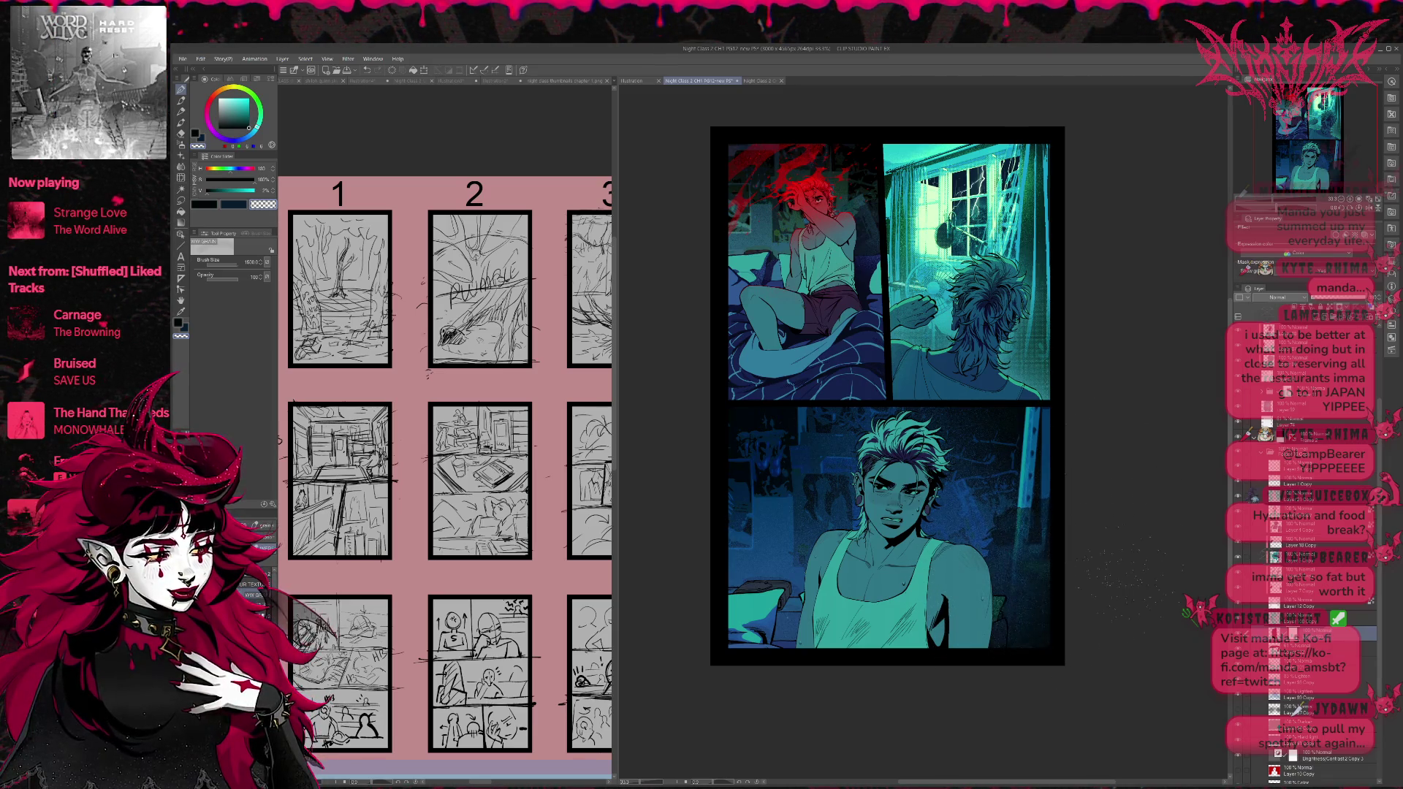
pyautogui.moveTo(1038, 505); pyautogui.dragTo(1008, 643)
pyautogui.moveTo(1019, 512); pyautogui.dragTo(1037, 636)
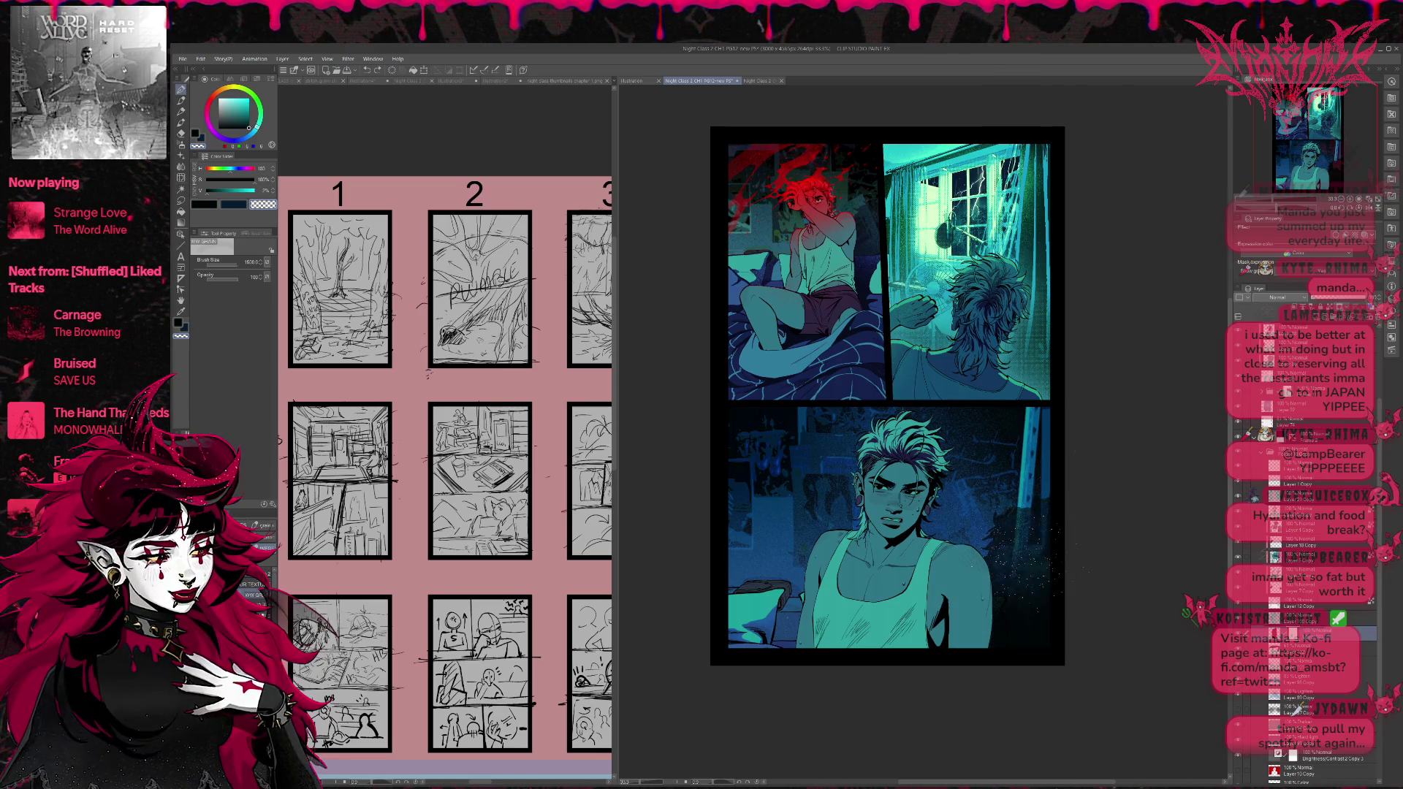
pyautogui.moveTo(1130, 494); pyautogui.dragTo(1118, 479)
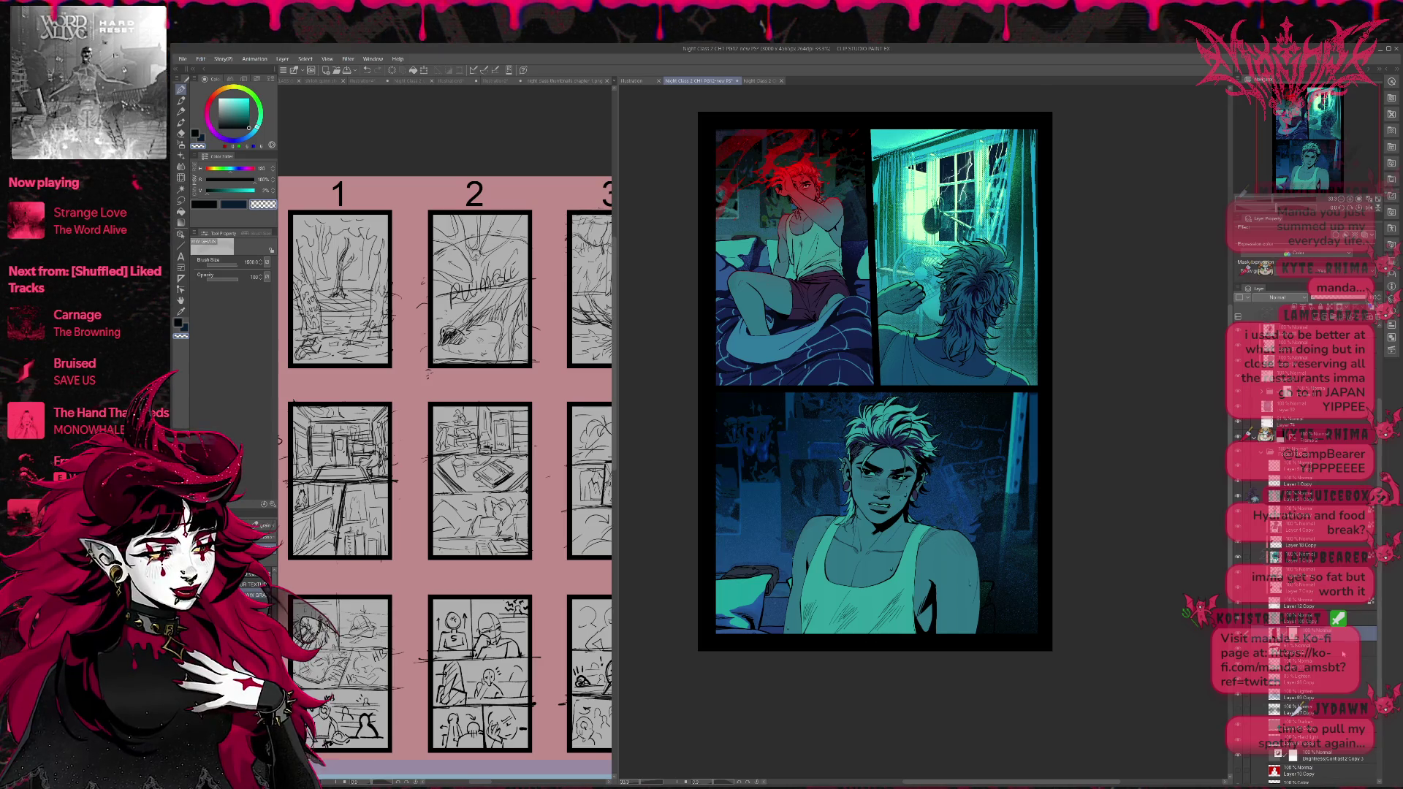
pyautogui.scroll(-3, 1374, 598)
pyautogui.scroll(-3, 1374, 598)
pyautogui.scroll(-3, 1374, 597)
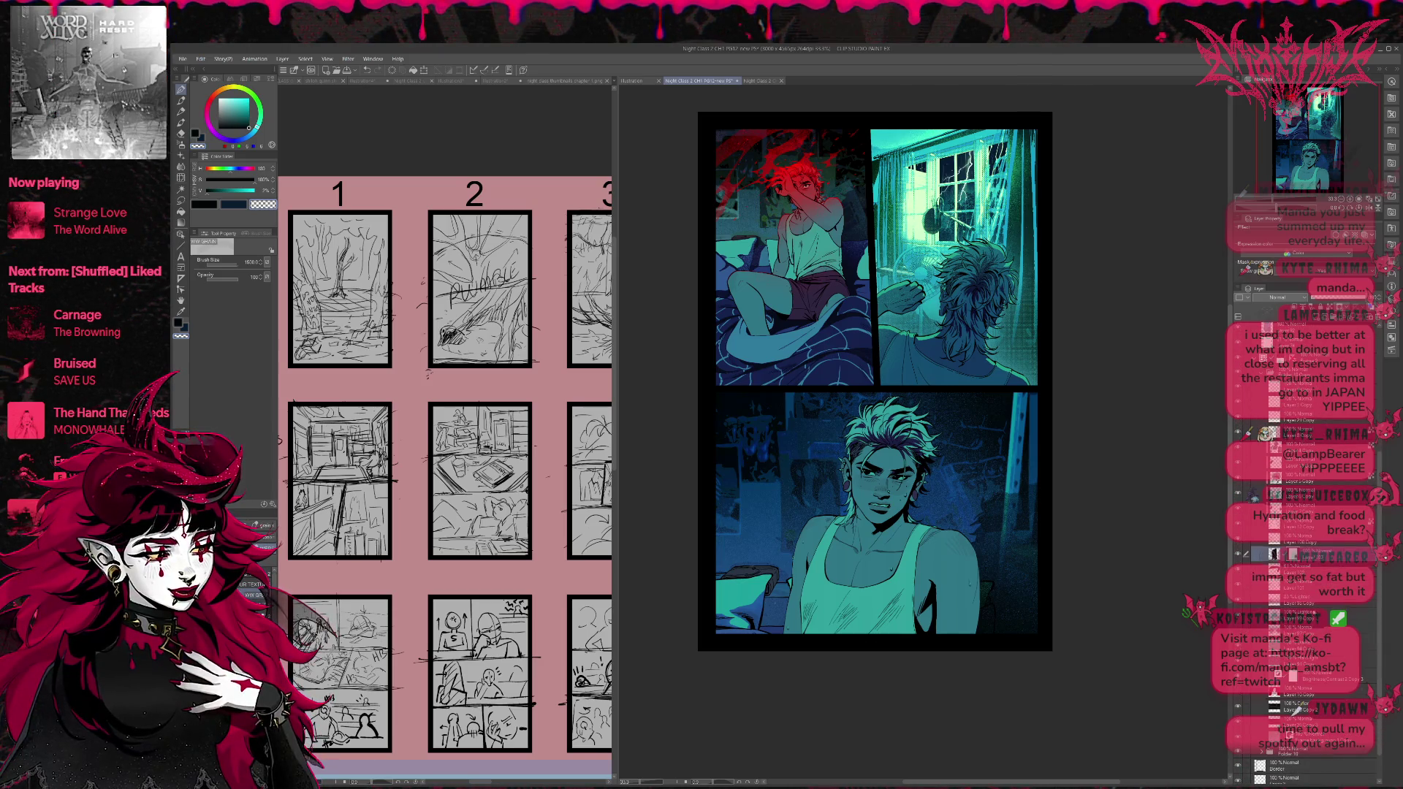
# Hide the lighting layer and group several selected layers into a new folder with Ctrl+G.
pyautogui.click(1239, 633)
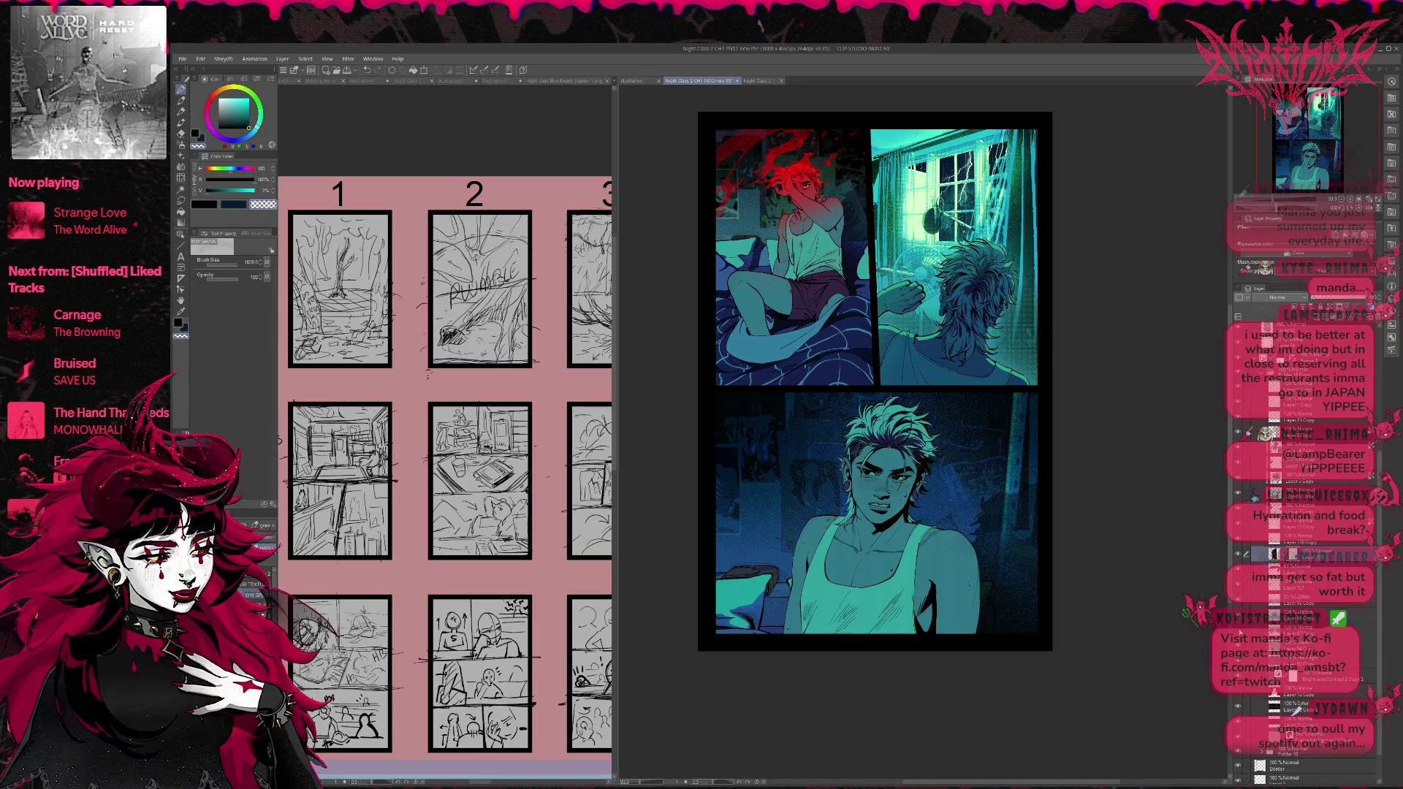
pyautogui.click(1239, 633)
pyautogui.click(1240, 633)
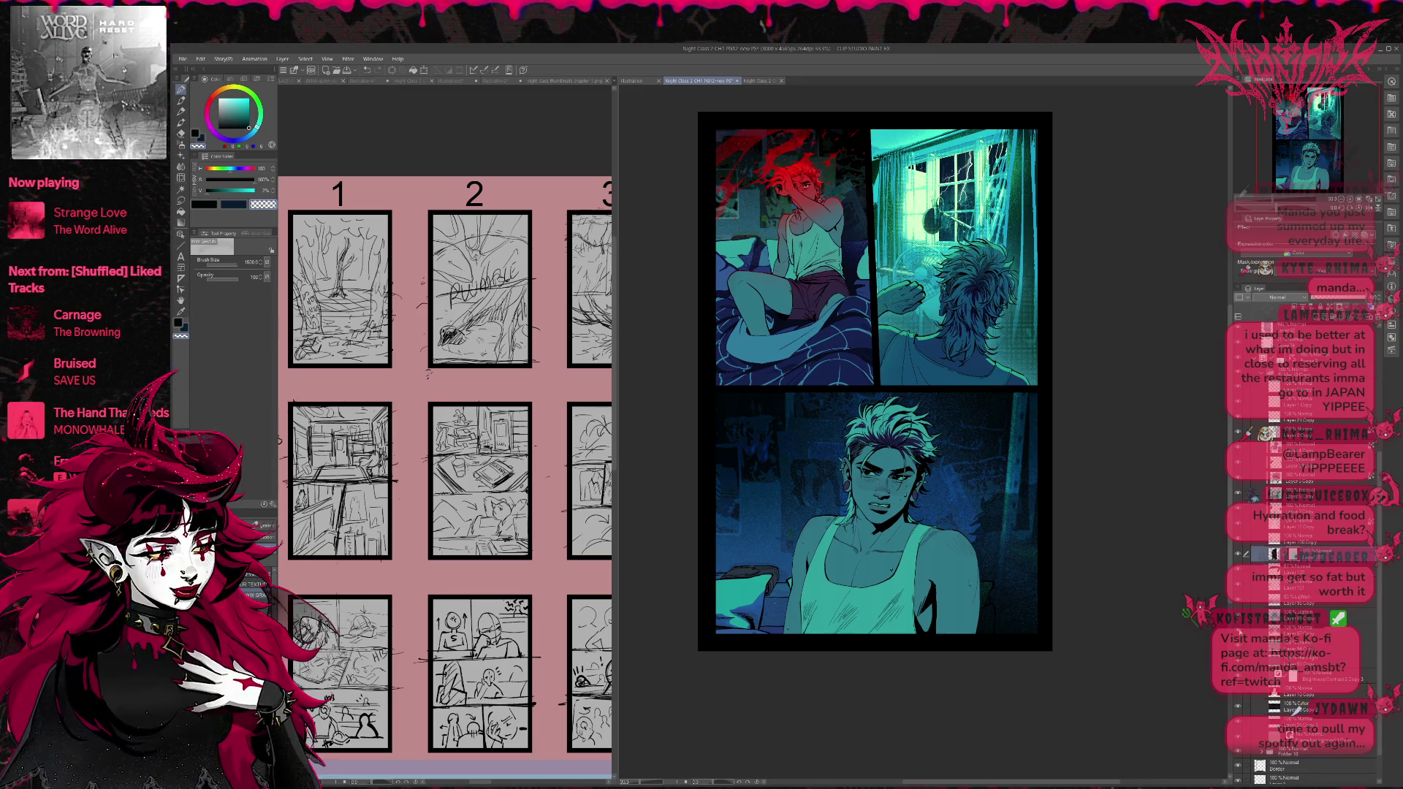
pyautogui.click(1300, 632)
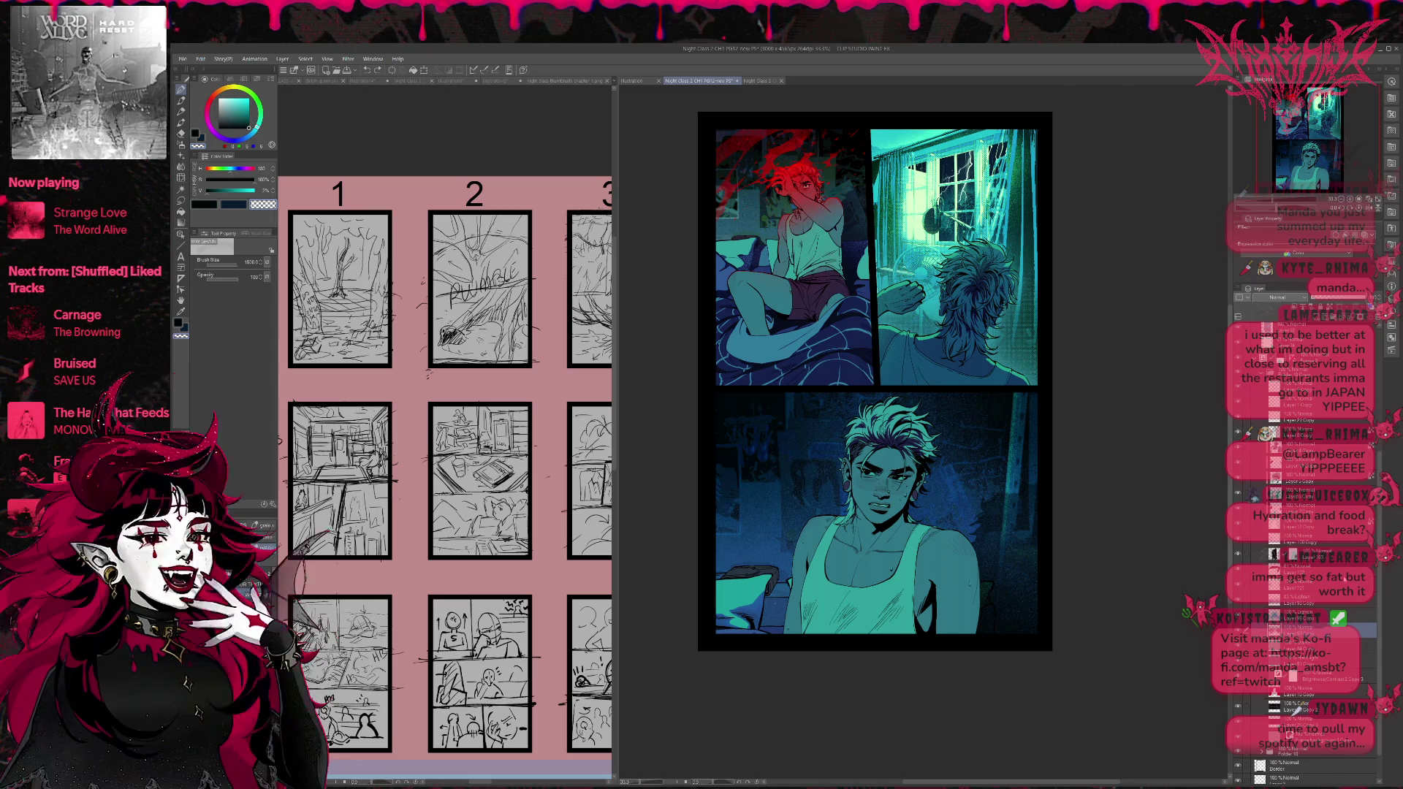
pyautogui.click(1311, 571)
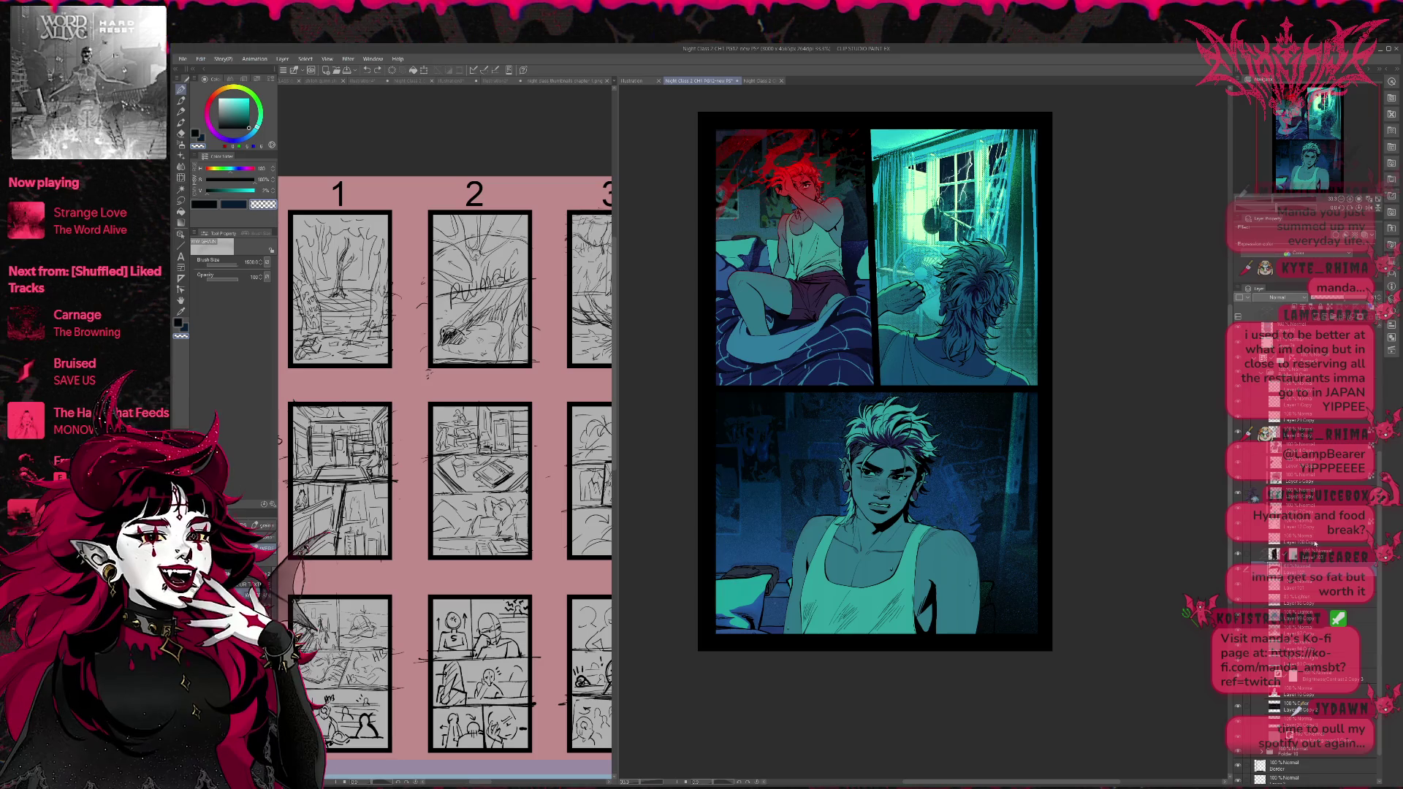
pyautogui.click(1240, 544)
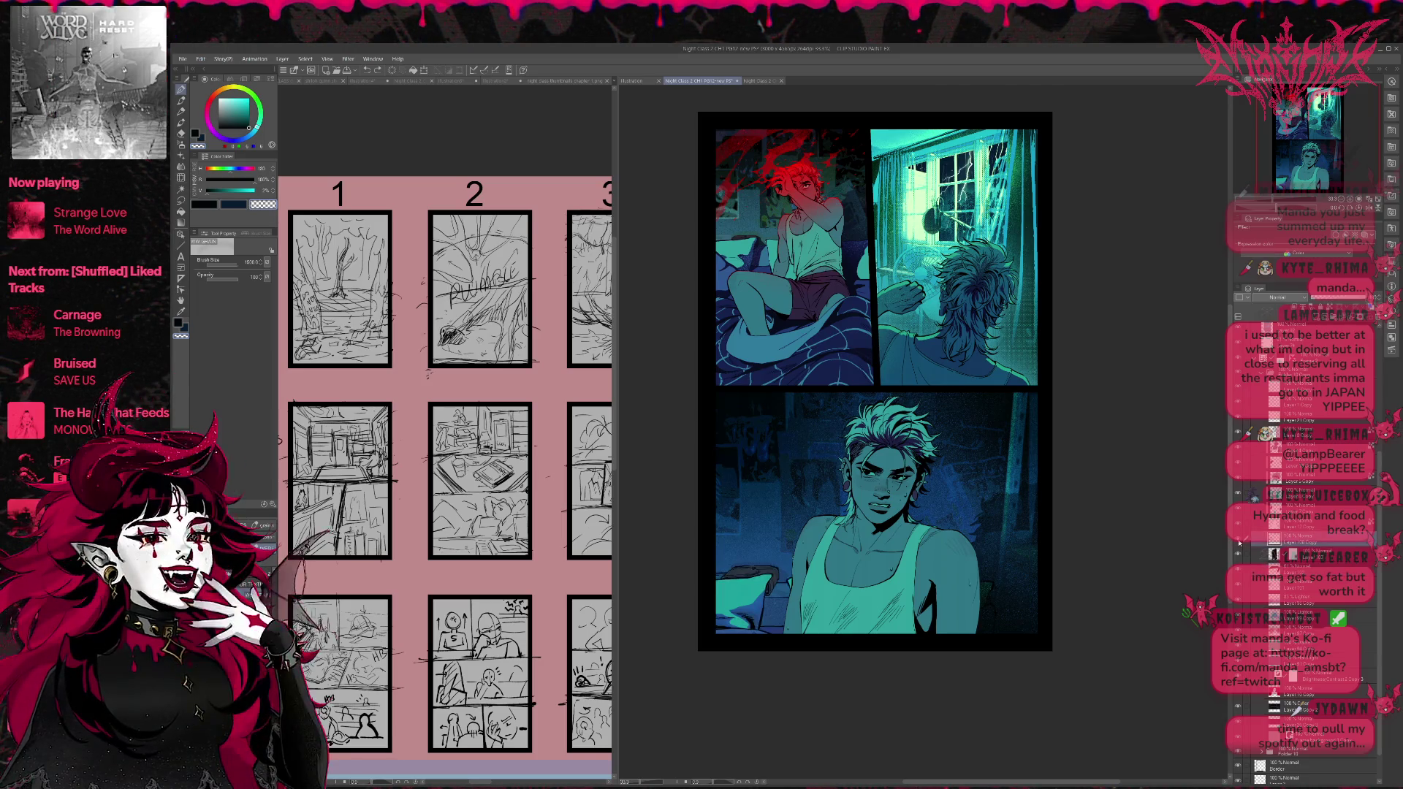
pyautogui.click(1241, 554)
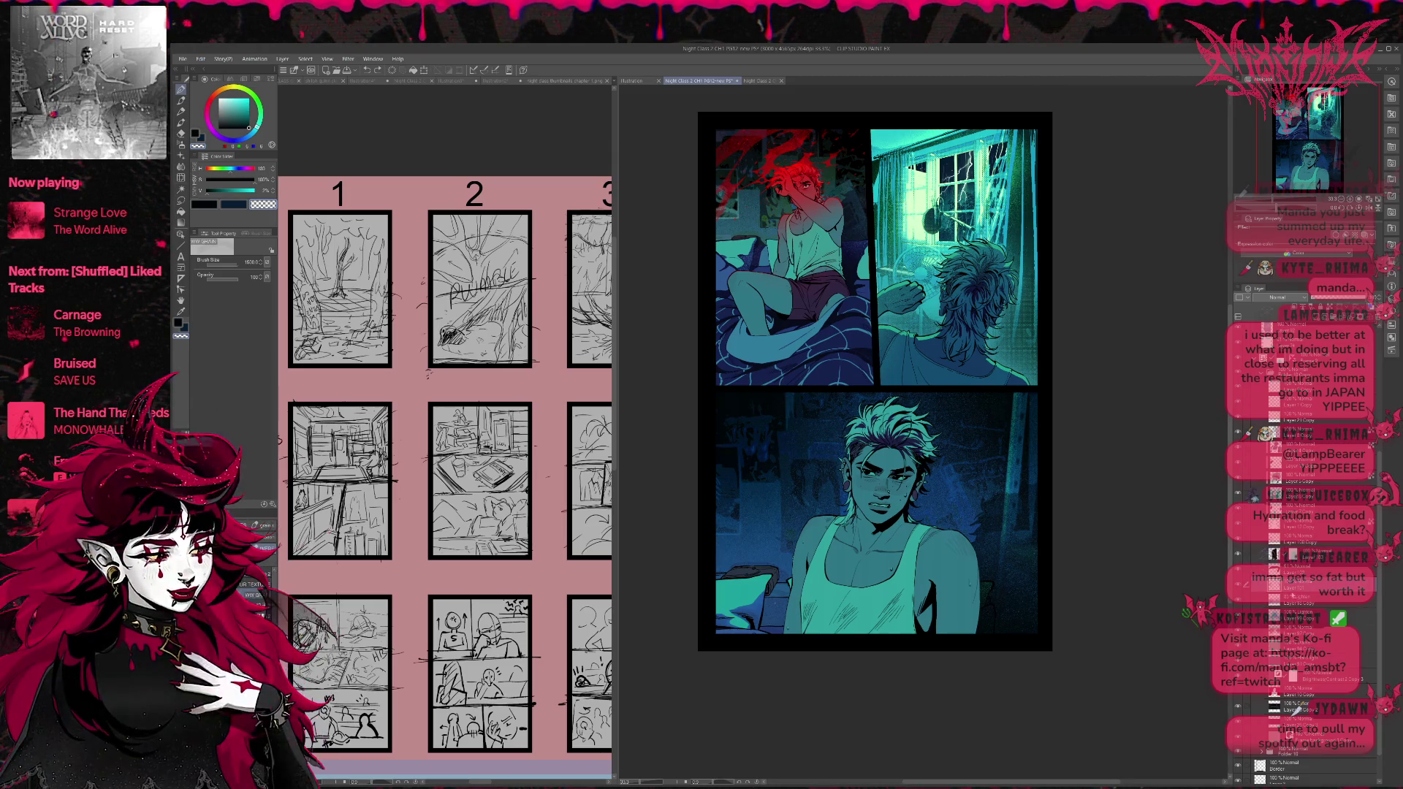
pyautogui.click(1289, 542)
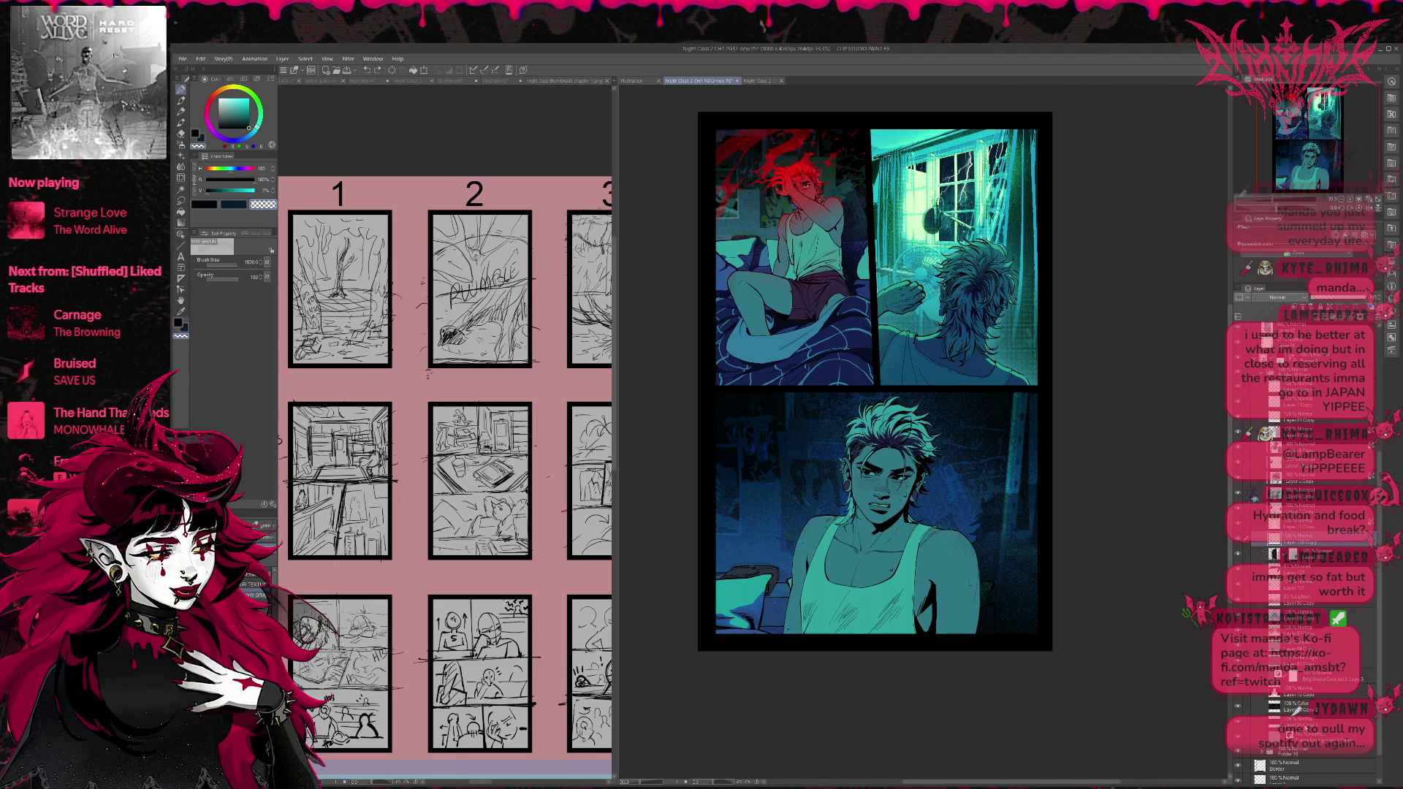
pyautogui.keyDown('ctrl'); pyautogui.click(1330, 545); pyautogui.keyUp('ctrl')
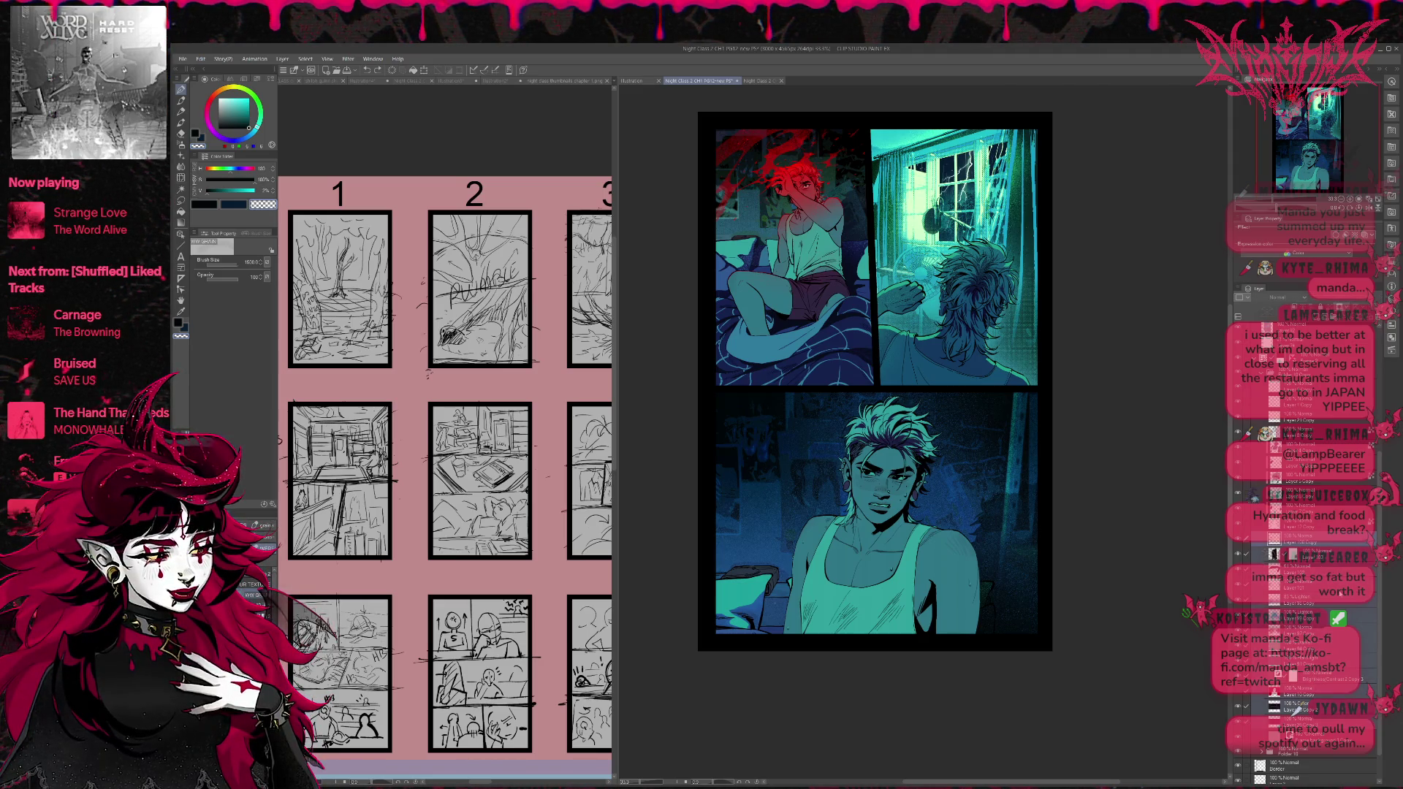
pyautogui.hotkey('ctrl', 'g')
# Try different opacities on the bottom panel's layer, settling on a darker, more saturated look.
pyautogui.click(1267, 543)
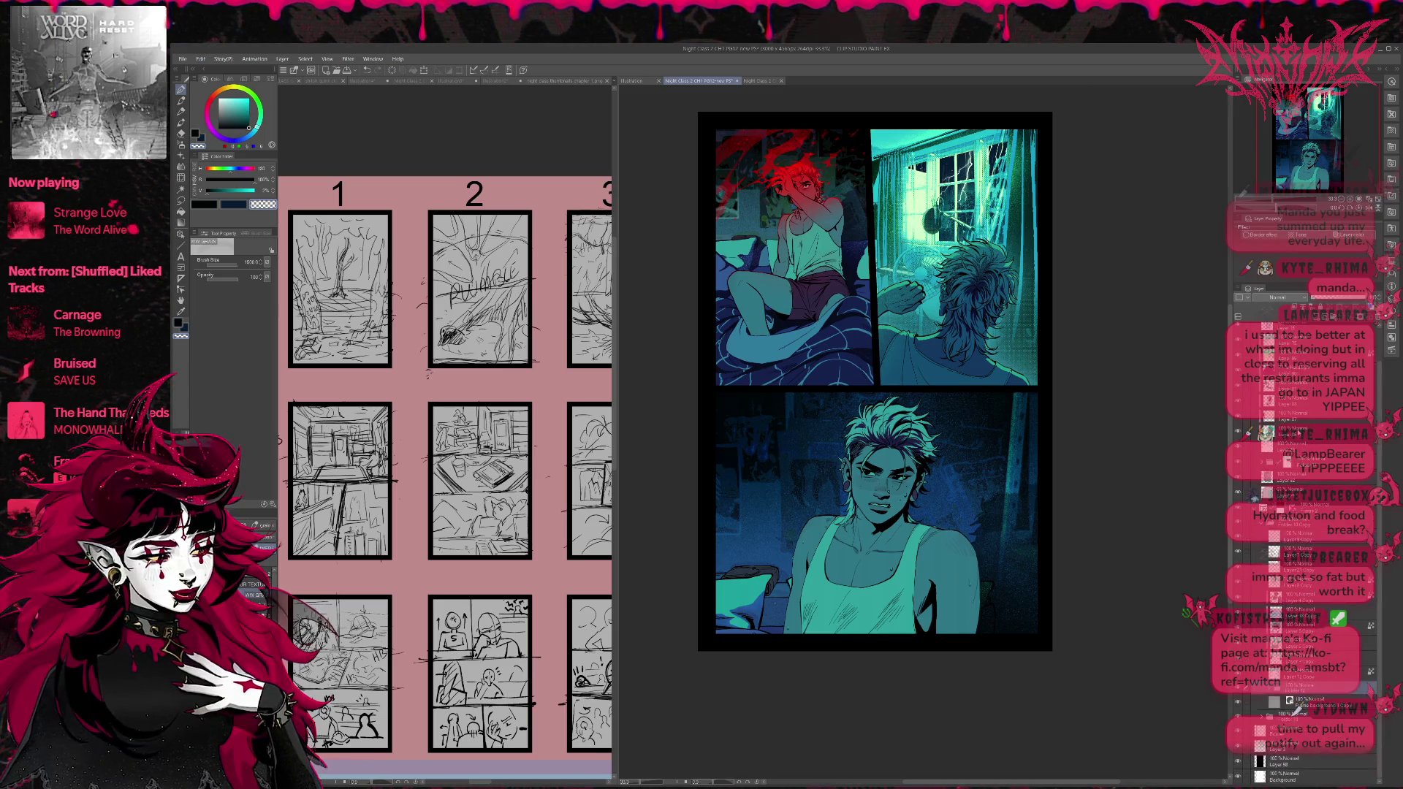
pyautogui.click(1344, 300)
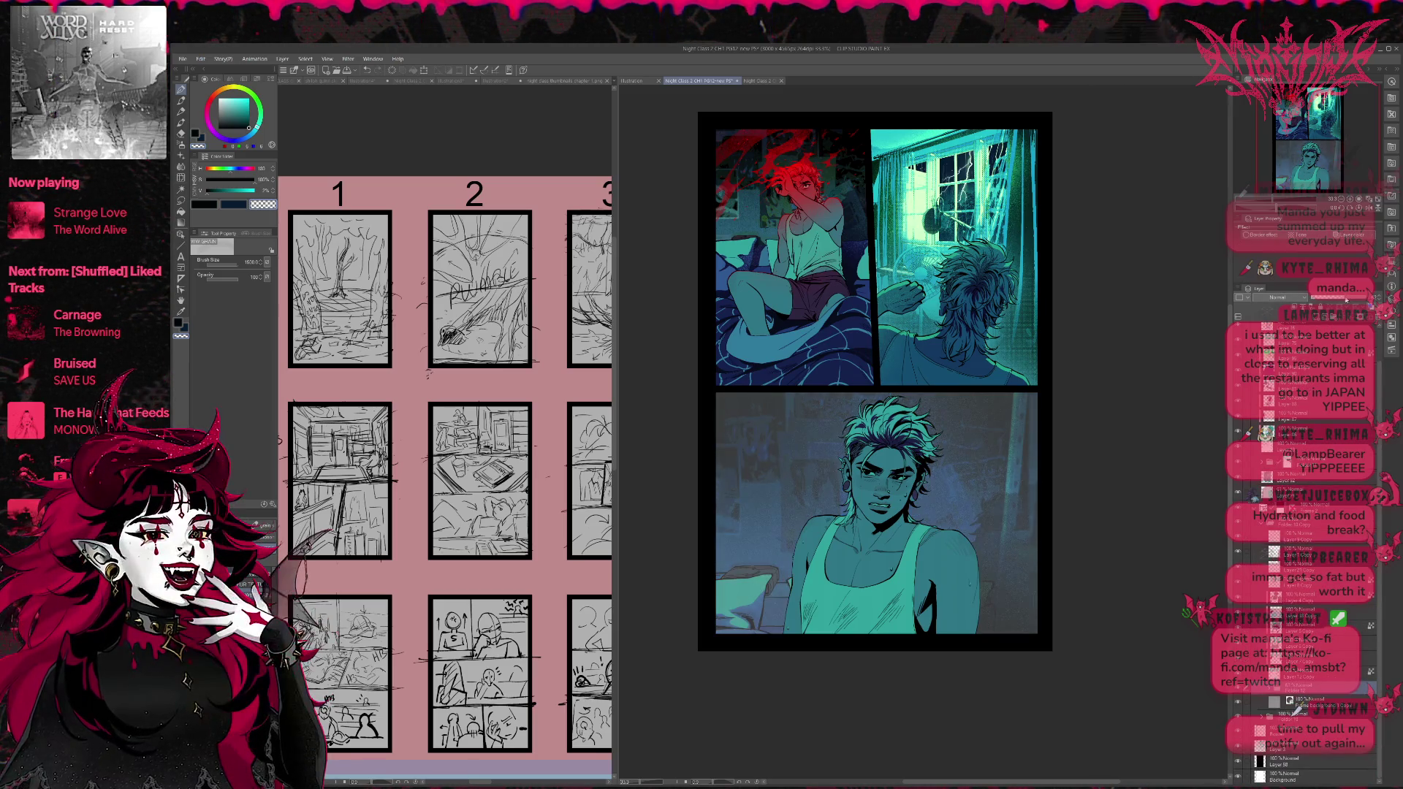
pyautogui.click(1358, 299)
pyautogui.click(1345, 299)
pyautogui.click(1354, 301)
pyautogui.click(1358, 300)
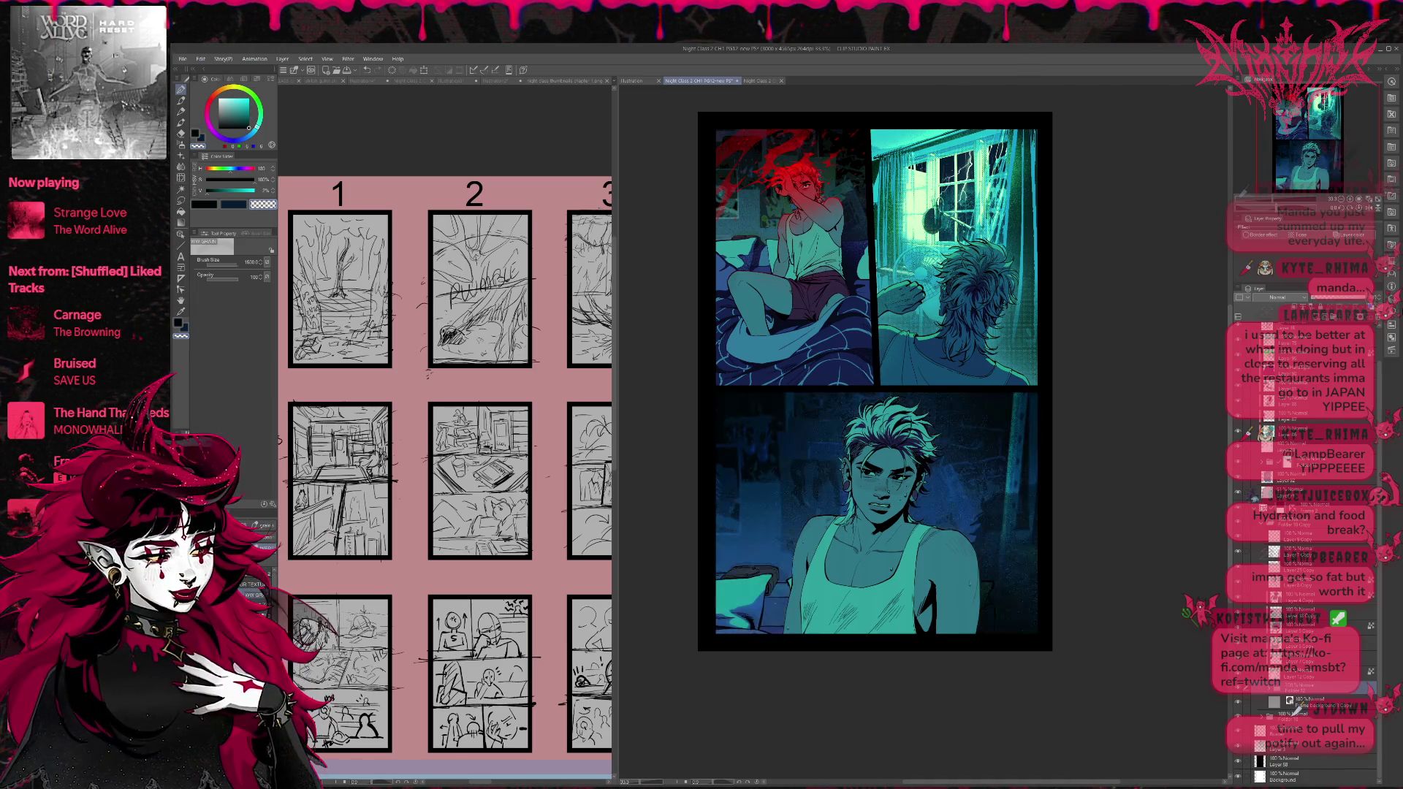
pyautogui.click(1349, 301)
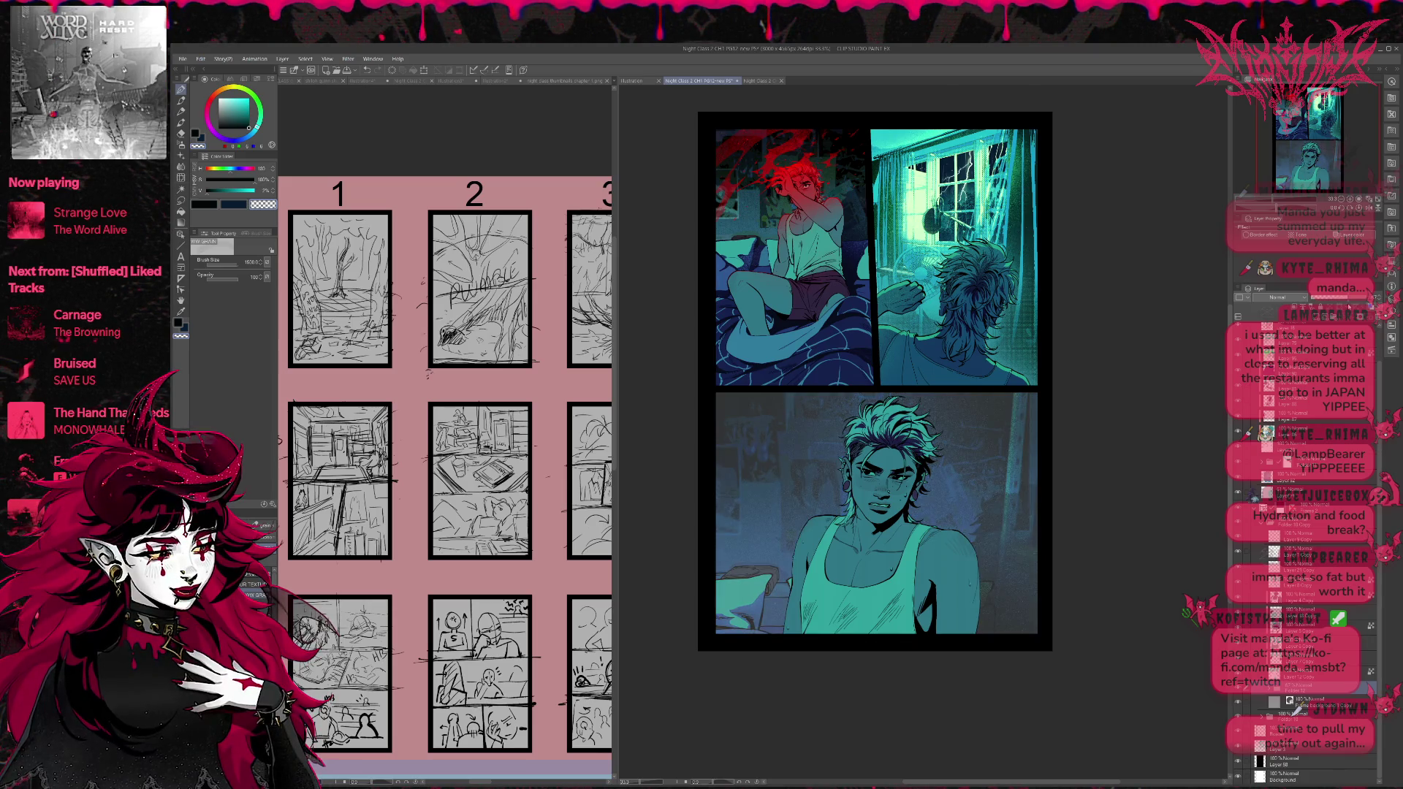
pyautogui.click(1354, 300)
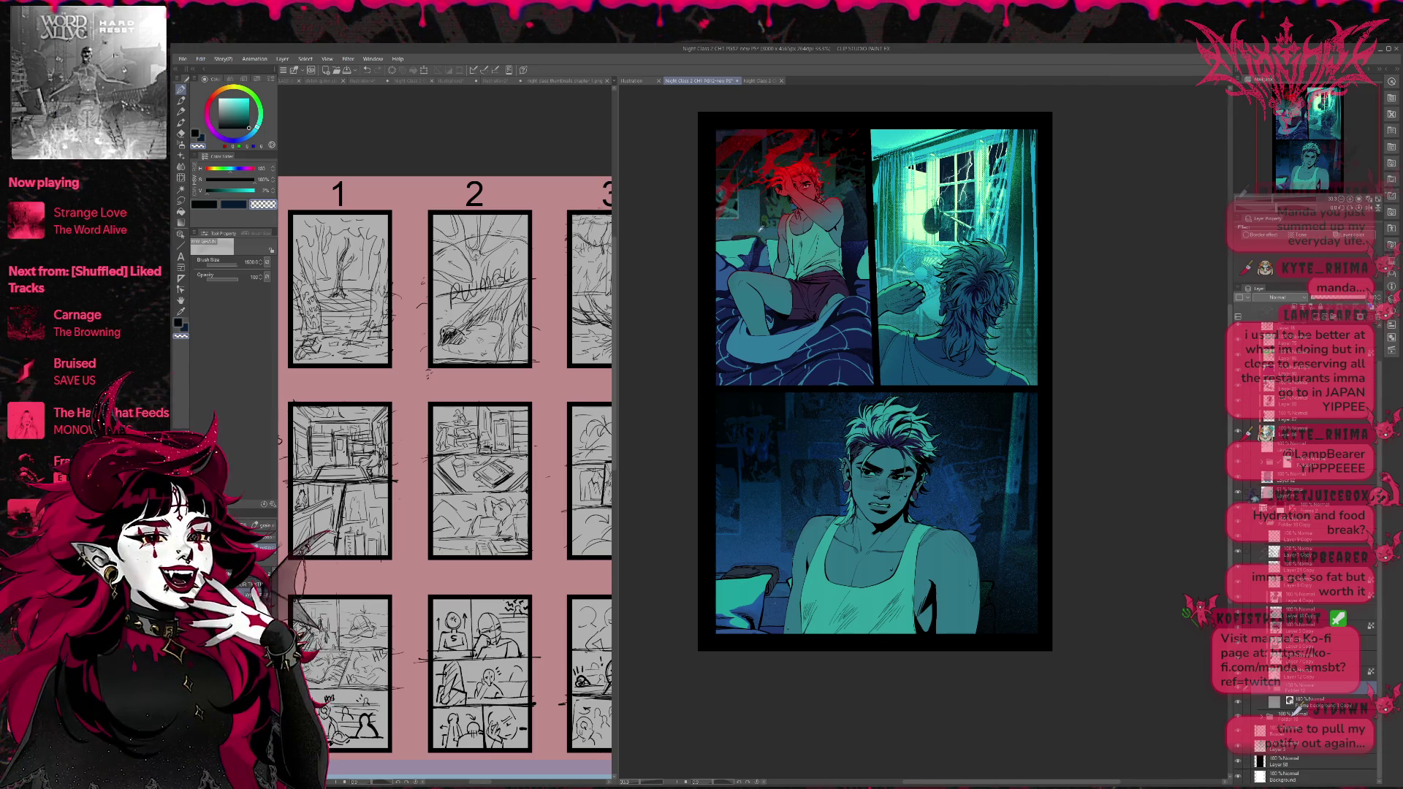
# Pick a muted blue and a large brush for painting on the Frame background 1 Copy layer.
pyautogui.keyDown('alt'); pyautogui.click(758, 234); pyautogui.keyUp('alt')
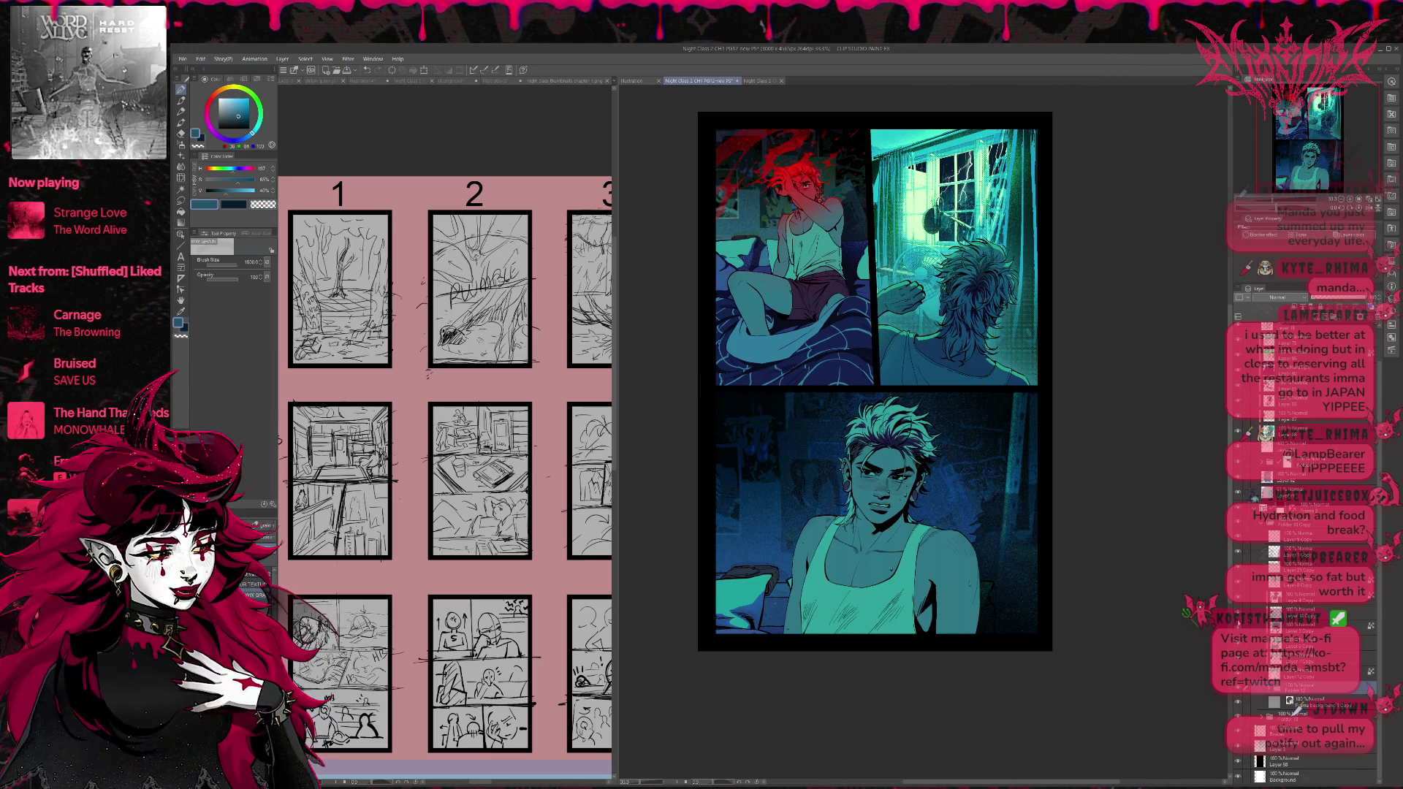
pyautogui.click(1297, 704)
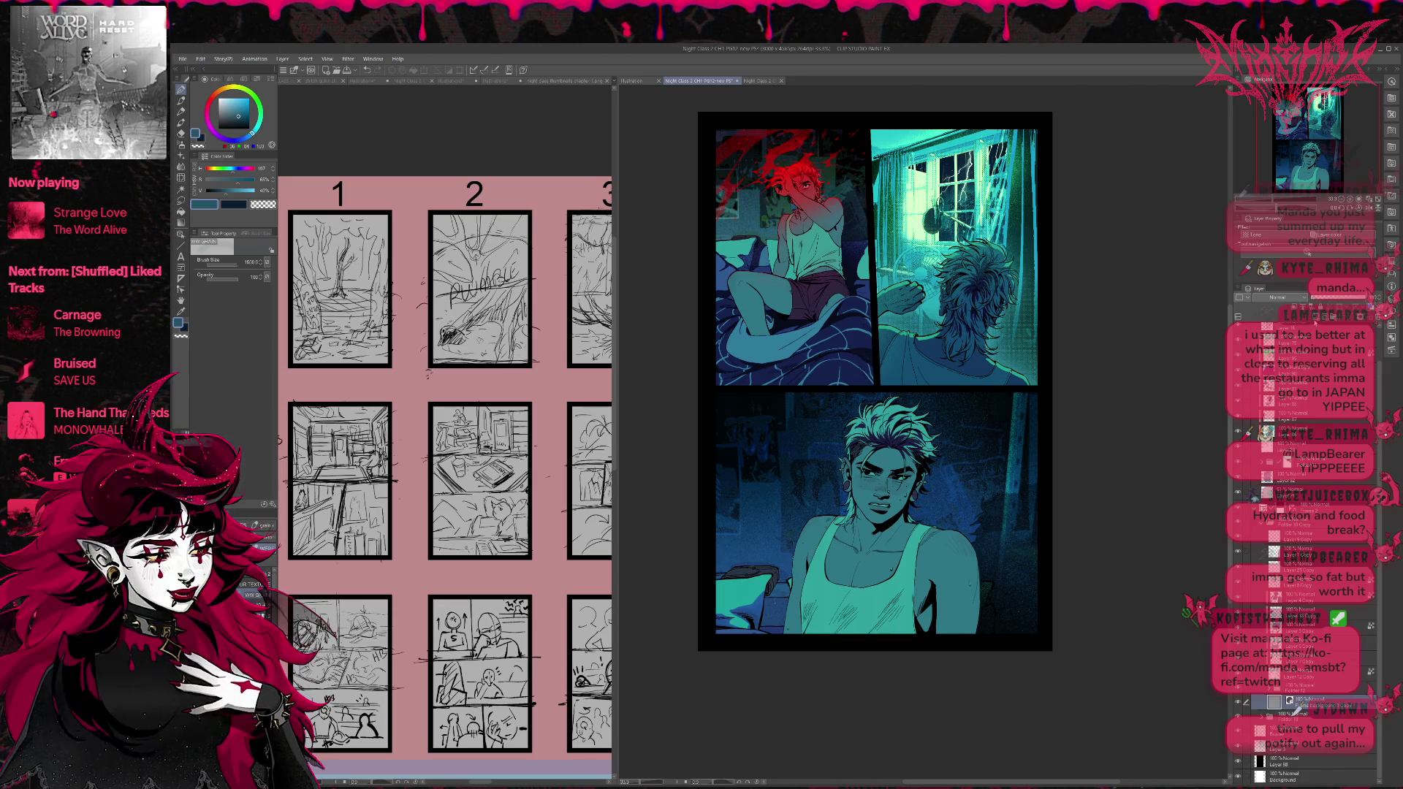
pyautogui.click(1290, 707)
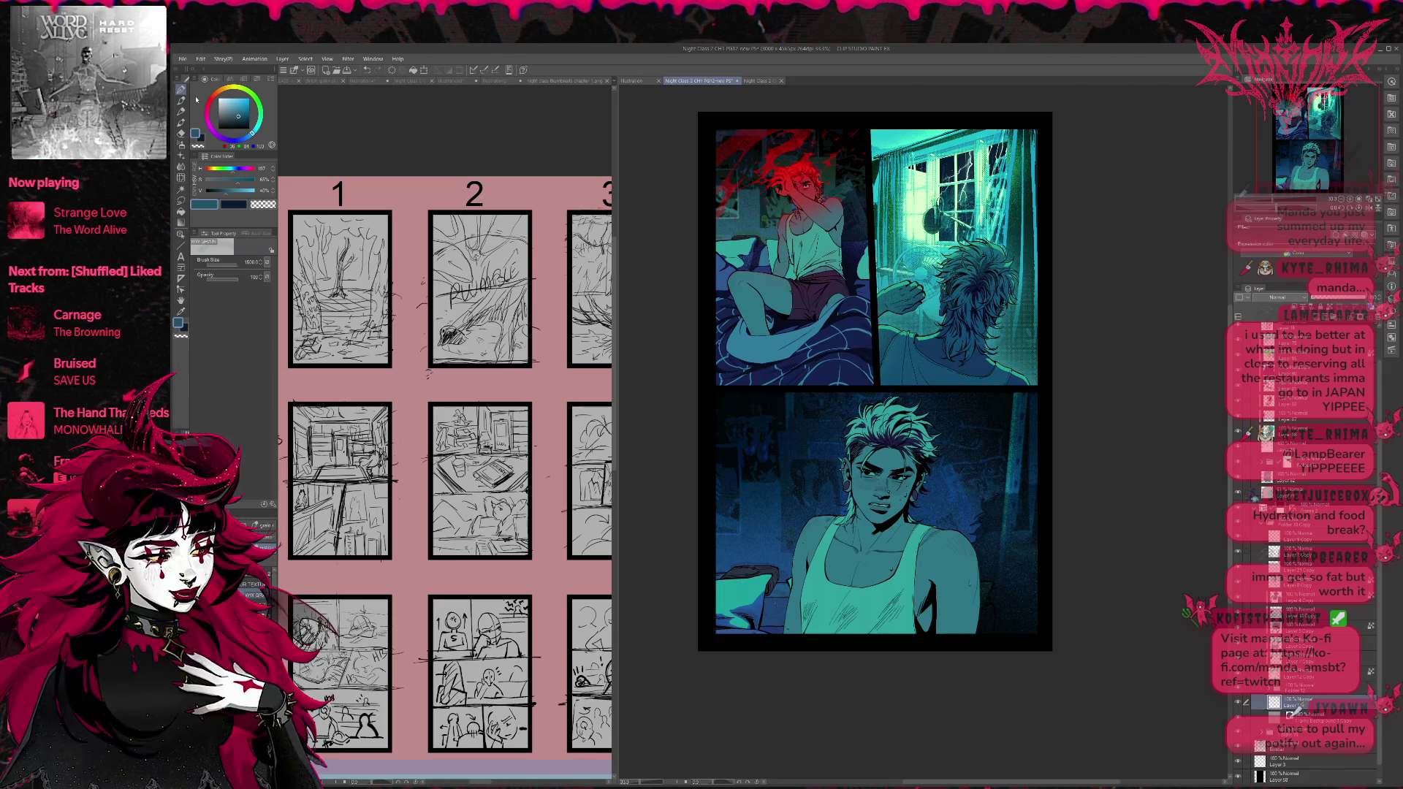
pyautogui.click(259, 577)
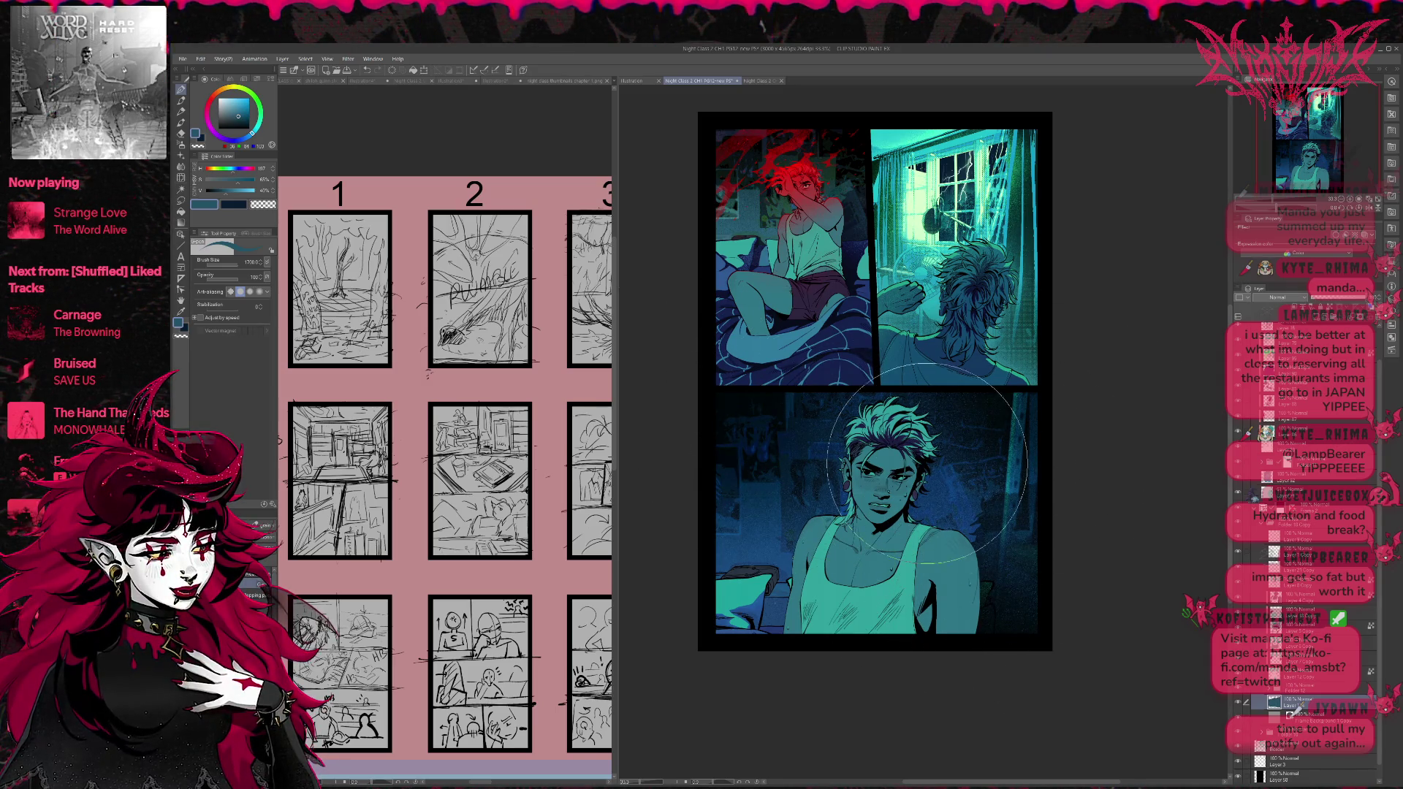
# Fade the bottom panel overlay toward lighter teal and wash the panels in a darker blue.
pyautogui.hotkey('alt', ']')
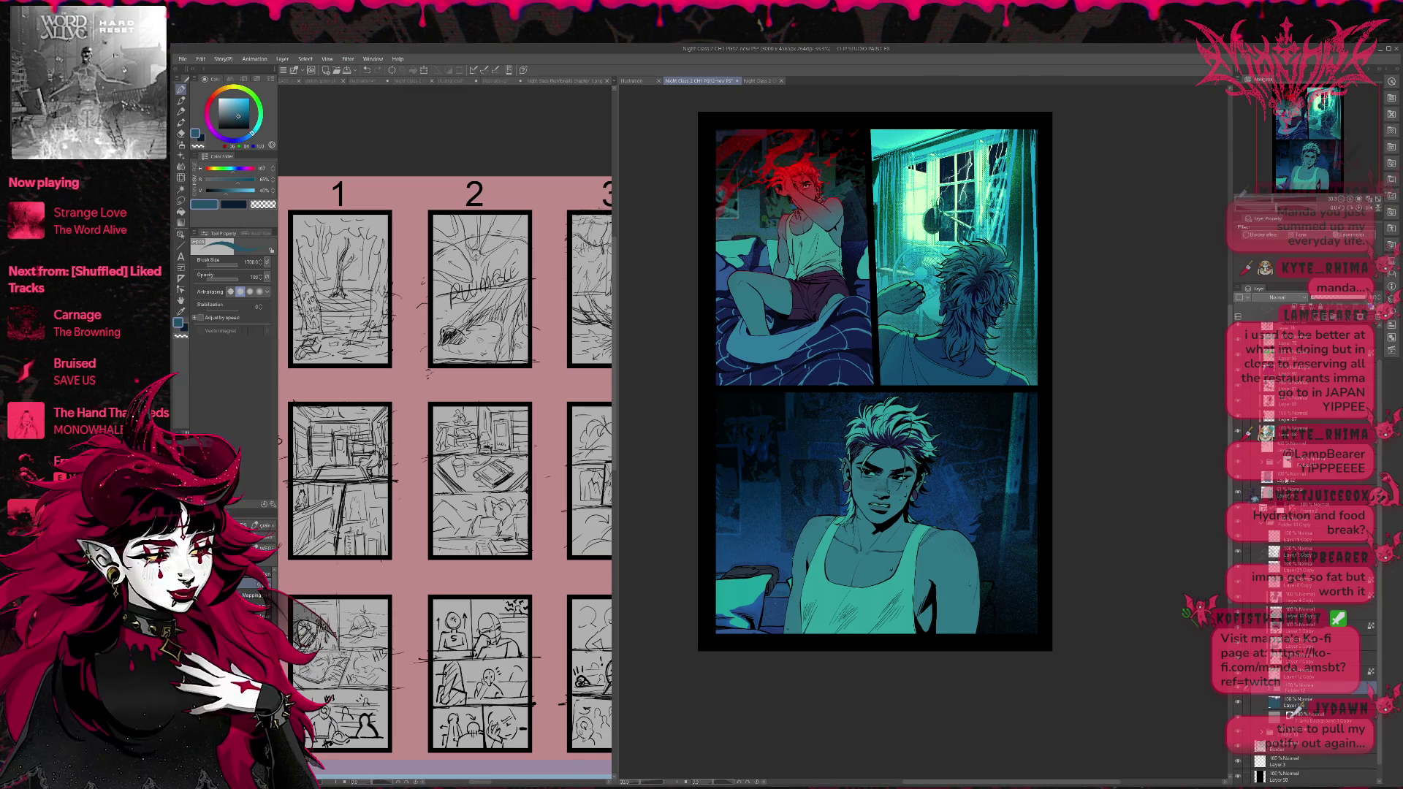
pyautogui.click(1345, 298)
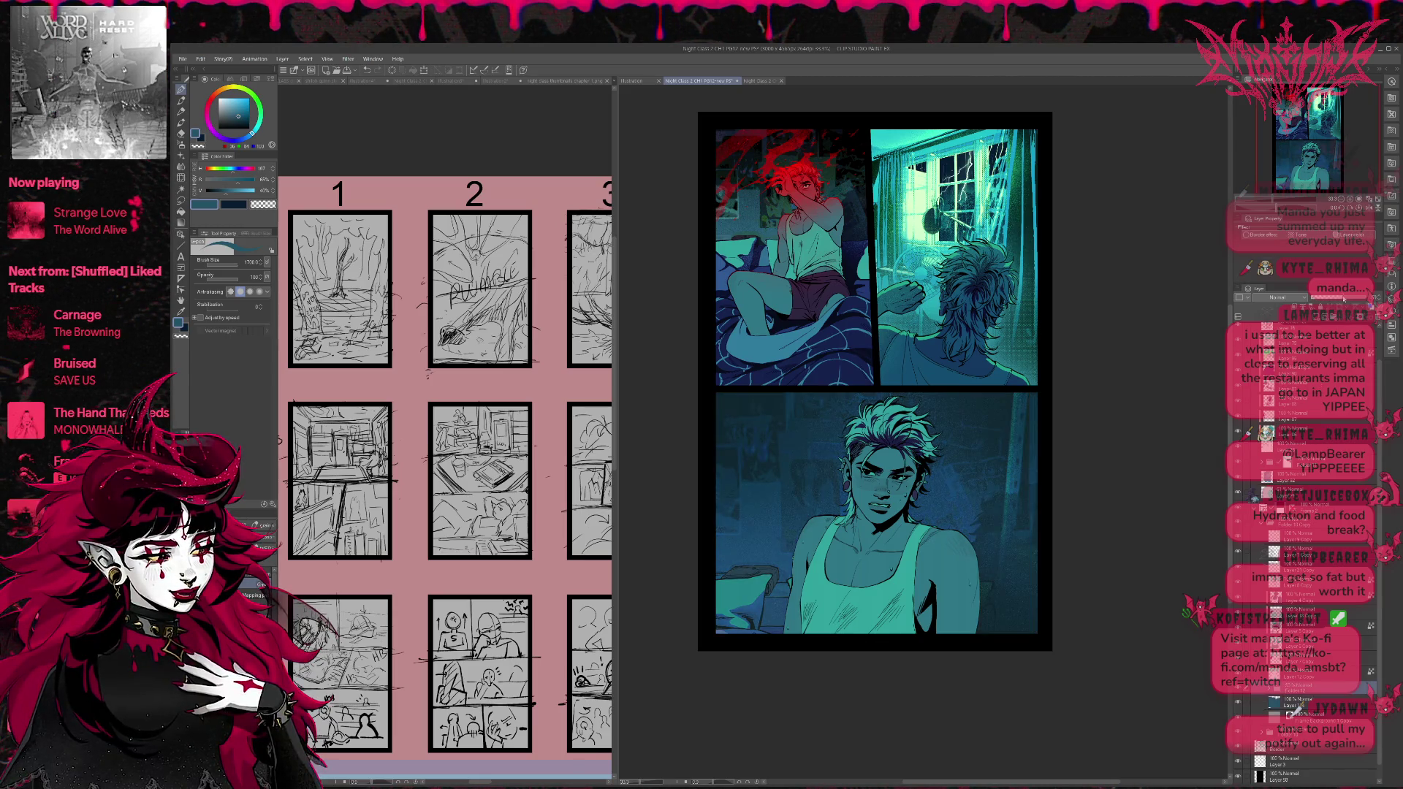
pyautogui.moveTo(1343, 299); pyautogui.dragTo(1333, 298)
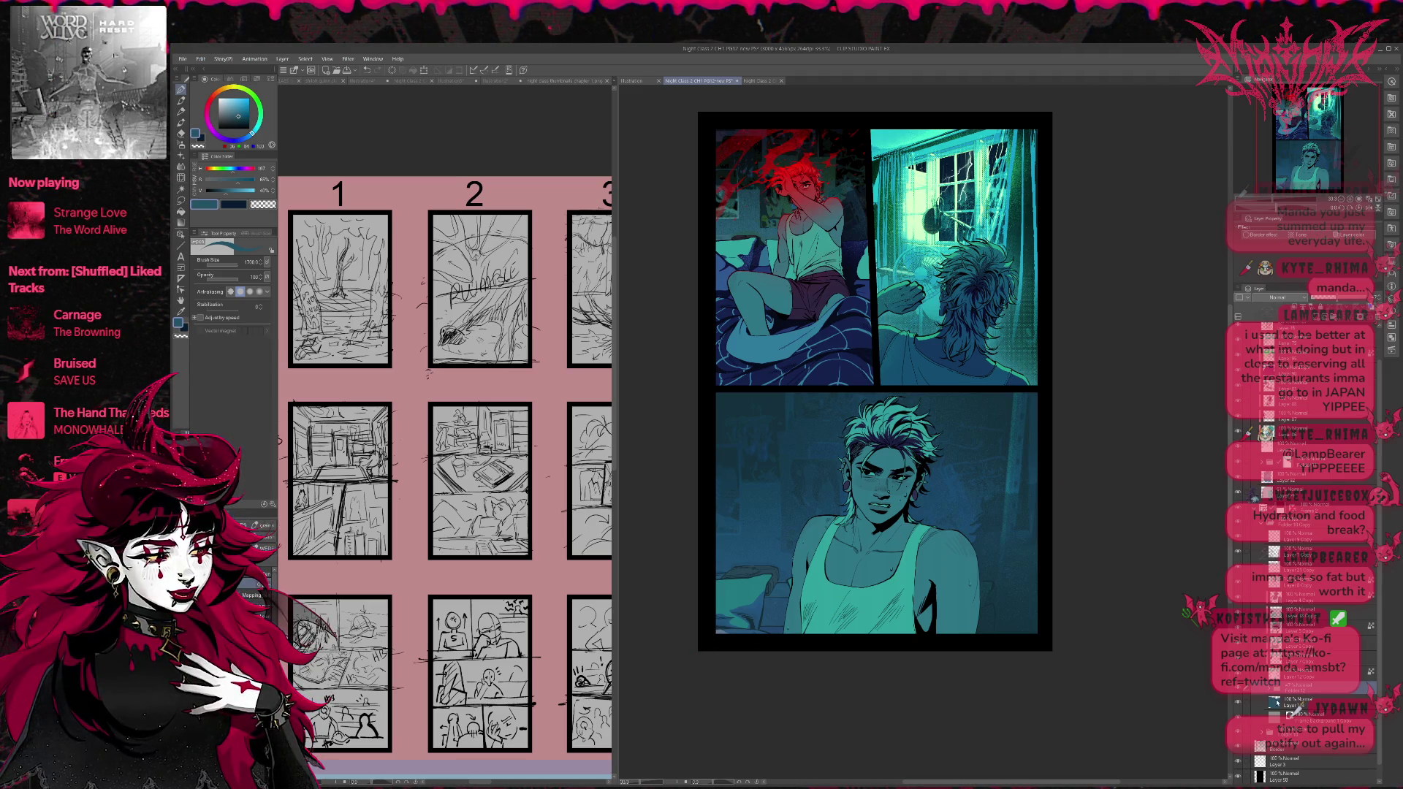
pyautogui.click(1278, 703)
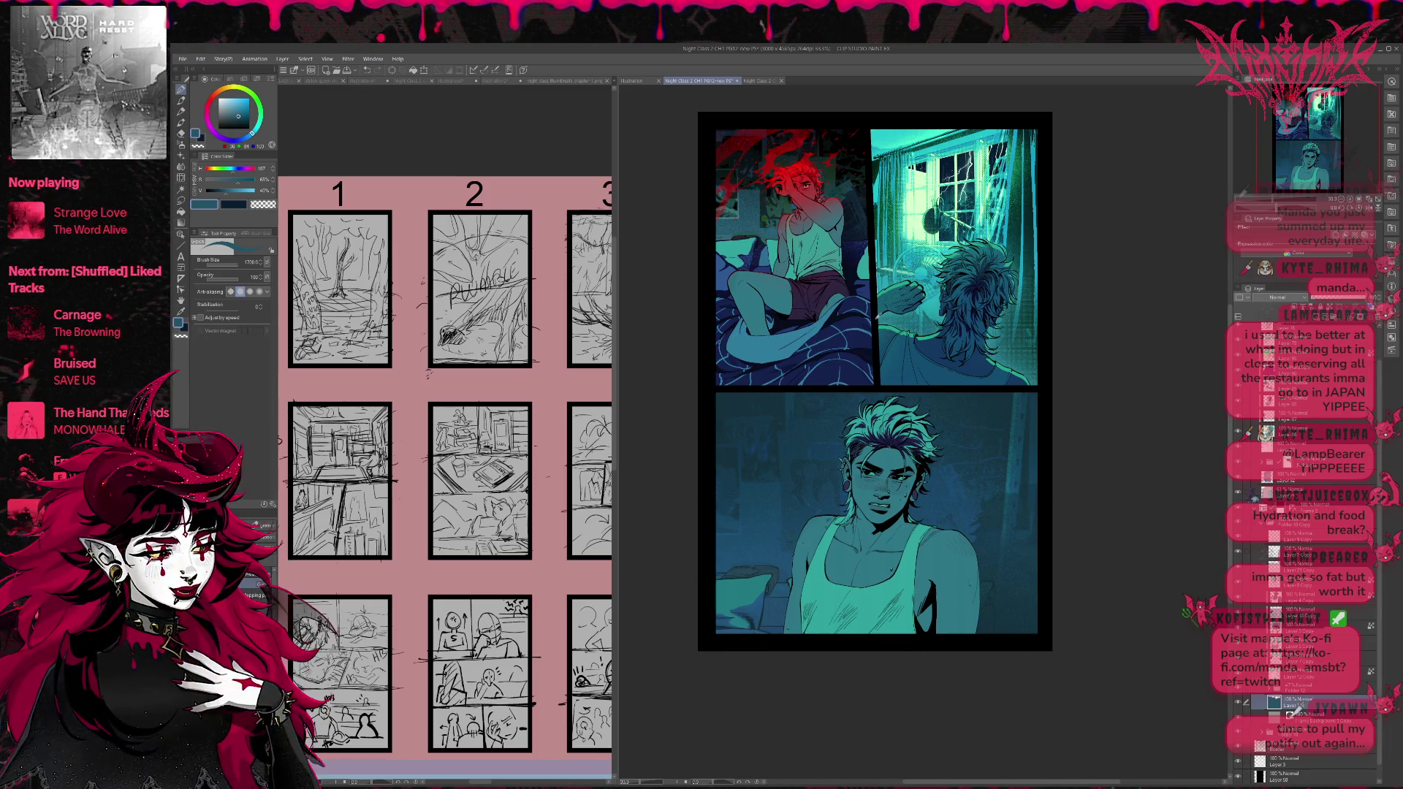
pyautogui.moveTo(866, 285)
pyautogui.mouseDown()
pyautogui.moveTo(825, 616)
pyautogui.moveTo(1038, 510)
pyautogui.mouseUp()
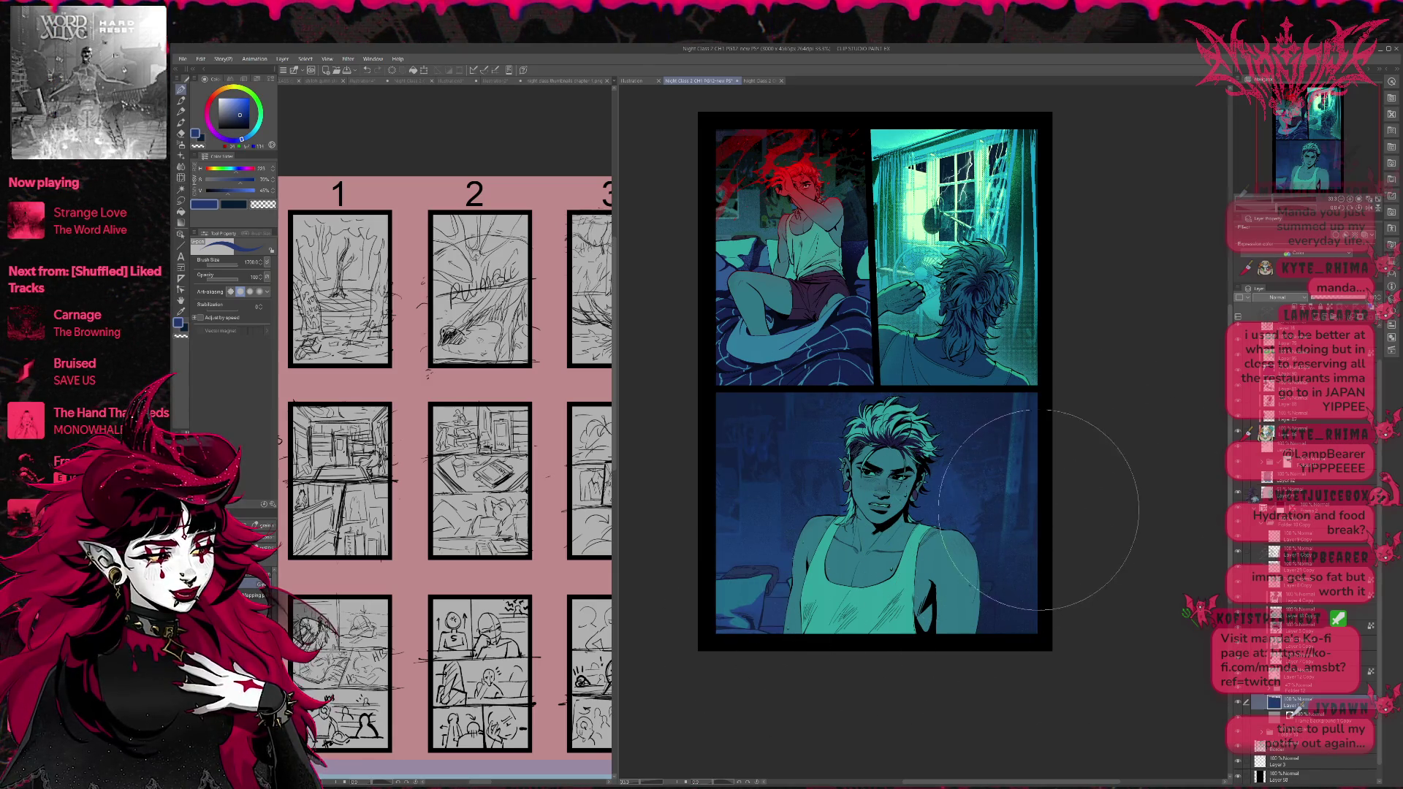
pyautogui.scroll(-1, 1038, 509)
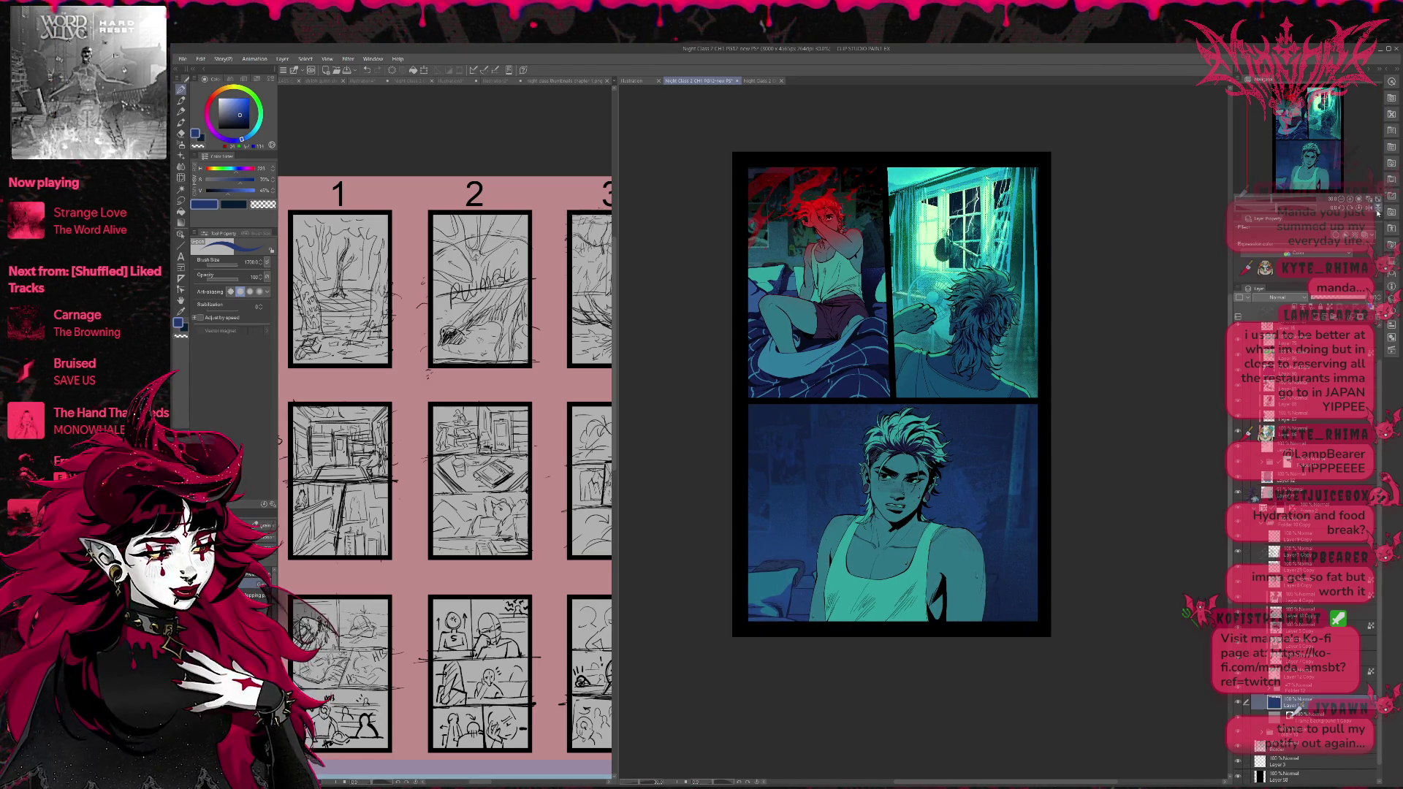
# Mirror the canvas to check composition and strengthen the Folder 12 overlay to darken the bottom panel.
pyautogui.click(1374, 208)
pyautogui.moveTo(1111, 410); pyautogui.dragTo(1052, 436)
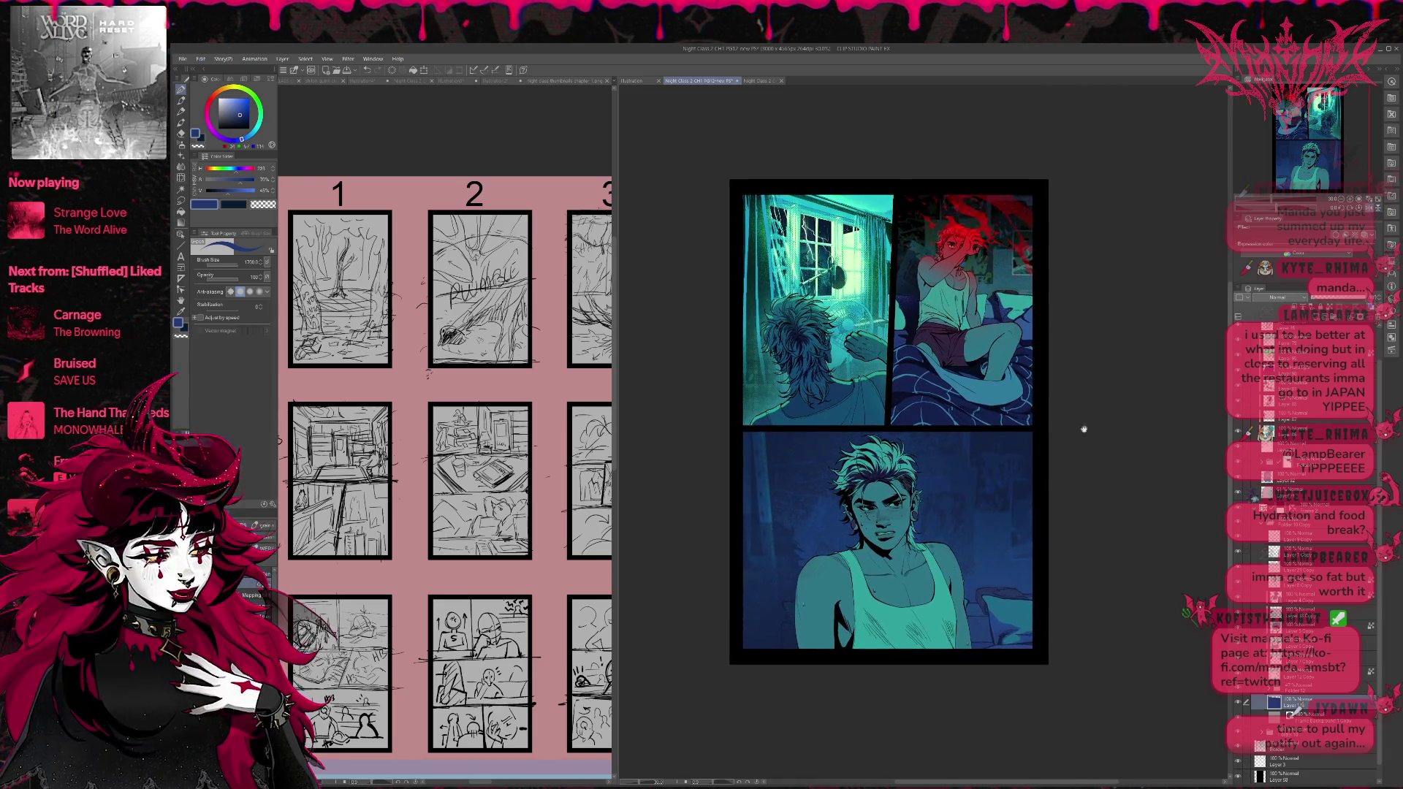
pyautogui.click(1338, 297)
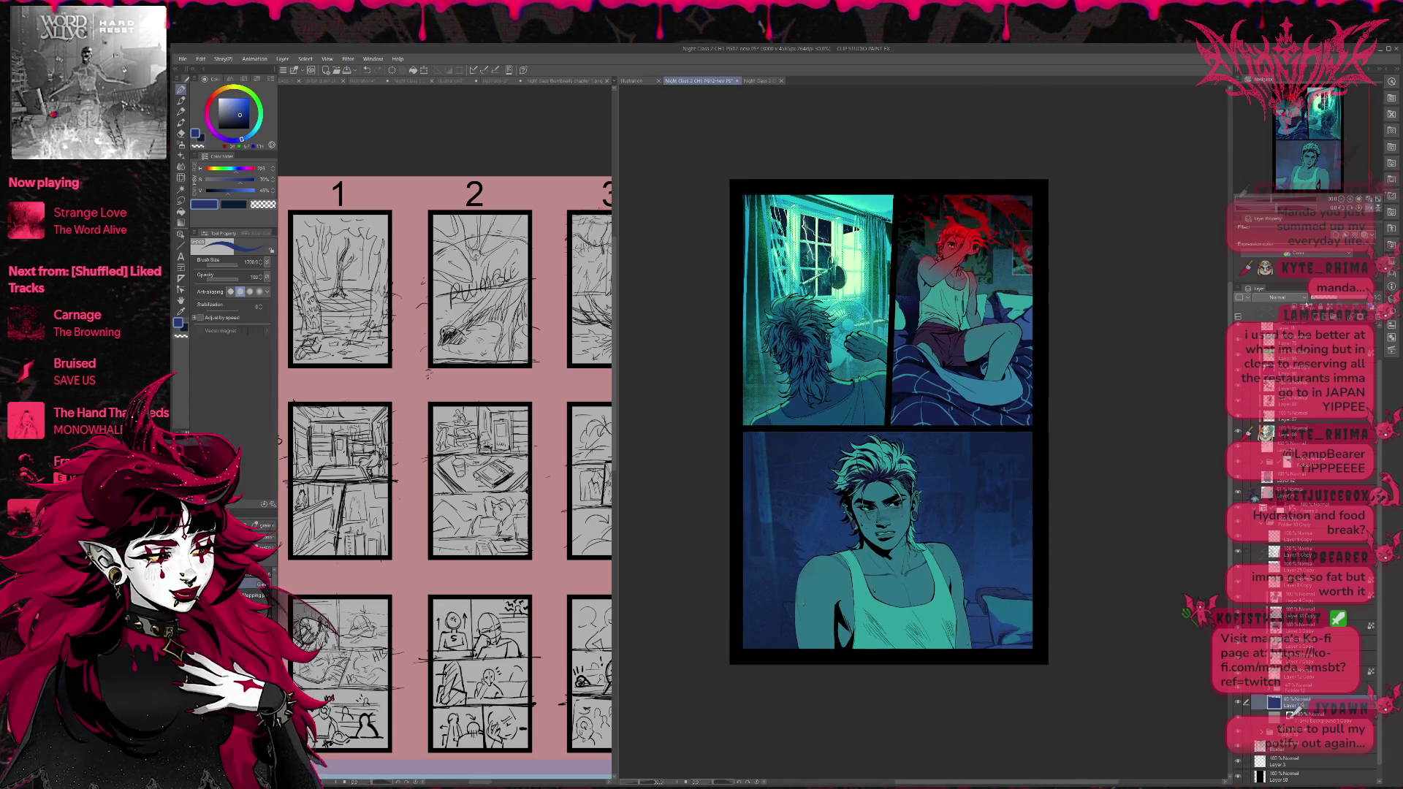
pyautogui.click(1368, 298)
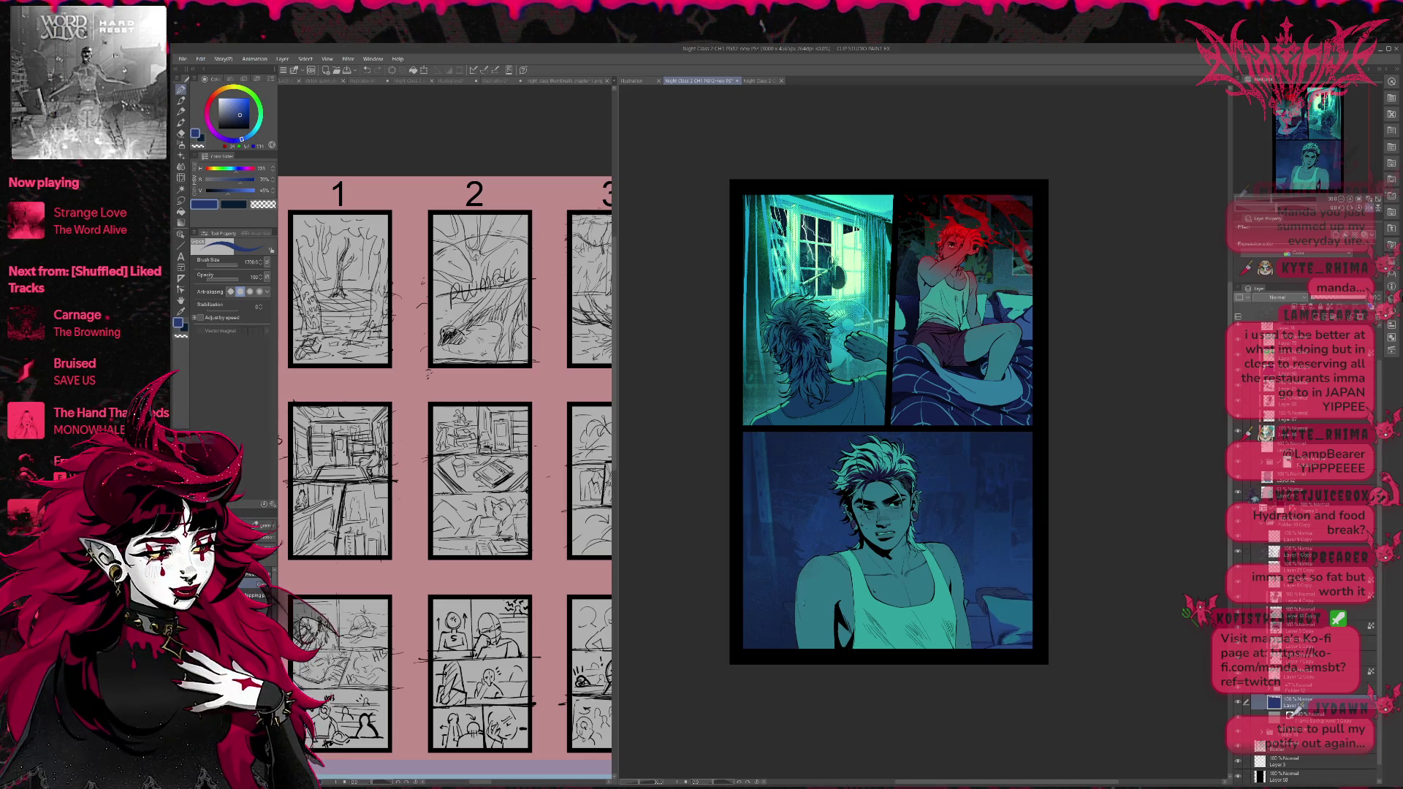
pyautogui.click(1337, 298)
pyautogui.click(1368, 297)
pyautogui.hotkey('alt', ']')
pyautogui.moveTo(1329, 297)
pyautogui.mouseDown()
pyautogui.moveTo(1379, 297)
pyautogui.moveTo(1323, 298)
pyautogui.moveTo(1337, 298)
pyautogui.mouseUp()
# Switch to a black brush, flip the view back, and scatter star speckles across the bottom panel's upper left.
pyautogui.click(1292, 688)
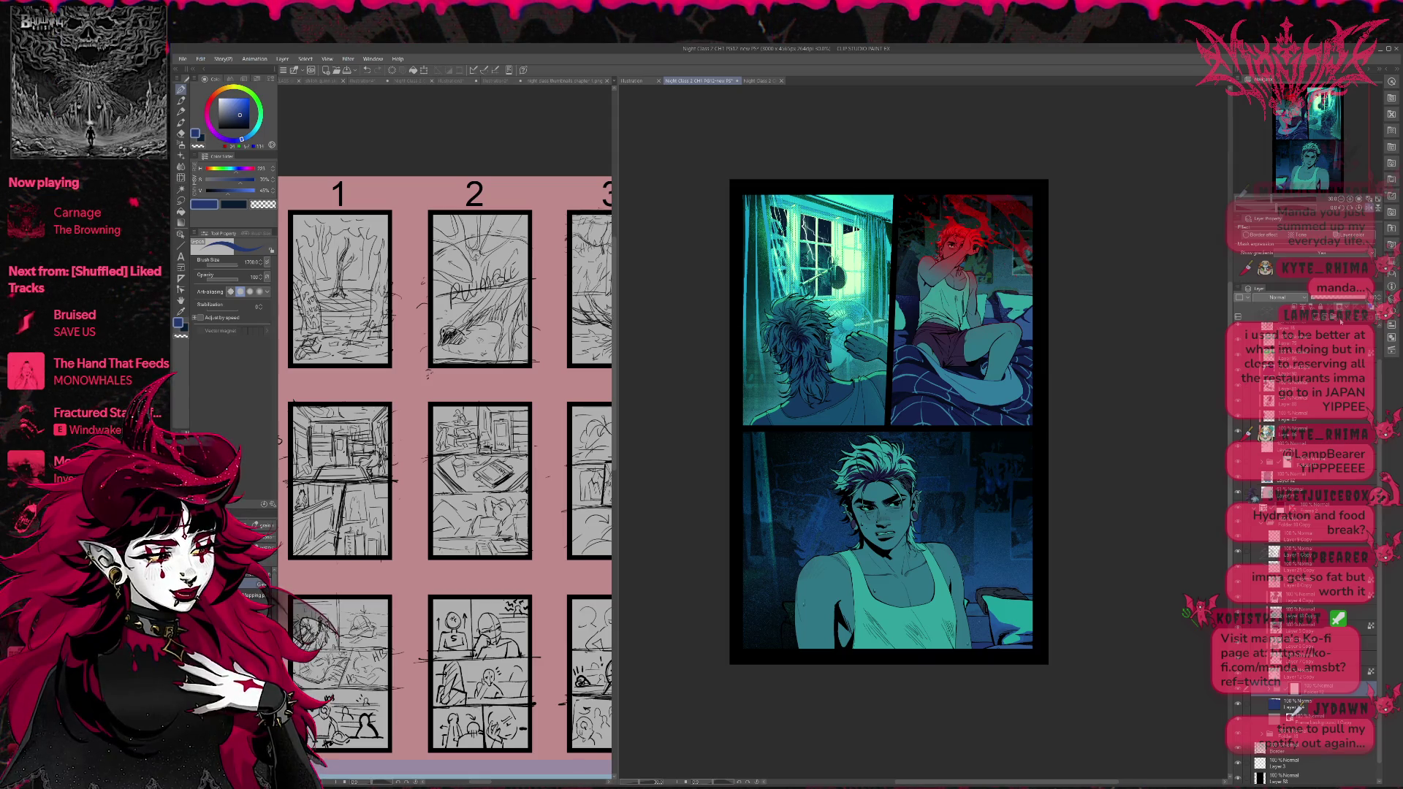
pyautogui.press('b')
pyautogui.click(180, 337)
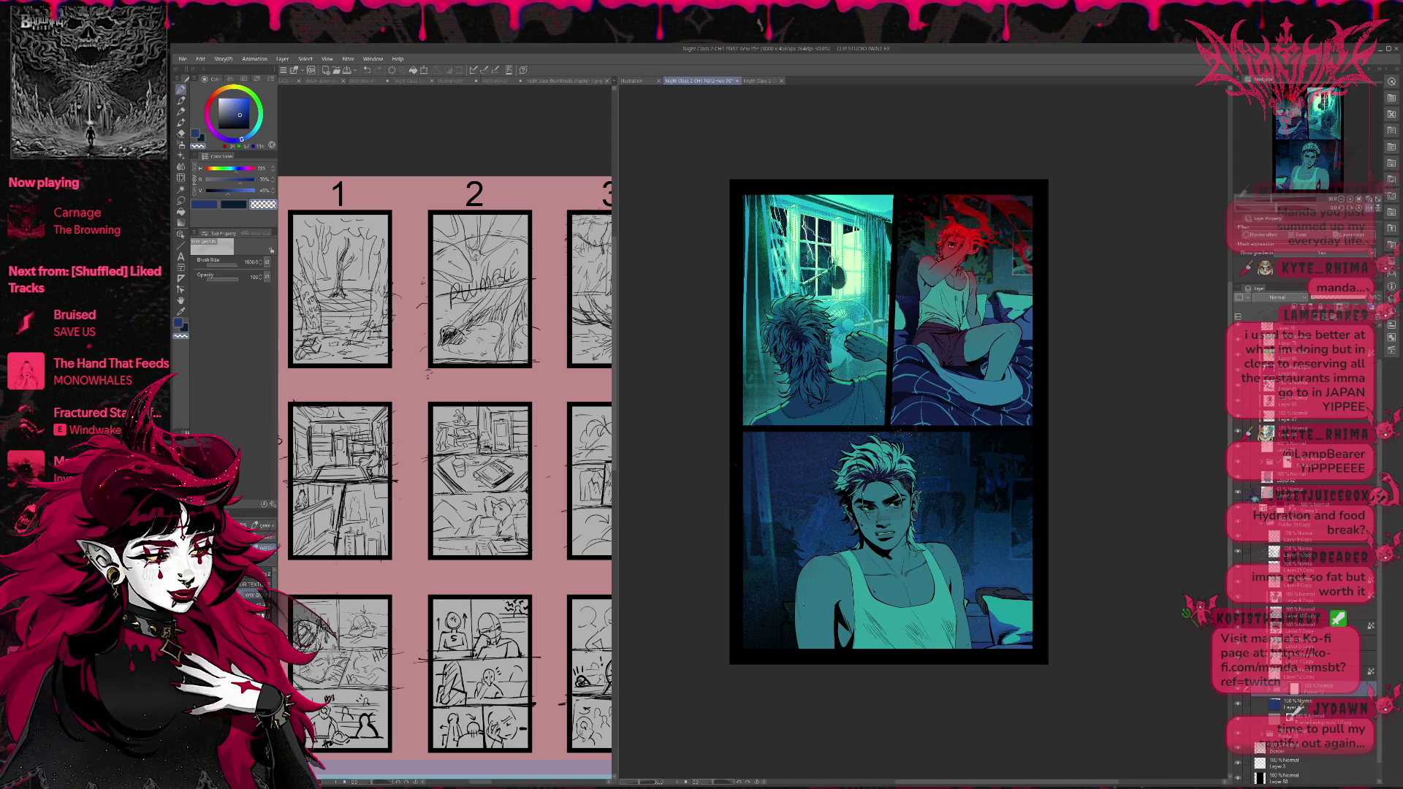
pyautogui.press('d')
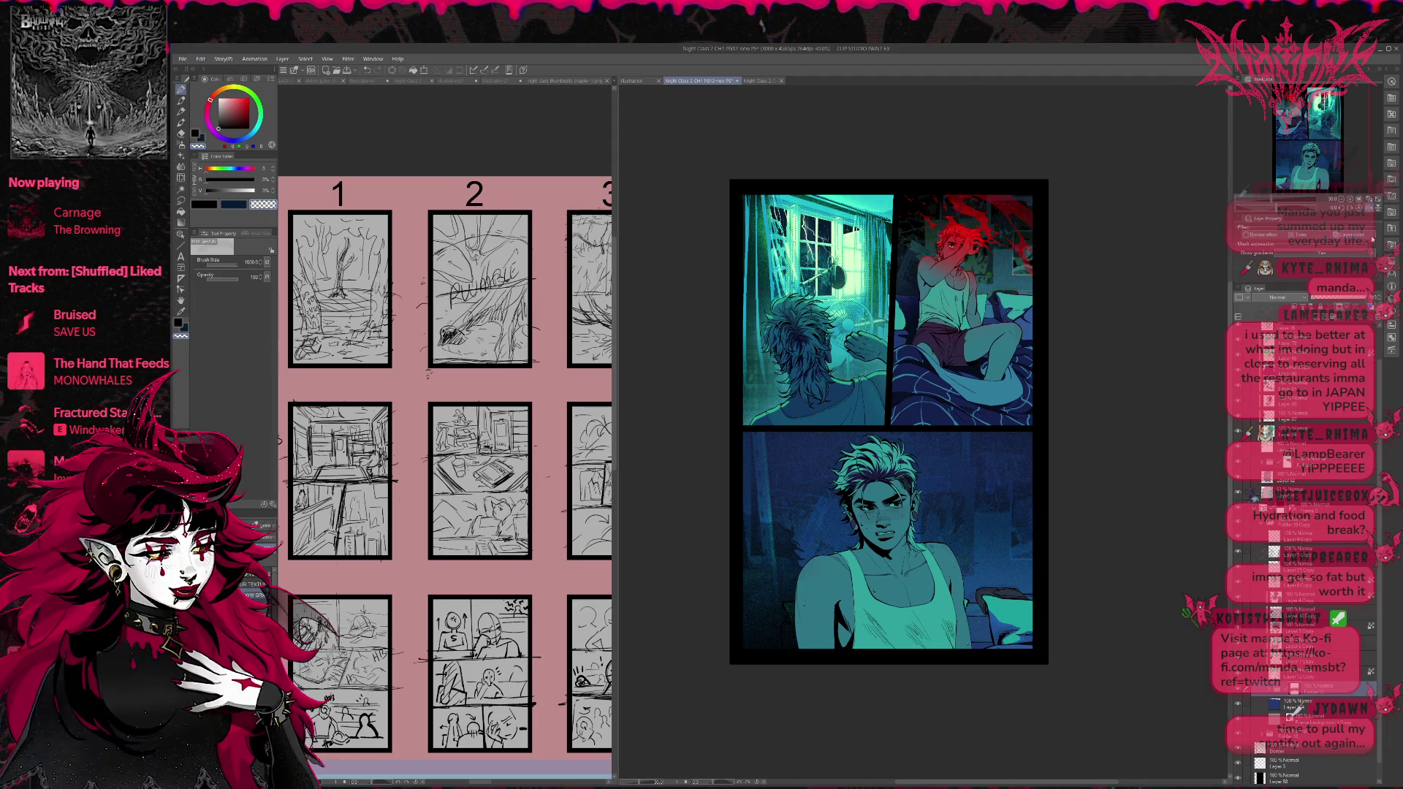
pyautogui.press('h')
pyautogui.moveTo(1143, 470)
pyautogui.mouseDown()
pyautogui.moveTo(1005, 478)
pyautogui.moveTo(1052, 479)
pyautogui.mouseUp()
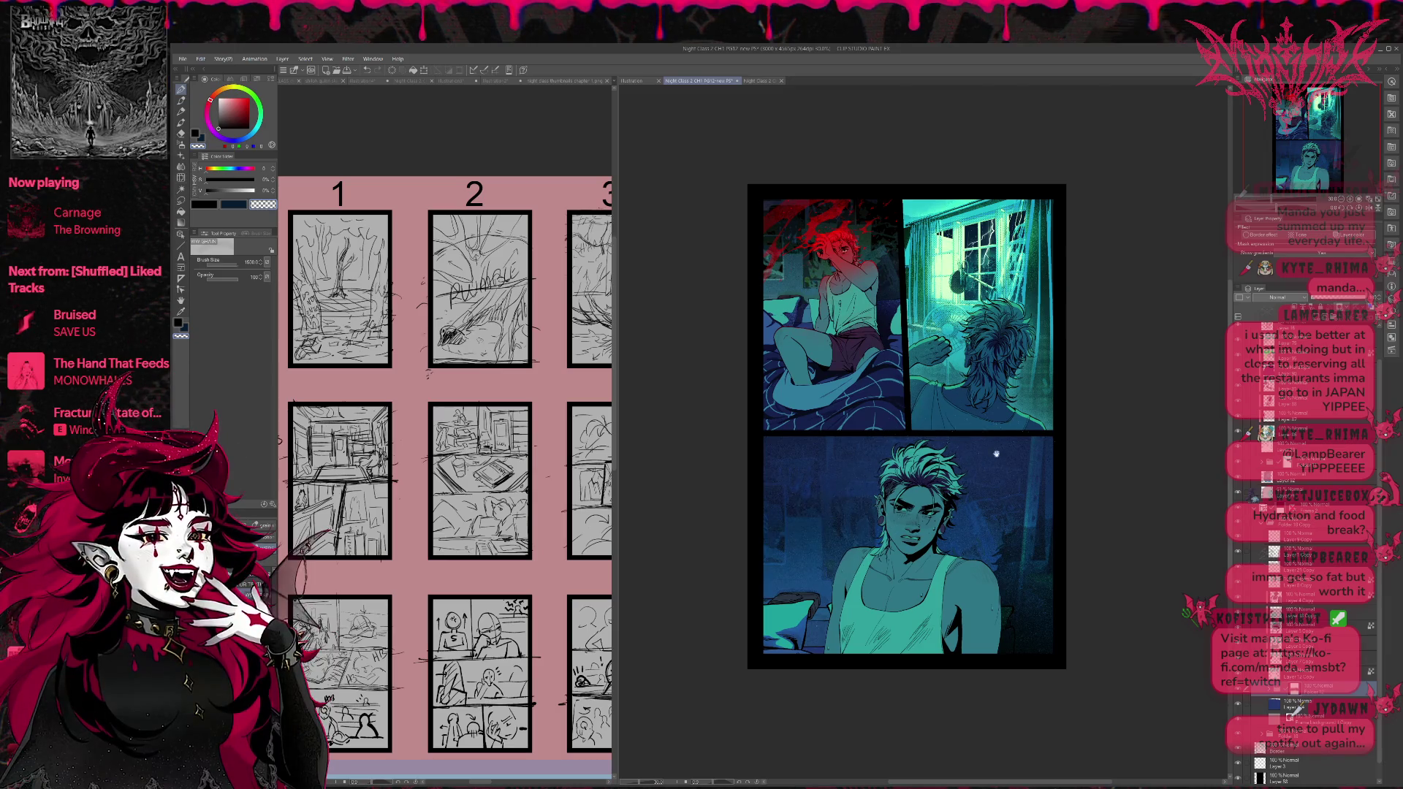
pyautogui.moveTo(956, 478); pyautogui.dragTo(978, 468)
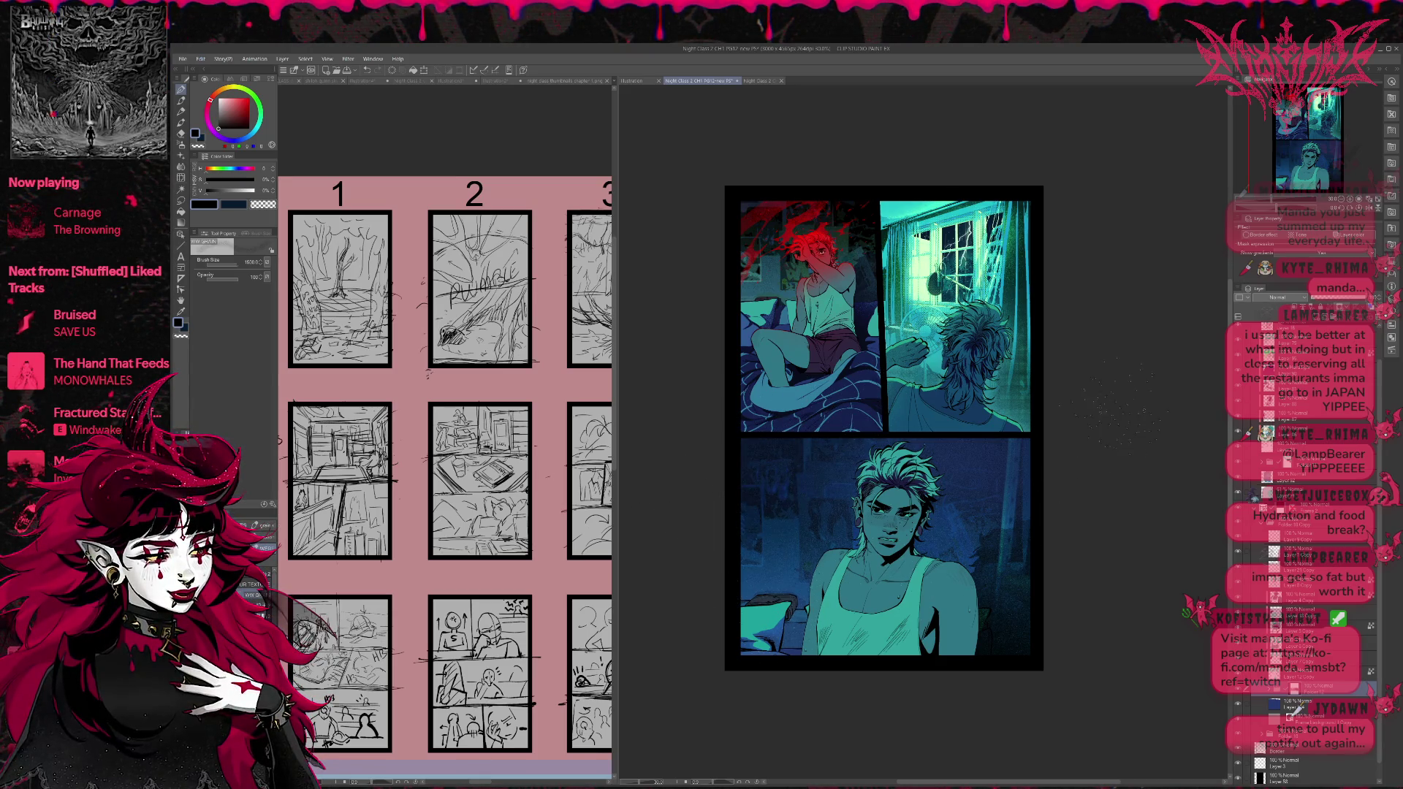
pyautogui.hotkey('ctrl', 'z')
pyautogui.moveTo(1058, 469); pyautogui.dragTo(1049, 459)
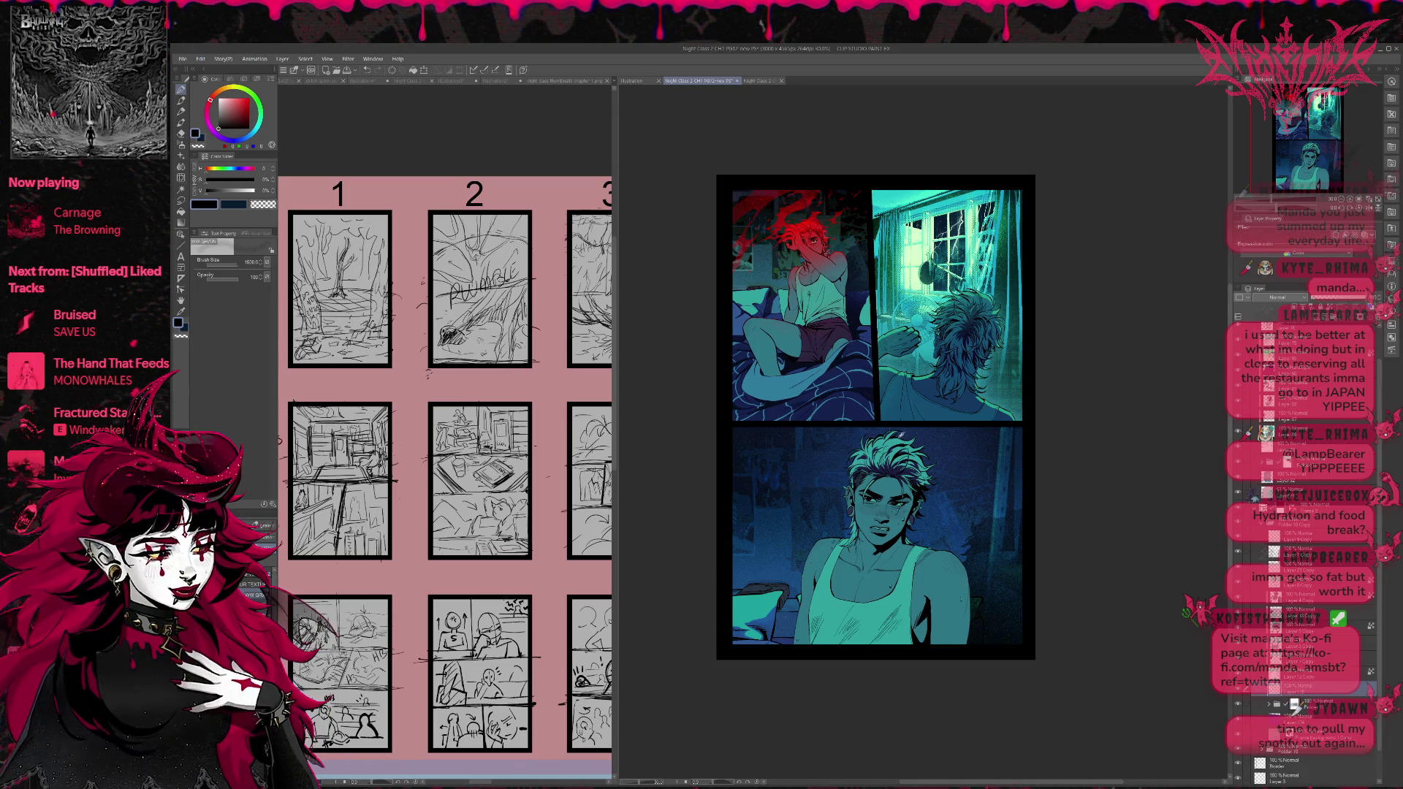
# Spray teal speckles along the bottom panel's right edge and over the man's hair and face.
pyautogui.keyDown('alt'); pyautogui.click(892, 439); pyautogui.keyUp('alt')
pyautogui.moveTo(1026, 512); pyautogui.dragTo(1053, 555)
pyautogui.moveTo(841, 438); pyautogui.dragTo(928, 526)
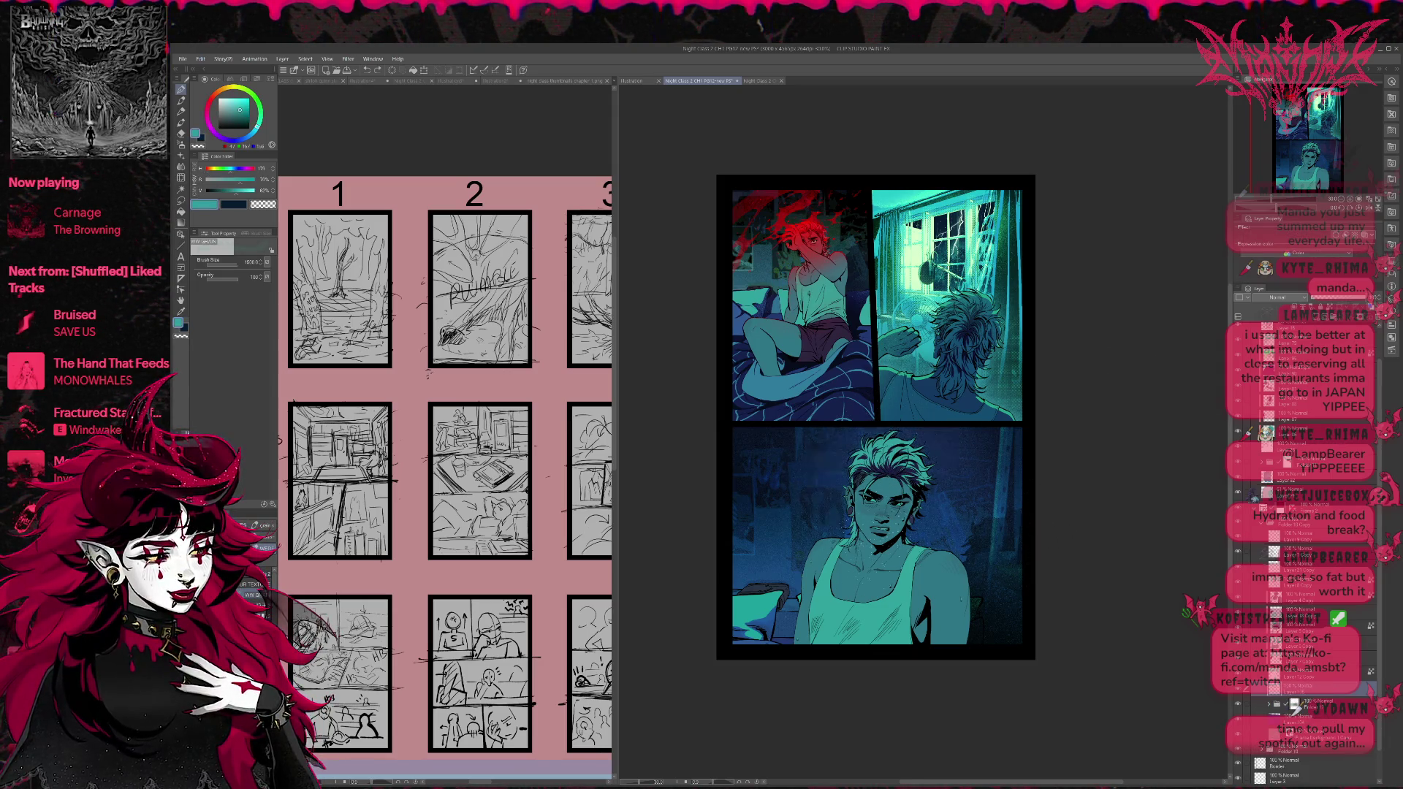
pyautogui.press('b')
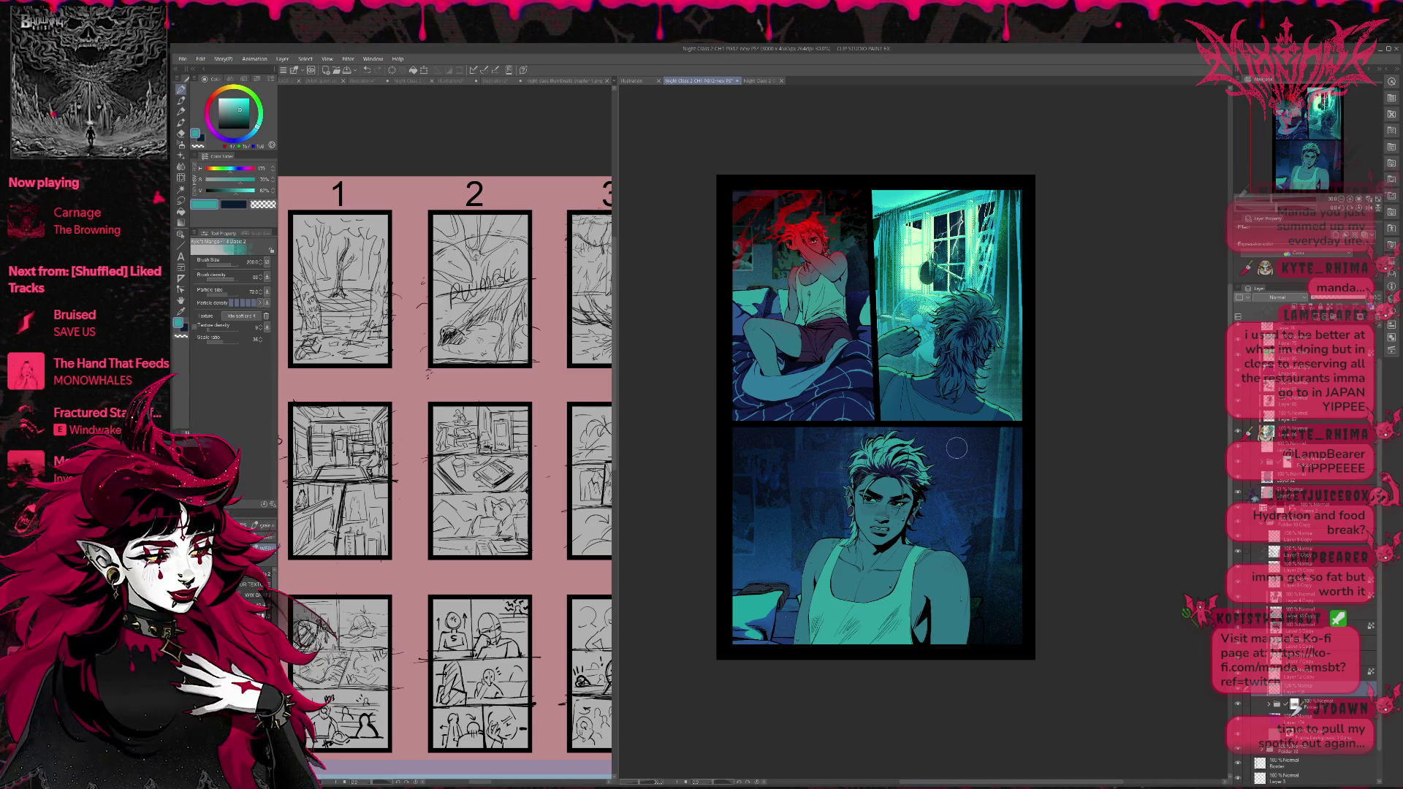
# Sample black from the panel border and darken the bottom panel's top-left and right corners.
pyautogui.moveTo(1293, 705); pyautogui.dragTo(1290, 747)
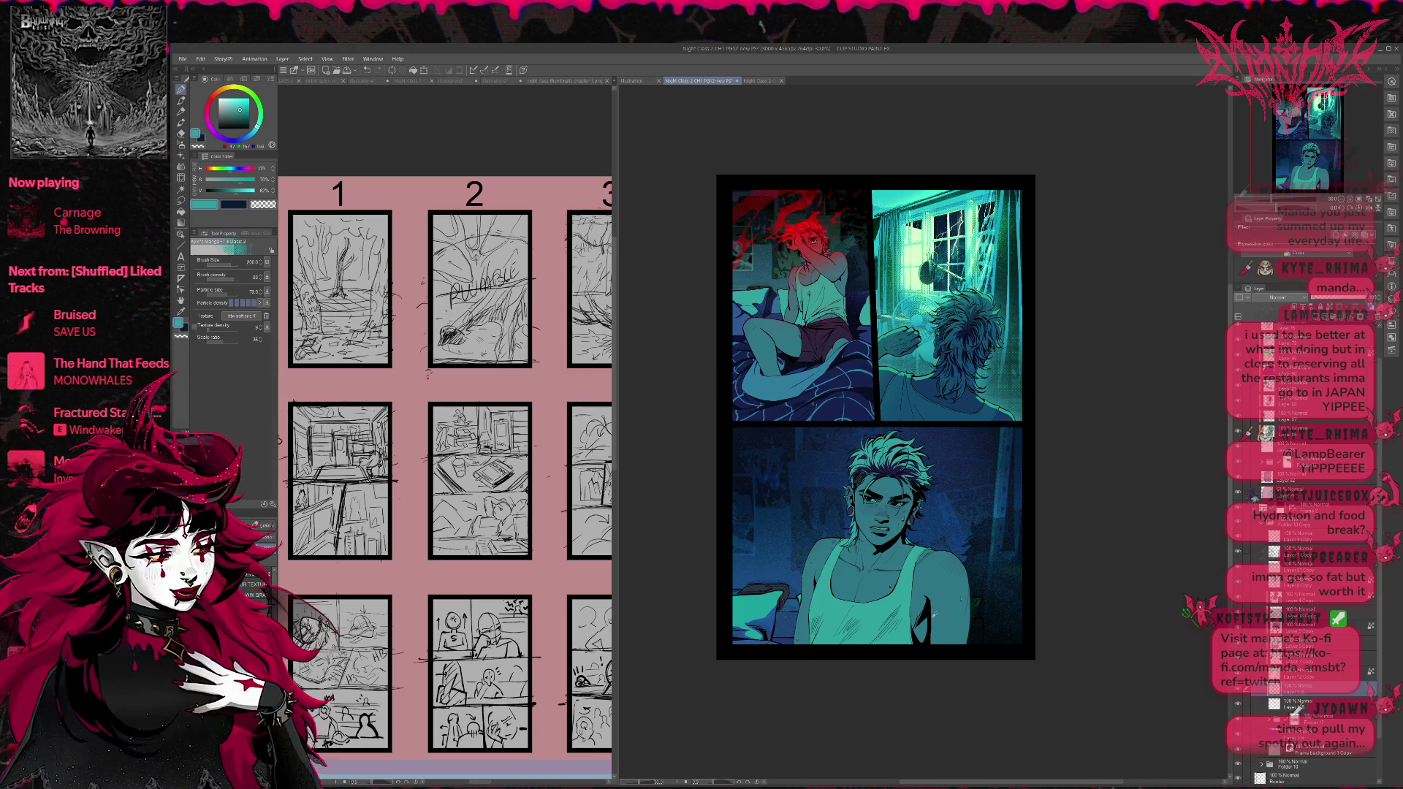
pyautogui.keyDown('alt'); pyautogui.click(927, 646); pyautogui.keyUp('alt')
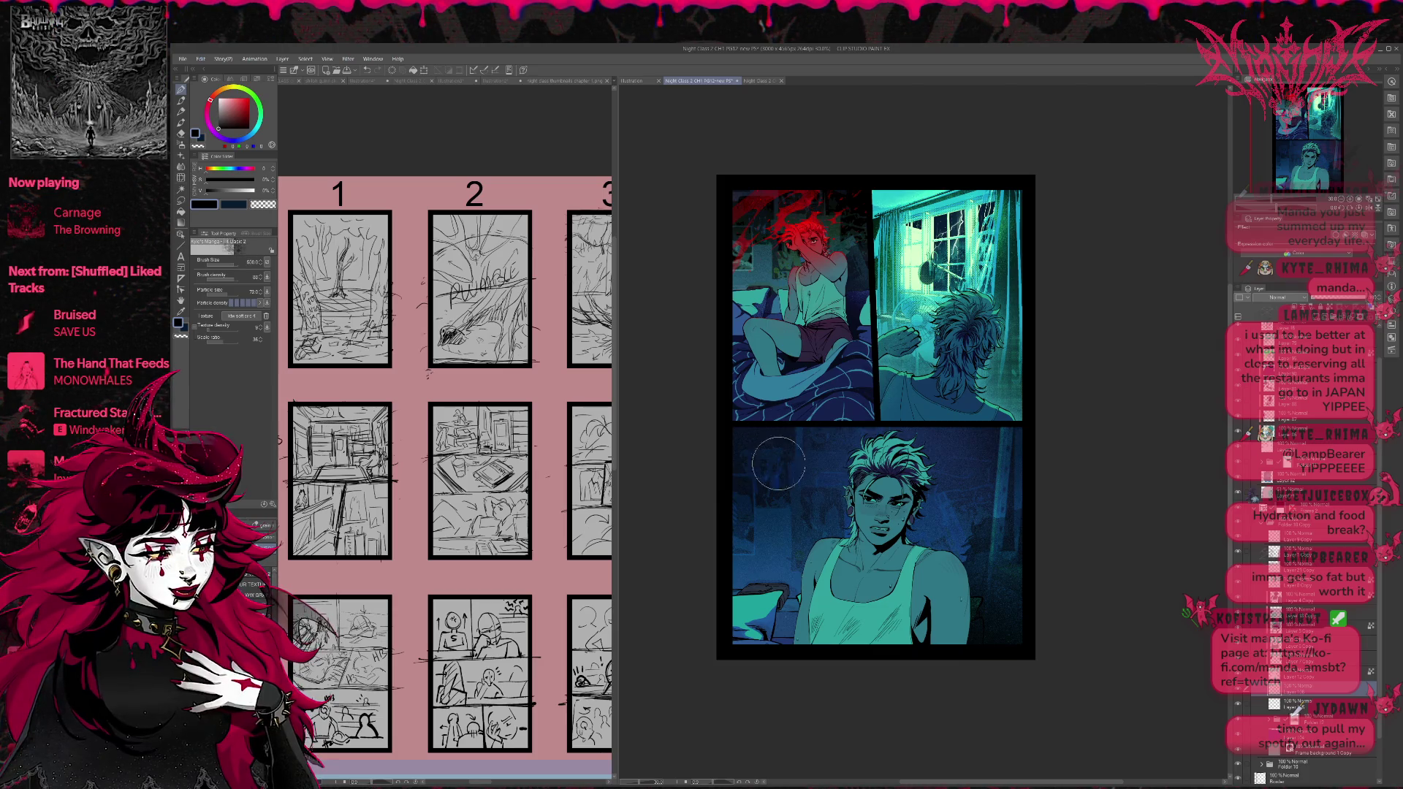
pyautogui.moveTo(779, 464); pyautogui.dragTo(769, 517)
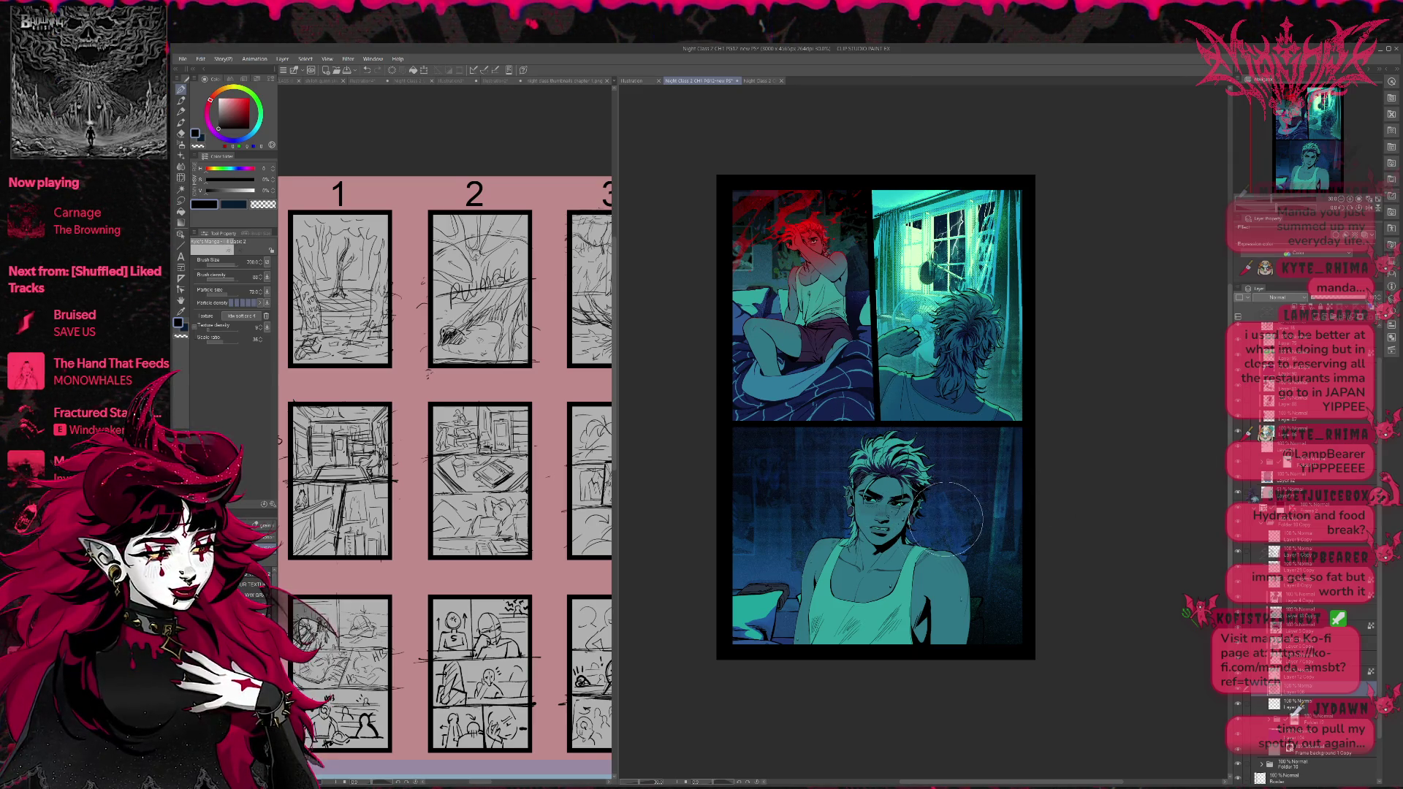
pyautogui.moveTo(950, 497); pyautogui.dragTo(1005, 592)
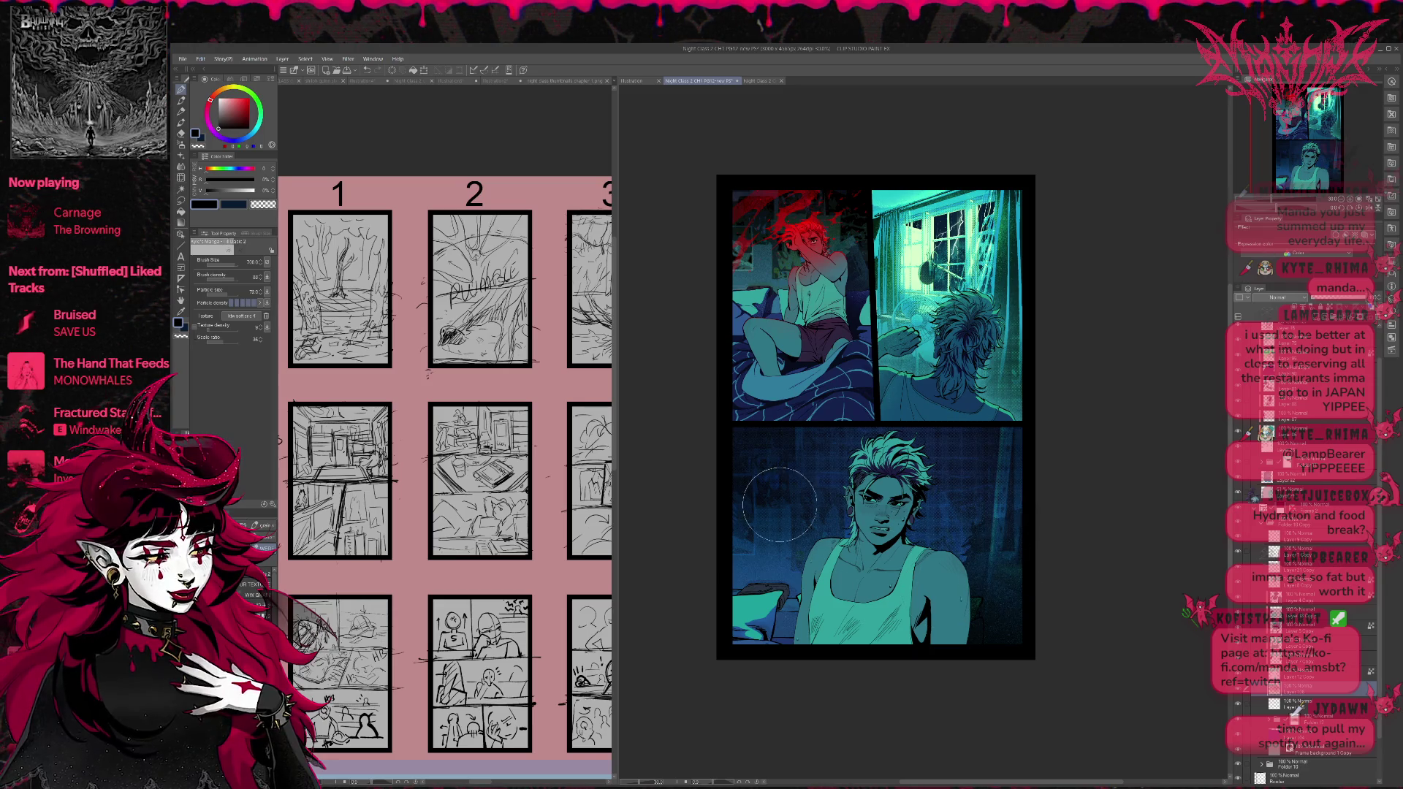
# Pick teal again and zoom in on the bottom panel before recentring the whole page.
pyautogui.keyDown('alt'); pyautogui.click(753, 618); pyautogui.keyUp('alt')
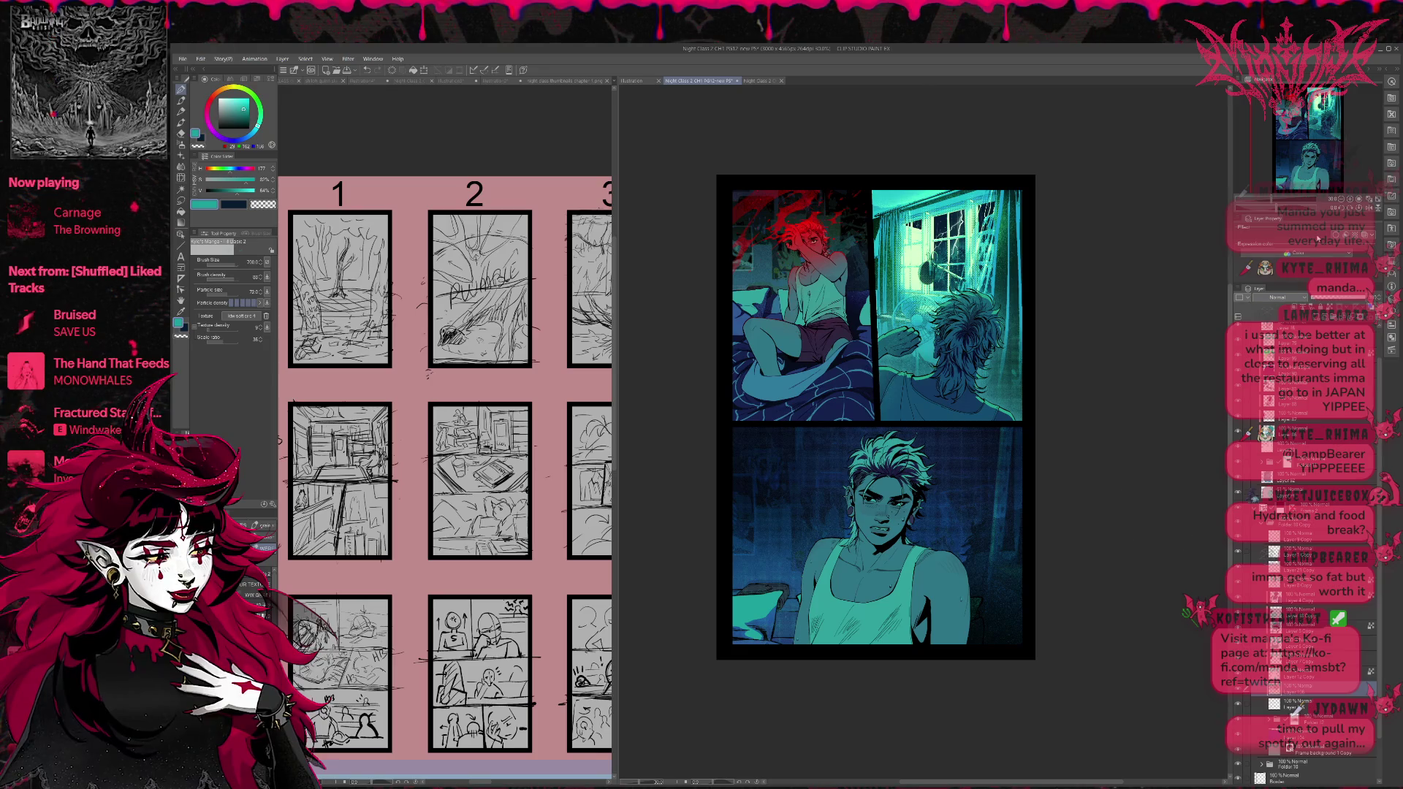
pyautogui.hotkey('ctrl', '=')
pyautogui.moveTo(1087, 396); pyautogui.dragTo(1092, 415)
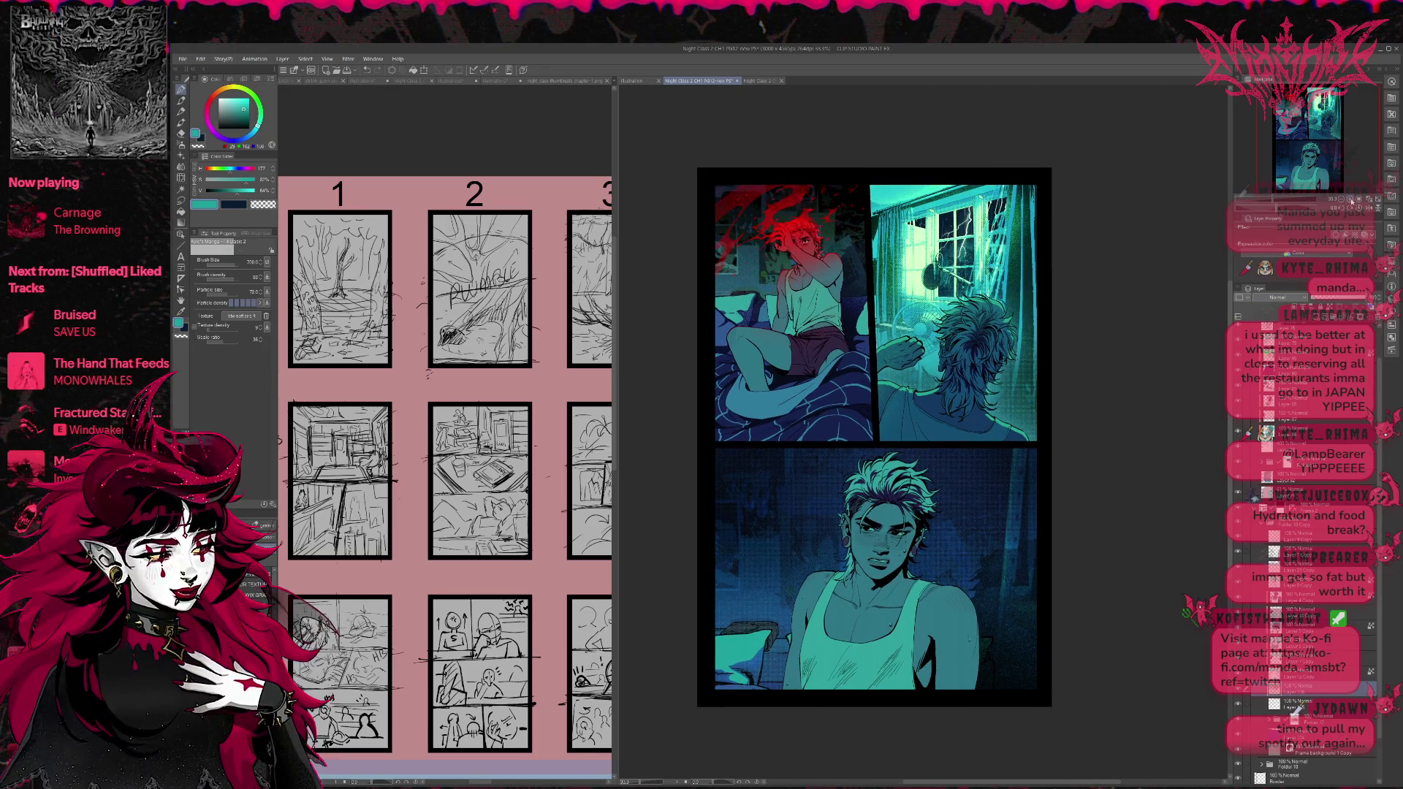
pyautogui.hotkey('ctrl', '=')
pyautogui.moveTo(1037, 462)
pyautogui.mouseDown()
pyautogui.moveTo(1059, 401)
pyautogui.moveTo(1056, 548)
pyautogui.moveTo(1041, 397)
pyautogui.moveTo(1067, 413)
pyautogui.mouseUp()
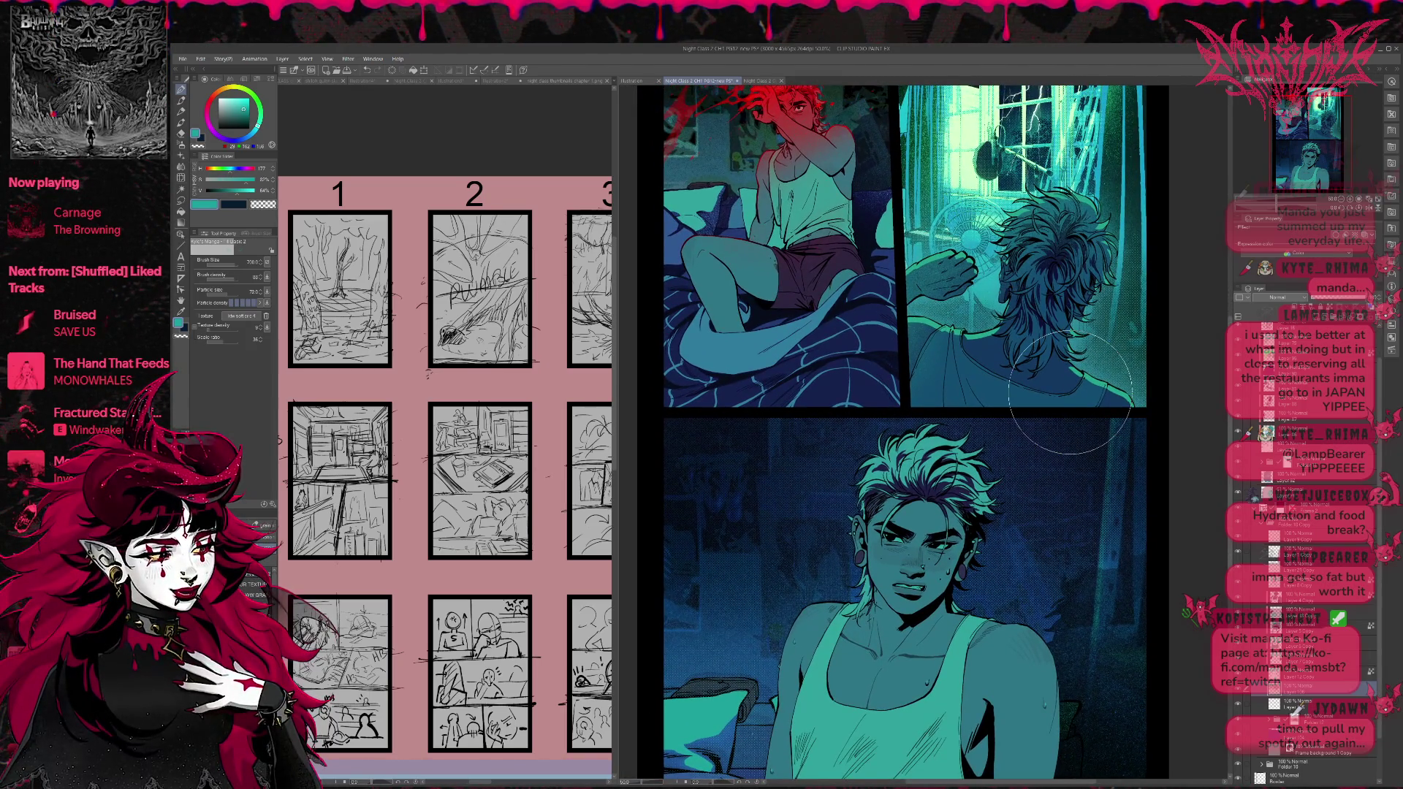
pyautogui.scroll(-1, 1070, 393)
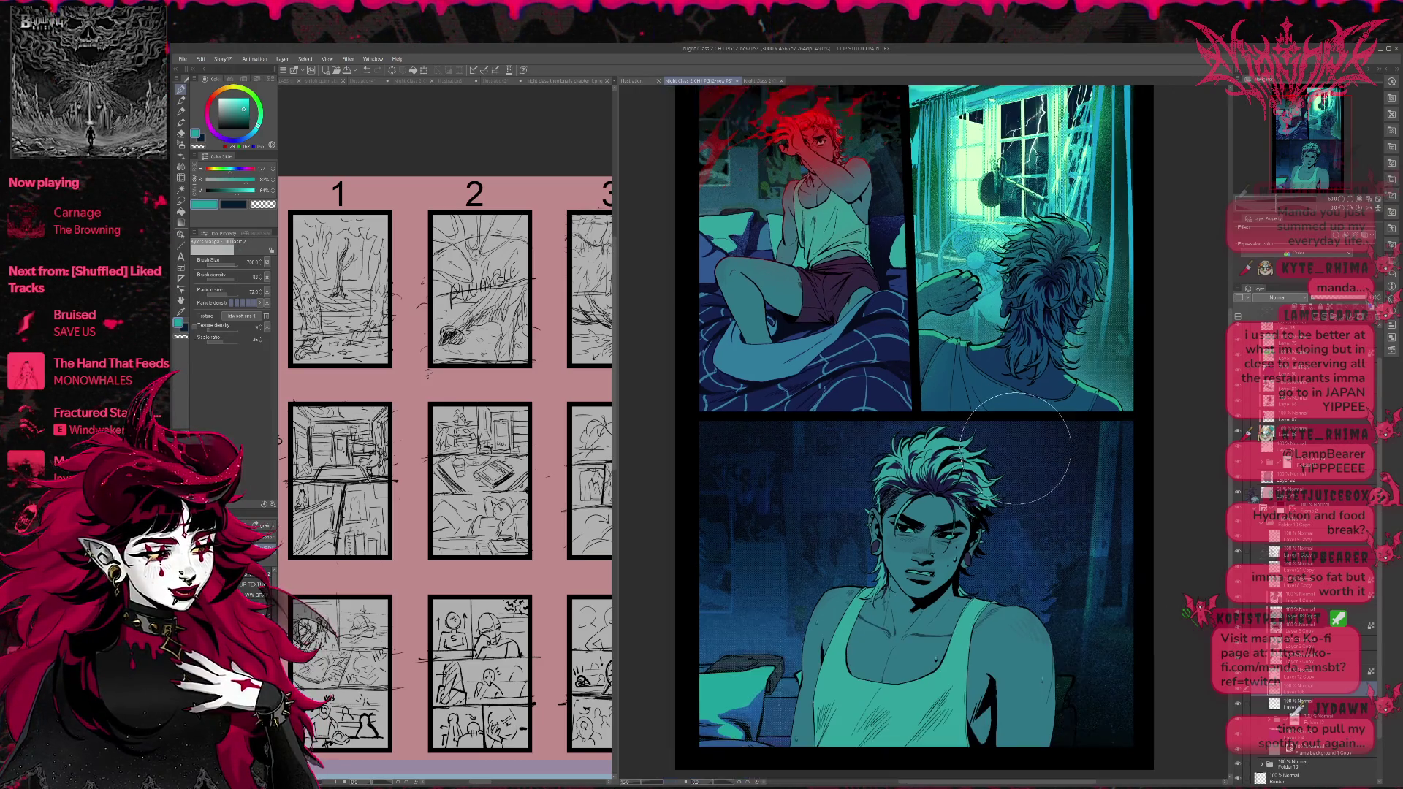
pyautogui.scroll(-1, 1073, 458)
pyautogui.moveTo(1073, 458); pyautogui.dragTo(1021, 482)
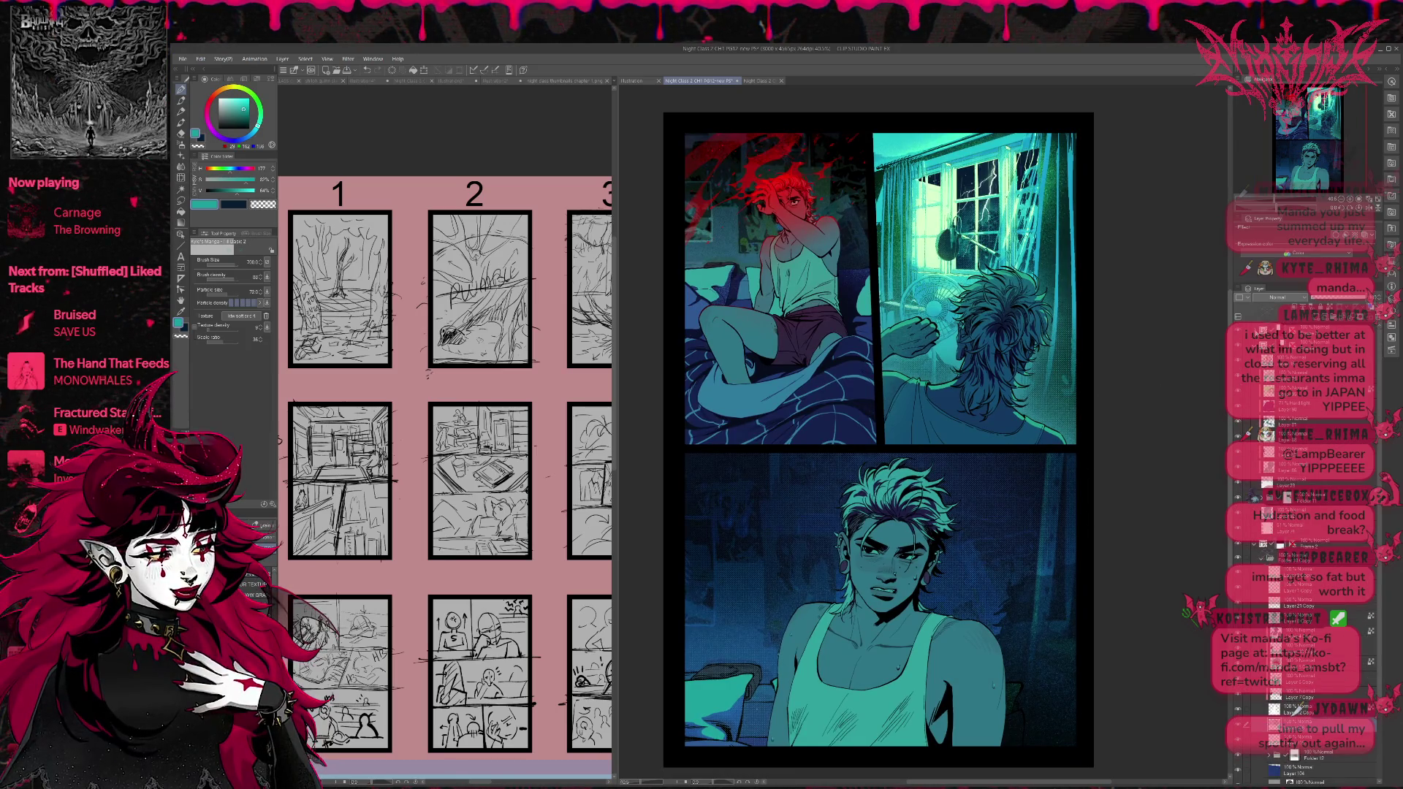
pyautogui.scroll(-5, 1264, 472)
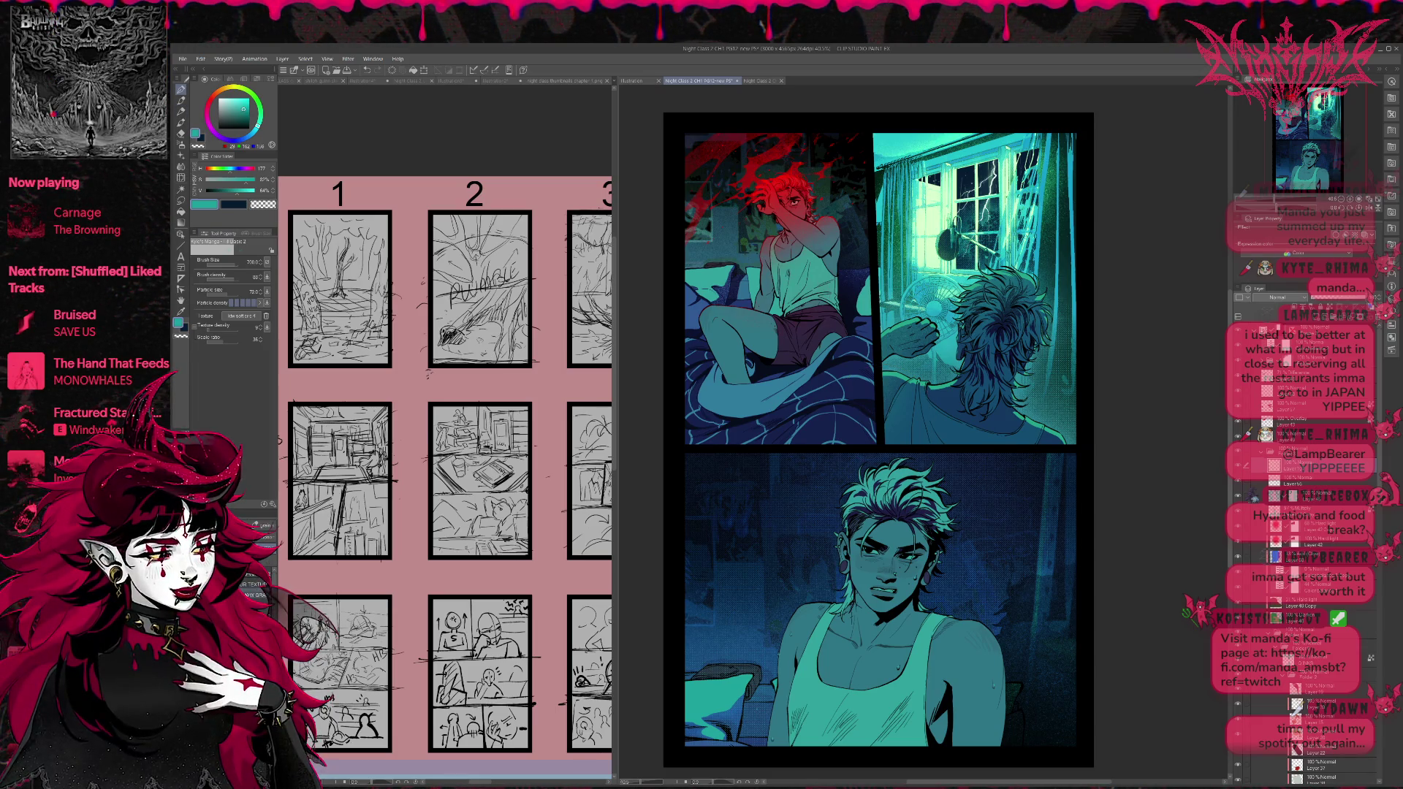
# Set the bed-sheet layer to a dimmed glow blend and fit the whole page at 33.3% zoom.
pyautogui.press('b')
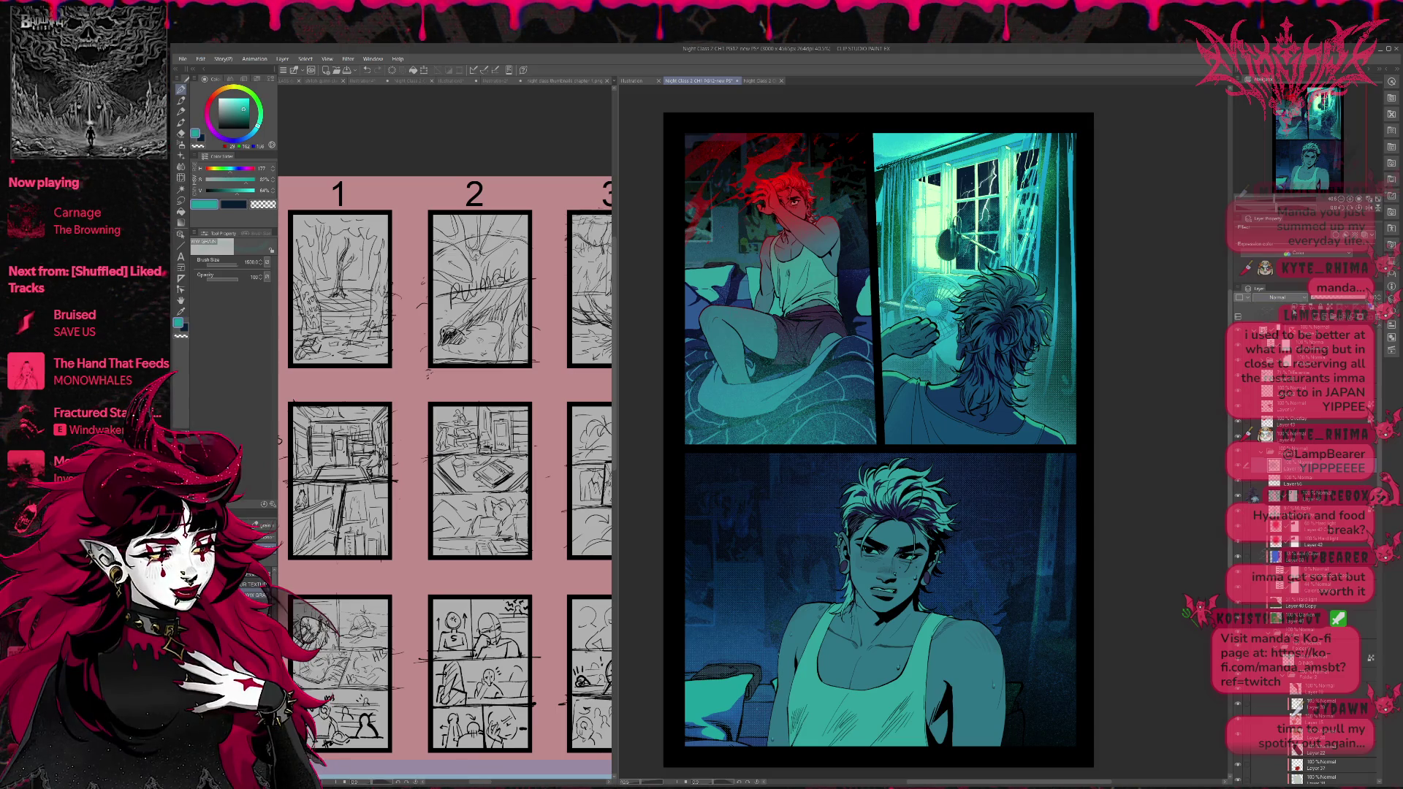
pyautogui.click(1276, 403)
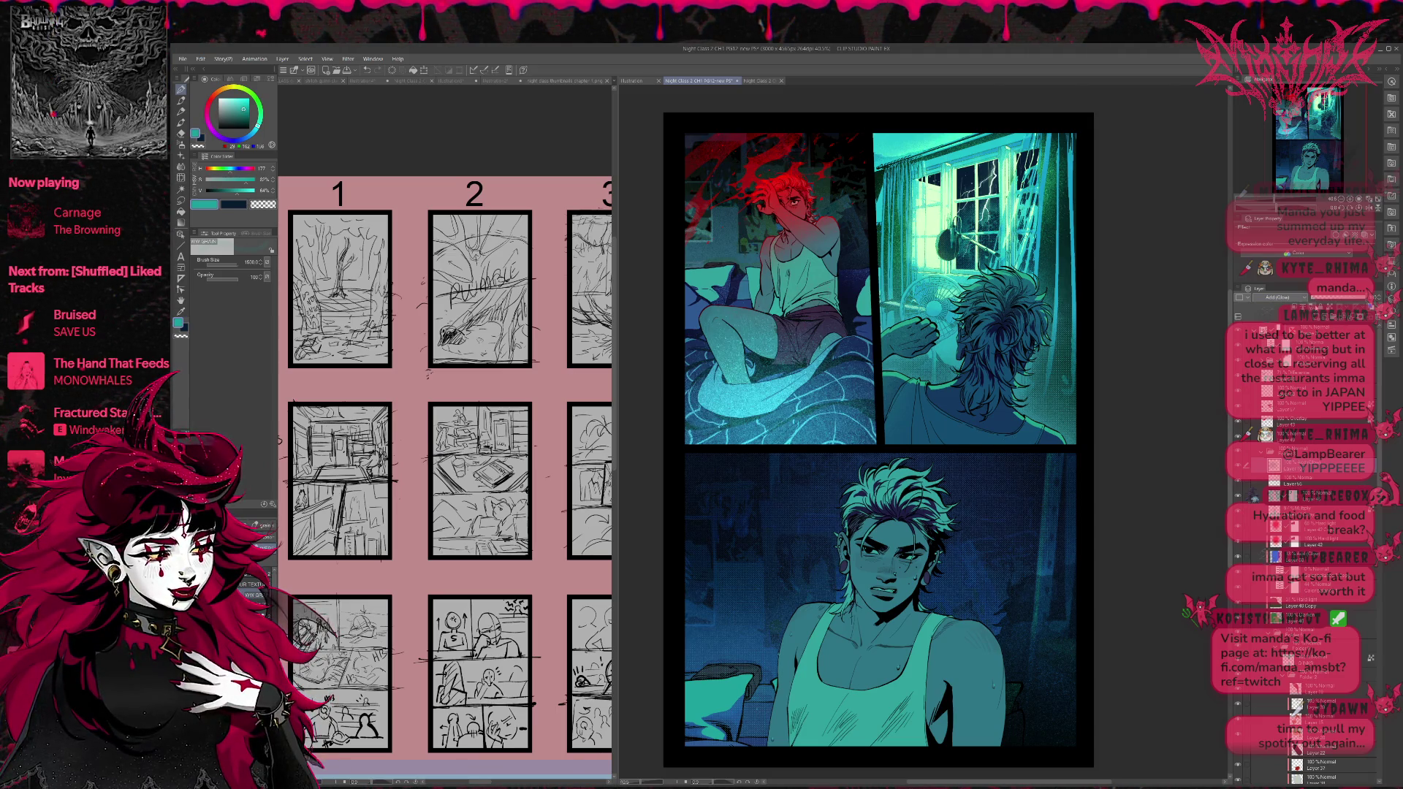
pyautogui.moveTo(1315, 298); pyautogui.dragTo(1321, 299)
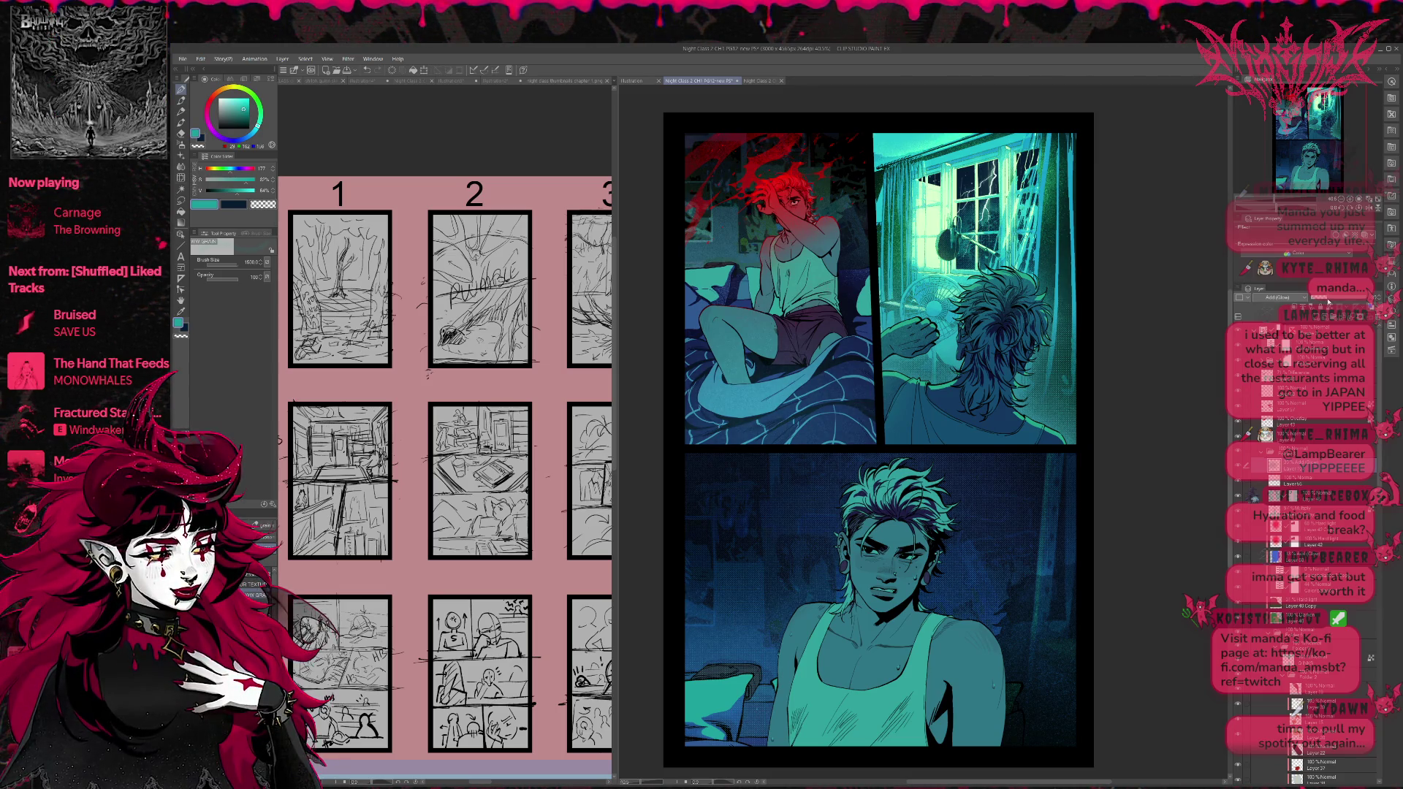
pyautogui.click(1341, 204)
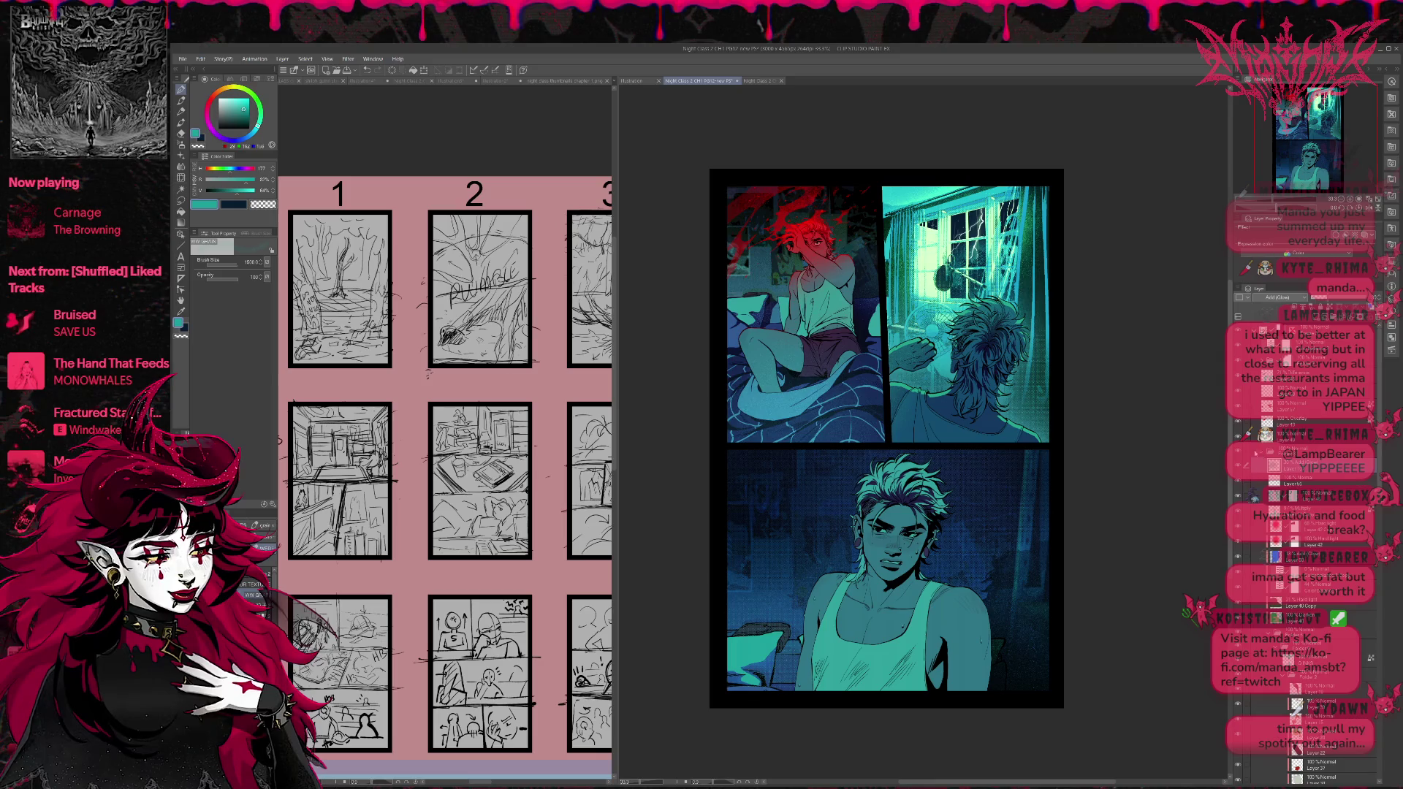
# Select Layer 106 and create a new folder above it.
pyautogui.click(1301, 767)
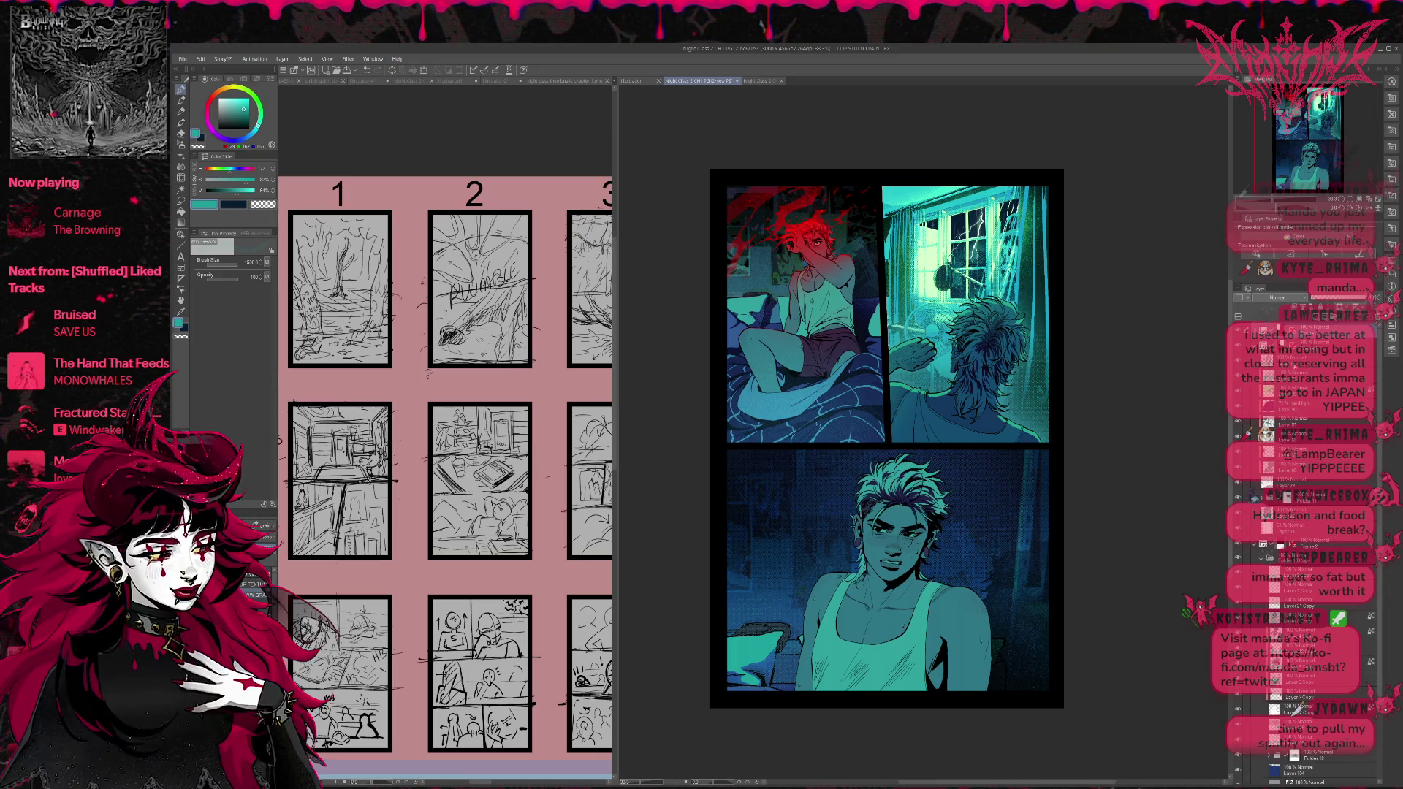
pyautogui.scroll(-5, 1297, 709)
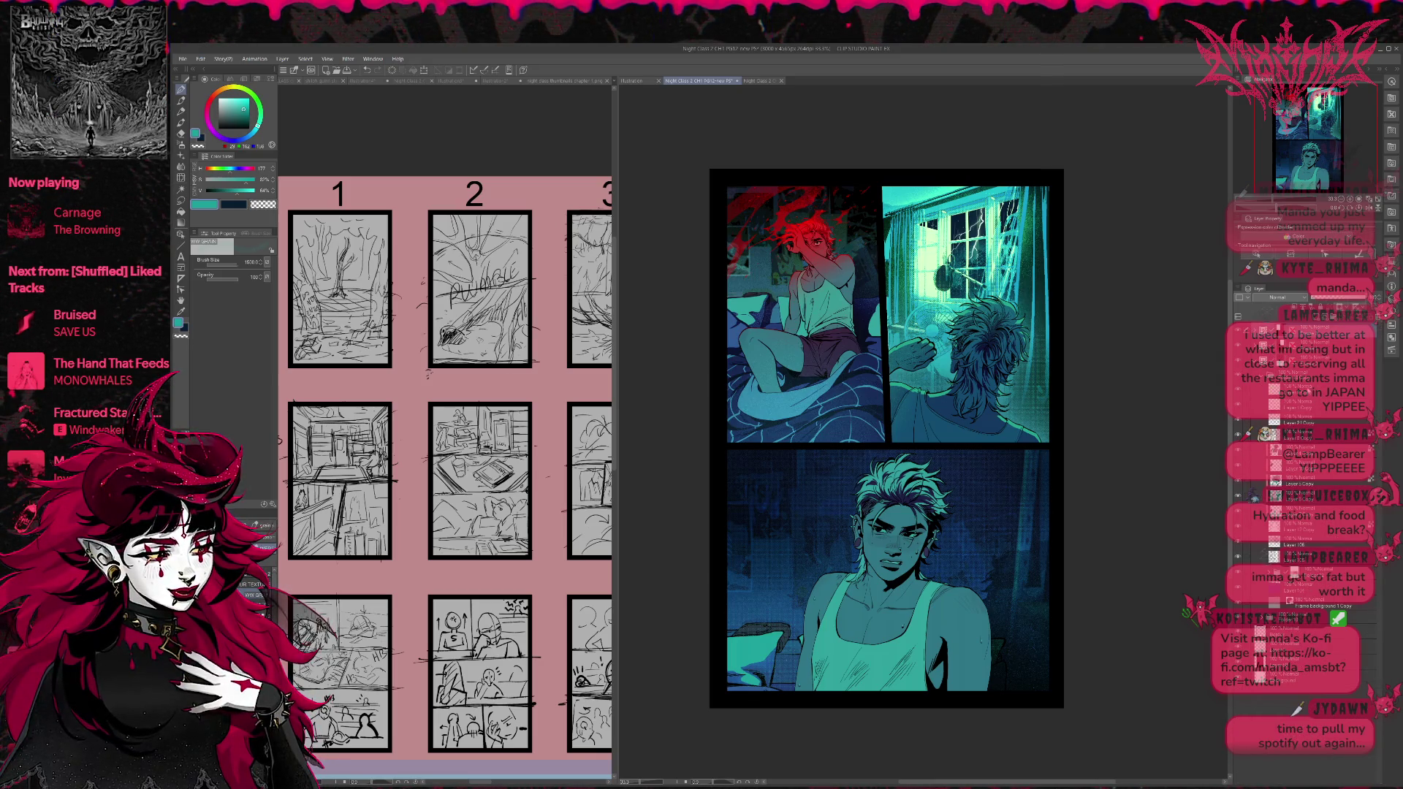
pyautogui.click(1290, 527)
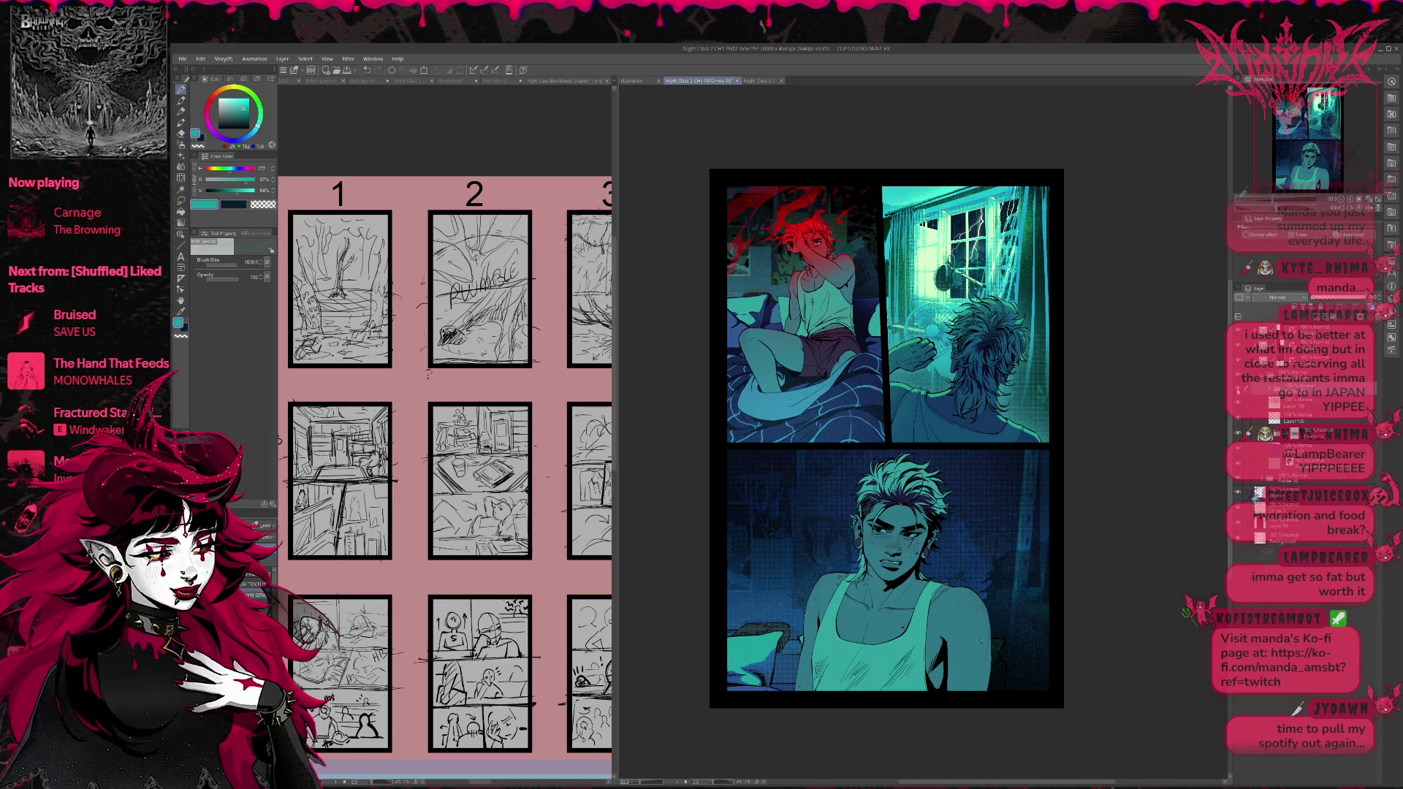
pyautogui.click(1286, 401)
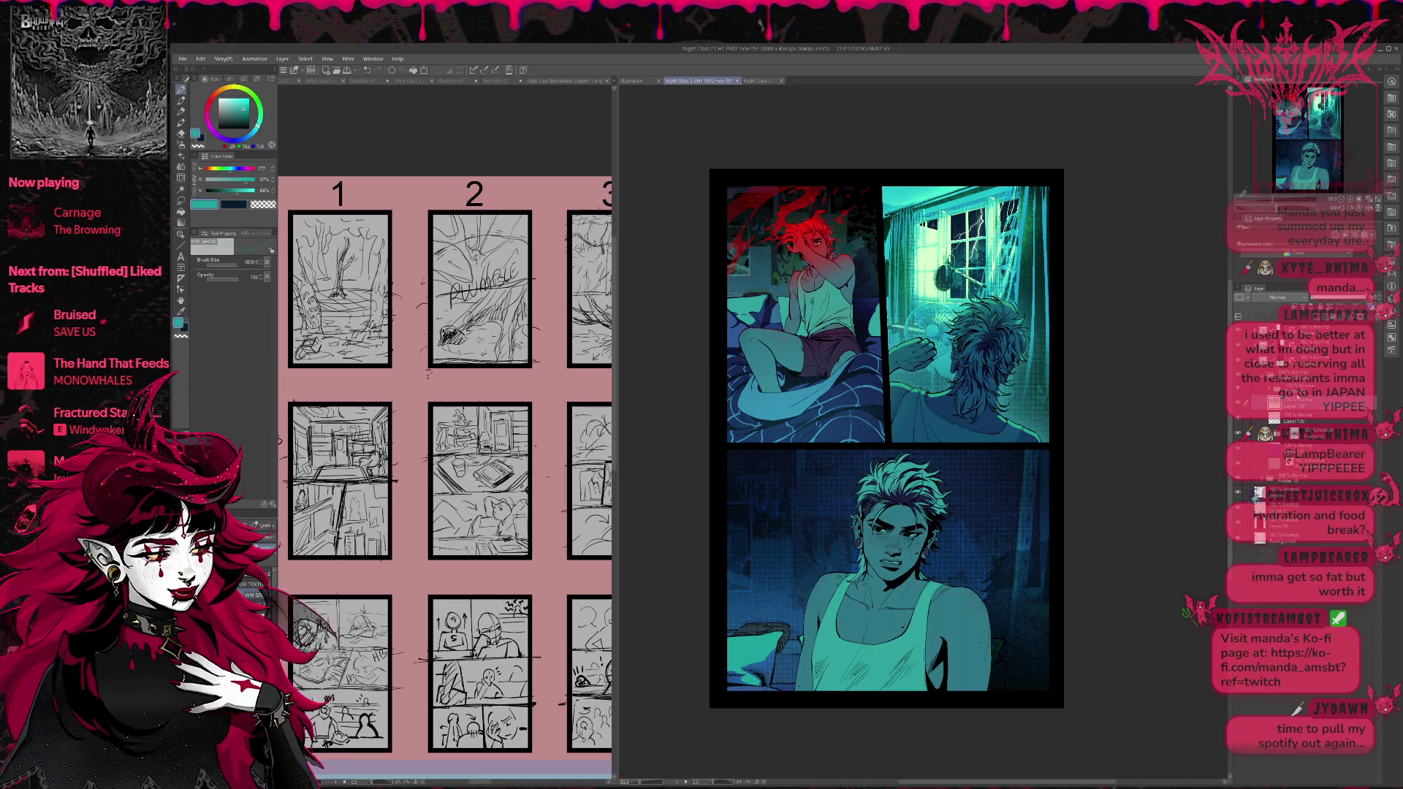
pyautogui.click(1269, 404)
# Brush light over the bottom character's face and hair, blend it as Add (Glow), and lower its opacity.
pyautogui.moveTo(866, 511)
pyautogui.mouseDown()
pyautogui.moveTo(935, 505)
pyautogui.moveTo(914, 584)
pyautogui.mouseUp()
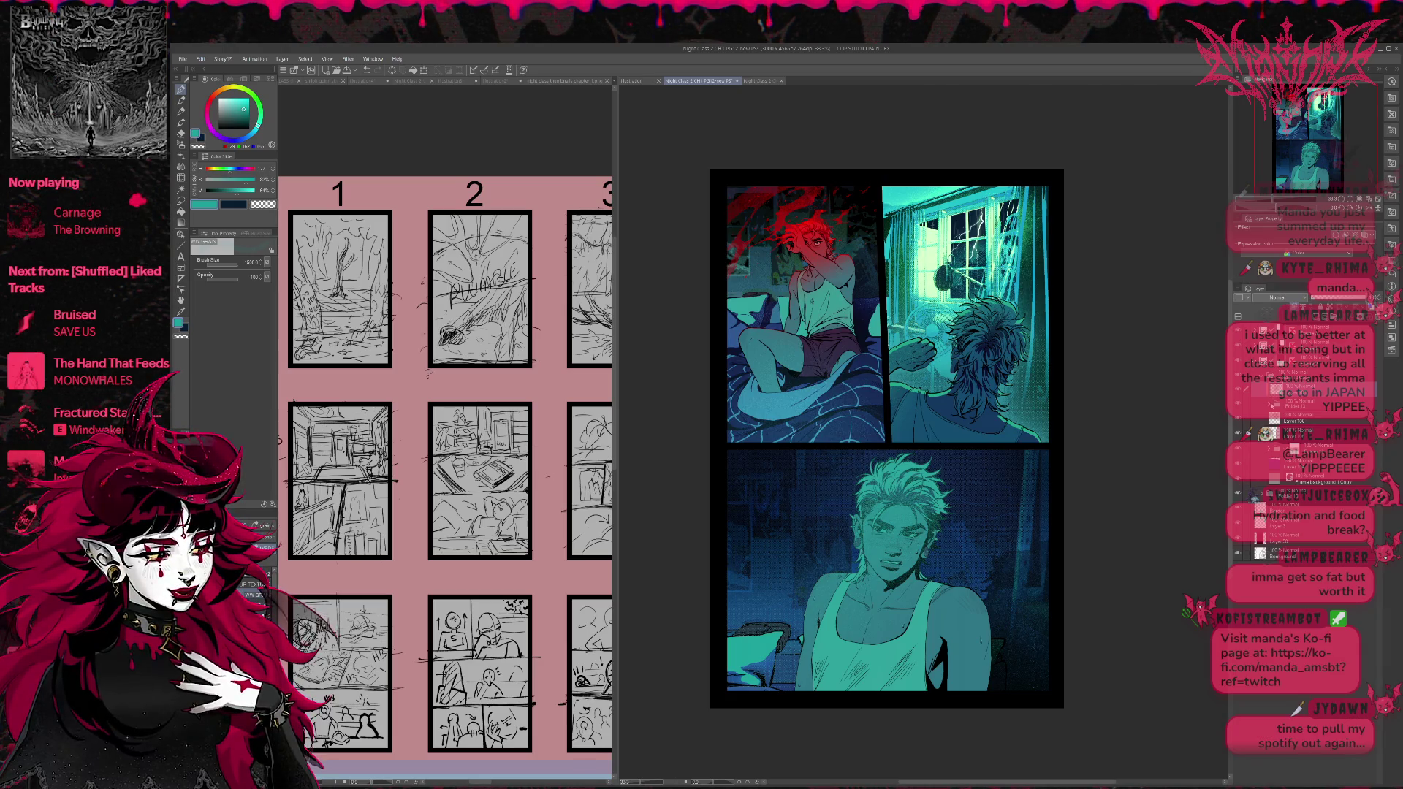
pyautogui.click(1278, 298)
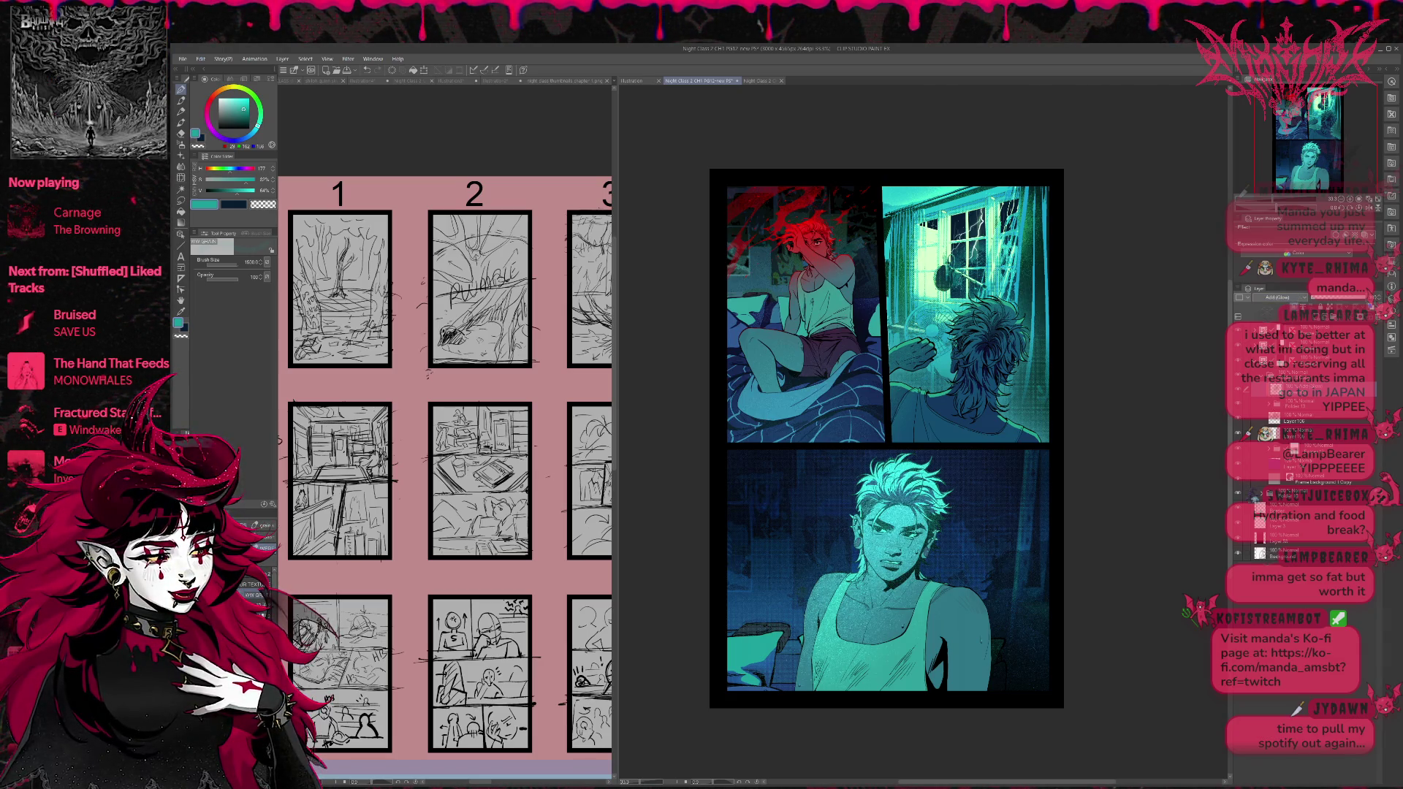
pyautogui.scroll(2, 1278, 297)
pyautogui.moveTo(1361, 298); pyautogui.dragTo(1328, 302)
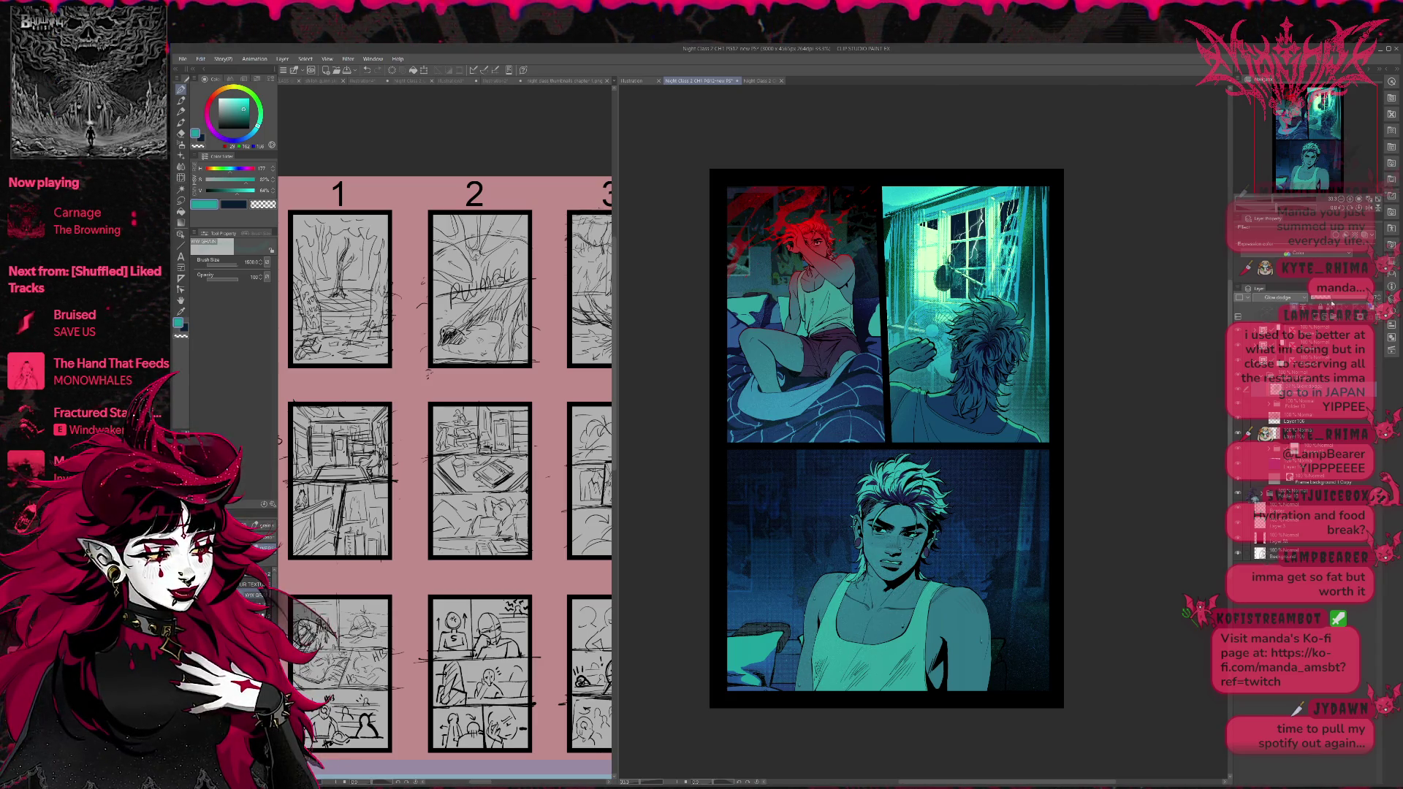
pyautogui.moveTo(1332, 303); pyautogui.dragTo(1338, 303)
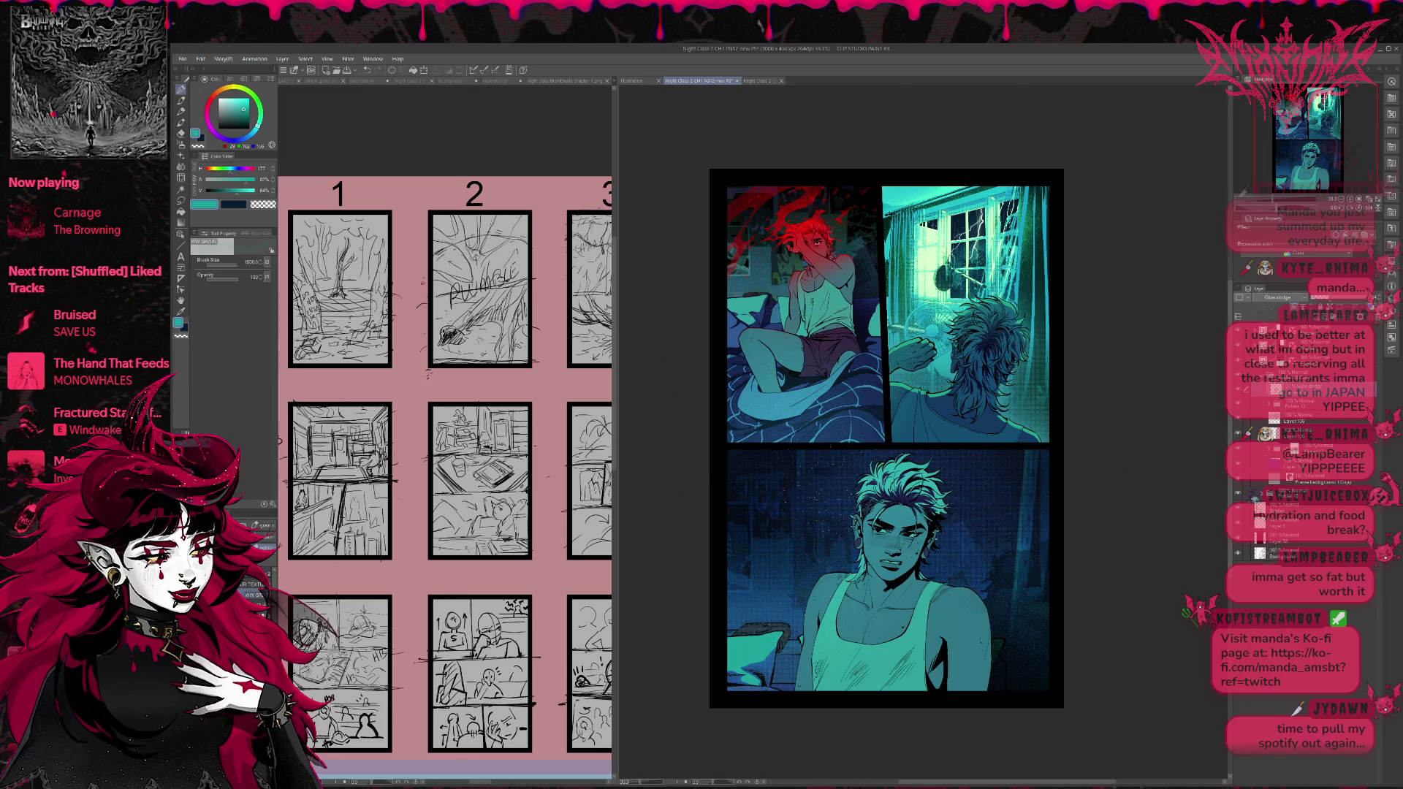
pyautogui.press('alt')
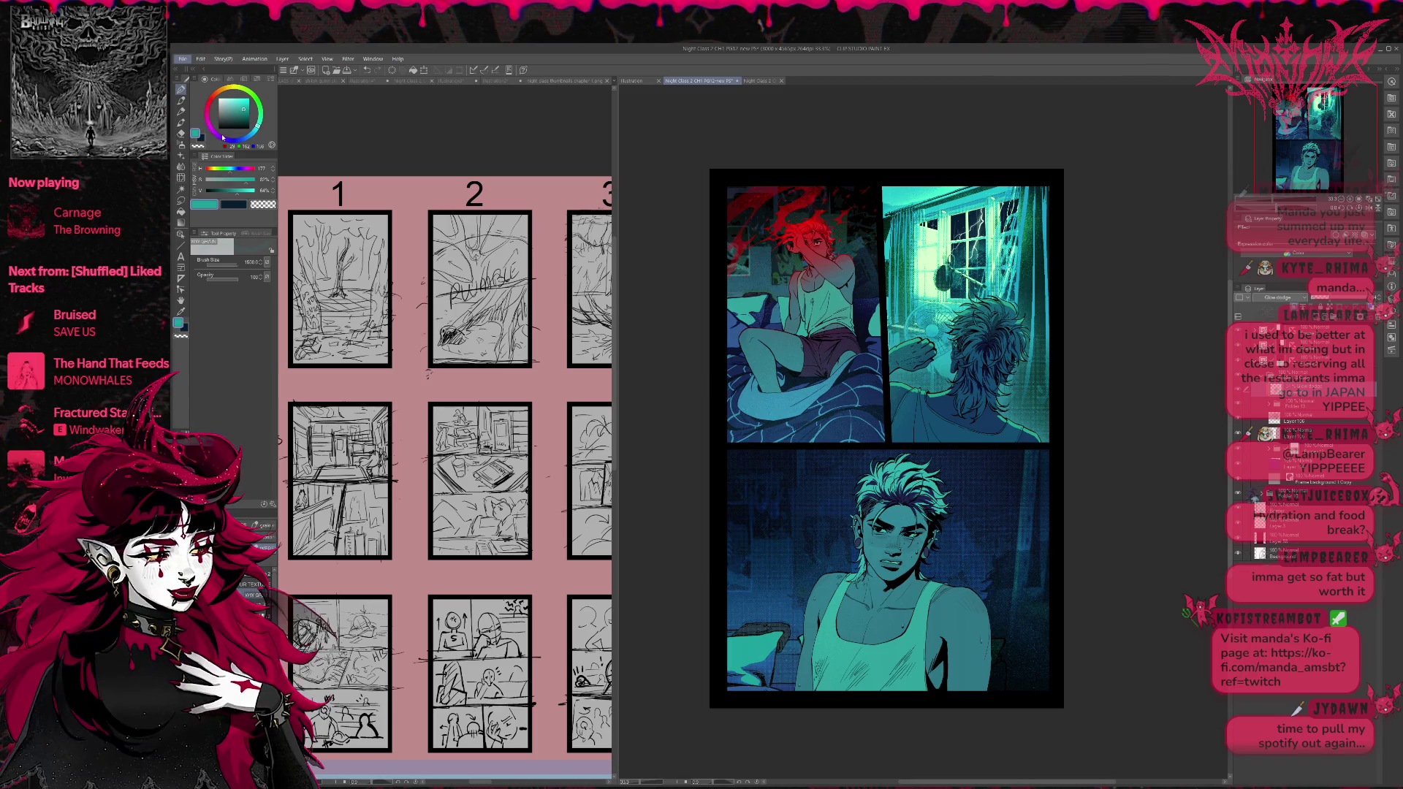
pyautogui.press('alt')
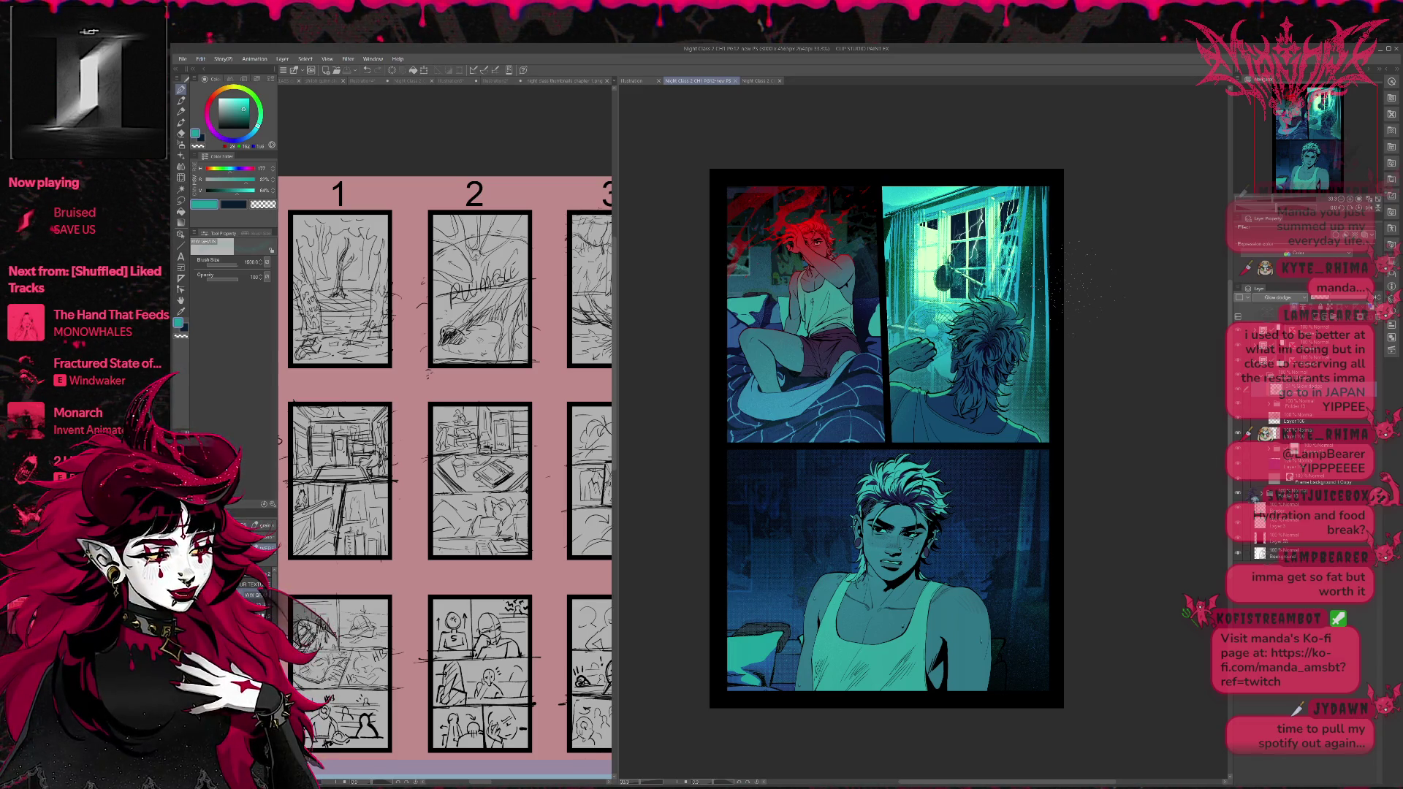
# Expand the folder, select a layer and the layers below it, and group them with Ctrl+G.
pyautogui.scroll(2, 1301, 410)
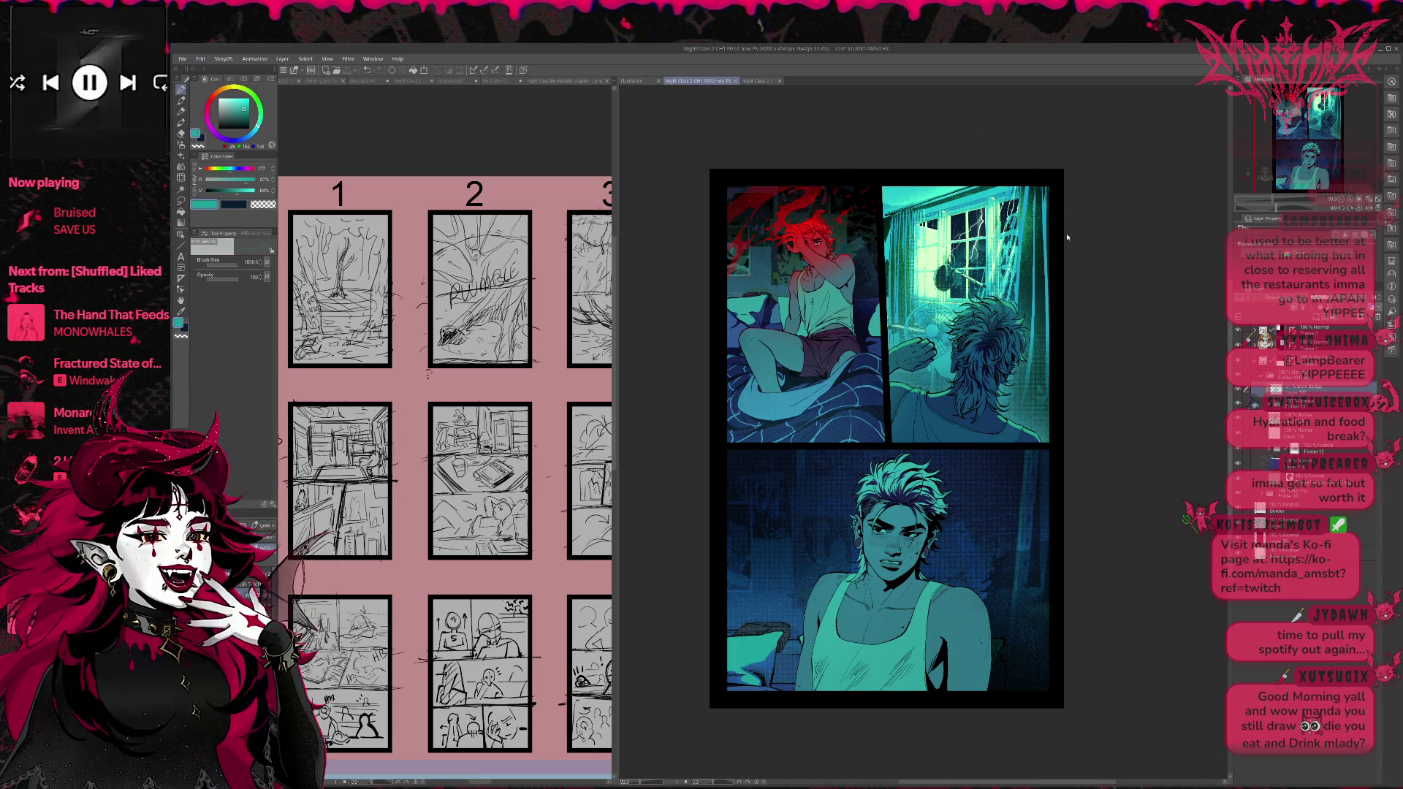
pyautogui.hotkey('ctrl', 'z')
pyautogui.hotkey('ctrl', 'z')
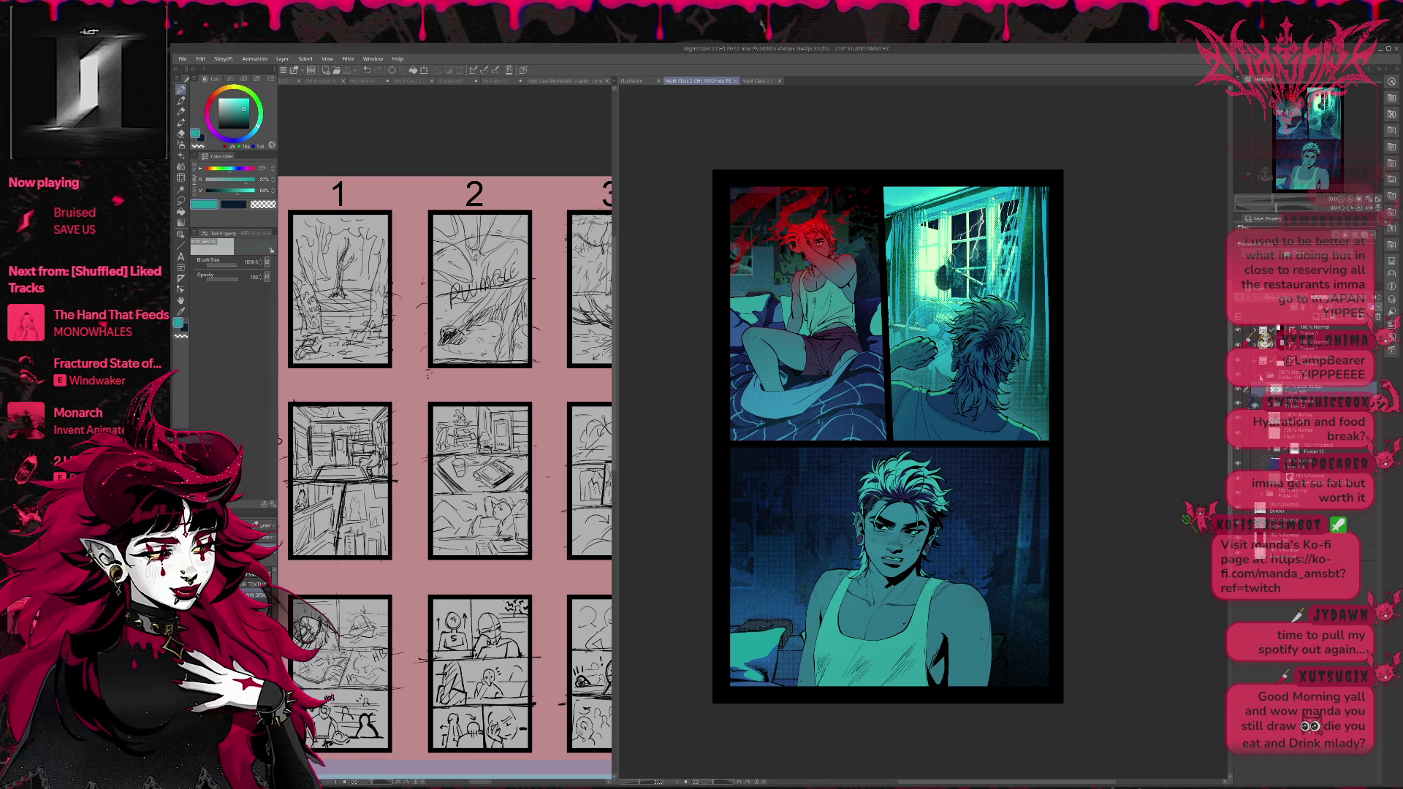
pyautogui.click(1261, 376)
pyautogui.click(1240, 364)
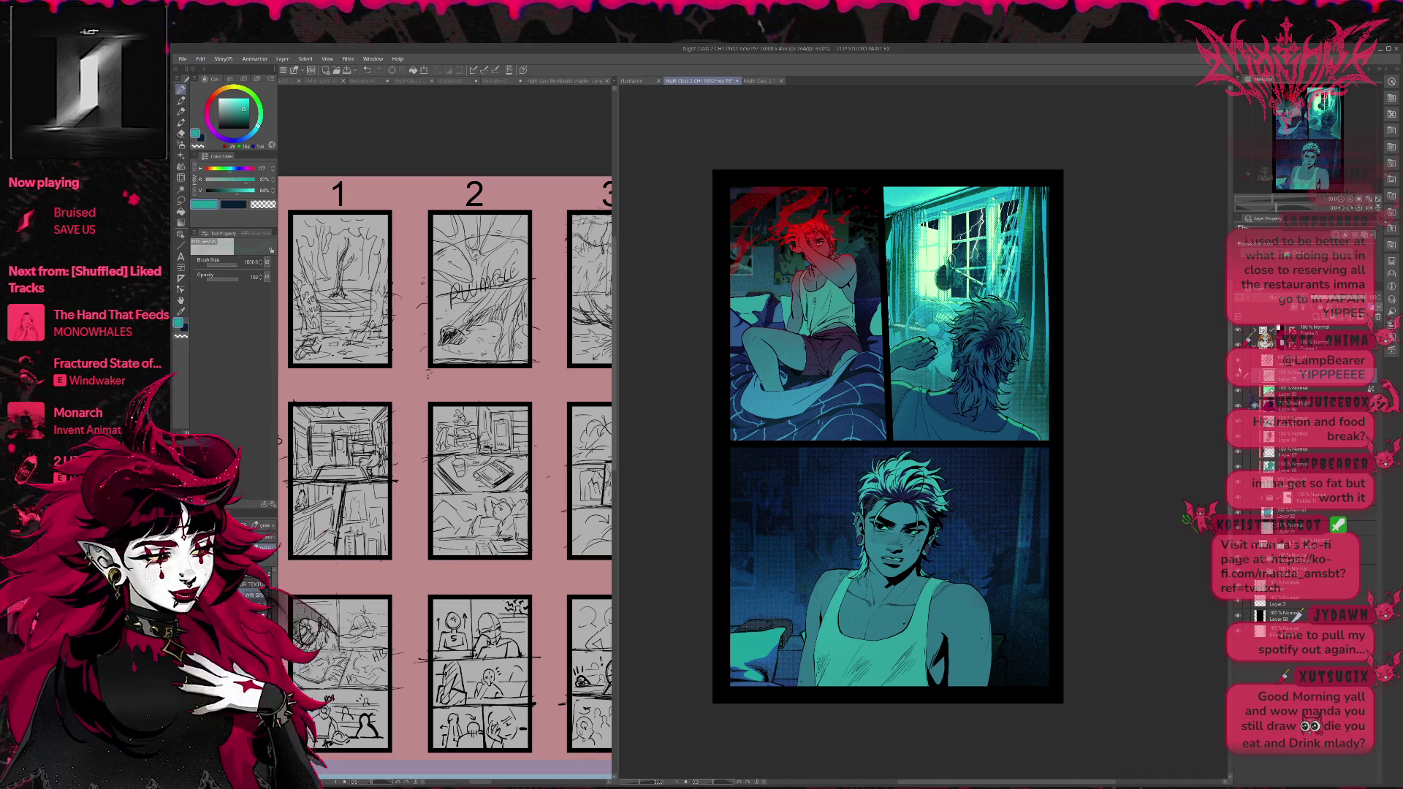
pyautogui.click(1275, 360)
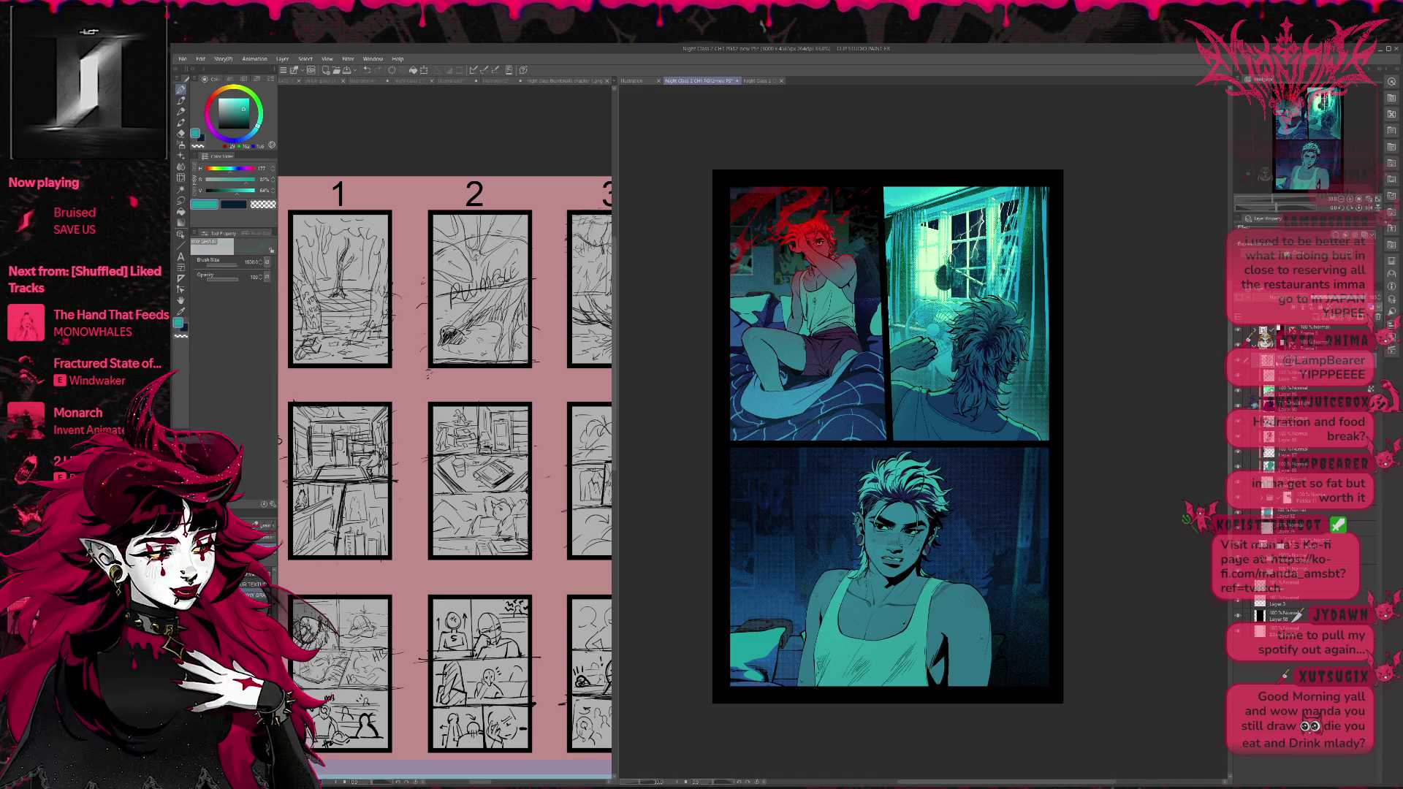
pyautogui.keyDown('shift'); pyautogui.click(1286, 482); pyautogui.keyUp('shift')
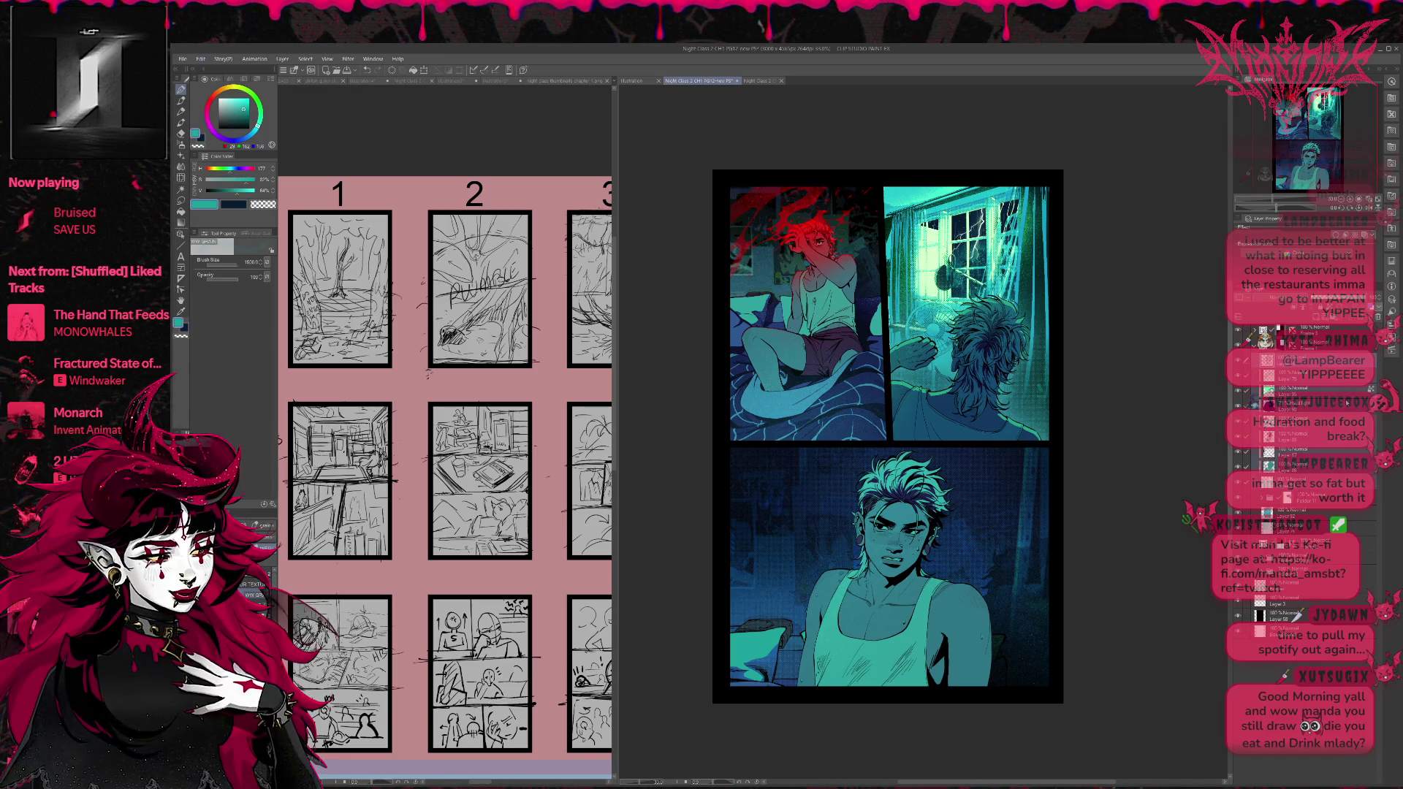
pyautogui.hotkey('ctrl', 'g')
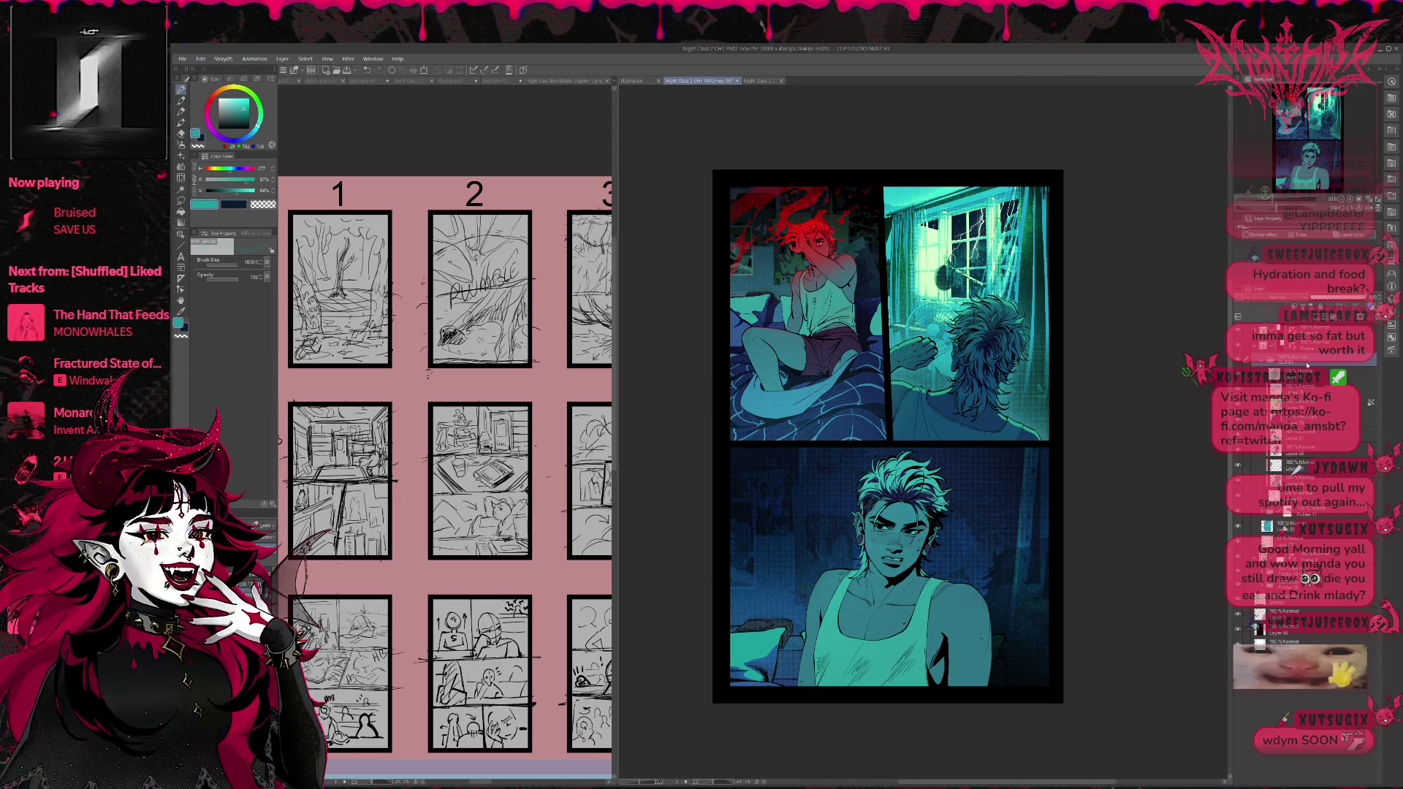
# Collapse the folder and toggle a top-right panel layer off and on to compare.
pyautogui.click(1251, 363)
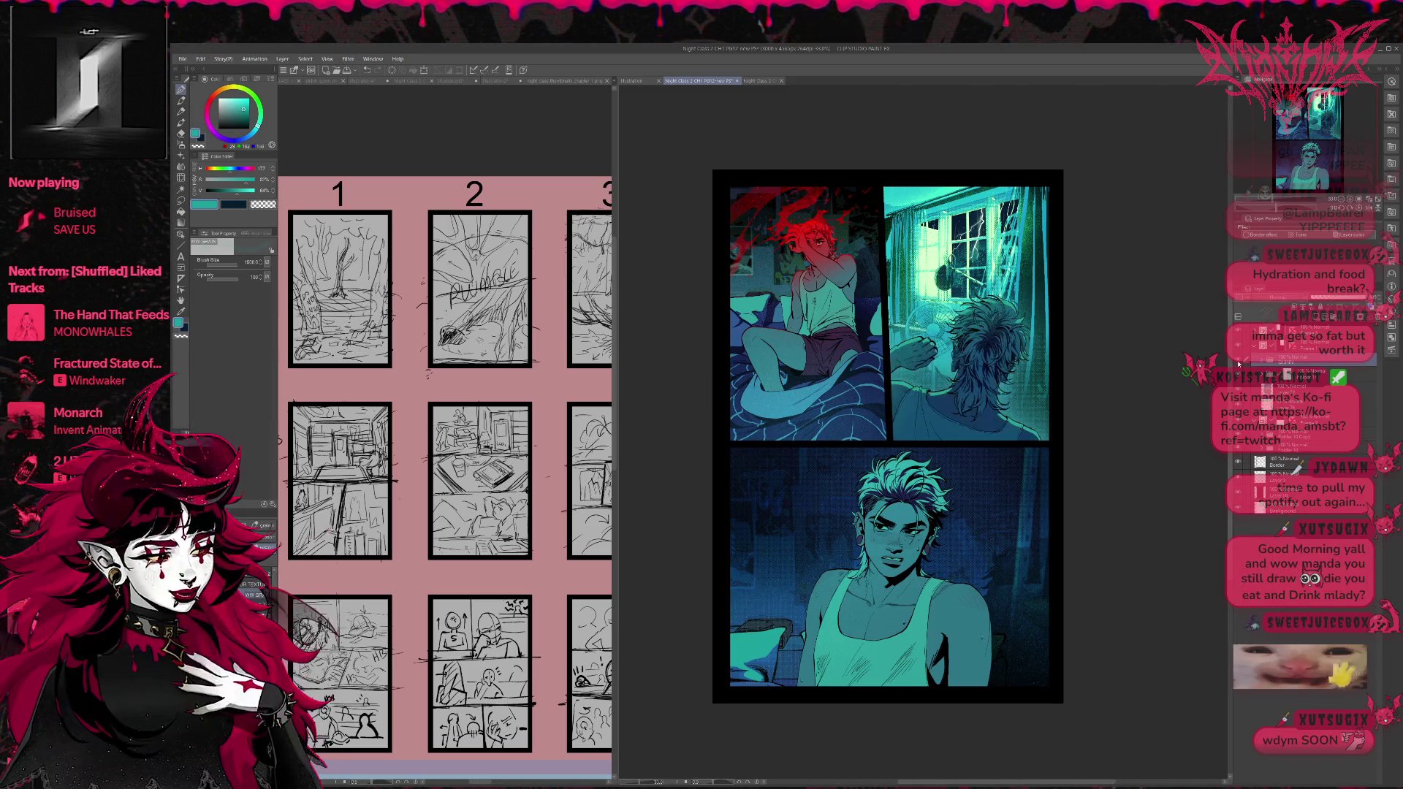
pyautogui.click(1238, 364)
pyautogui.click(1238, 364)
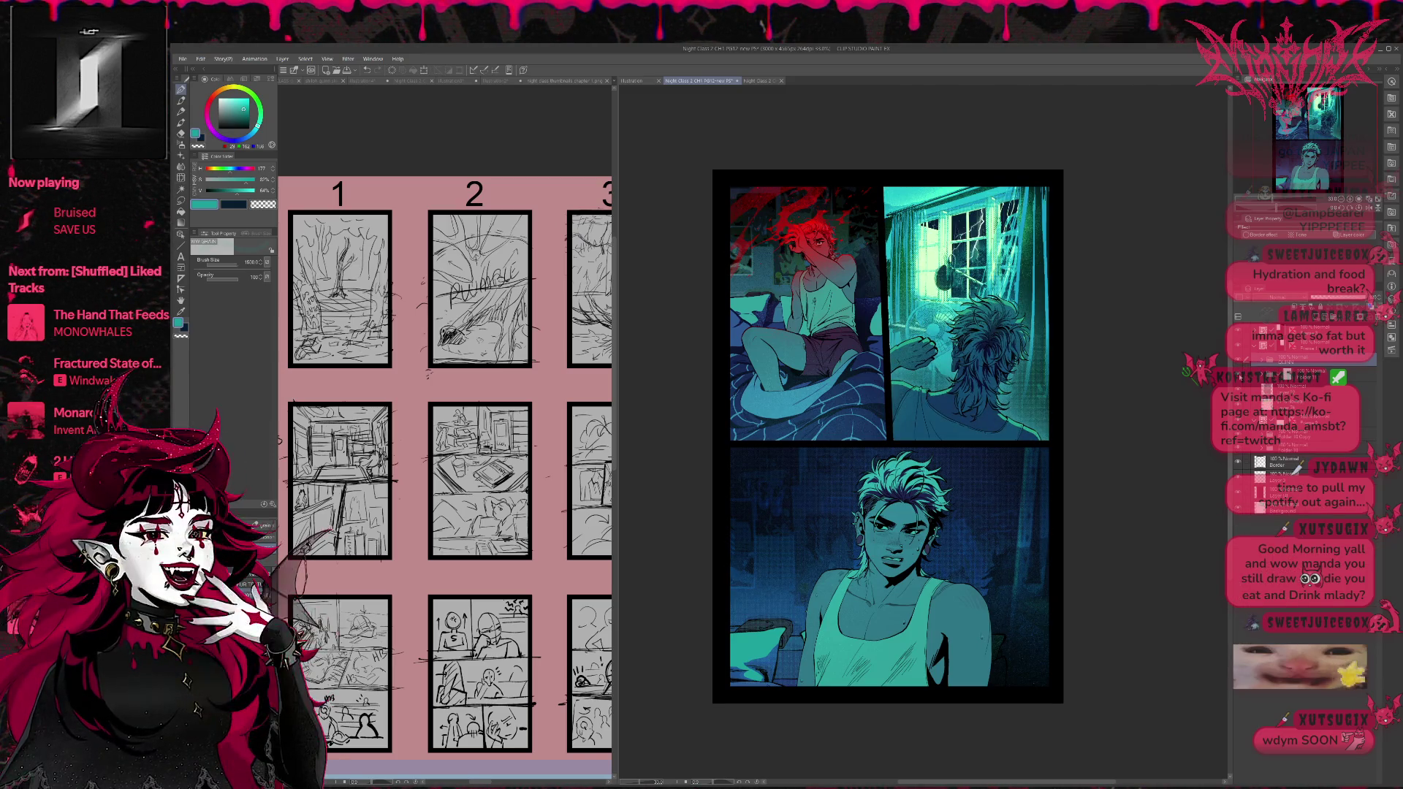
pyautogui.click(1238, 363)
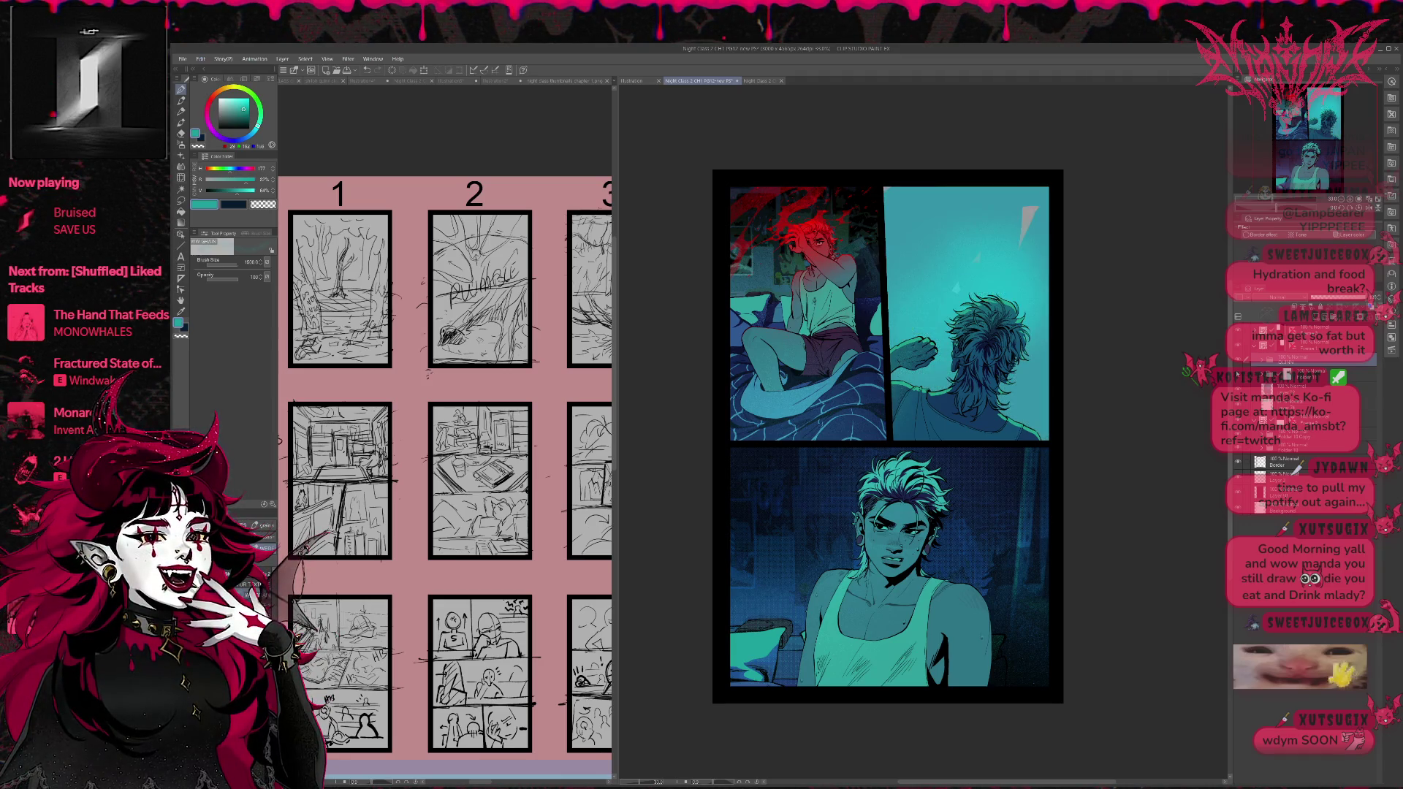
pyautogui.click(1238, 363)
# Add a new raster layer, pick a brighter cyan, and choose another brush at size 700.
pyautogui.click(1287, 375)
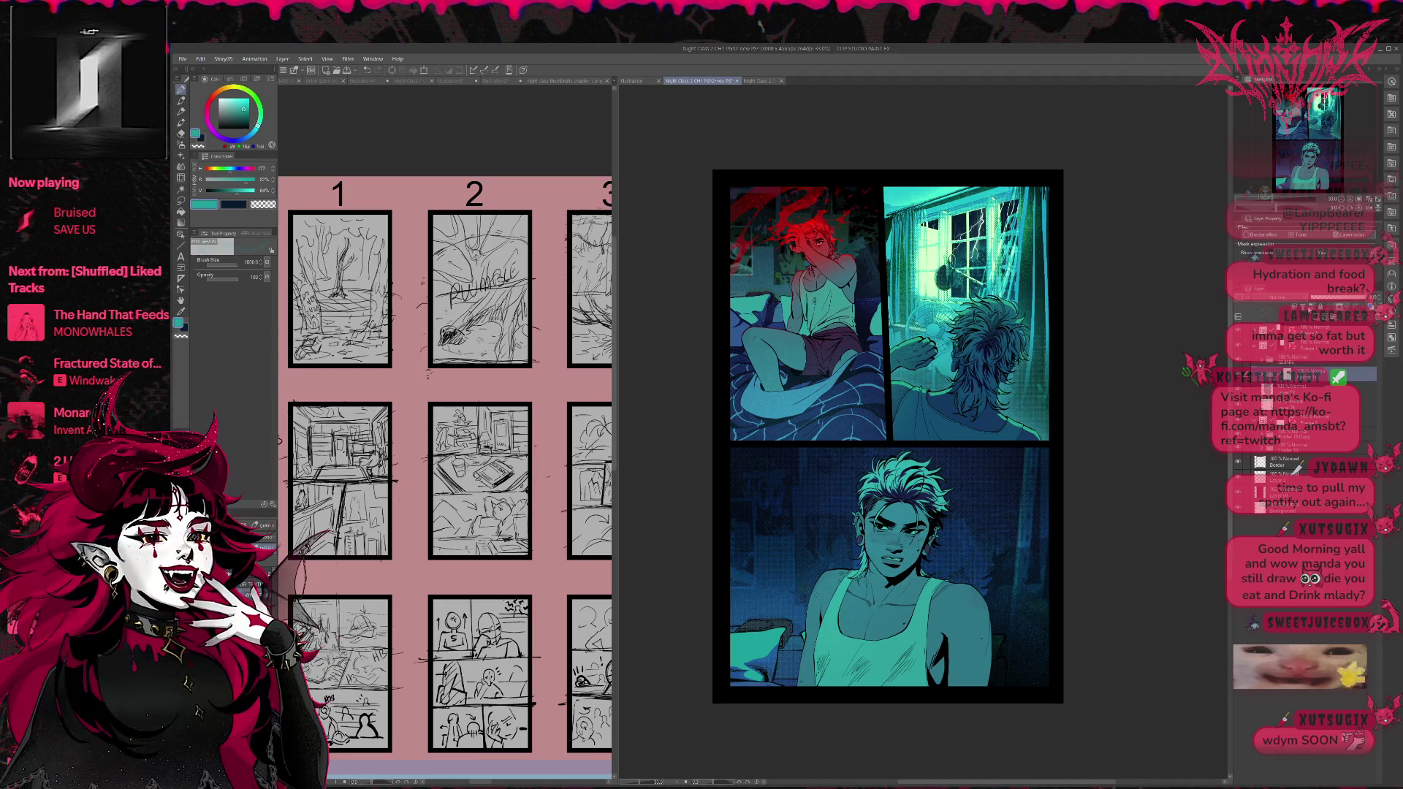
pyautogui.hotkey('ctrl', 'shift', 'n')
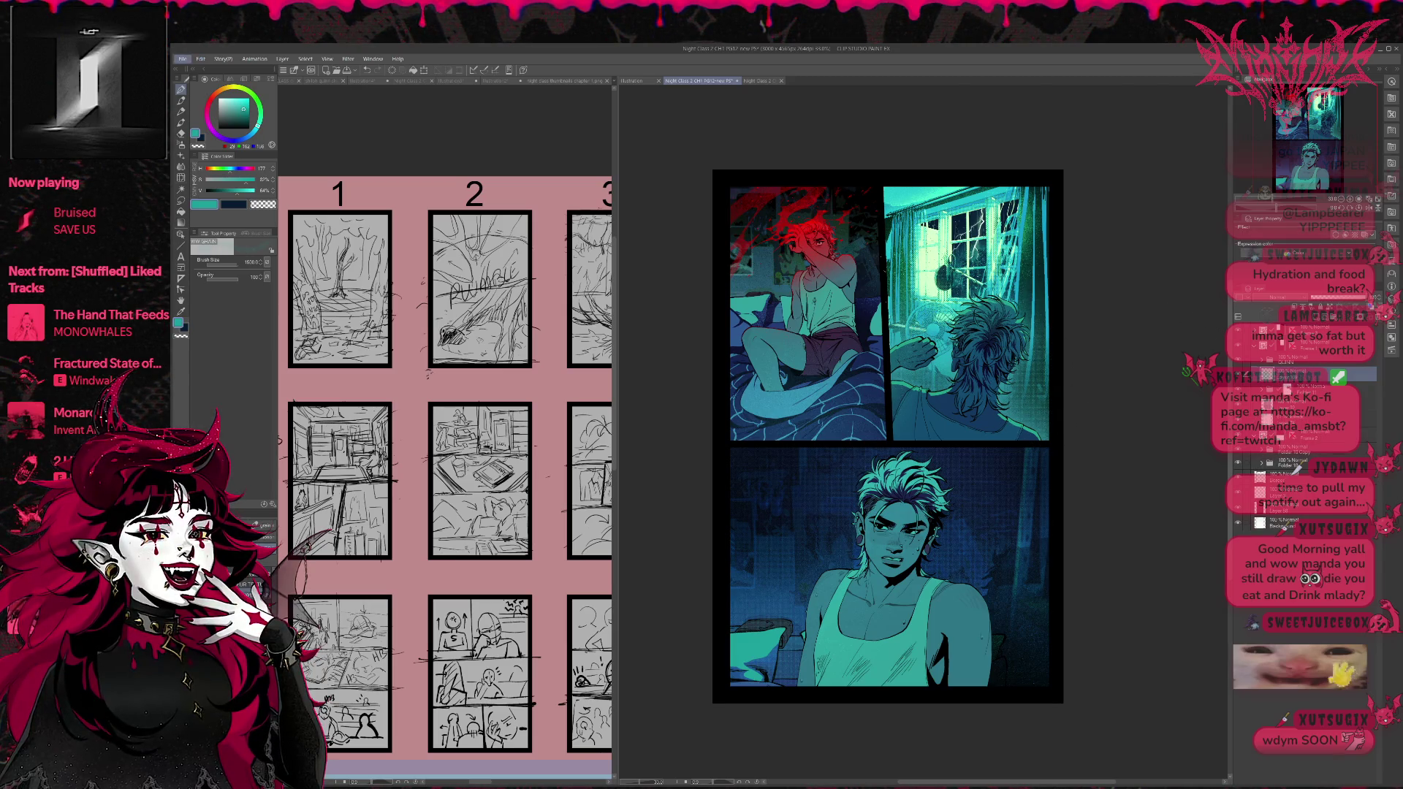
pyautogui.keyDown('alt'); pyautogui.click(938, 209); pyautogui.keyUp('alt')
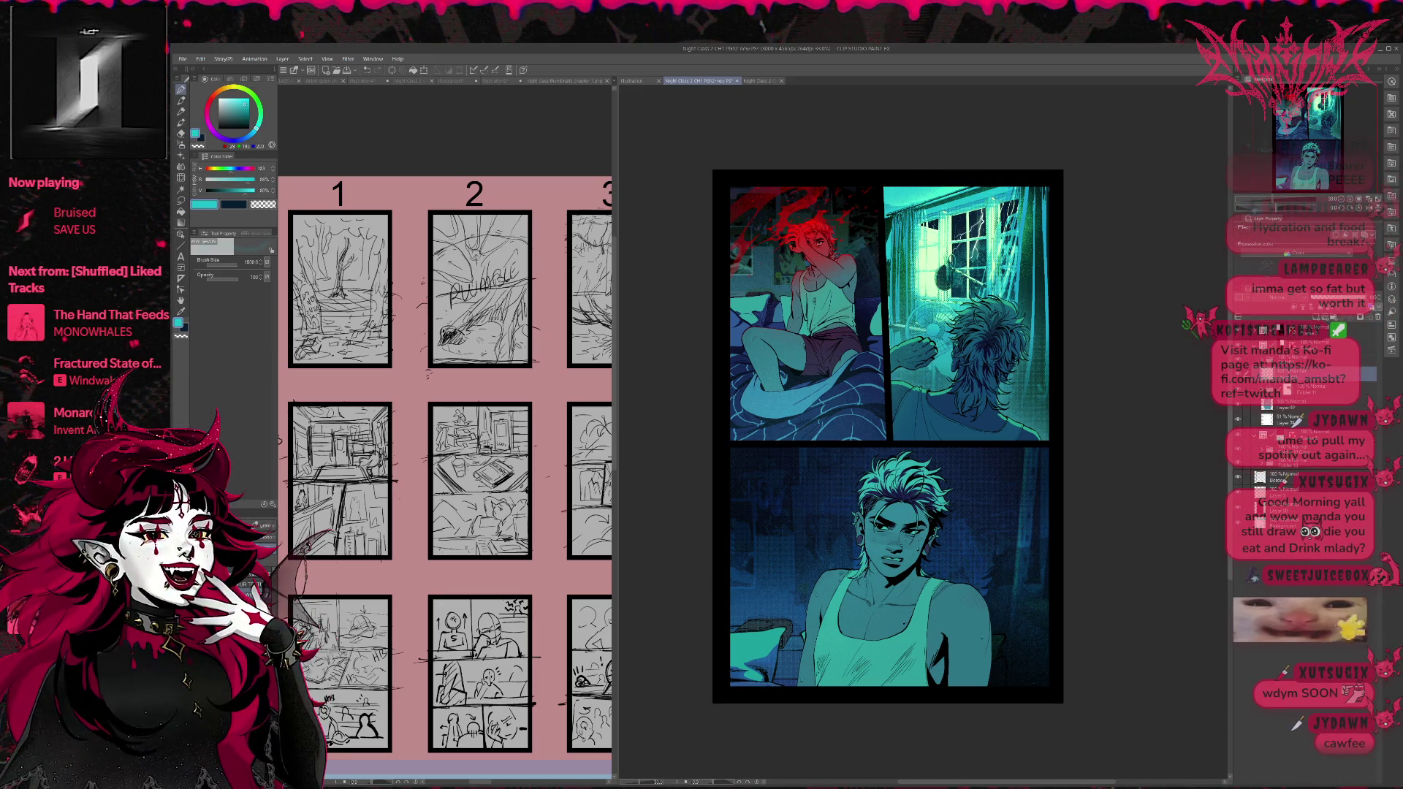
pyautogui.click(256, 555)
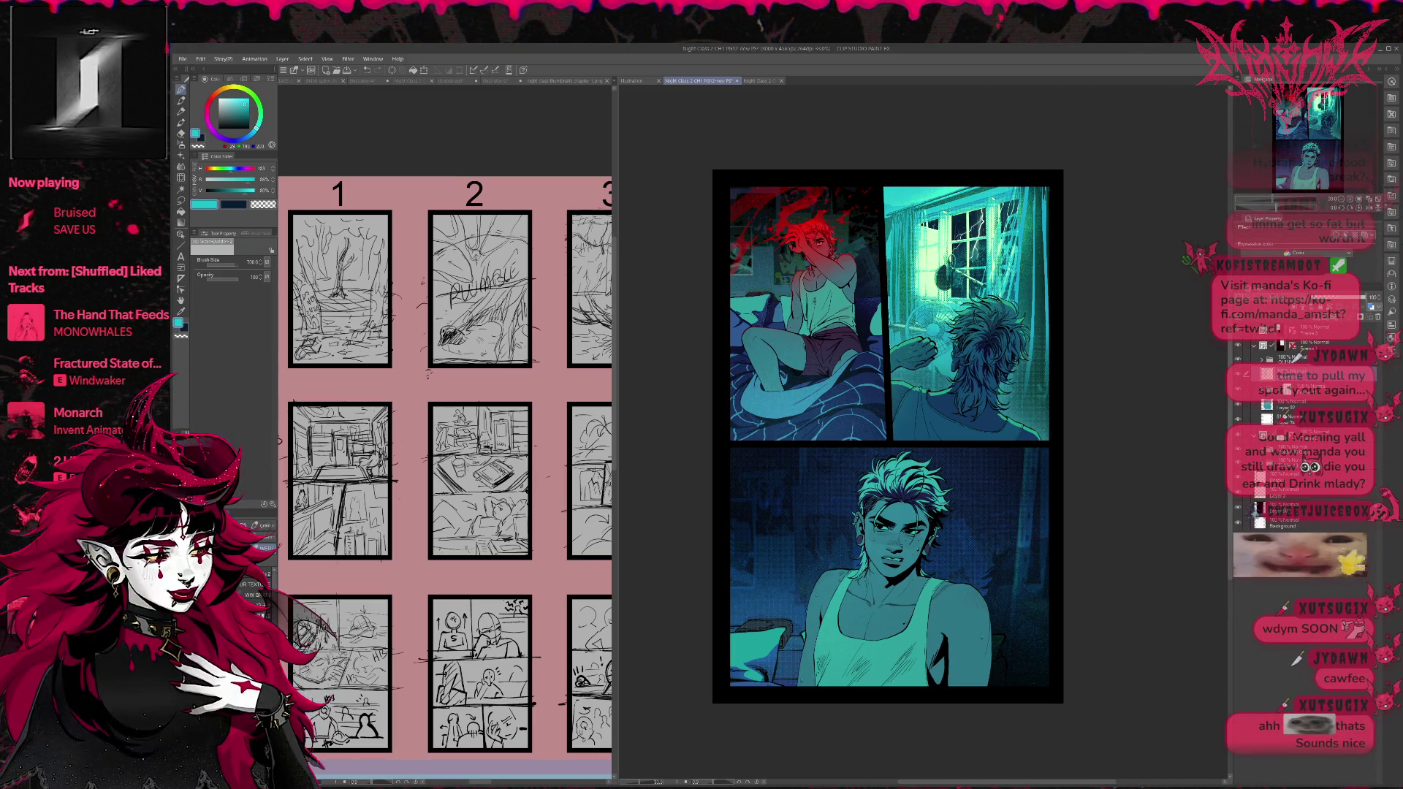
# Reframe the page view and select Layer 35 for painting.
pyautogui.moveTo(981, 334); pyautogui.dragTo(886, 383)
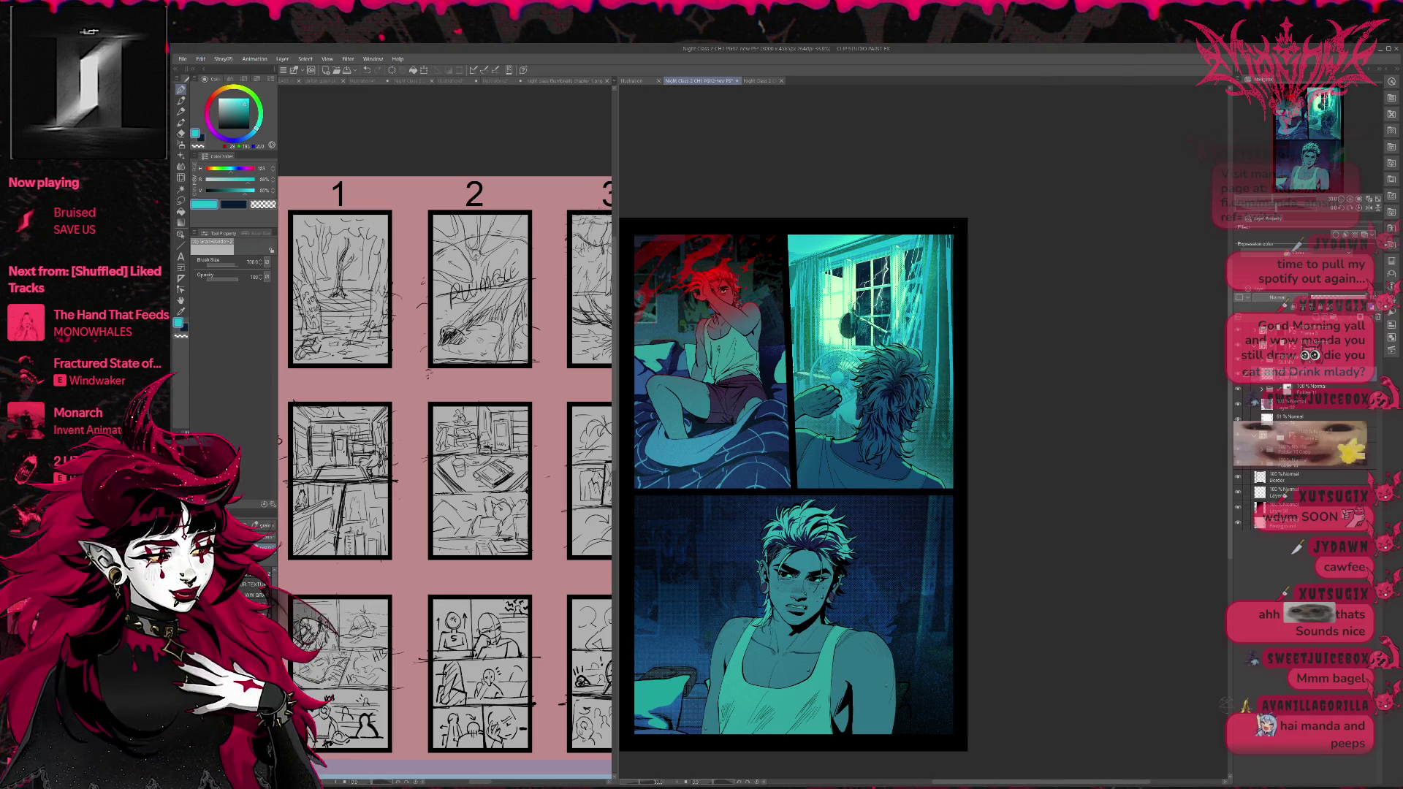
pyautogui.moveTo(987, 289); pyautogui.dragTo(993, 275)
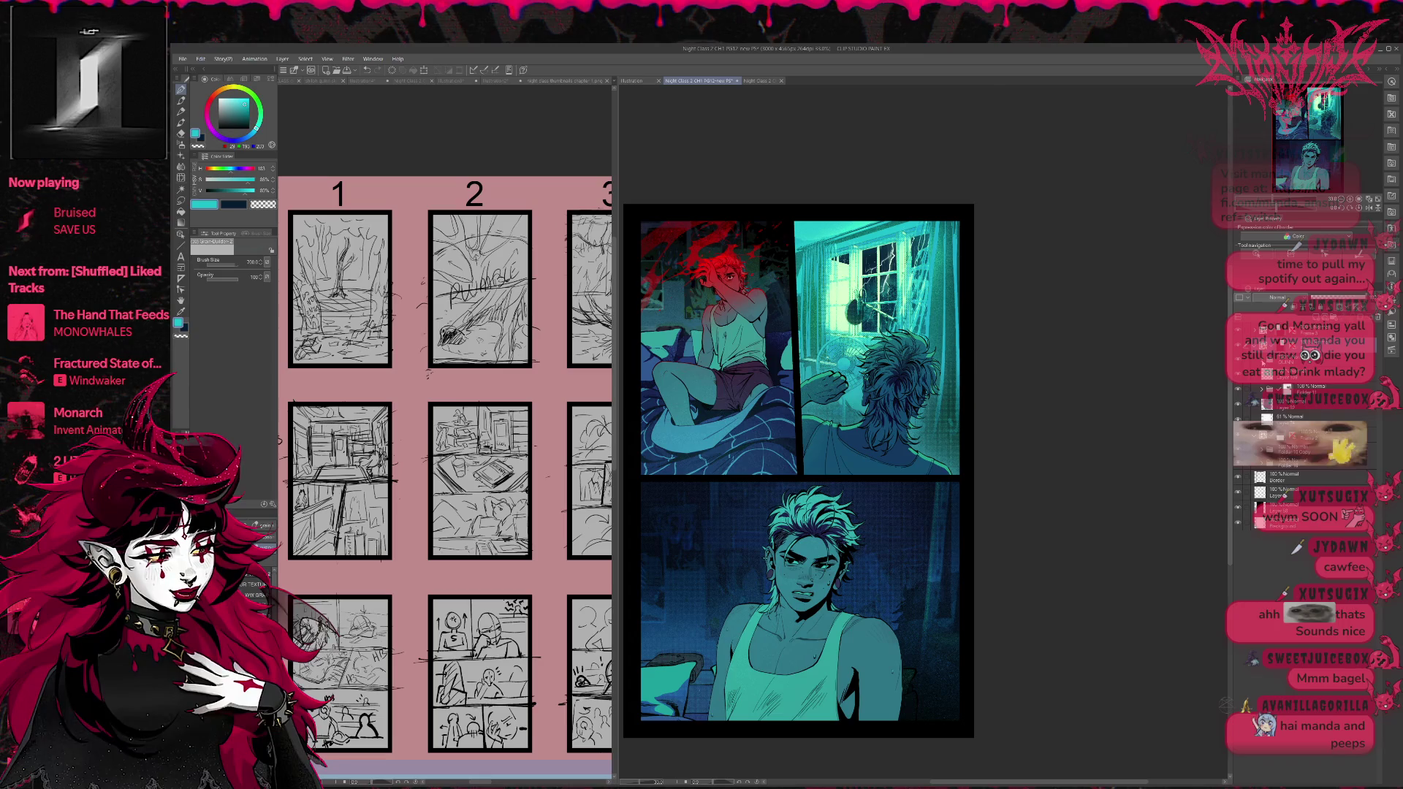
pyautogui.click(1308, 404)
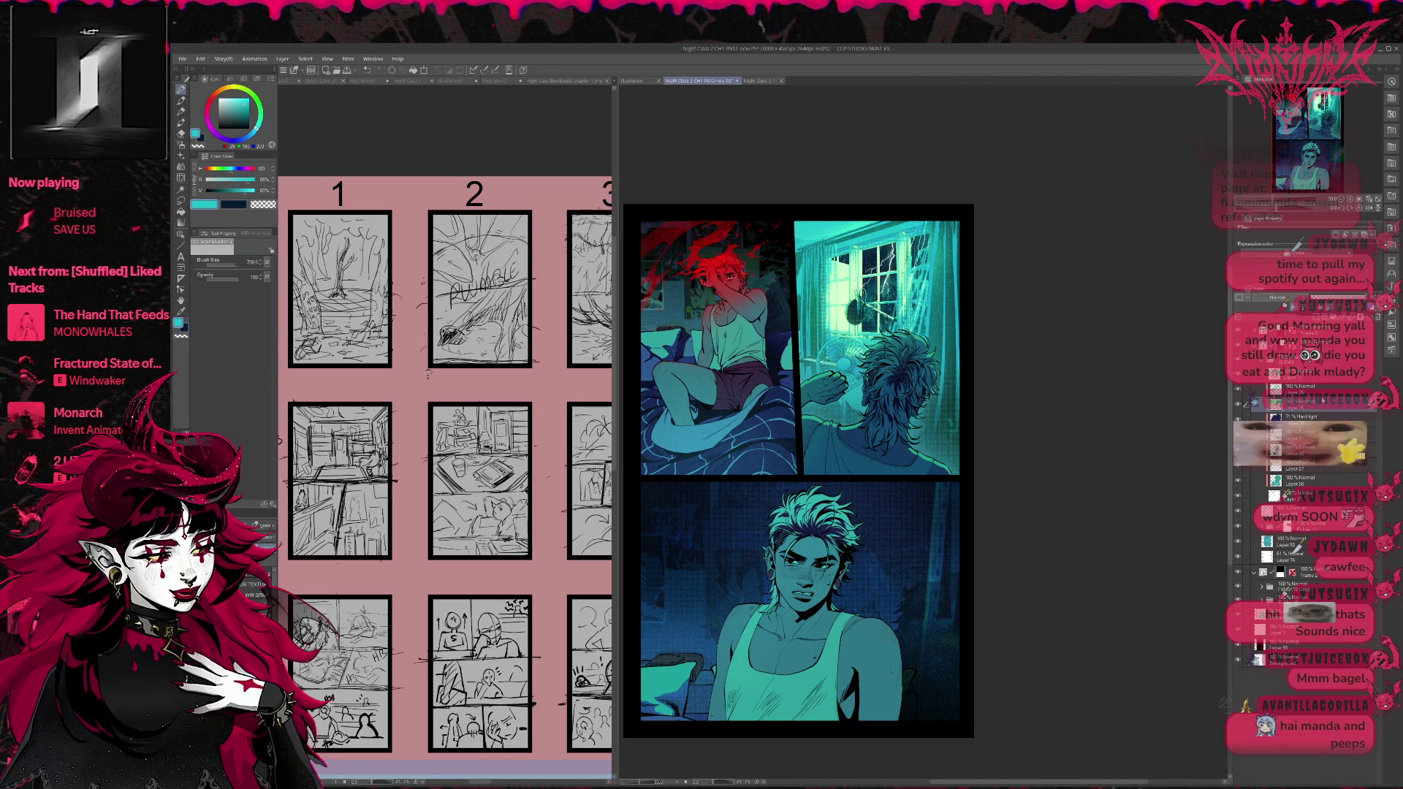
# Paint pale green rim light on the back figure's arm and hair inside a selection, then deselect.
pyautogui.press('p')
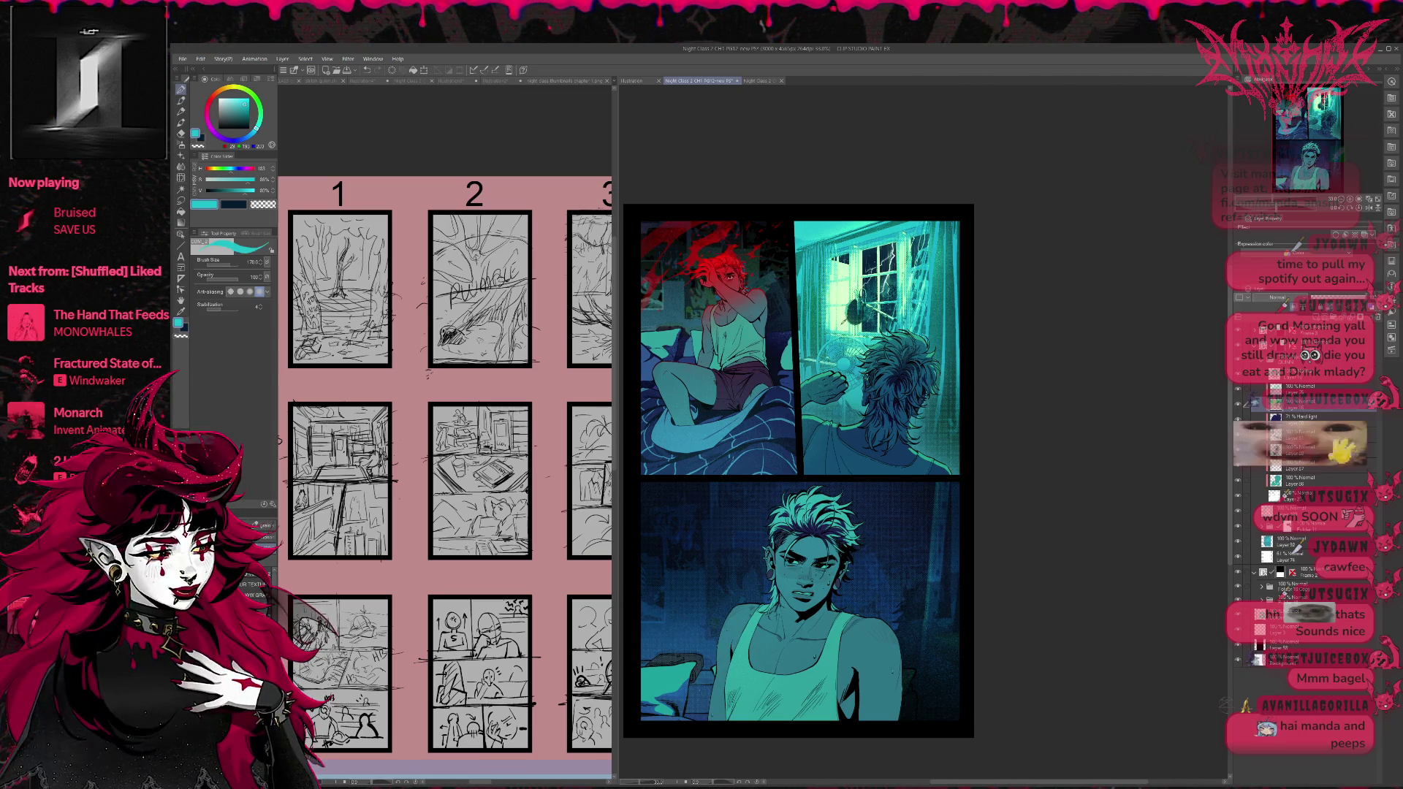
pyautogui.keyDown('alt'); pyautogui.click(841, 325); pyautogui.keyUp('alt')
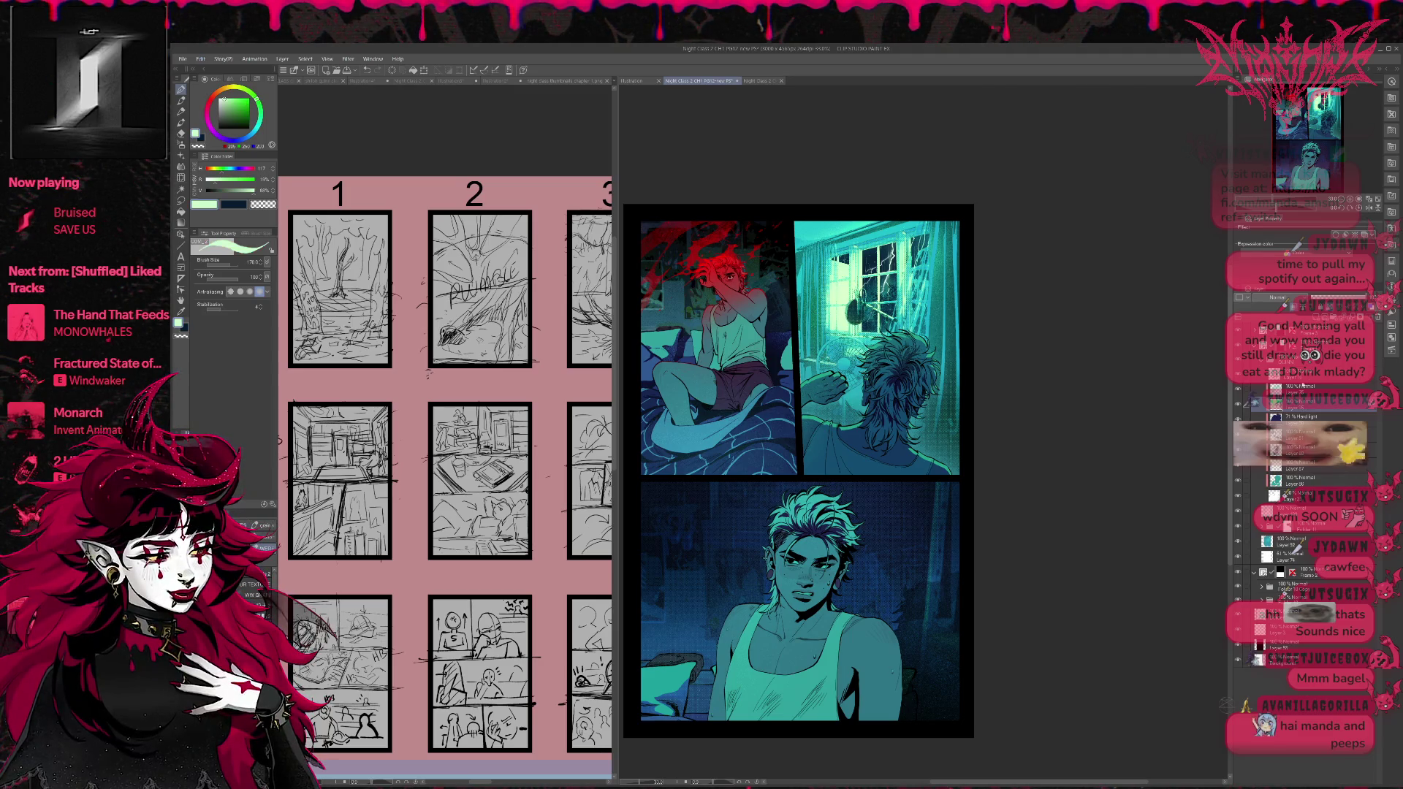
pyautogui.keyDown('ctrl'); pyautogui.click(1275, 401); pyautogui.keyUp('ctrl')
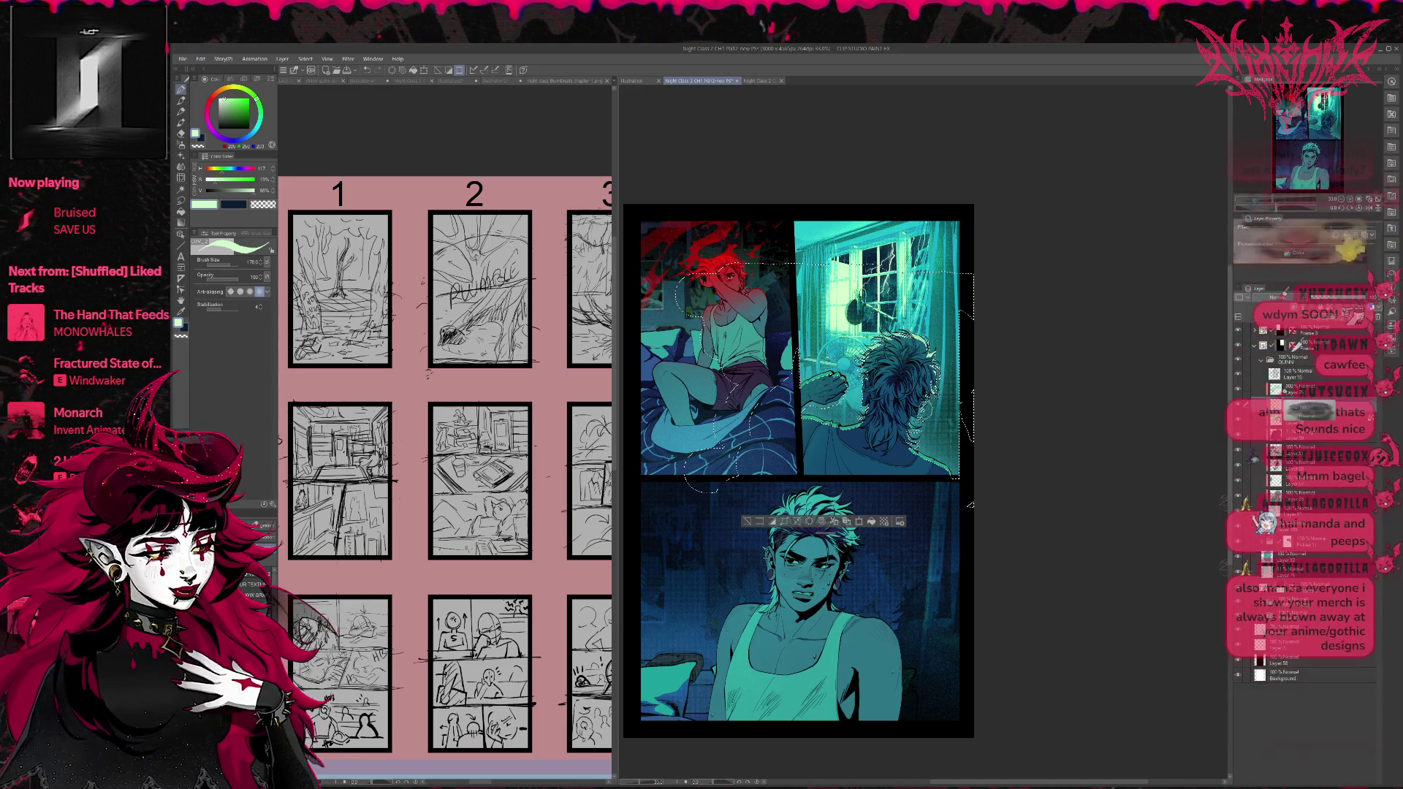
pyautogui.moveTo(824, 373)
pyautogui.mouseDown()
pyautogui.moveTo(840, 430)
pyautogui.moveTo(950, 469)
pyautogui.mouseUp()
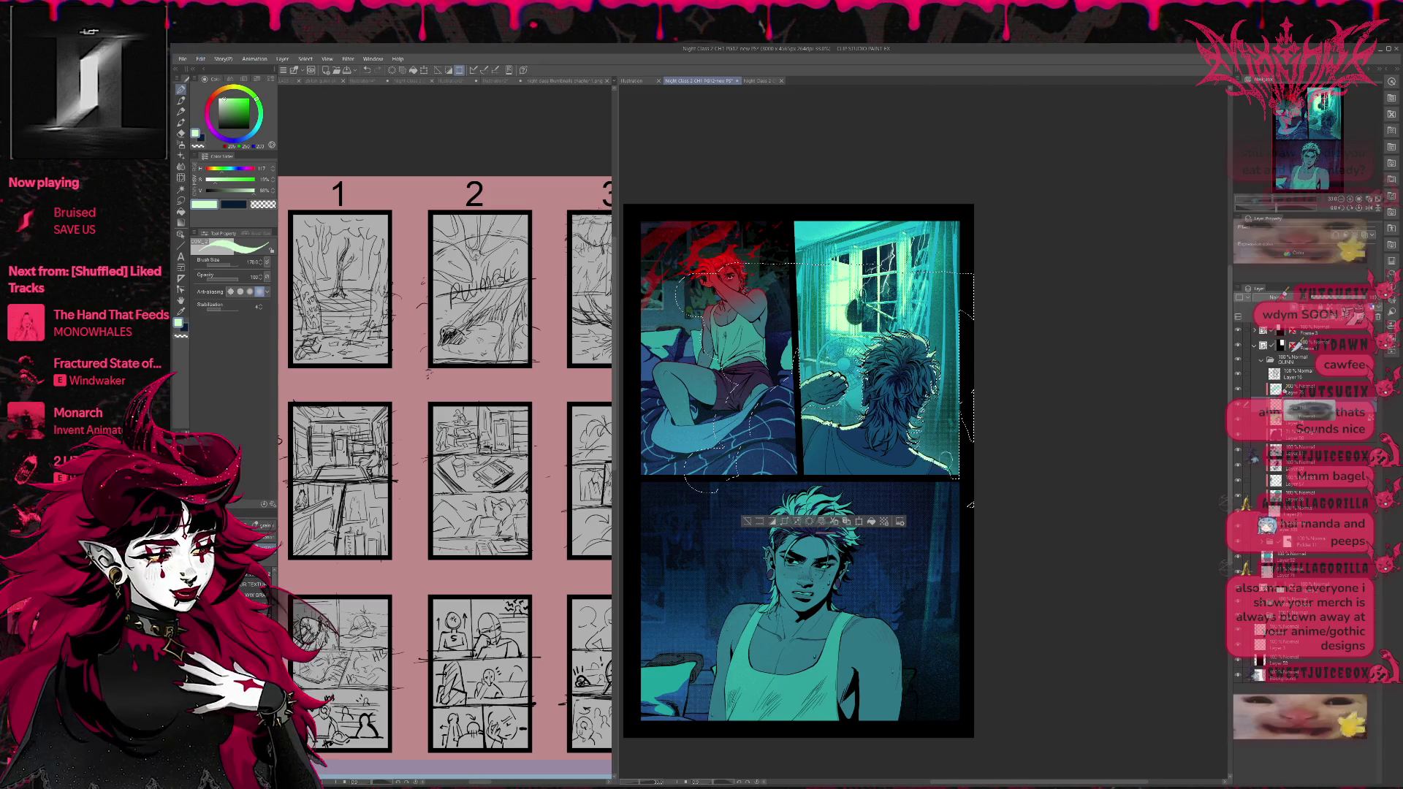
pyautogui.hotkey('ctrl', 'd')
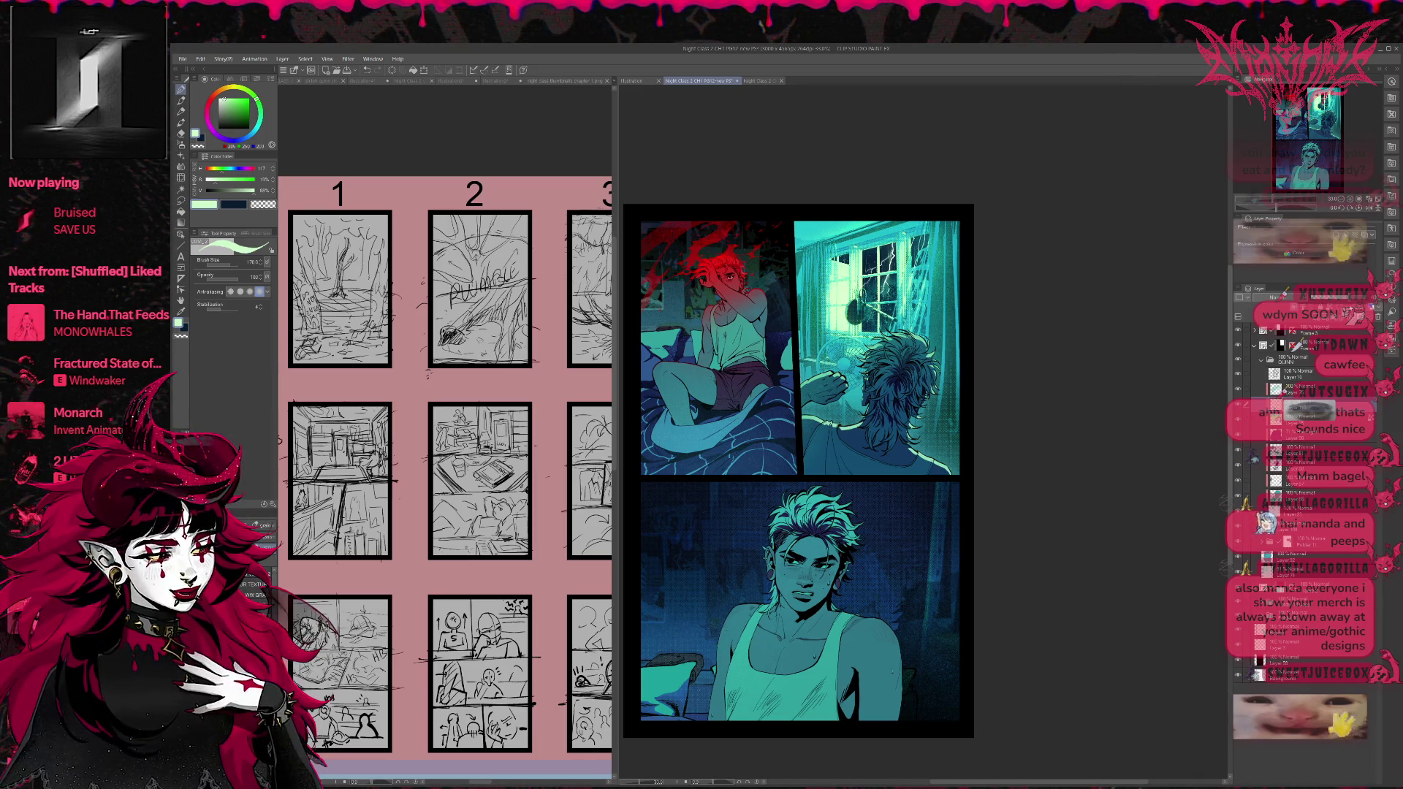
# Scroll the view and save the comic page with Ctrl+S.
pyautogui.hscroll(-2, 1091, 432)
pyautogui.hscroll(-1, 1092, 442)
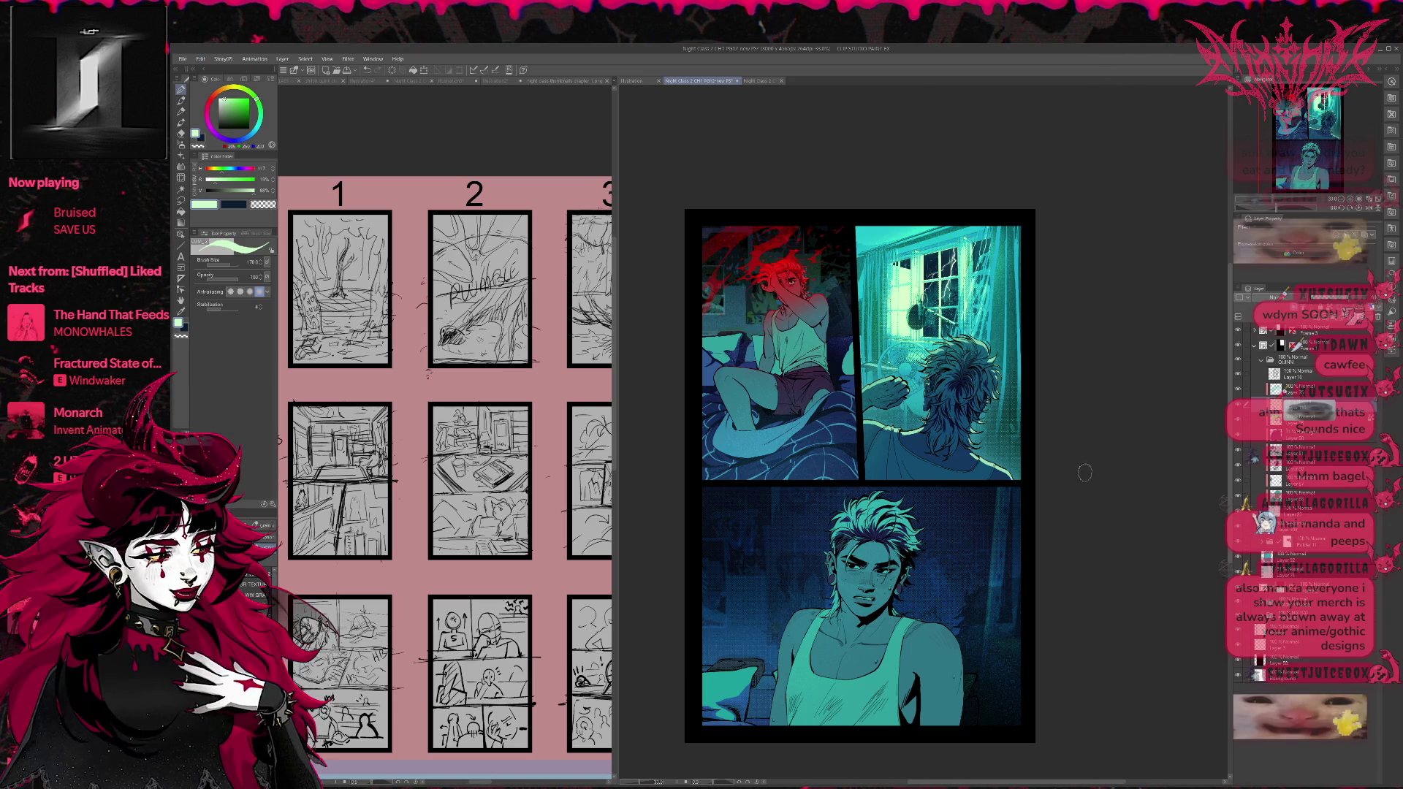
pyautogui.hotkey('ctrl', 's')
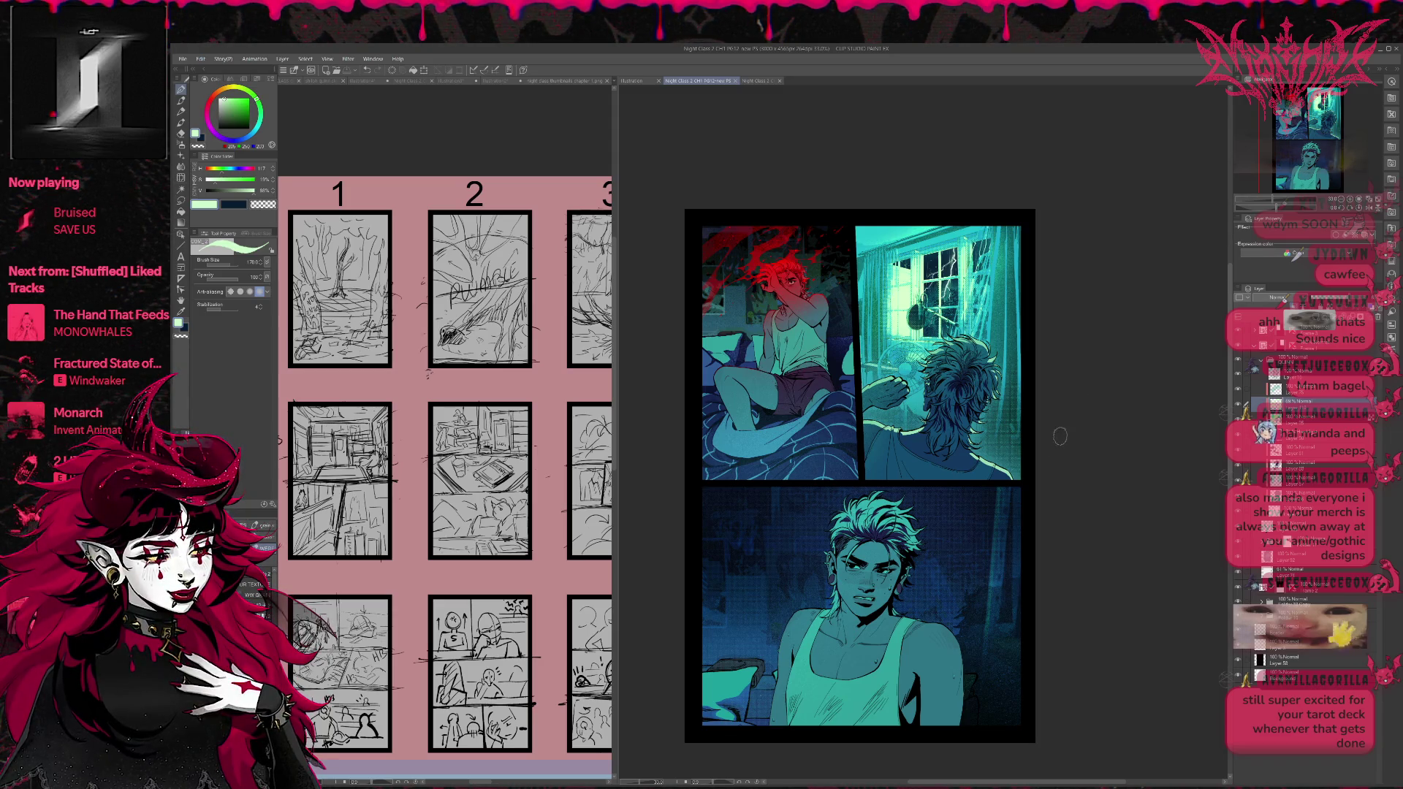
pyautogui.moveTo(946, 450); pyautogui.dragTo(896, 434)
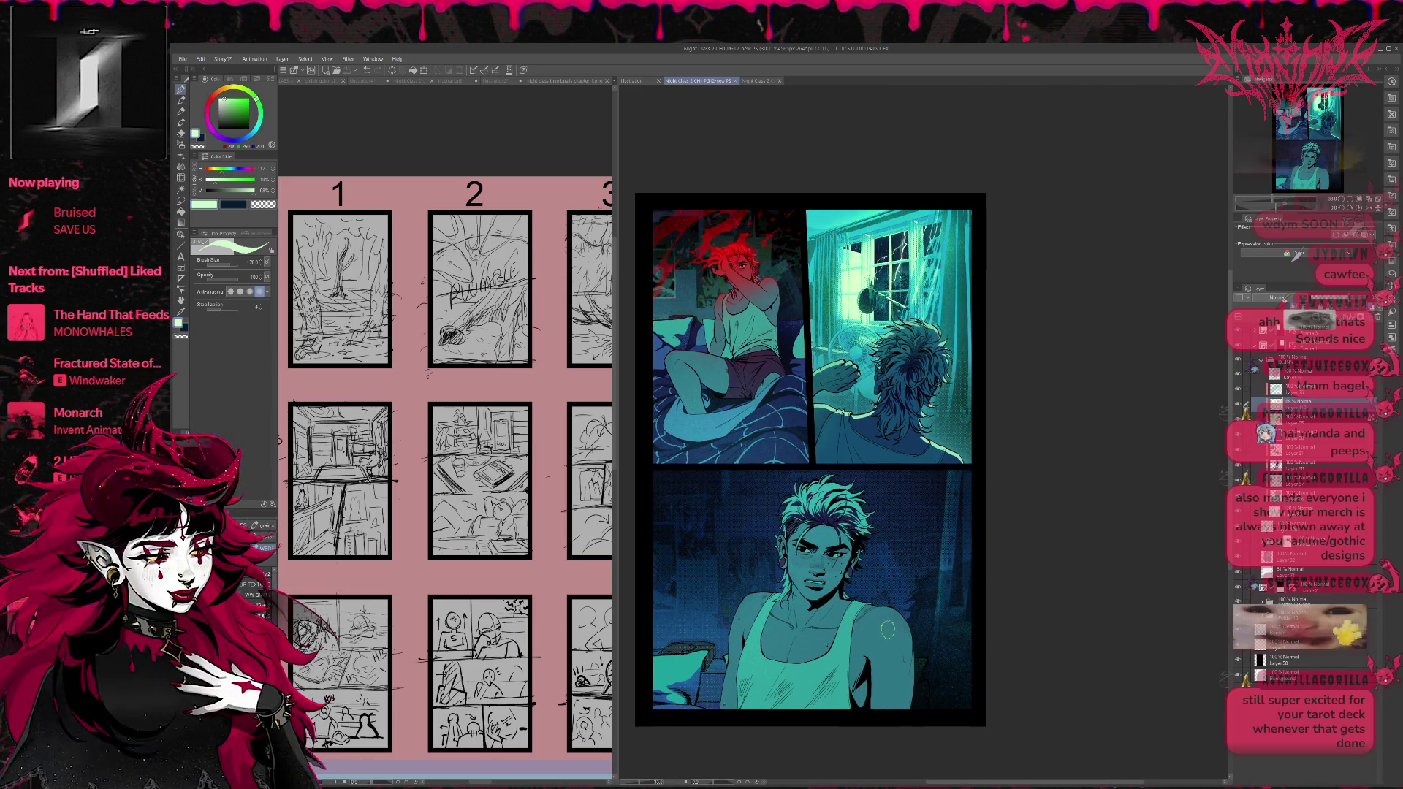
pyautogui.scroll(2, 887, 630)
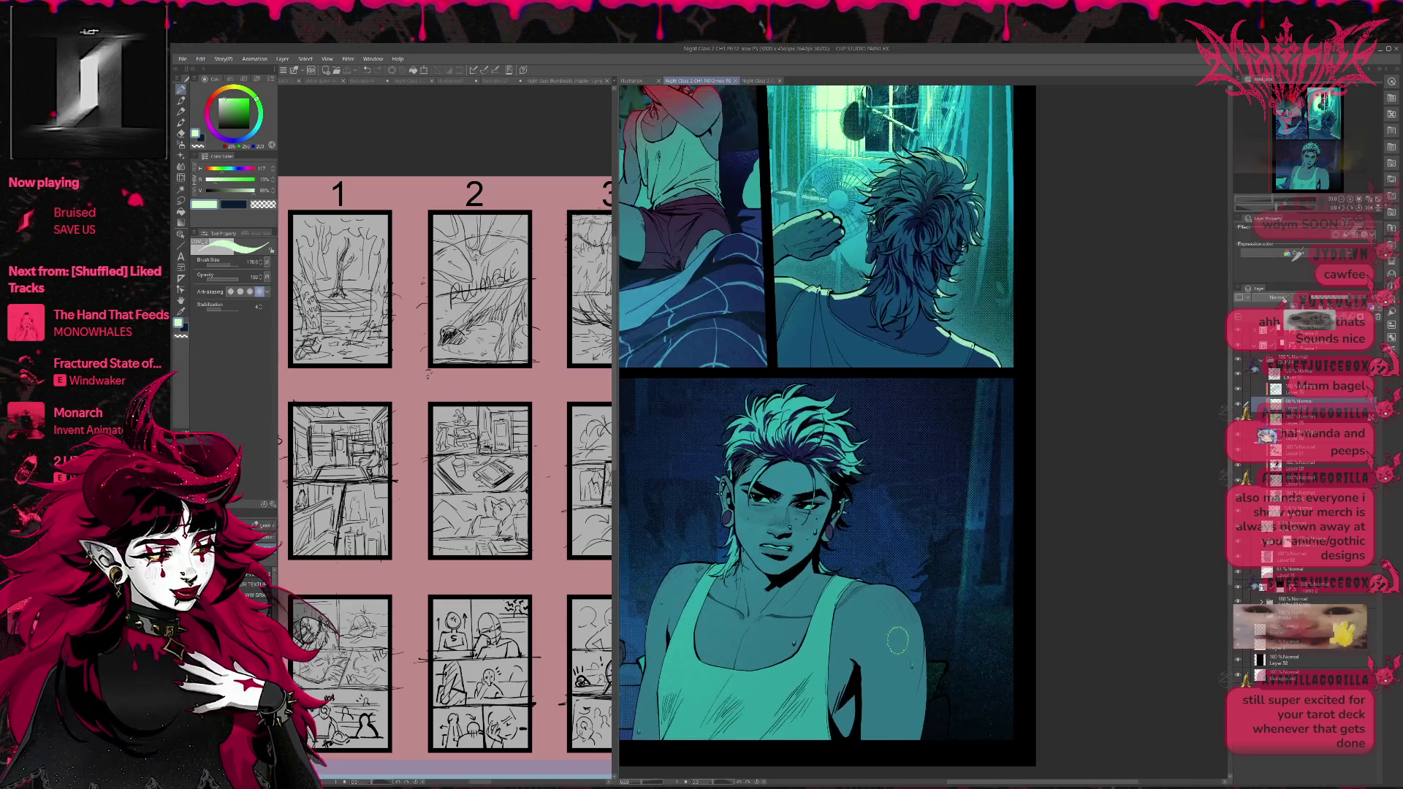
pyautogui.scroll(1, 898, 640)
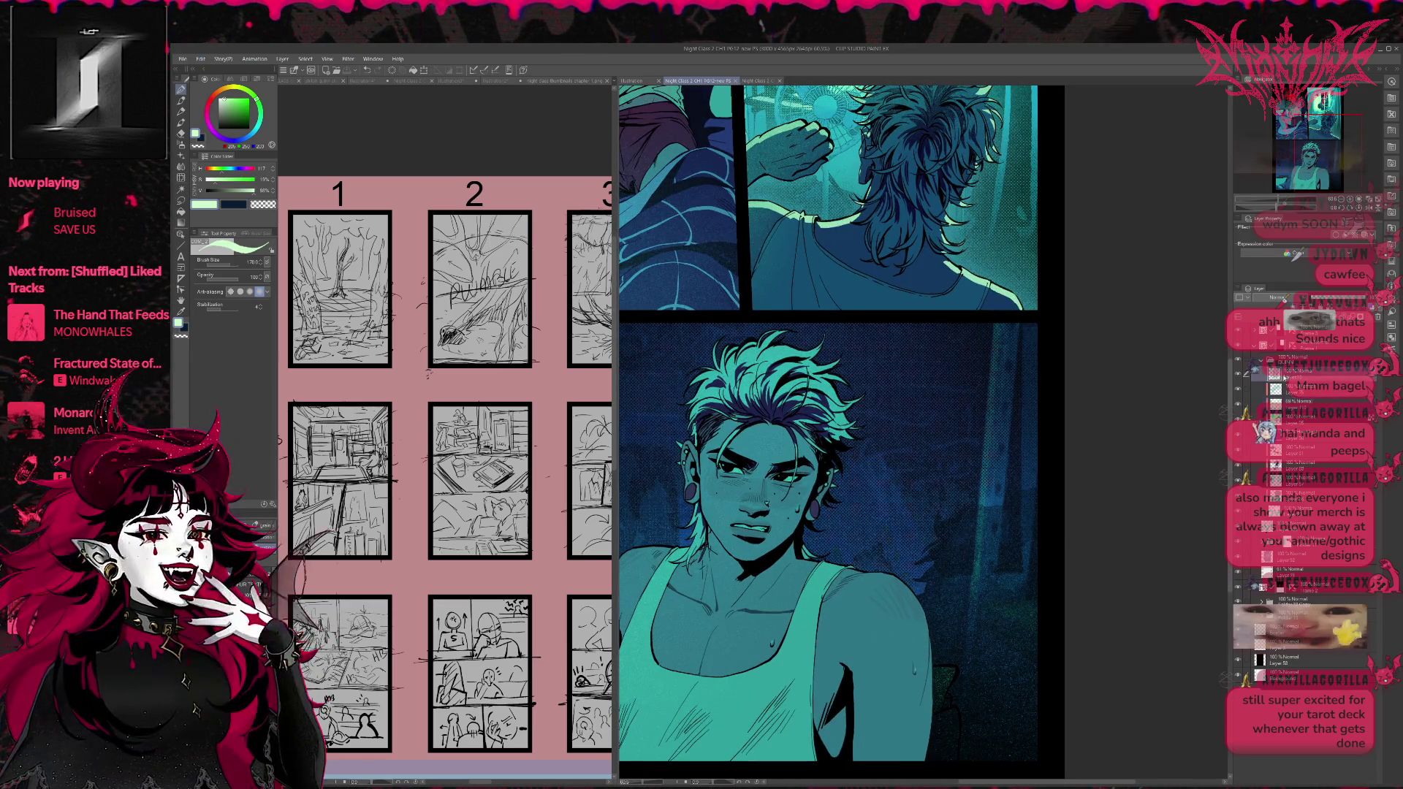
pyautogui.press('e')
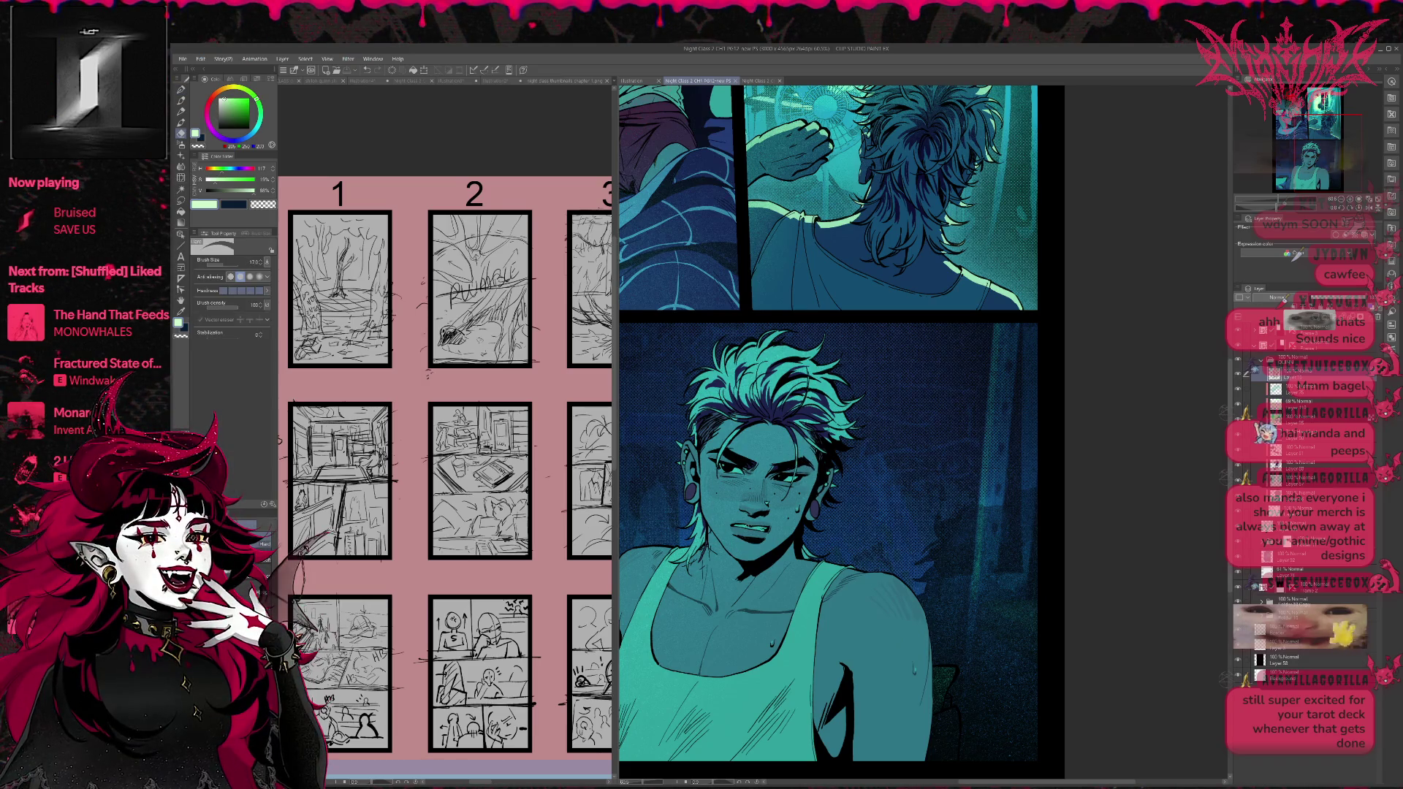
pyautogui.press('[')
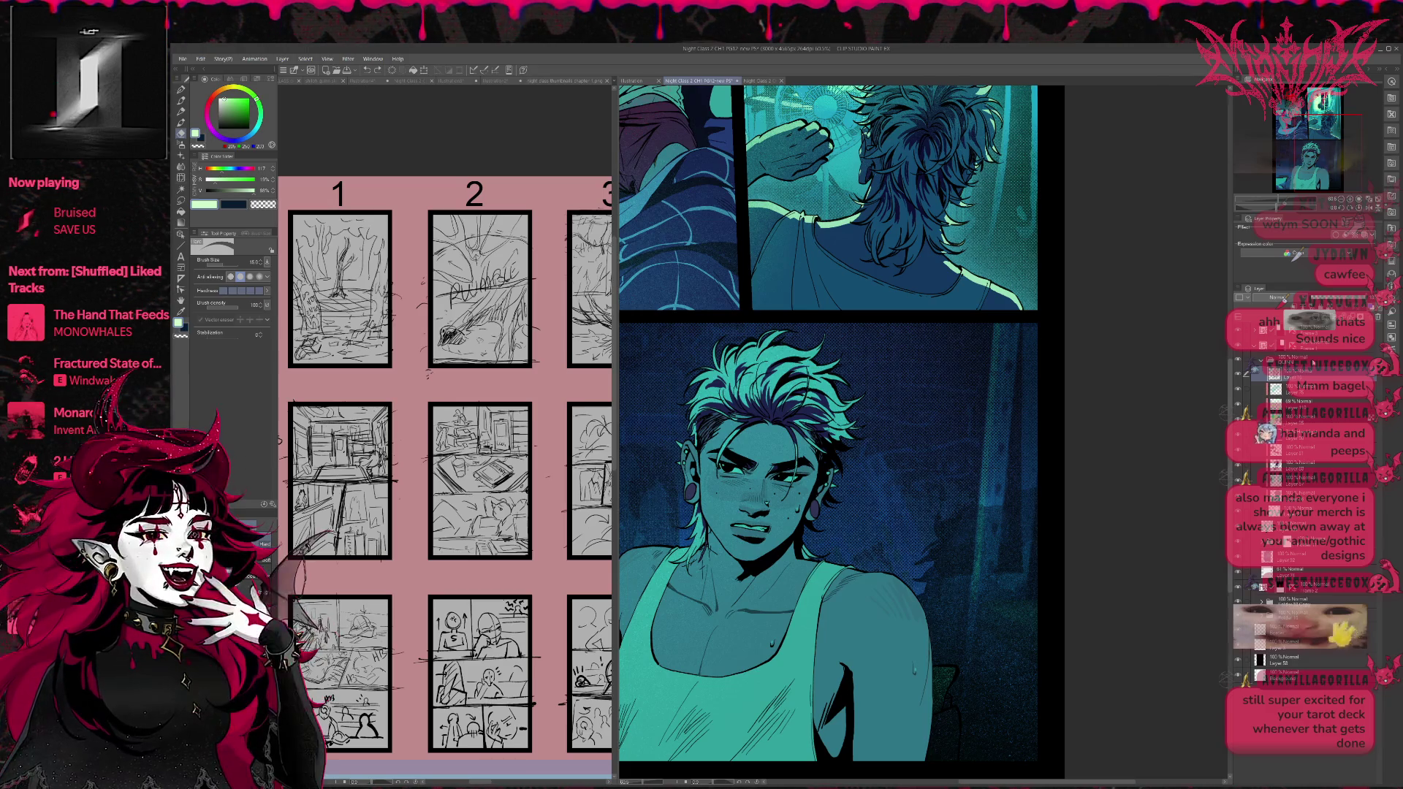
pyautogui.click(1262, 360)
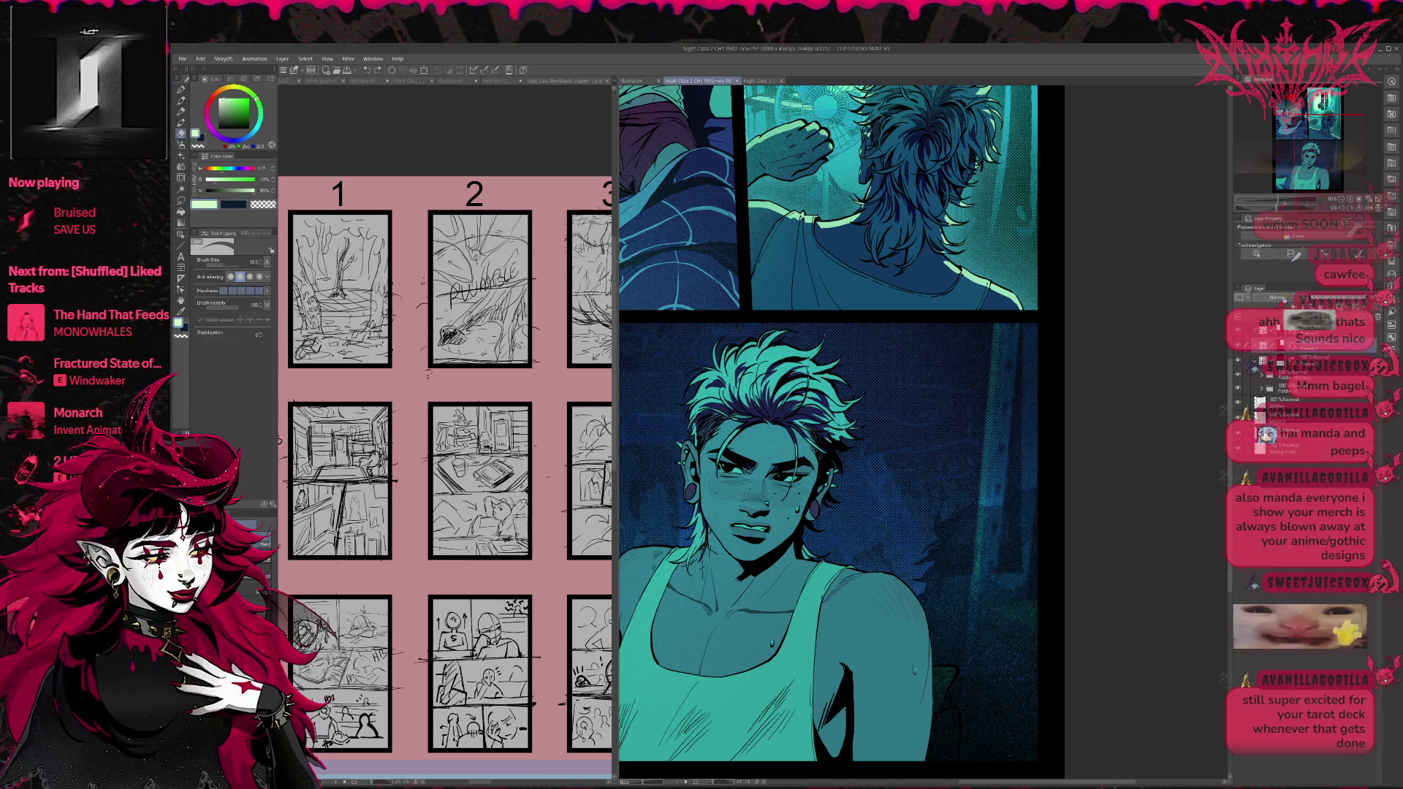
pyautogui.click(1264, 376)
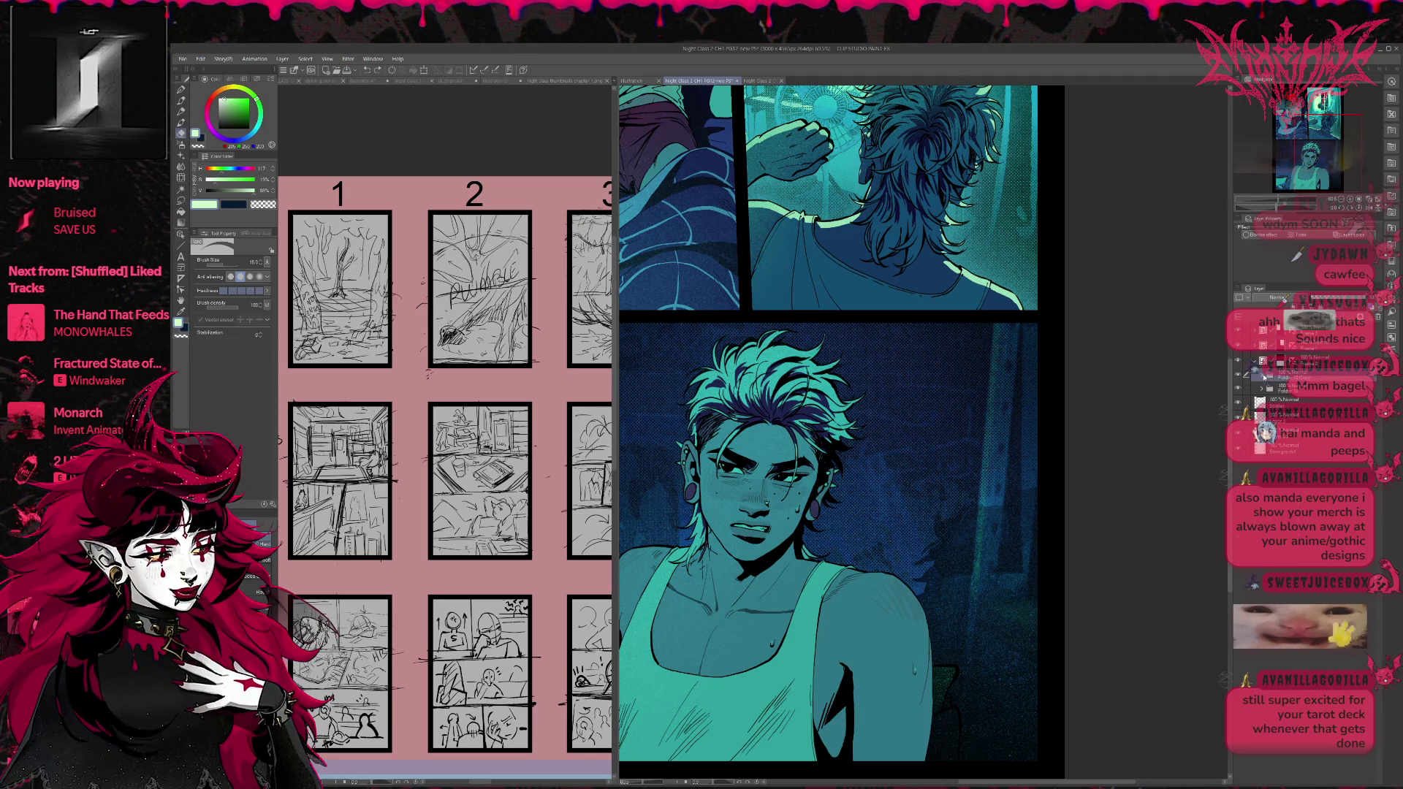
pyautogui.click(1269, 471)
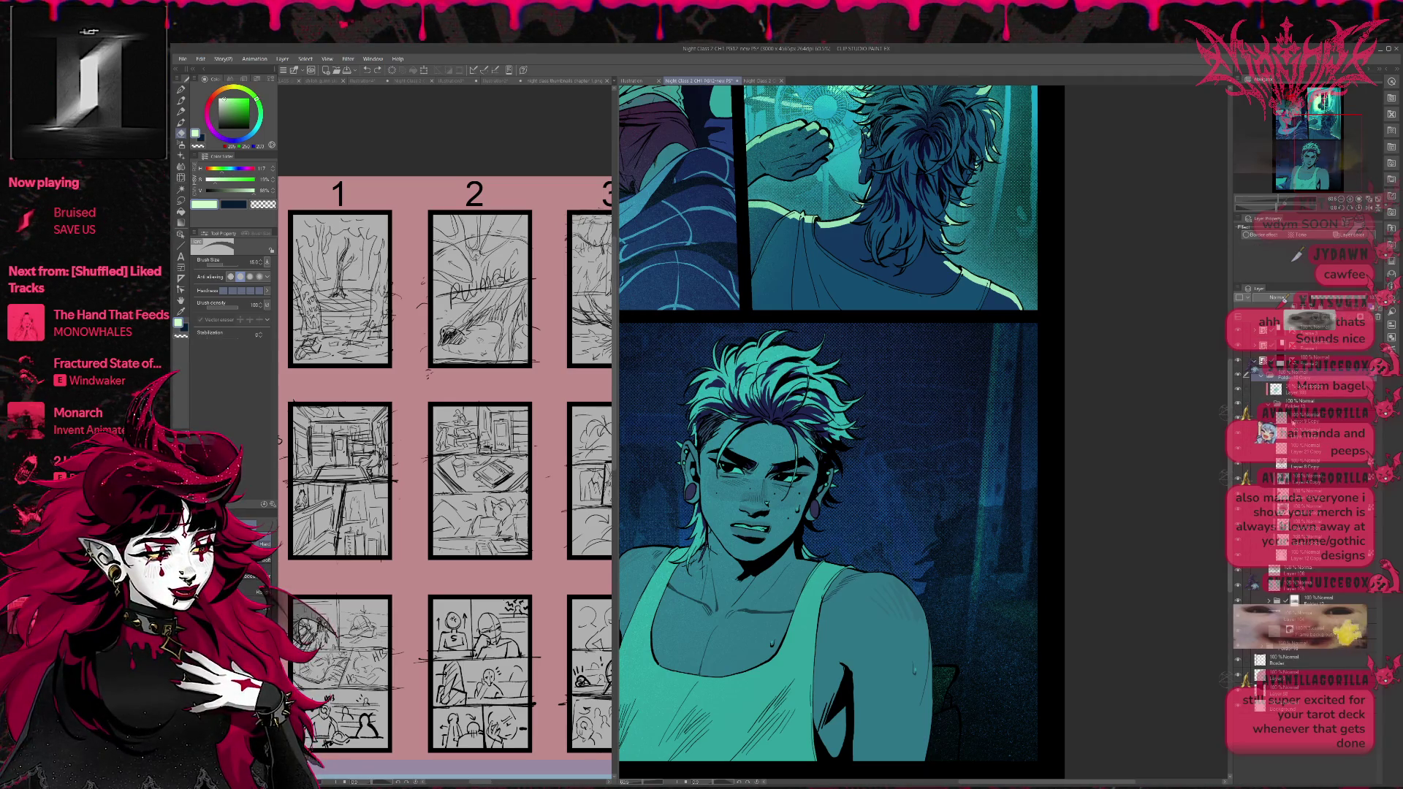
pyautogui.click(1238, 466)
pyautogui.click(1238, 466)
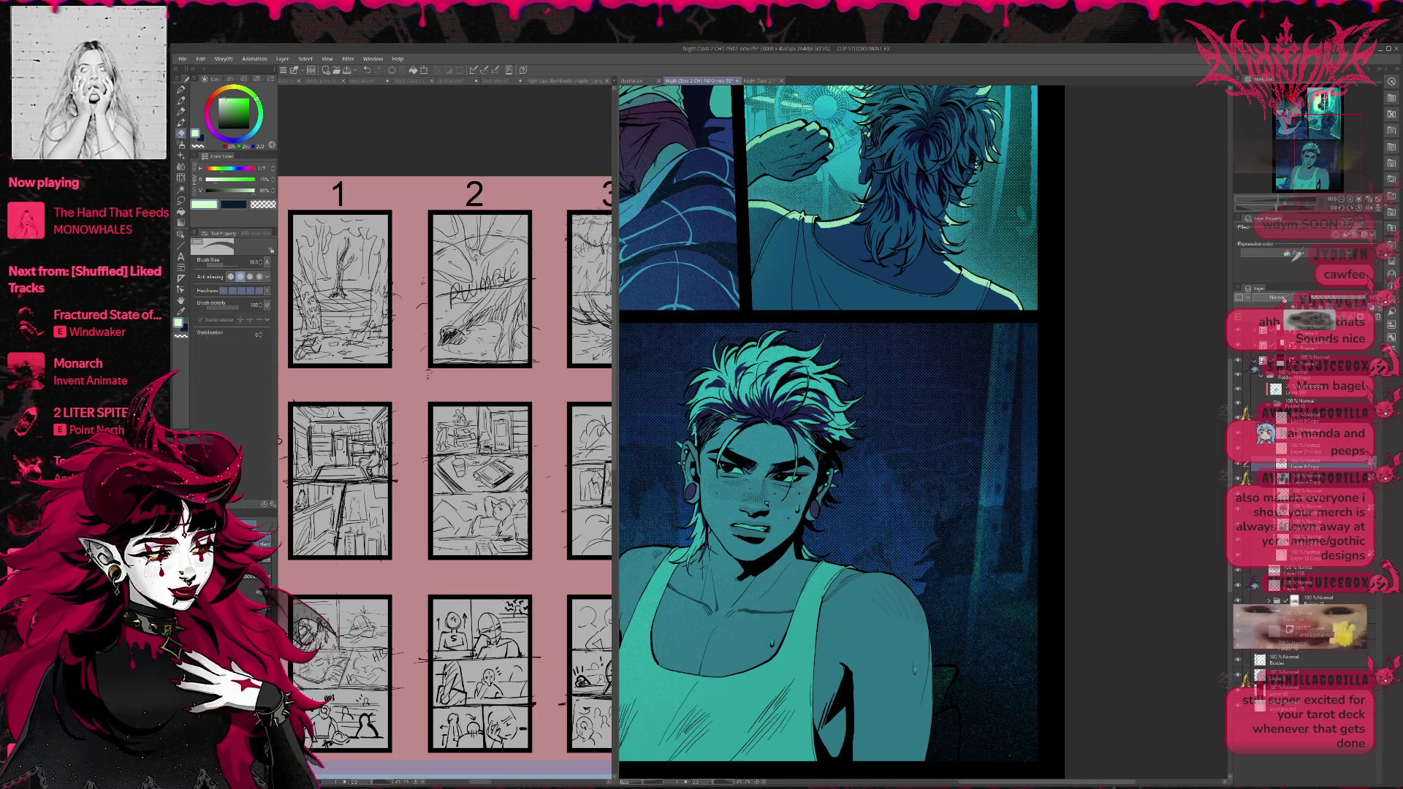
pyautogui.moveTo(848, 467)
pyautogui.mouseDown()
pyautogui.moveTo(865, 497)
pyautogui.moveTo(884, 488)
pyautogui.mouseUp()
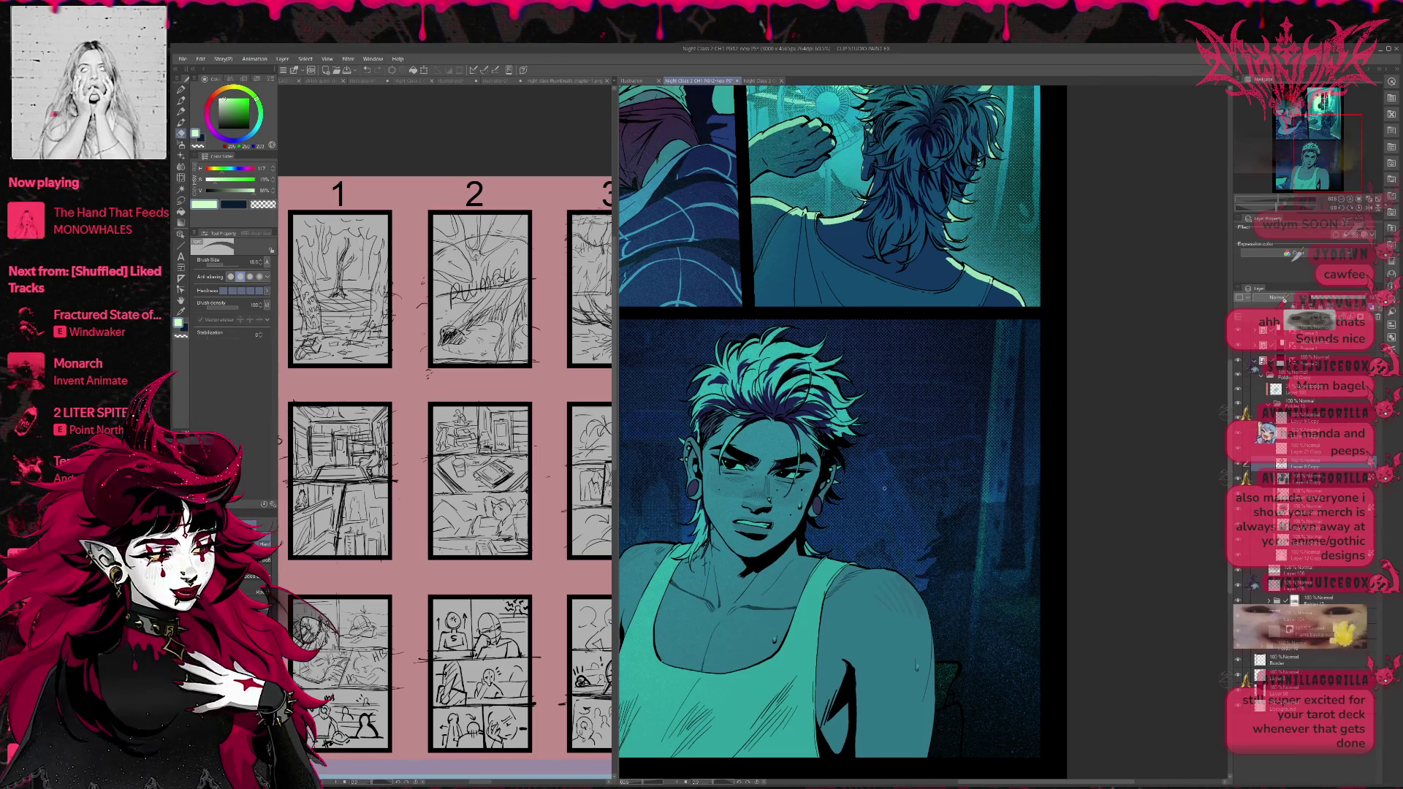
pyautogui.moveTo(1345, 207); pyautogui.dragTo(1334, 216)
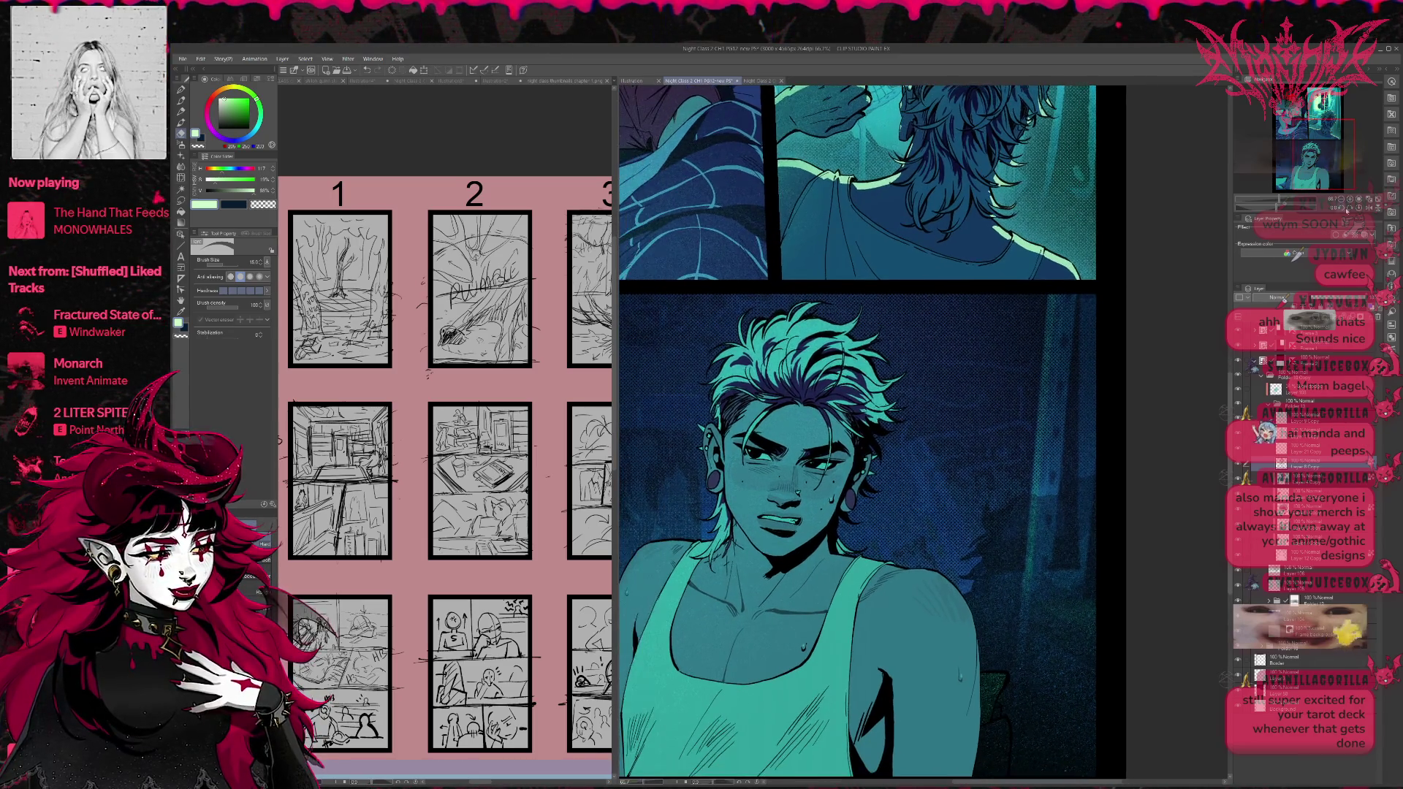
pyautogui.click(1352, 200)
# Zoom to 100%, choose black with the pen, adjust its size, and mirror the view.
pyautogui.click(1352, 200)
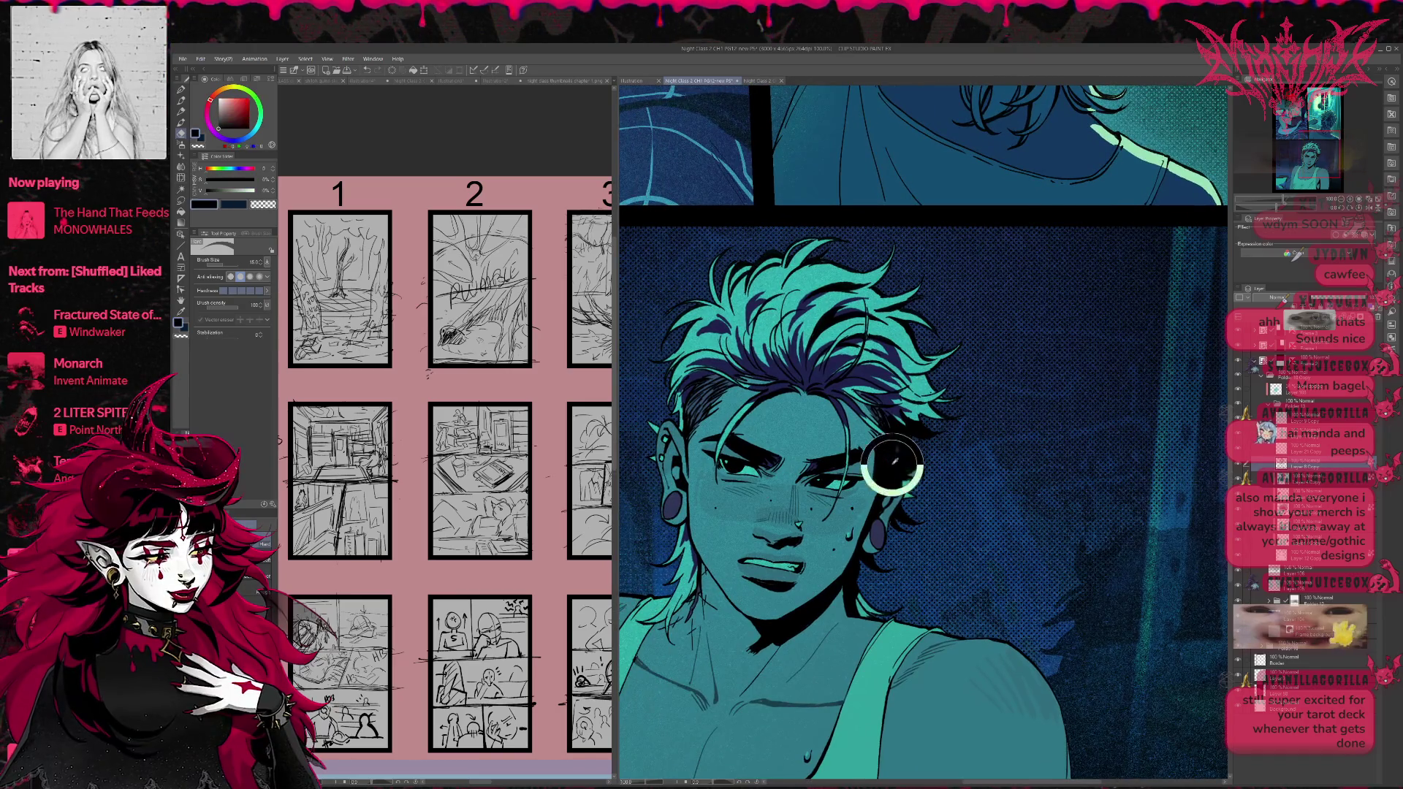
pyautogui.keyDown('alt'); pyautogui.click(504, 310); pyautogui.keyUp('alt')
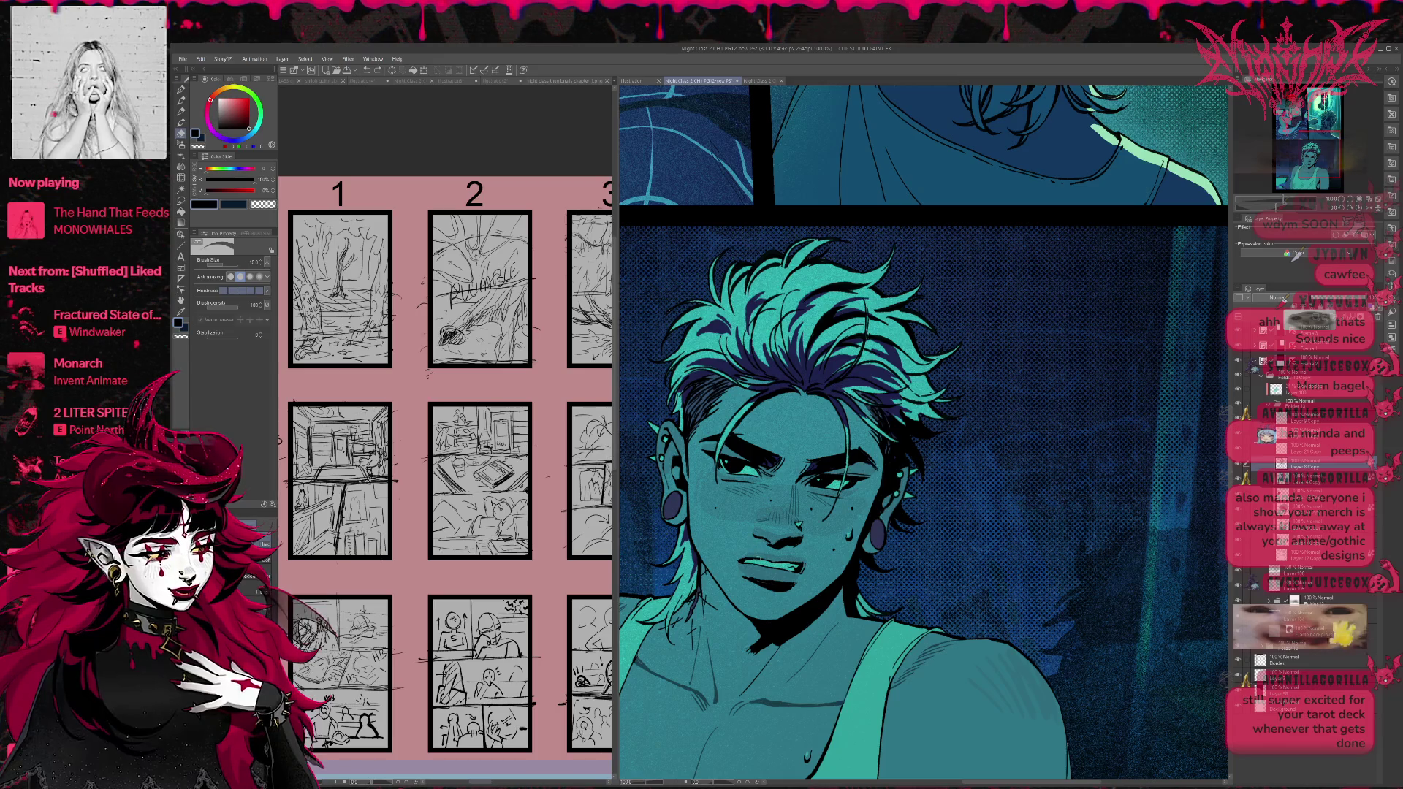
pyautogui.press('p')
pyautogui.press('[')
pyautogui.press('[')
pyautogui.press('[')
pyautogui.press(']')
pyautogui.press(']')
pyautogui.press(']')
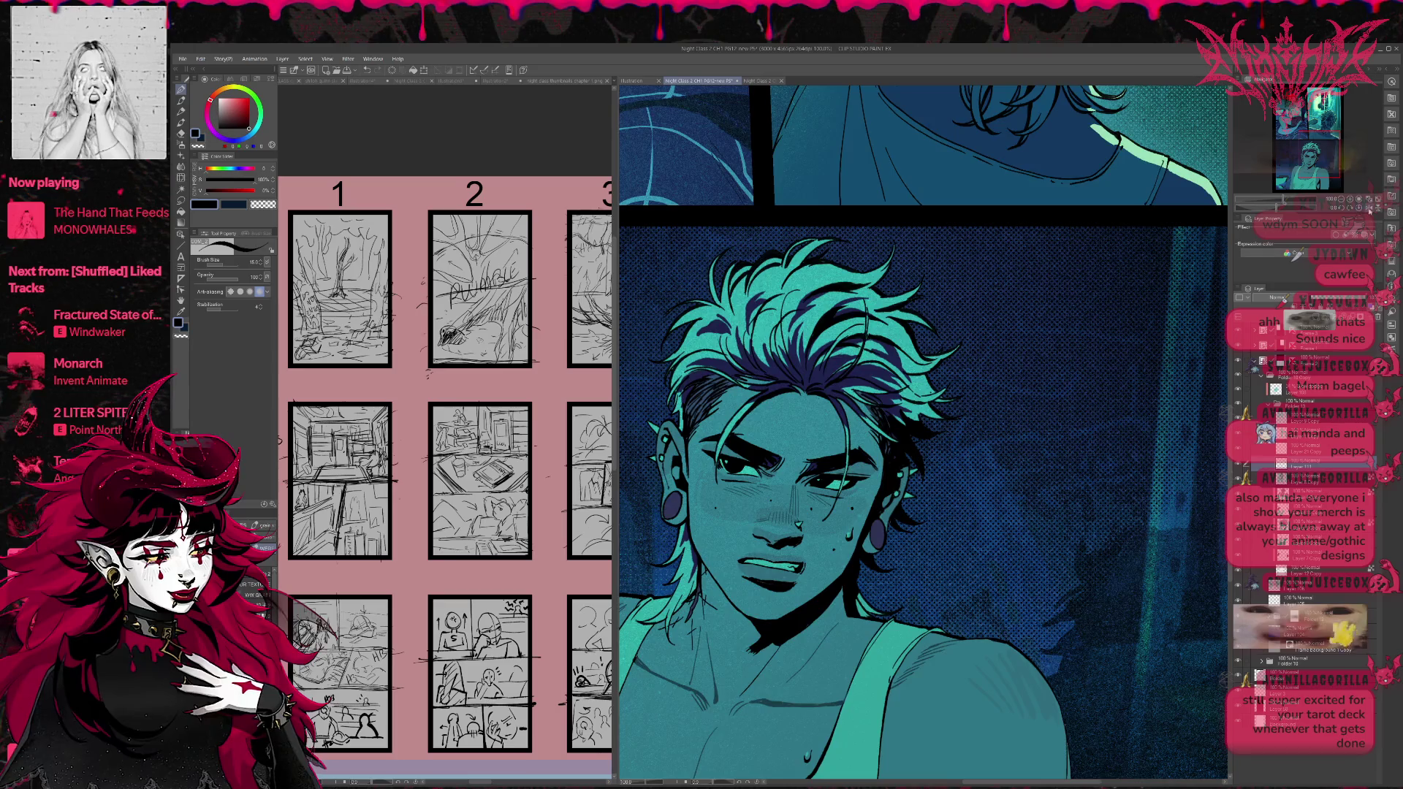
pyautogui.press('h')
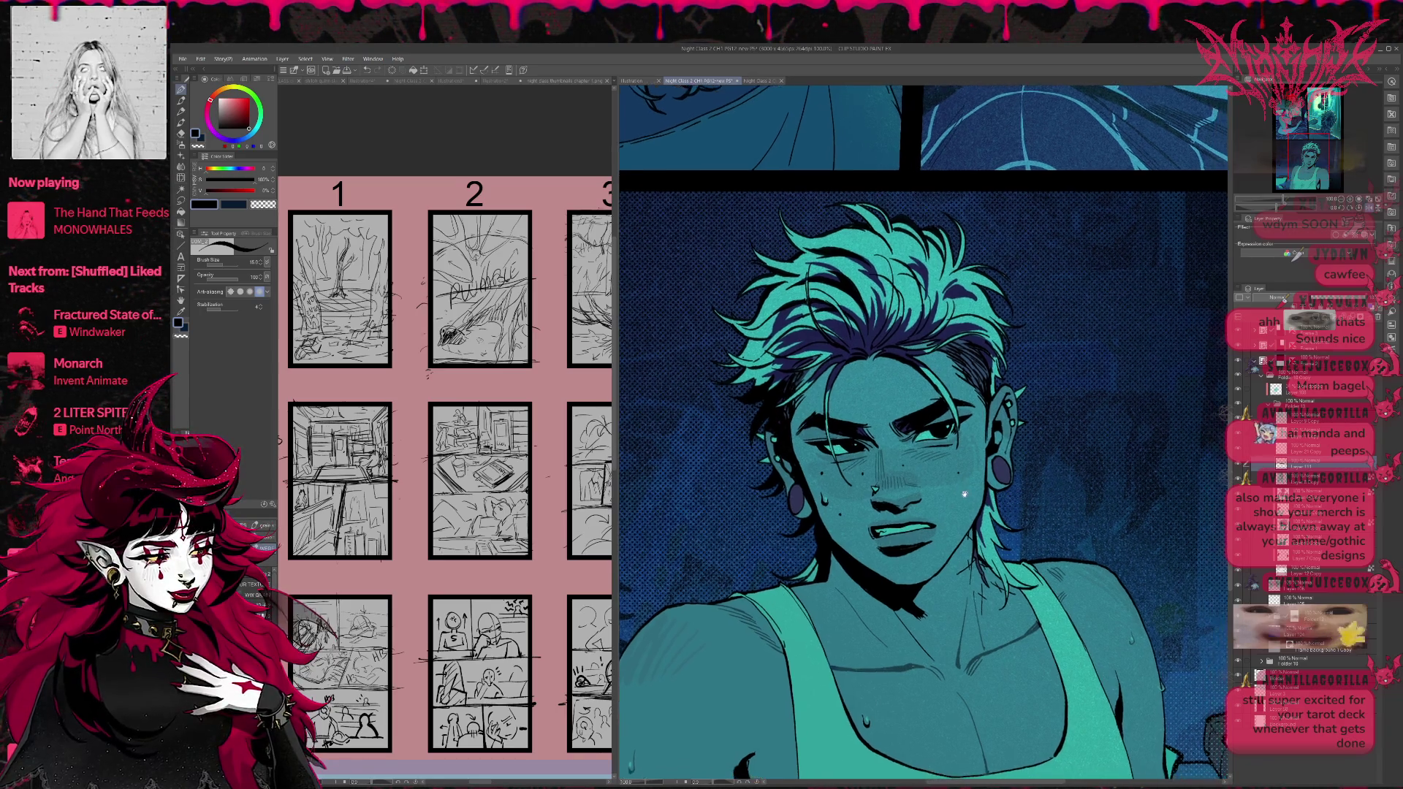
# Work on the face shading around eyes and brows, switching pen and eraser, undoing four strokes.
pyautogui.moveTo(978, 488); pyautogui.dragTo(941, 494)
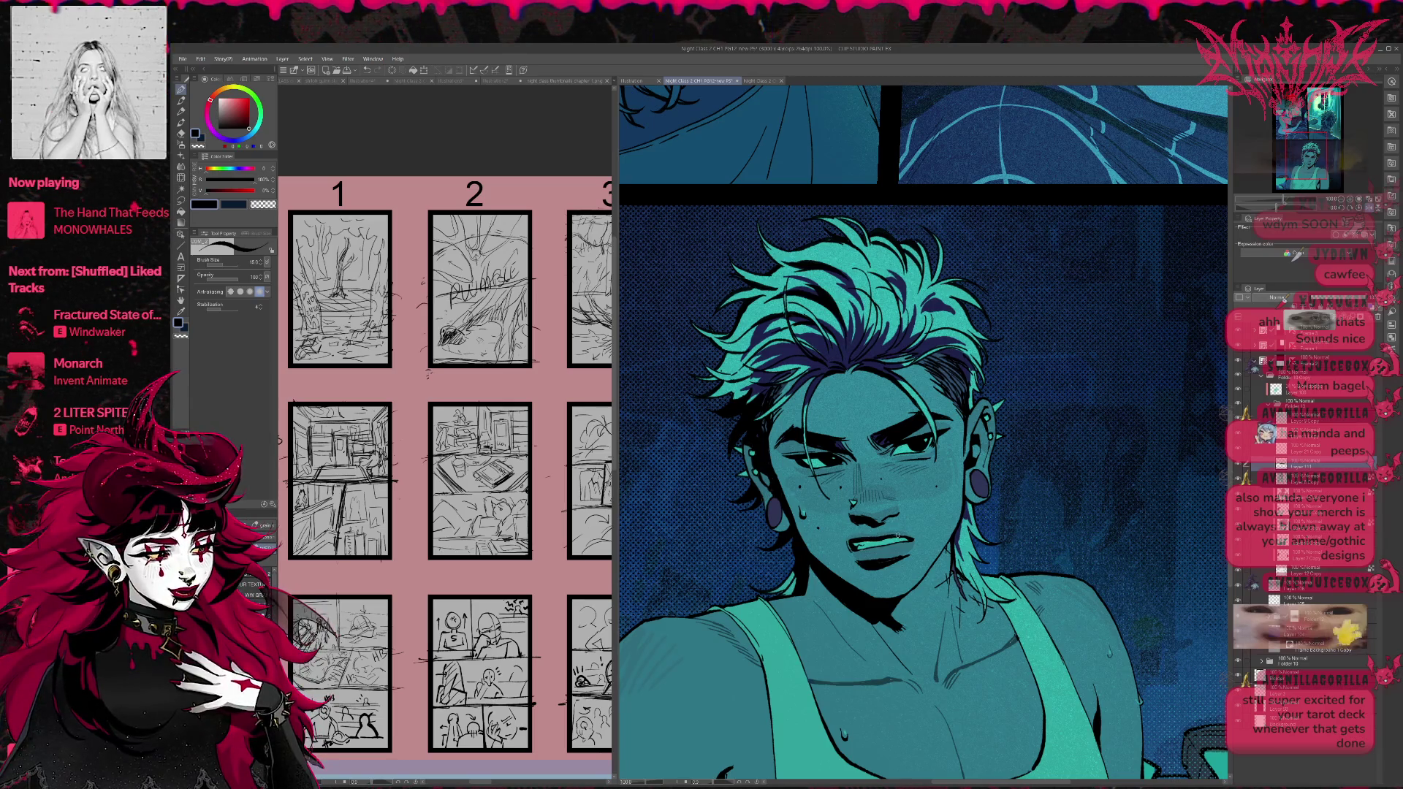
pyautogui.moveTo(913, 475); pyautogui.dragTo(873, 482)
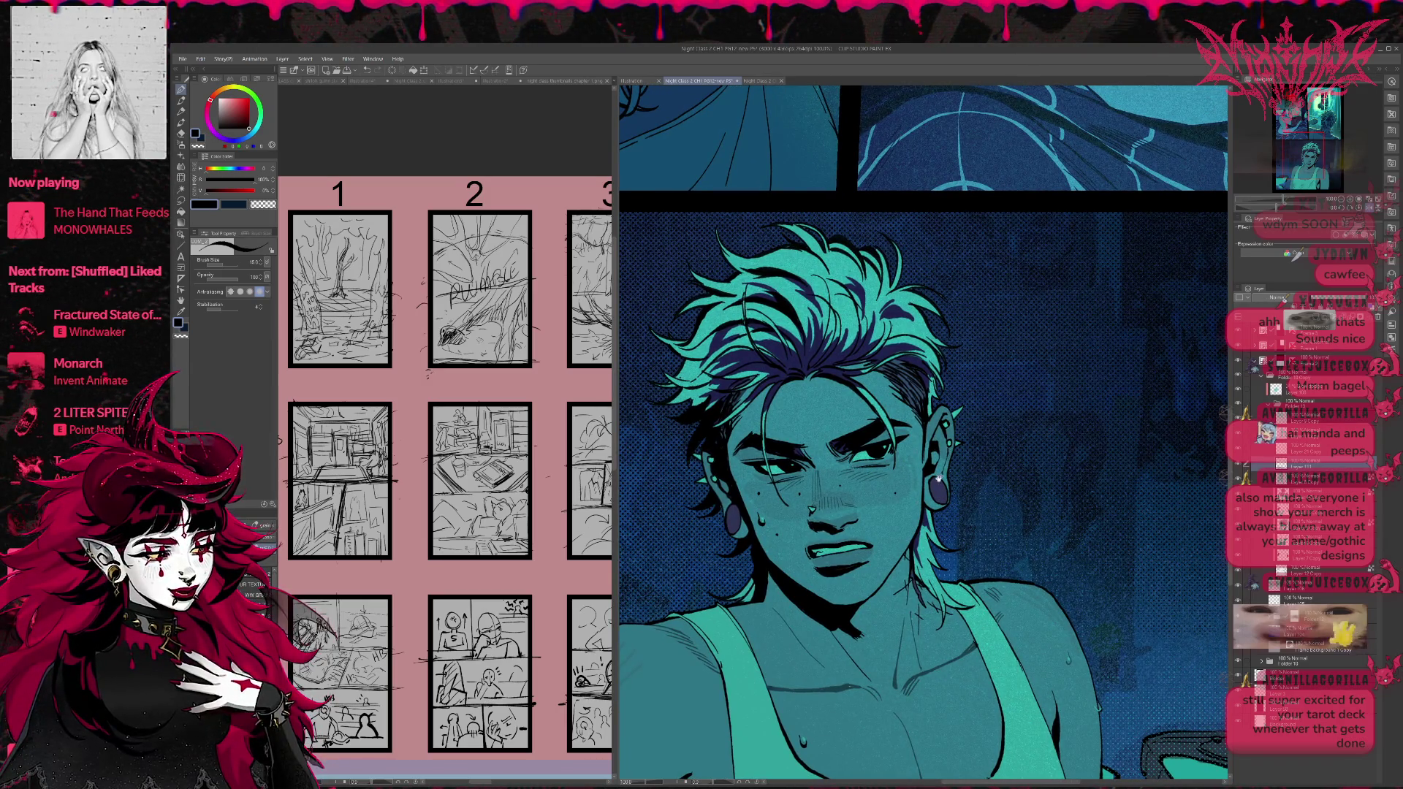
pyautogui.moveTo(832, 525); pyautogui.dragTo(820, 525)
pyautogui.press('e')
pyautogui.press('p')
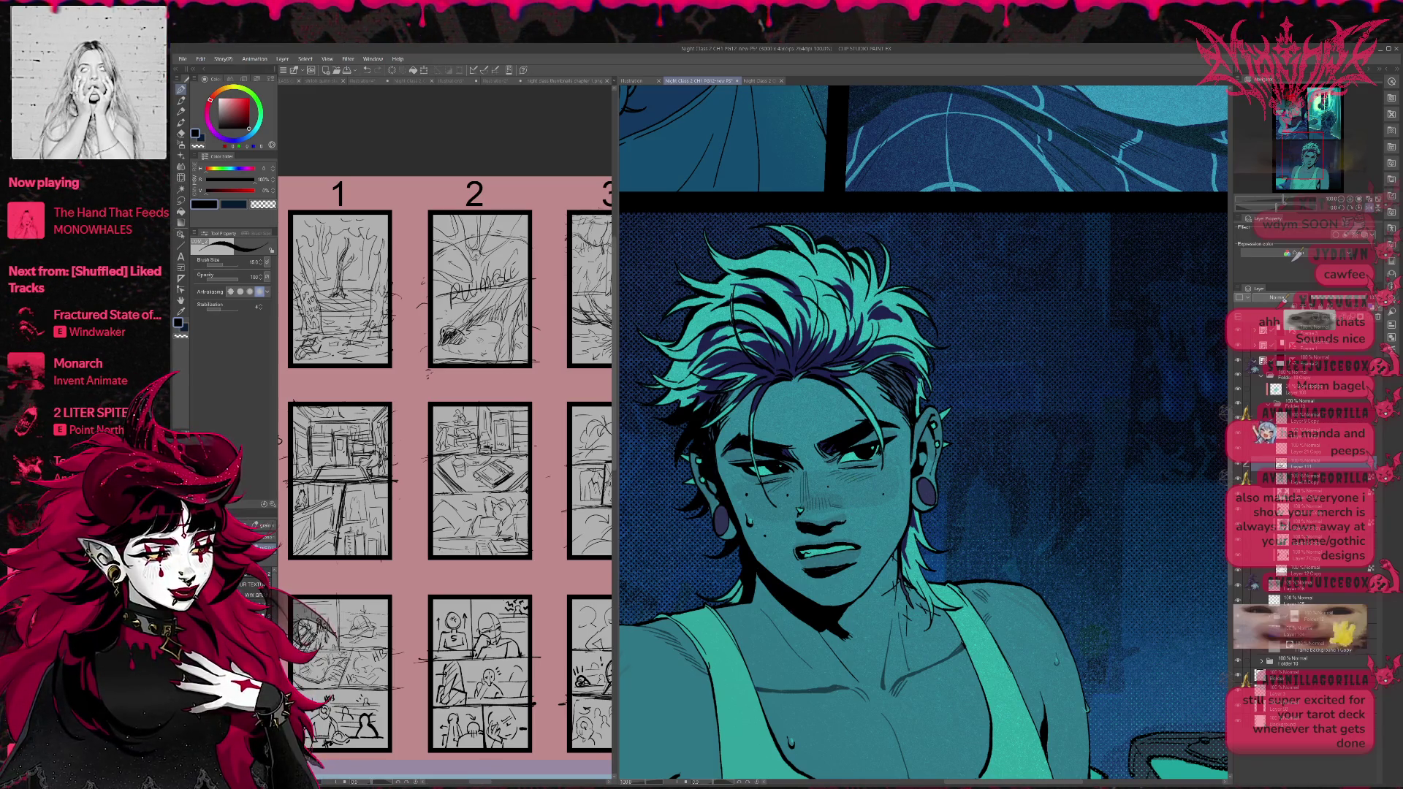
pyautogui.moveTo(877, 438)
pyautogui.mouseDown()
pyautogui.moveTo(910, 424)
pyautogui.moveTo(950, 467)
pyautogui.mouseUp()
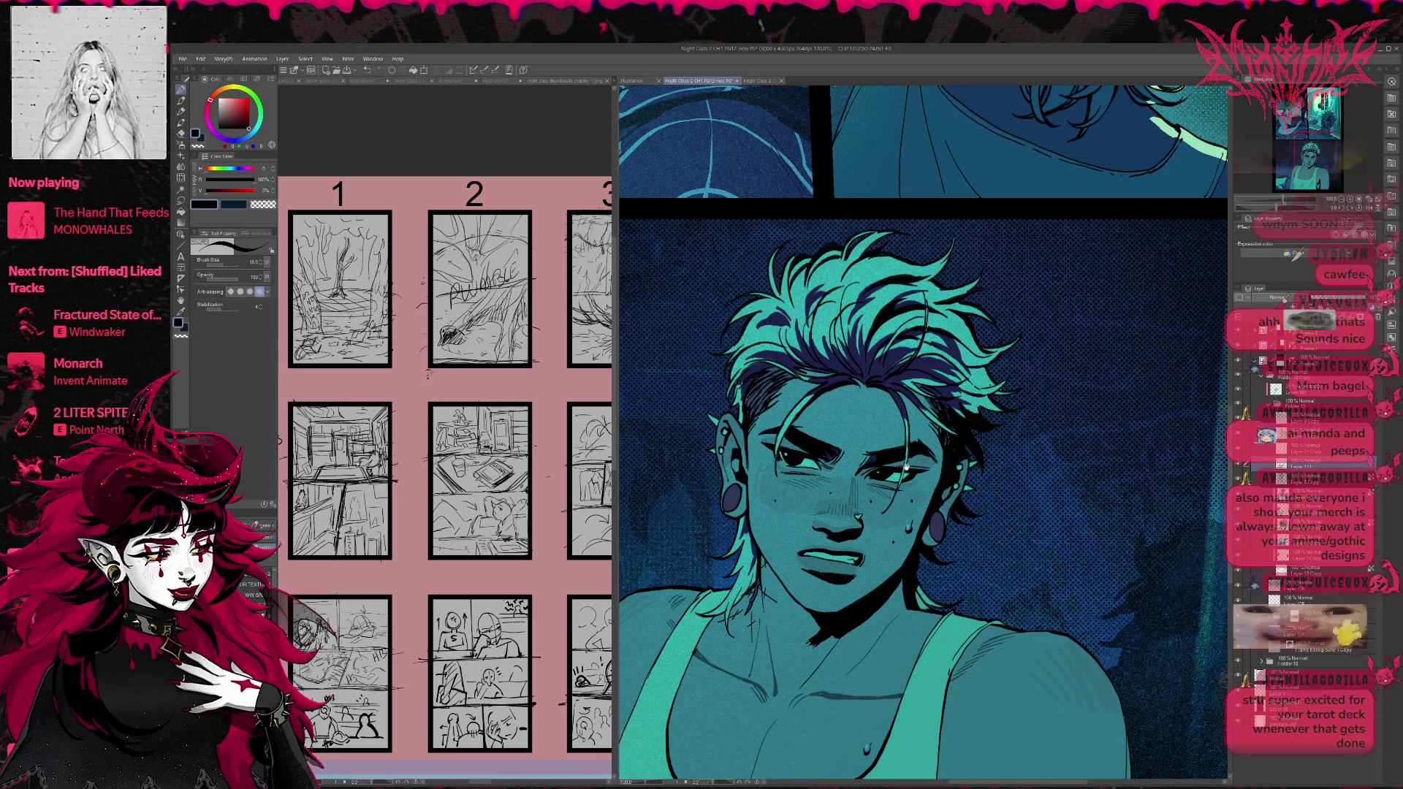
pyautogui.hotkey('ctrl', 'z')
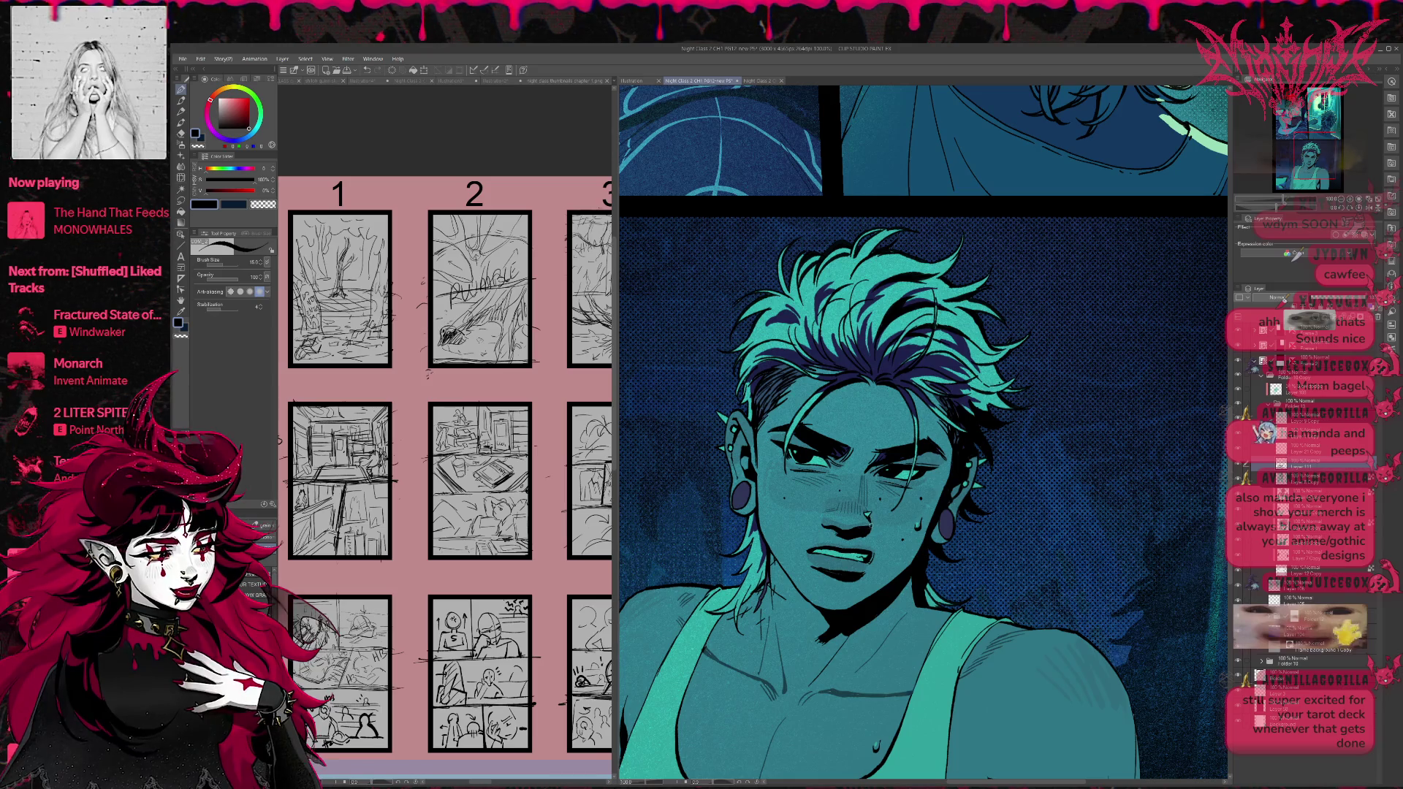
pyautogui.hotkey('ctrl', 'z')
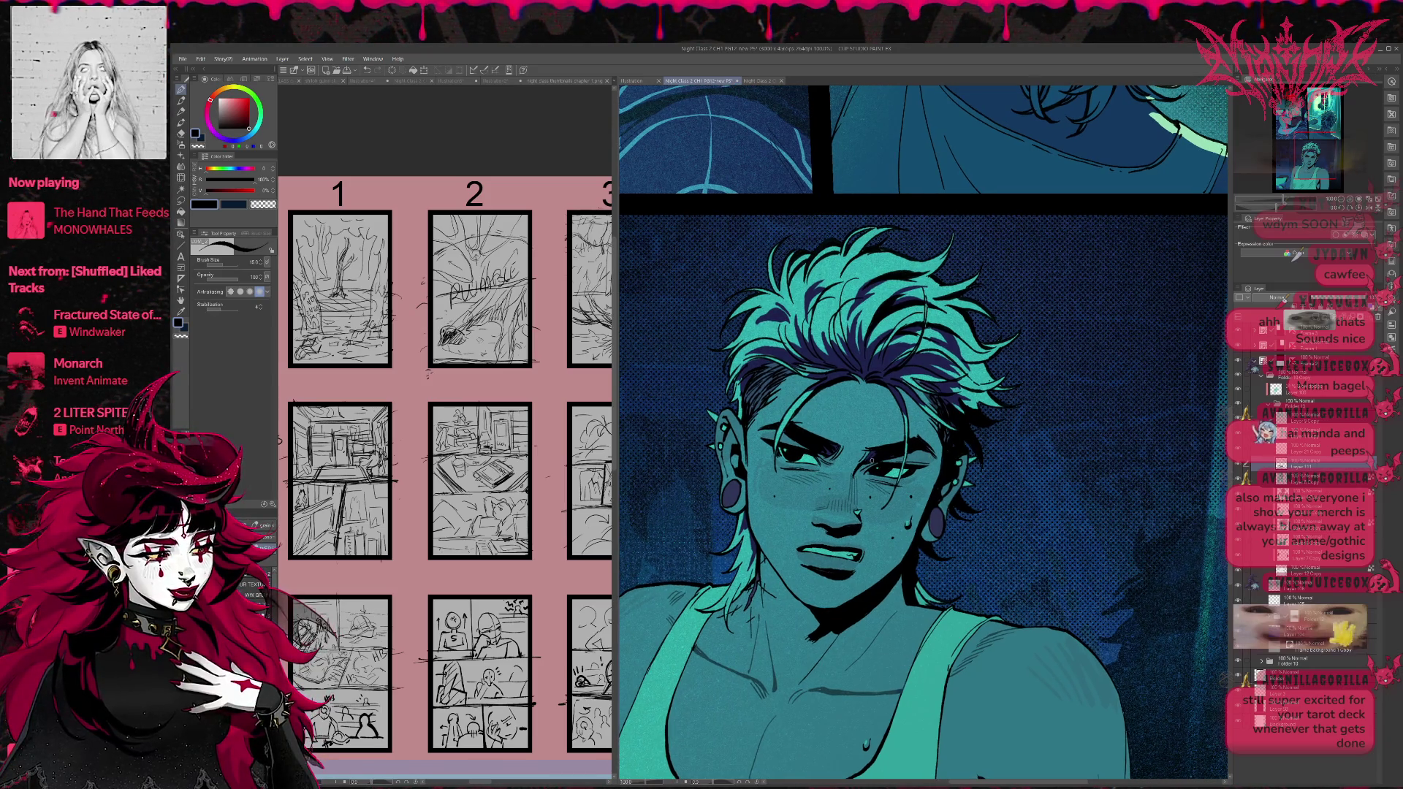
pyautogui.hotkey('ctrl', 'z')
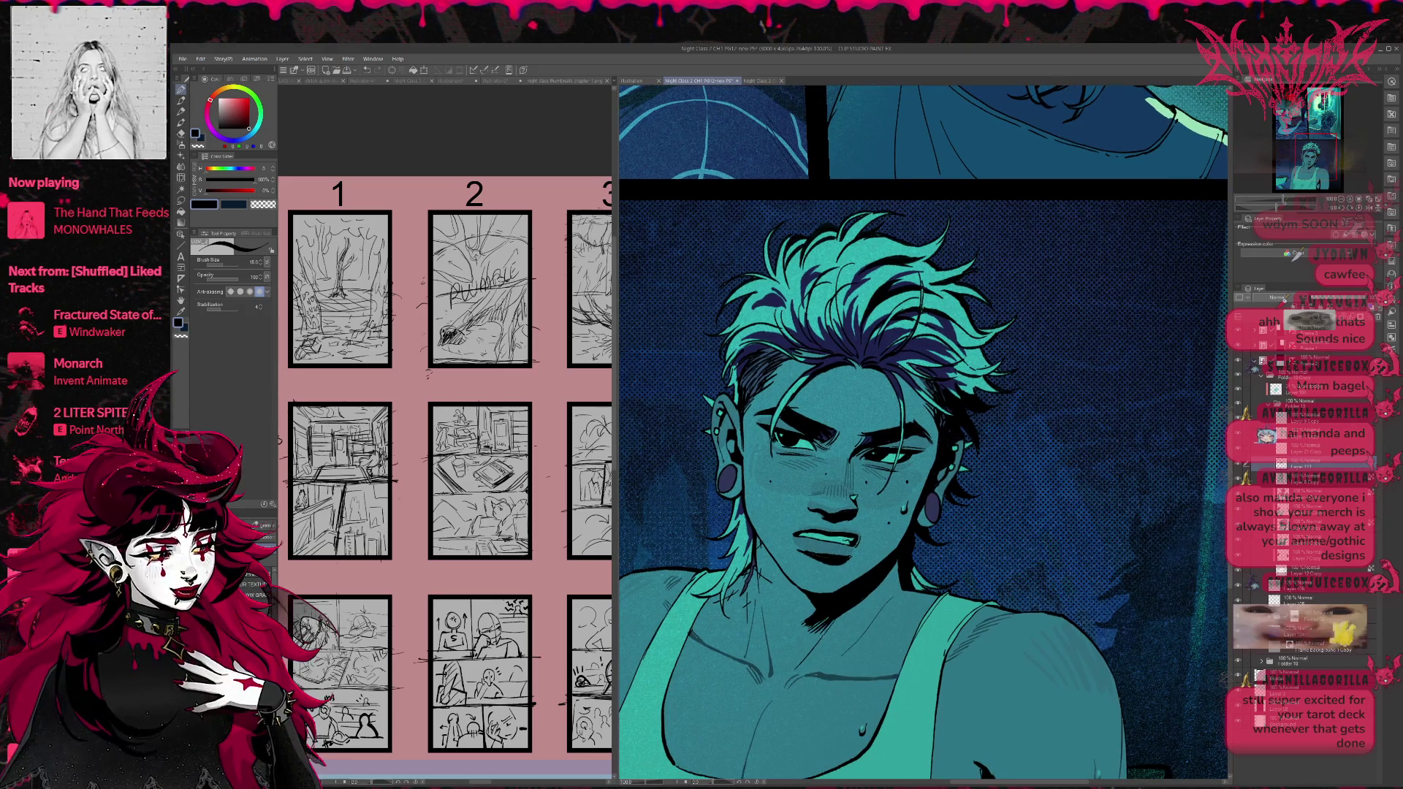
pyautogui.hotkey('ctrl', 'z')
pyautogui.hotkey('ctrl', 'z')
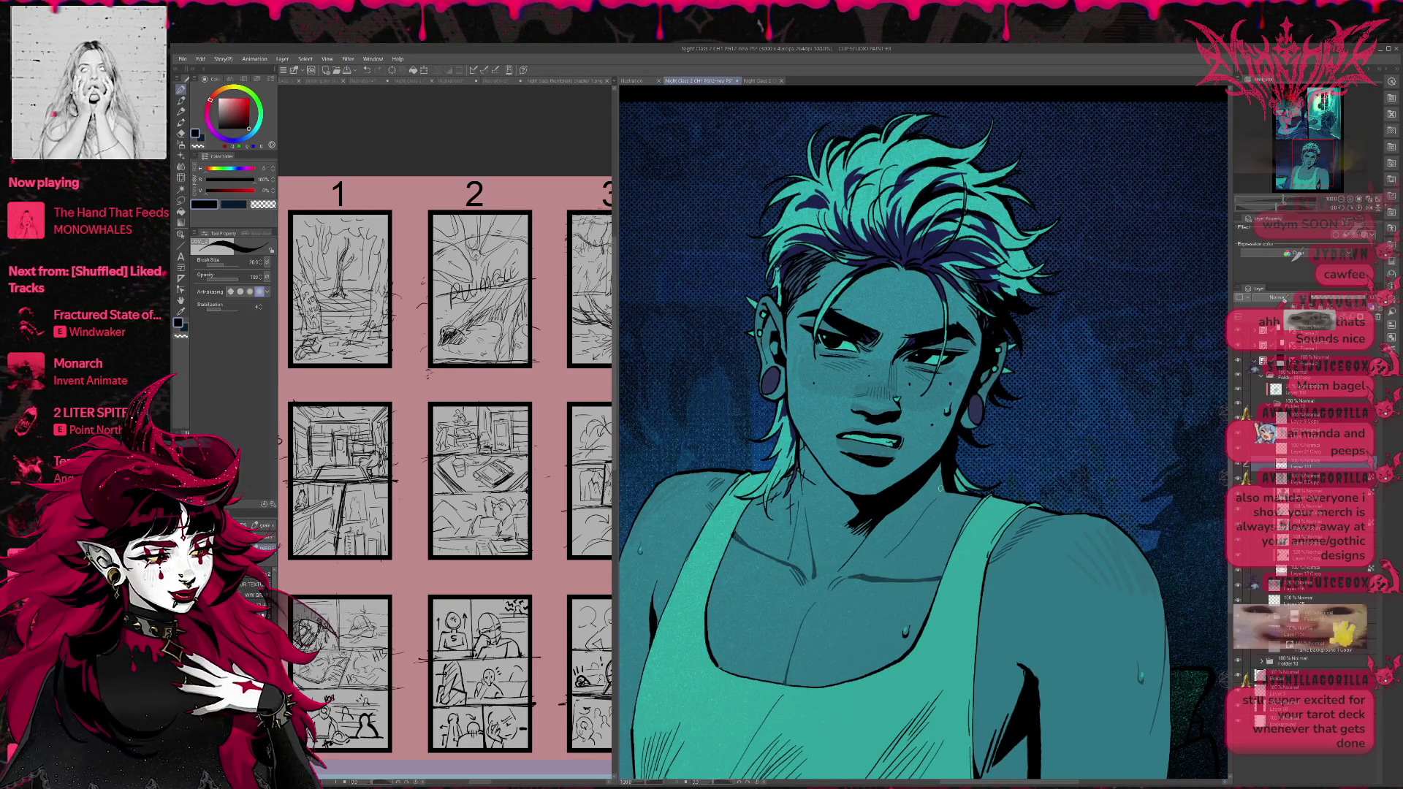
# Enlarge the brush to 30, erase the stray dark line at the neck, and return to the pen.
pyautogui.press(']')
pyautogui.press(']')
pyautogui.press(']')
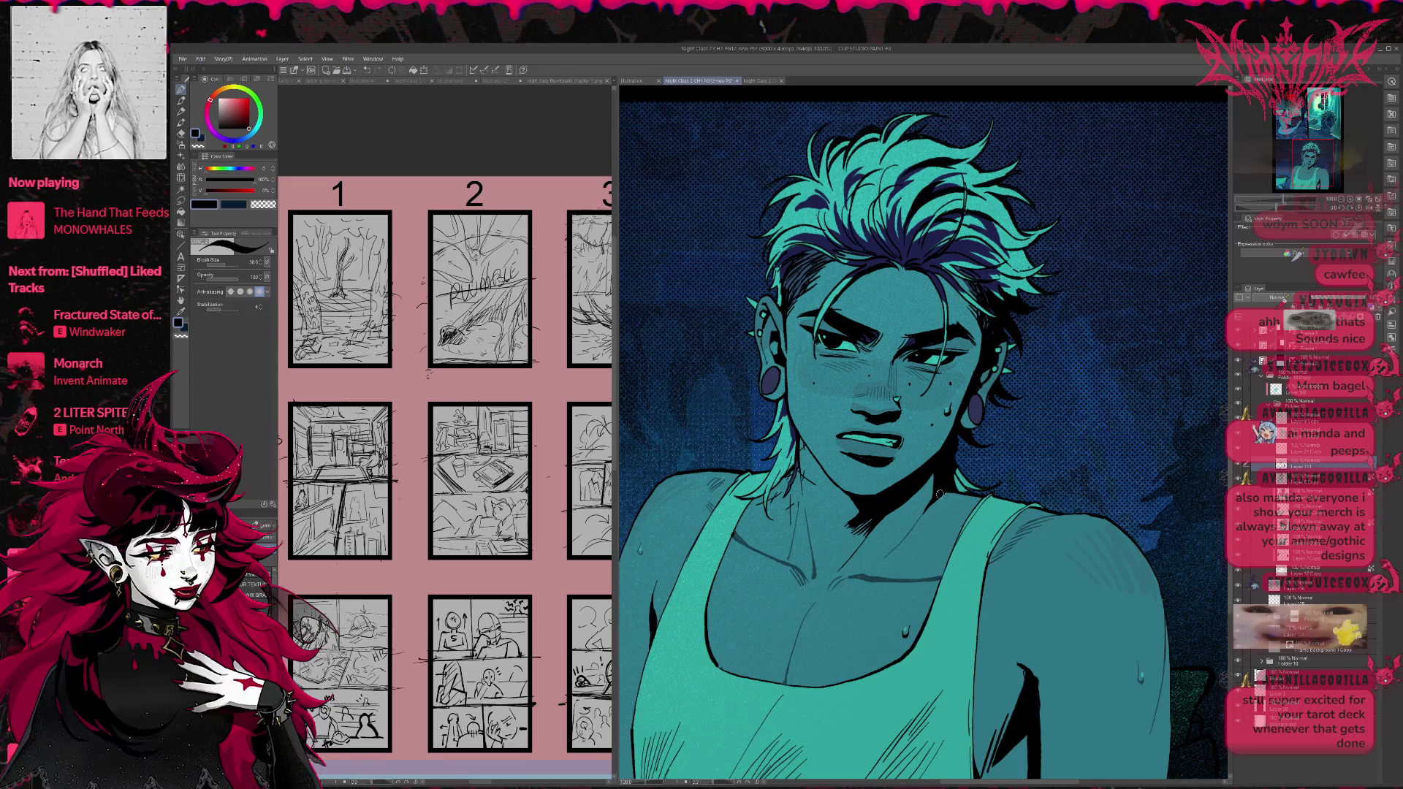
pyautogui.scroll(1, 975, 466)
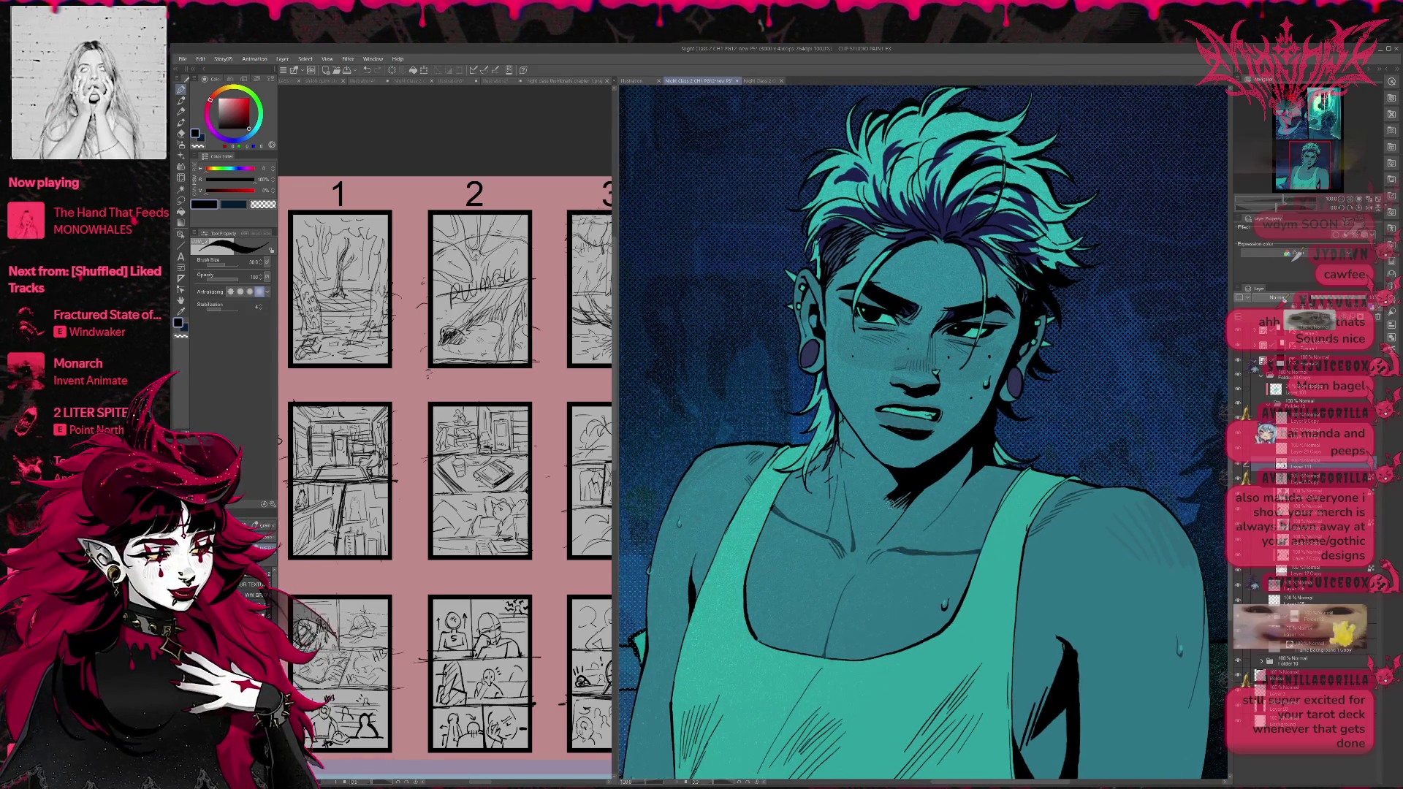
pyautogui.press('e')
pyautogui.moveTo(892, 497)
pyautogui.mouseDown()
pyautogui.moveTo(910, 505)
pyautogui.moveTo(920, 491)
pyautogui.mouseUp()
pyautogui.press('p')
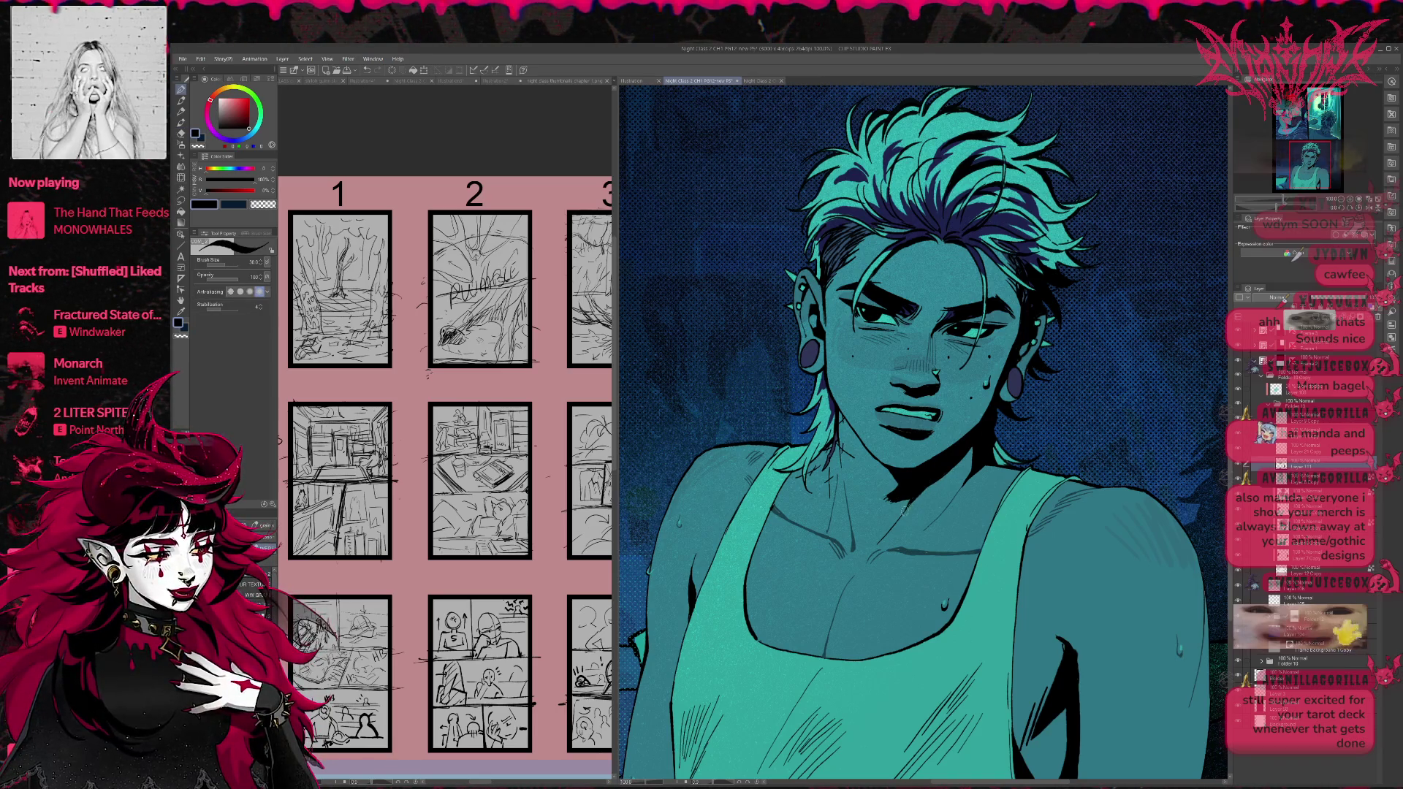
pyautogui.moveTo(914, 365); pyautogui.dragTo(899, 354)
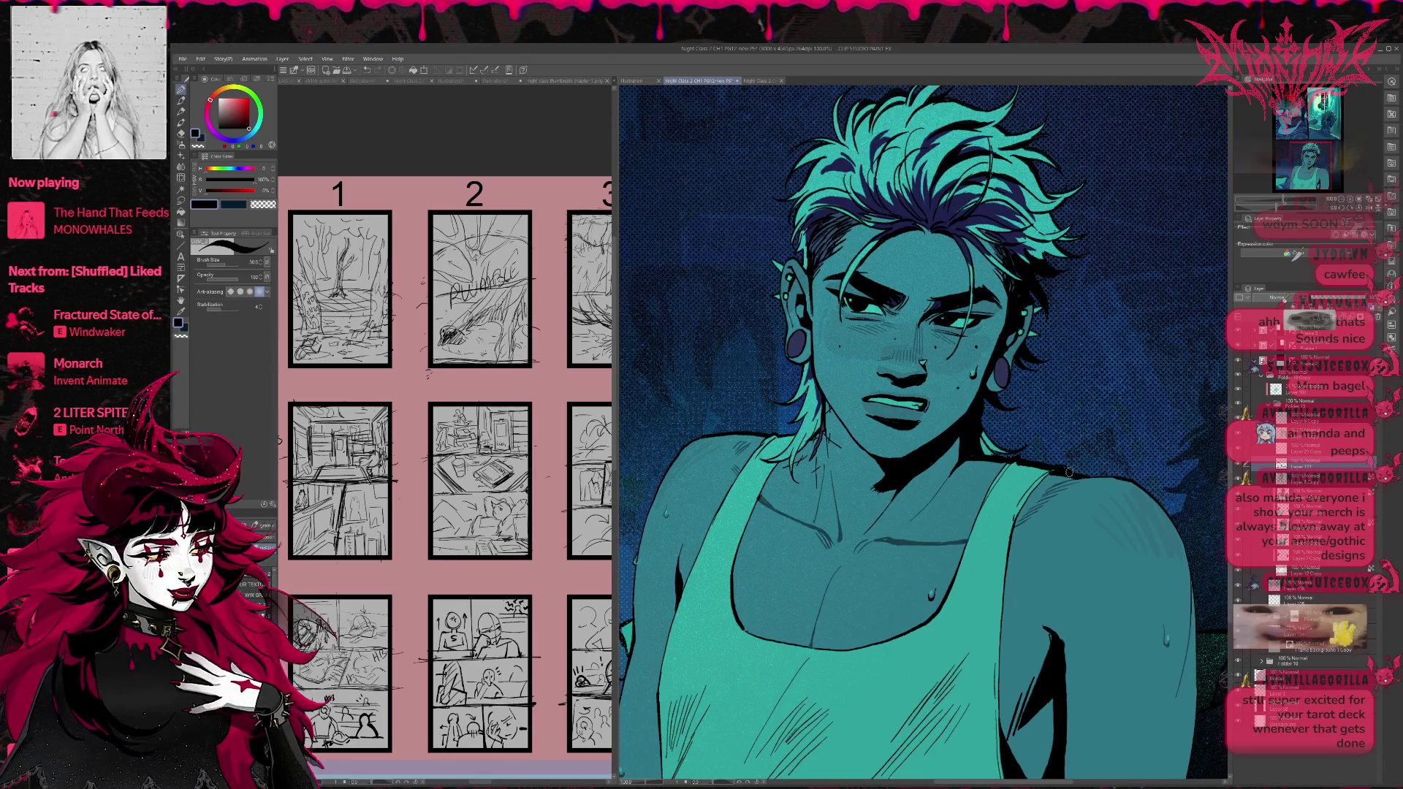
pyautogui.moveTo(1084, 453); pyautogui.dragTo(1138, 468)
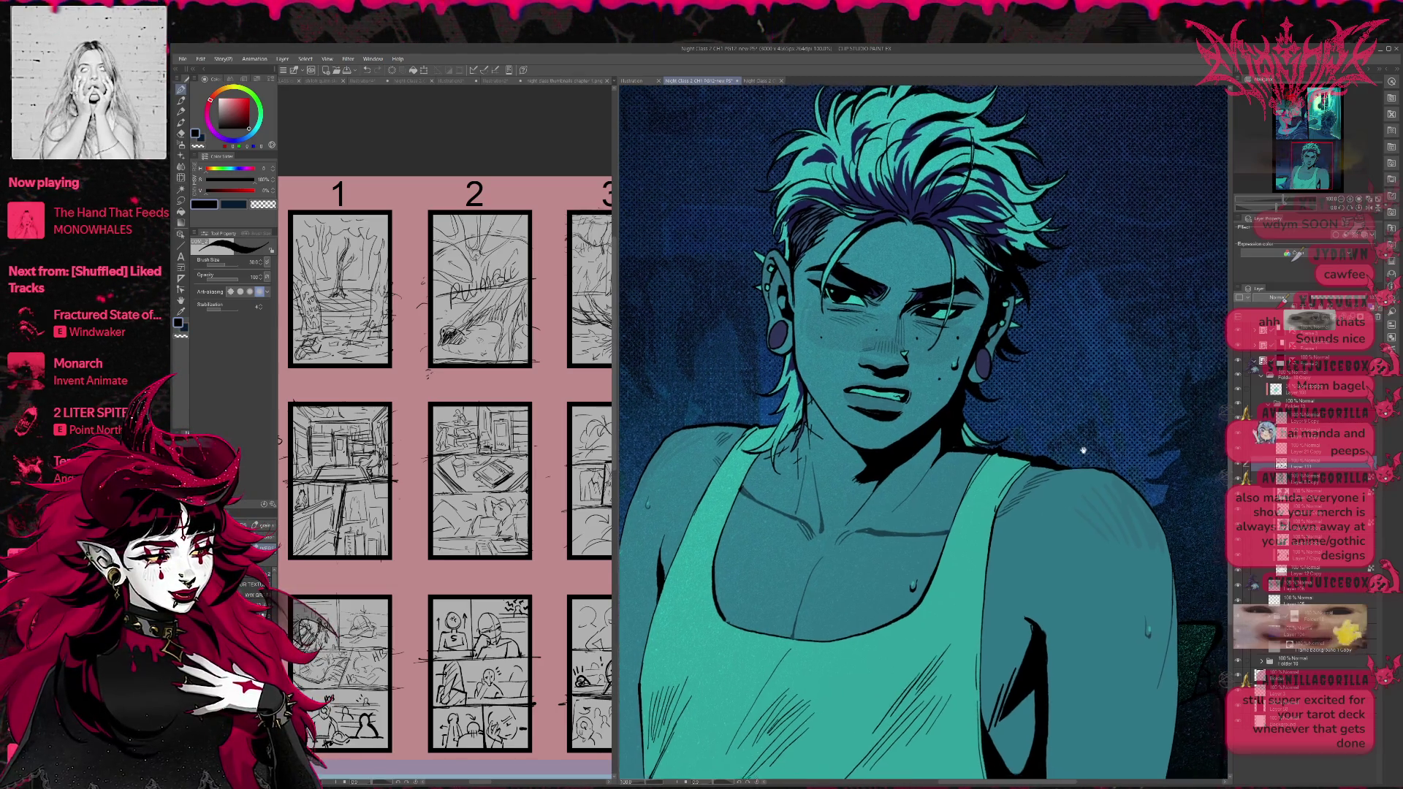
# Try dark shading and a jaw stroke under the jaw, undo both, then zoom out in Navigator.
pyautogui.scroll(2, 1138, 468)
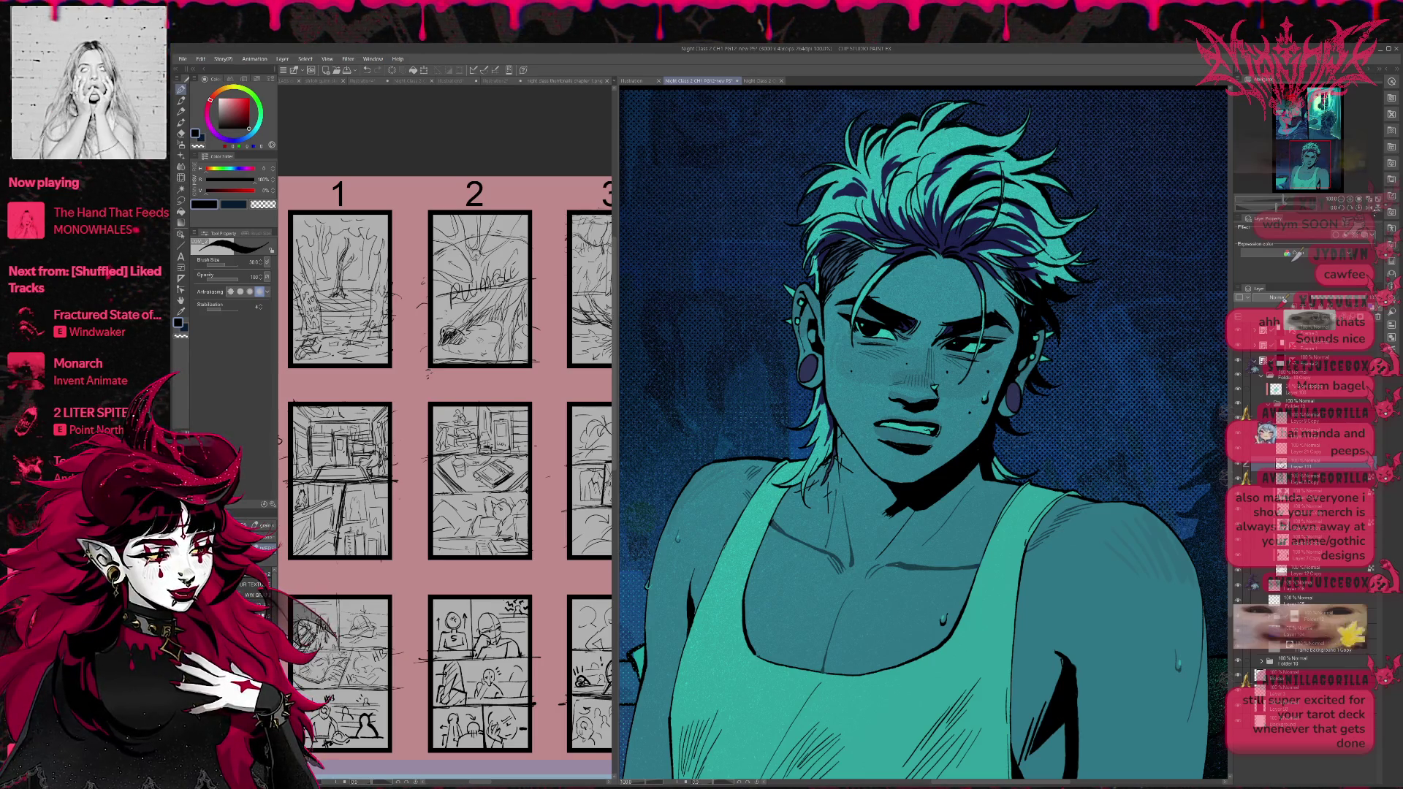
pyautogui.moveTo(1067, 424)
pyautogui.mouseDown()
pyautogui.moveTo(1028, 449)
pyautogui.moveTo(1035, 436)
pyautogui.mouseUp()
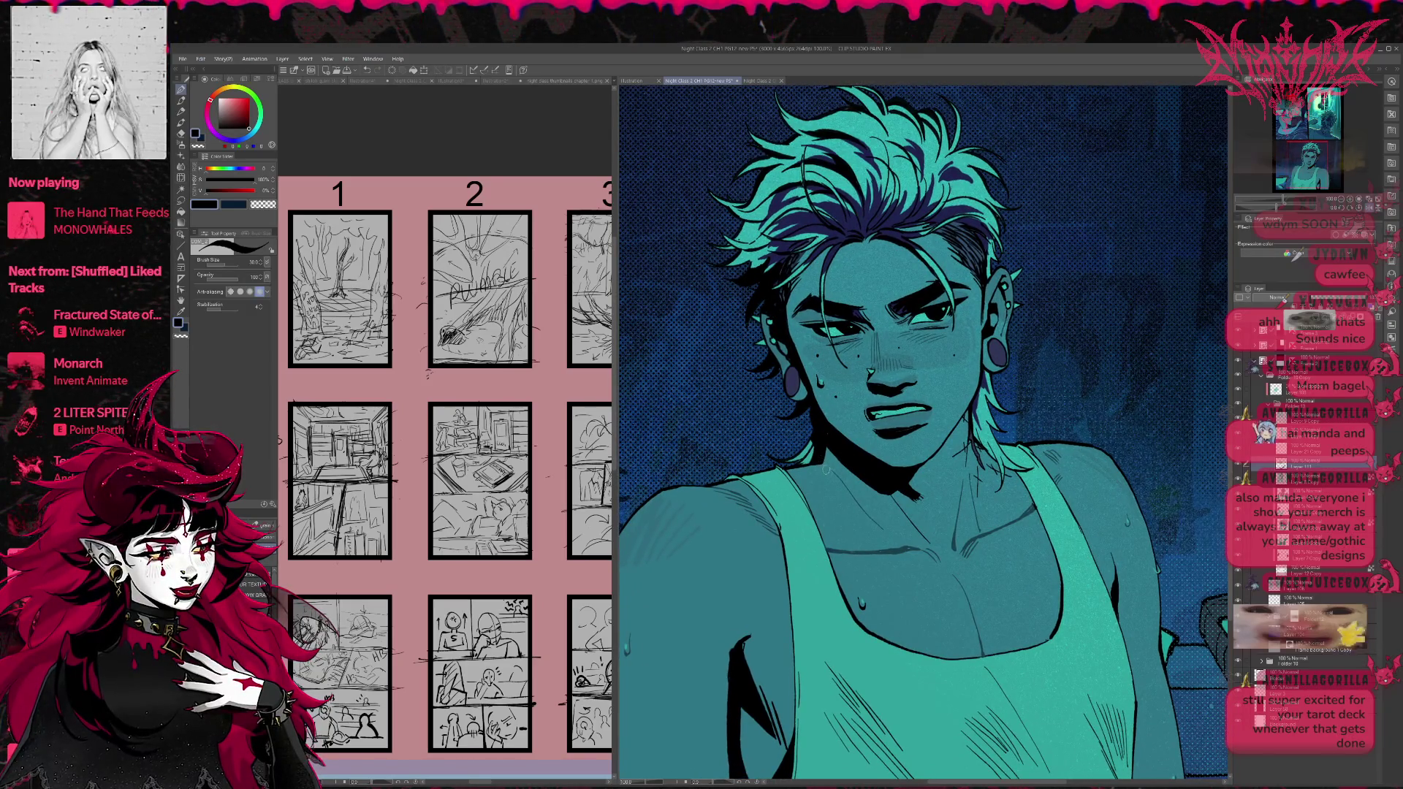
pyautogui.moveTo(818, 462)
pyautogui.mouseDown()
pyautogui.moveTo(833, 486)
pyautogui.moveTo(866, 491)
pyautogui.moveTo(848, 497)
pyautogui.mouseUp()
pyautogui.hotkey('ctrl', 'z')
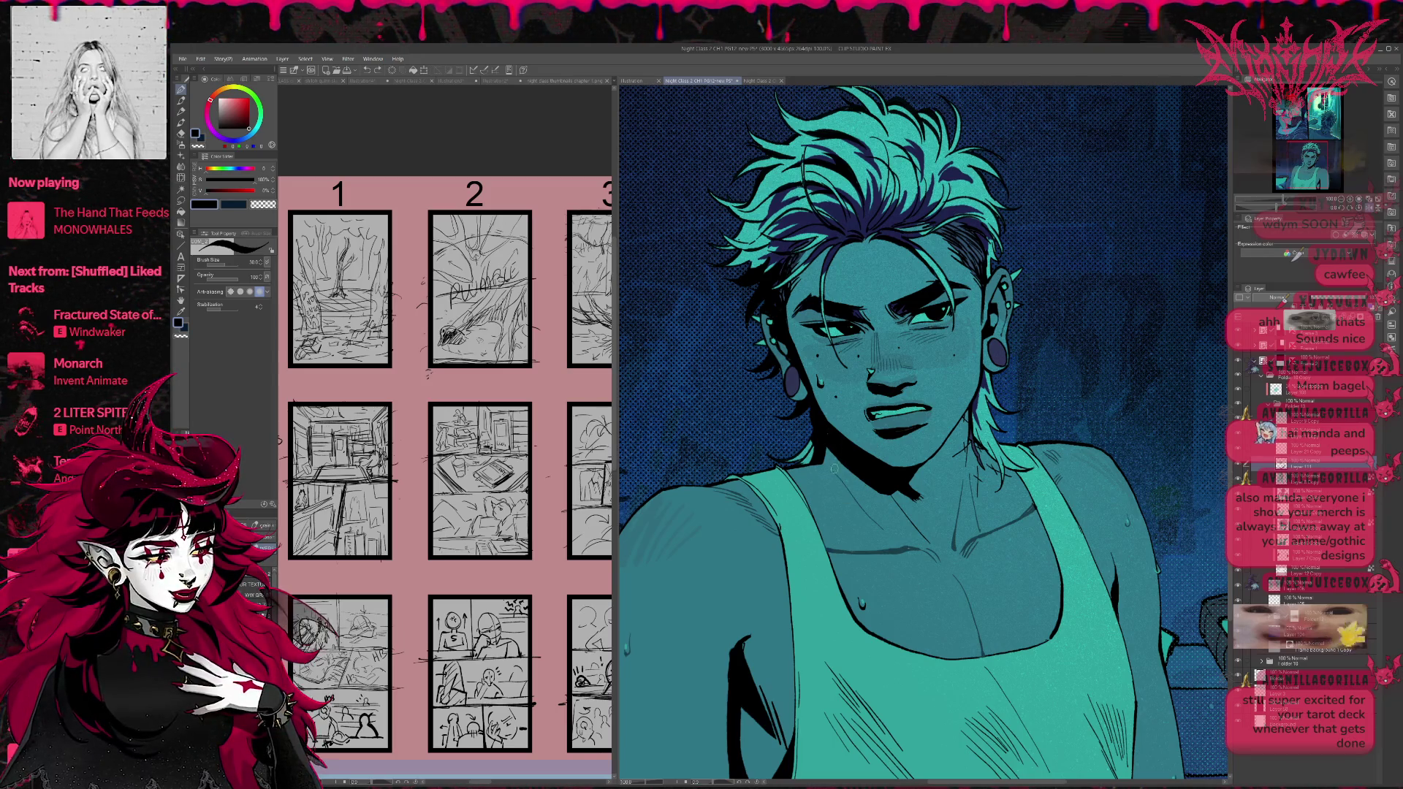
pyautogui.moveTo(790, 460); pyautogui.dragTo(826, 462)
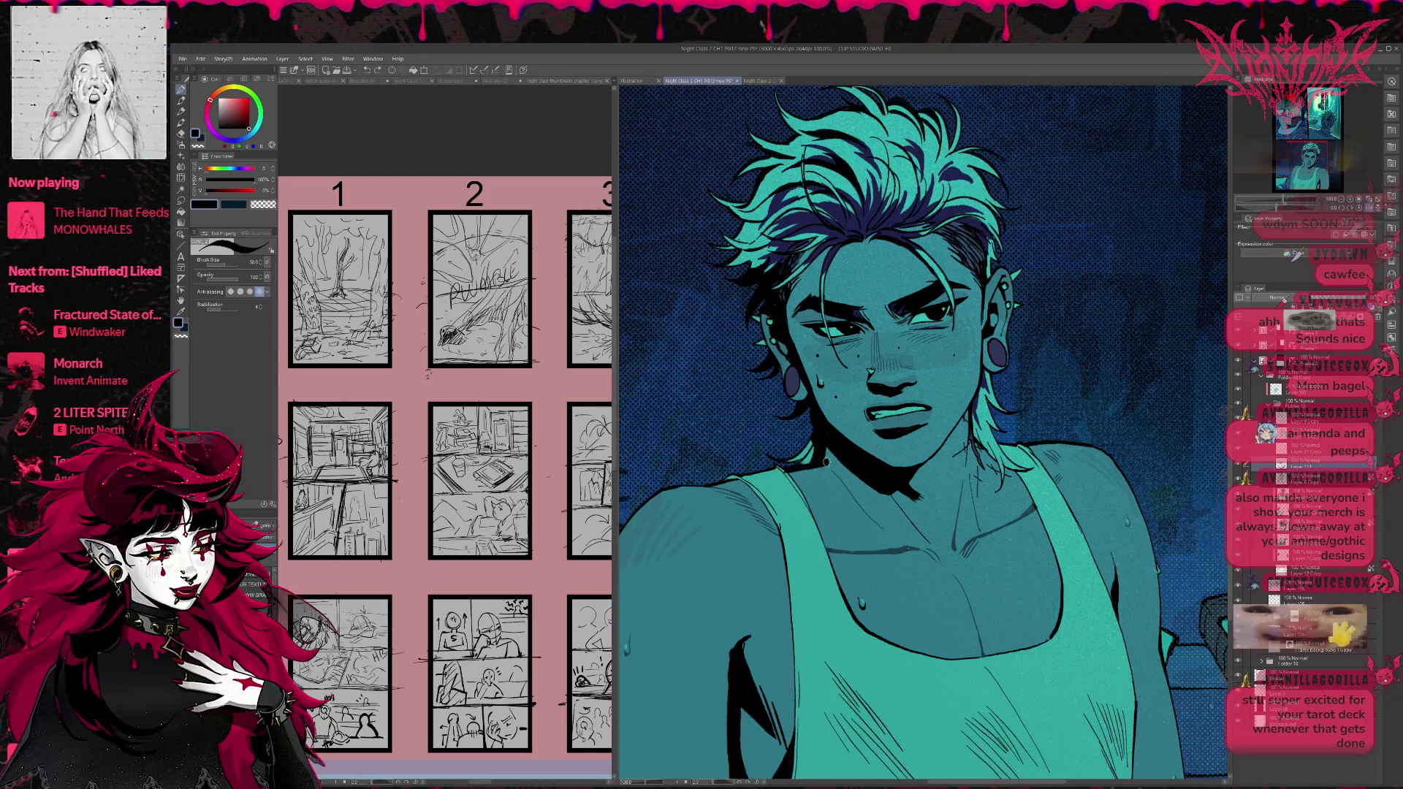
pyautogui.hotkey('ctrl', 'z')
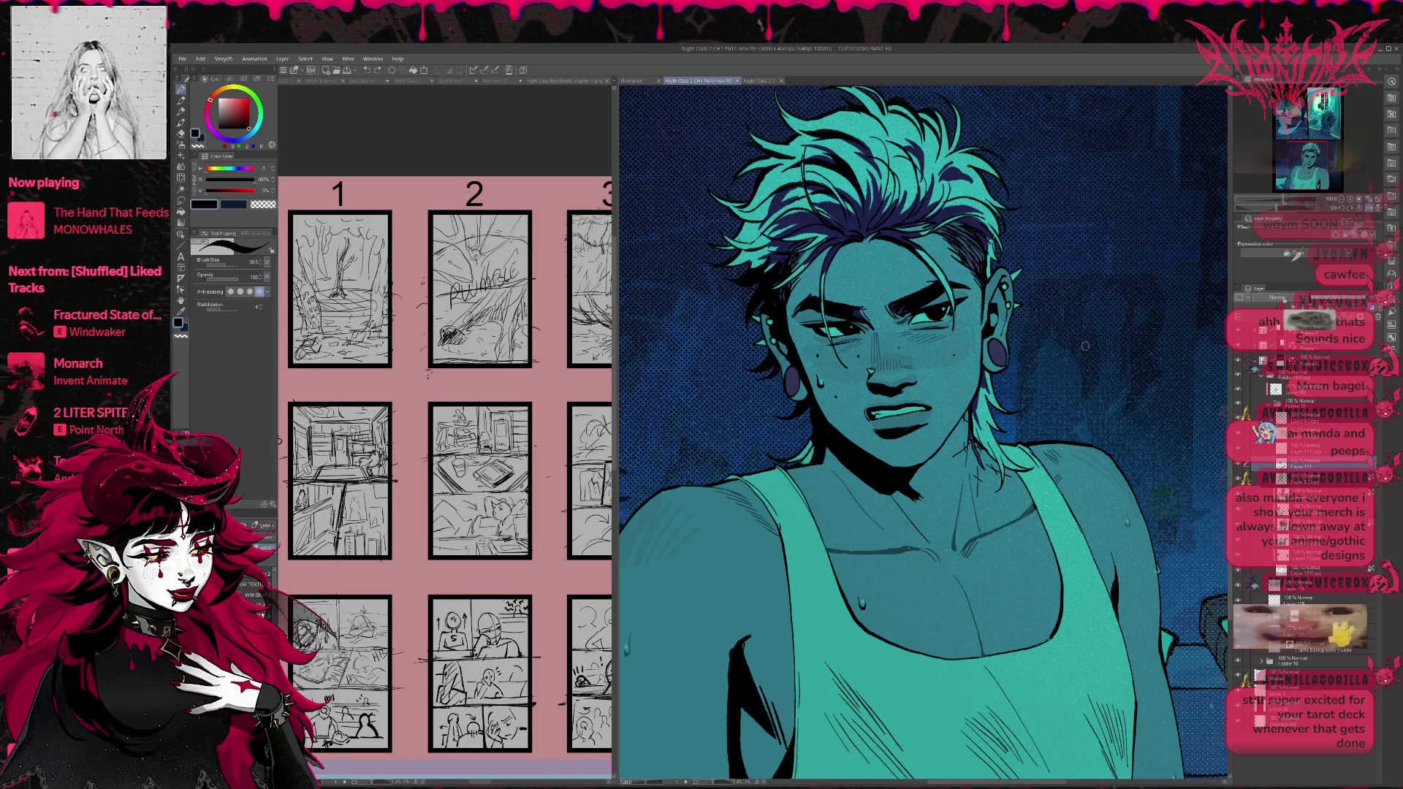
pyautogui.click(1343, 198)
pyautogui.click(1343, 199)
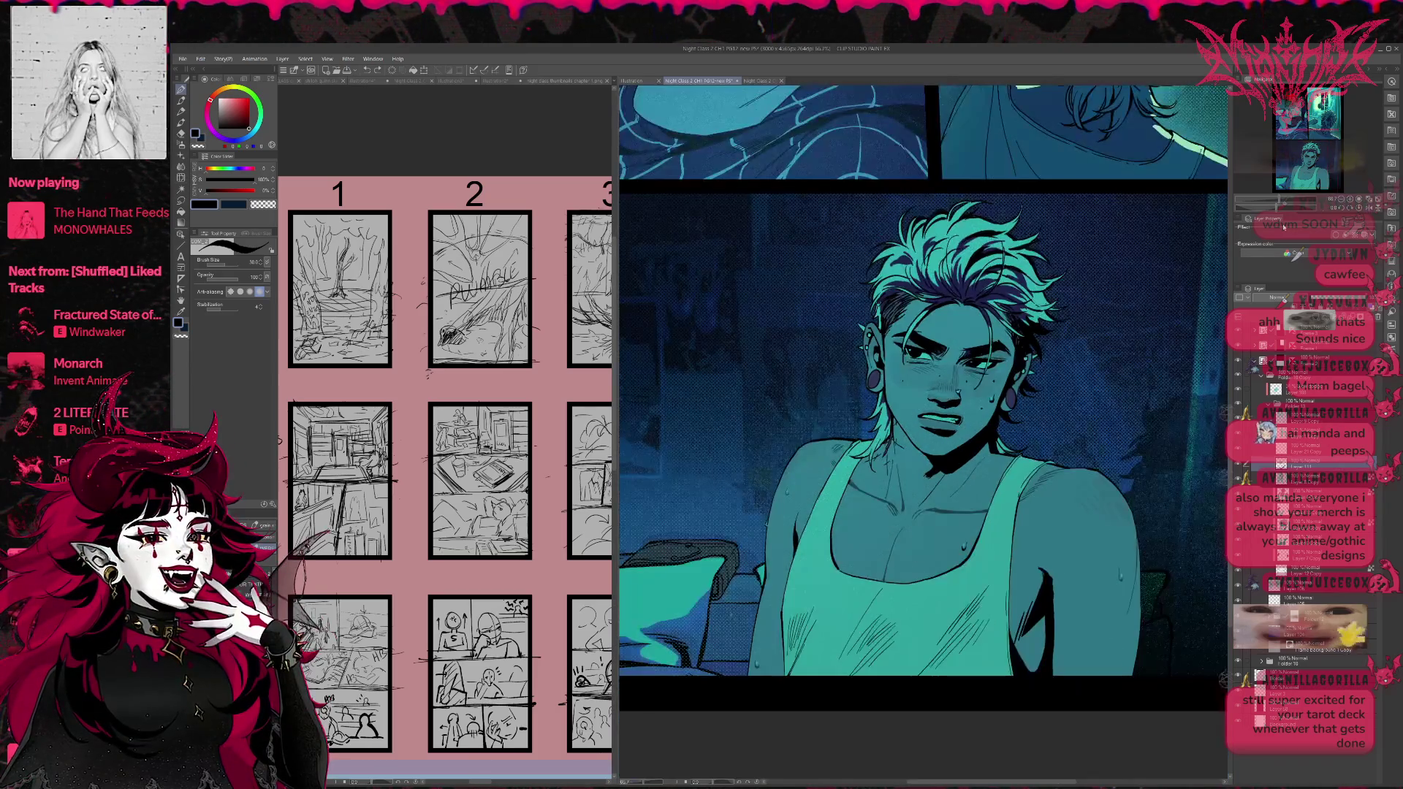
# Zoom out, toggle the figure's layer to compare versions, and enlarge the brush to about 50.
pyautogui.click(1343, 199)
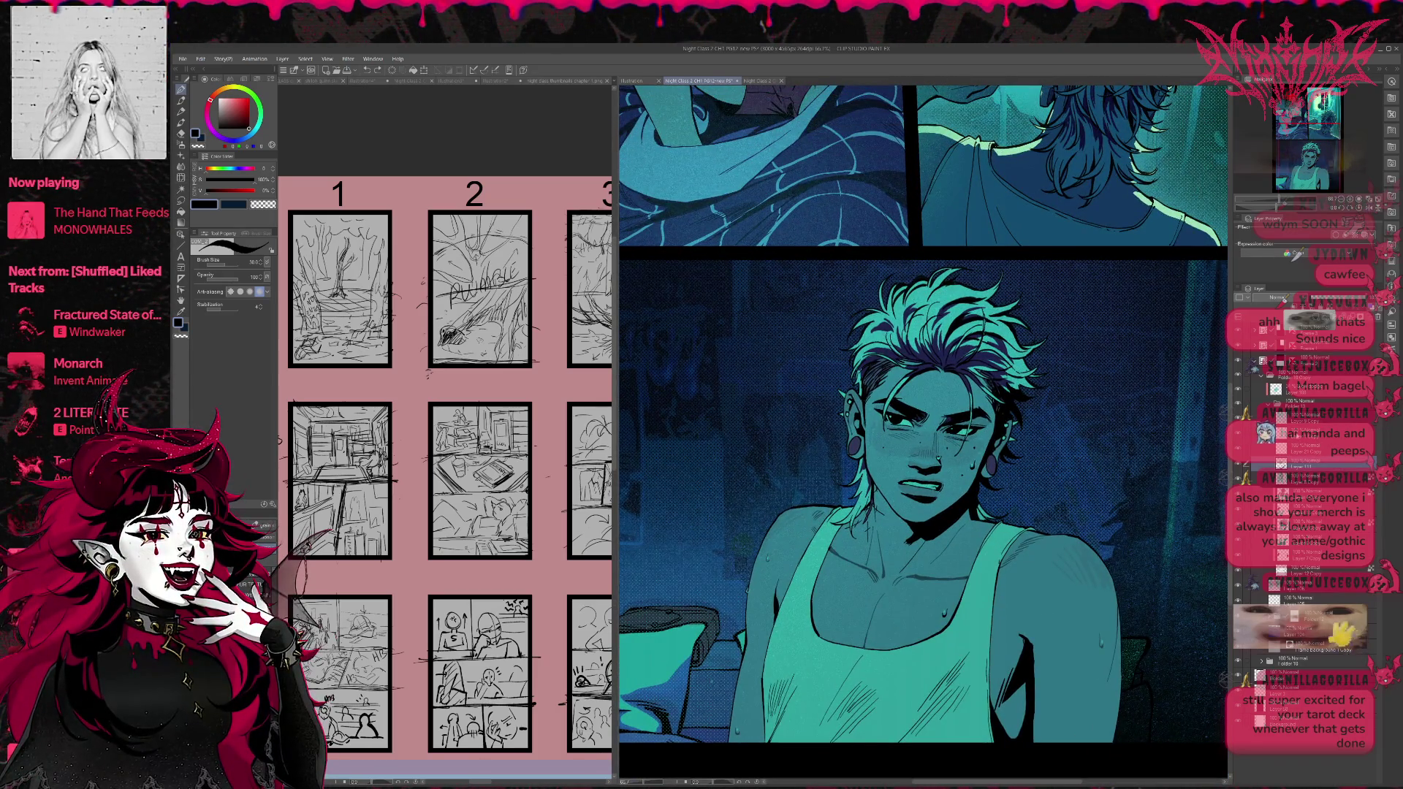
pyautogui.click(1239, 463)
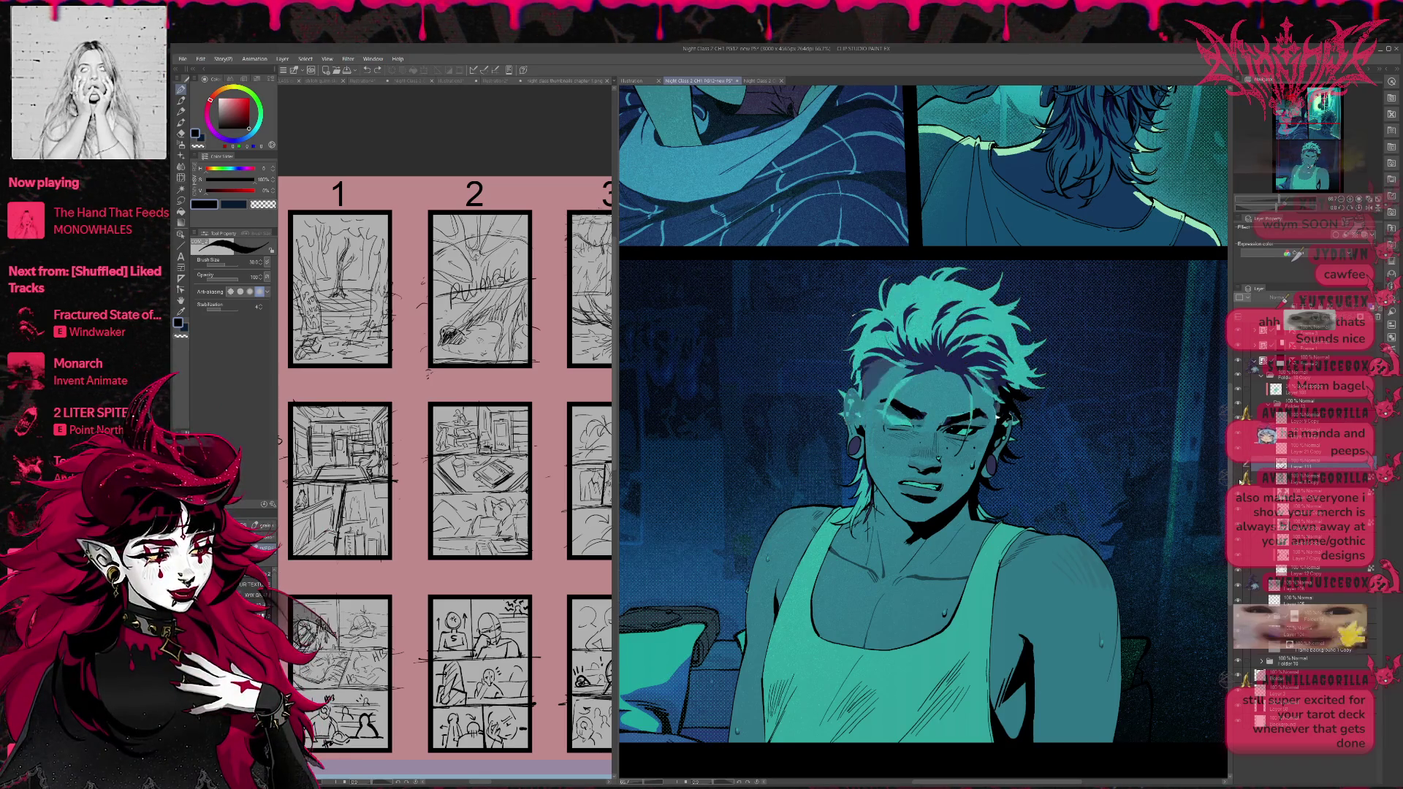
pyautogui.click(1239, 462)
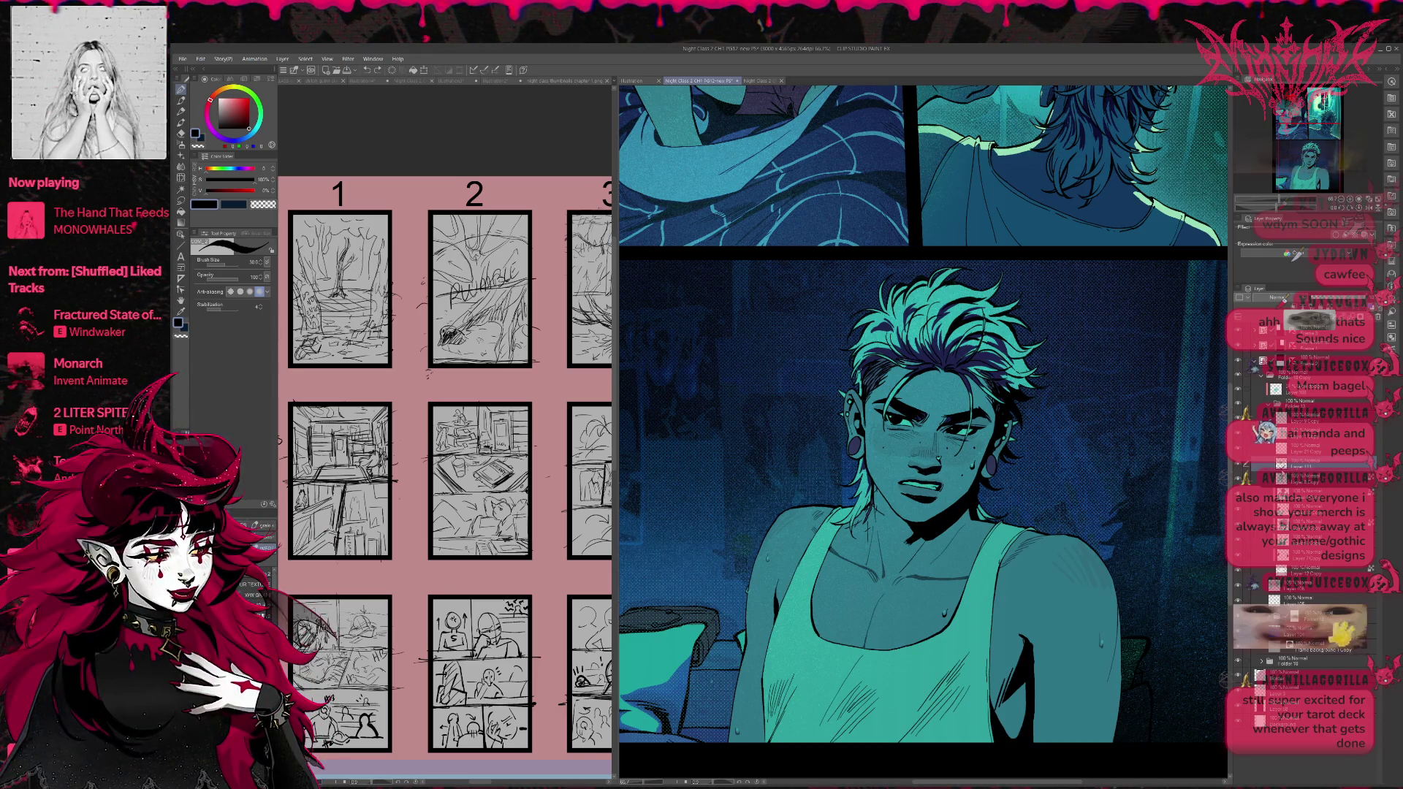
pyautogui.press('e')
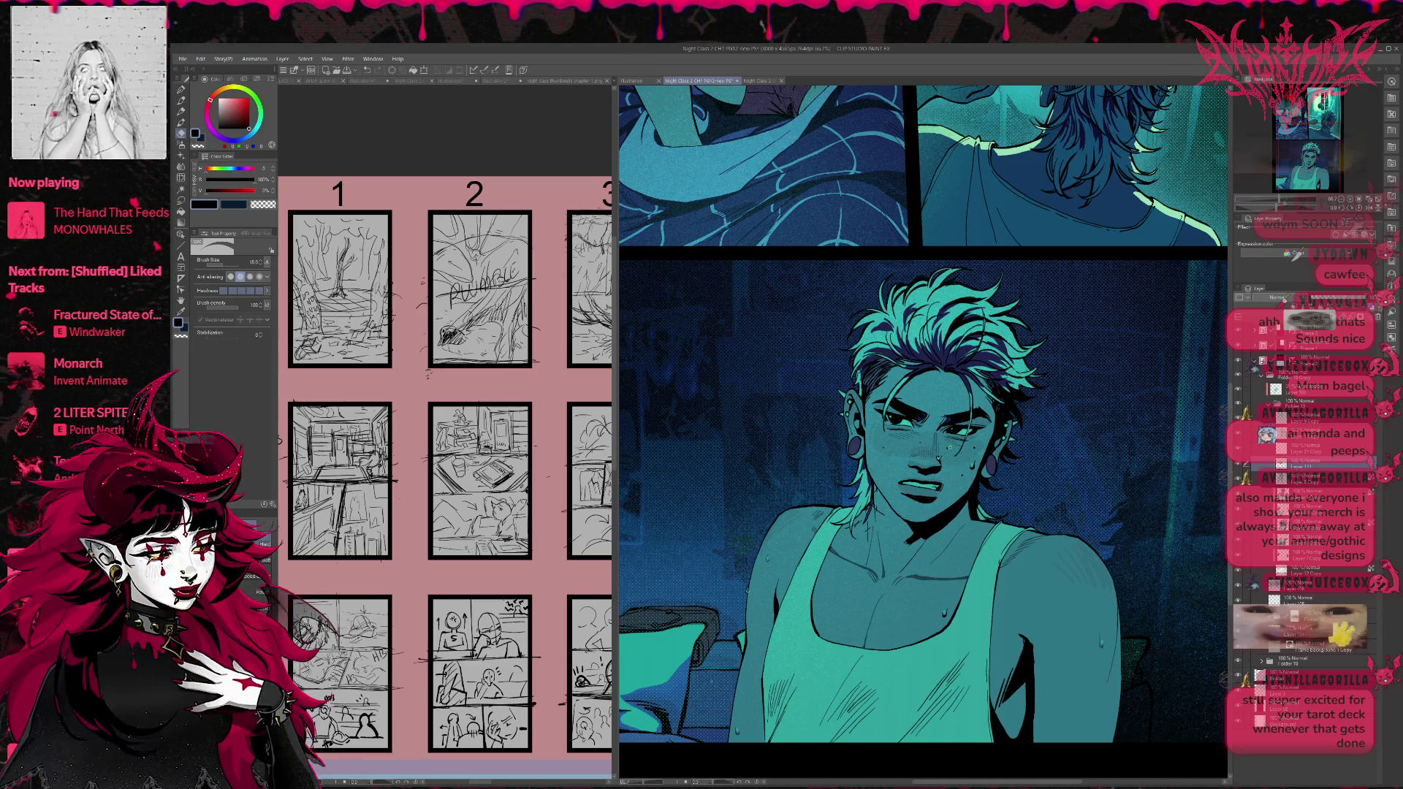
pyautogui.press(']')
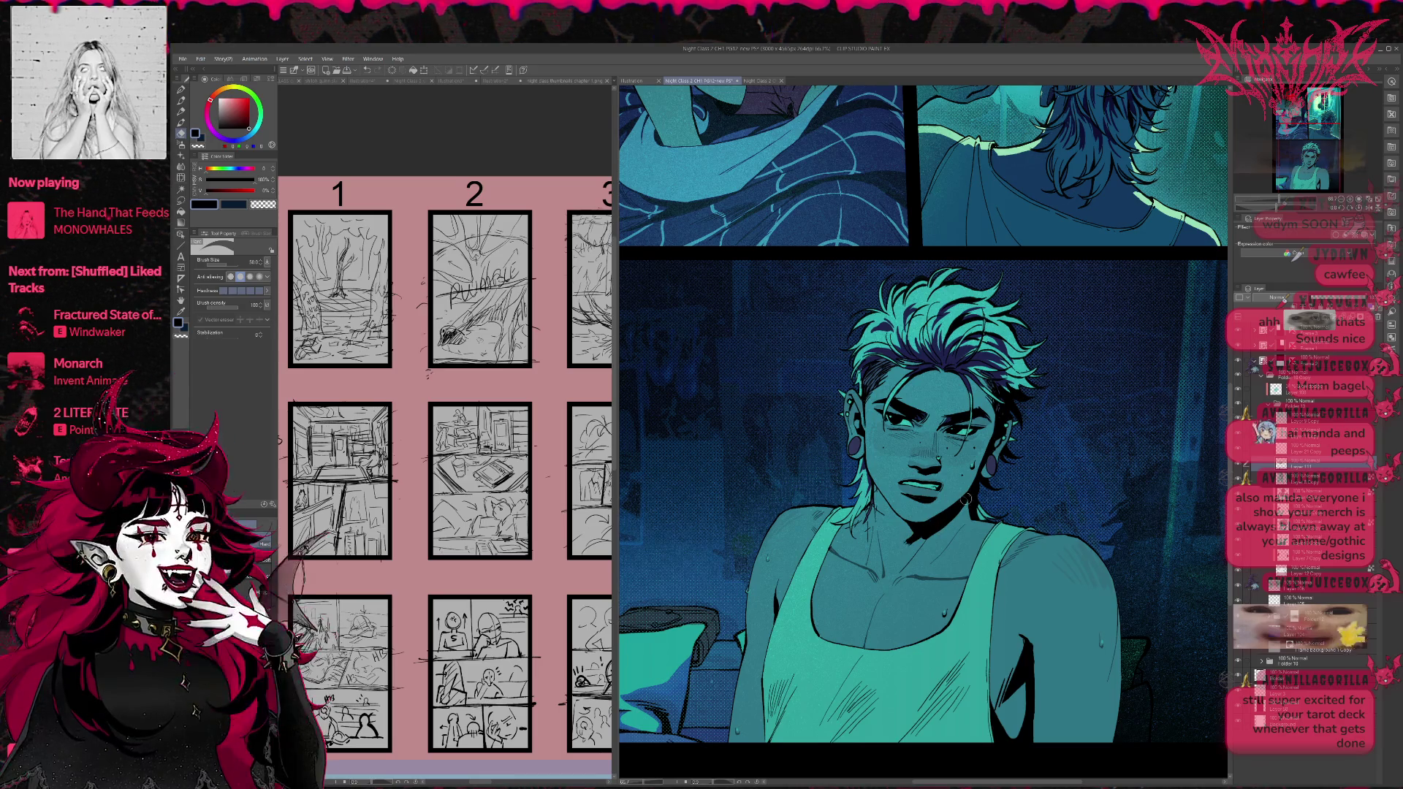
pyautogui.scroll(-2, 1011, 465)
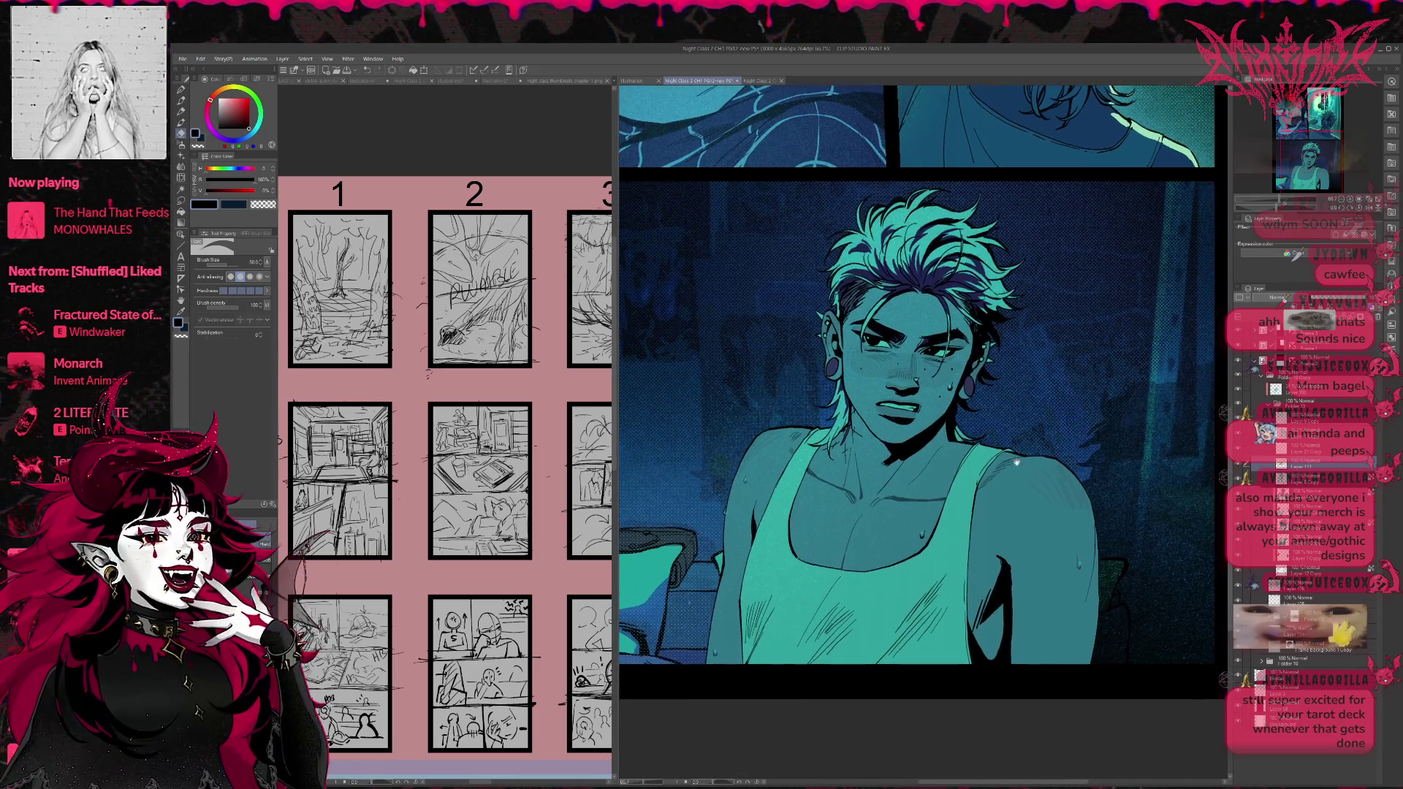
pyautogui.scroll(2, 1011, 465)
pyautogui.press('p')
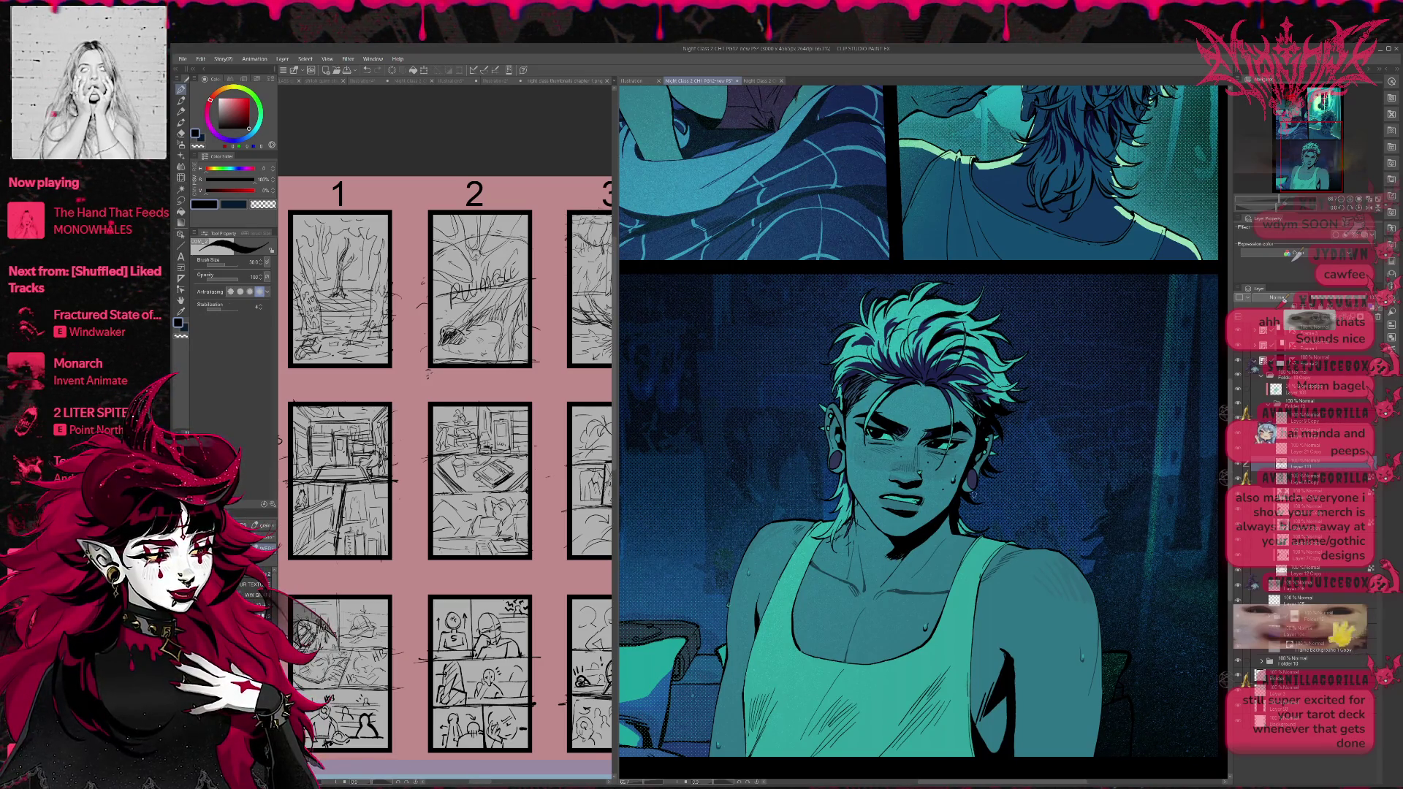
pyautogui.press('e')
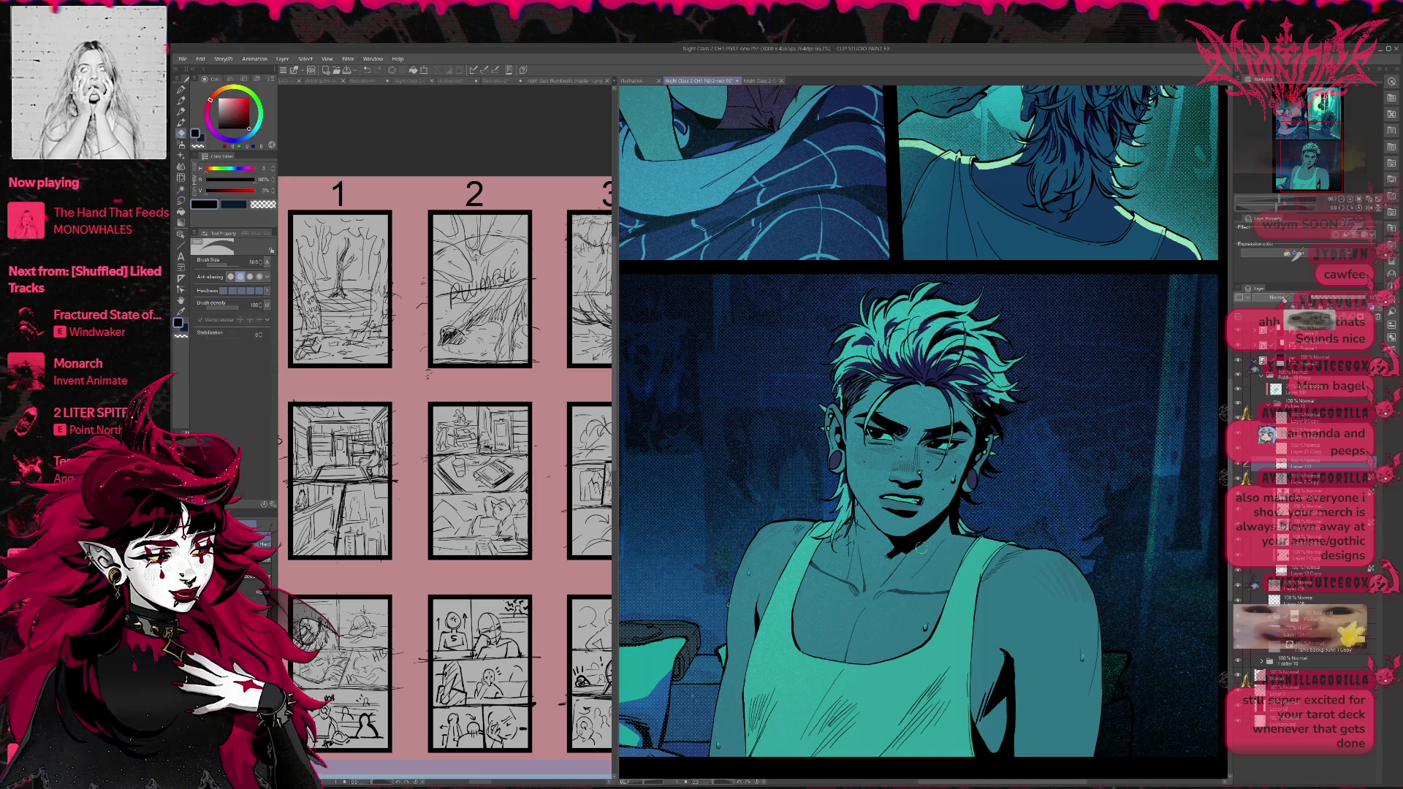
pyautogui.press('p')
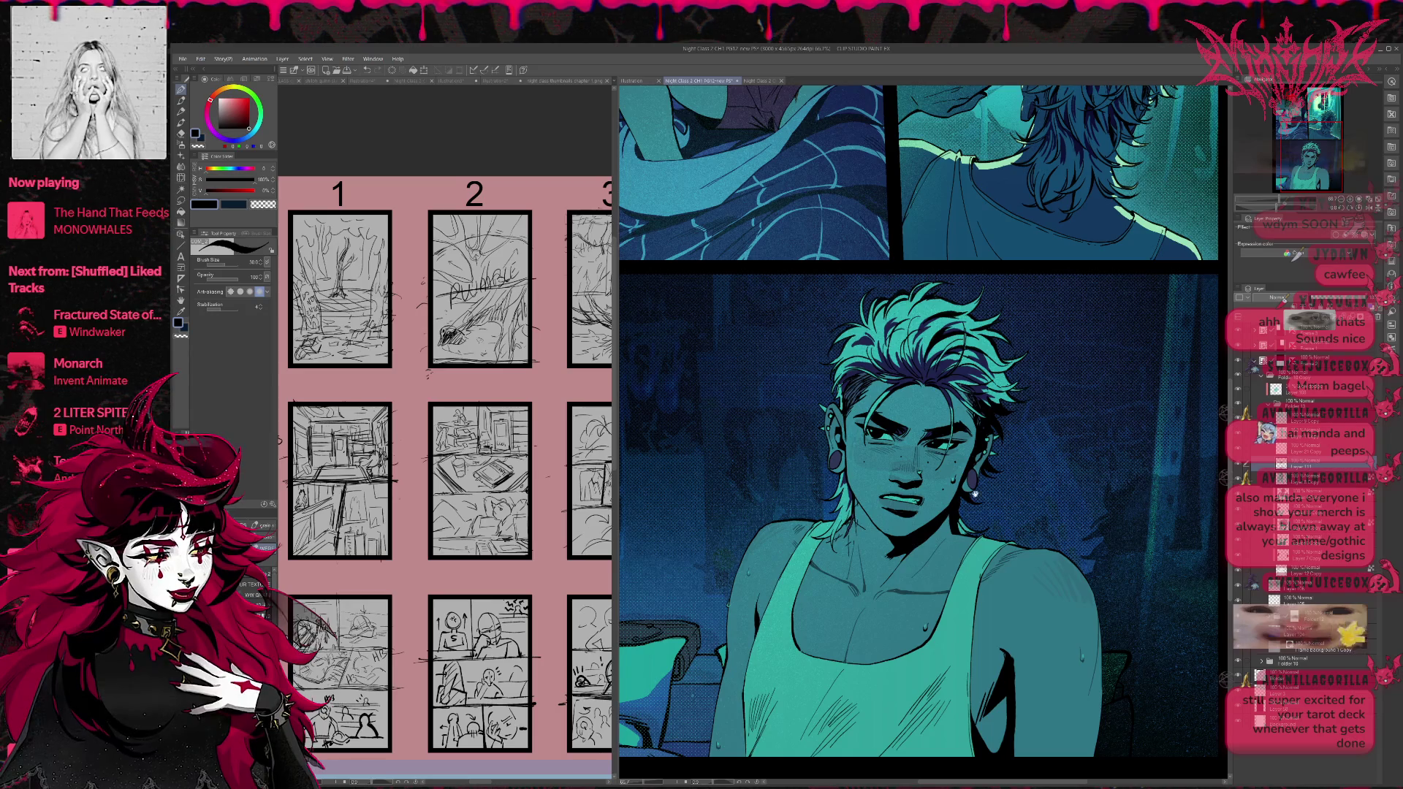
# Ink a short dark stroke in the right armpit shading, then zoom and pan onto the character.
pyautogui.scroll(-2, 1025, 491)
pyautogui.scroll(-1, 1025, 491)
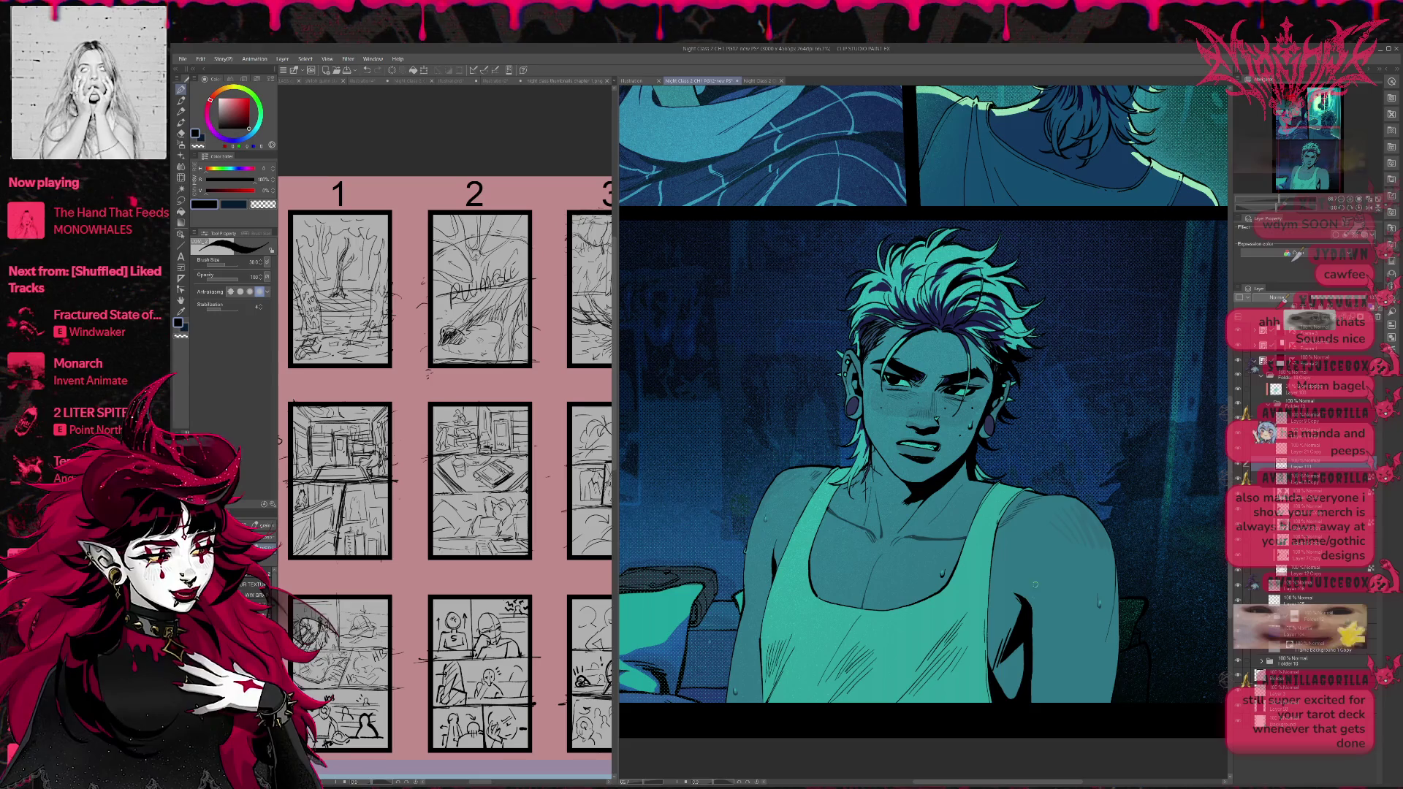
pyautogui.moveTo(1025, 643); pyautogui.dragTo(1022, 661)
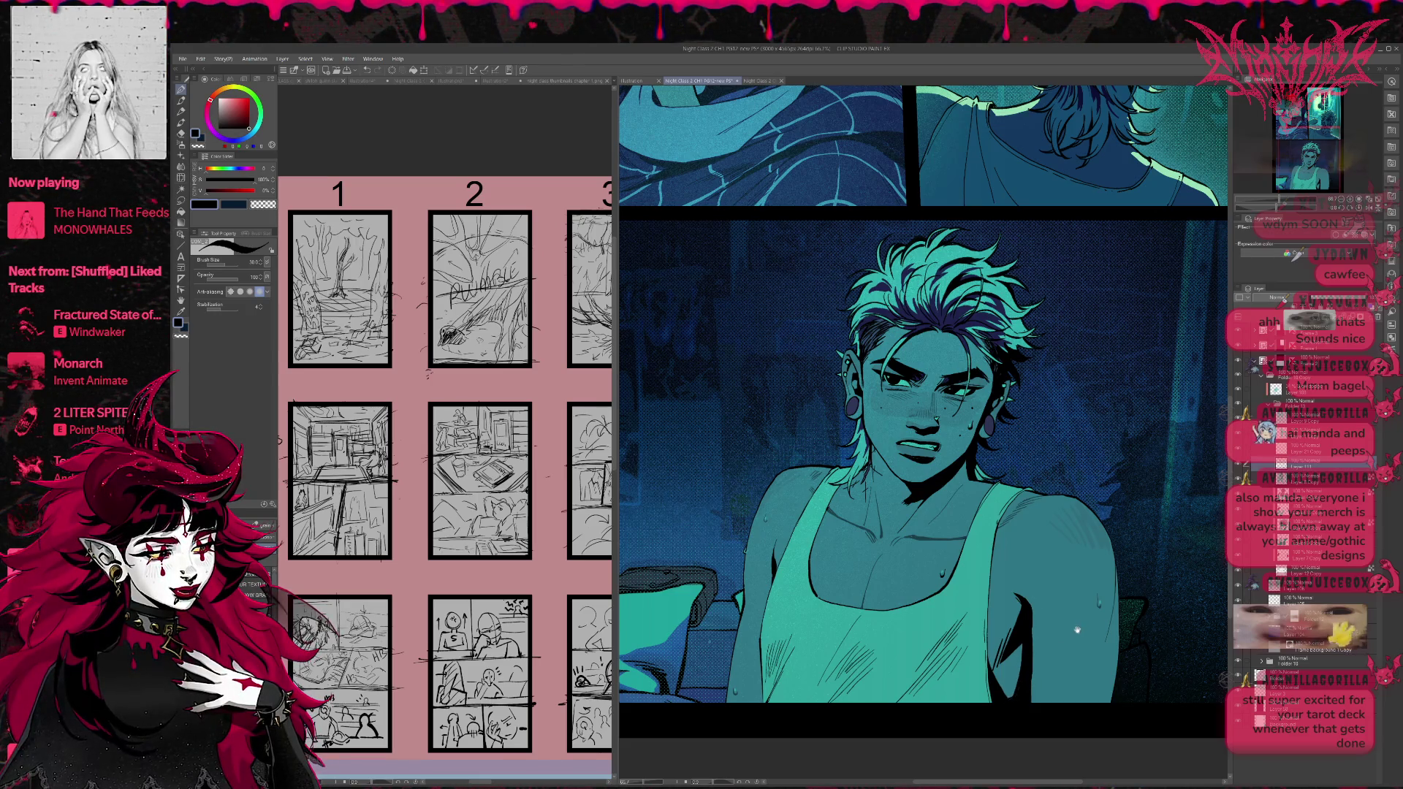
pyautogui.scroll(-1, 1025, 616)
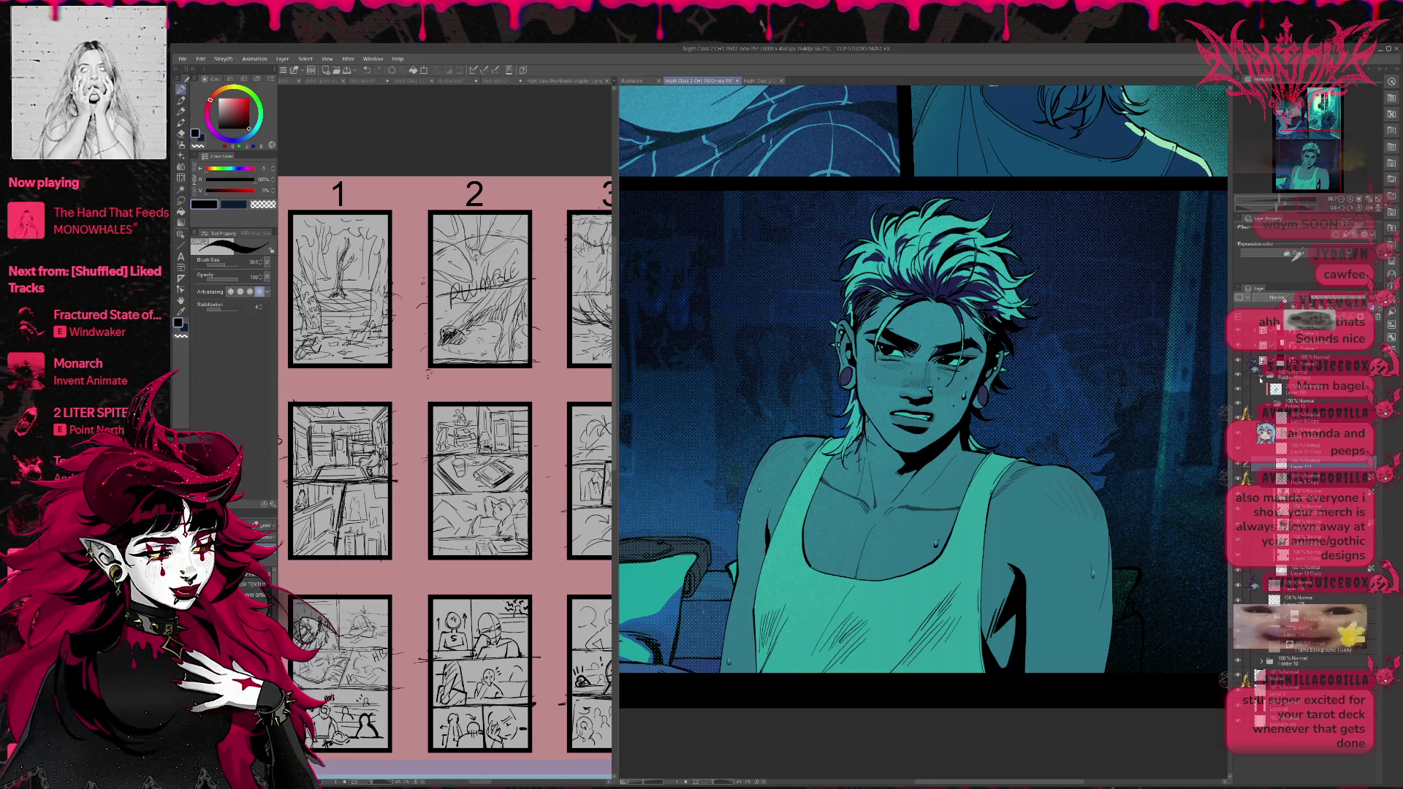
pyautogui.scroll(2, 1089, 477)
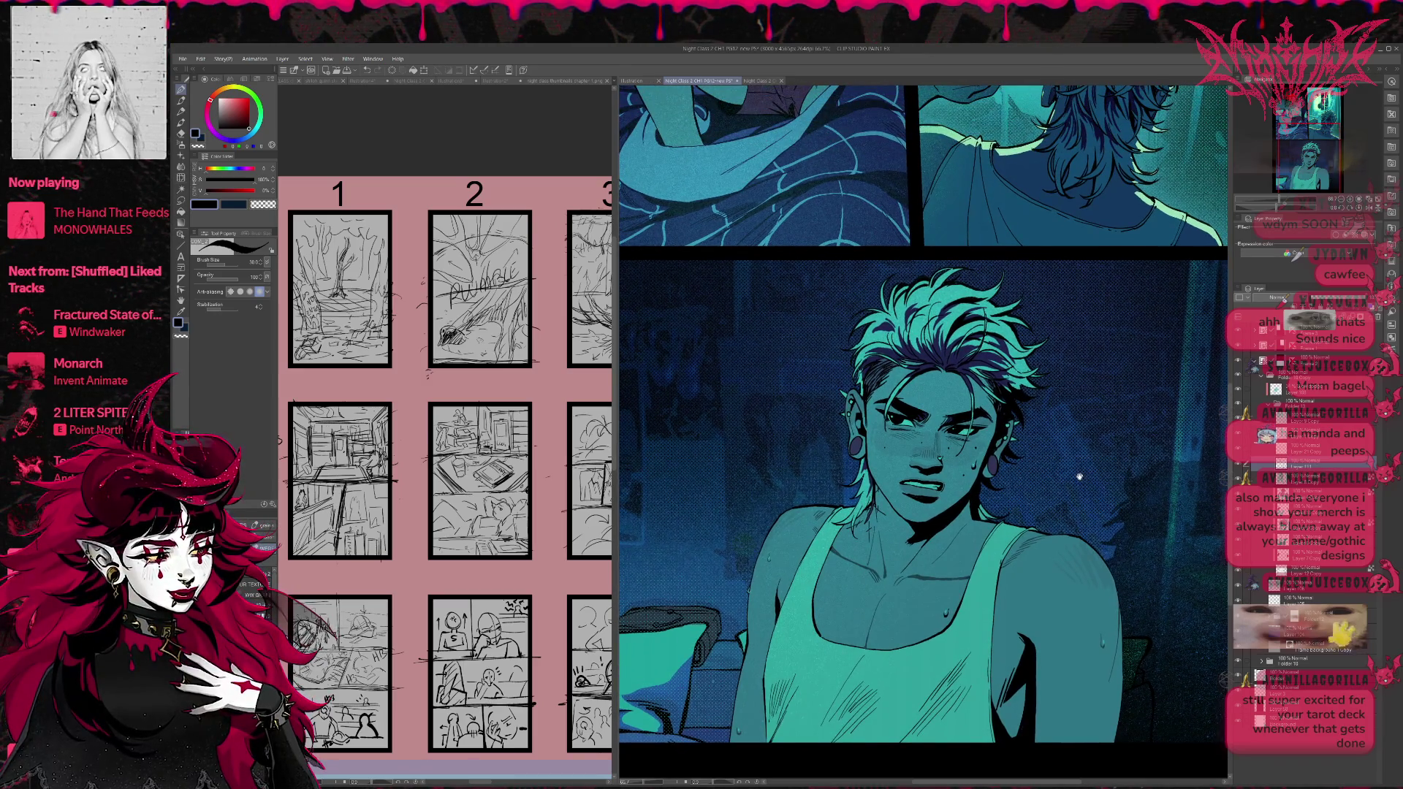
pyautogui.scroll(1, 1089, 477)
pyautogui.scroll(1, 1075, 452)
pyautogui.scroll(1, 1075, 451)
pyautogui.scroll(-1, 1051, 491)
pyautogui.scroll(1, 1051, 491)
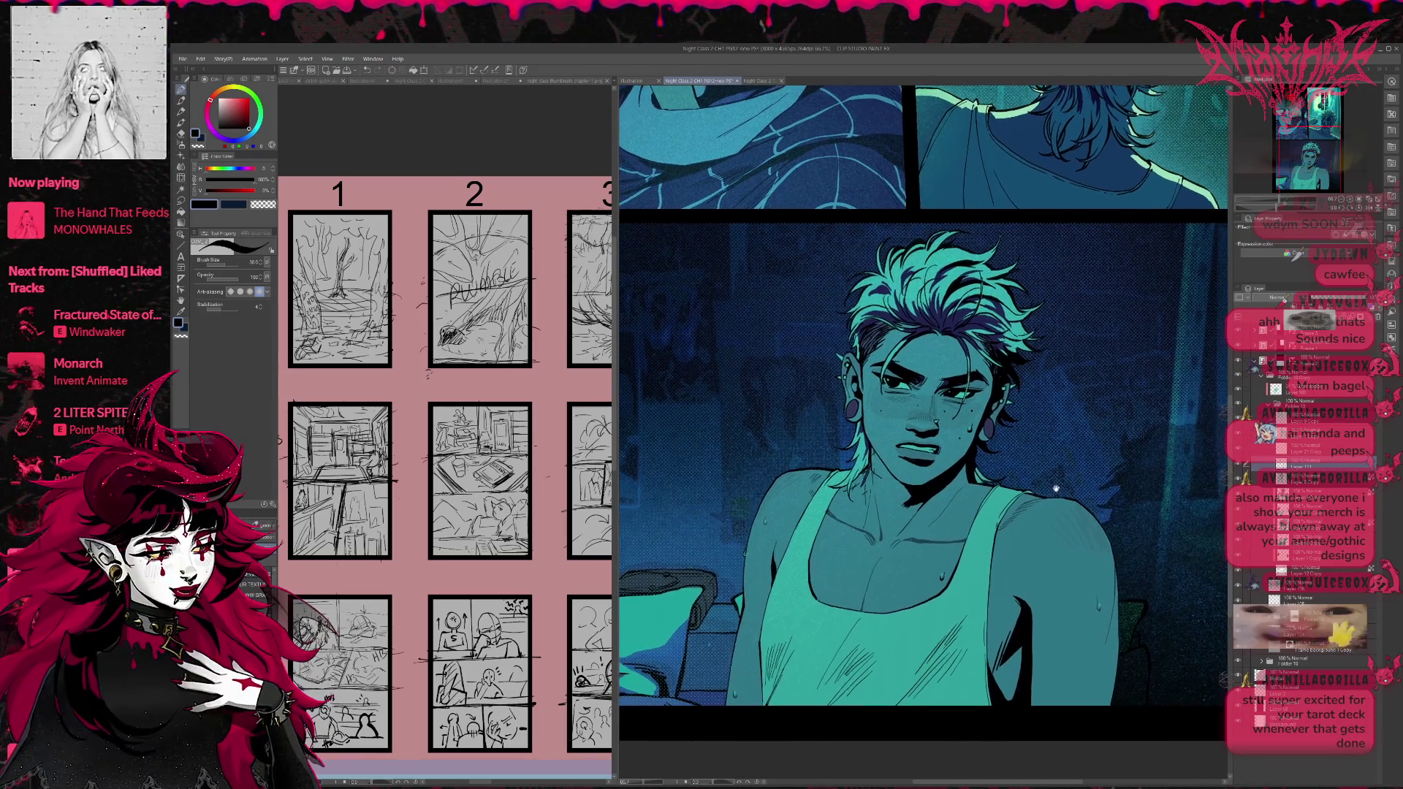
pyautogui.scroll(1, 1051, 491)
pyautogui.scroll(1, 1056, 494)
pyautogui.scroll(-1, 1056, 494)
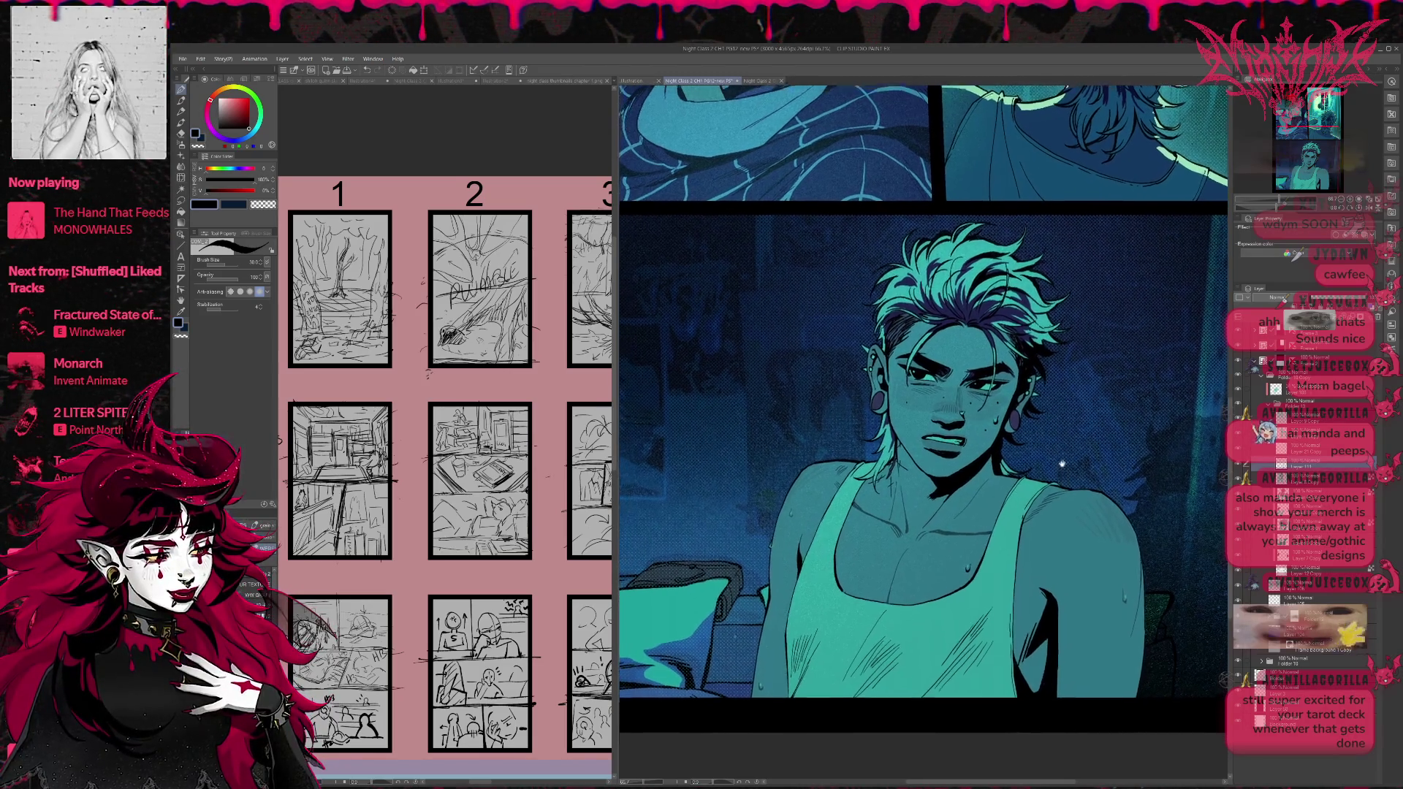
pyautogui.scroll(1, 1042, 433)
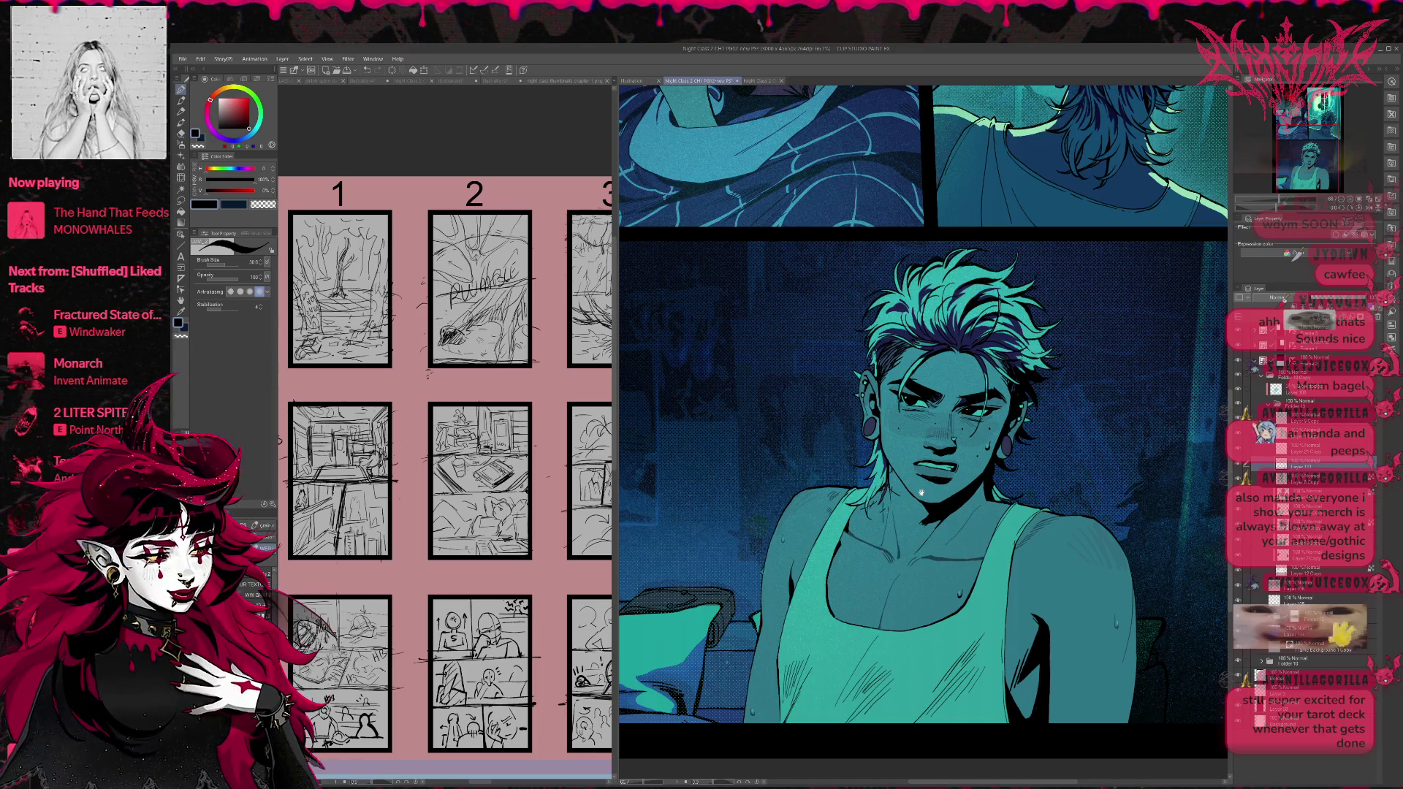
pyautogui.scroll(-1, 913, 459)
pyautogui.scroll(-1, 1038, 524)
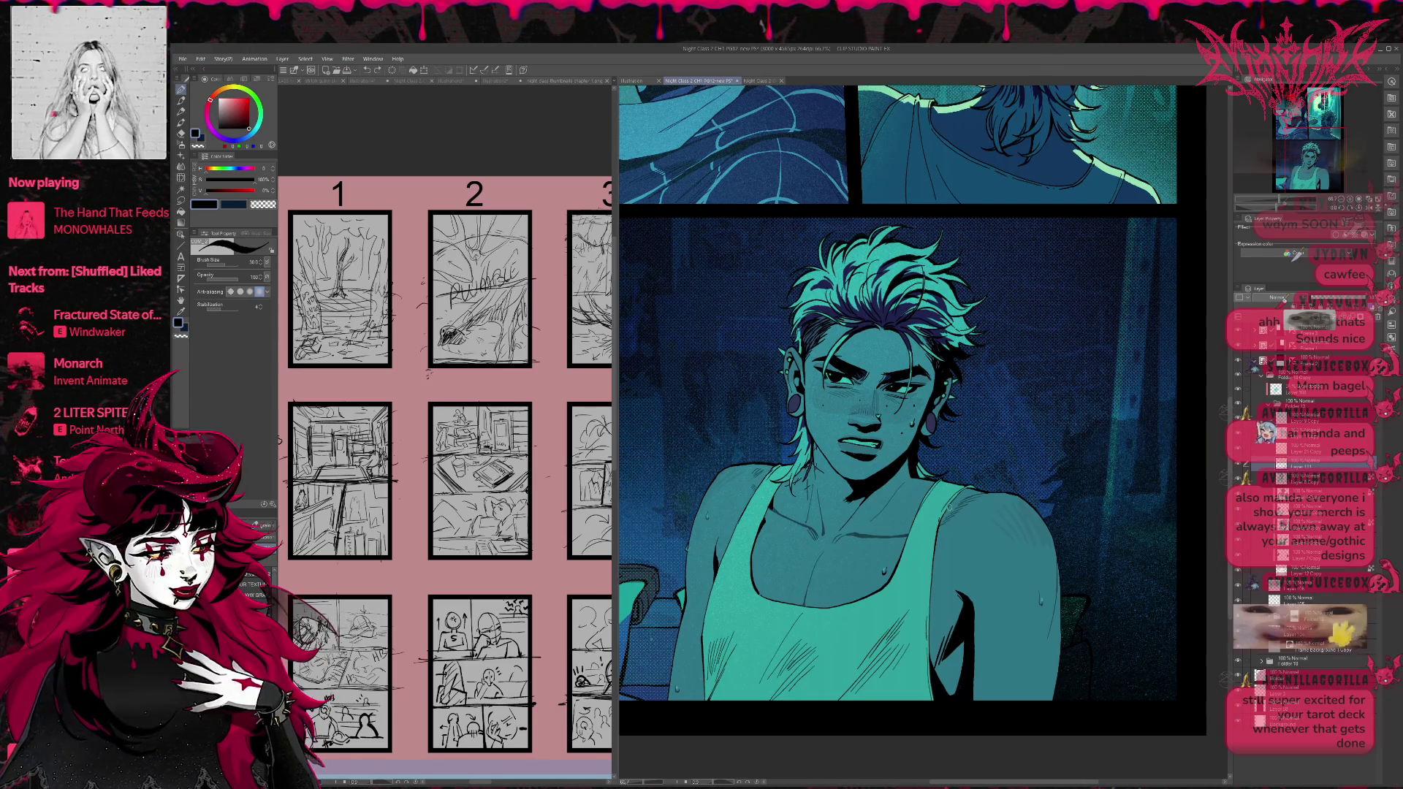
pyautogui.moveTo(966, 510); pyautogui.dragTo(1013, 452)
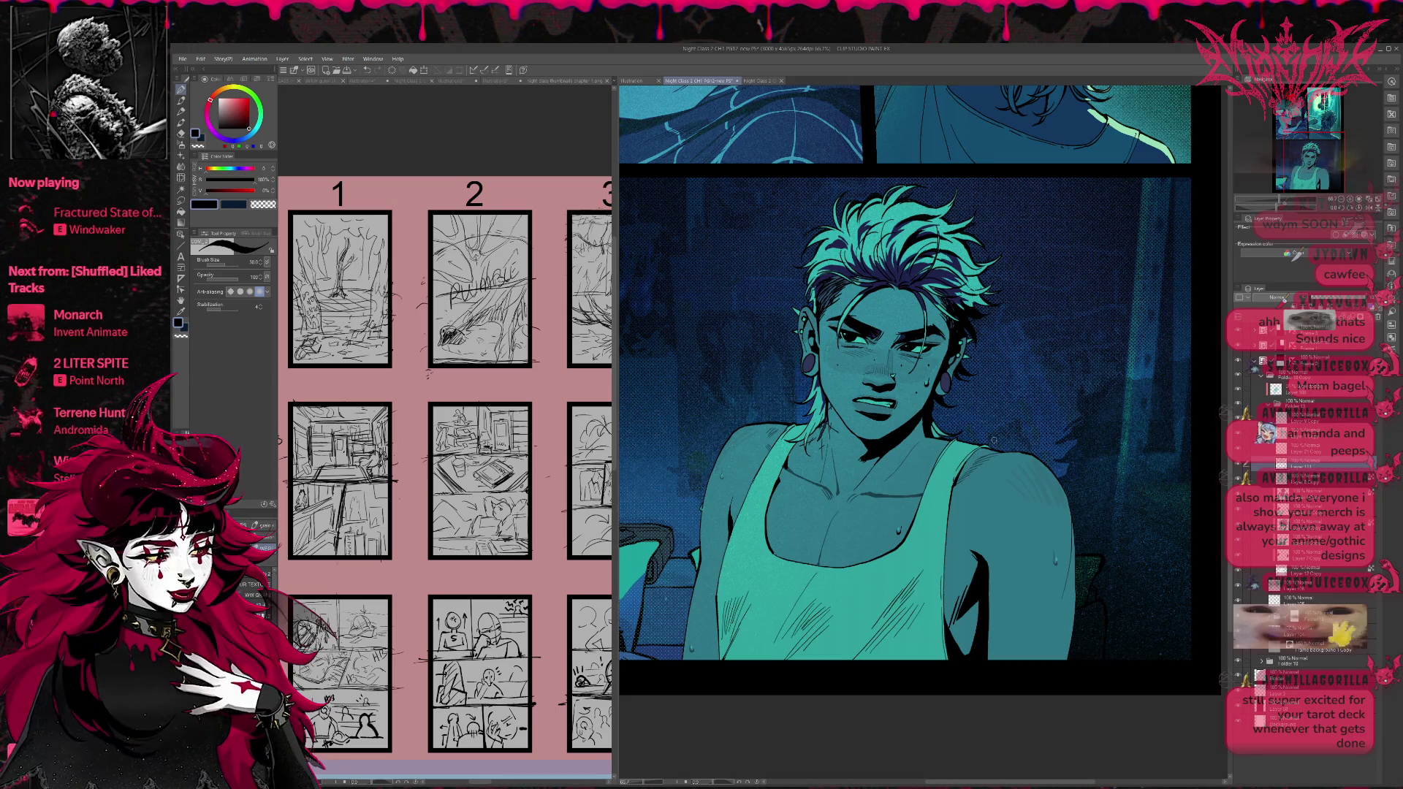
# Flip the view horizontally, pan to the bottom panel, and zoom in close on the teal-lit man.
pyautogui.press('h')
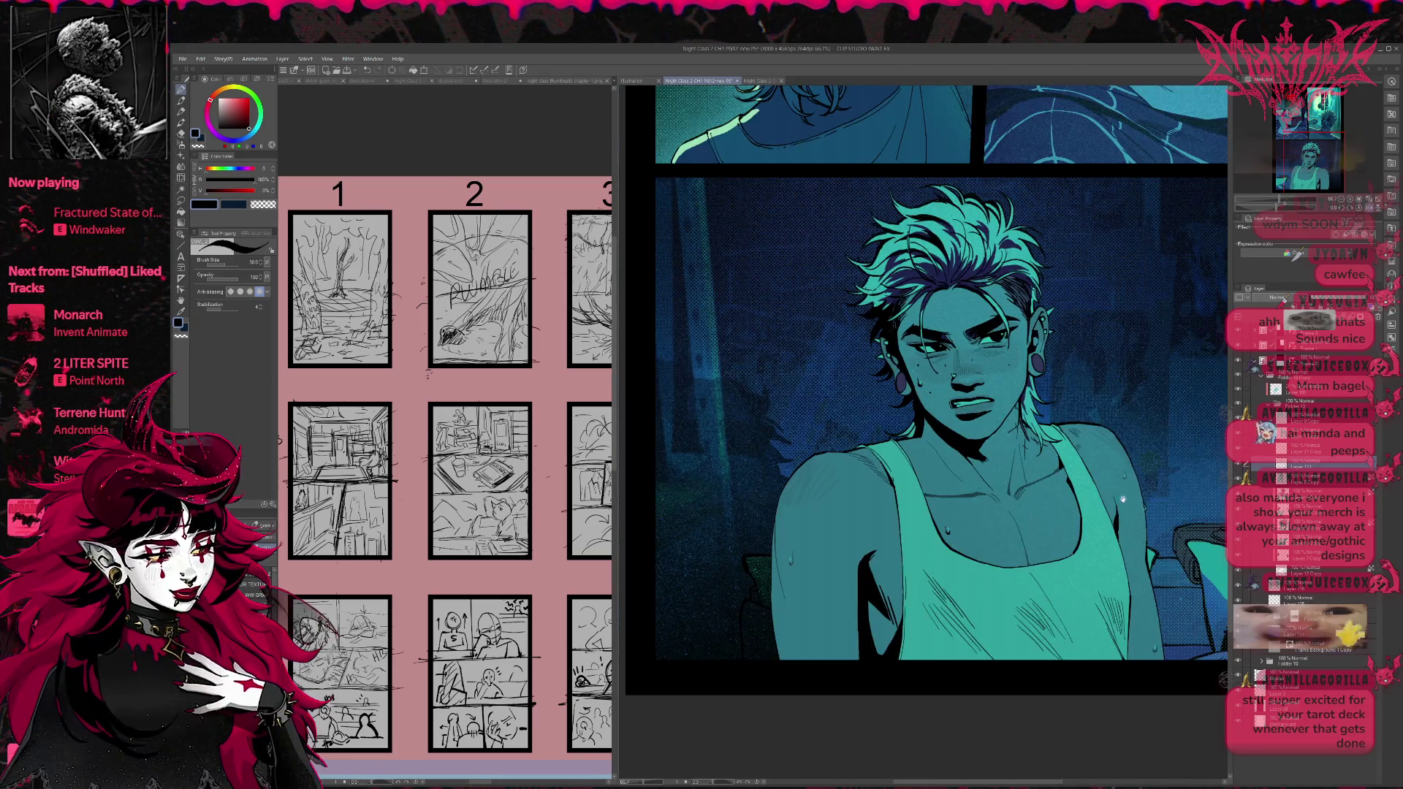
pyautogui.moveTo(1127, 662); pyautogui.dragTo(950, 616)
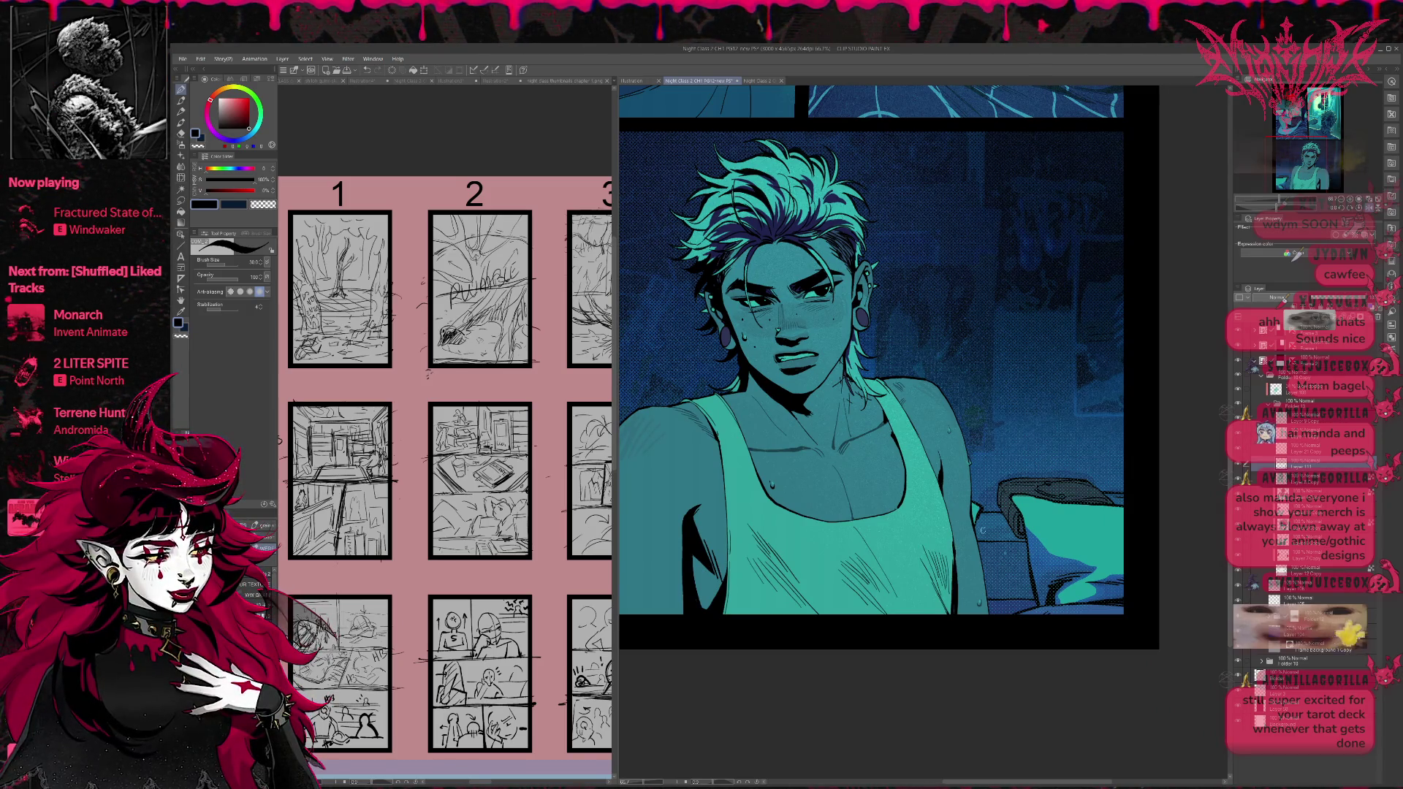
pyautogui.moveTo(953, 626); pyautogui.dragTo(958, 616)
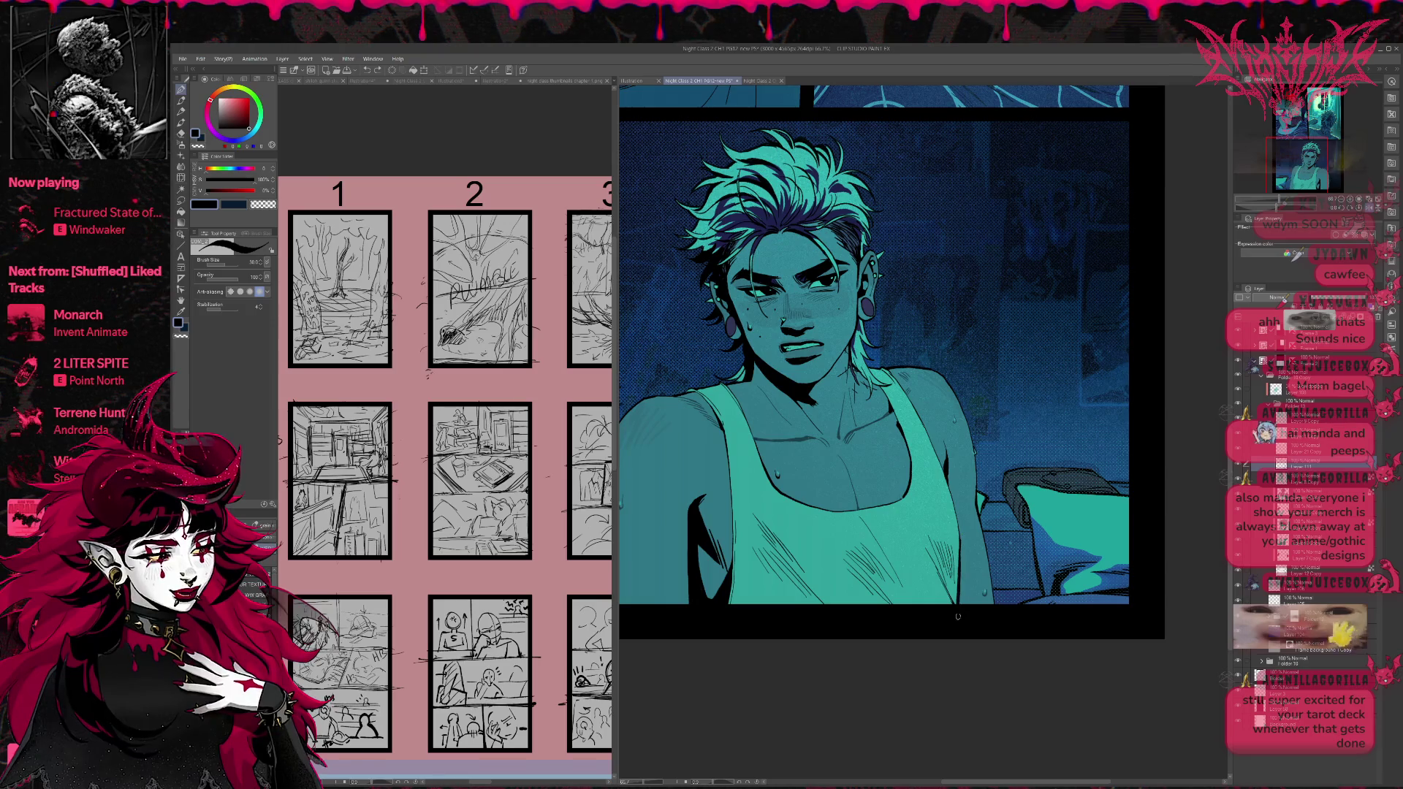
pyautogui.scroll(1, 972, 531)
pyautogui.scroll(2, 1001, 526)
pyautogui.scroll(1, 1029, 523)
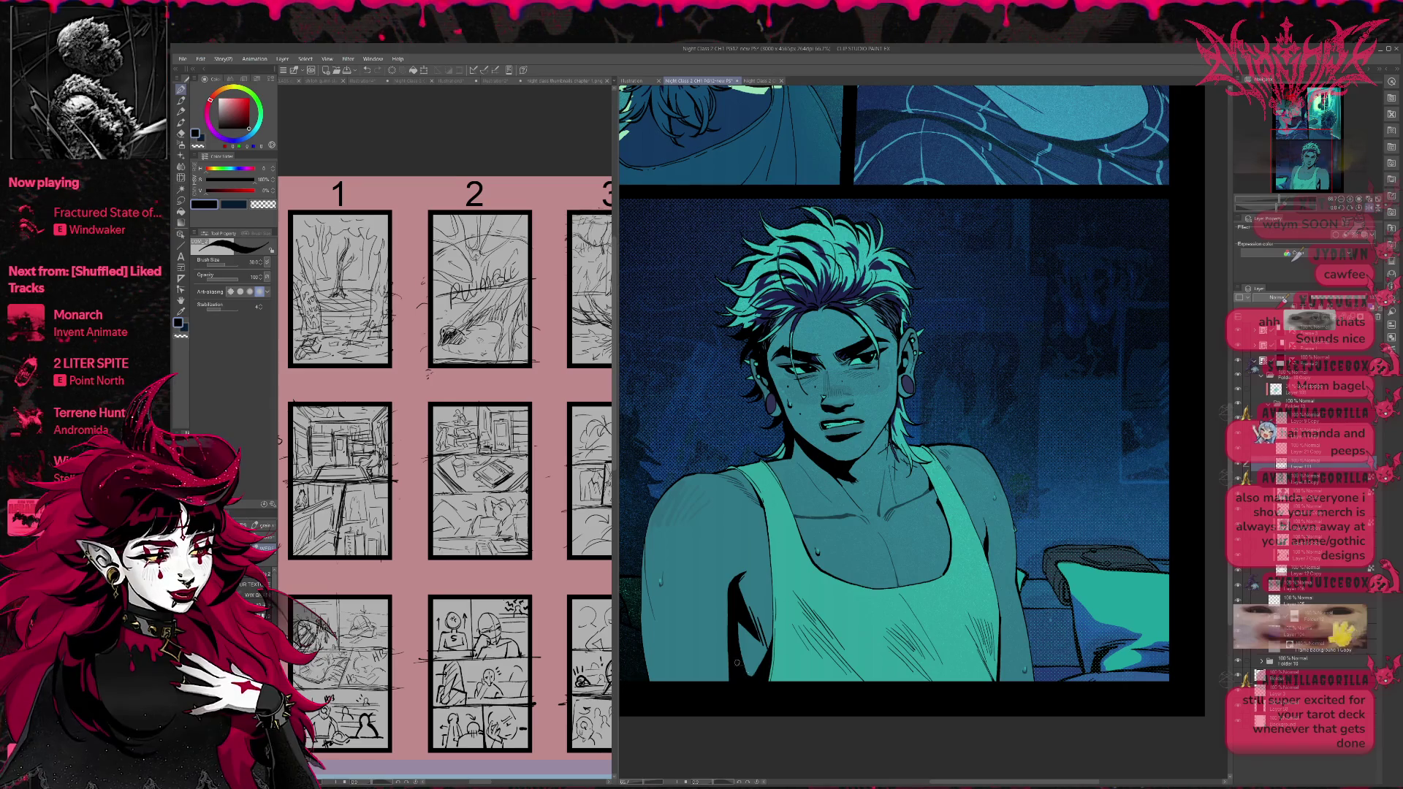
pyautogui.scroll(1, 1017, 525)
pyautogui.scroll(1, 1020, 521)
pyautogui.scroll(1, 1023, 518)
pyautogui.scroll(1, 1025, 519)
pyautogui.scroll(1, 1029, 522)
pyautogui.scroll(1, 1033, 524)
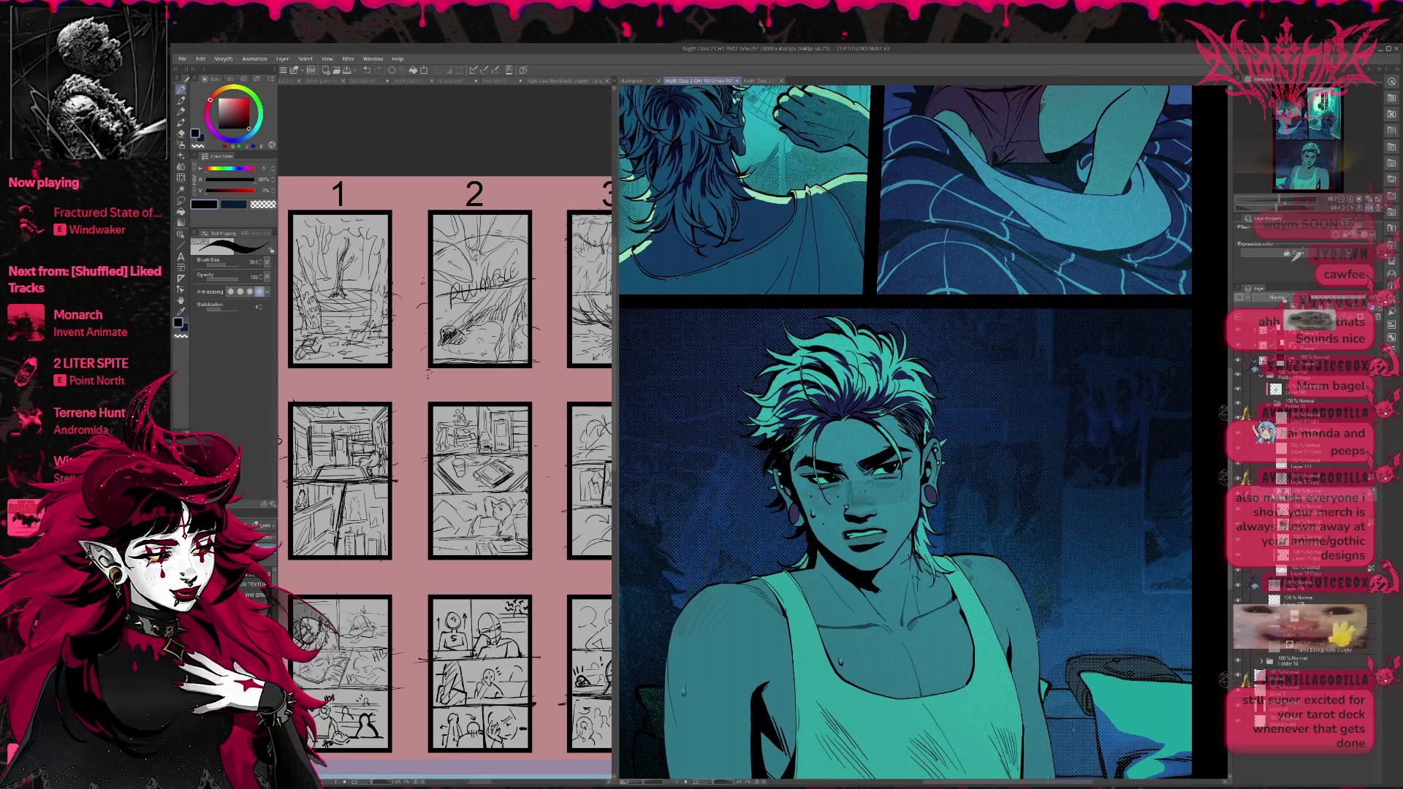
# Compare the shading via undo/redo and layer visibility, and eyedrop the face's teal skin tone.
pyautogui.hotkey('ctrl', 'z')
pyautogui.hotkey('ctrl', 'y')
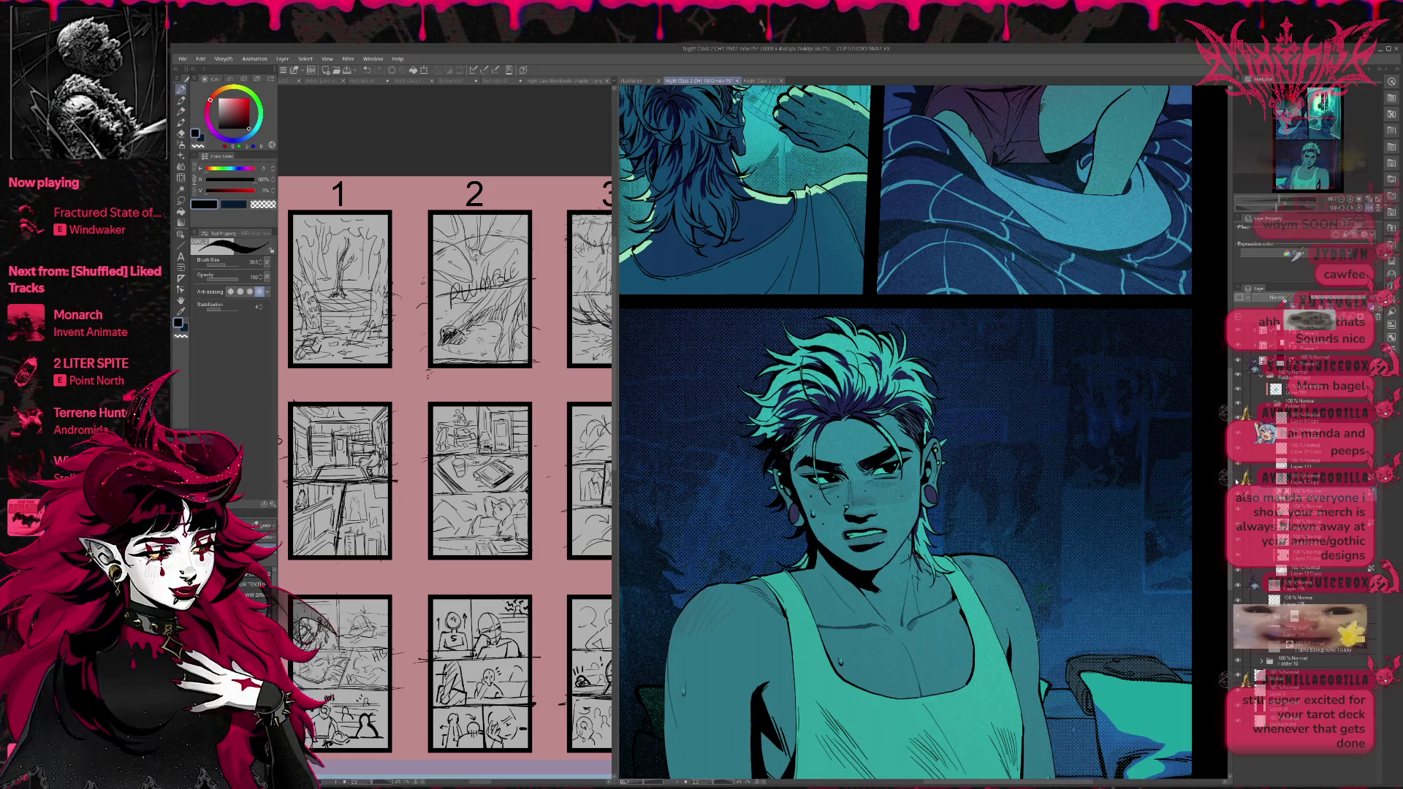
pyautogui.click(1236, 480)
pyautogui.click(1237, 479)
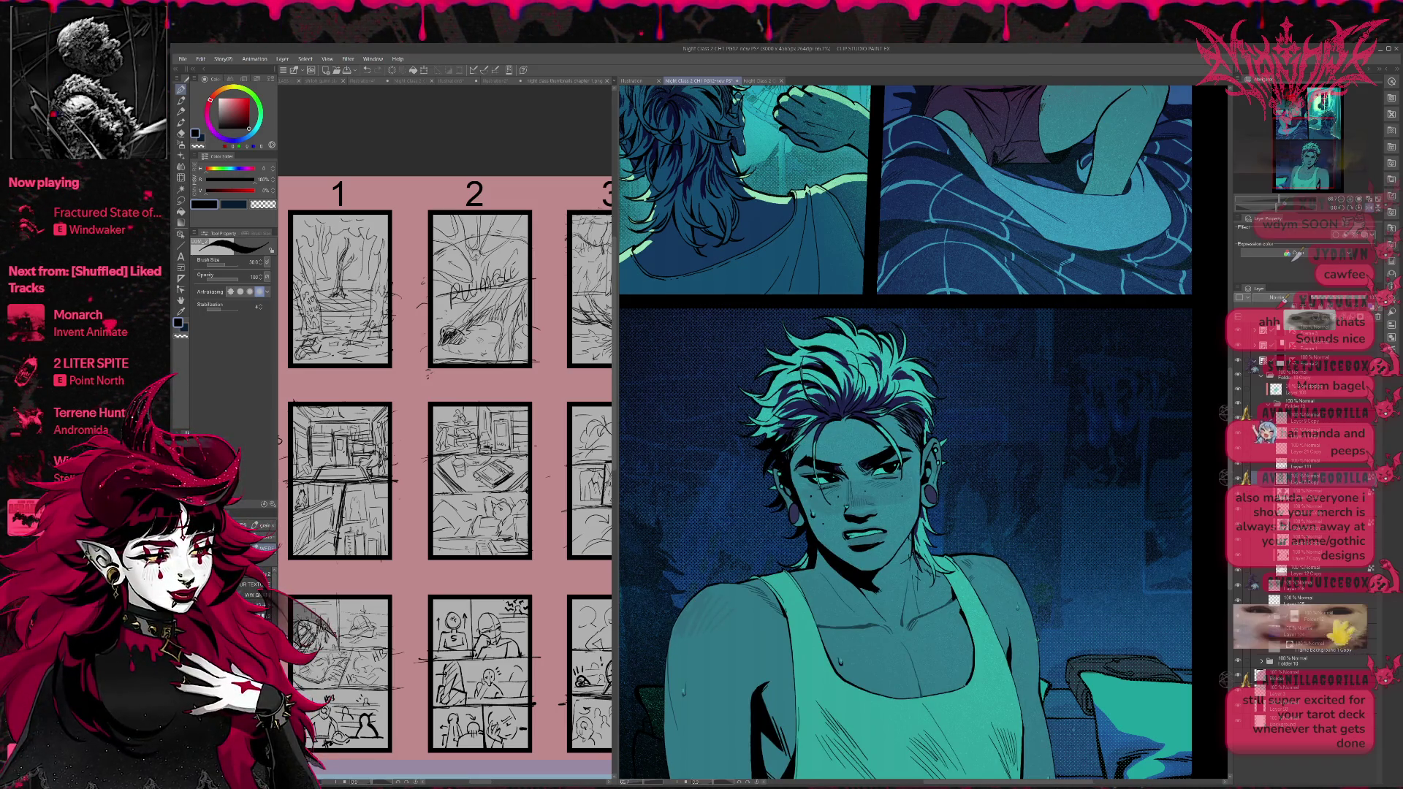
pyautogui.keyDown('alt'); pyautogui.click(841, 557); pyautogui.keyUp('alt')
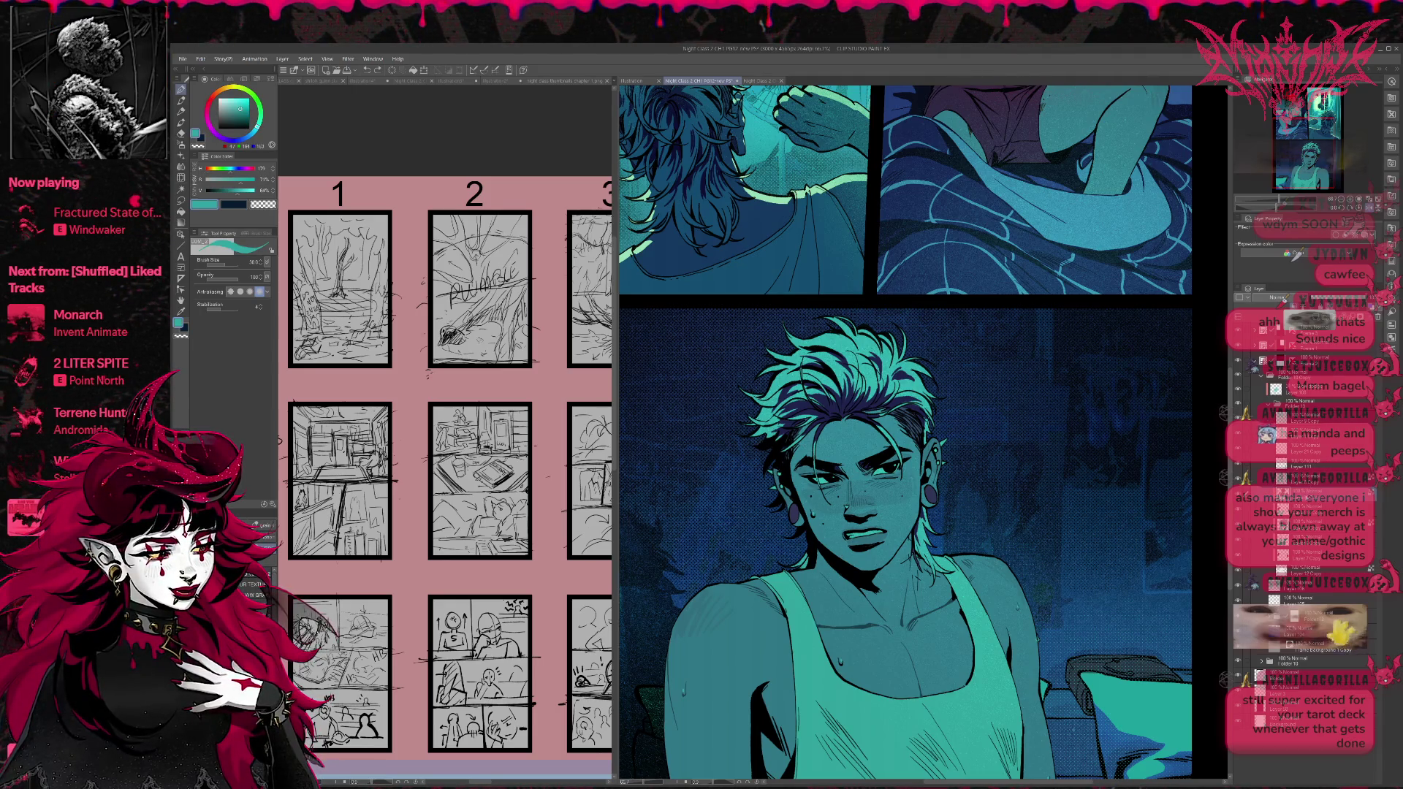
pyautogui.hotkey('ctrl', 'z')
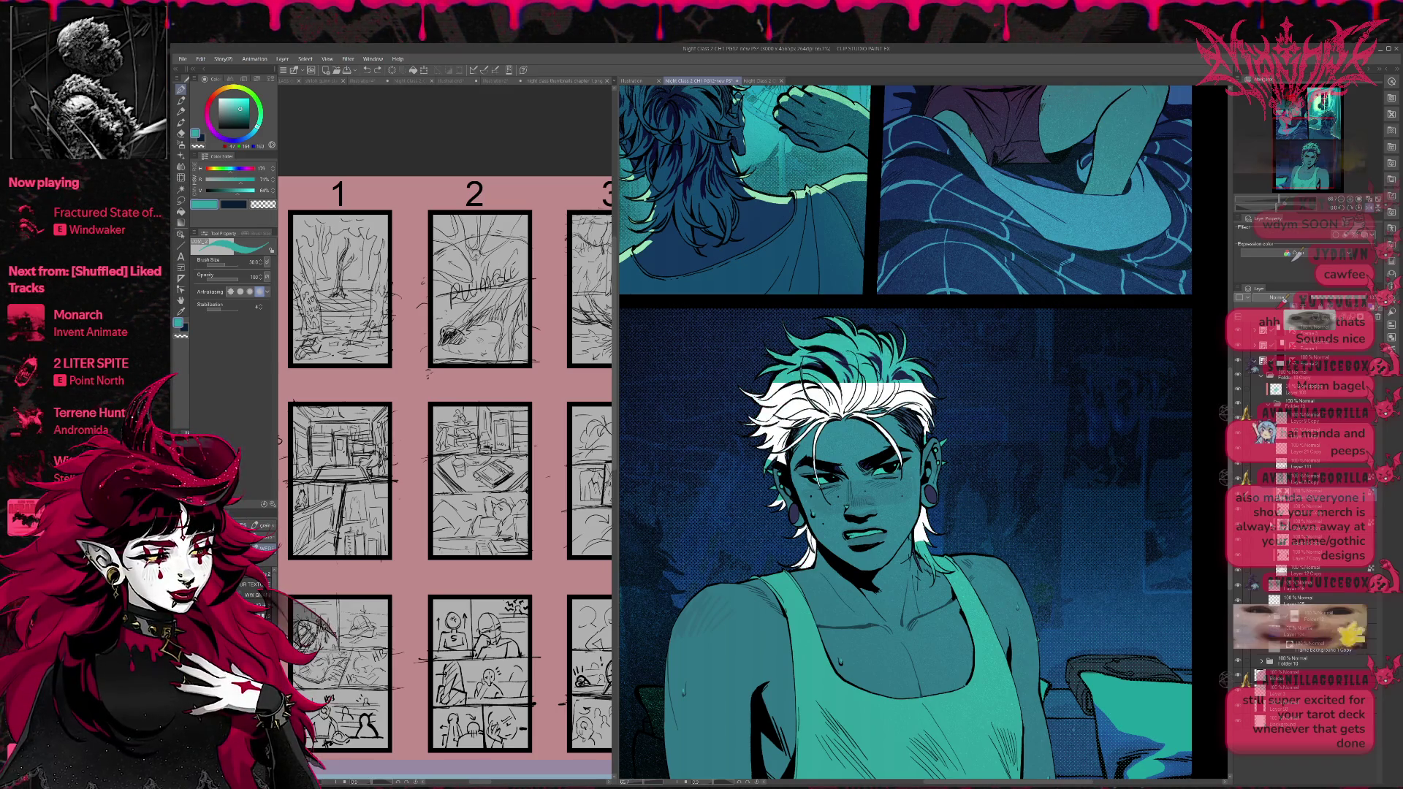
pyautogui.hotkey('ctrl', 'y')
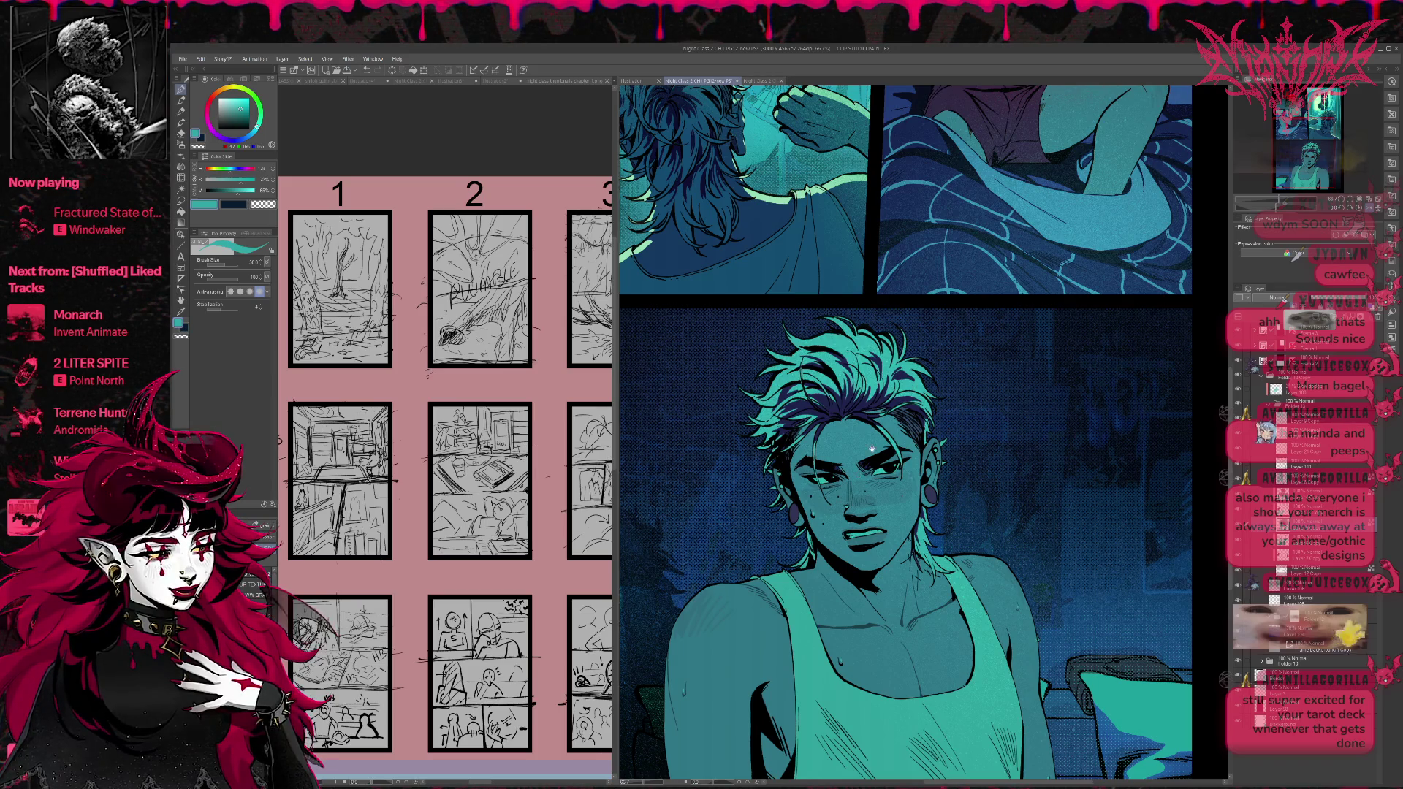
# Unflip the view, eyedrop black from the lineart beside the earring, and zoom out to the full page.
pyautogui.click(1369, 208)
pyautogui.moveTo(1109, 554); pyautogui.dragTo(1025, 565)
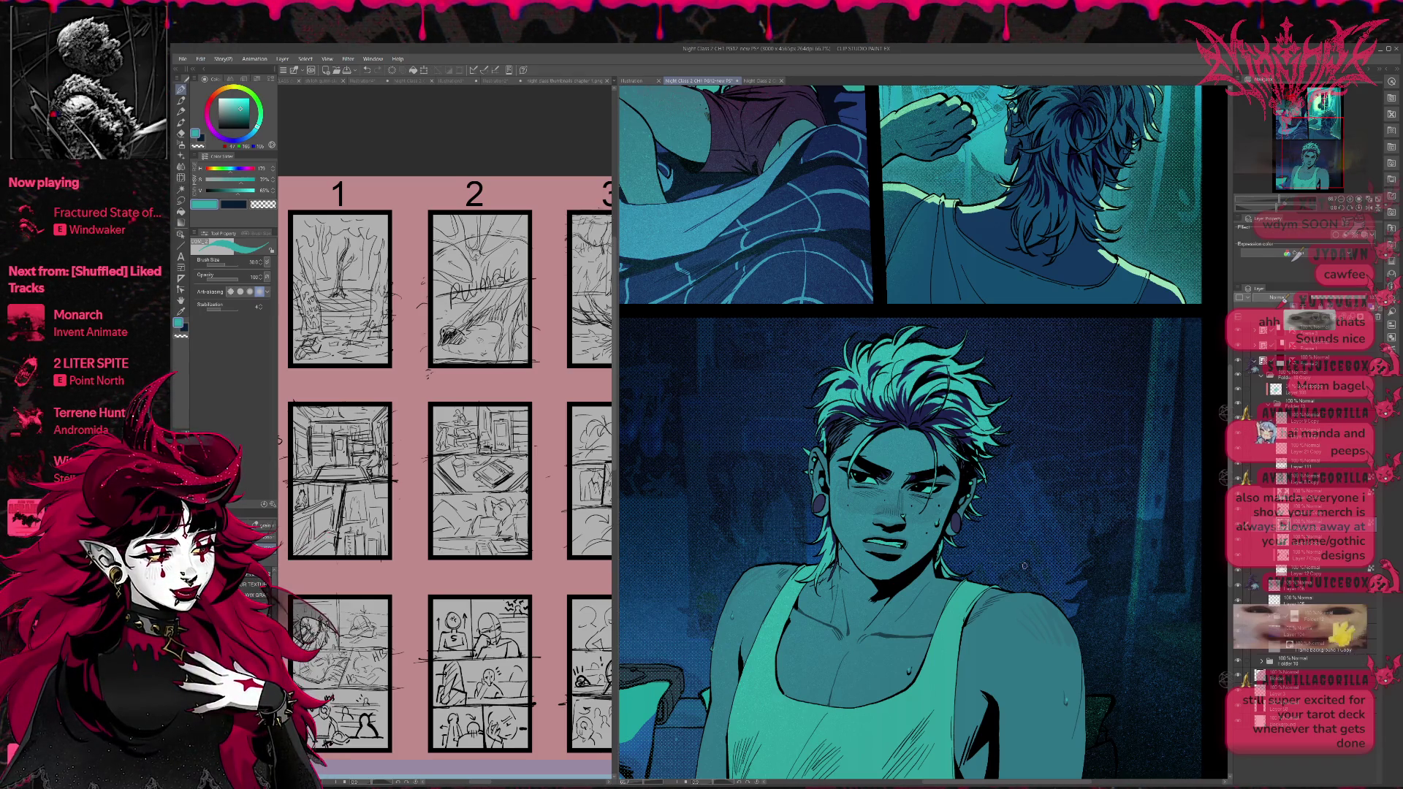
pyautogui.keyDown('alt'); pyautogui.click(967, 485); pyautogui.keyUp('alt')
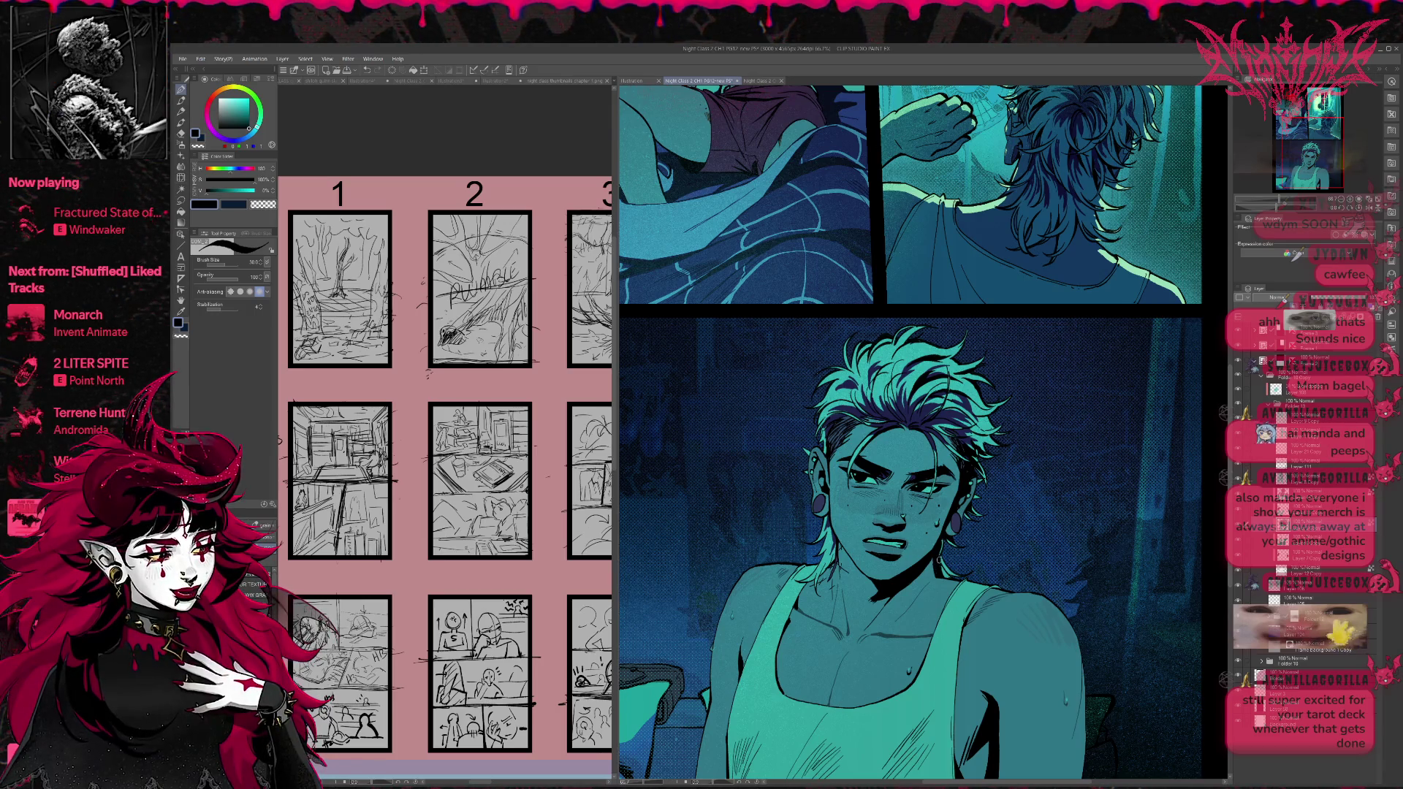
pyautogui.scroll(1, 912, 433)
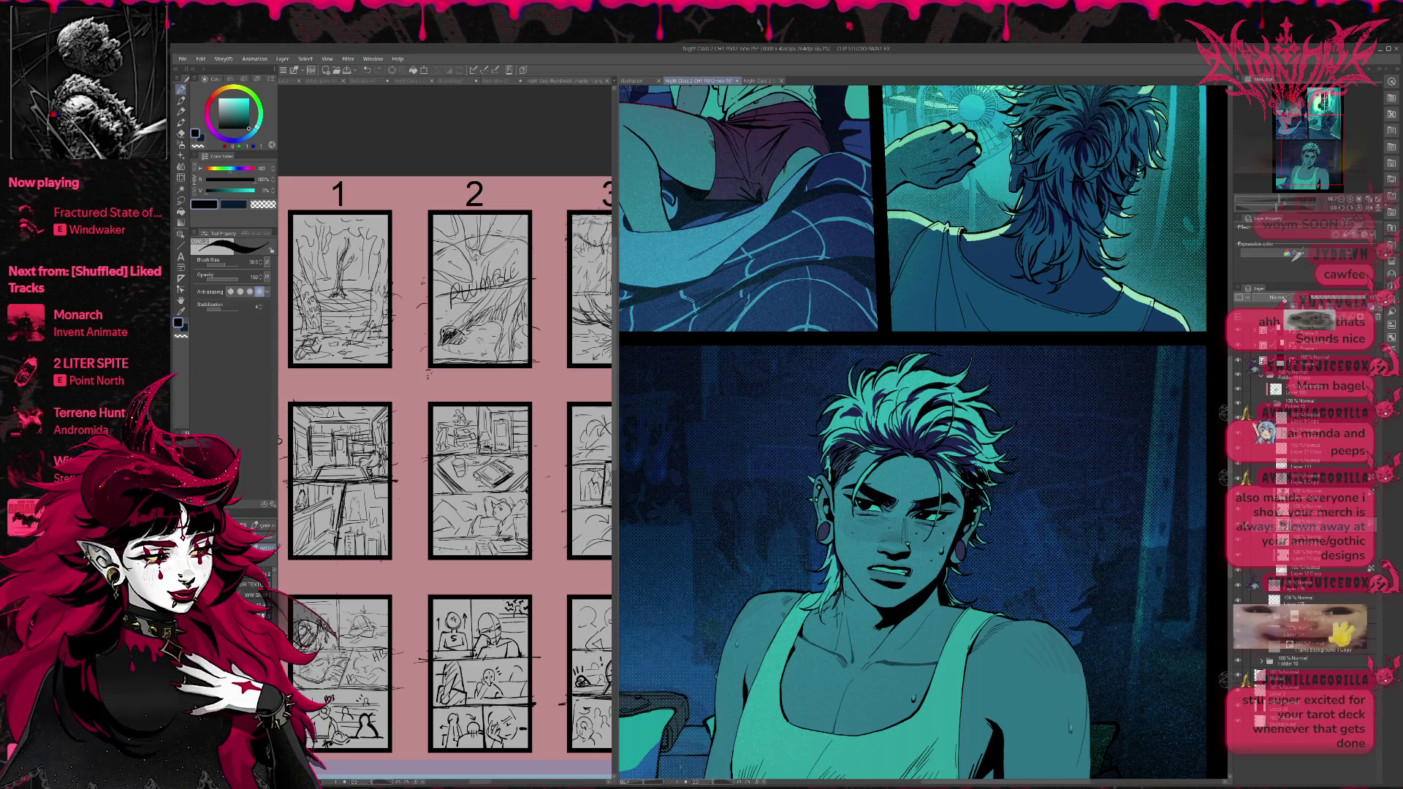
pyautogui.scroll(1, 1002, 456)
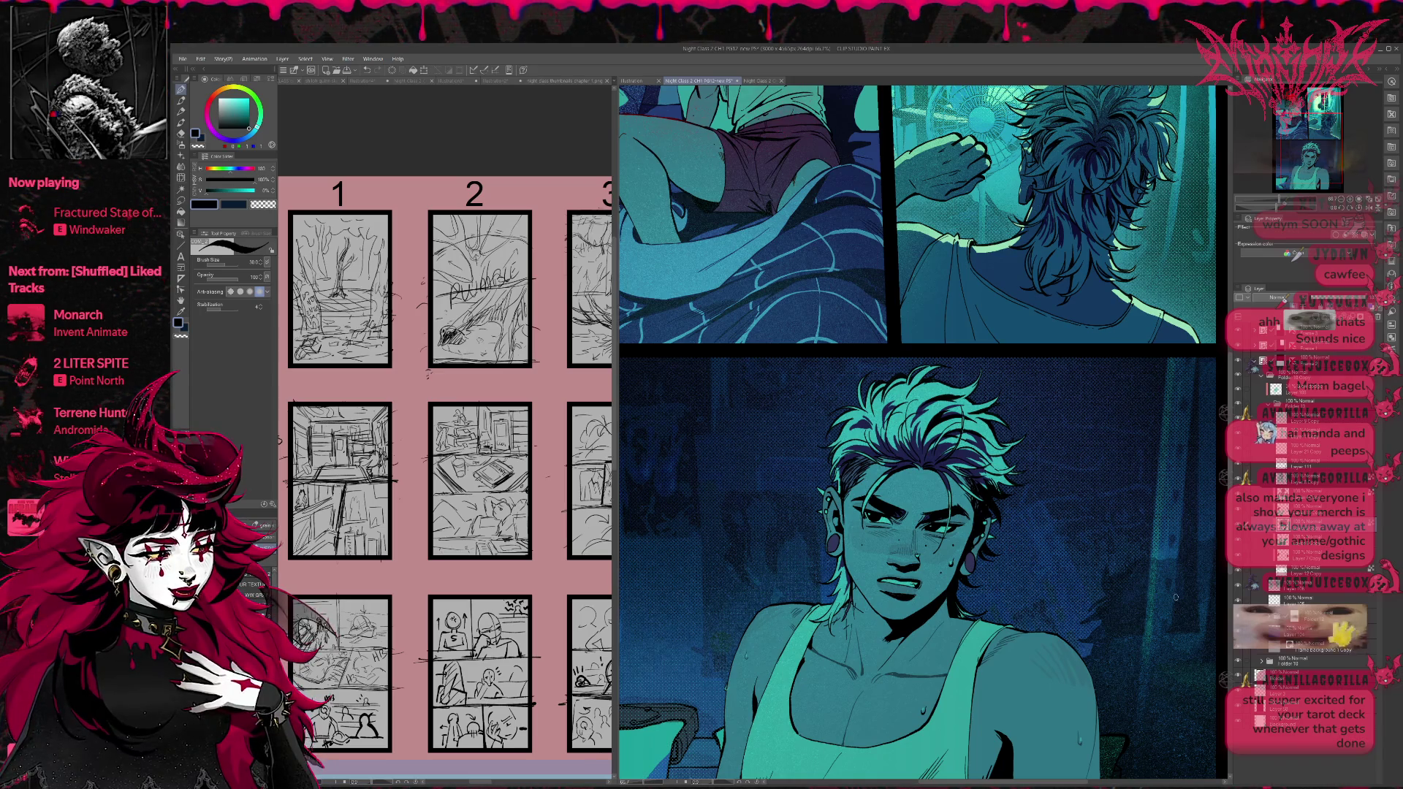
pyautogui.scroll(-4, 1064, 611)
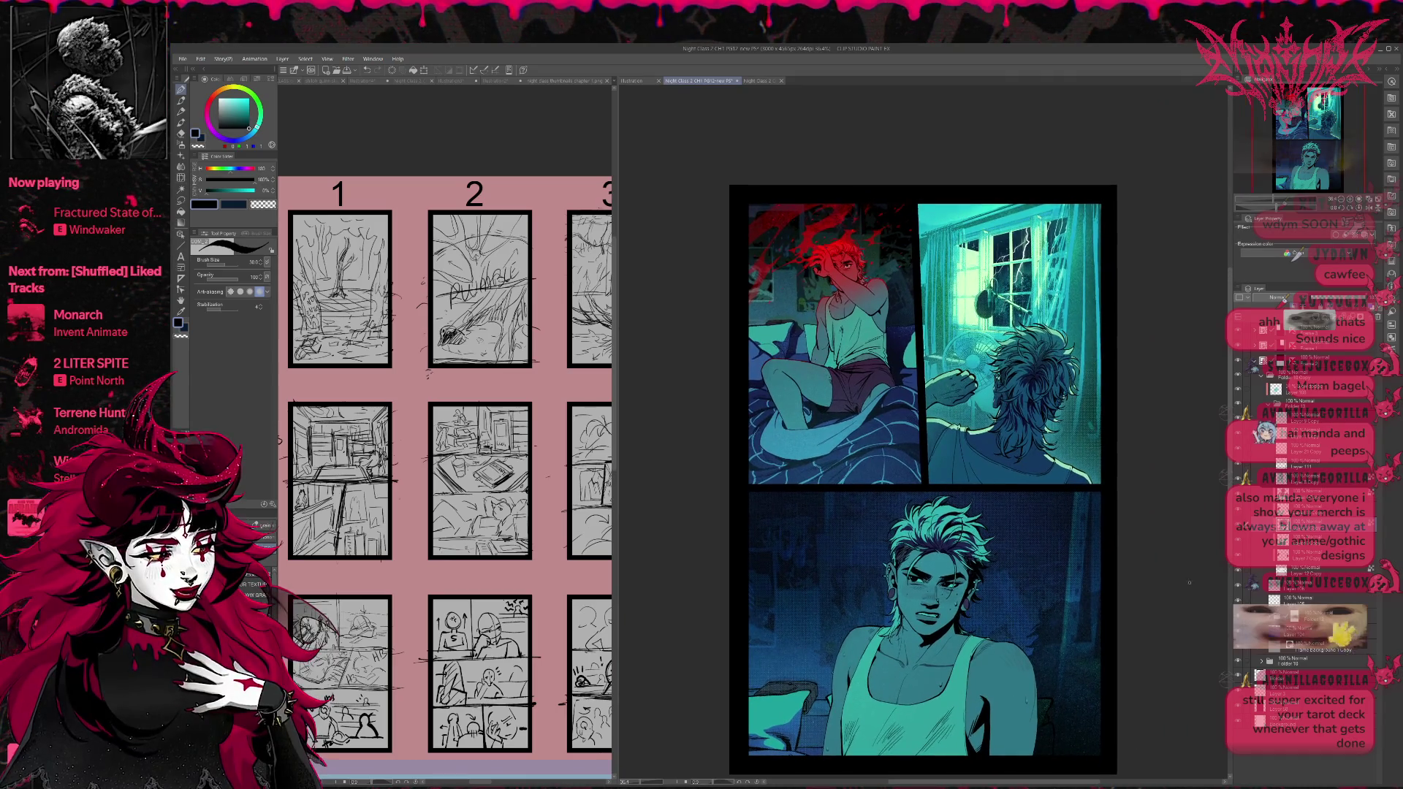
# Compare the character with and without its shading, then collapse the layer folder.
pyautogui.hotkey('ctrl', 'z')
pyautogui.hotkey('ctrl', 'y')
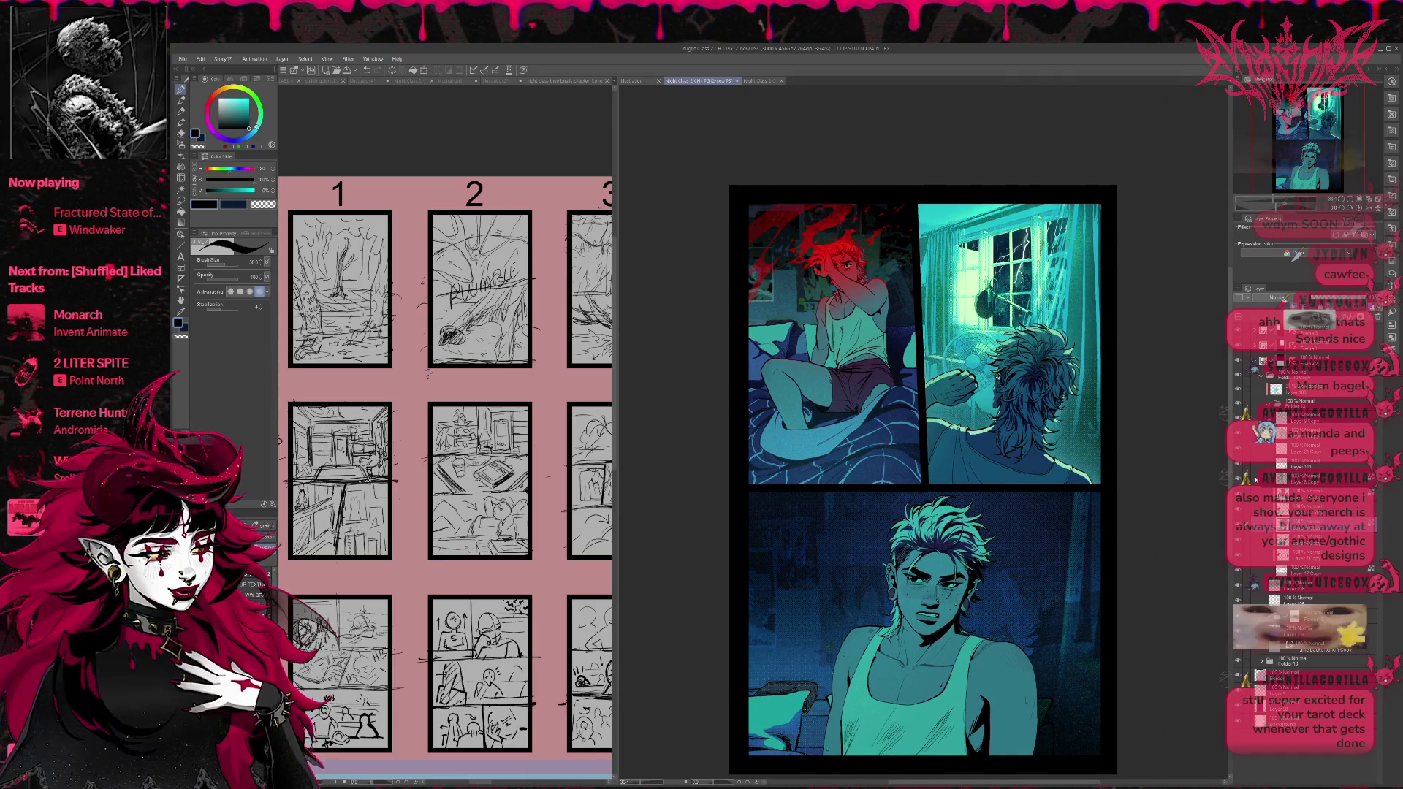
pyautogui.click(1263, 378)
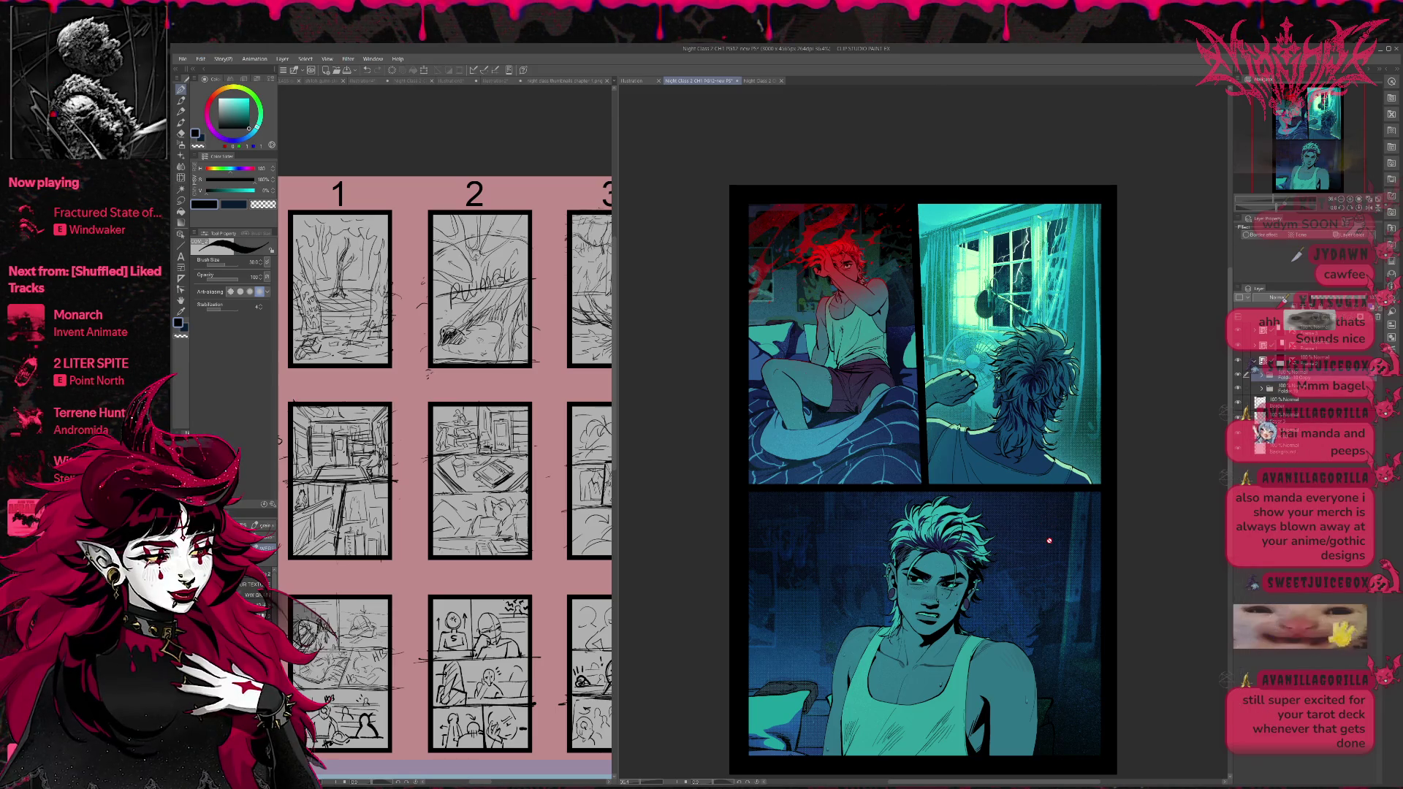
pyautogui.scroll(-1, 1054, 556)
pyautogui.scroll(-2, 1055, 555)
pyautogui.scroll(1, 1054, 556)
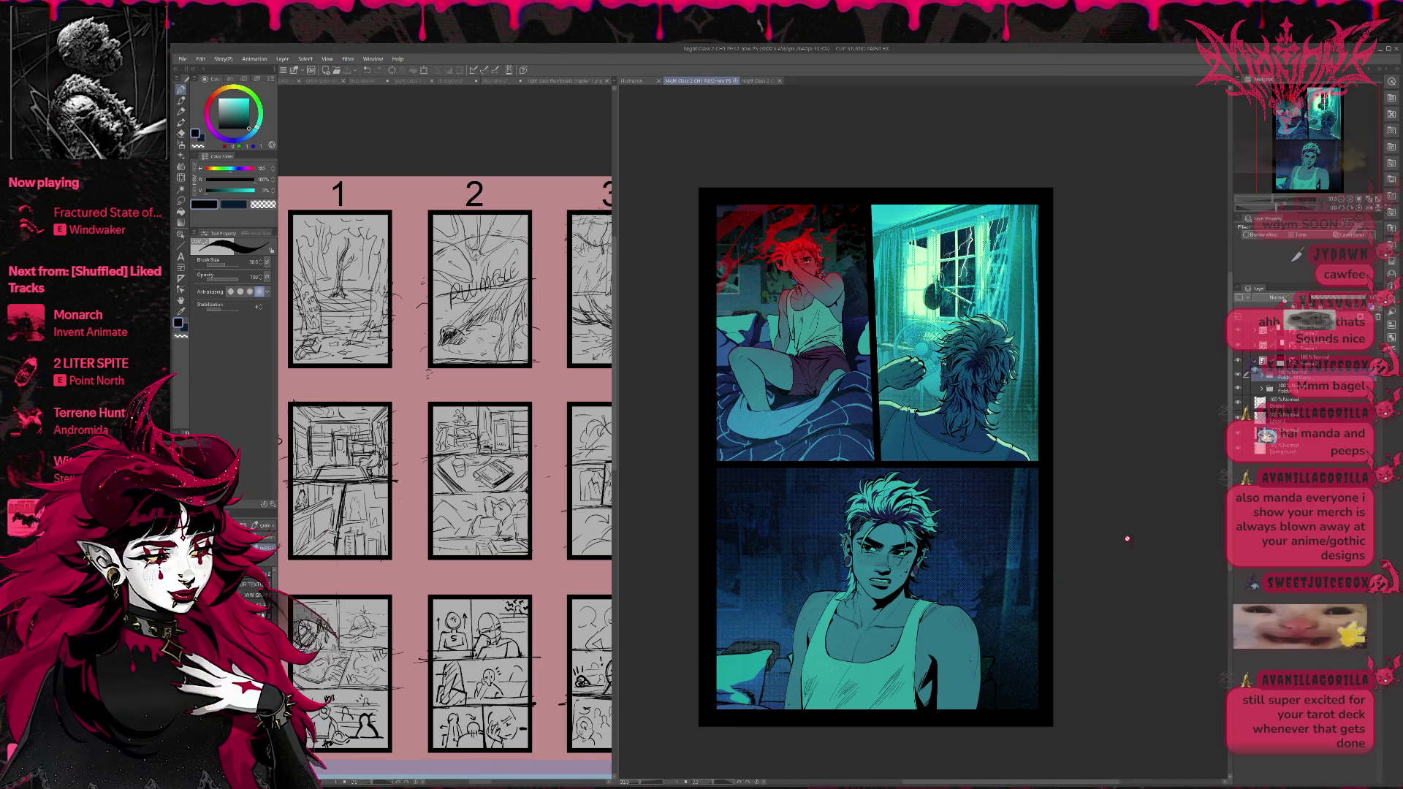
# Toggle a layer's visibility, re-expand the folder and select a layer lower inside it.
pyautogui.click(1240, 388)
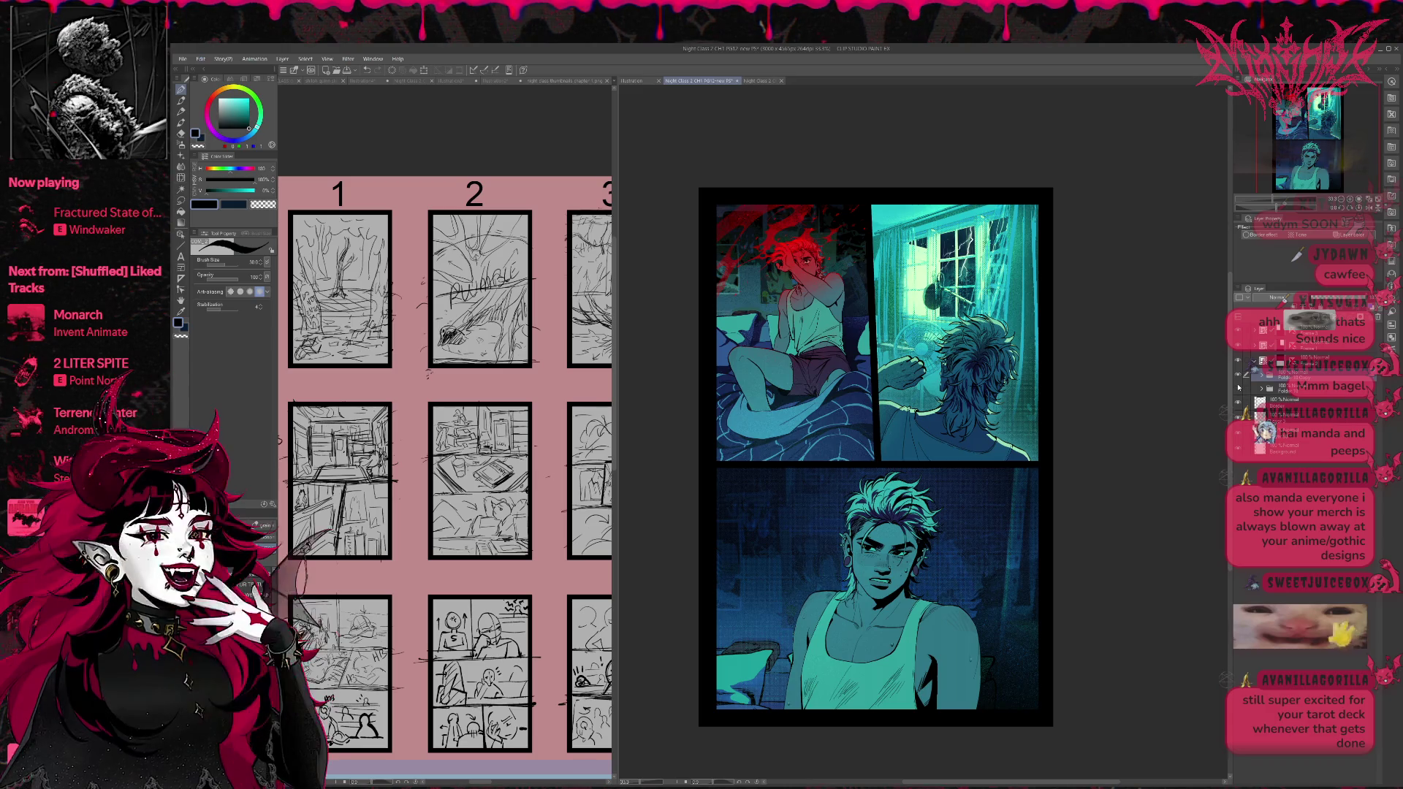
pyautogui.click(1261, 388)
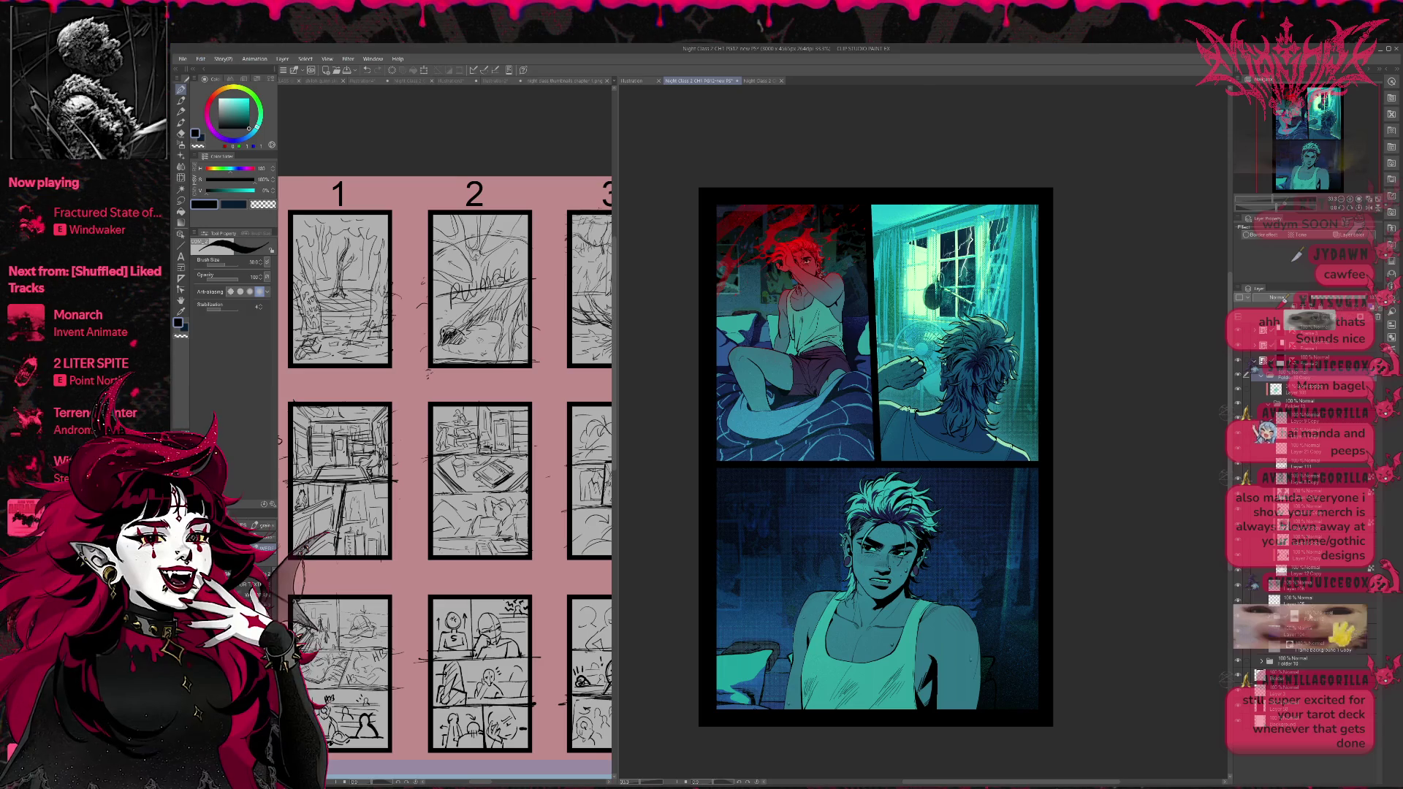
pyautogui.click(1315, 616)
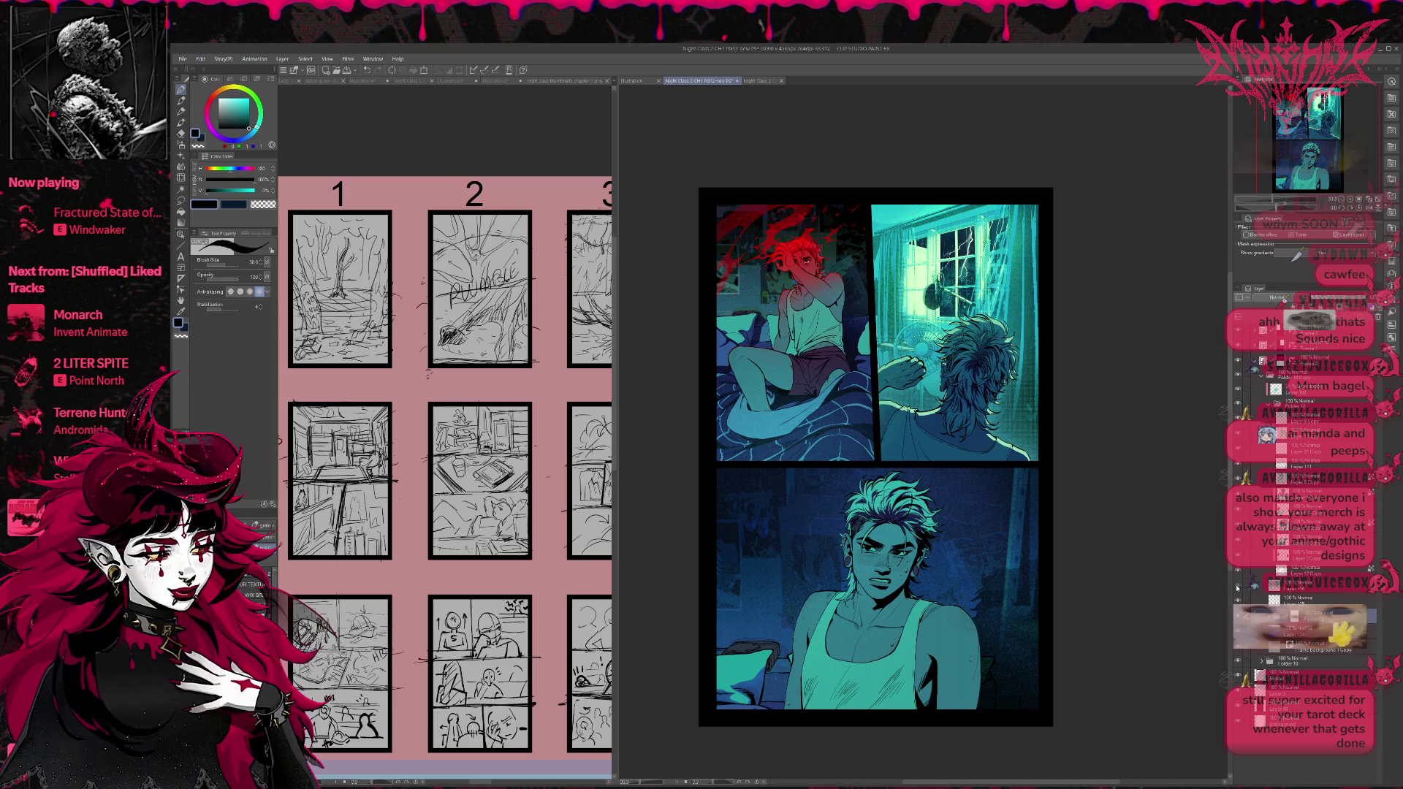
pyautogui.click(1242, 586)
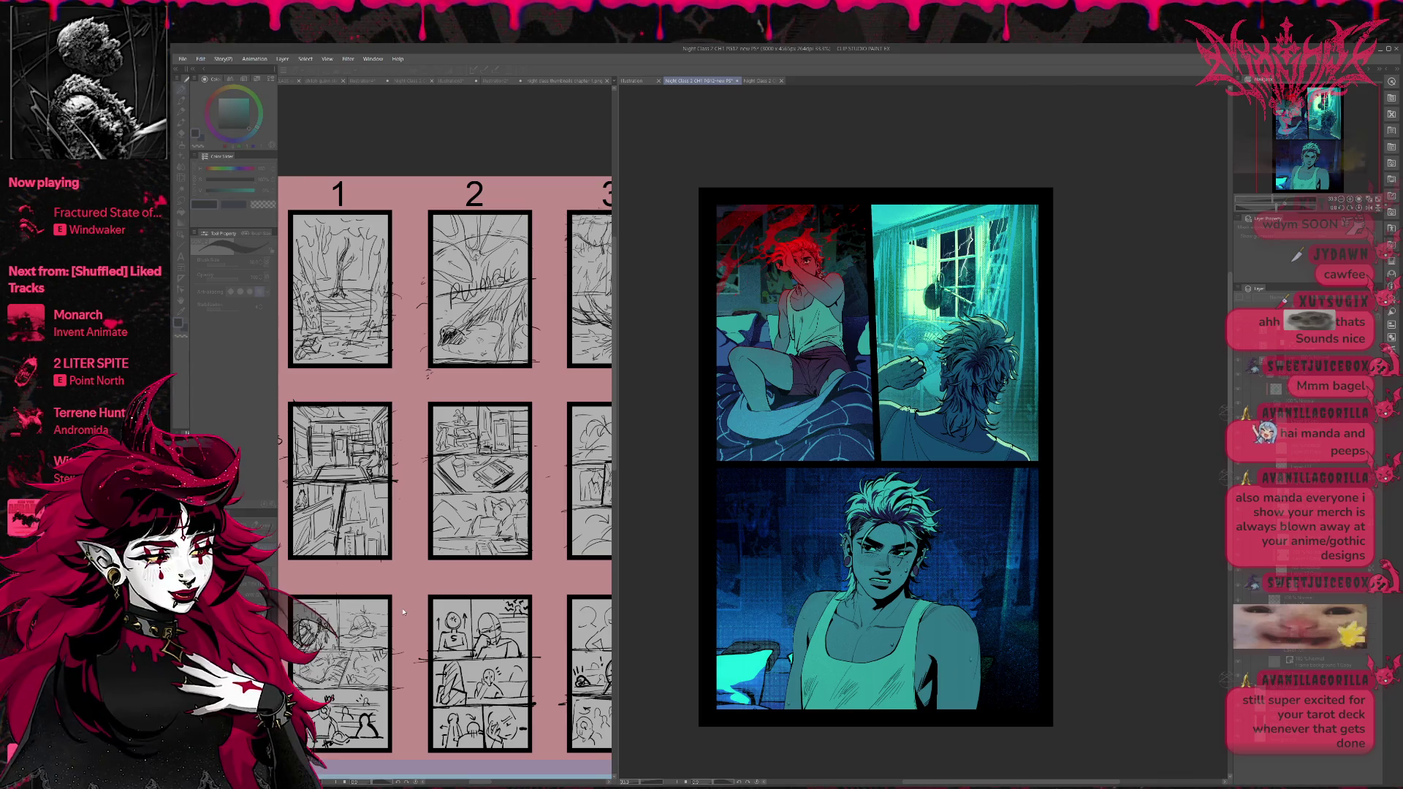
# Airbrush muted teal-blue over the bottom panel's background and set the layer to Darken blending.
pyautogui.click(1297, 255)
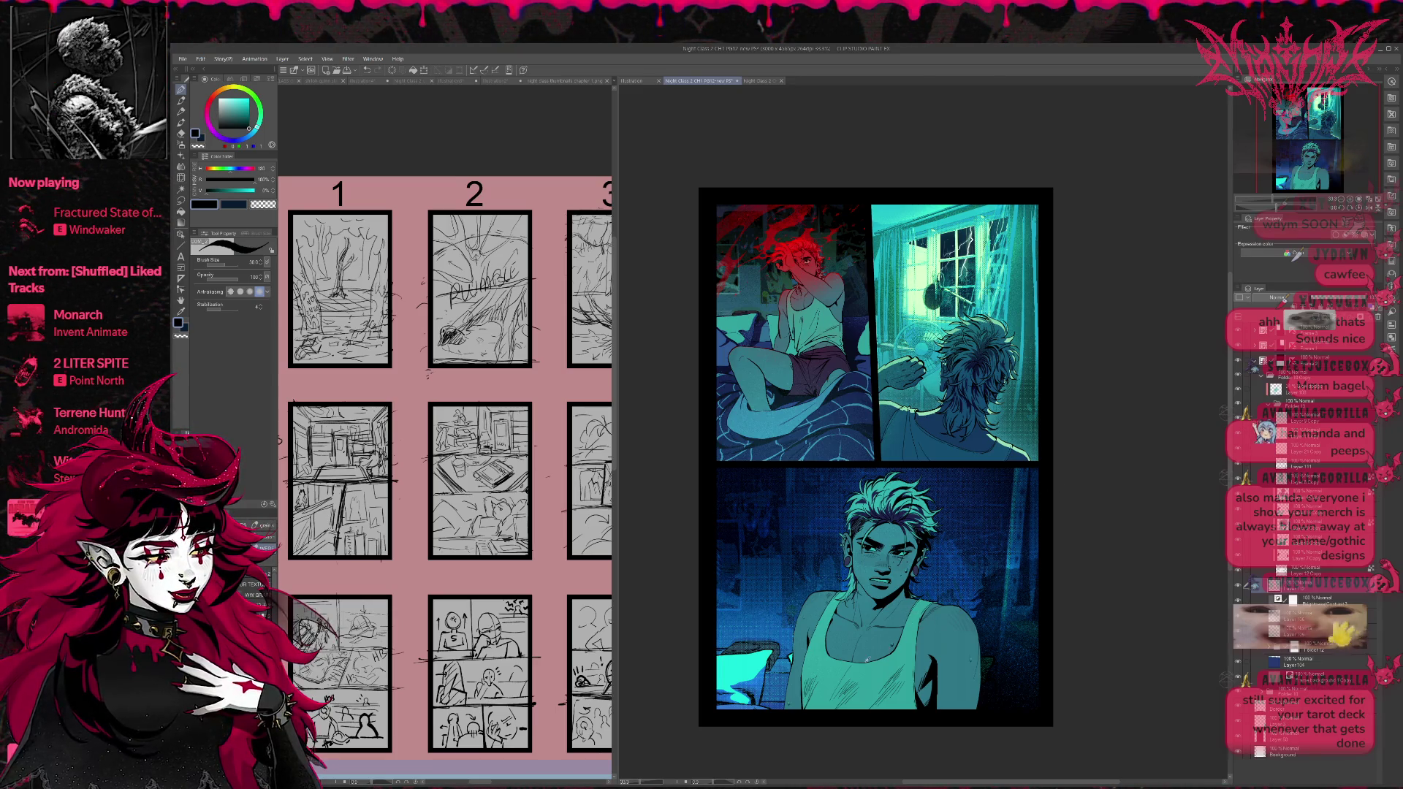
pyautogui.click(1297, 255)
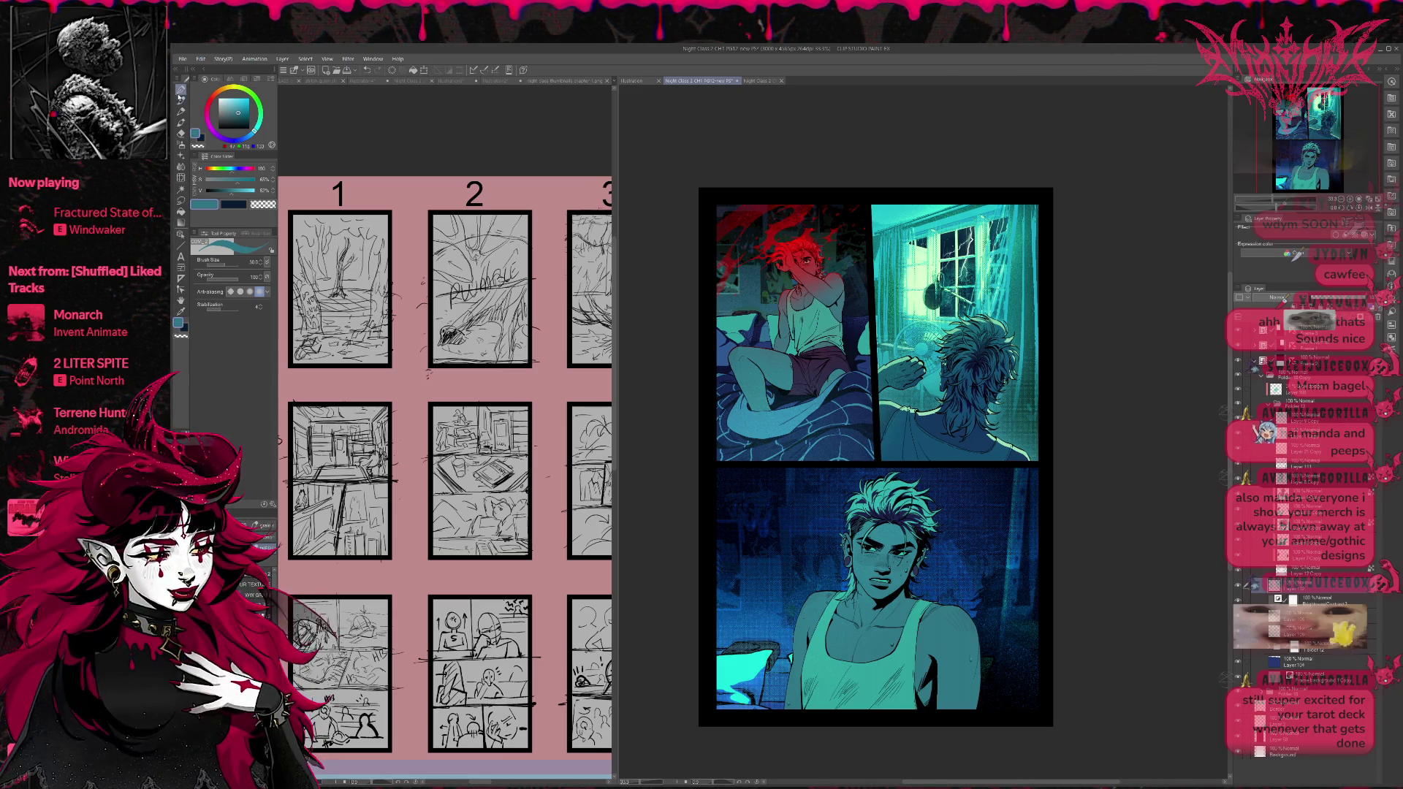
pyautogui.press('b')
pyautogui.moveTo(727, 577)
pyautogui.mouseDown()
pyautogui.moveTo(983, 634)
pyautogui.moveTo(1037, 629)
pyautogui.mouseUp()
pyautogui.click(1278, 297)
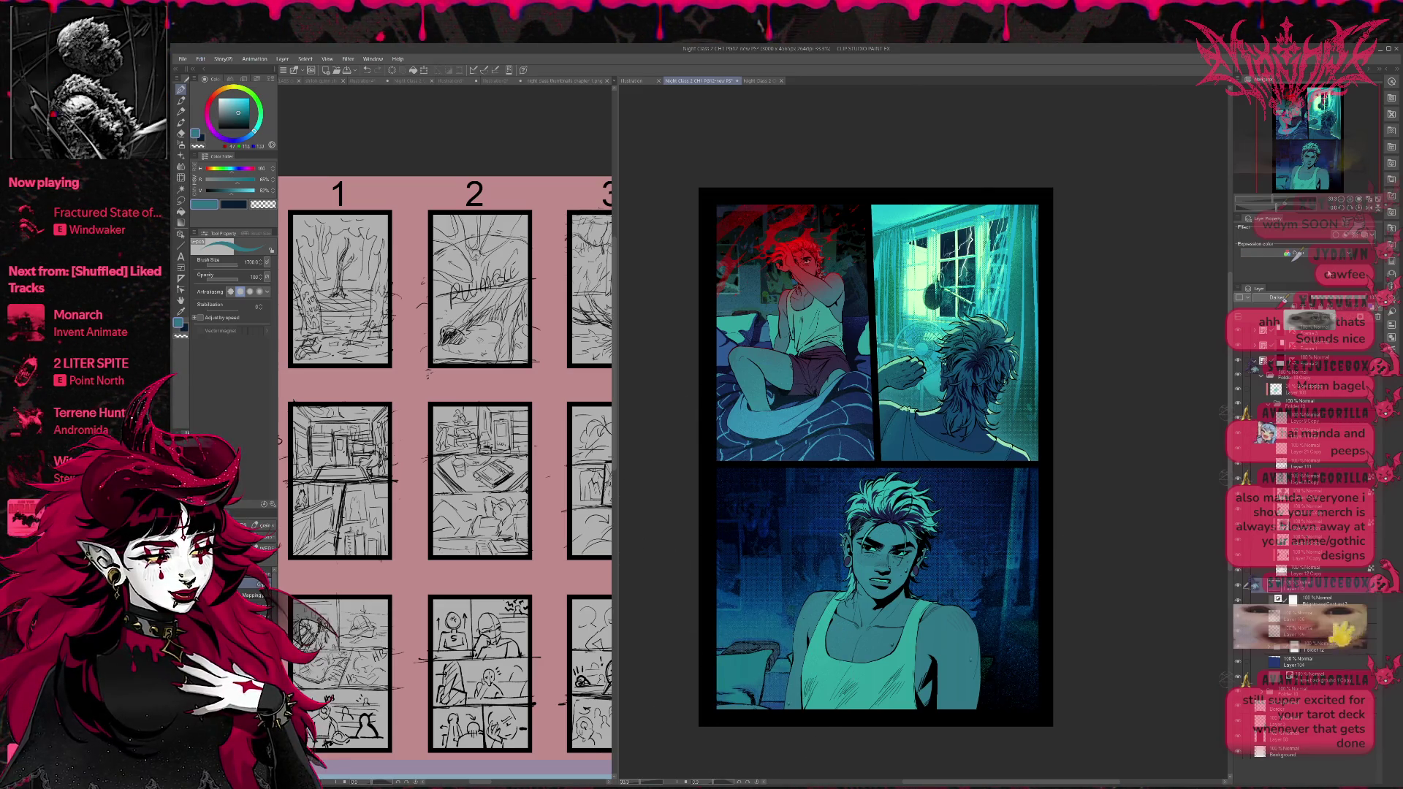